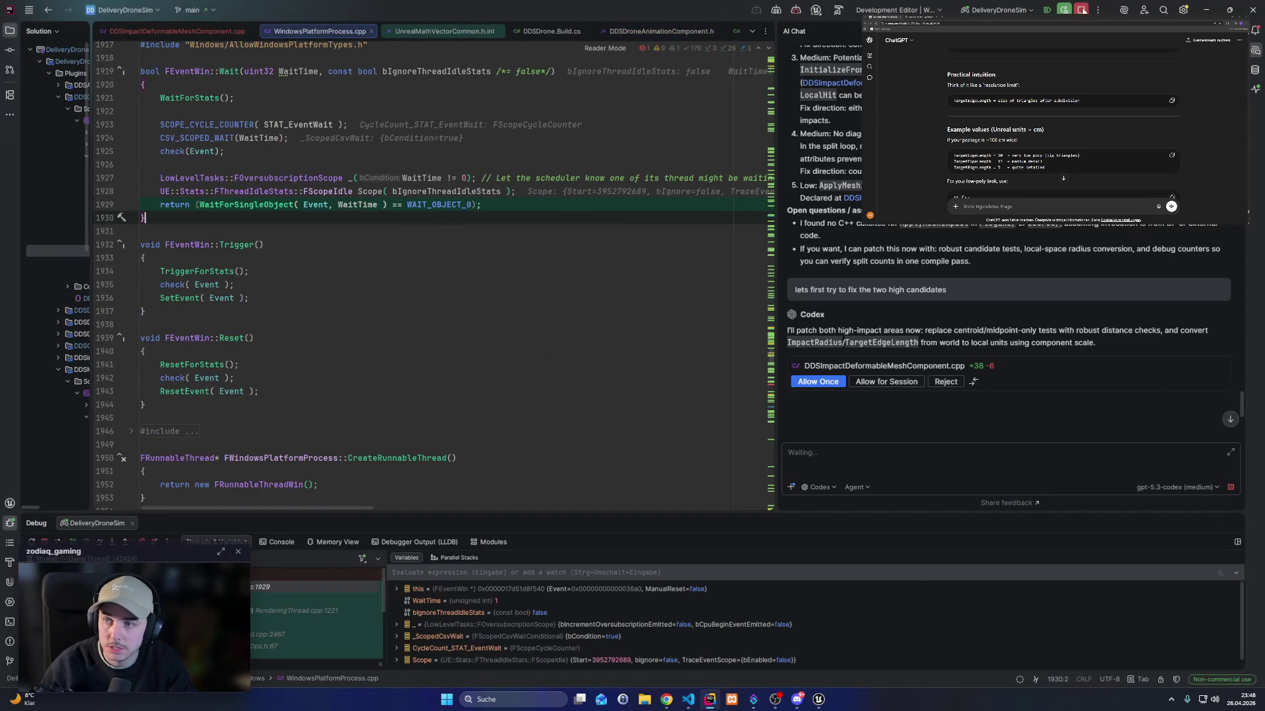
Resume debugging and let the AI apply its two fixes (+38 −6), then view the diff.
left_click(1050, 9)
left_click(819, 382)
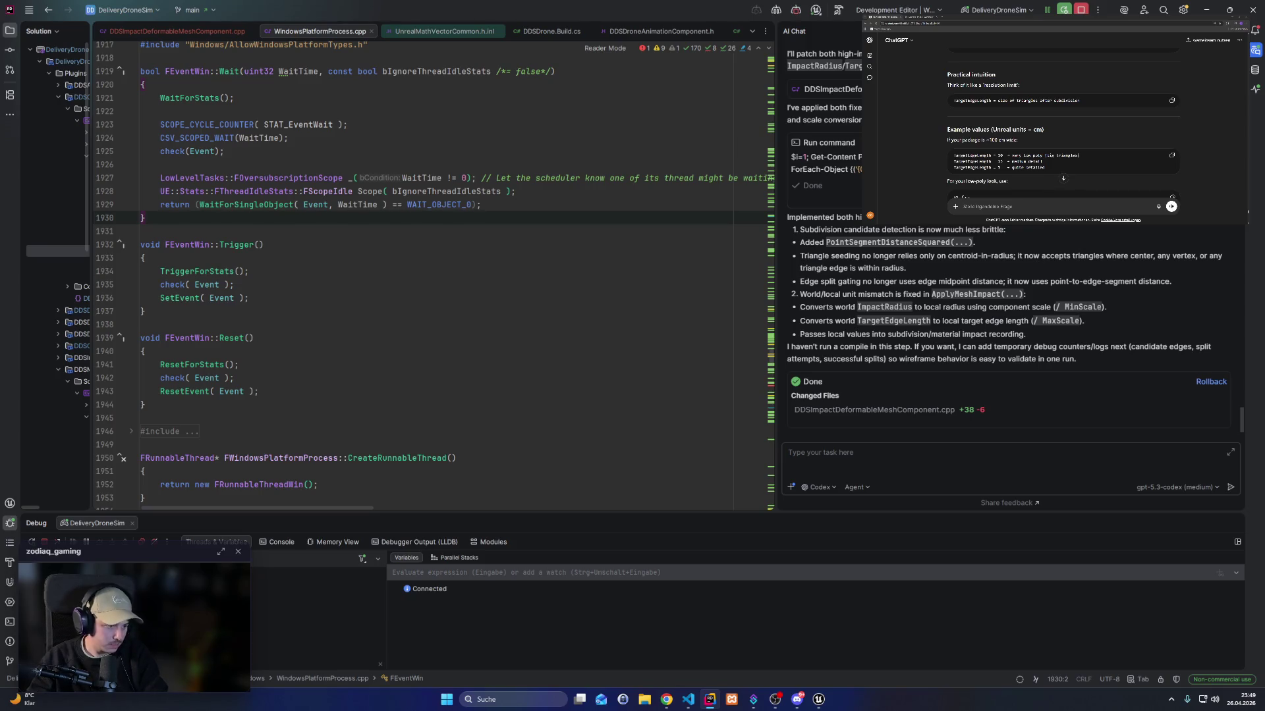
left_click(909, 417)
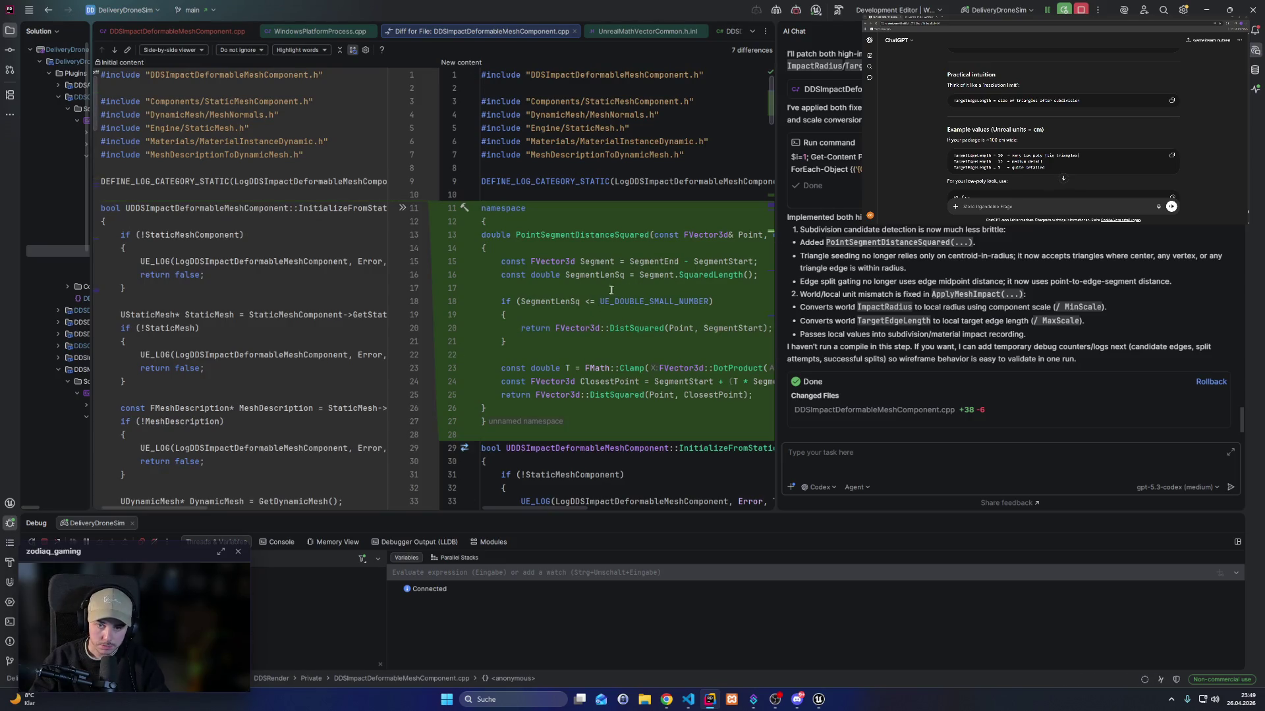
Inspect the new namespace block and its PointSegmentDistanceSquared helper in the diff.
left_click_drag(510, 209, 536, 260)
triple_click(520, 208)
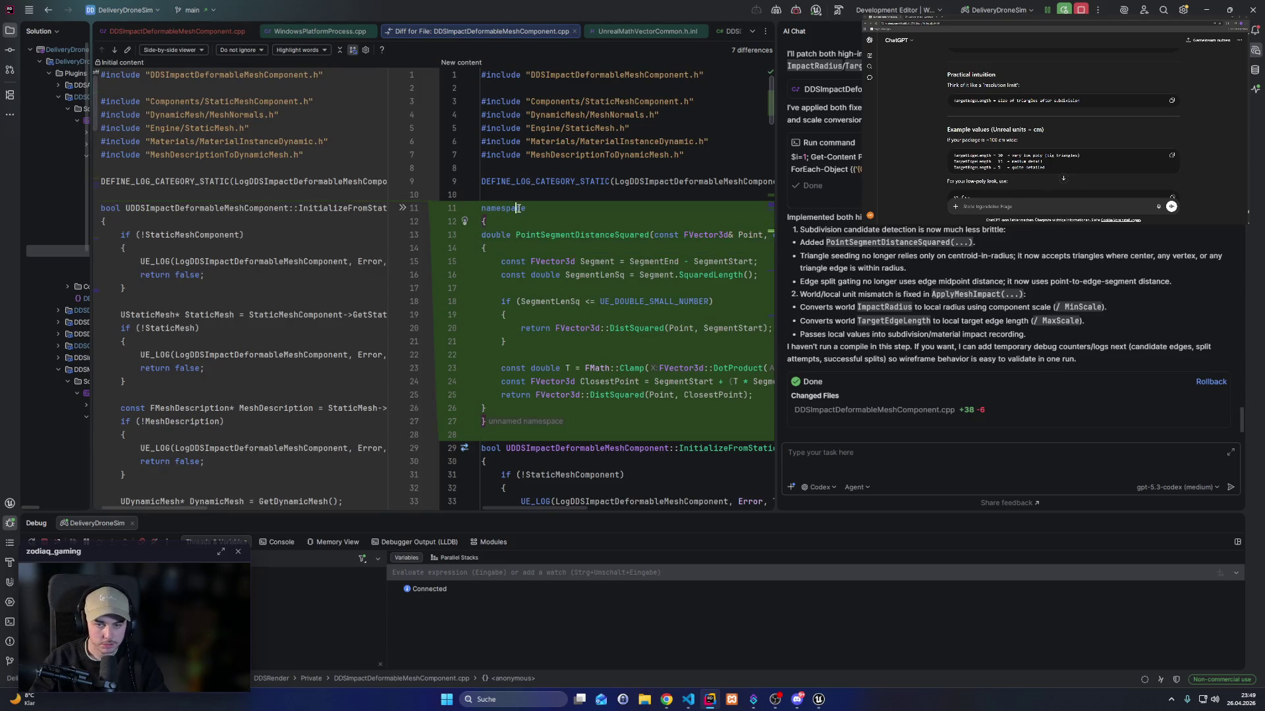
left_click(555, 236)
scroll(593, 297, "down", 3)
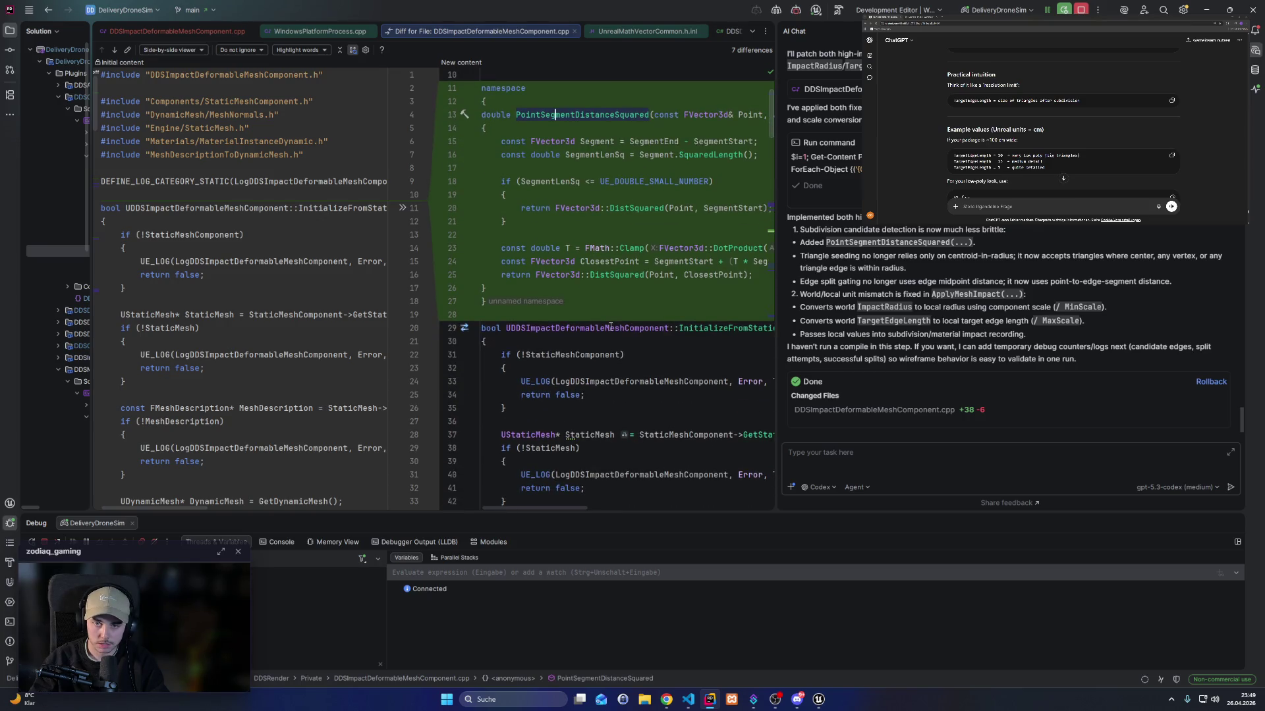
Ask the AI to move PointSegmentDistanceSquared into the component class.
left_click(957, 461)
type("why did you creaste")
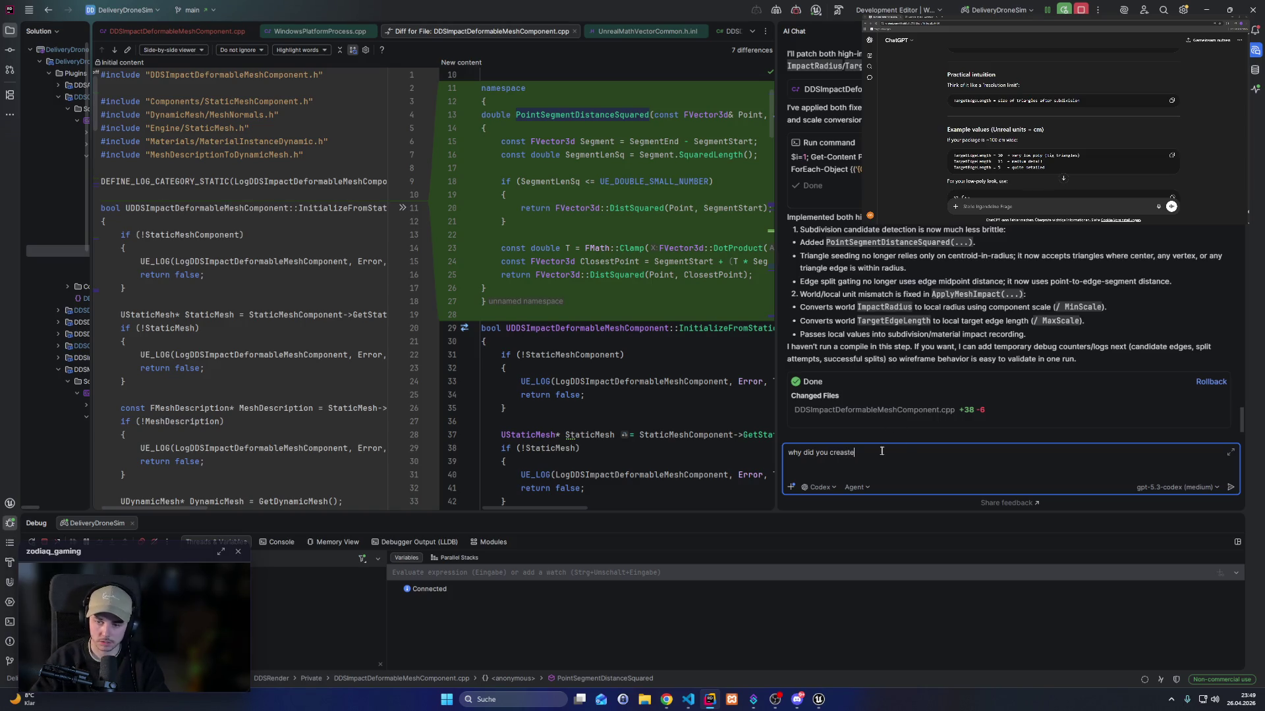
key("ctrl+a")
key("BackSpace")
key("Escape")
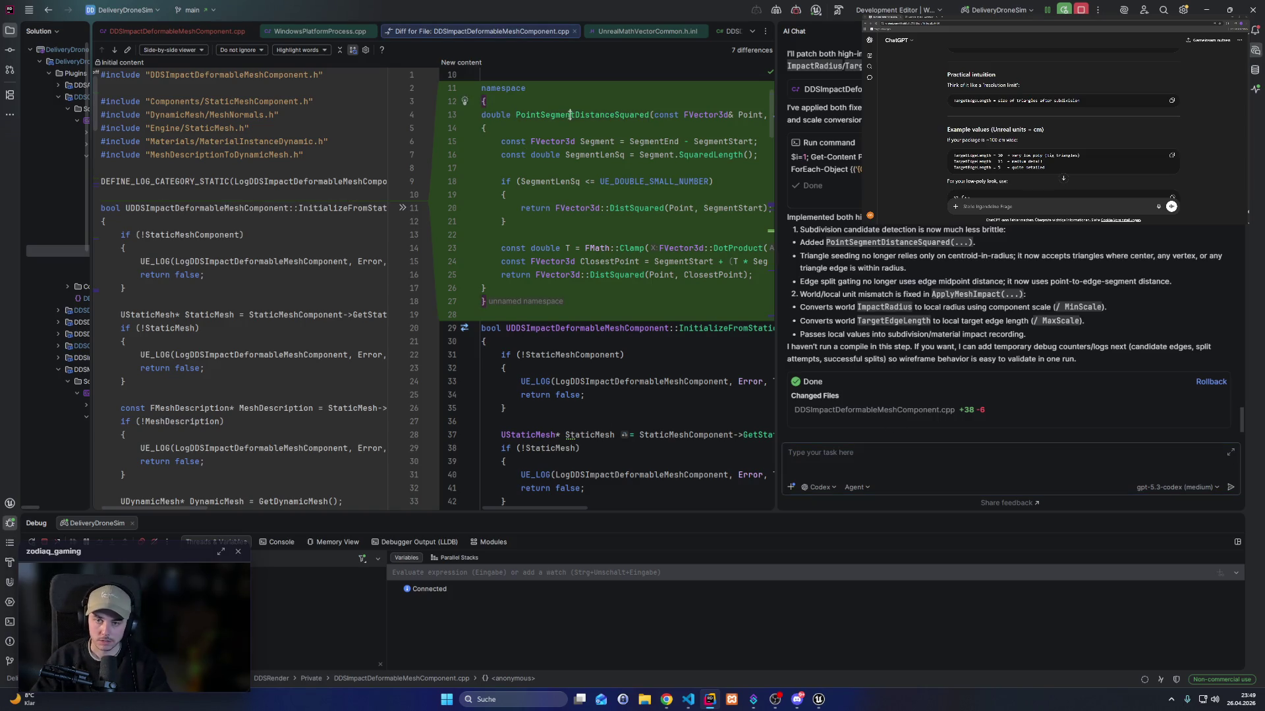
left_click(872, 450)
type("move")
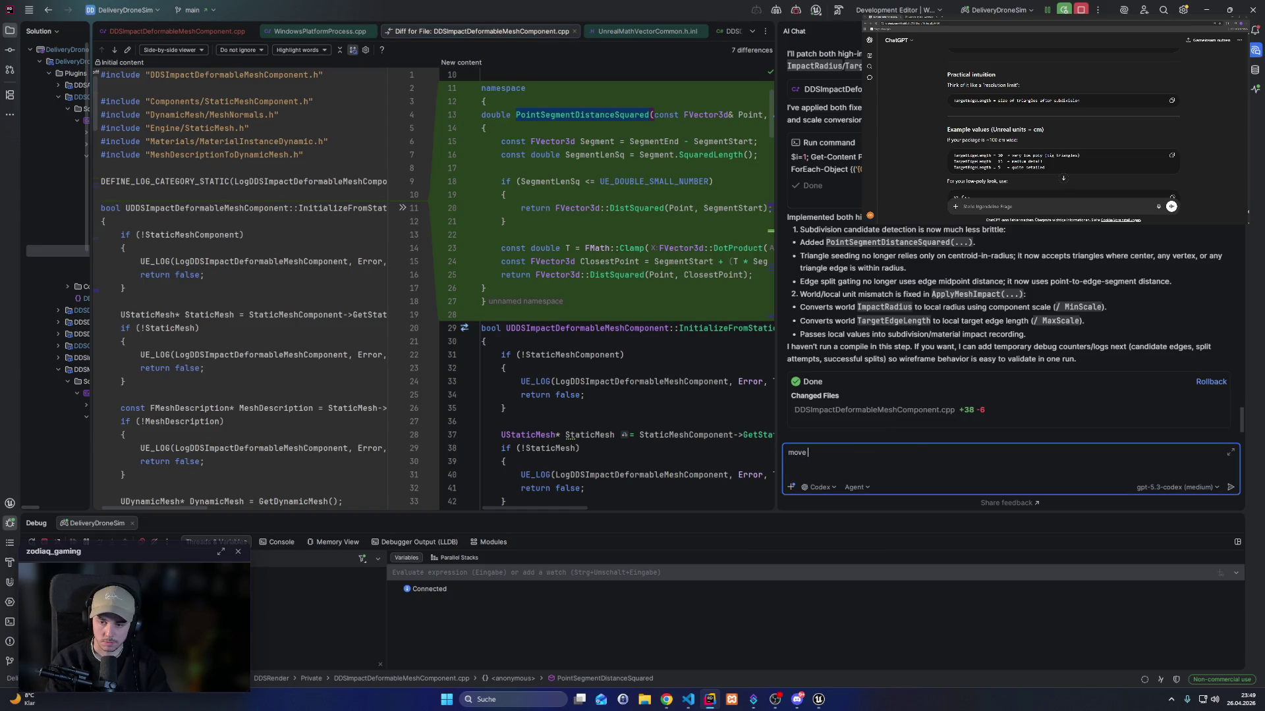
type("`PointSegmentDistanceSquared`")
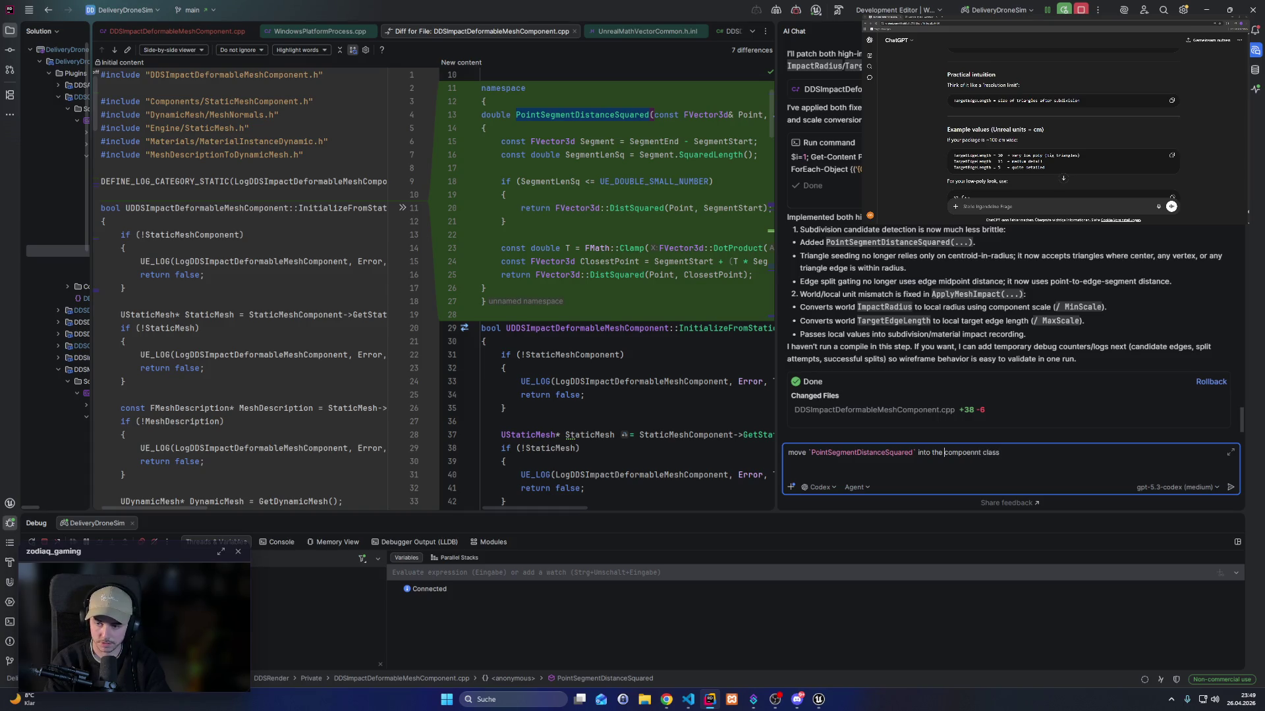
type("ent")
key("Return")
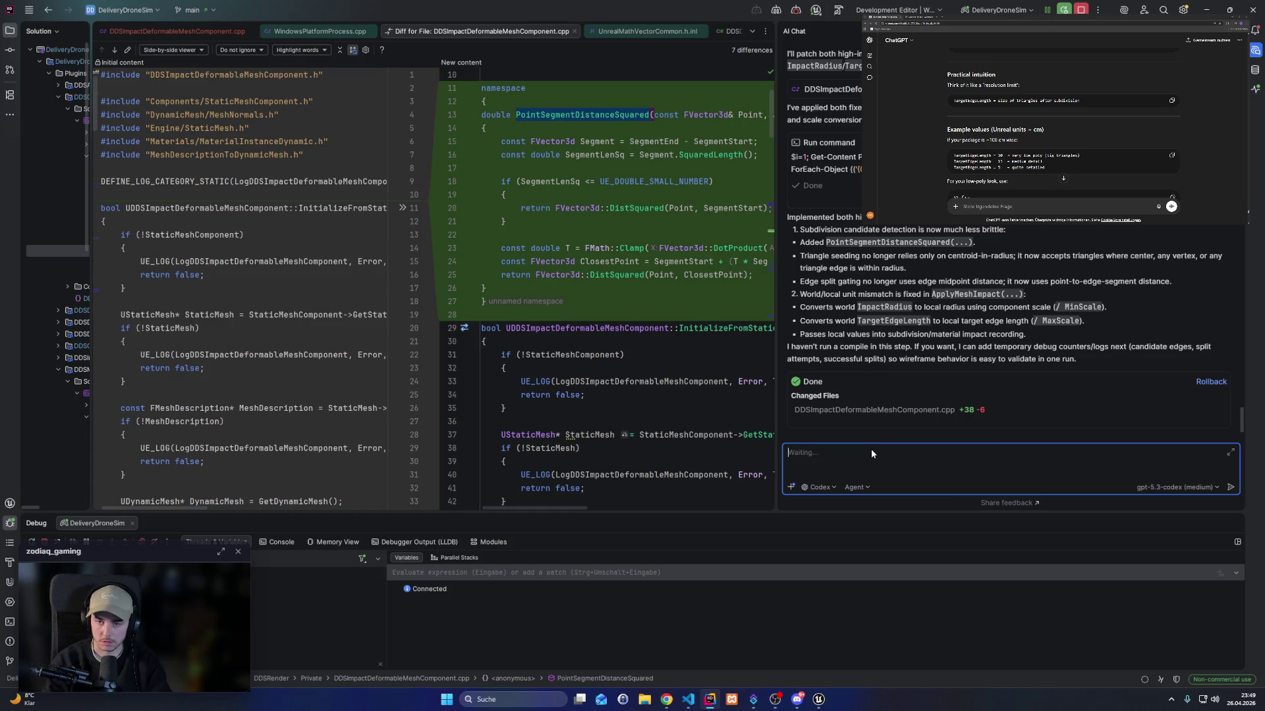
Recheck the namespace block and allow the AI to edit the component files.
scroll(603, 372, "down", 4)
scroll(603, 372, "up", 7)
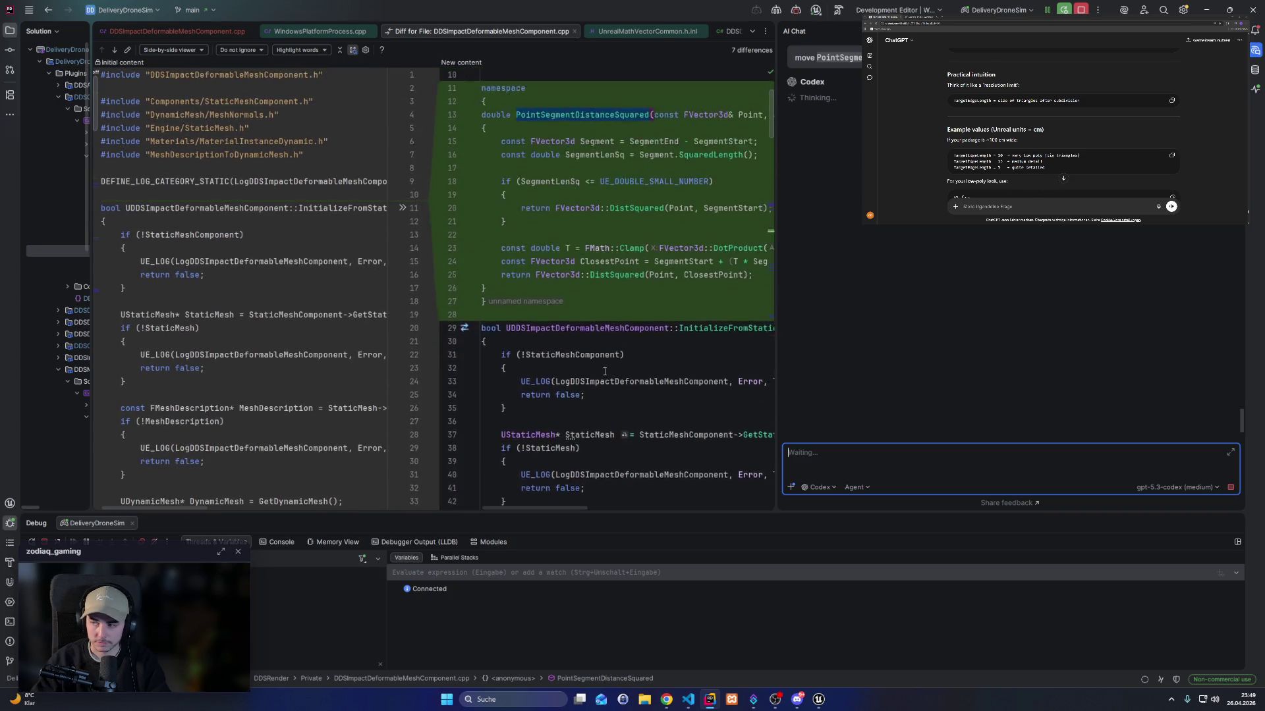
left_click(559, 209)
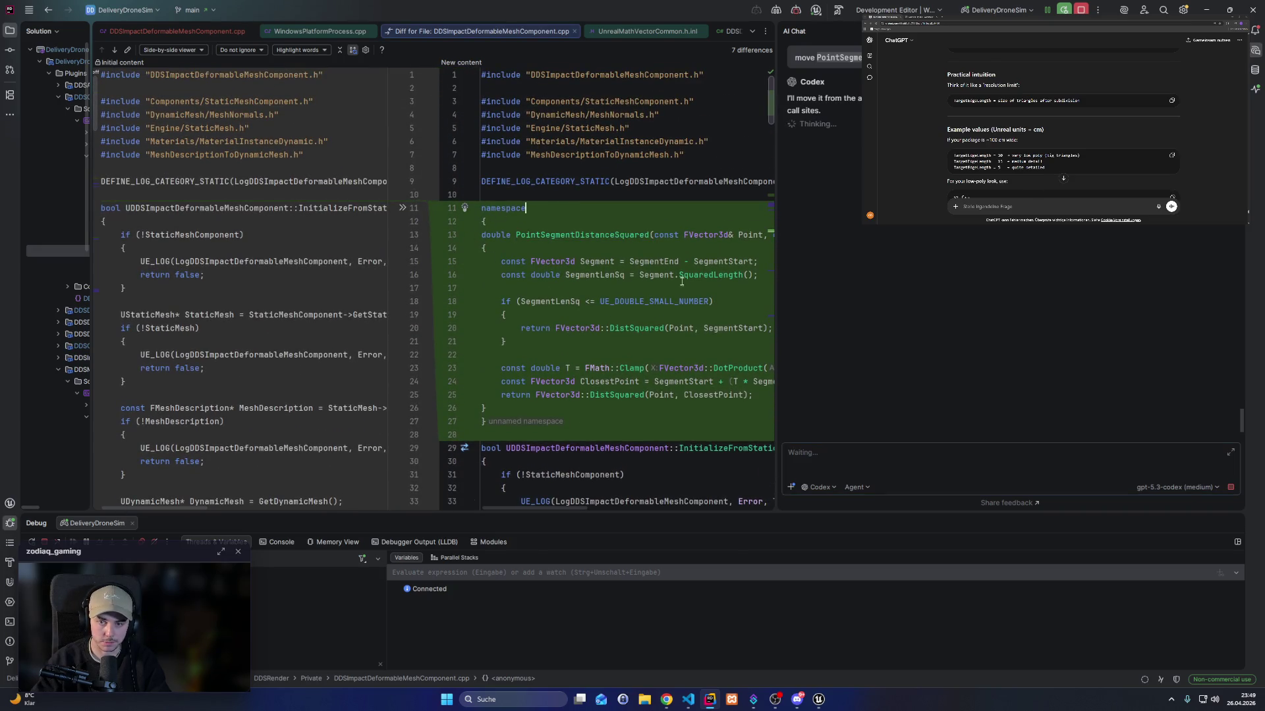
scroll(683, 281, "down", 7)
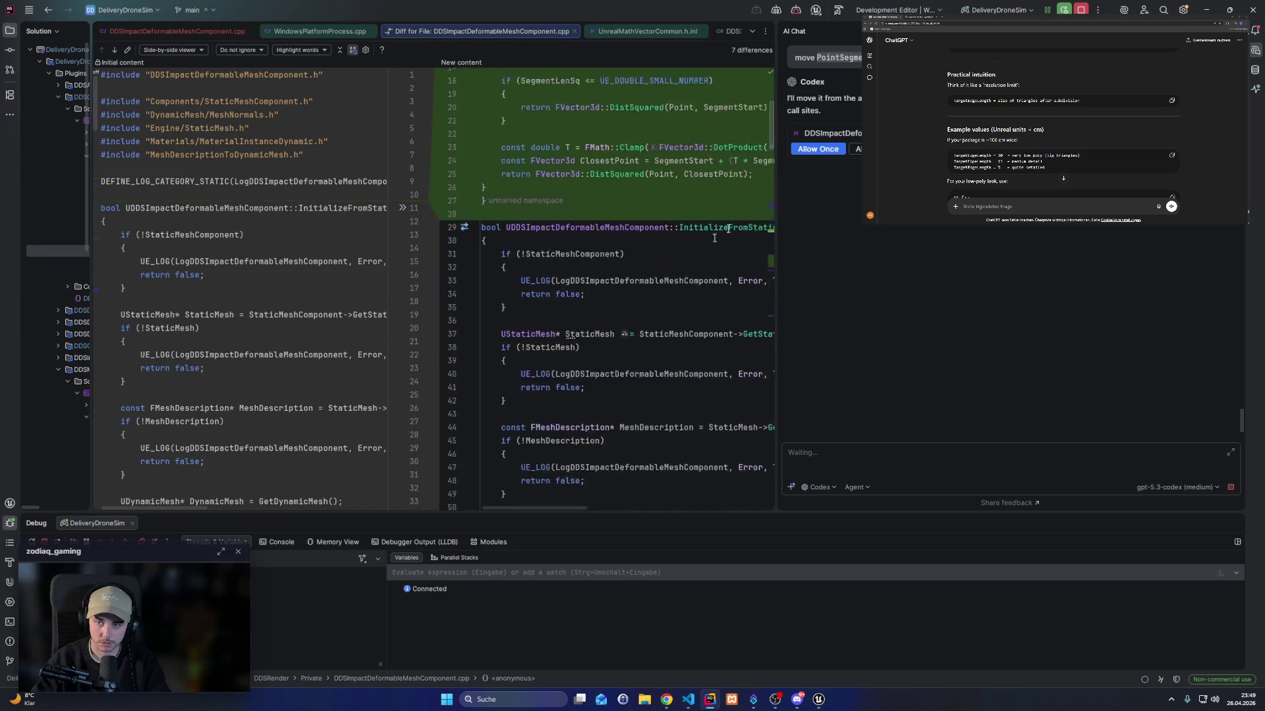
left_click(818, 149)
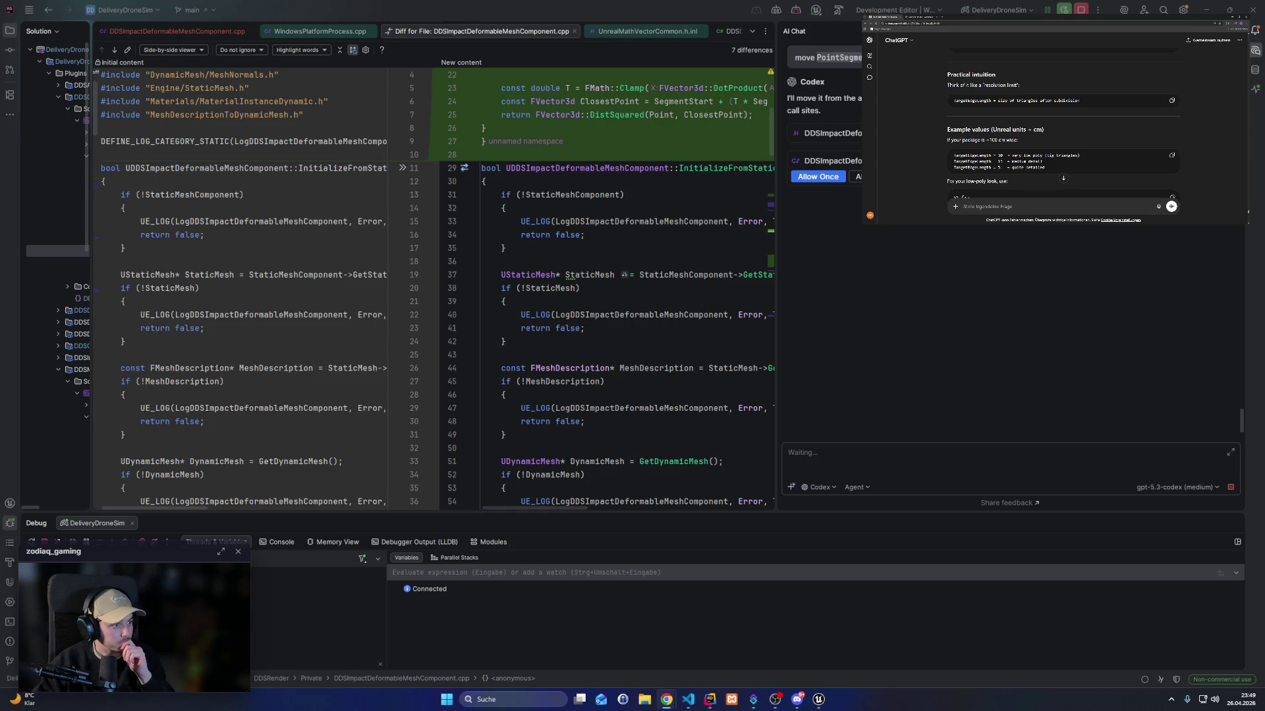
Run t.maxfps 60 in Unreal's console to cap the frame rate, then stop the play session.
mouse_move(819, 700)
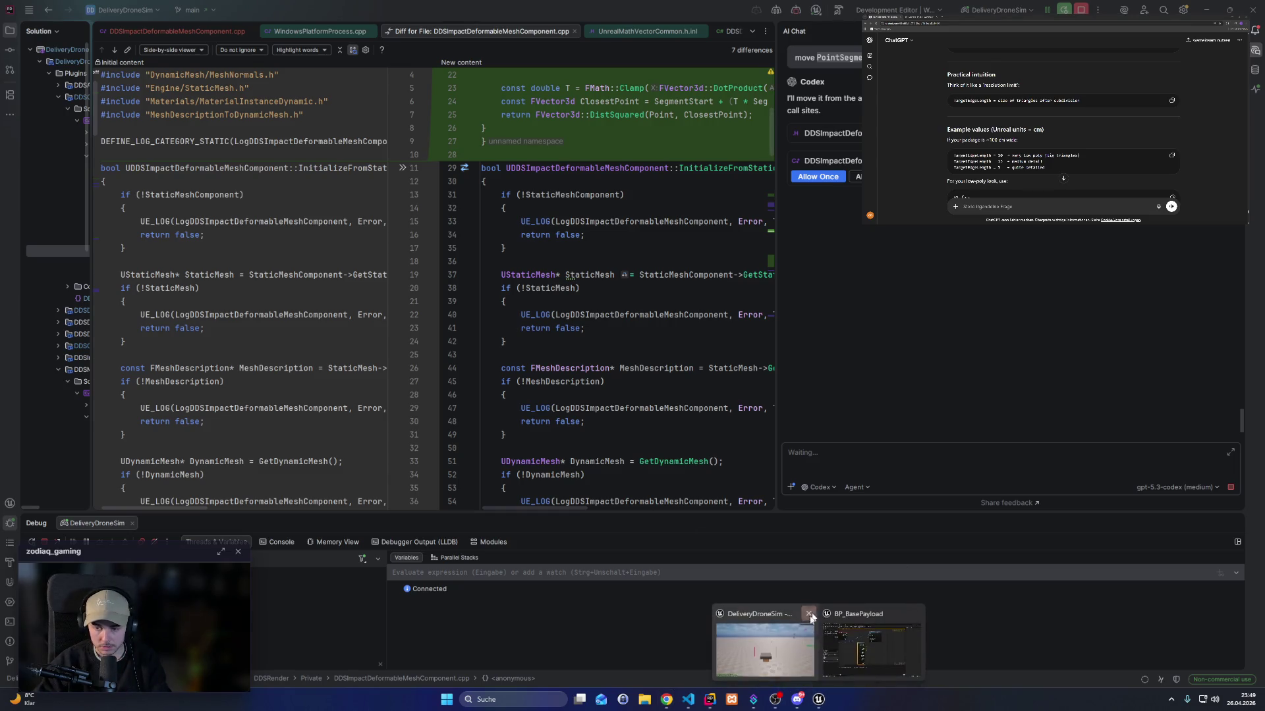
left_click(869, 642)
key("F11")
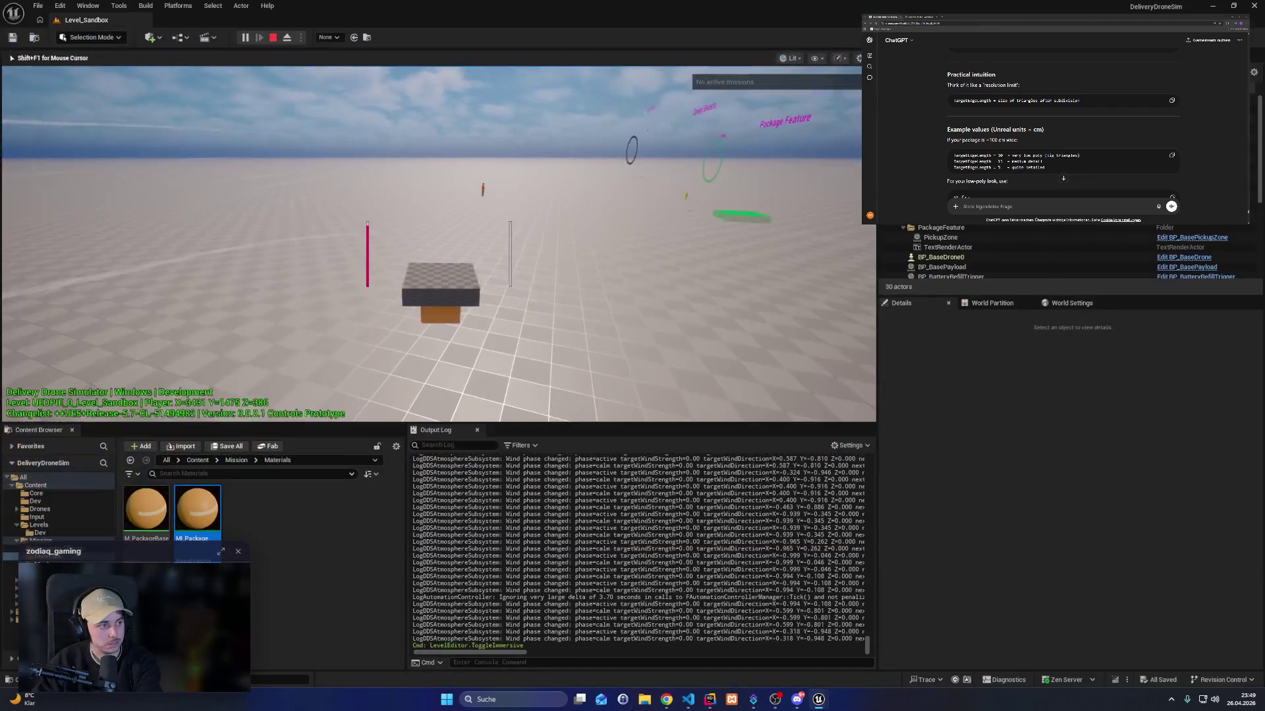
type("t.")
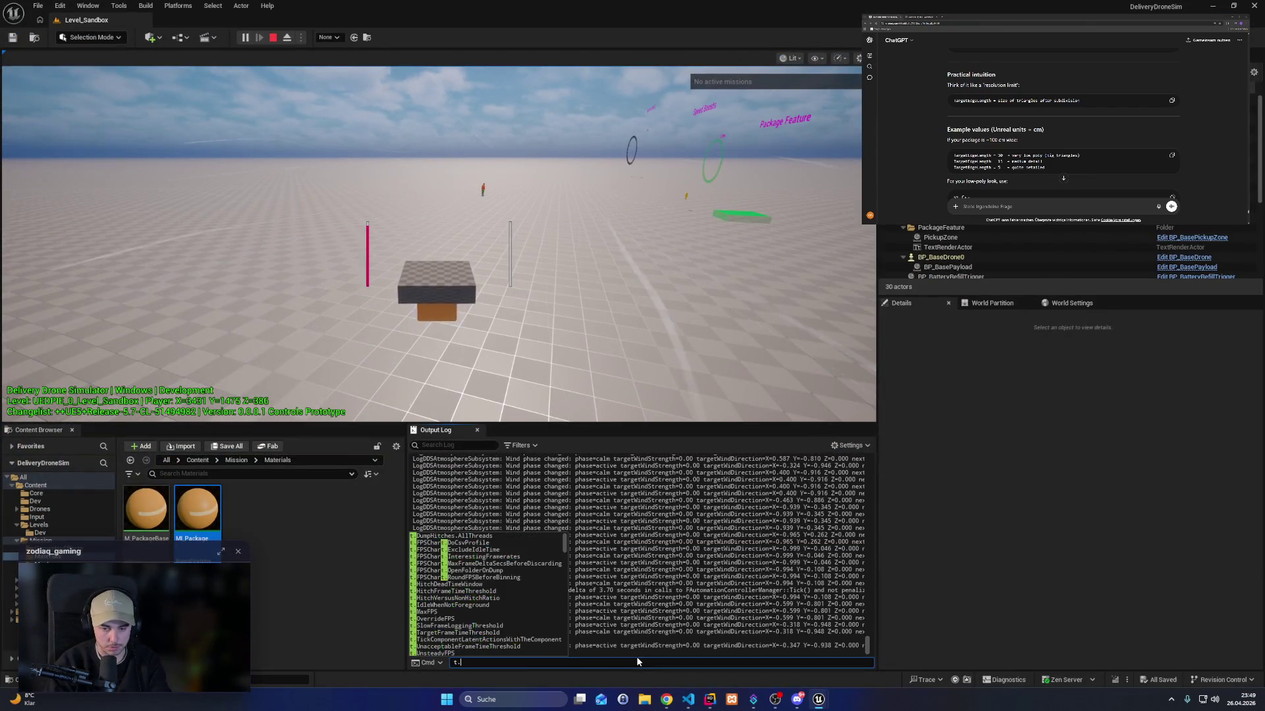
type("maxfps 60")
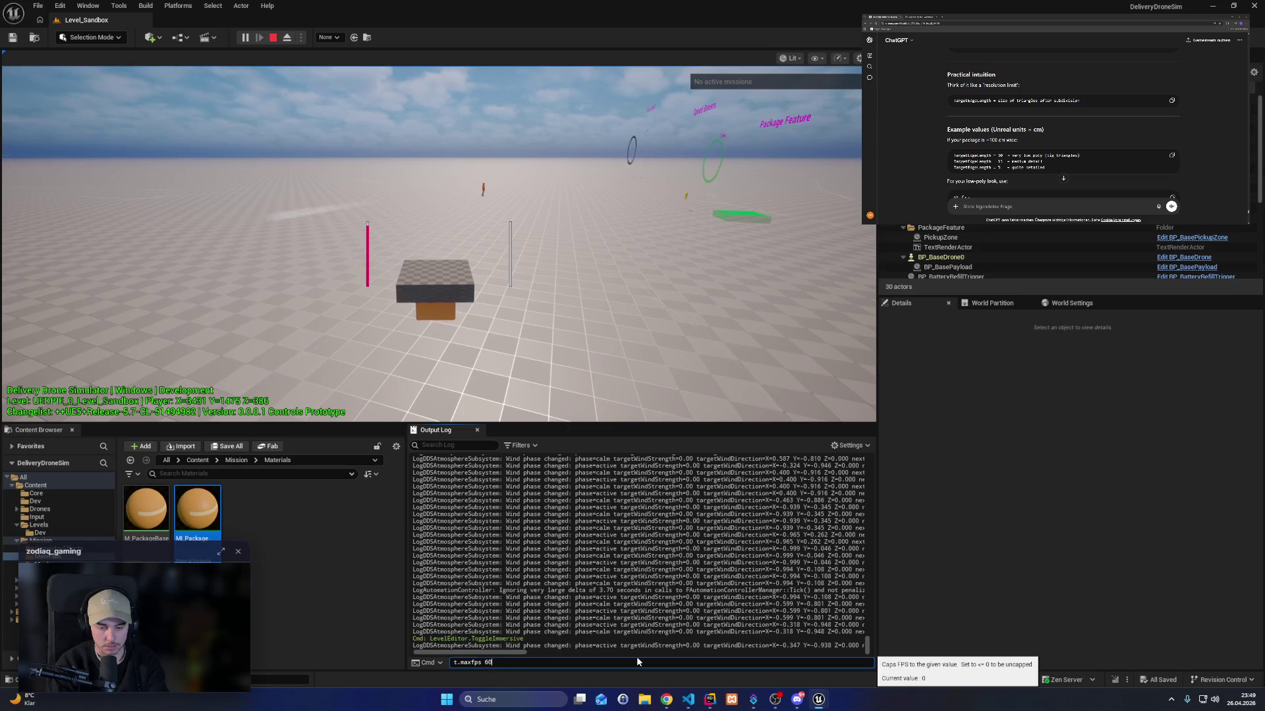
key("Return")
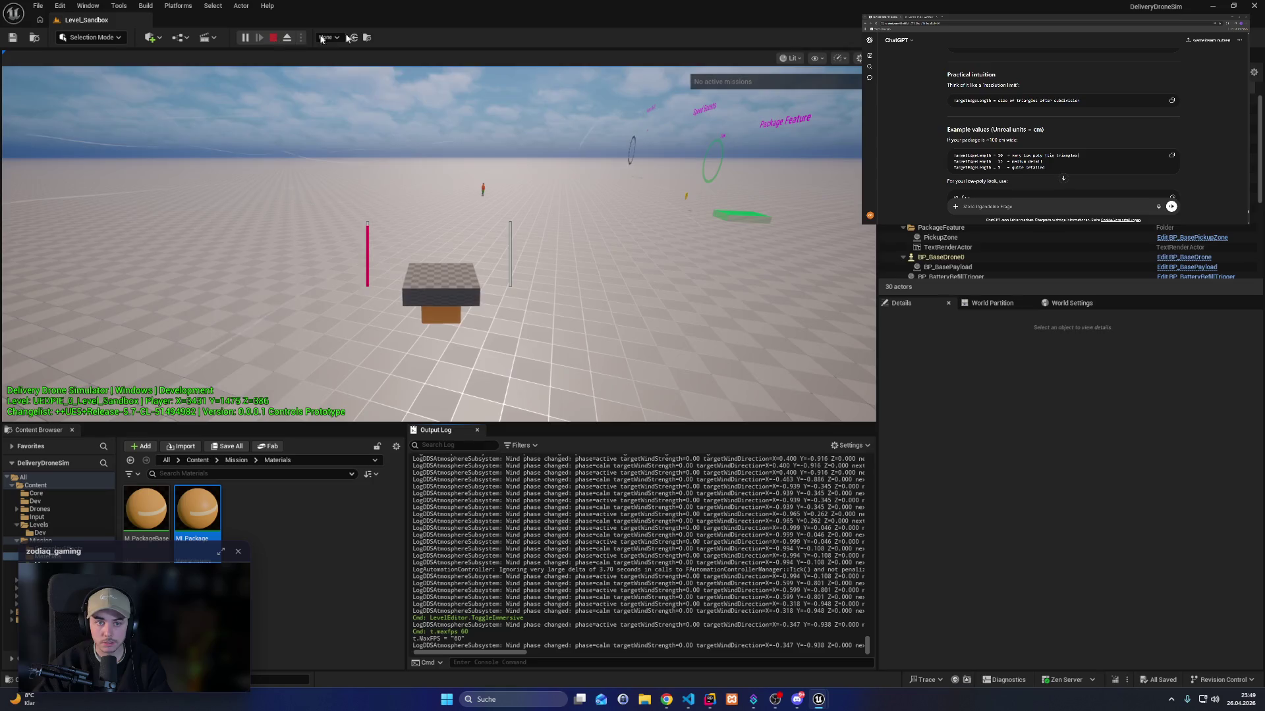
key("Escape")
key("alt+Tab")
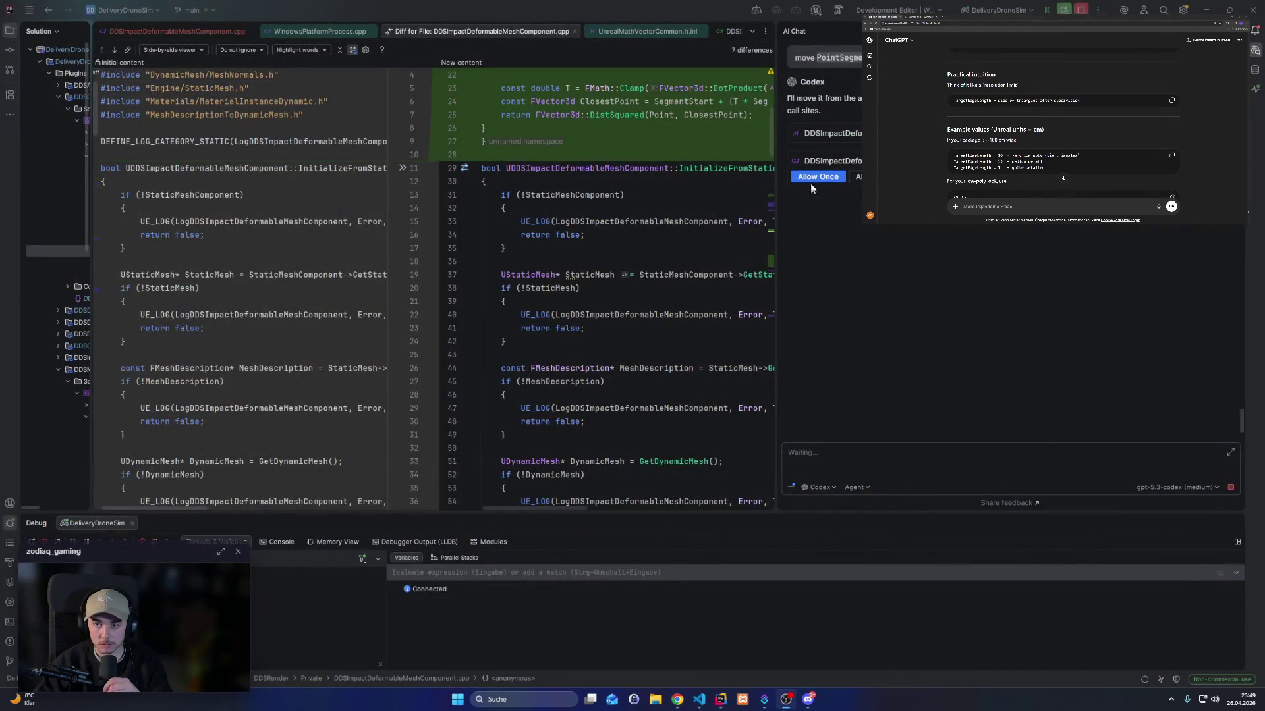
Approve the edit making PointSegmentDistanceSquared a private static member in the .h and .cpp.
left_click(822, 178)
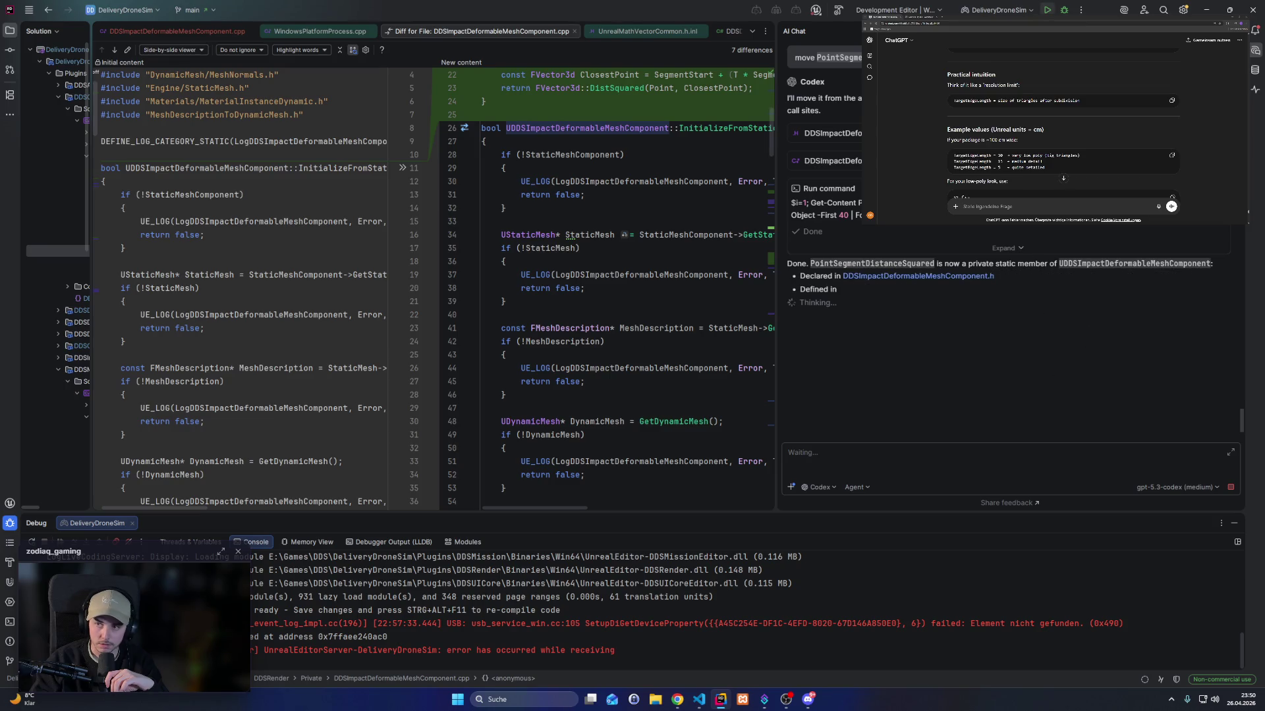
left_click(1168, 696)
left_click(1143, 657)
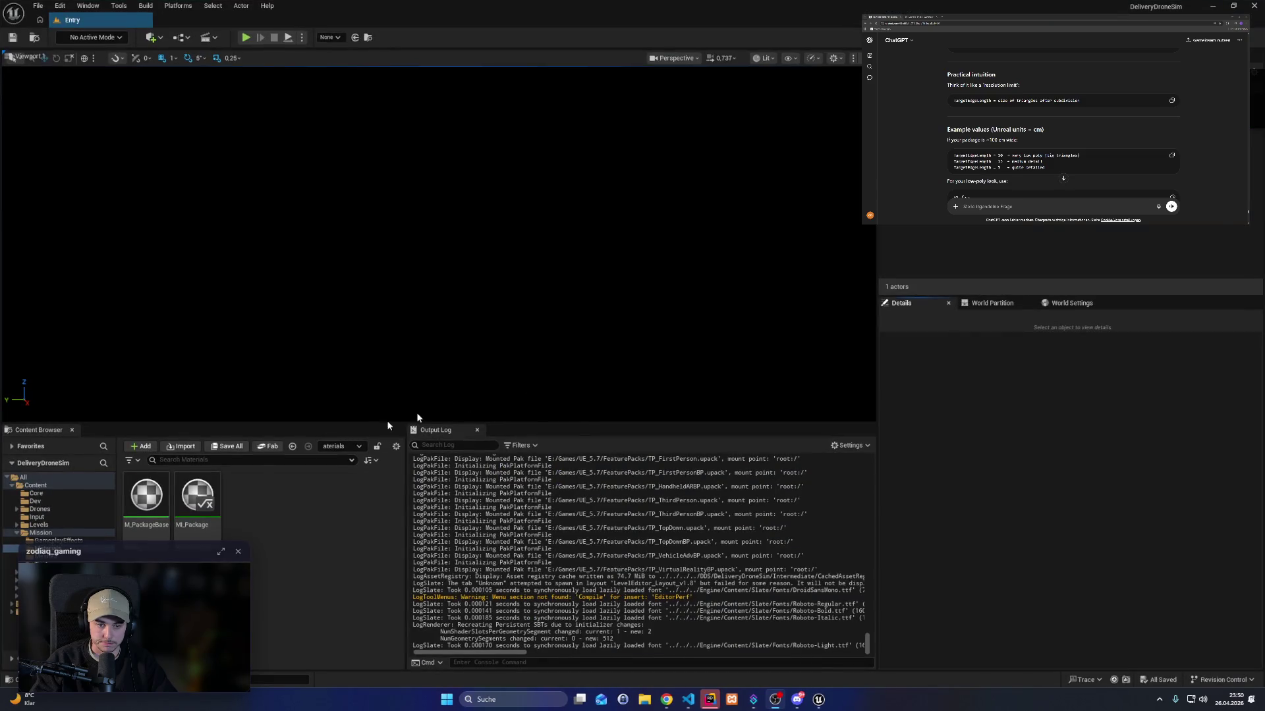
Open Level_Sandbox from the Levels/Dev folder and start a play session.
left_click(50, 526)
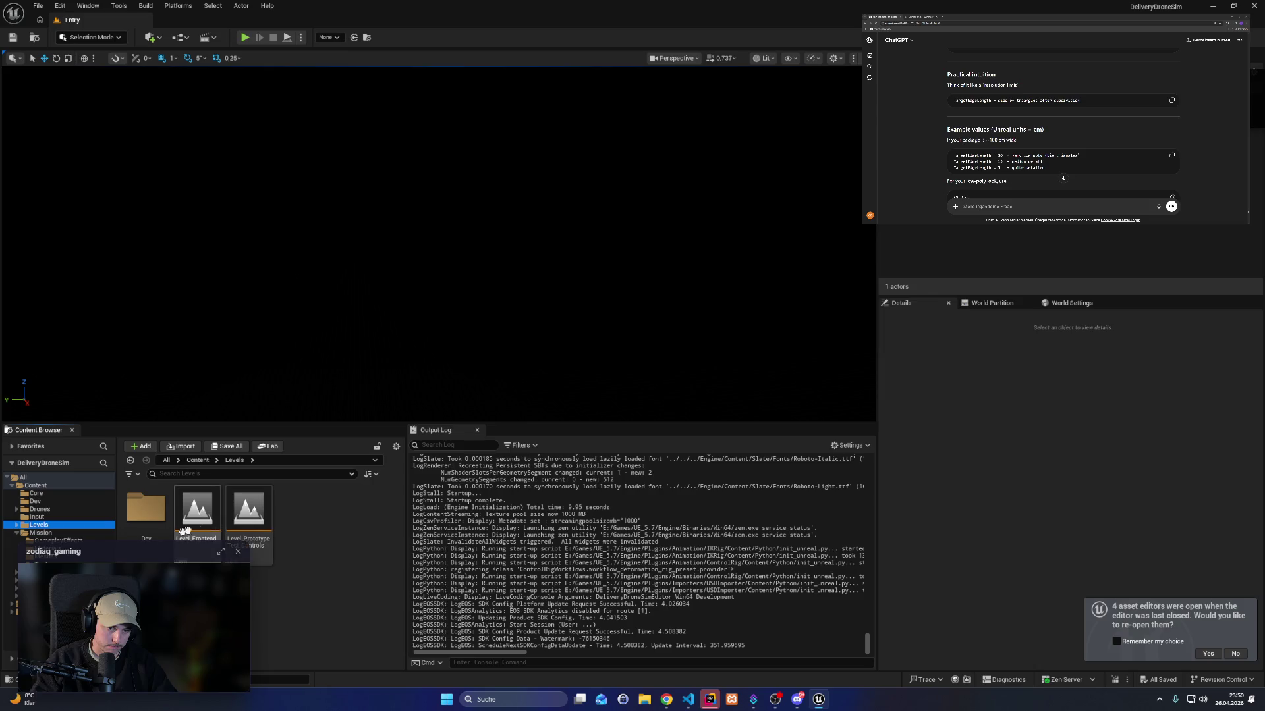
double_click(145, 508)
double_click(197, 510)
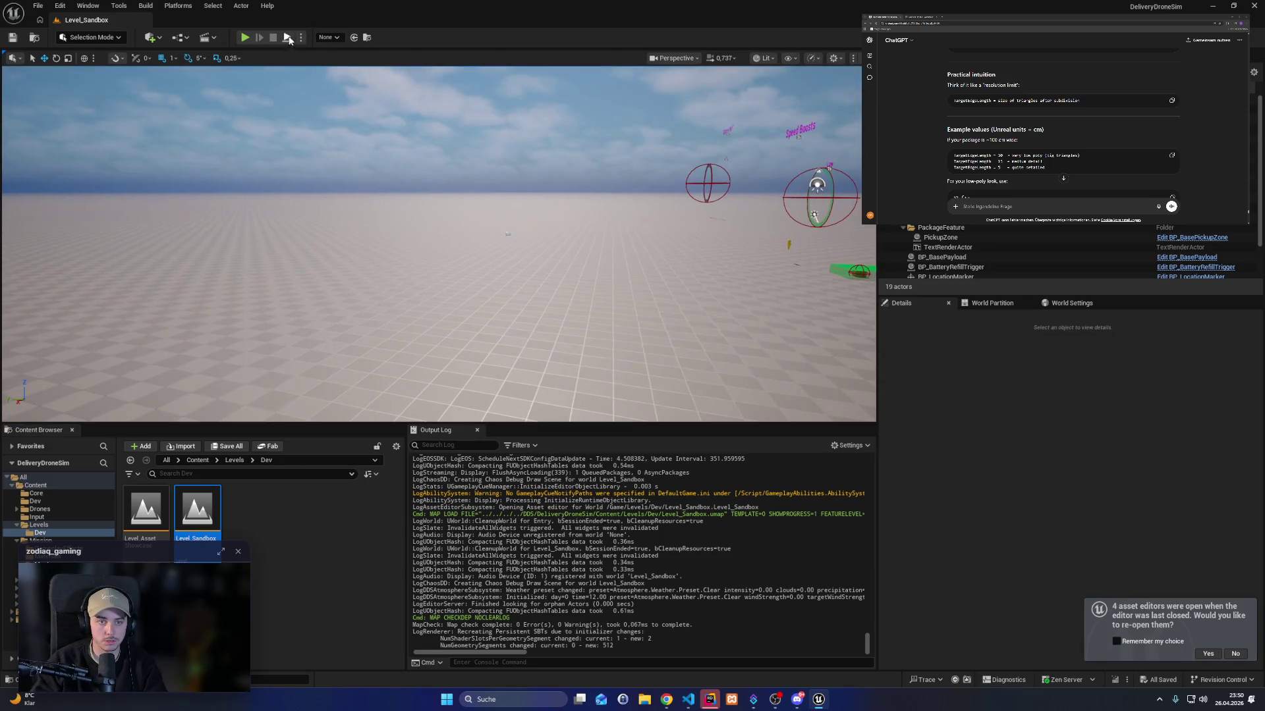
left_click(245, 38)
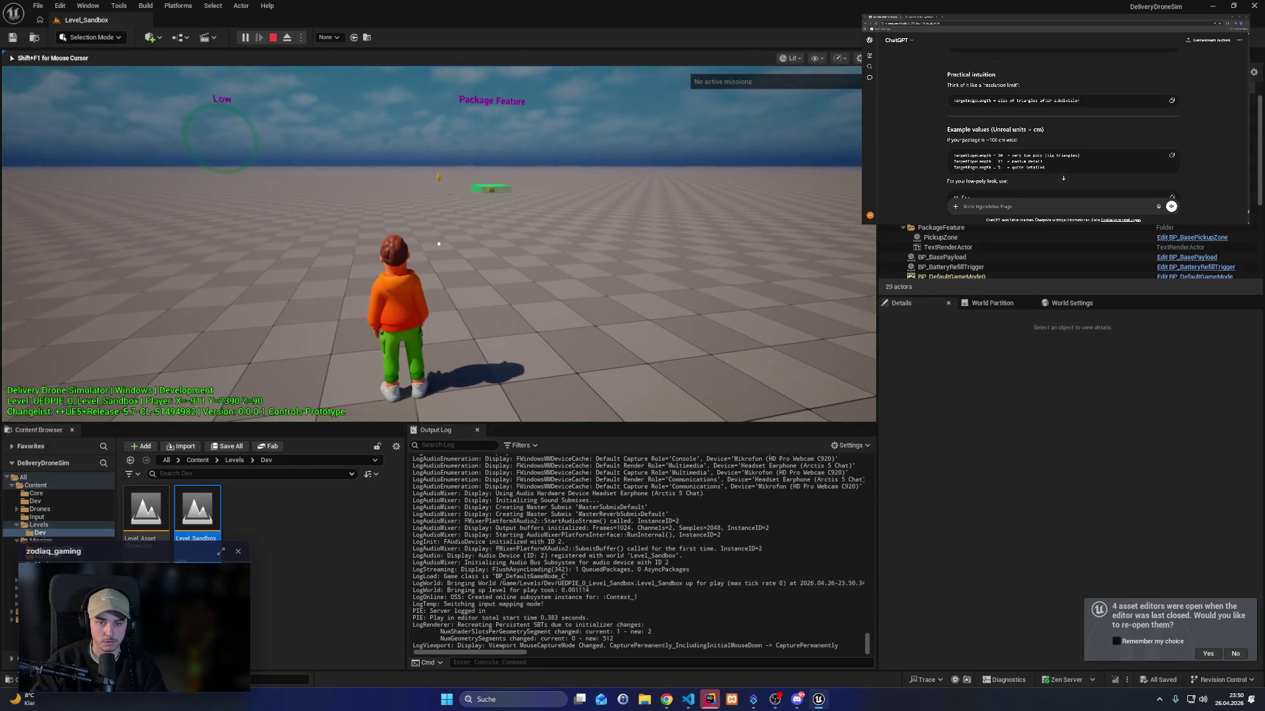
Switch to the drone, fly to the payload box and pick it up.
key("Tab")
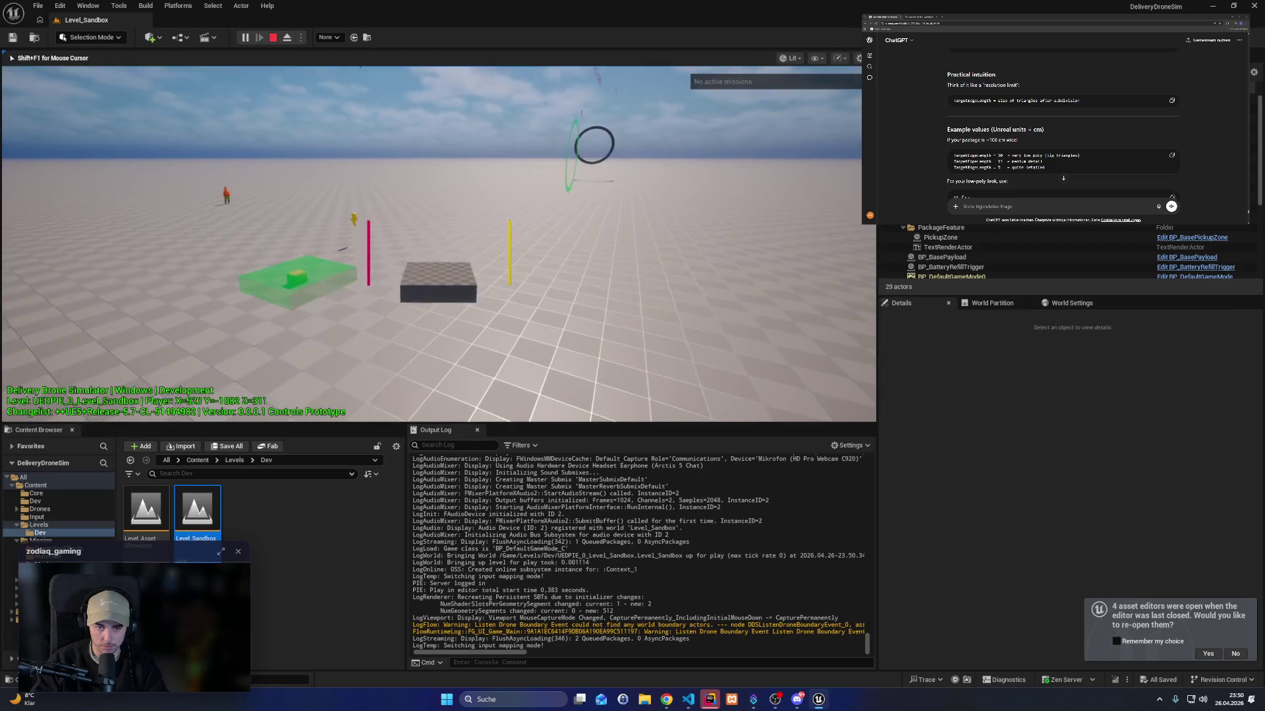
key("w")
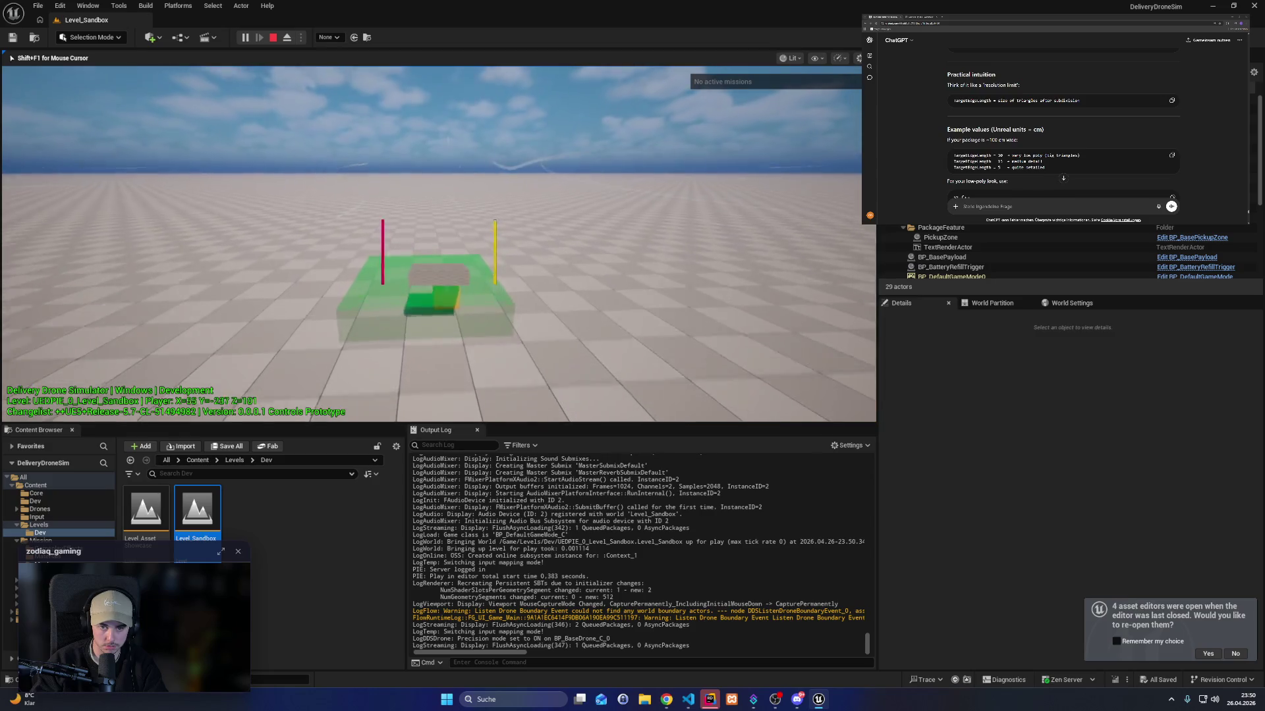
key("w")
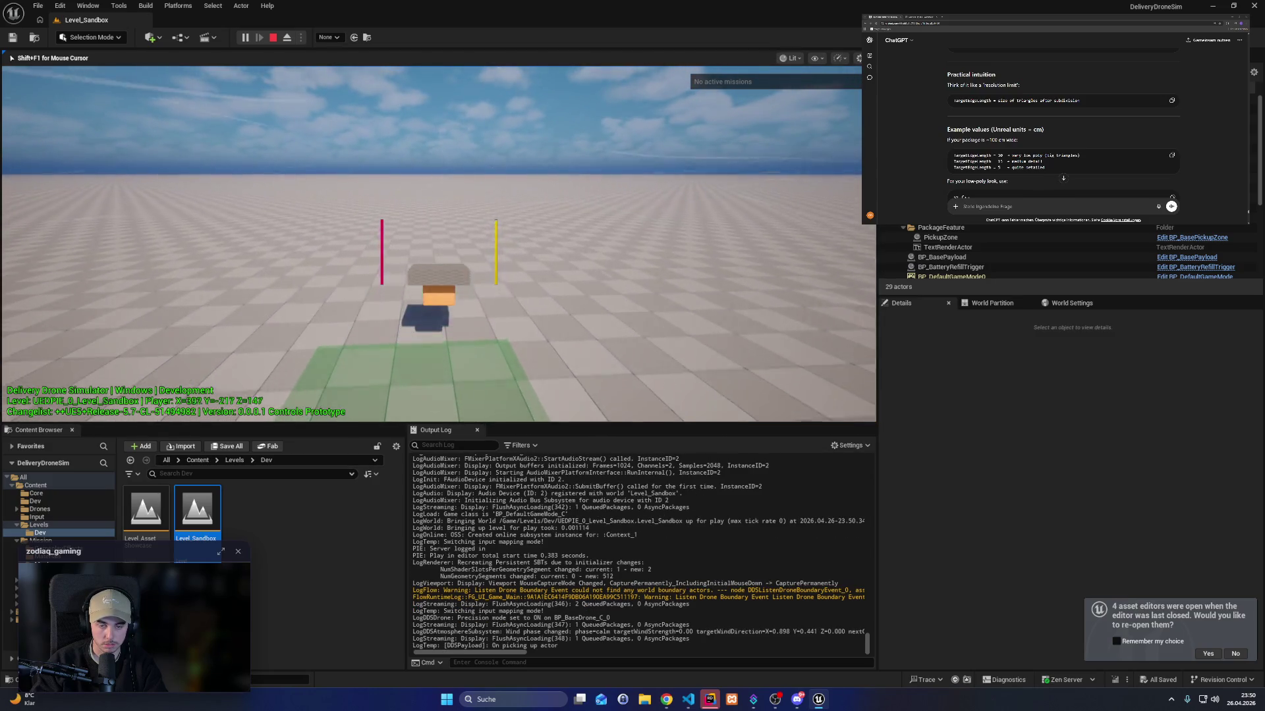
key("space")
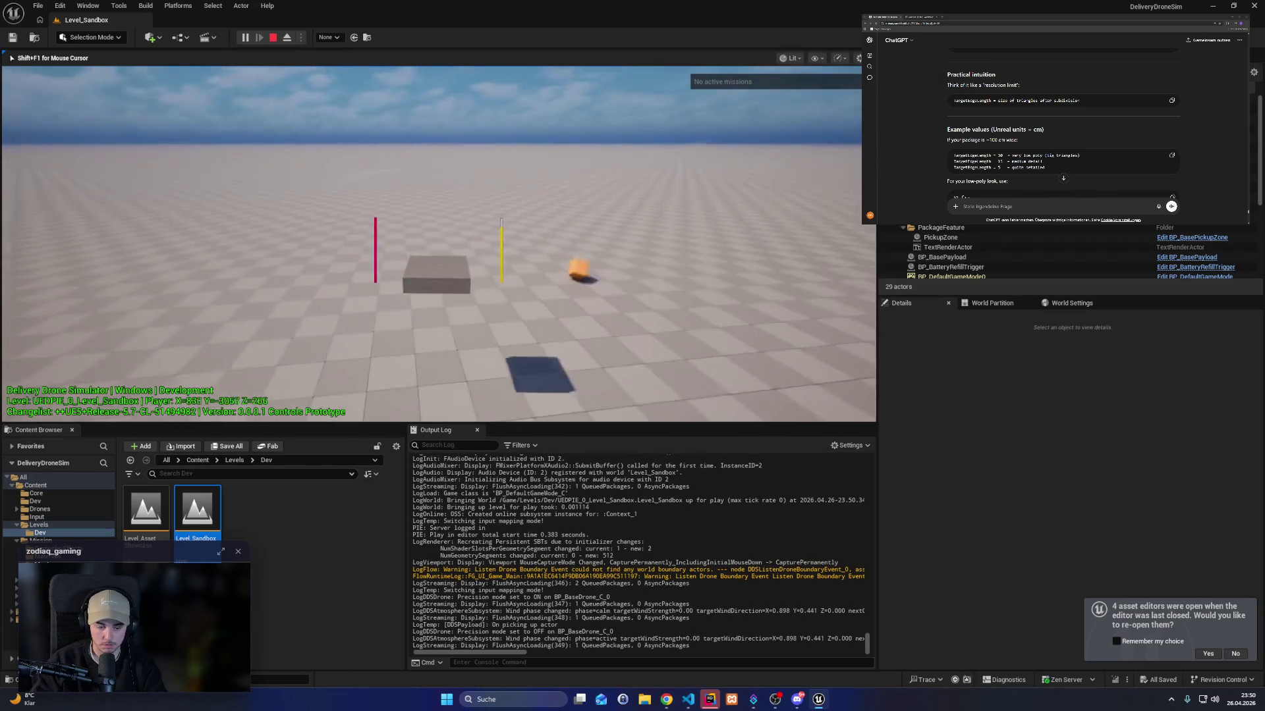
Cycle unlit, lit and wireframe views while flying, end the session, and return to Rider.
key("F2")
key("F3")
key("F1")
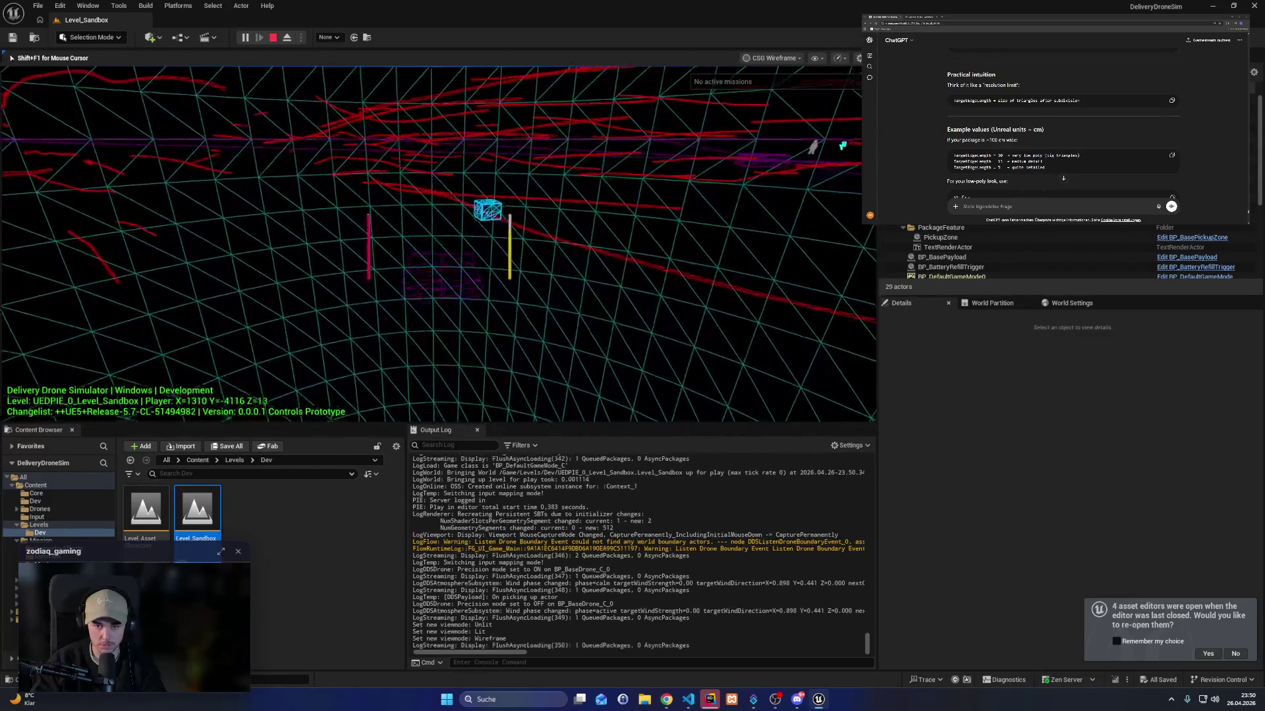
key("shift")
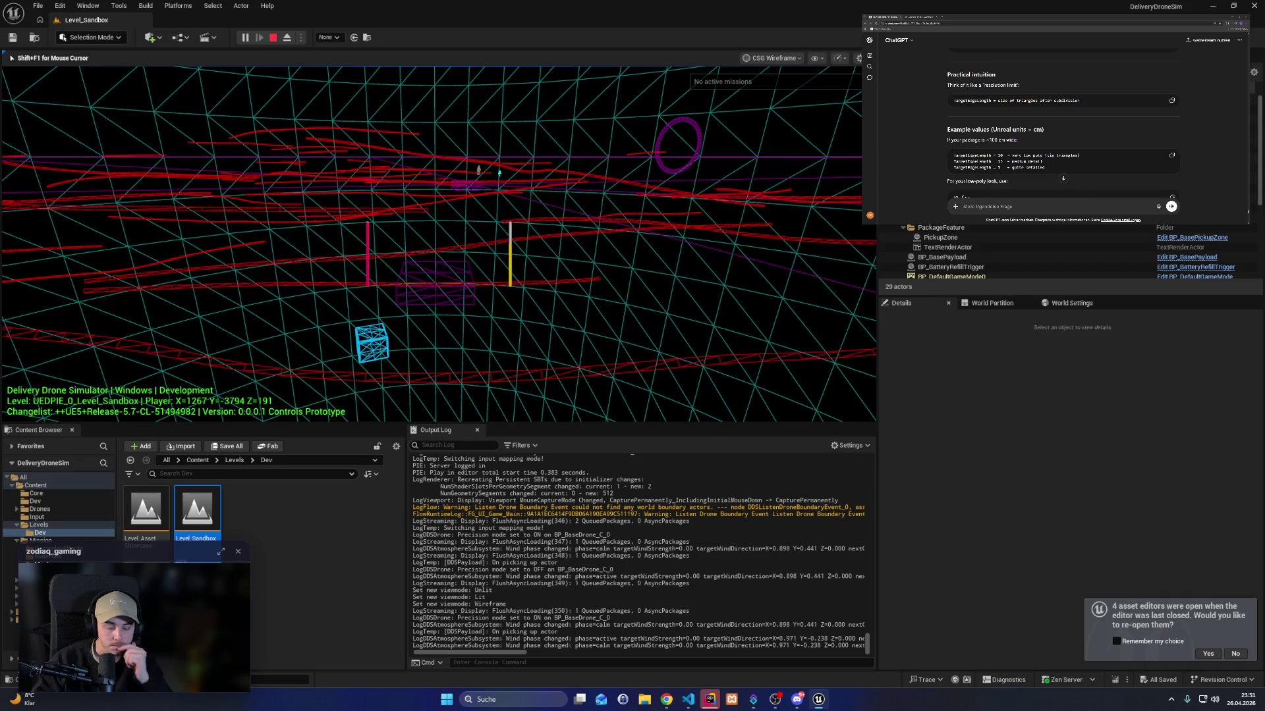
key("F3")
key("shift+F1")
left_click(710, 699)
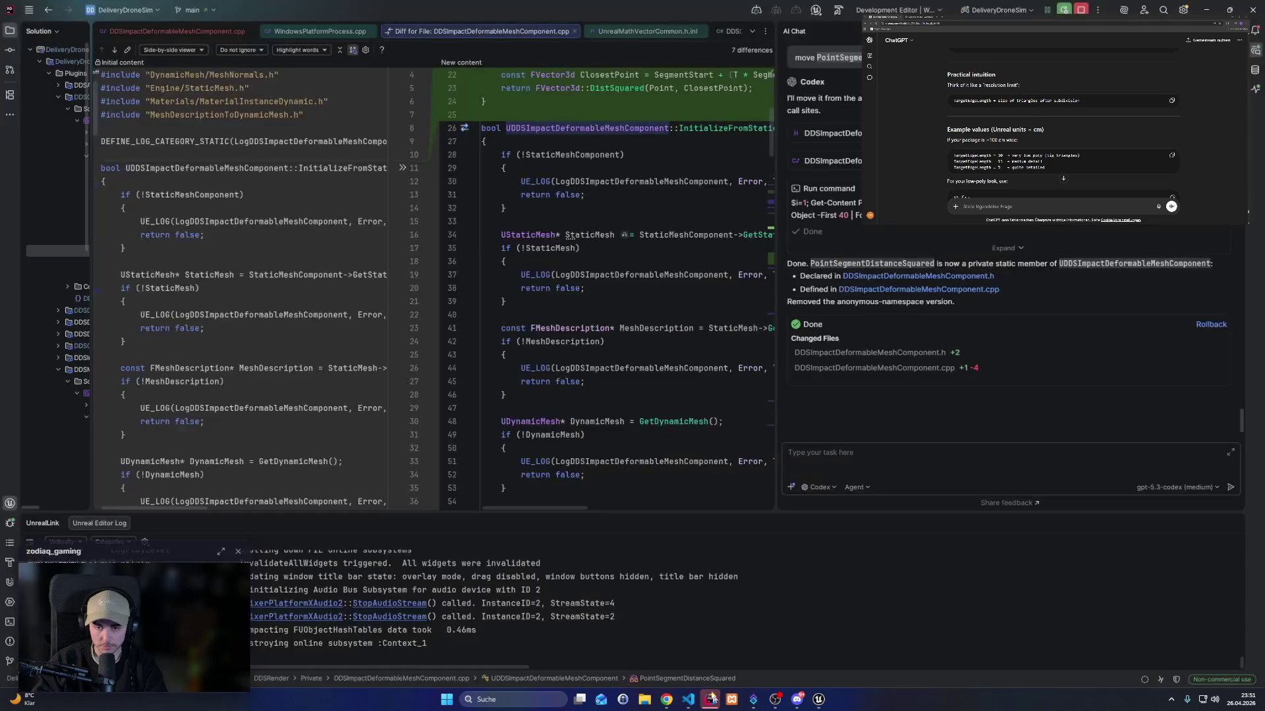
Close the component diff and WindowsPlatformProcess.cpp tabs.
left_click(574, 30)
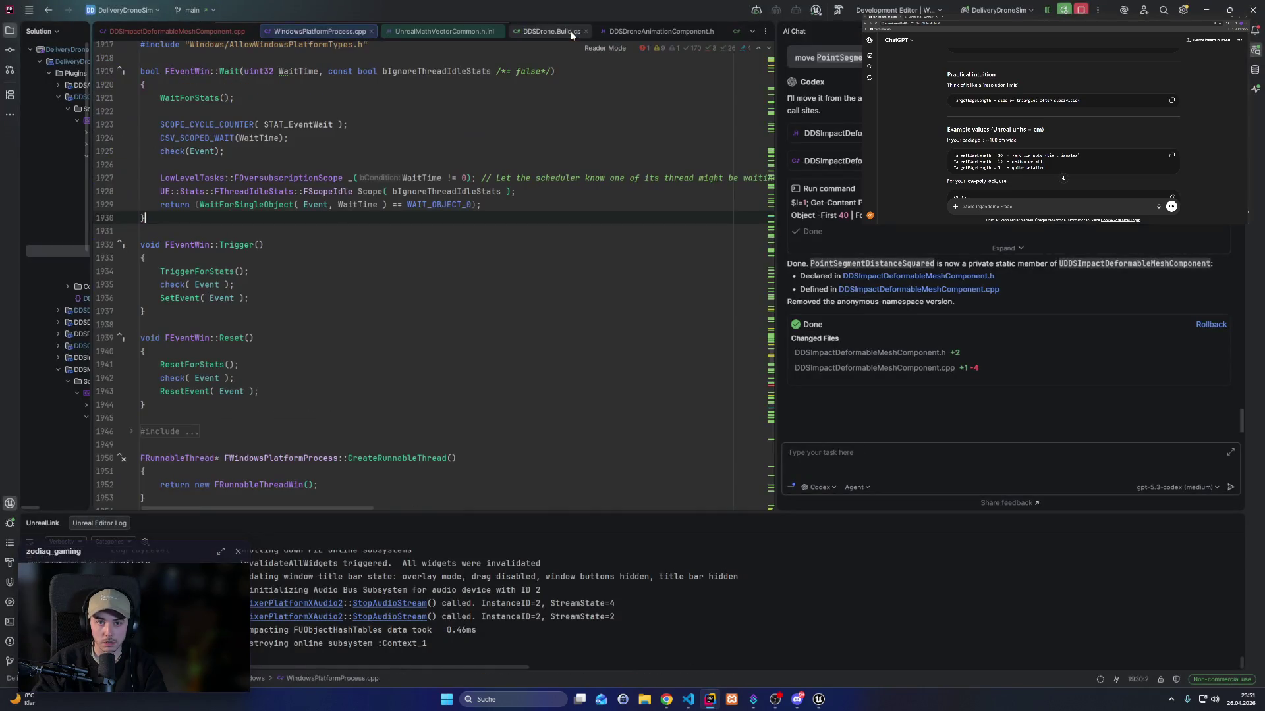
left_click(370, 31)
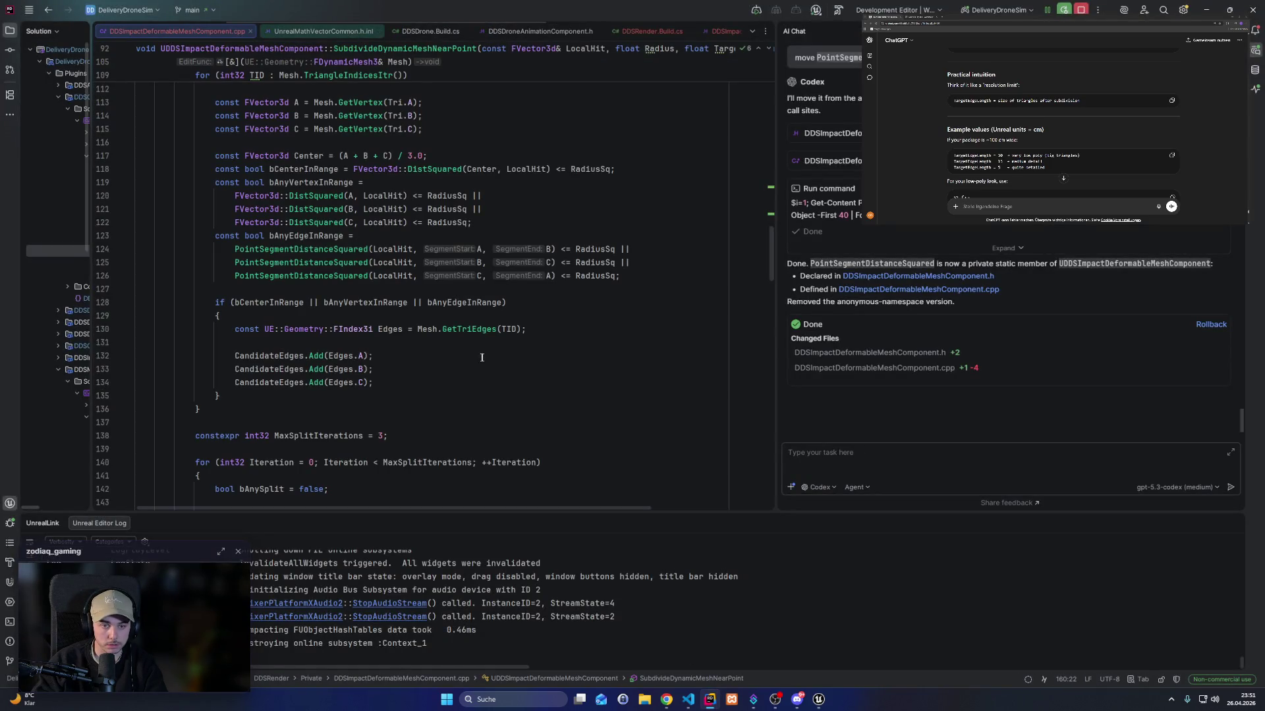
scroll(482, 358, "down", 8)
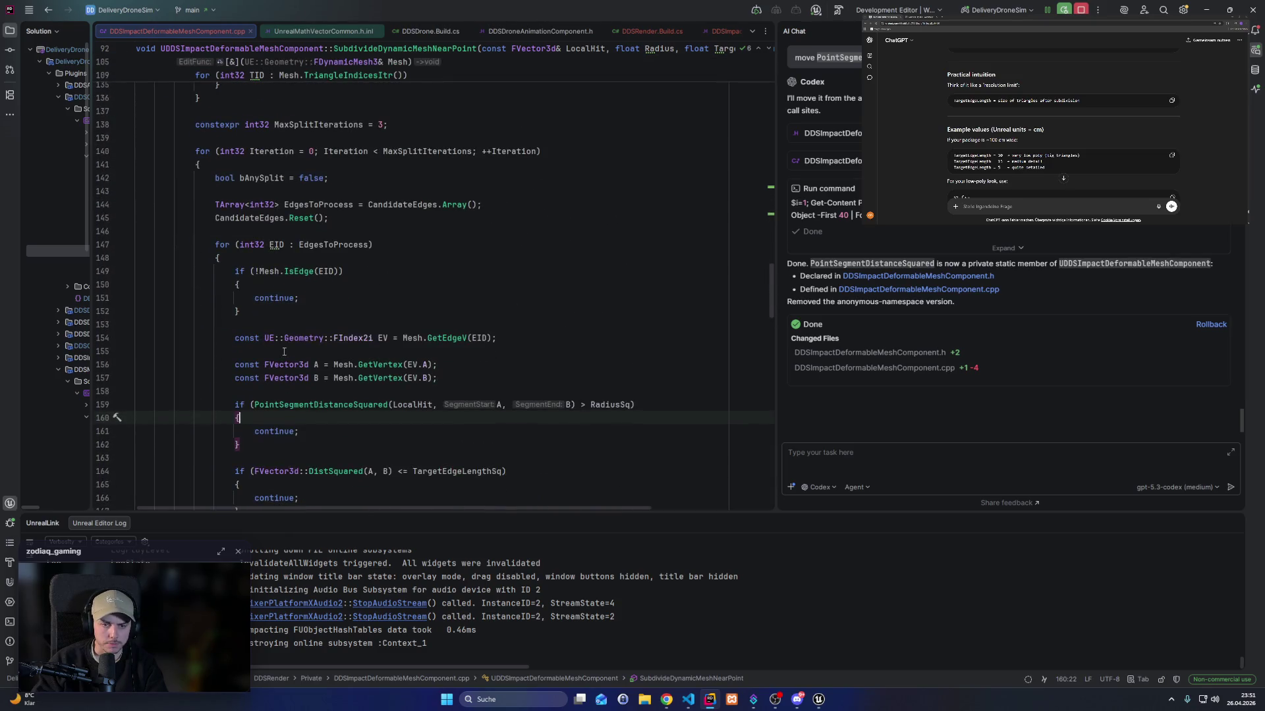
scroll(284, 350, "down", 20)
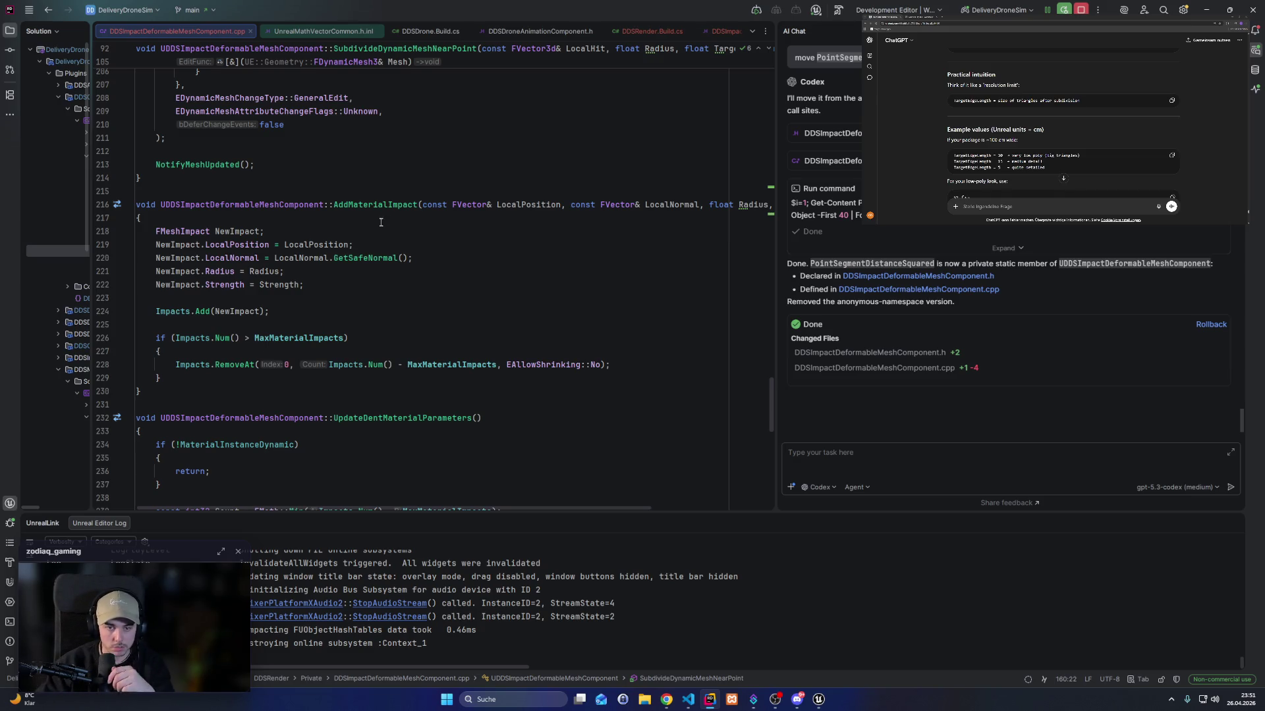
Locate the ImpactPosRadius_%d parameter name in UpdateDentMaterialParameters, then switch to Unreal.
double_click(360, 204)
scroll(349, 290, "down", 4)
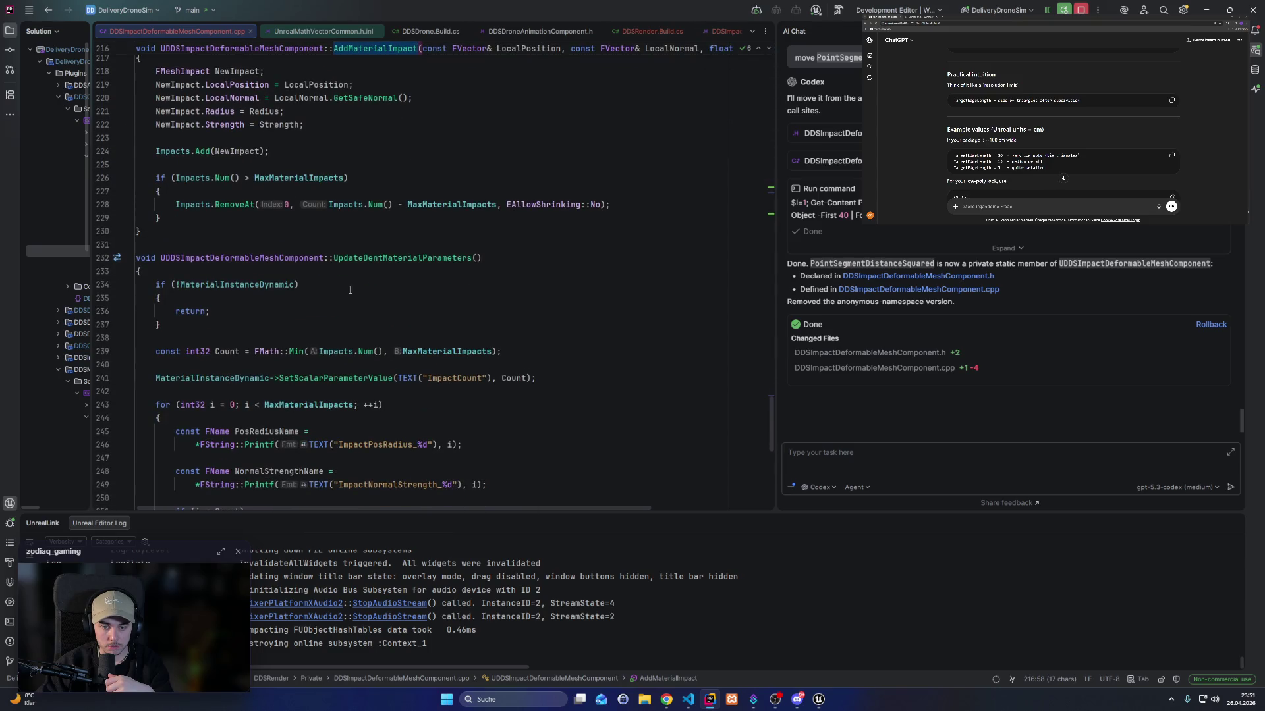
scroll(350, 290, "down", 4)
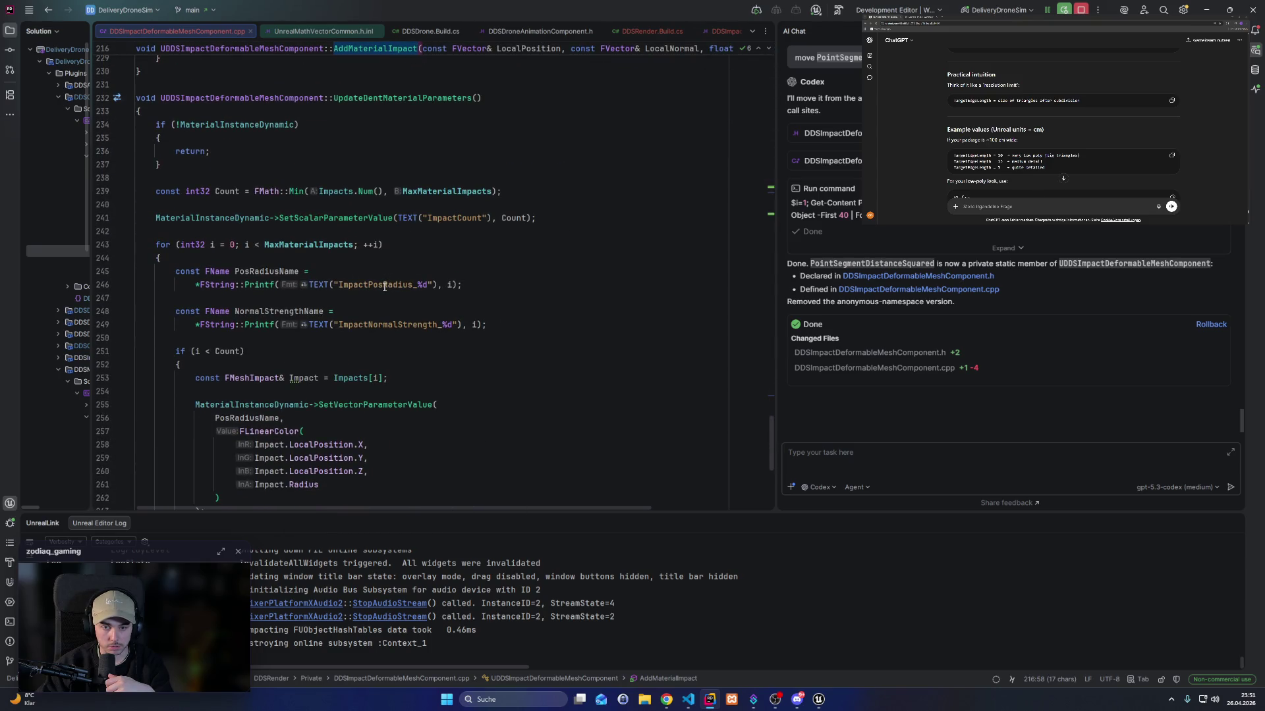
left_click_drag(368, 288, 339, 287)
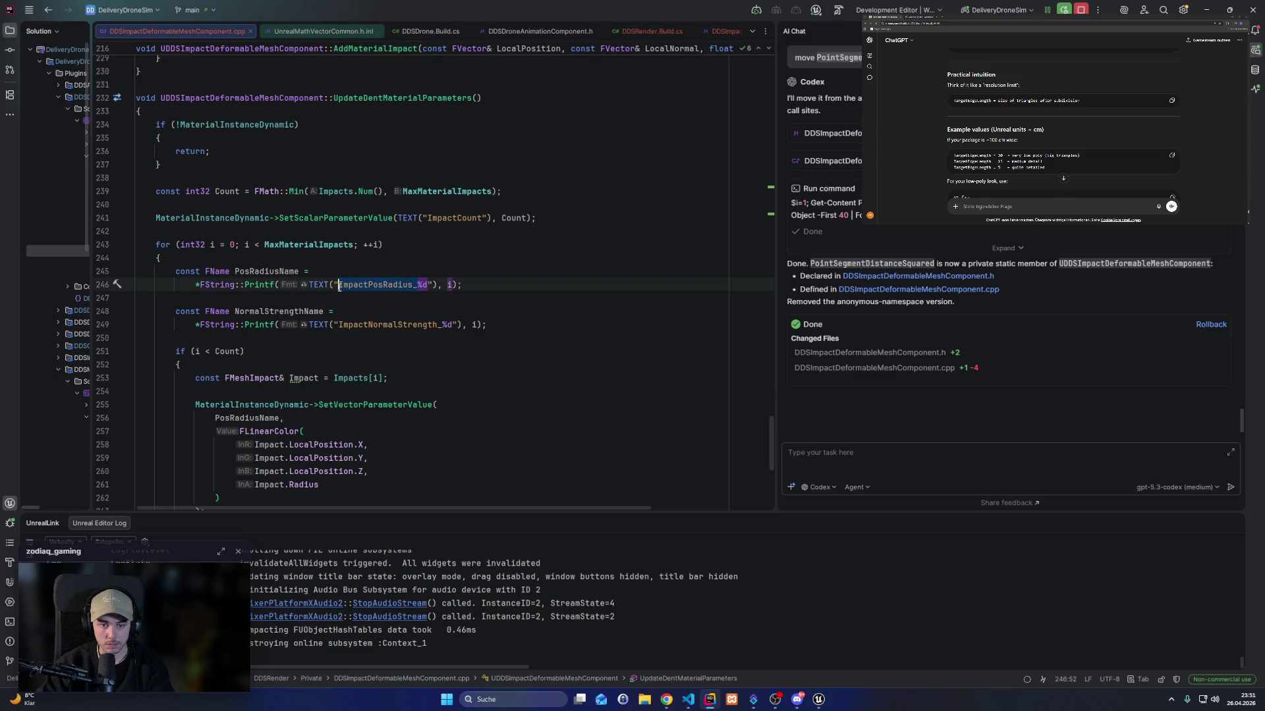
left_click(820, 701)
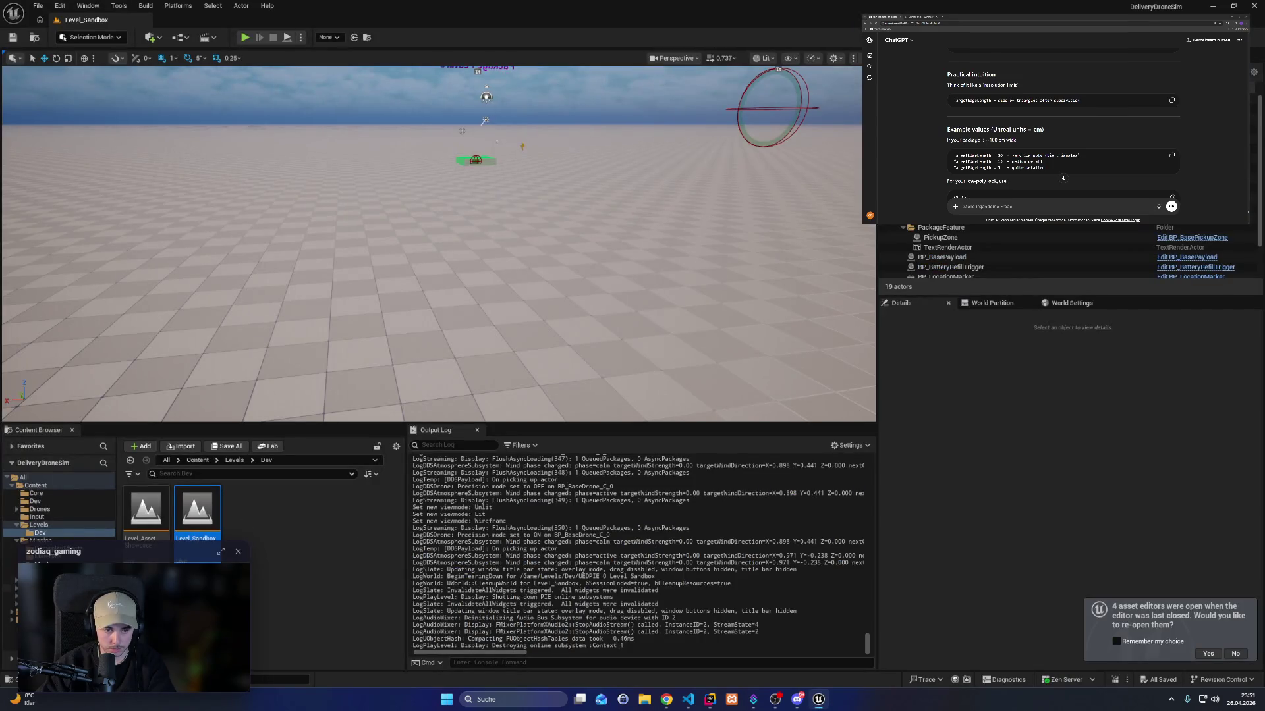
Open M_ImpactDeformableMesh from MI_Package's parent and compare its ImpactNormalStrength node with the code.
left_click(39, 556)
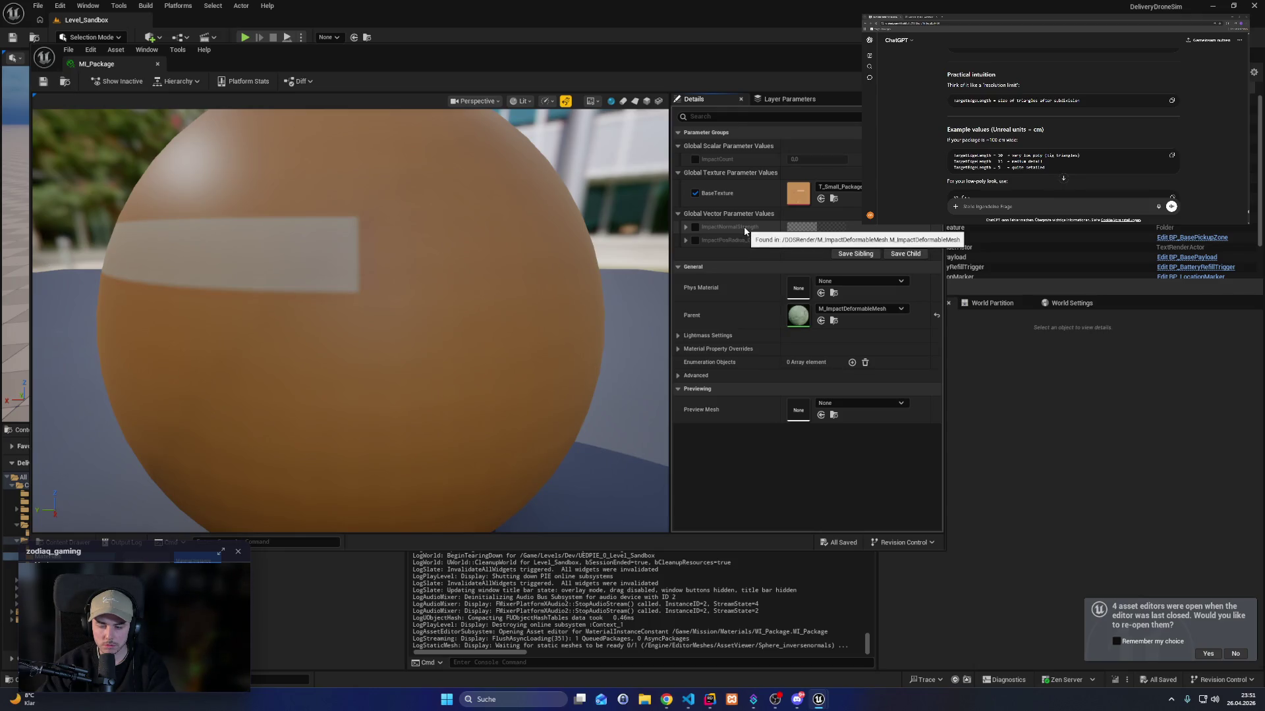
left_click_drag(670, 226, 551, 227)
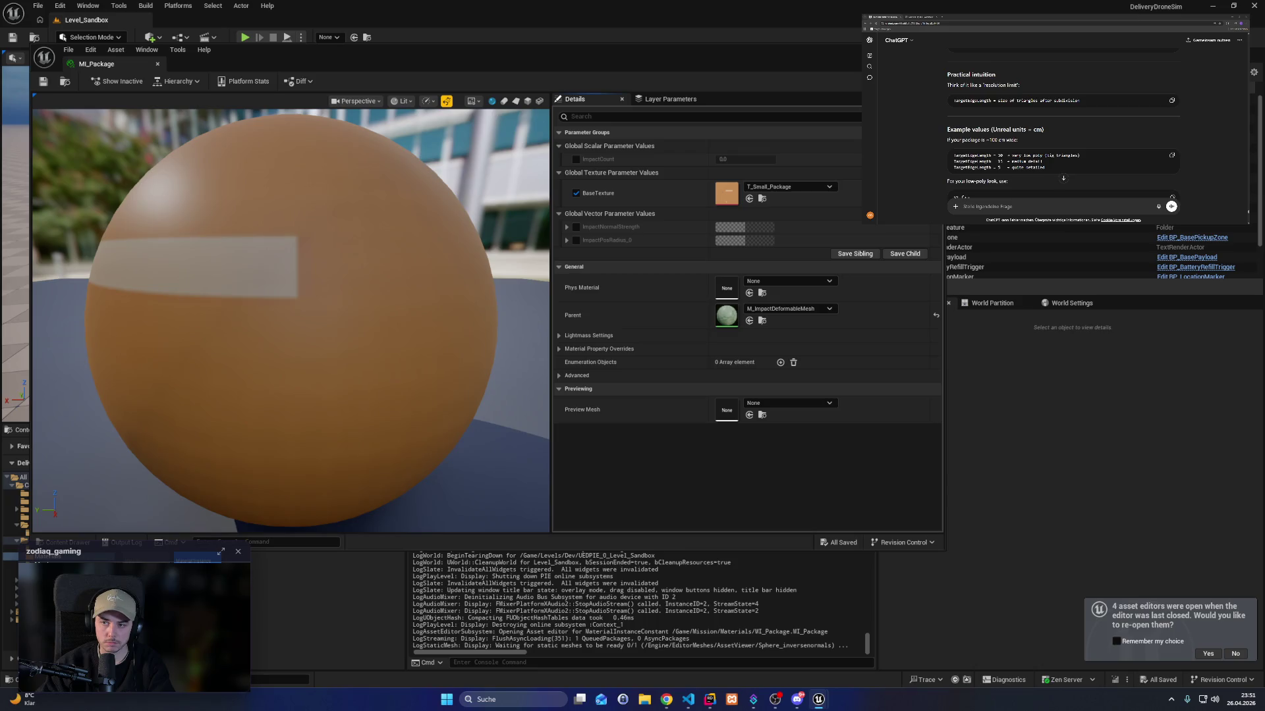
left_click(762, 323)
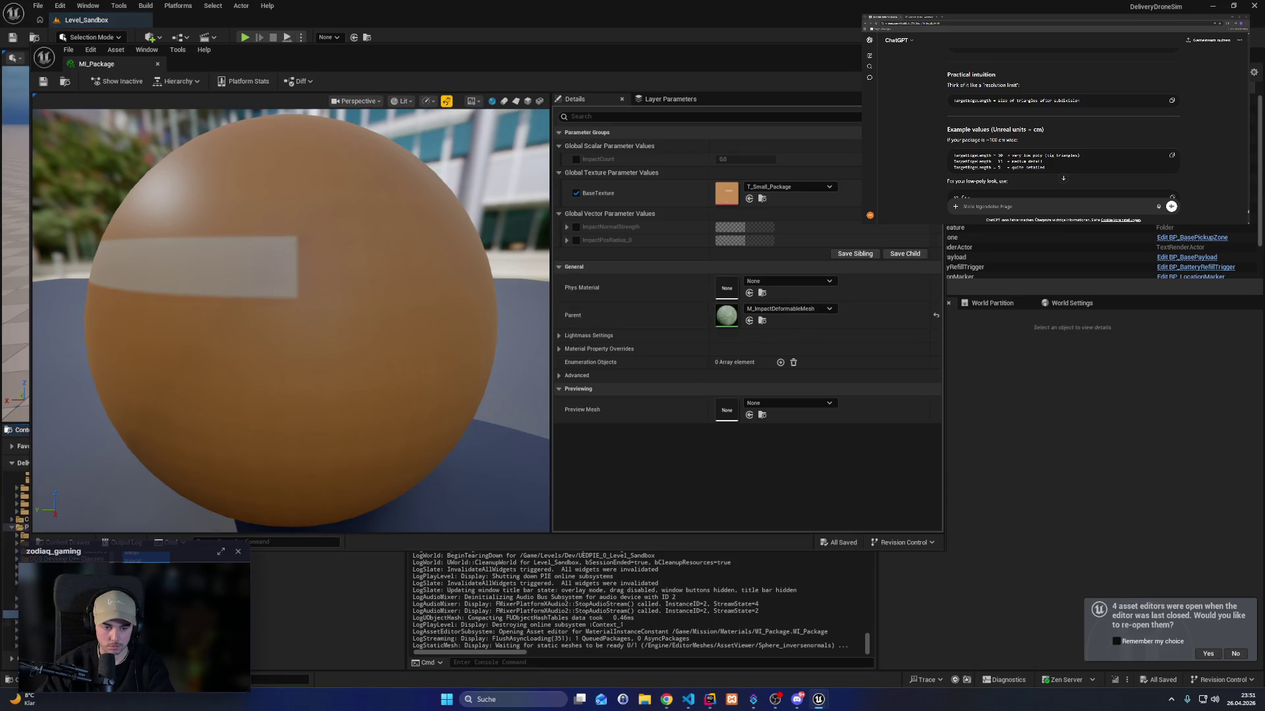
scroll(409, 232, "up", 2)
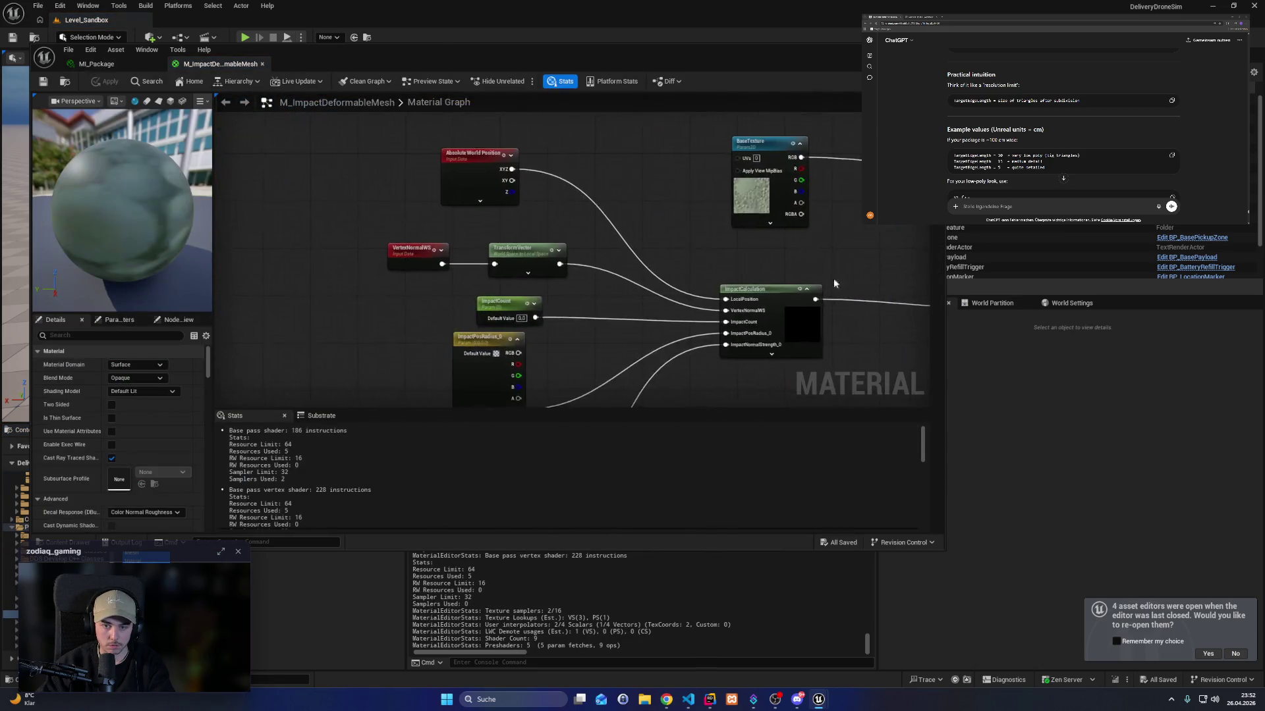
left_click_drag(579, 374, 574, 201)
left_click(493, 308)
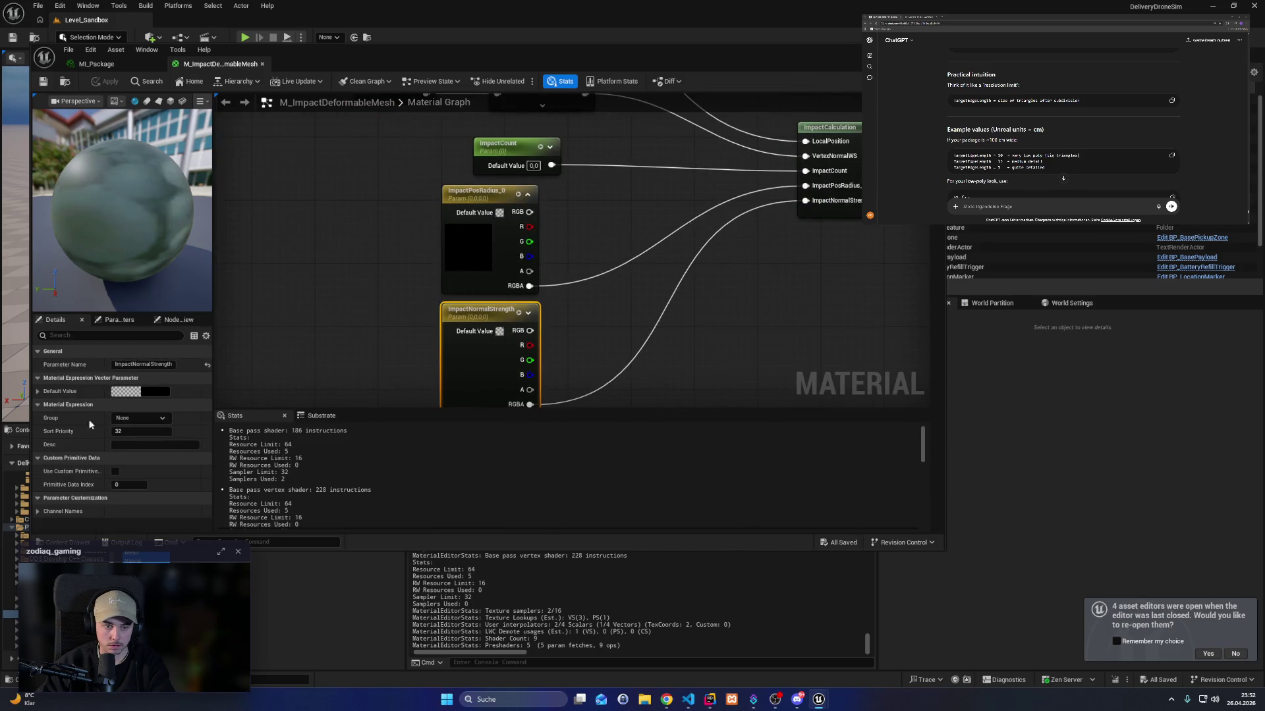
left_click(708, 701)
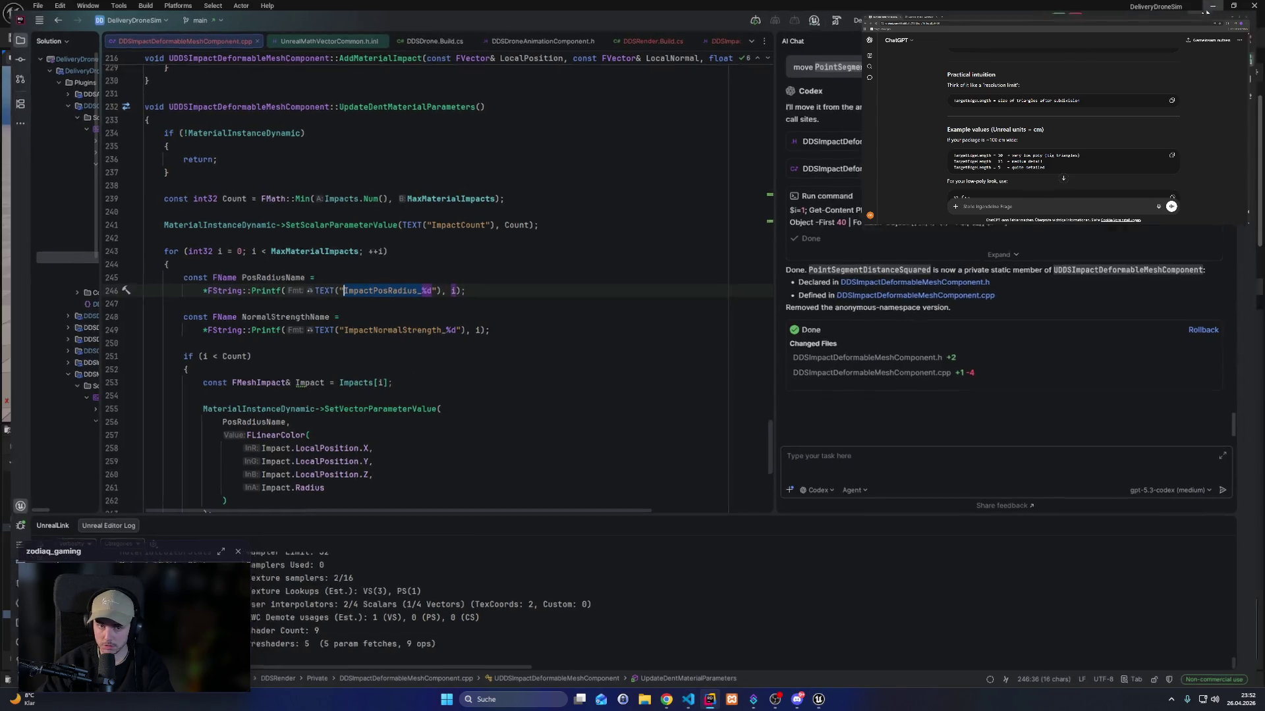
key("alt+Tab")
Rename the parameter to ImpactNormalStrength_0, apply the material, and return to Rider.
left_click(168, 367)
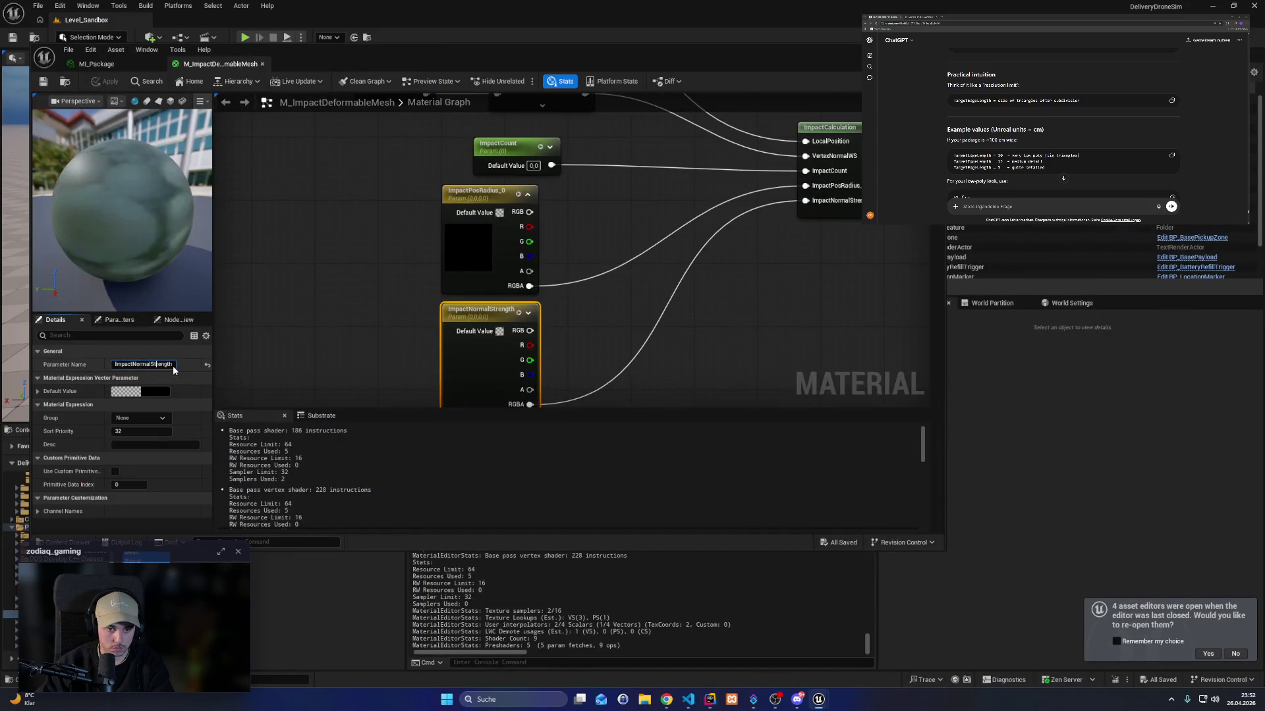
type("_0")
key("Return")
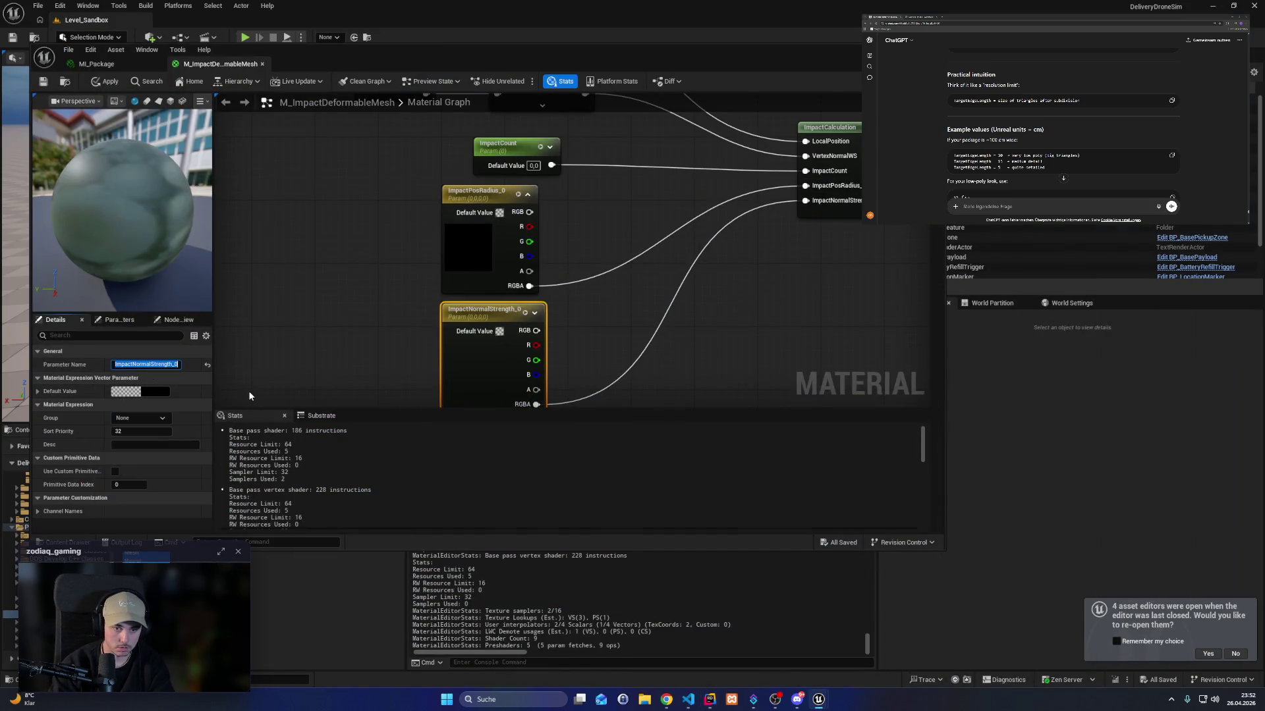
left_click(42, 81)
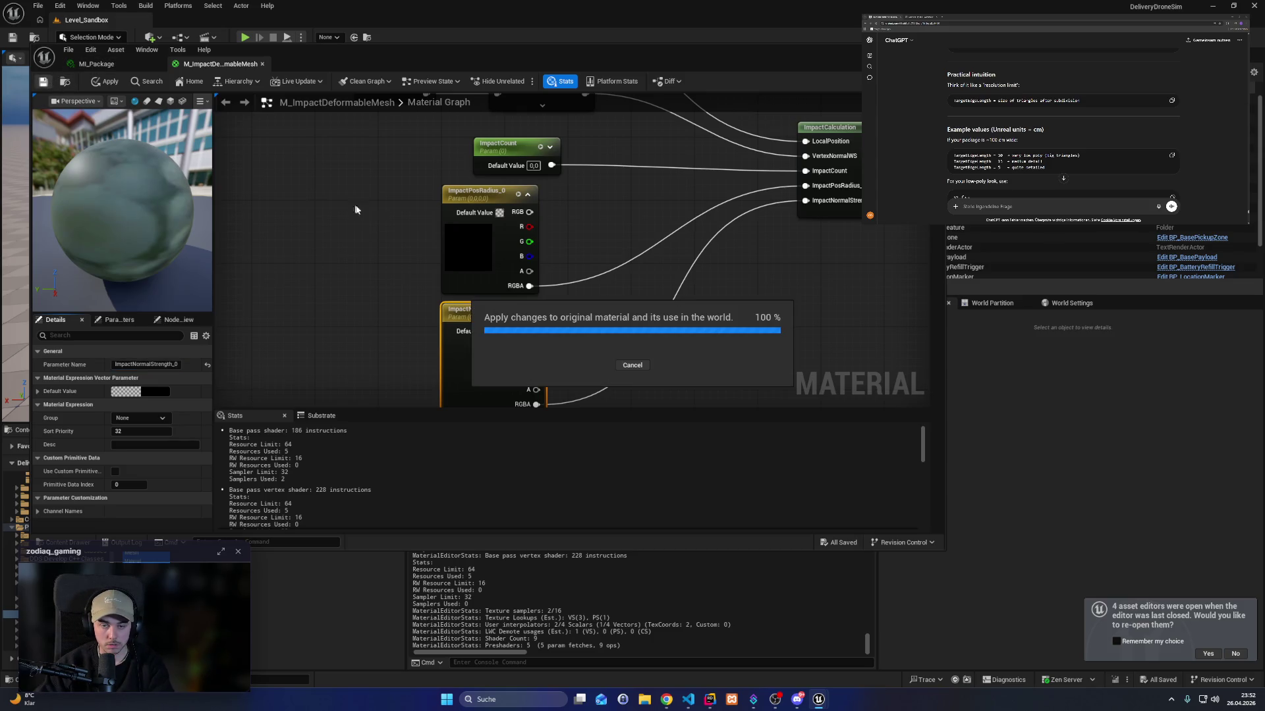
left_click_drag(572, 288, 483, 318)
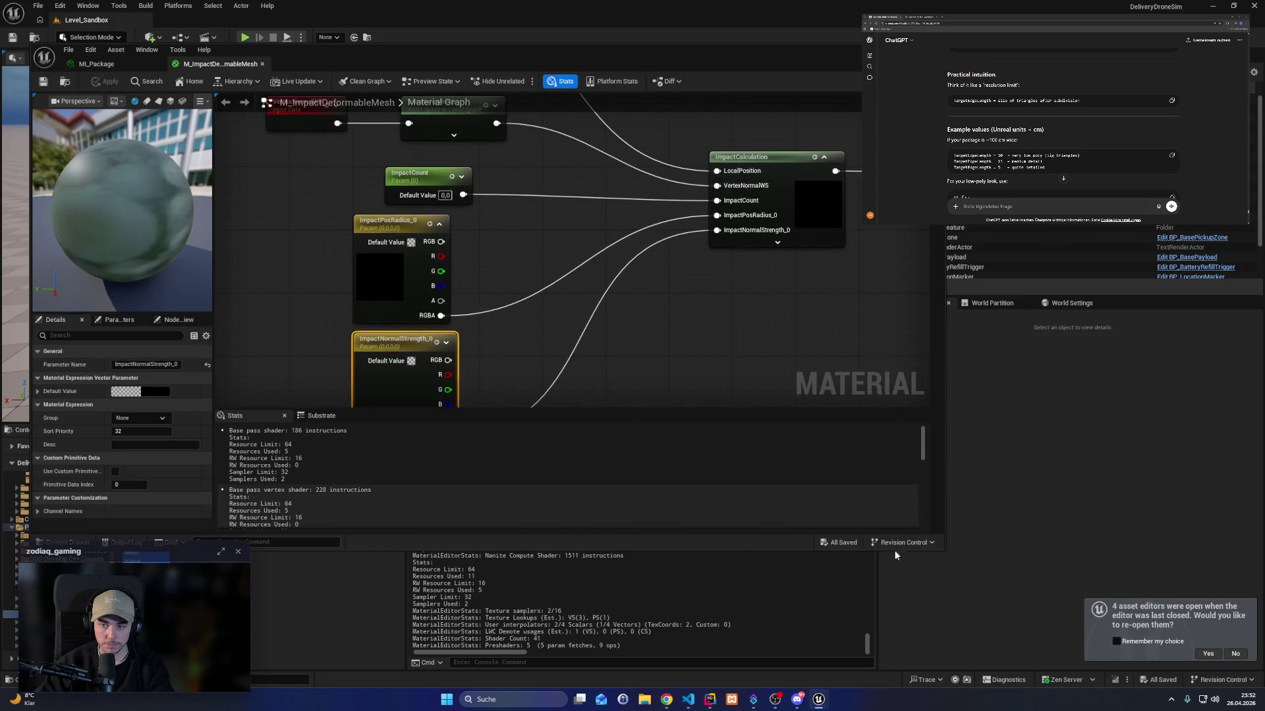
left_click(709, 699)
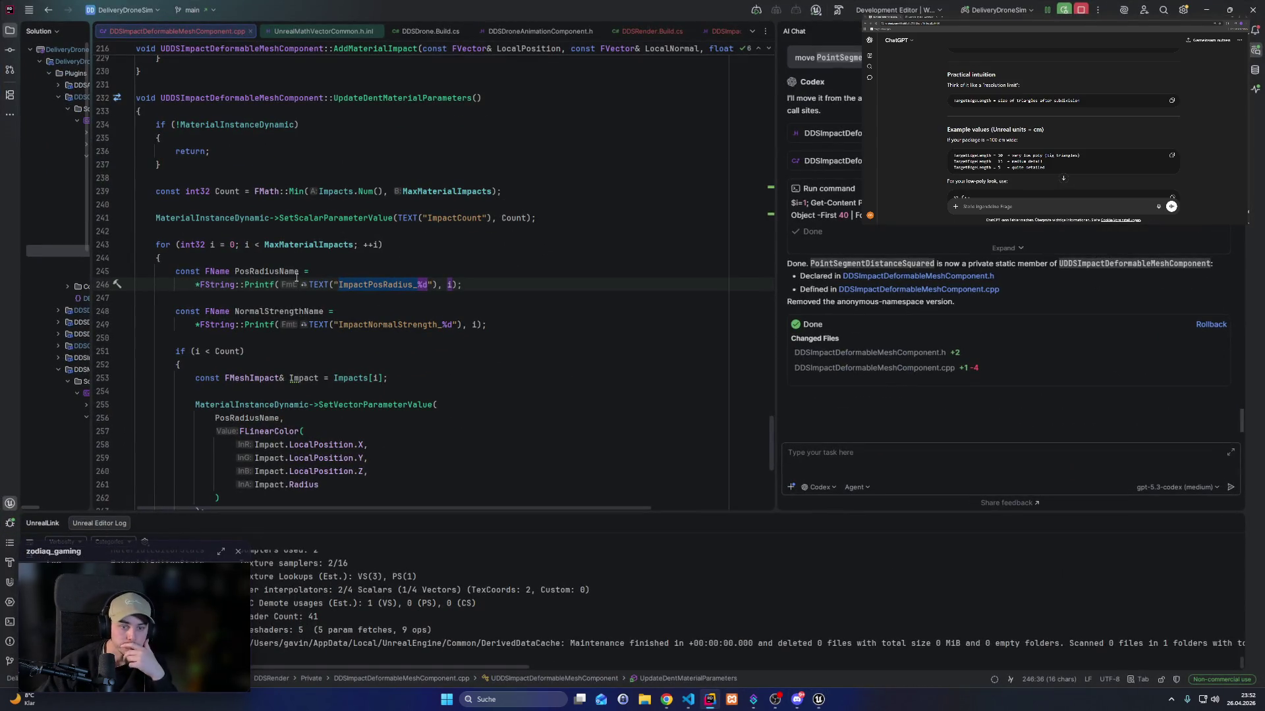
left_click(416, 326)
mouse_move(165, 310)
left_mouse_down()
mouse_move(565, 333)
mouse_move(175, 275)
left_mouse_up()
left_click(552, 330)
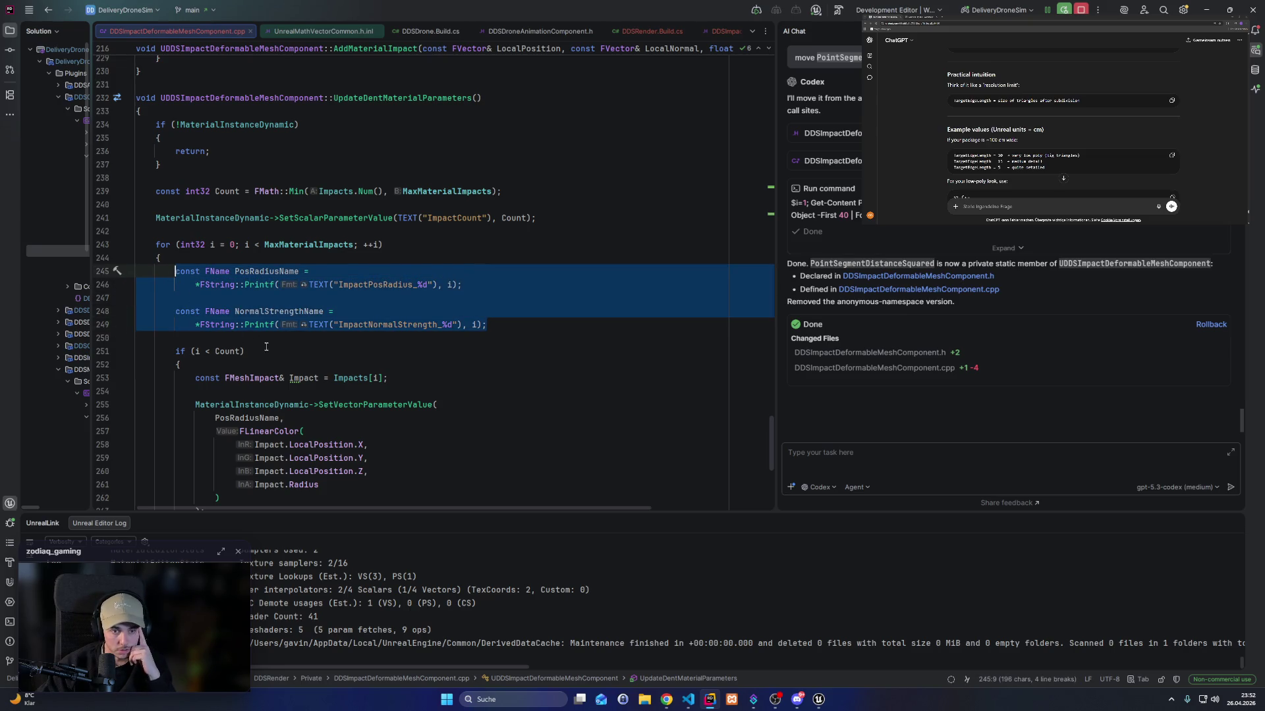
scroll(263, 346, "down", 2)
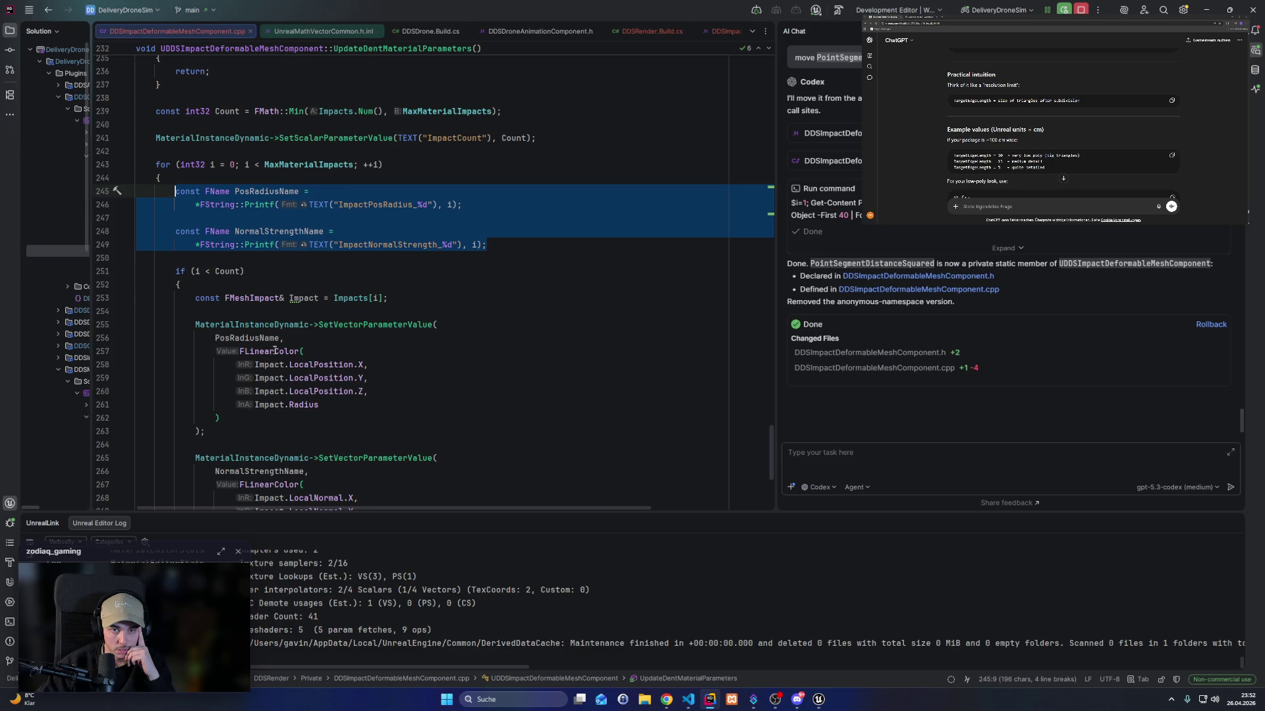
scroll(276, 351, "up", 2)
scroll(276, 350, "down", 4)
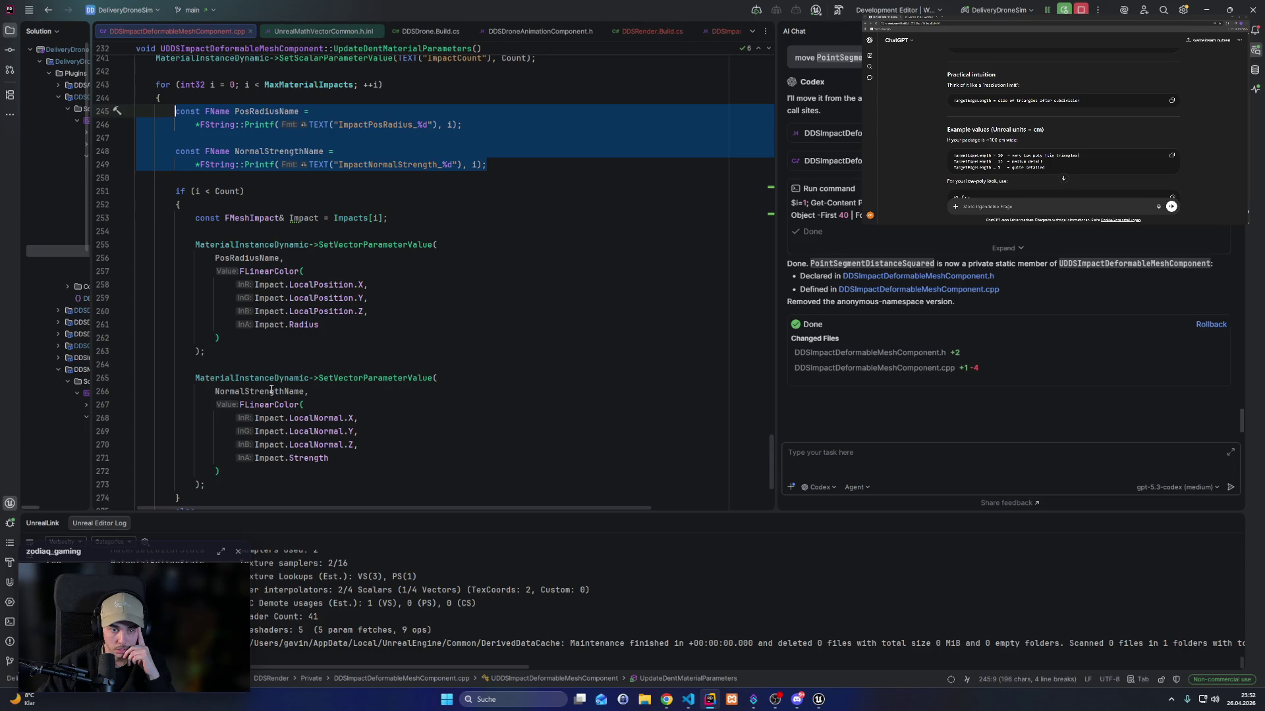
double_click(272, 389)
scroll(296, 343, "down", 4)
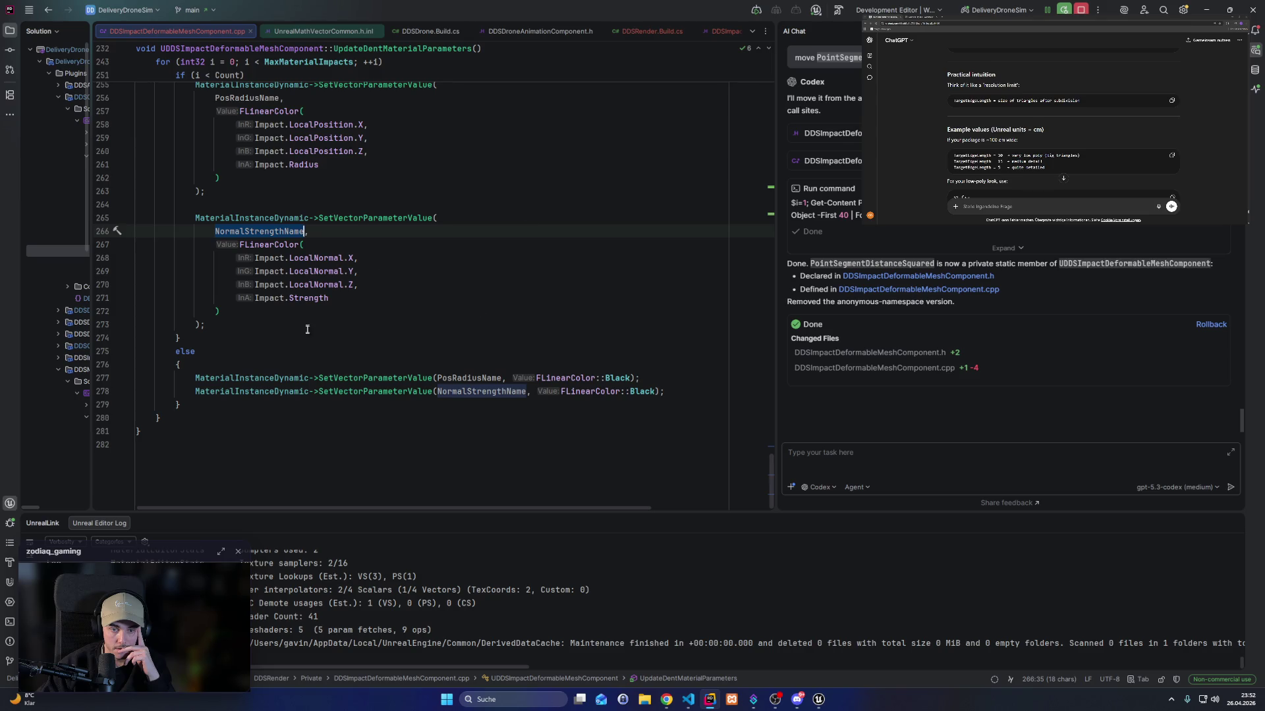
scroll(365, 376, "up", 4)
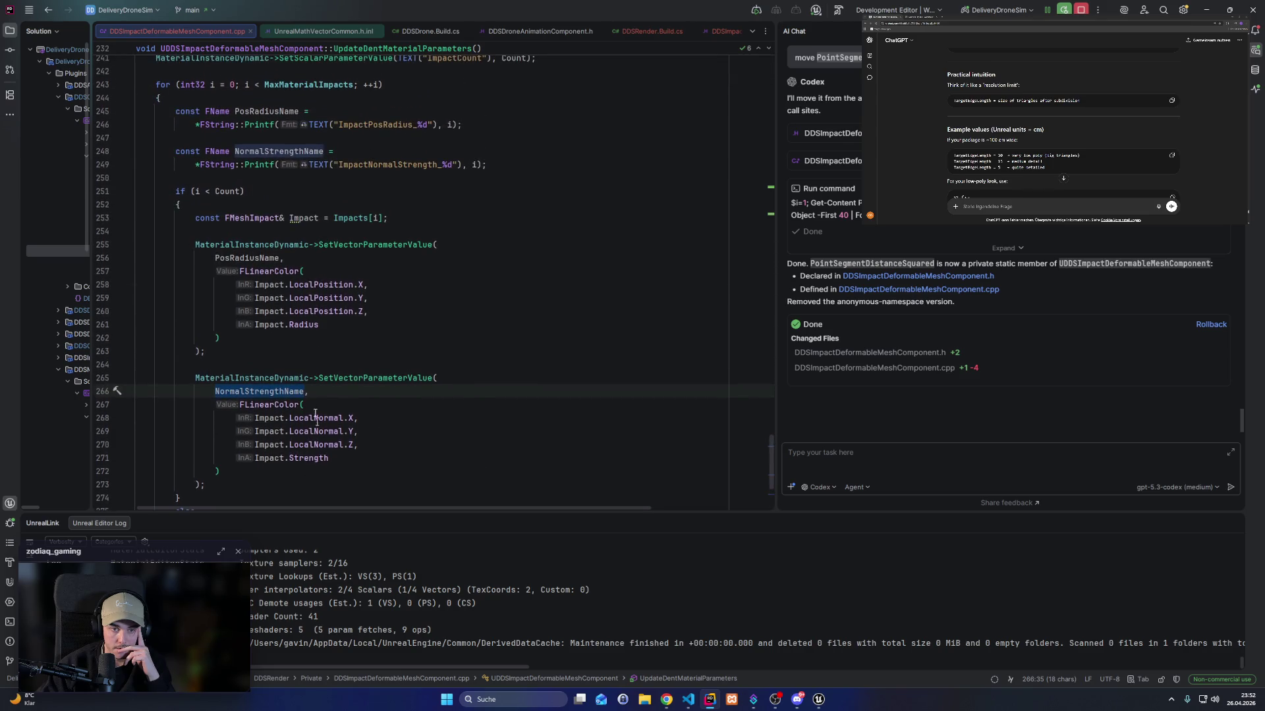
scroll(299, 262, "up", 3)
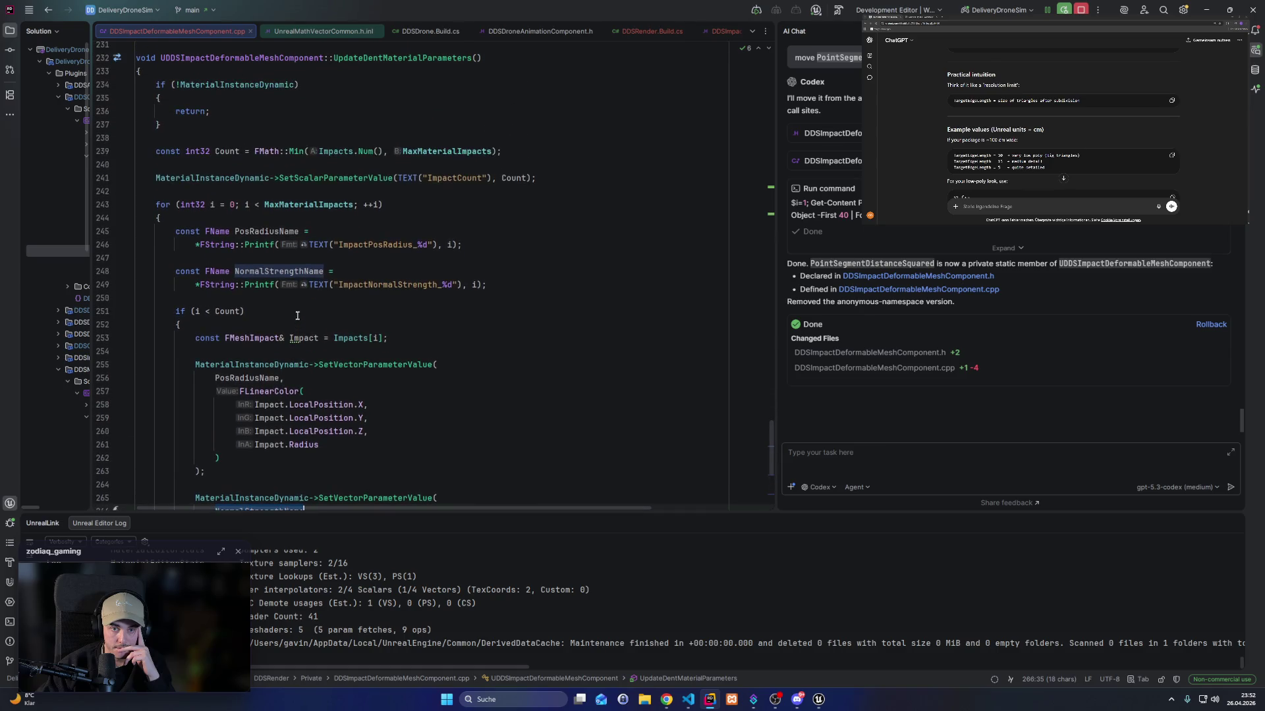
double_click(448, 178)
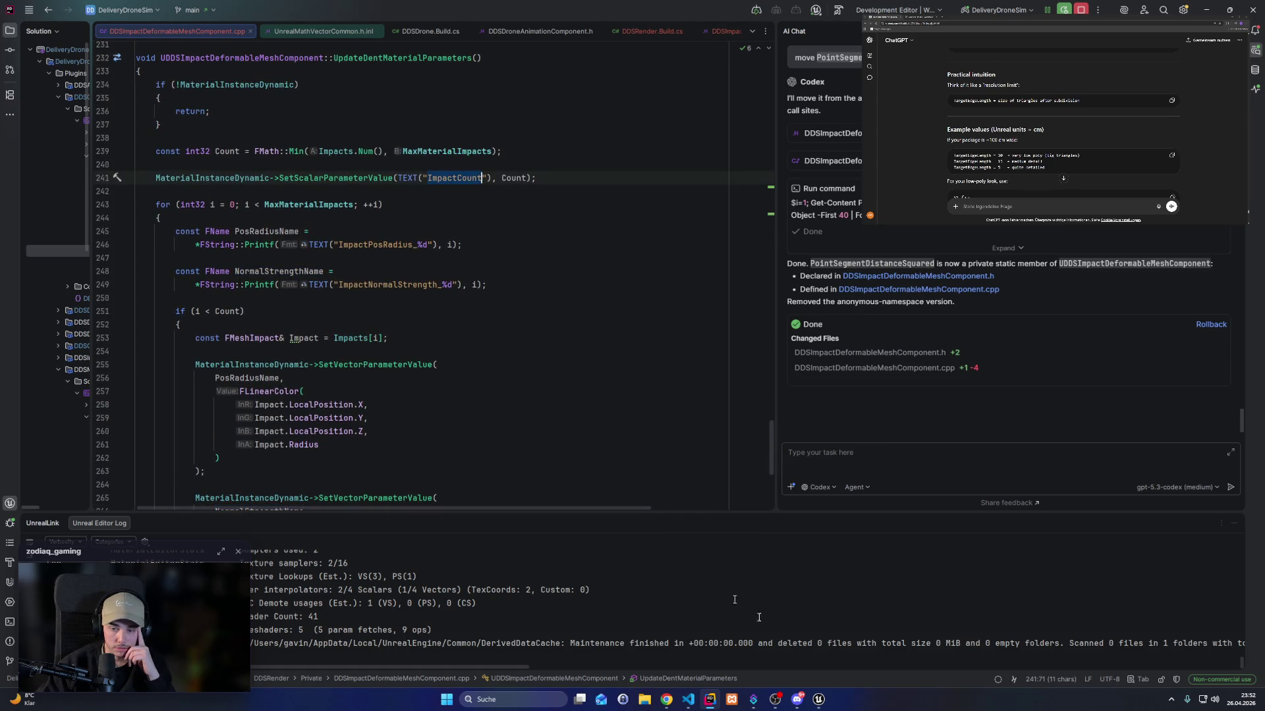
mouse_move(820, 702)
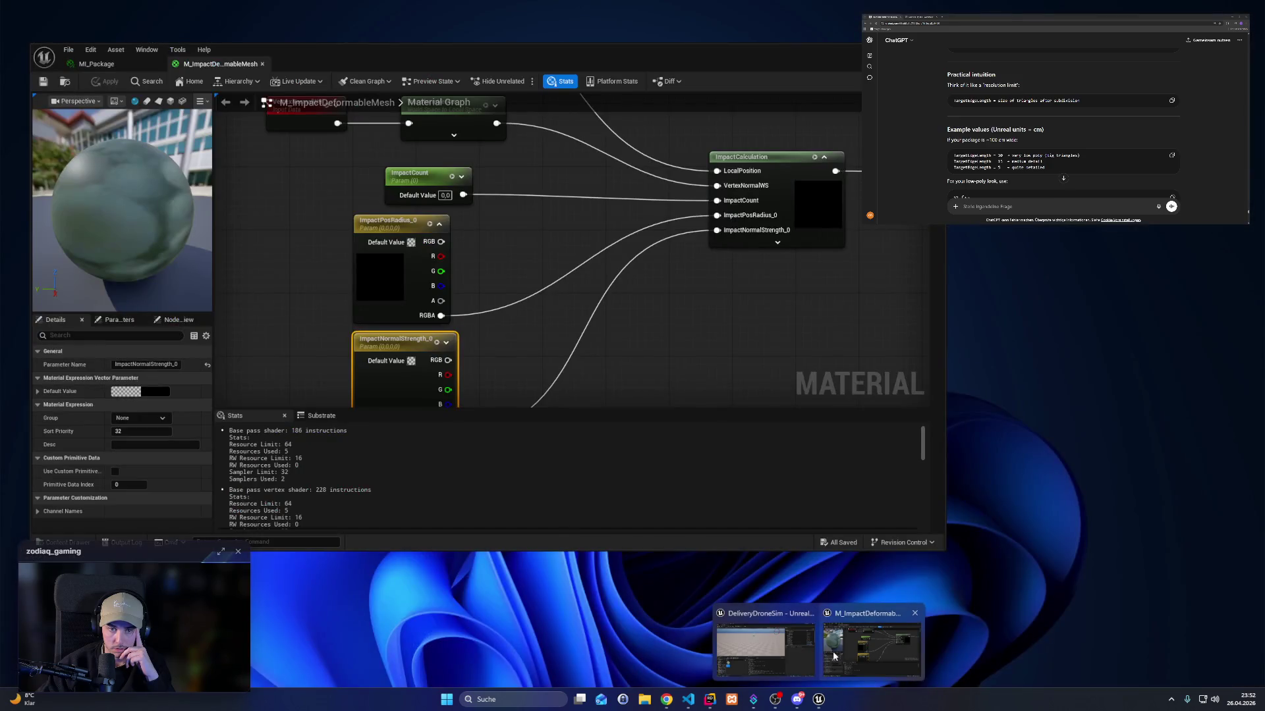
Check the ImpactCount parameter node in the material graph against the code in Rider.
left_click(831, 656)
left_click(421, 184)
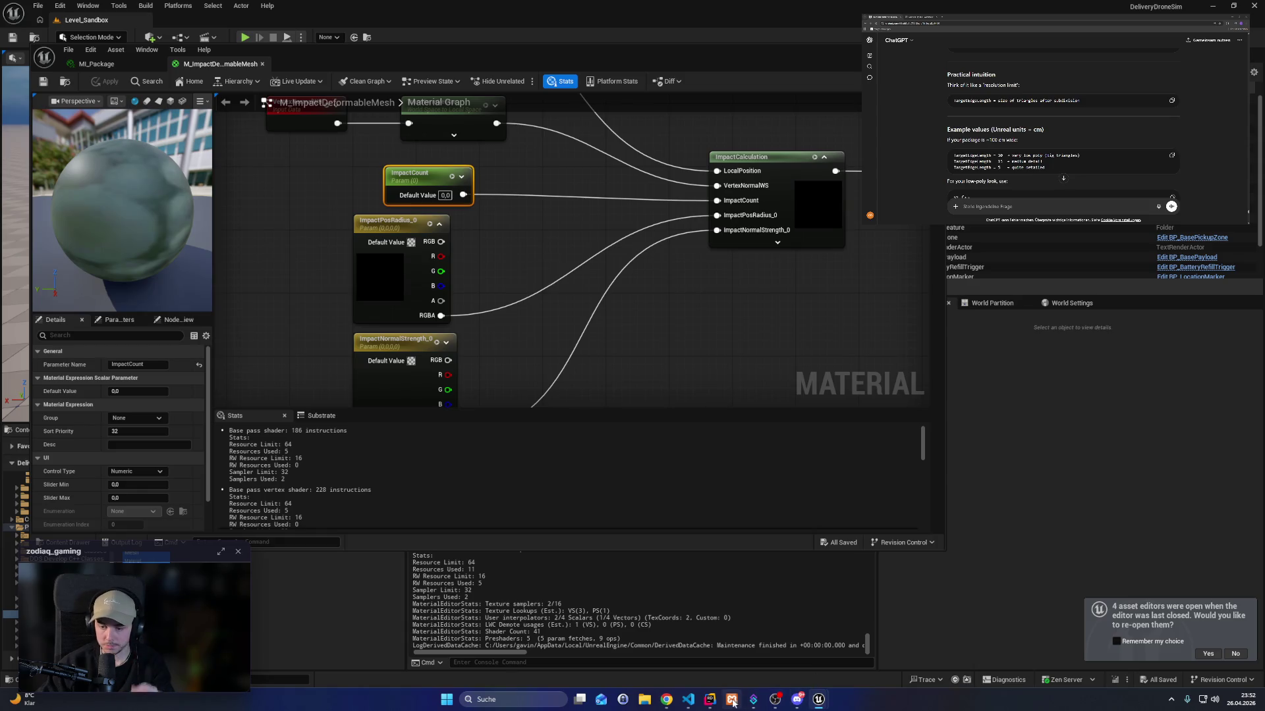
left_click(710, 700)
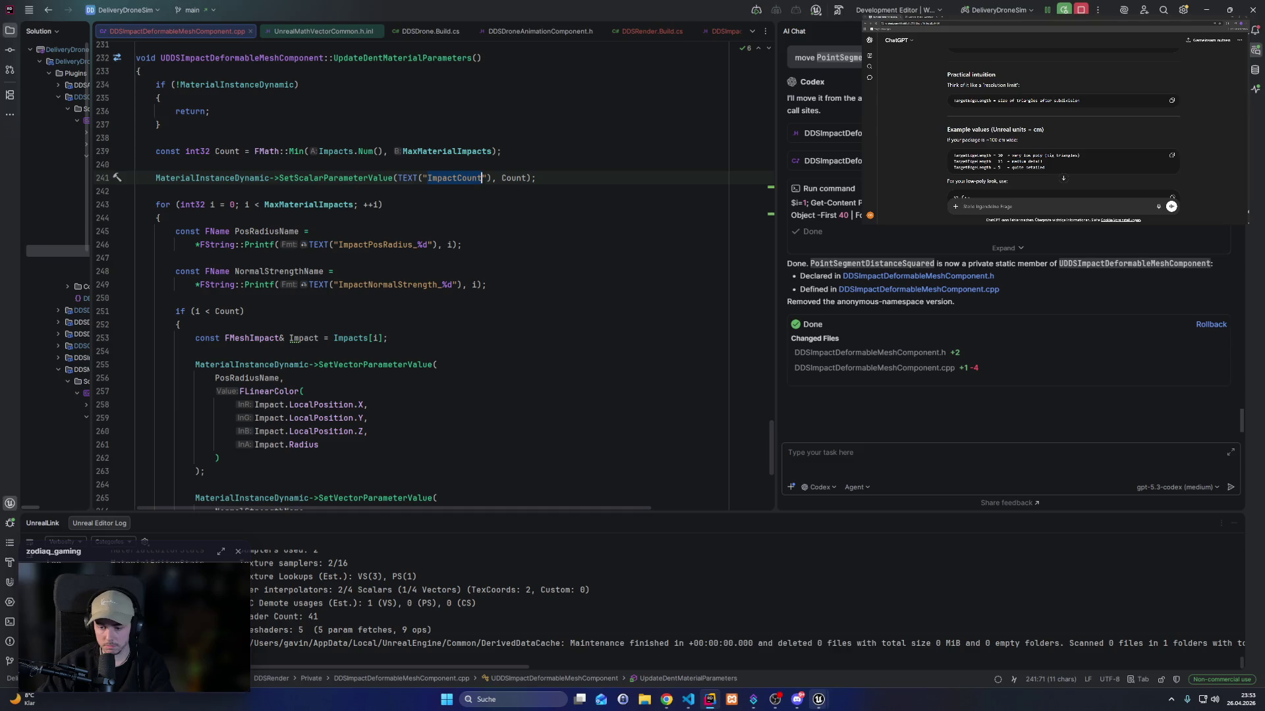
Review the ImpactCalculation Custom node's code feeding World Position Offset and recompile the material.
mouse_move(818, 698)
left_click(867, 649)
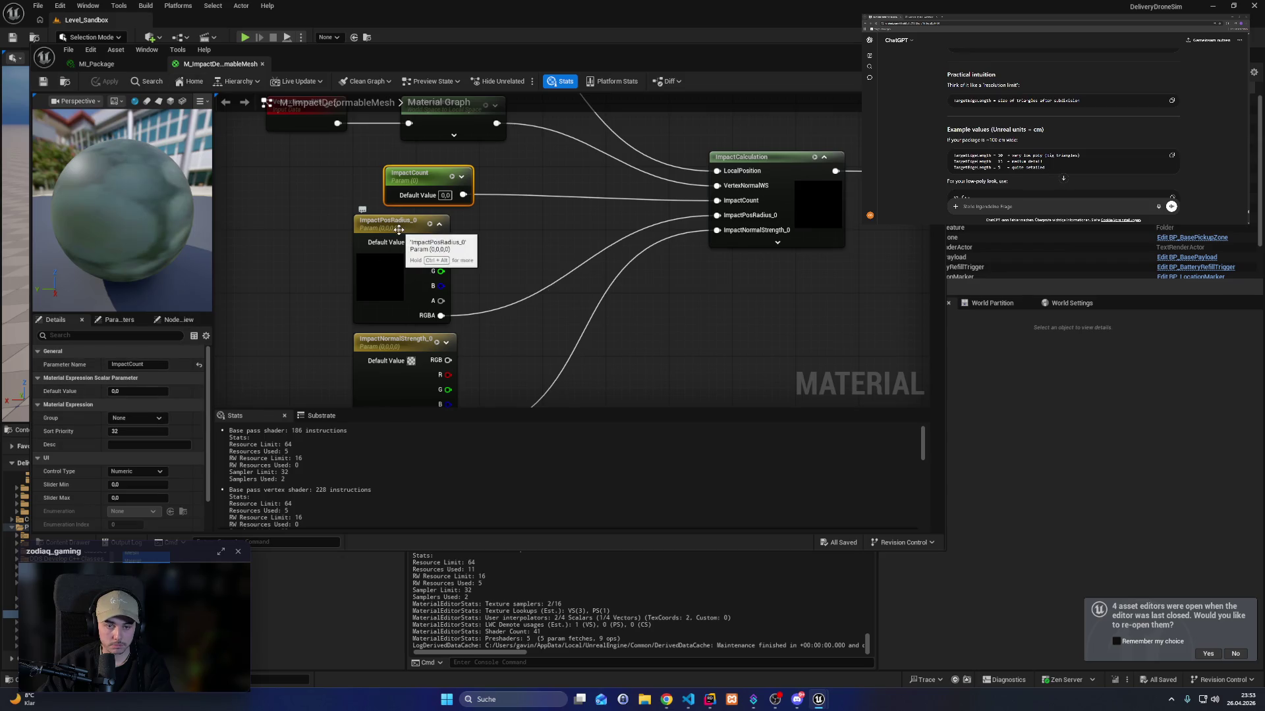
scroll(147, 472, "down", 2)
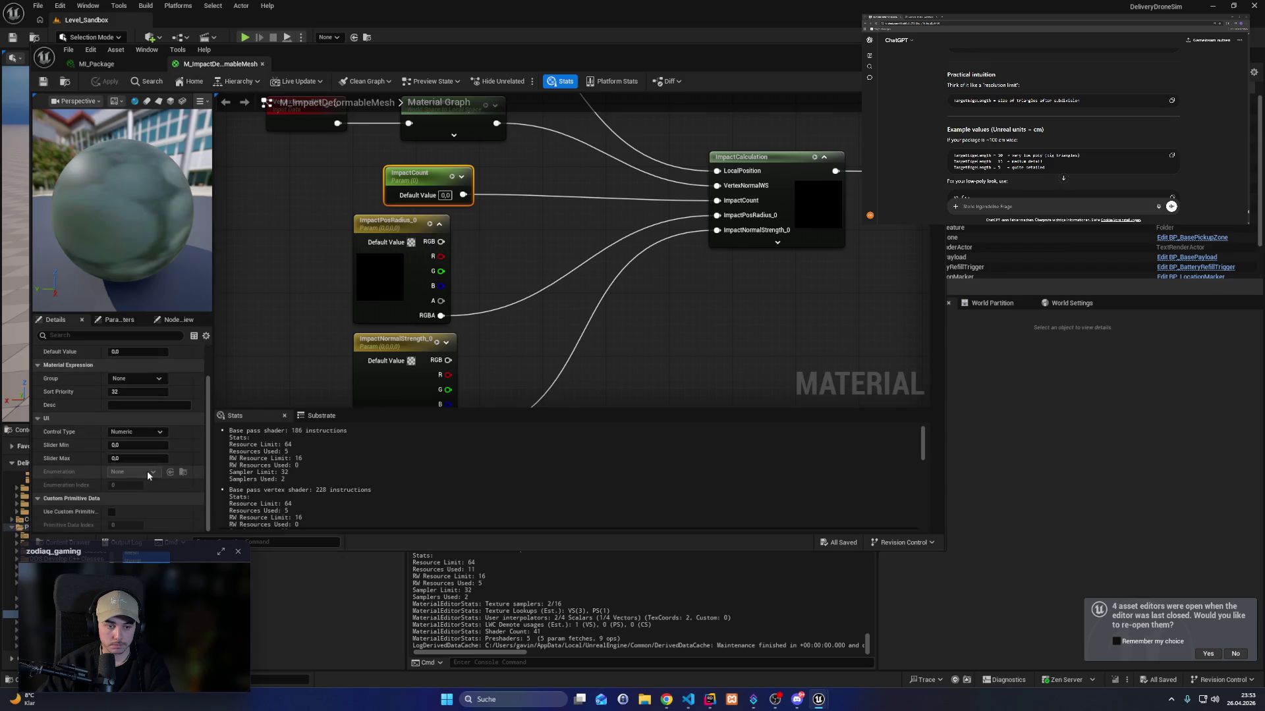
scroll(148, 471, "up", 2)
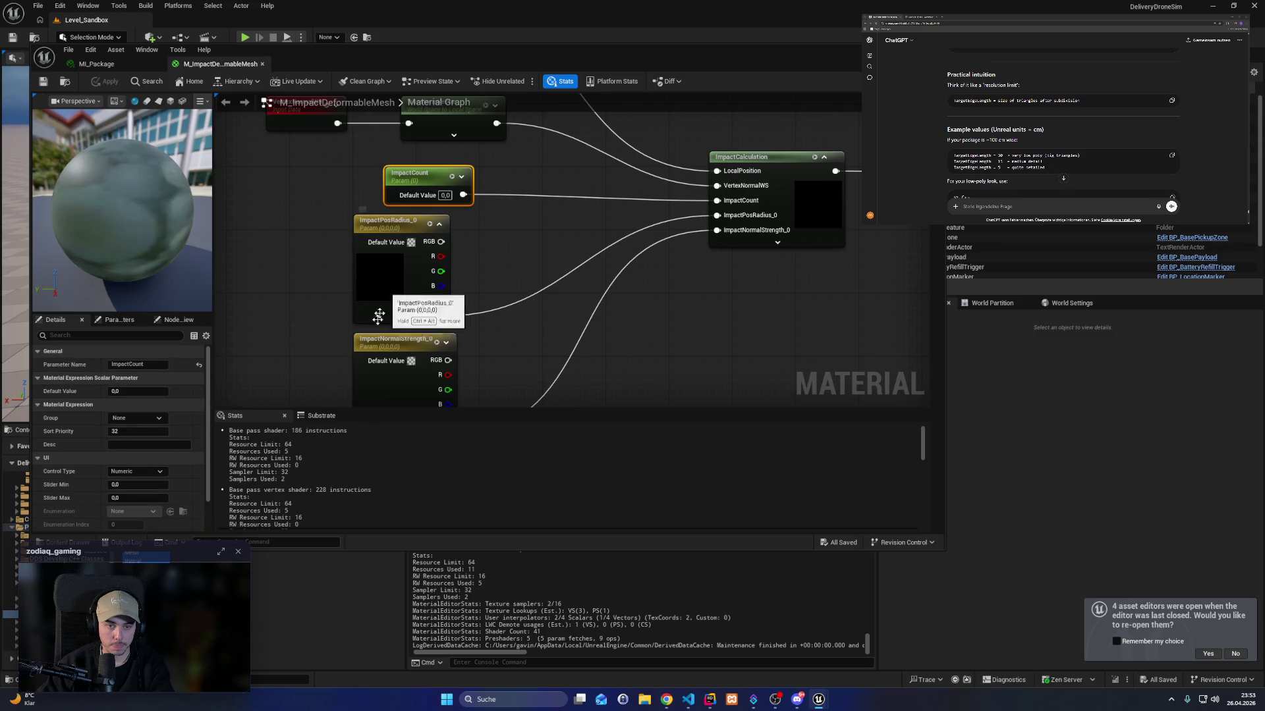
mouse_move(376, 336)
left_mouse_down()
mouse_move(395, 382)
mouse_move(613, 319)
mouse_move(461, 257)
left_mouse_up()
left_click(461, 257)
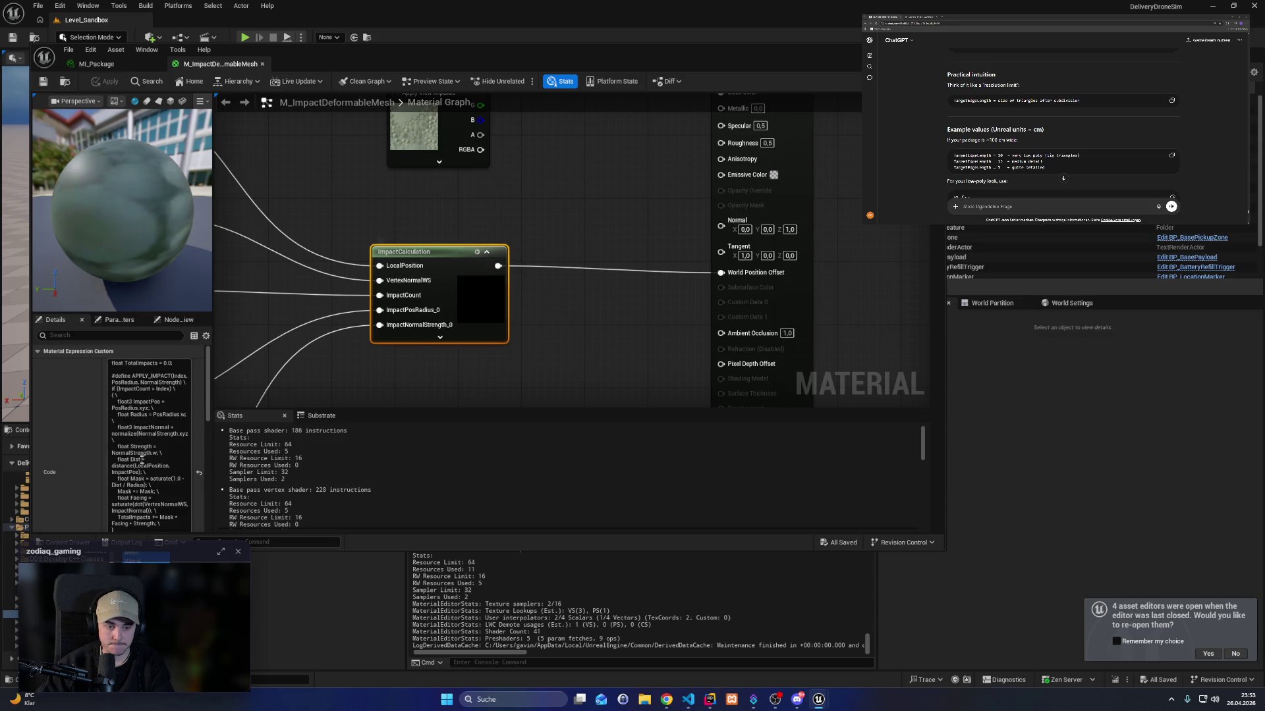
scroll(139, 474, "down", 1)
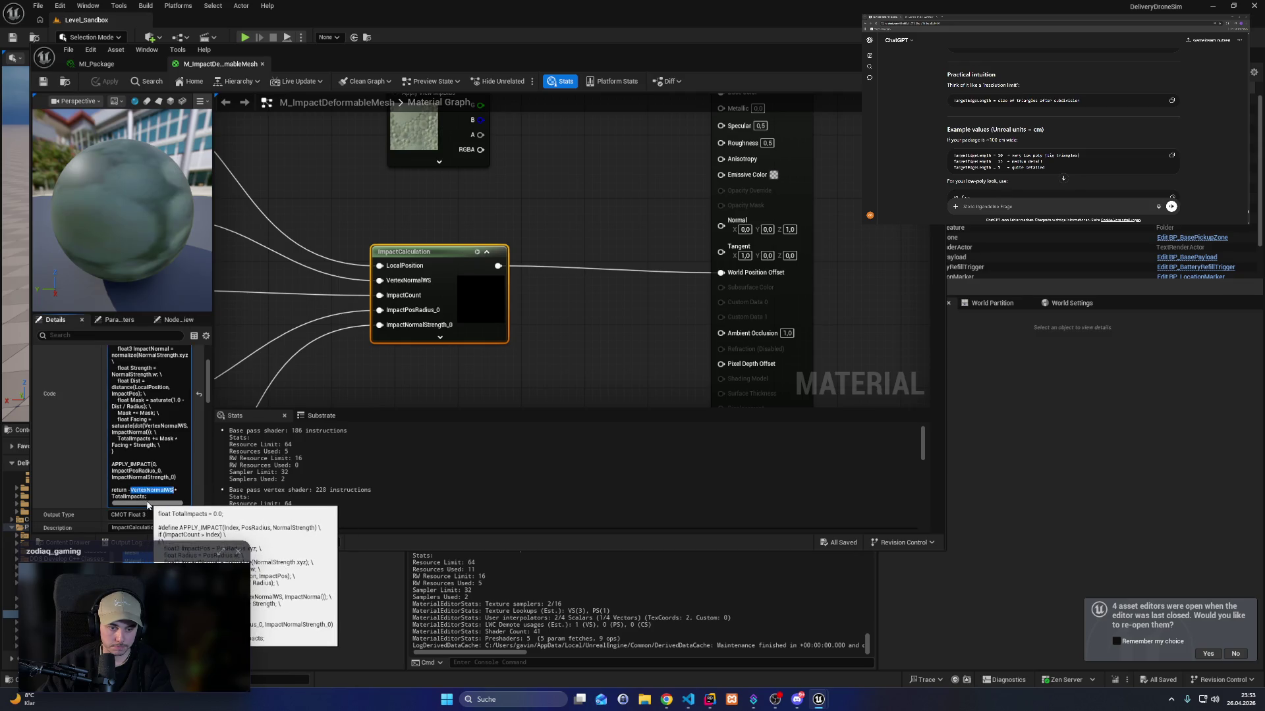
scroll(125, 506, "up", 1)
left_click(449, 373)
left_click(436, 259)
left_click_drag(332, 360, 647, 303)
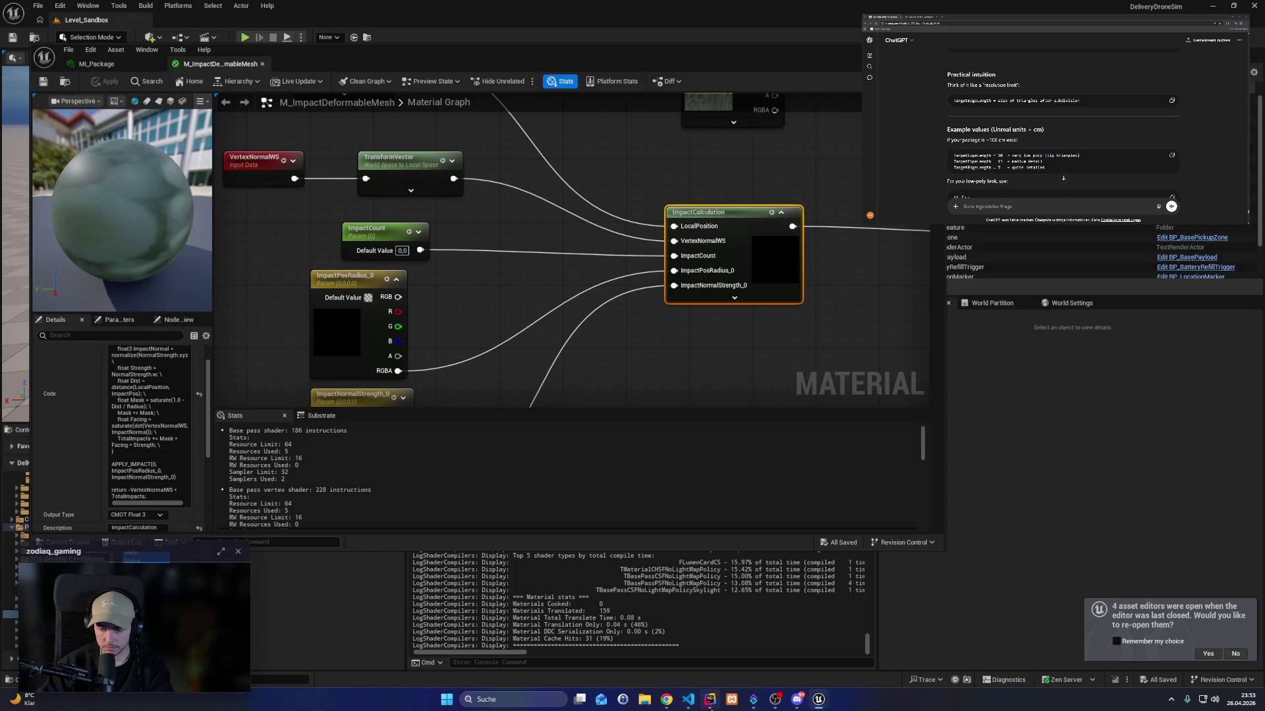
Add breakpoints on lines 245 and 243 of UpdateDentMaterialParameters.
left_click(709, 699)
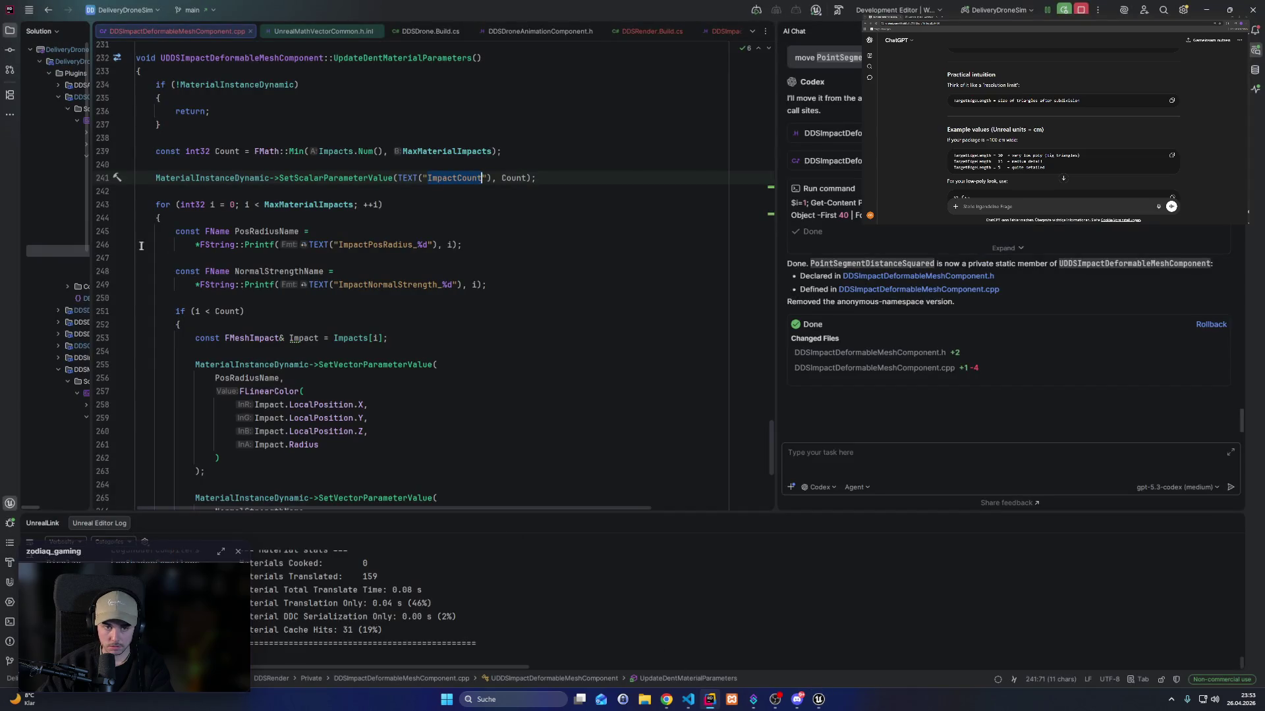
left_click(104, 231)
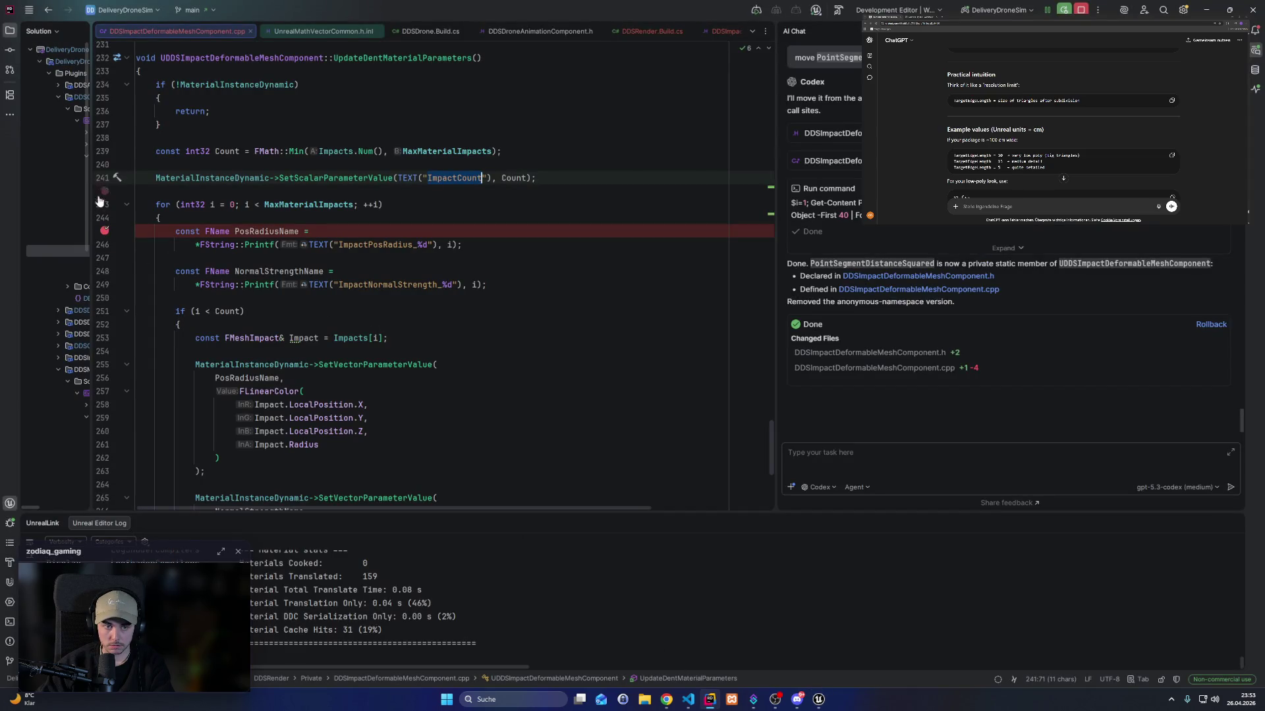
left_click(104, 204)
left_click(819, 699)
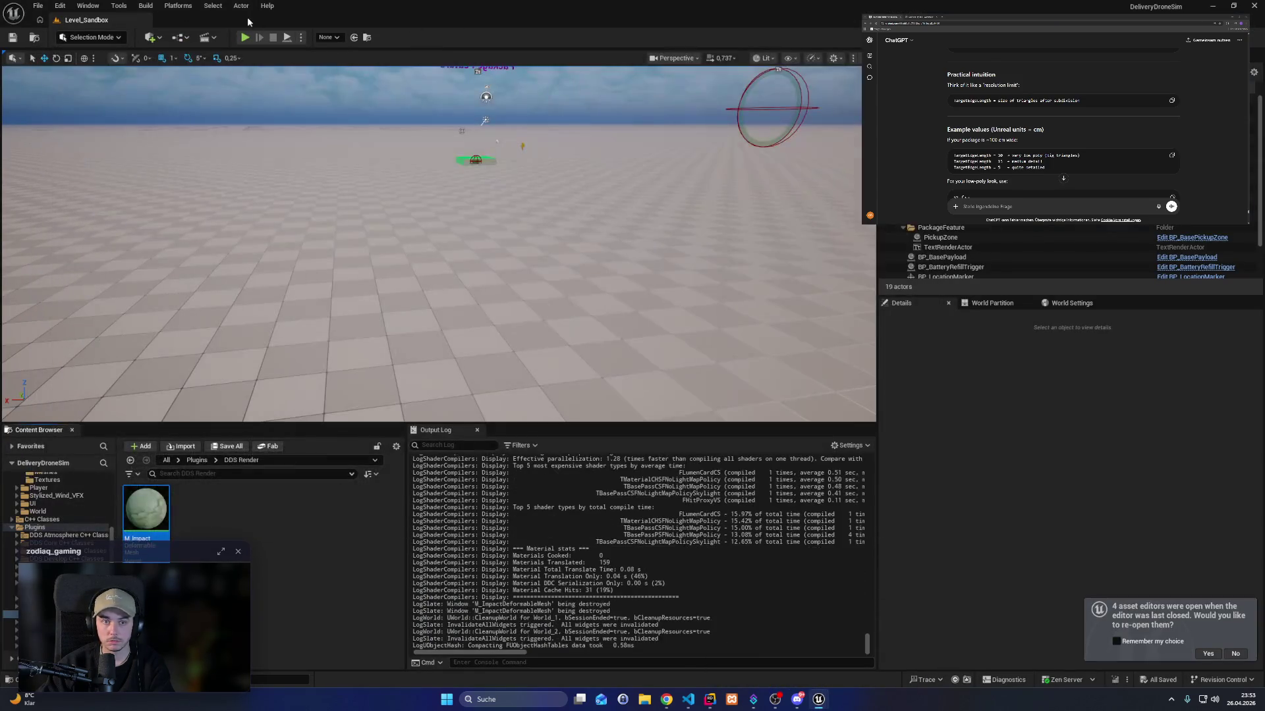
Play Level_Sandbox, fly the drone to pick up and carry the orange payload.
left_click(245, 37)
key("e")
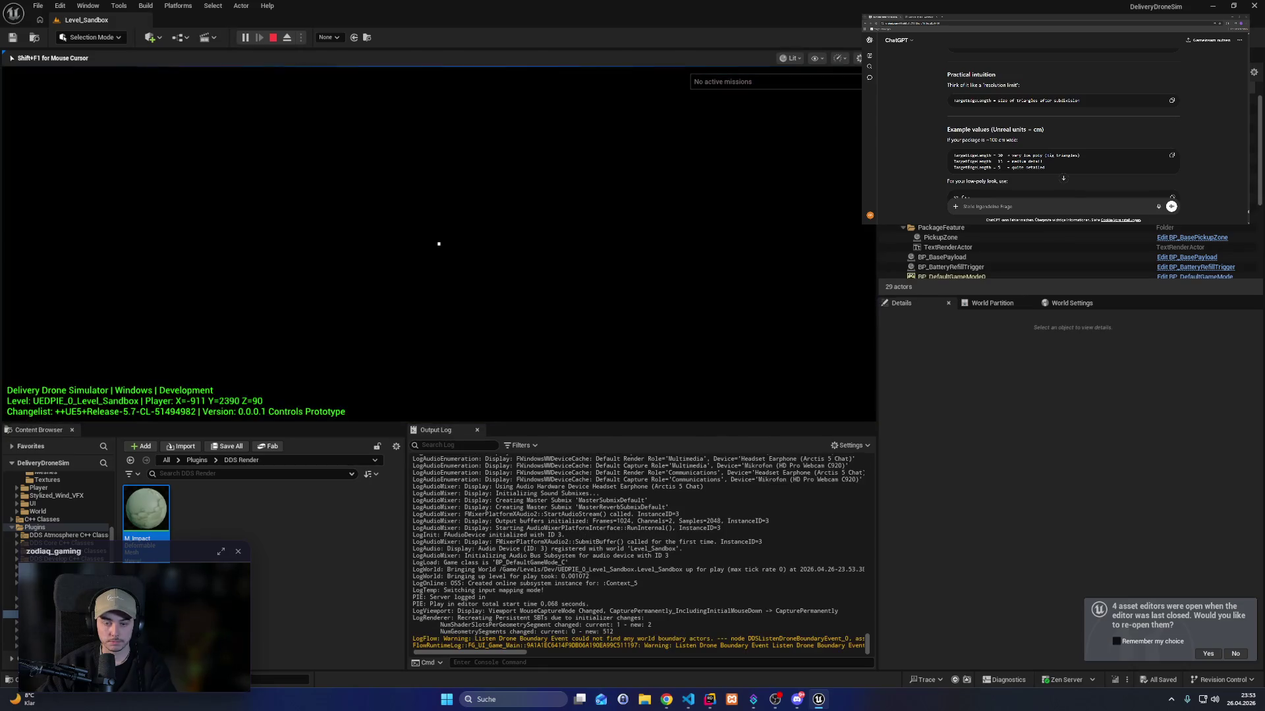
key("w")
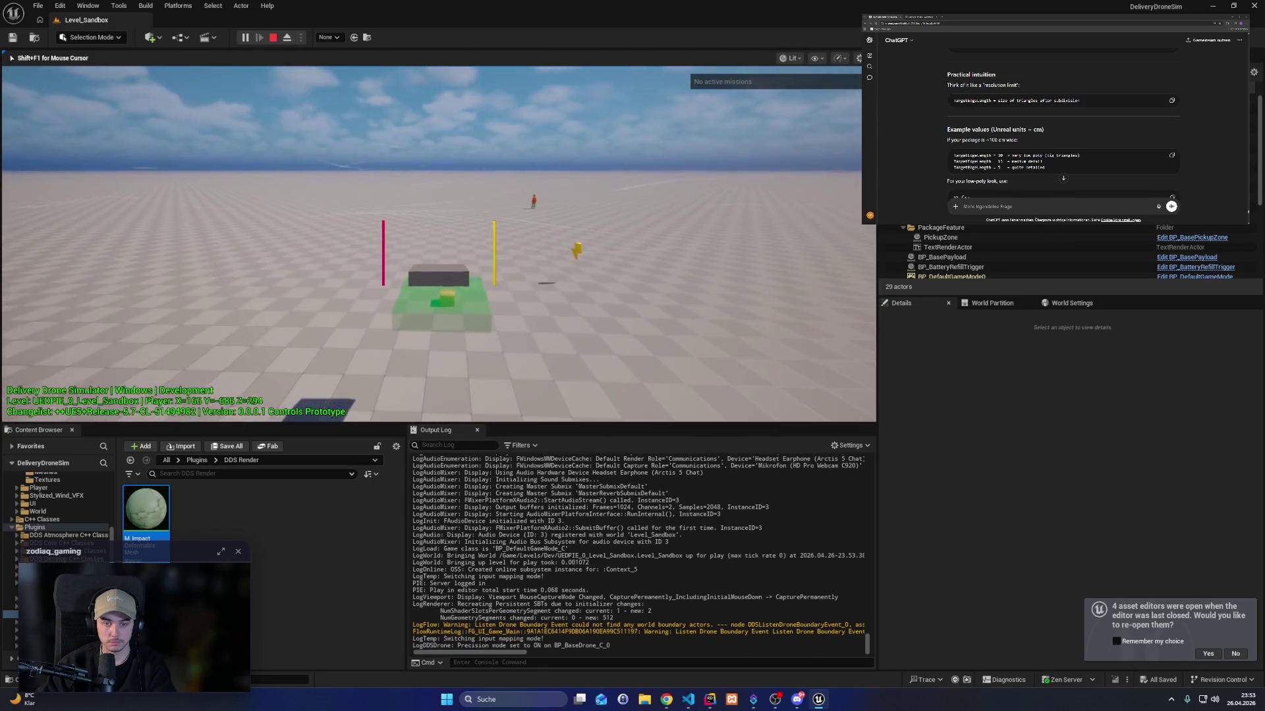
key("w")
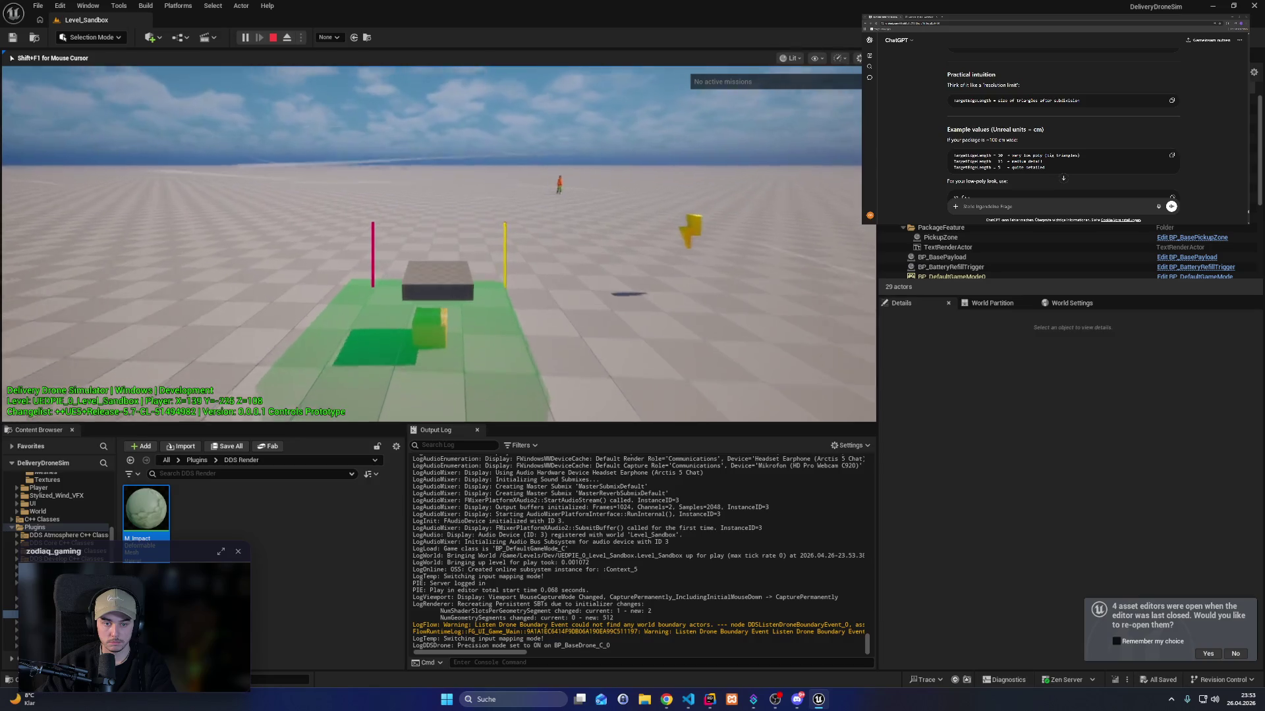
key("w")
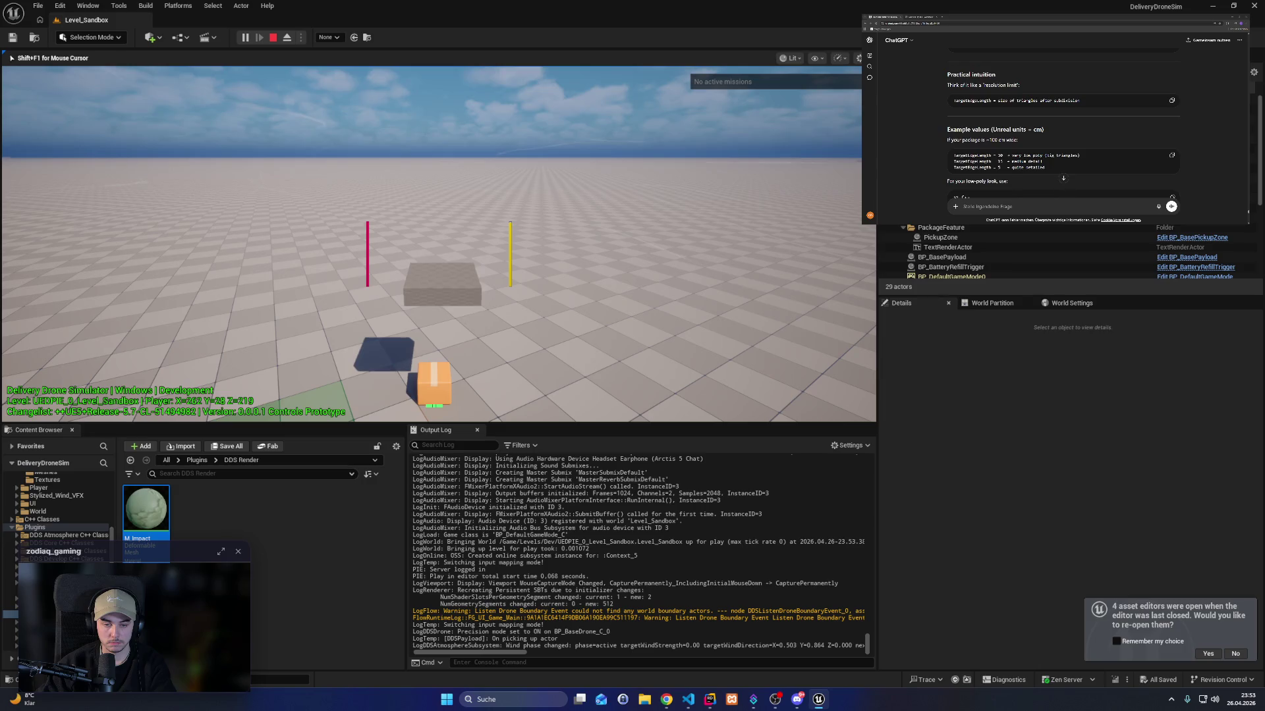
key("w")
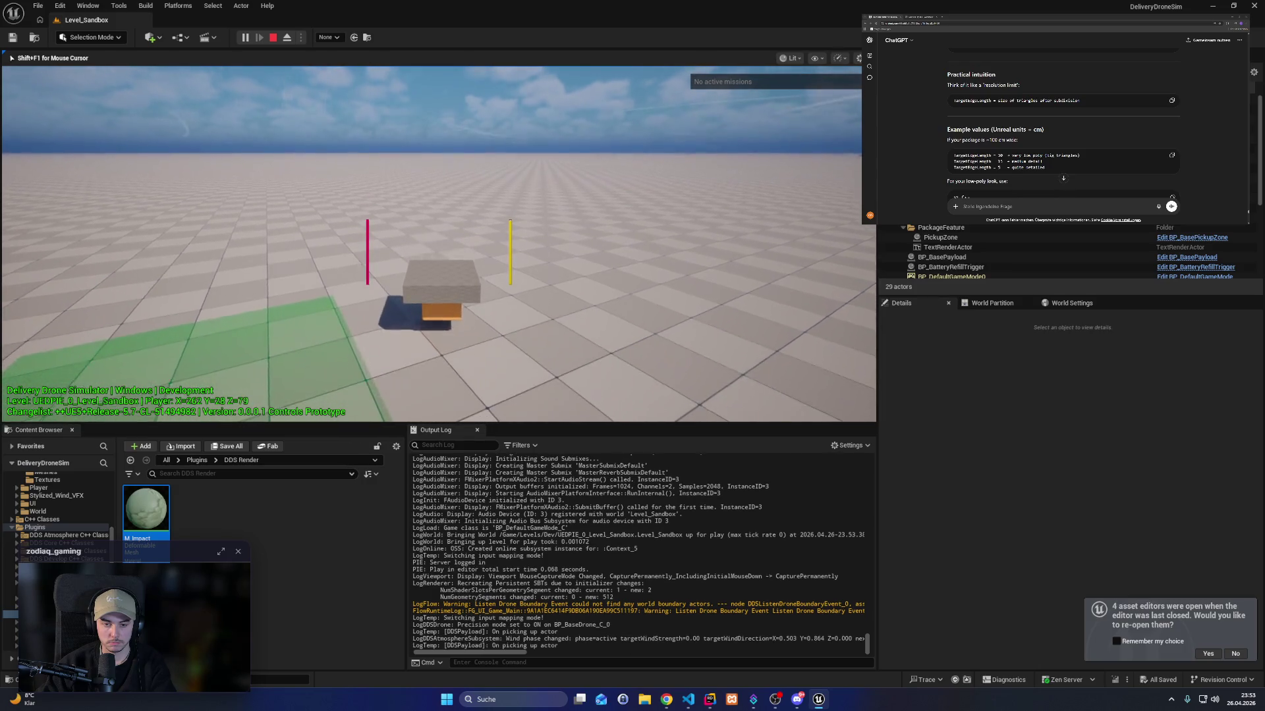
key("w")
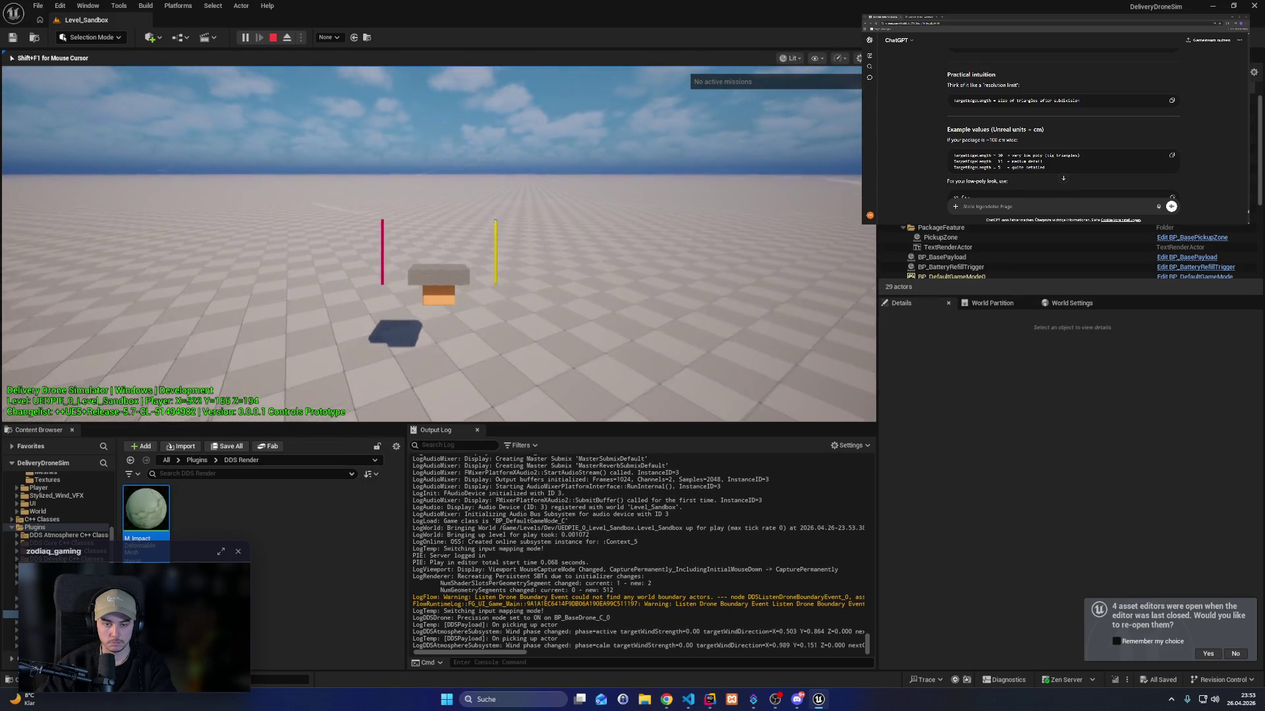
key("w")
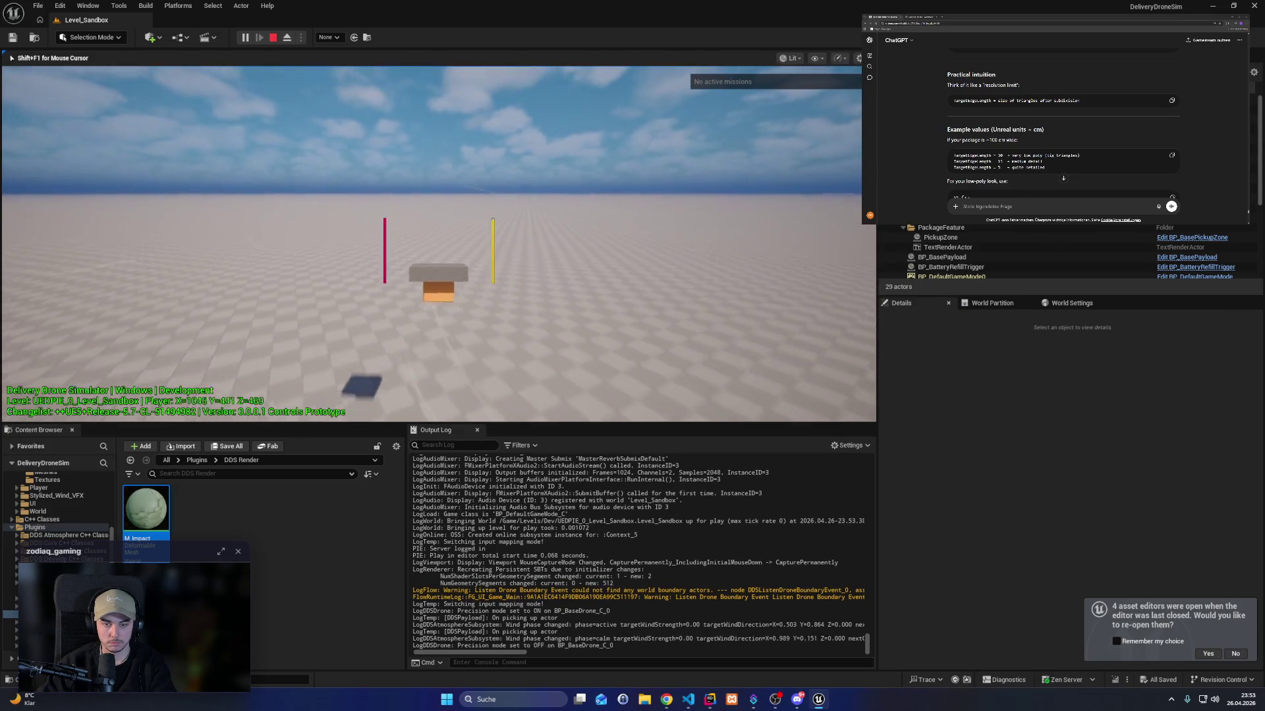
key("space")
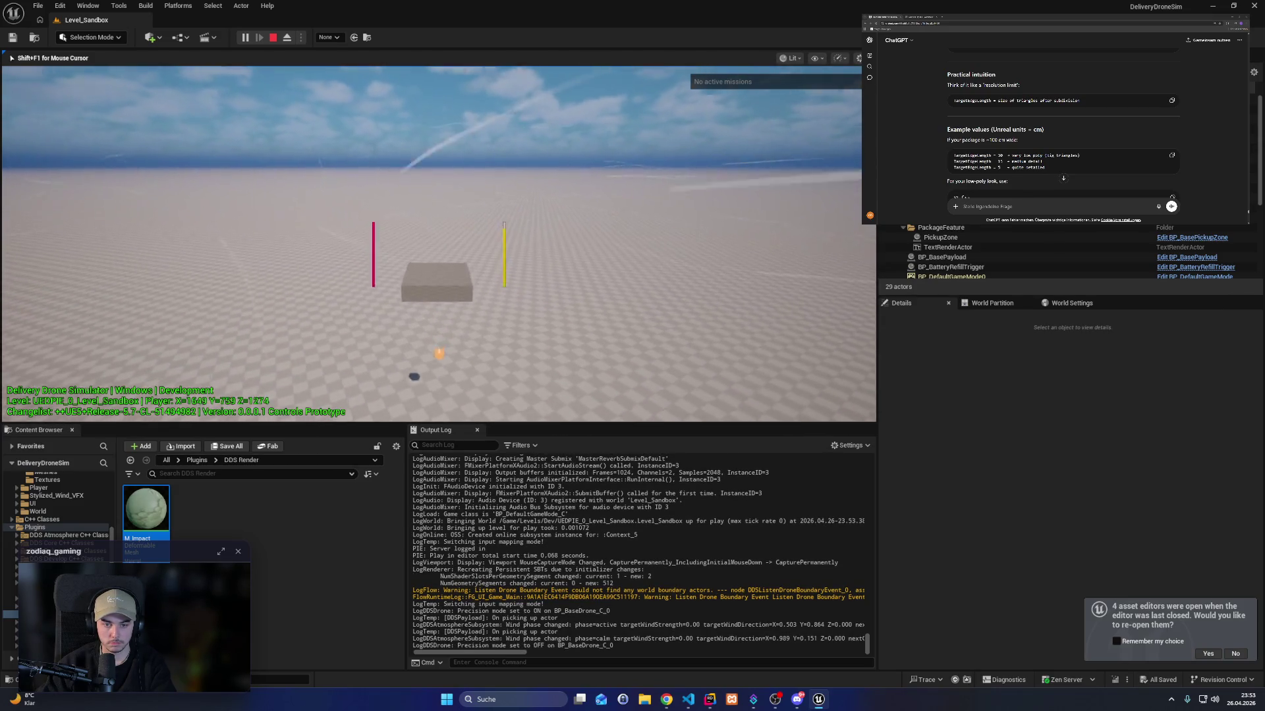
key("alt+Tab")
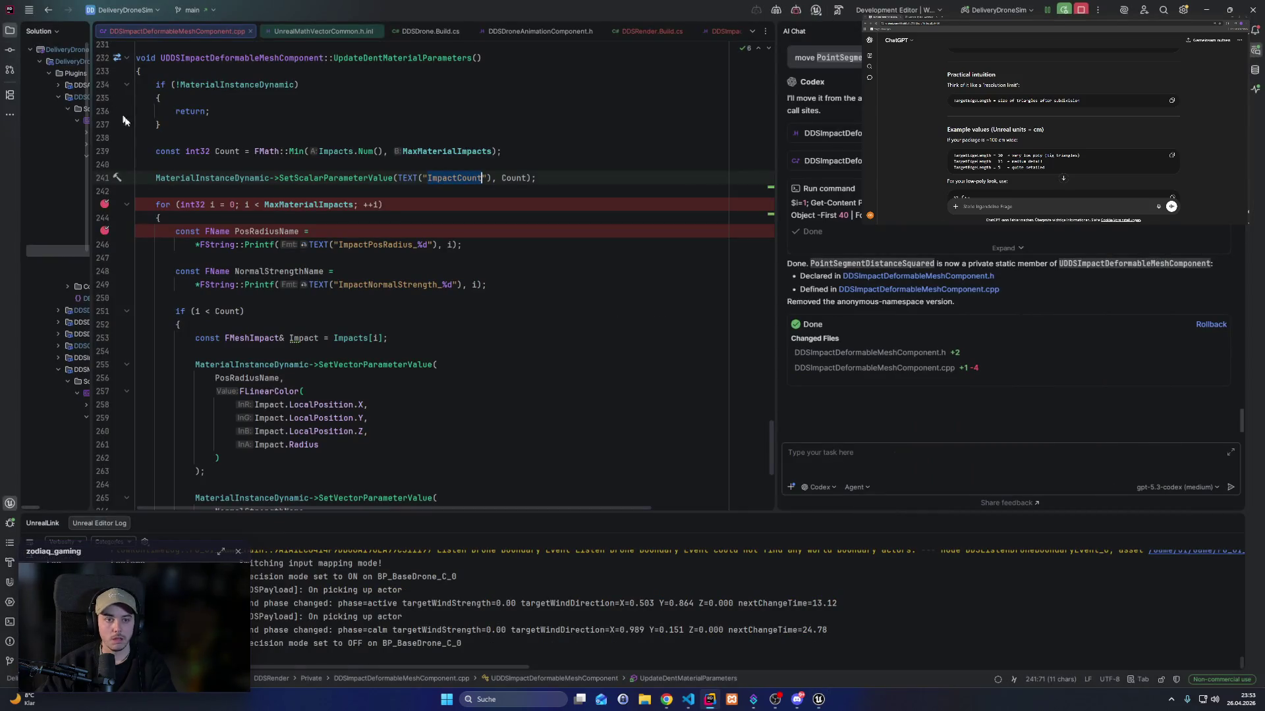
Copy the UpdateDentMaterialParameters name and open a new line after AddMaterialImpact in ApplyMeshImpact.
scroll(195, 160, "up", 2)
scroll(375, 369, "up", 6)
double_click(374, 379)
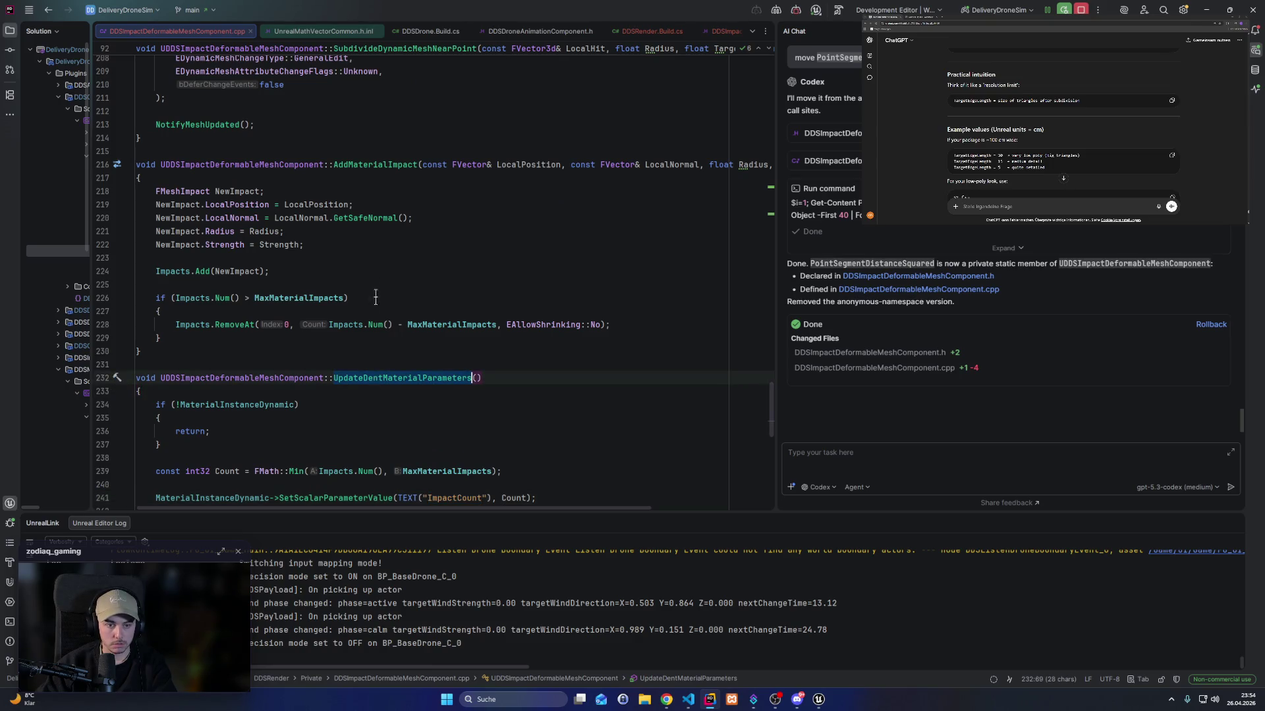
scroll(375, 288, "up", 20)
scroll(347, 389, "up", 16)
left_click(199, 354)
type("#UpdateDentMaterialParameters")
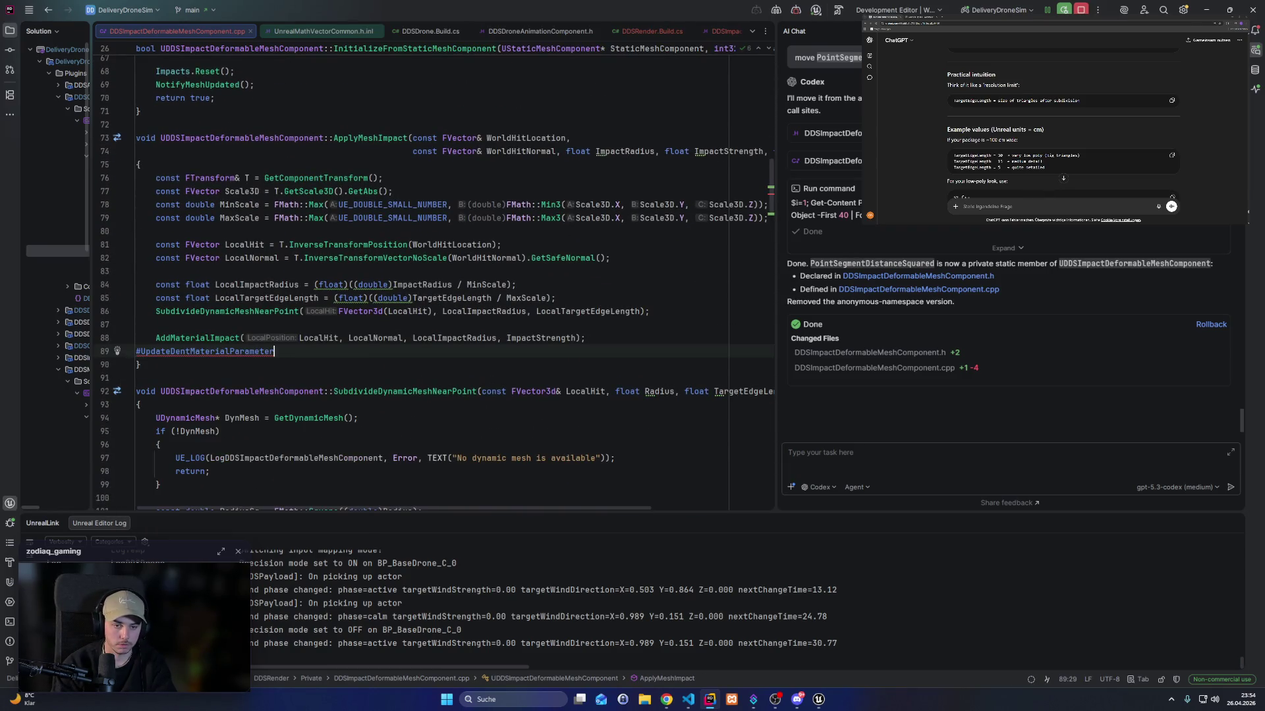
key("ctrl+BackSpace")
key("BackSpace")
key("Return")
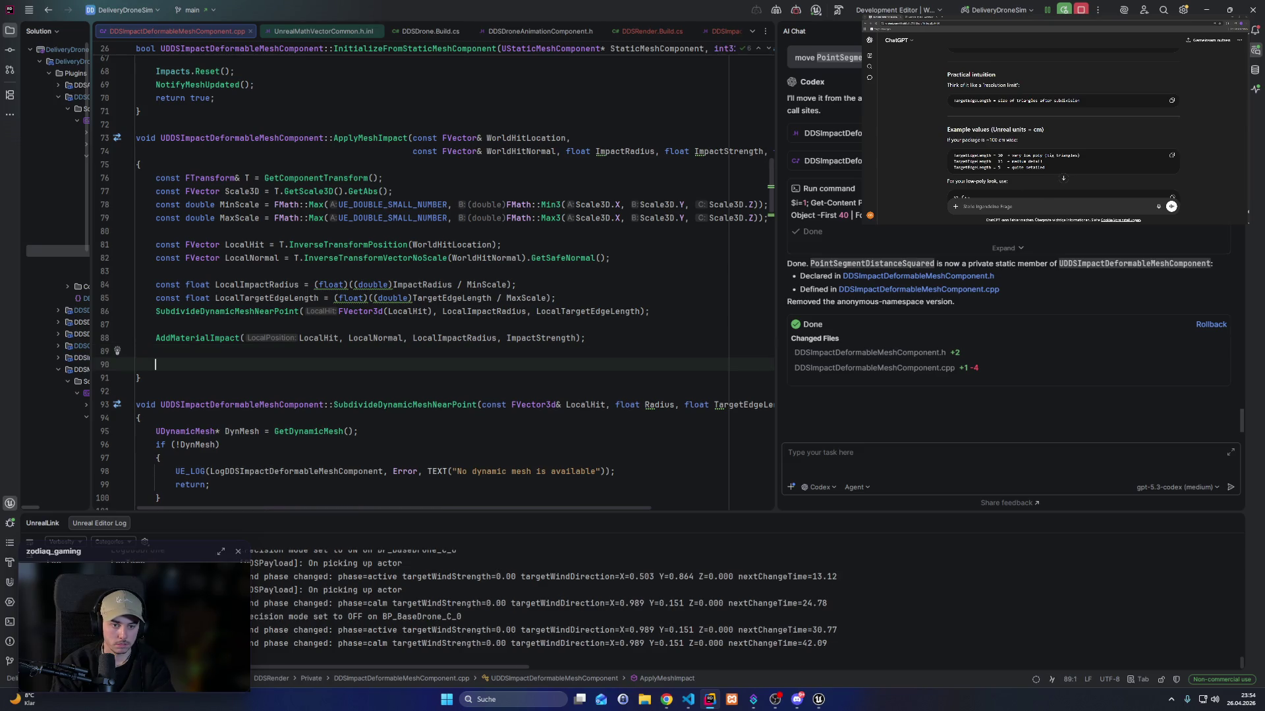
Insert the UpdateDentMaterialParameters(); call, remove the blank line, and return to Unreal.
key("ctrl+v")
key("BackSpace")
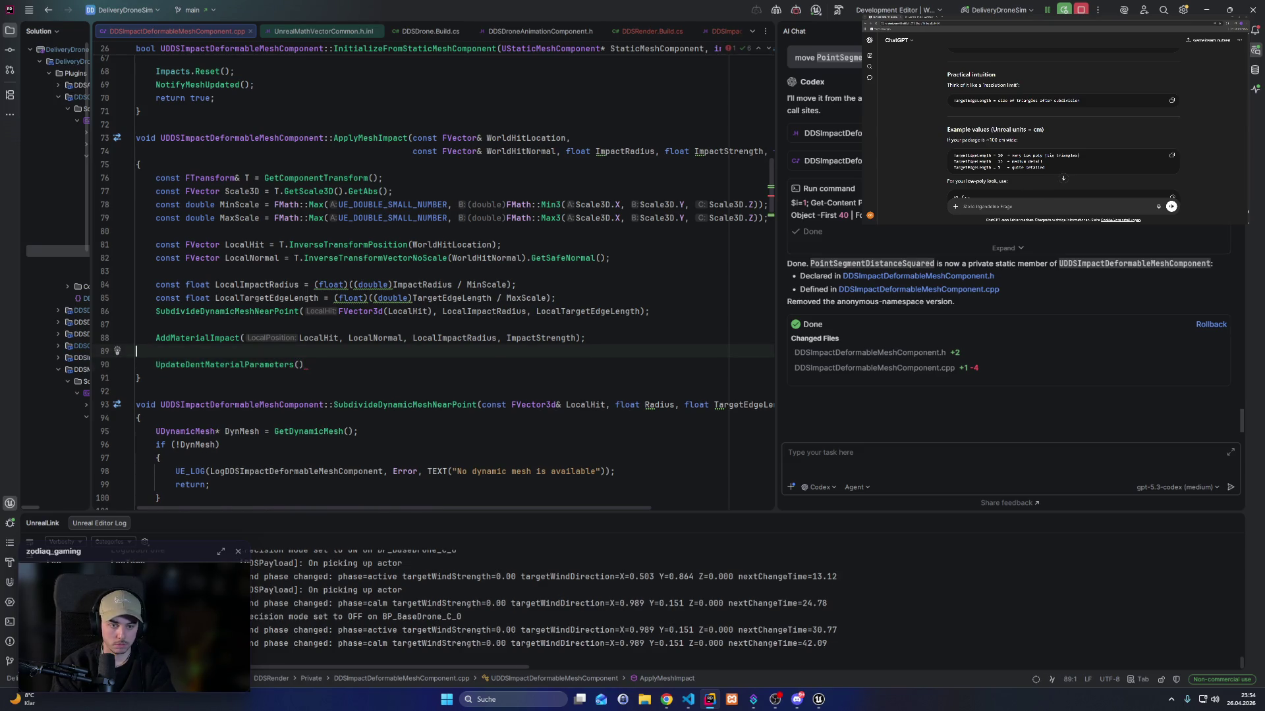
type("();")
key("Up")
key("Up")
key("BackSpace")
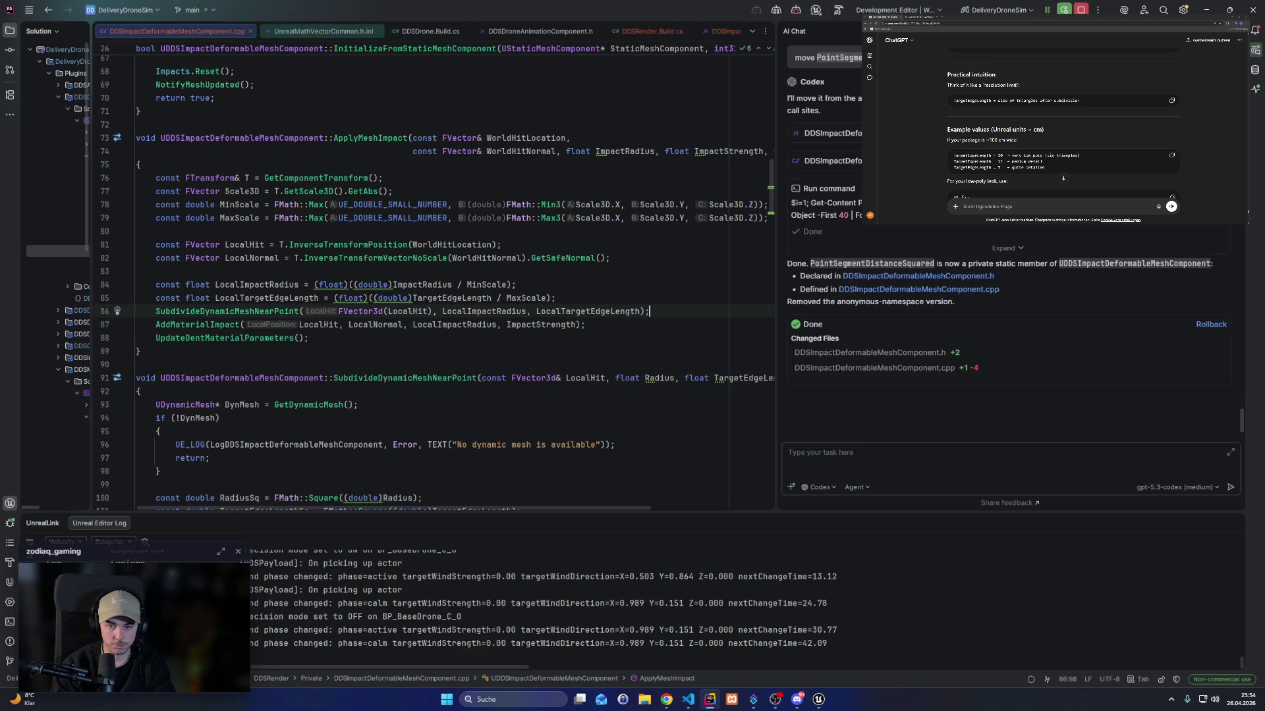
key("alt+Tab")
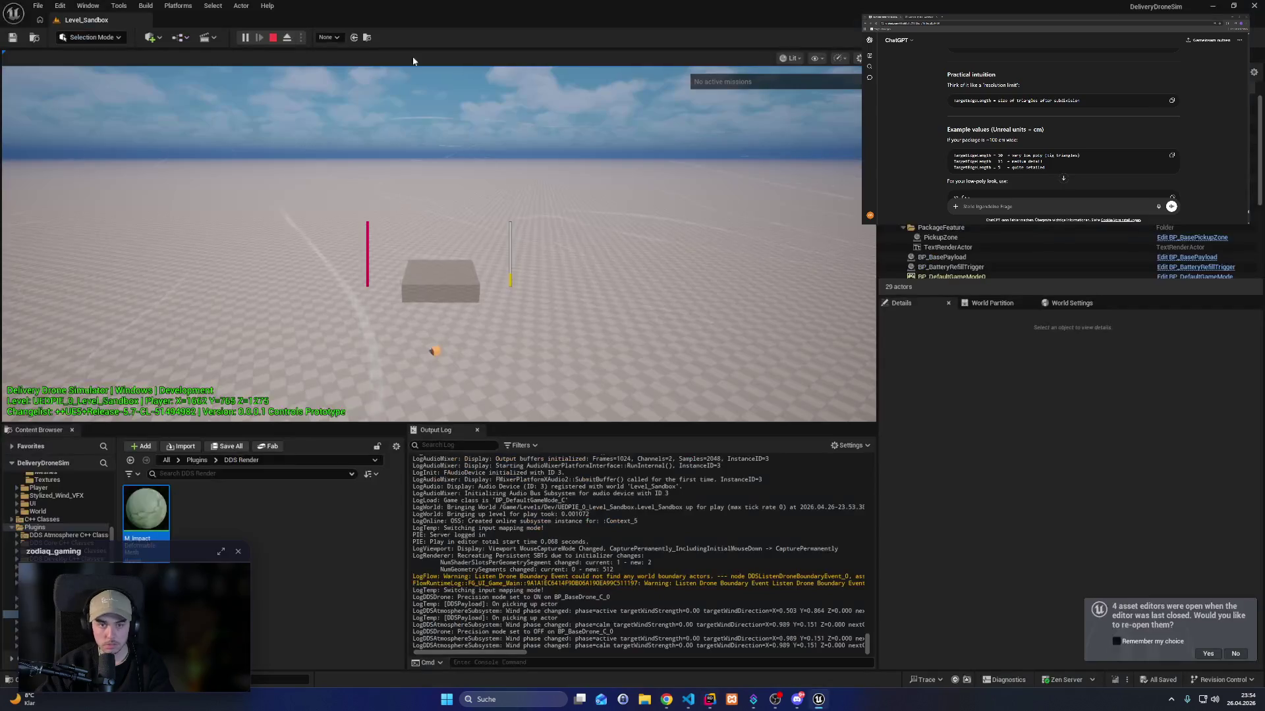
Stop the game, hot-reload the C++ via Live Coding, replay, and fly the drone to grab the payload.
left_click(273, 37)
key("ctrl+alt+F11")
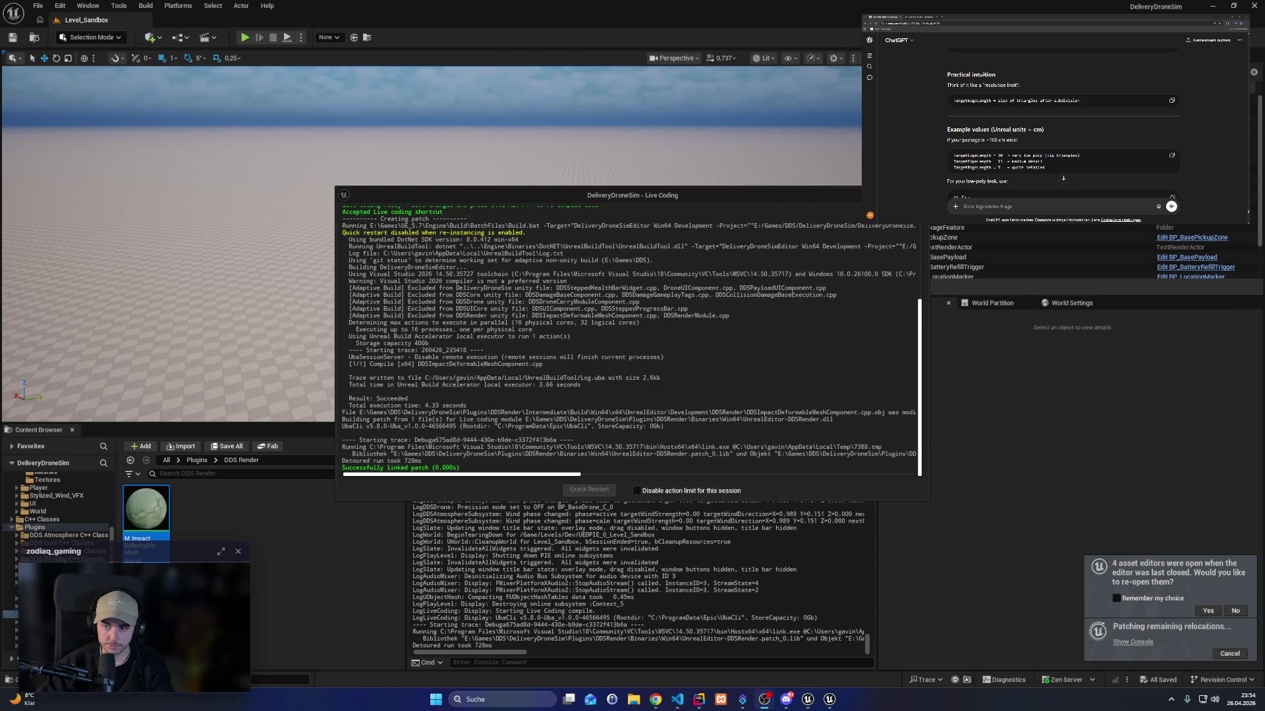
key("alt+p")
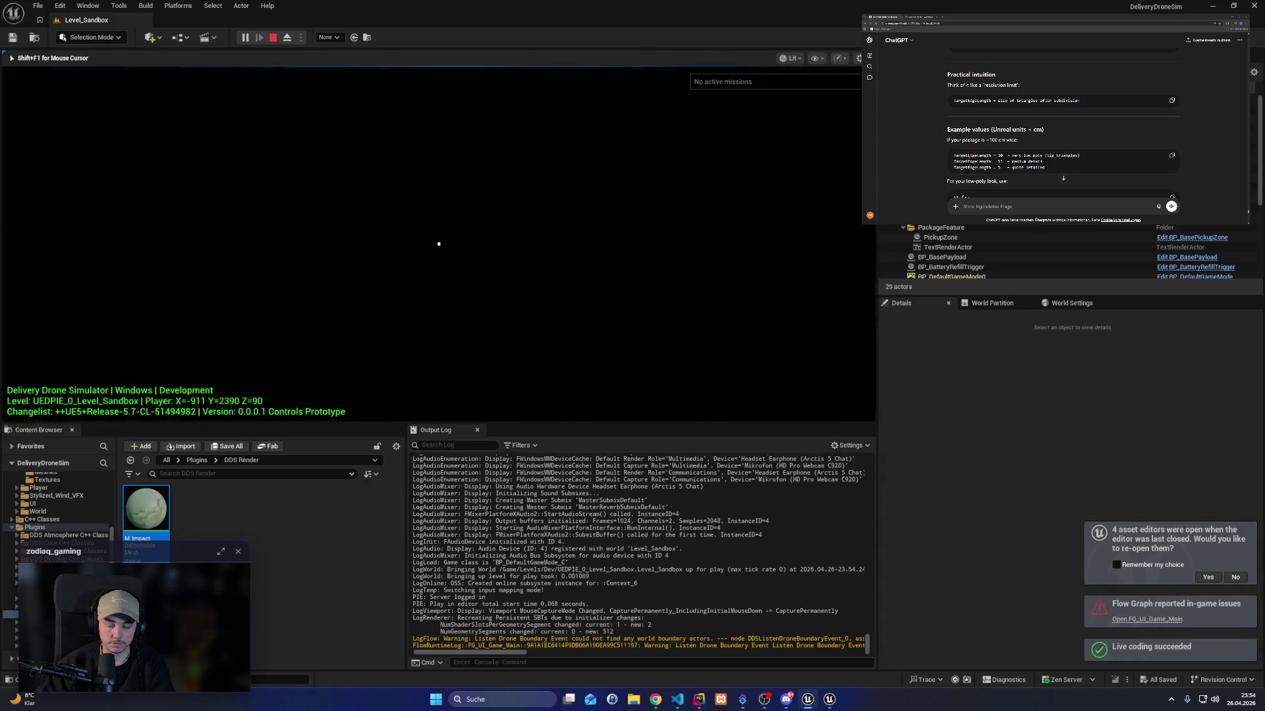
key("w")
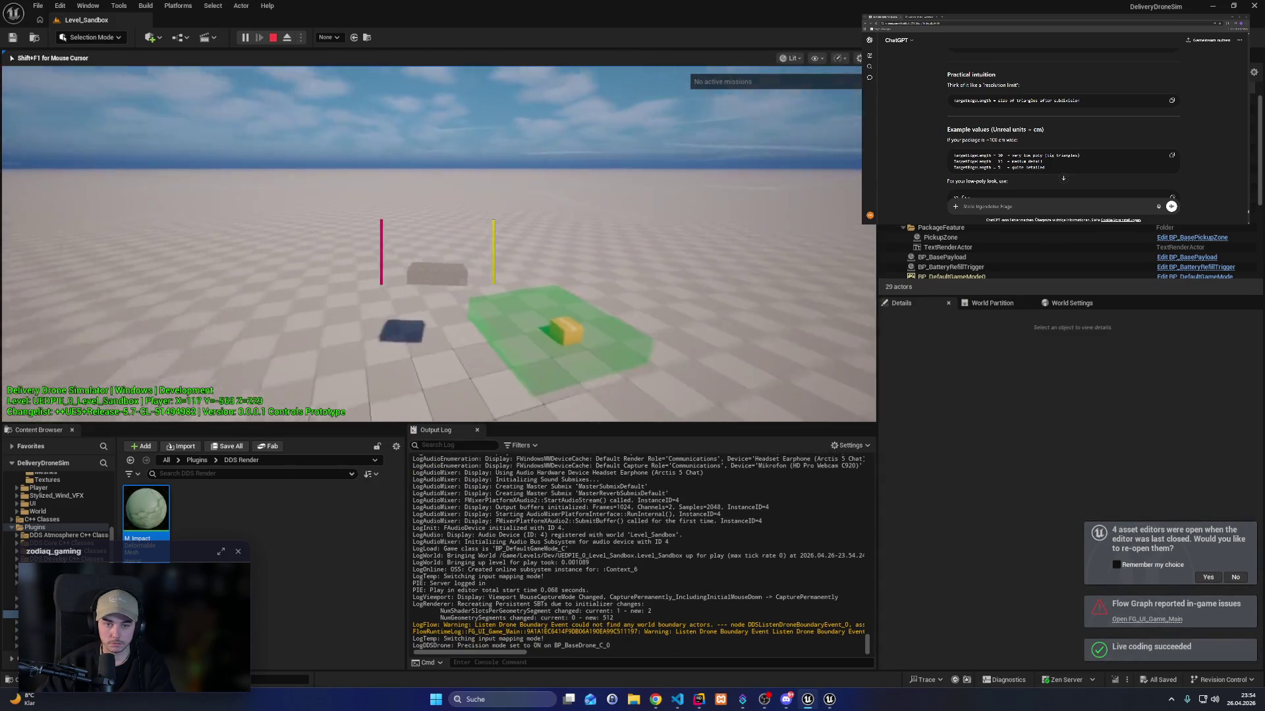
key("w")
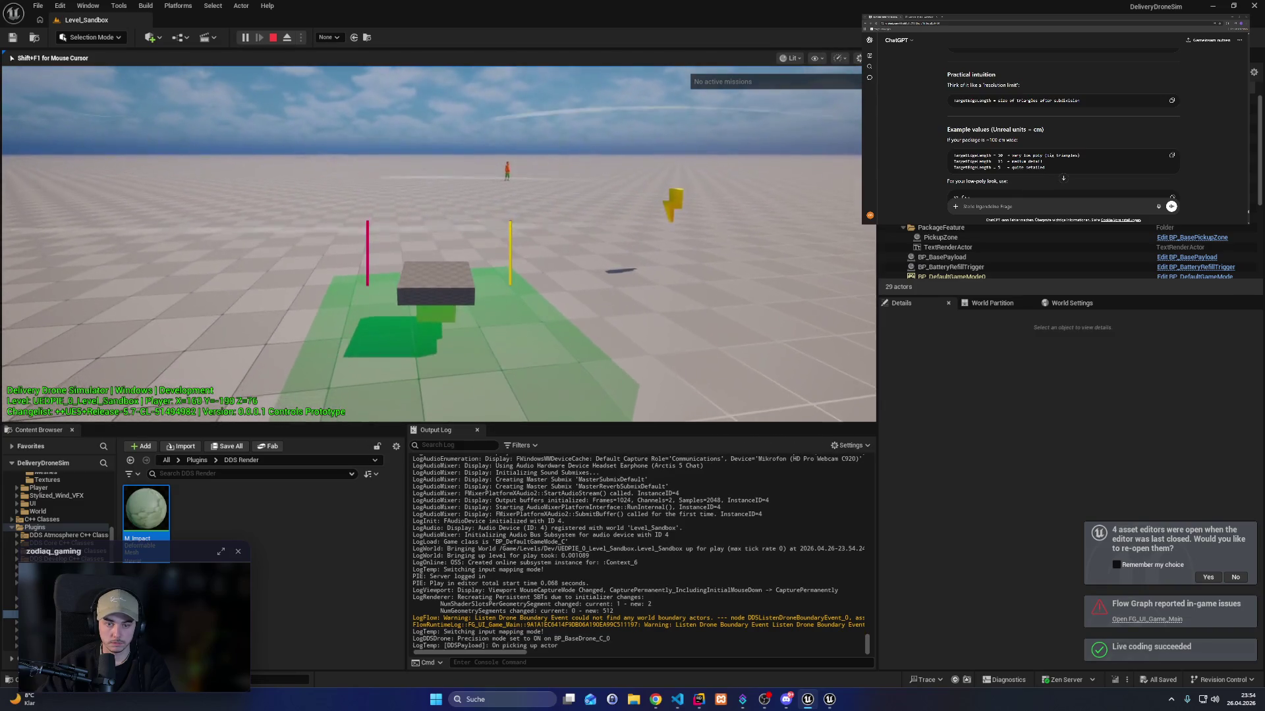
key("w")
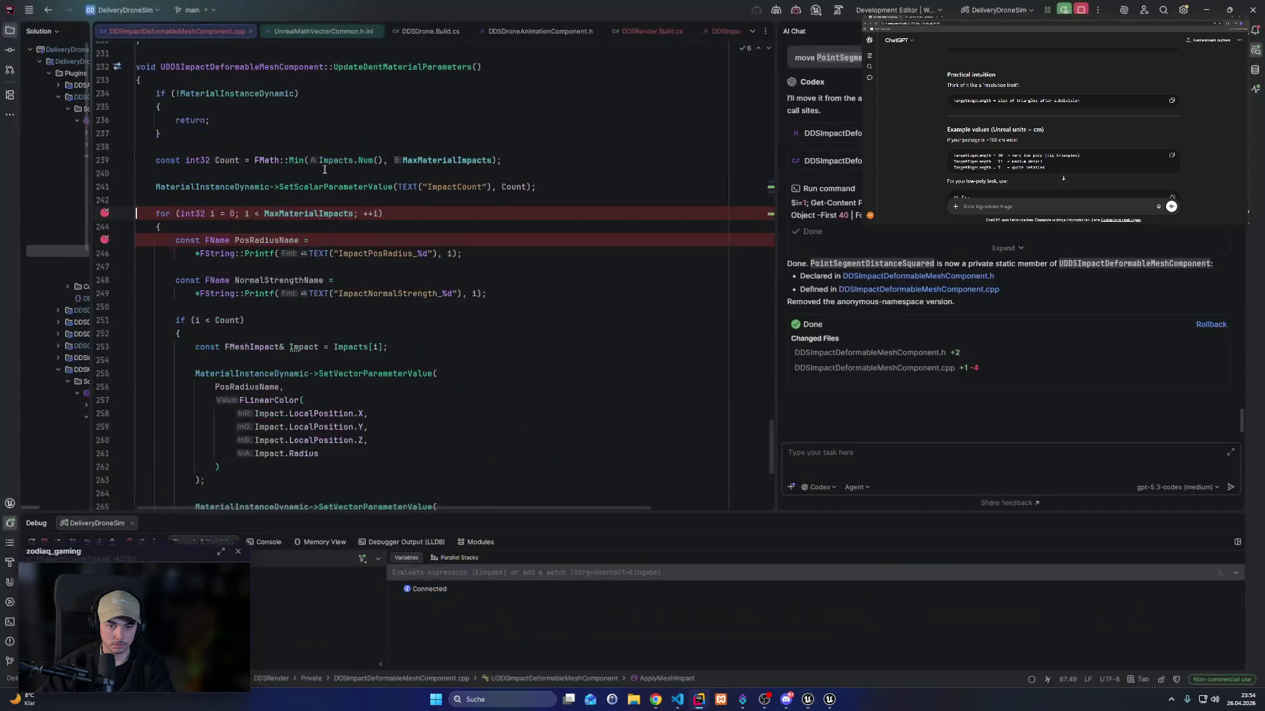
Remove the line 245 breakpoint in Rider, resume the game, and return to Unreal Editor.
left_click(105, 241)
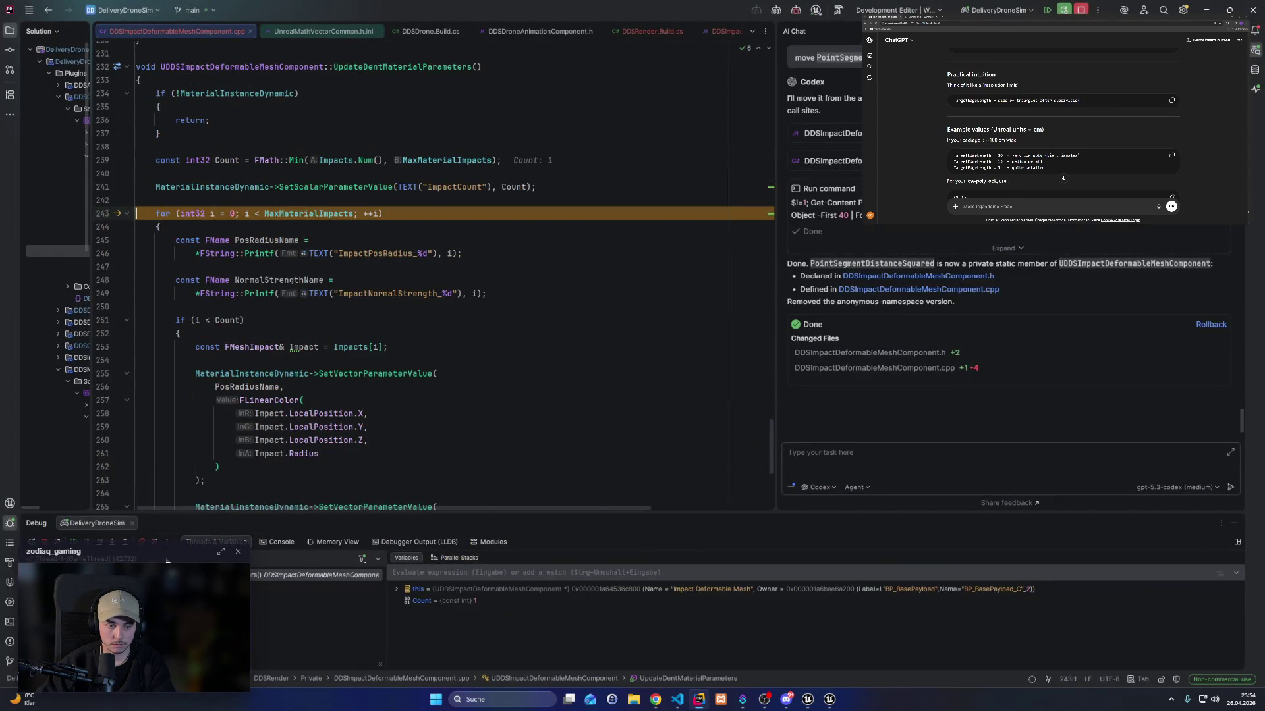
left_click(72, 543)
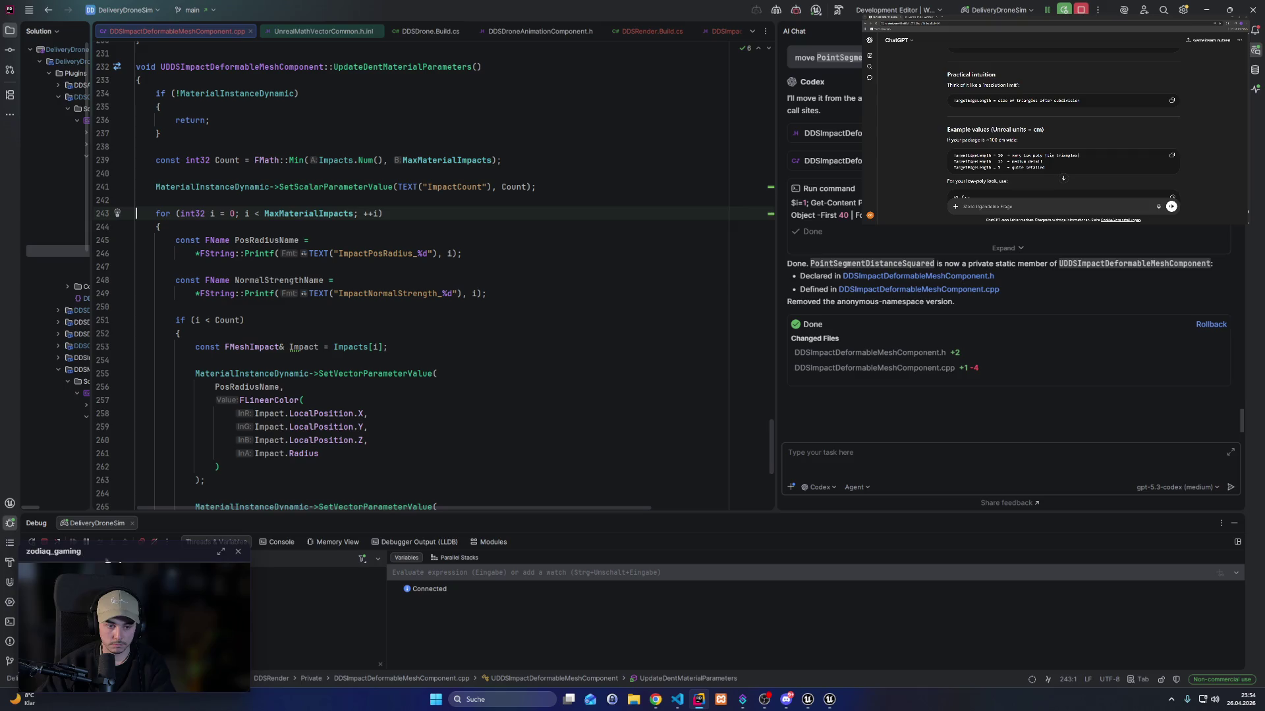
left_click(823, 702)
left_click(824, 702)
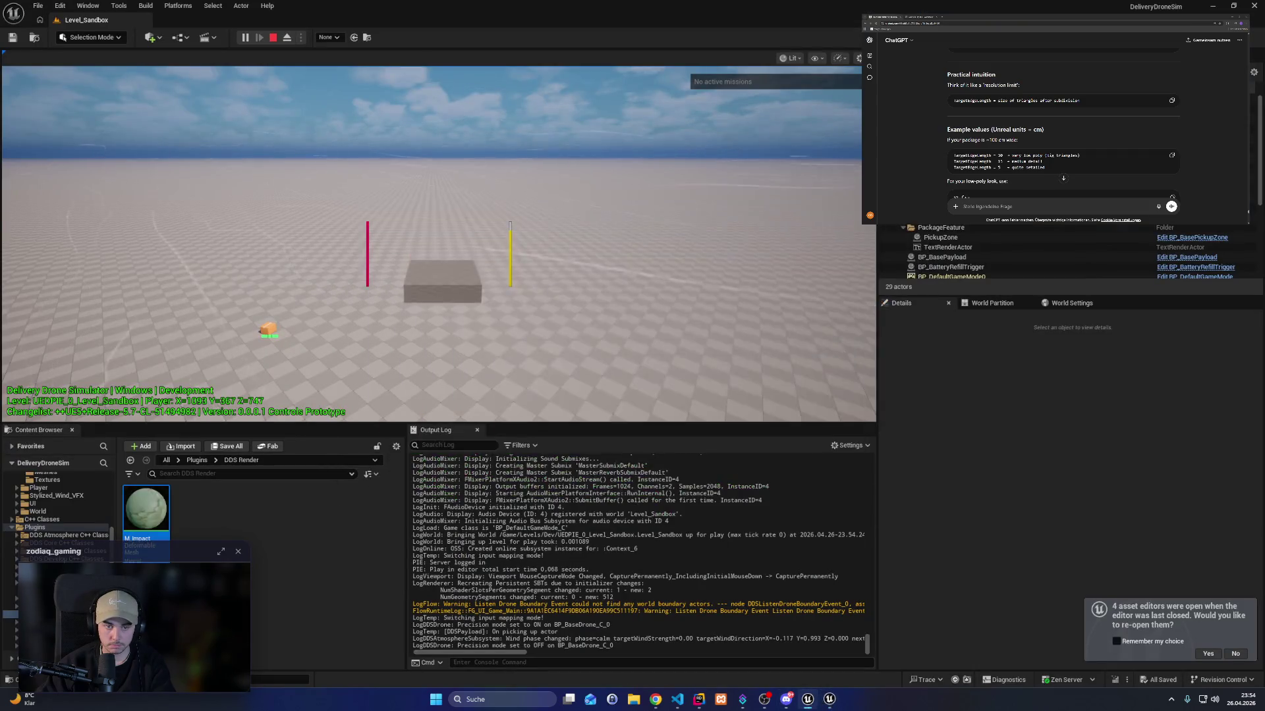
Cycle the viewport between unlit, wireframe and lit shading with F1/F2/F3.
key("F2")
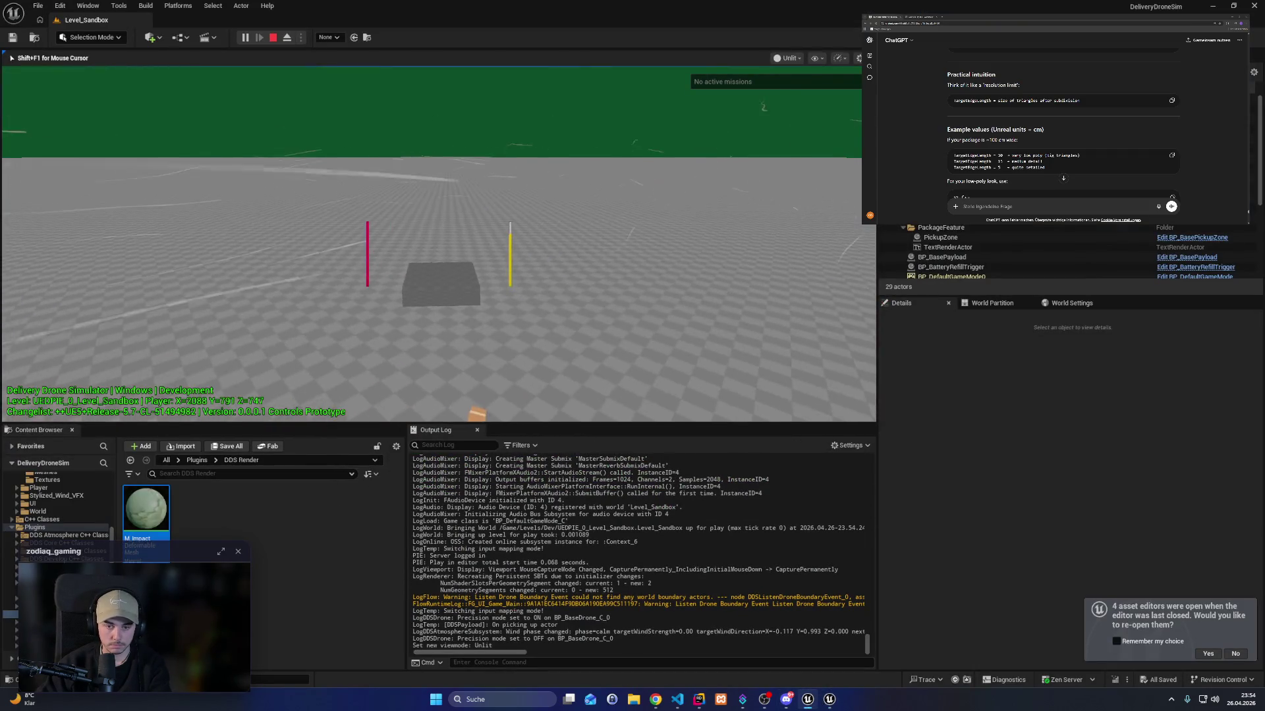
key("F1")
key("F1")
key("F3")
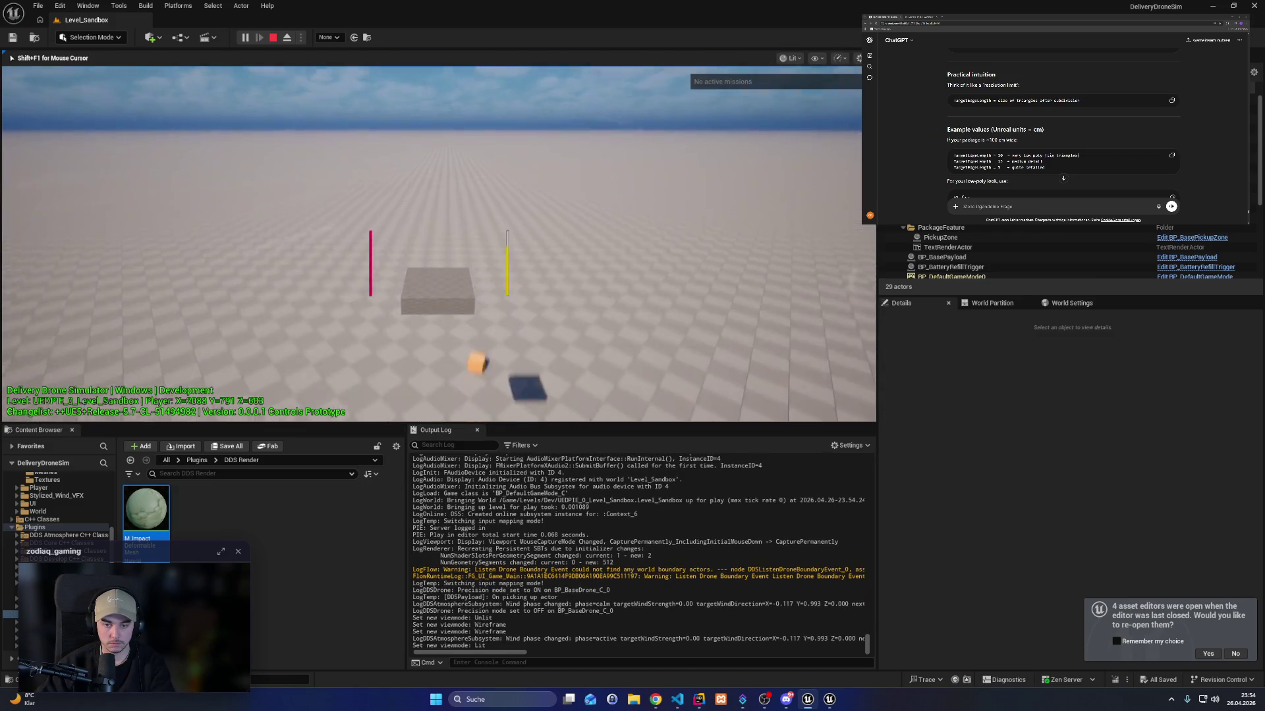
key("F1")
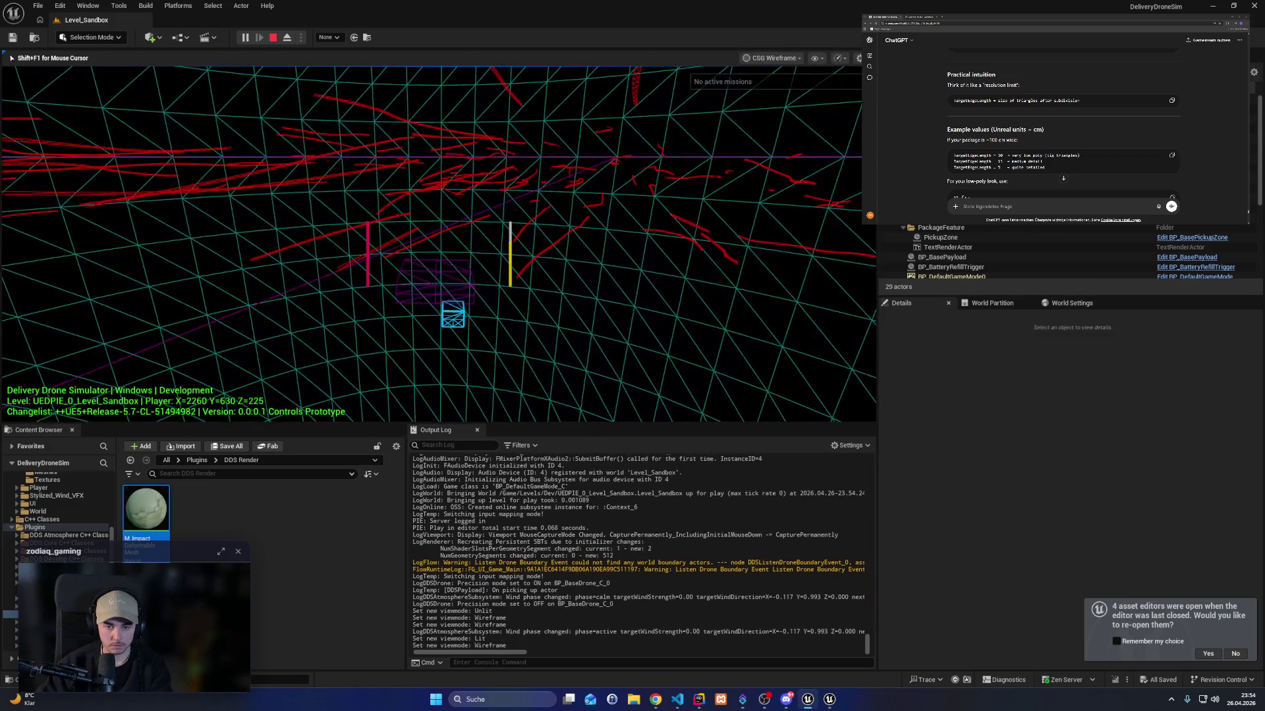
key("F1")
key("F2")
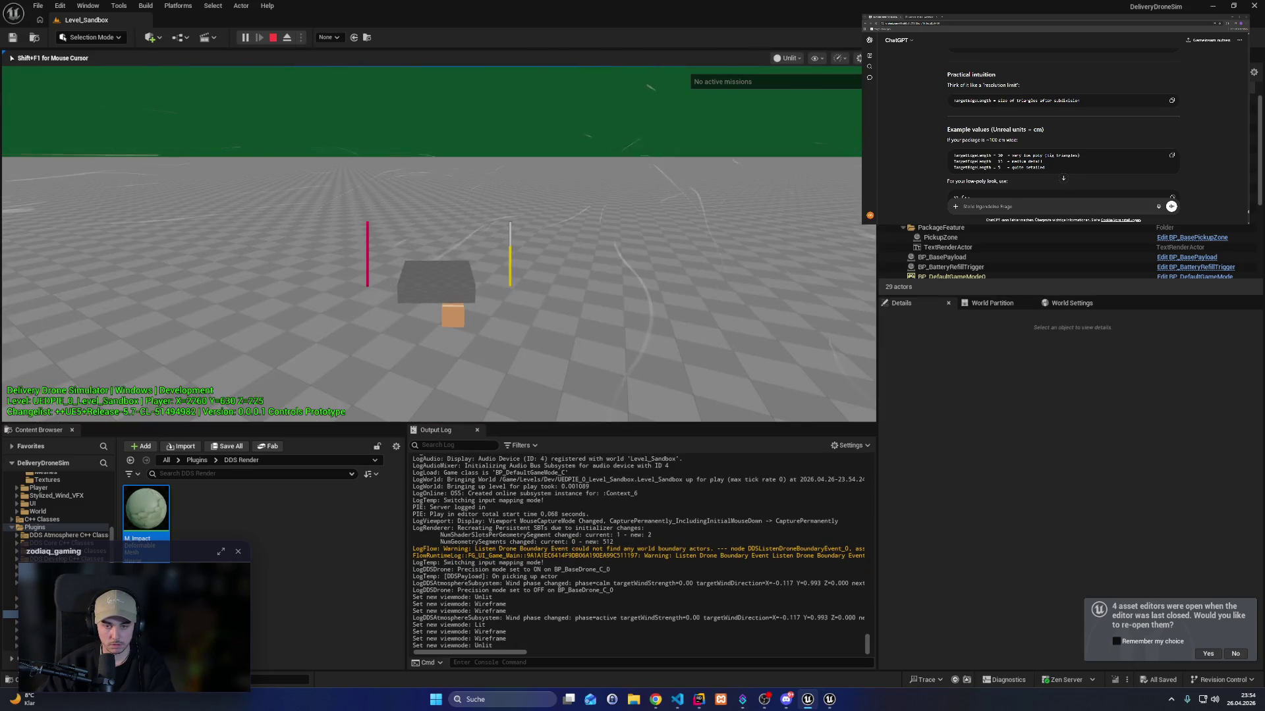
key("F3")
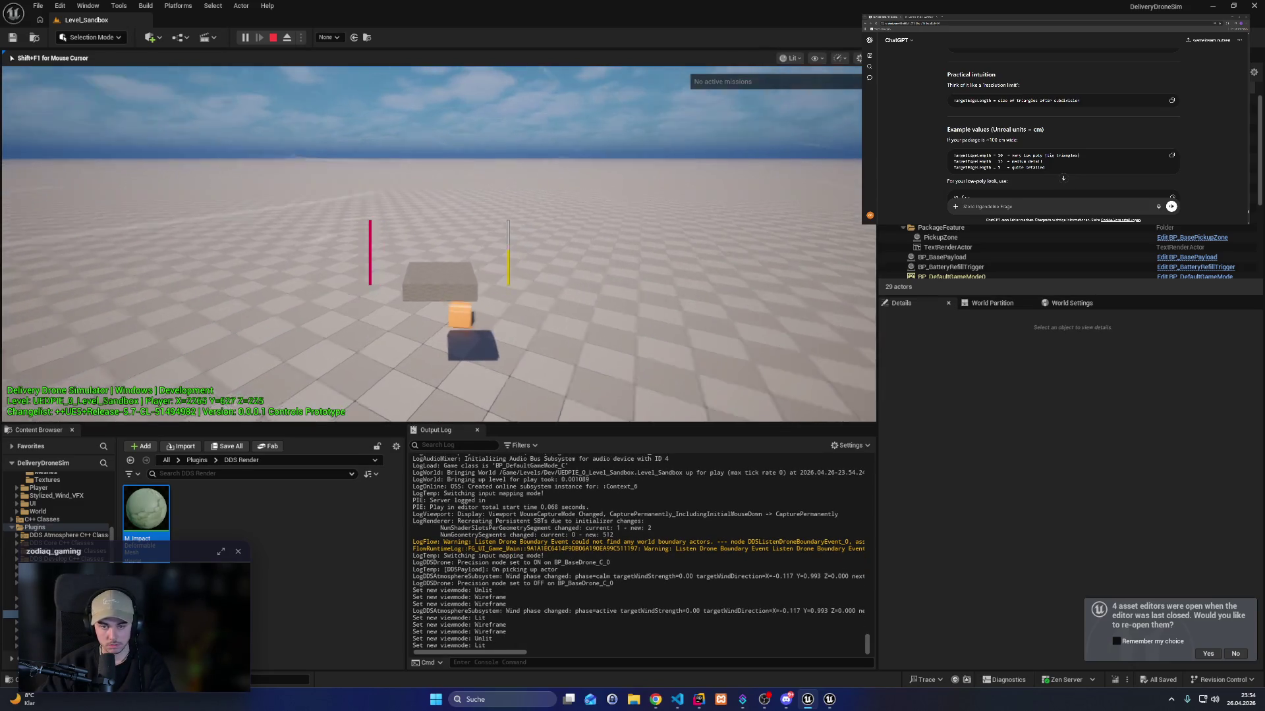
Fly the drone back in precision mode, inspect the package in wireframe, then stop playing.
key("s")
key("shift")
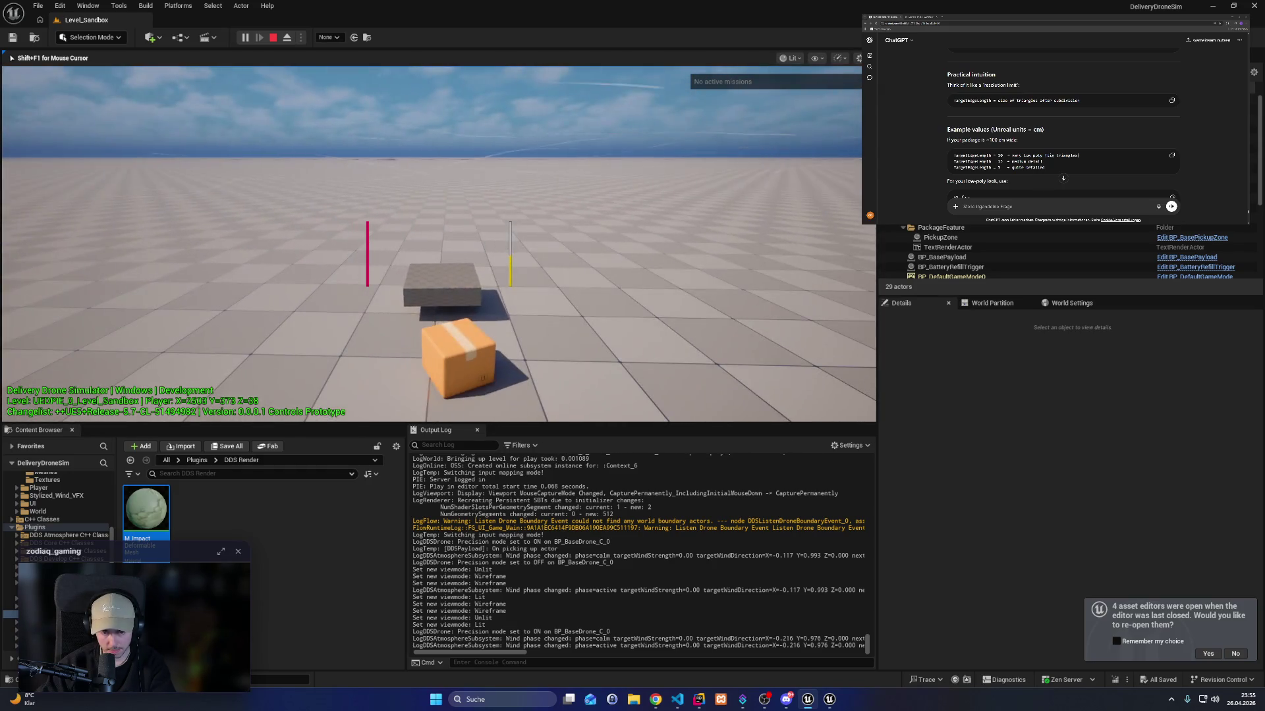
key("F1")
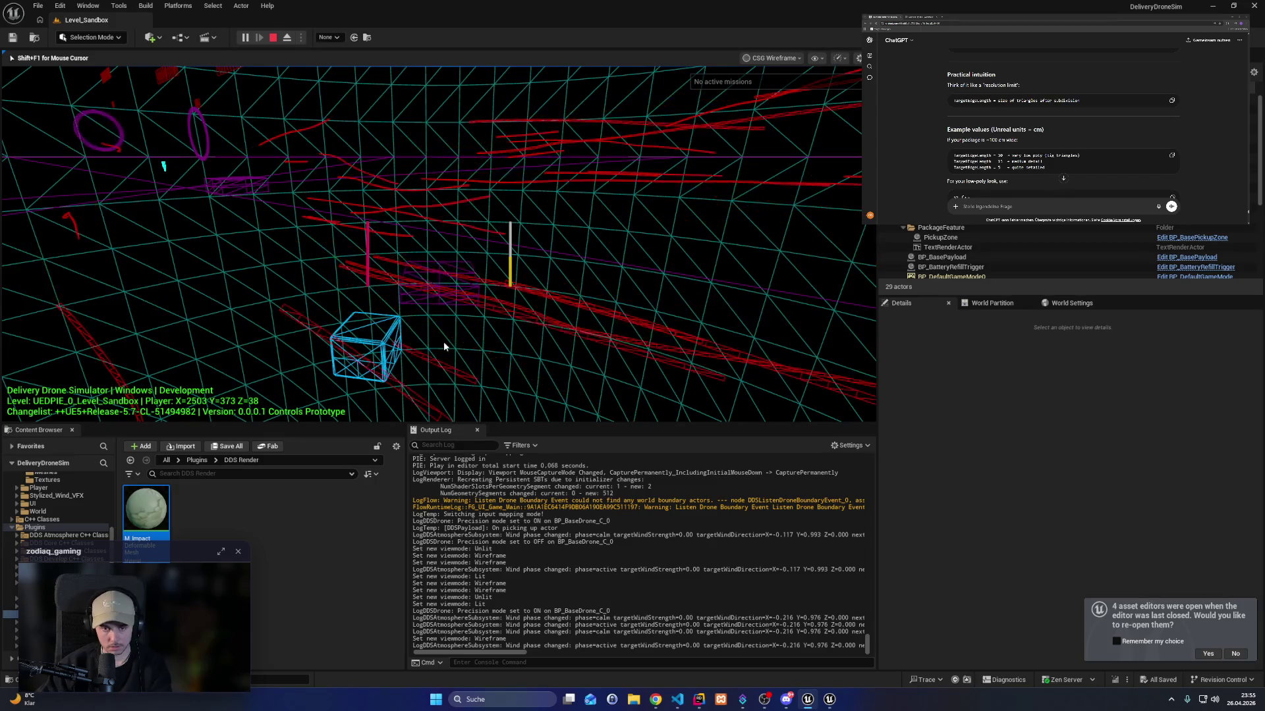
key("Escape")
scroll(54, 559, "up", 5)
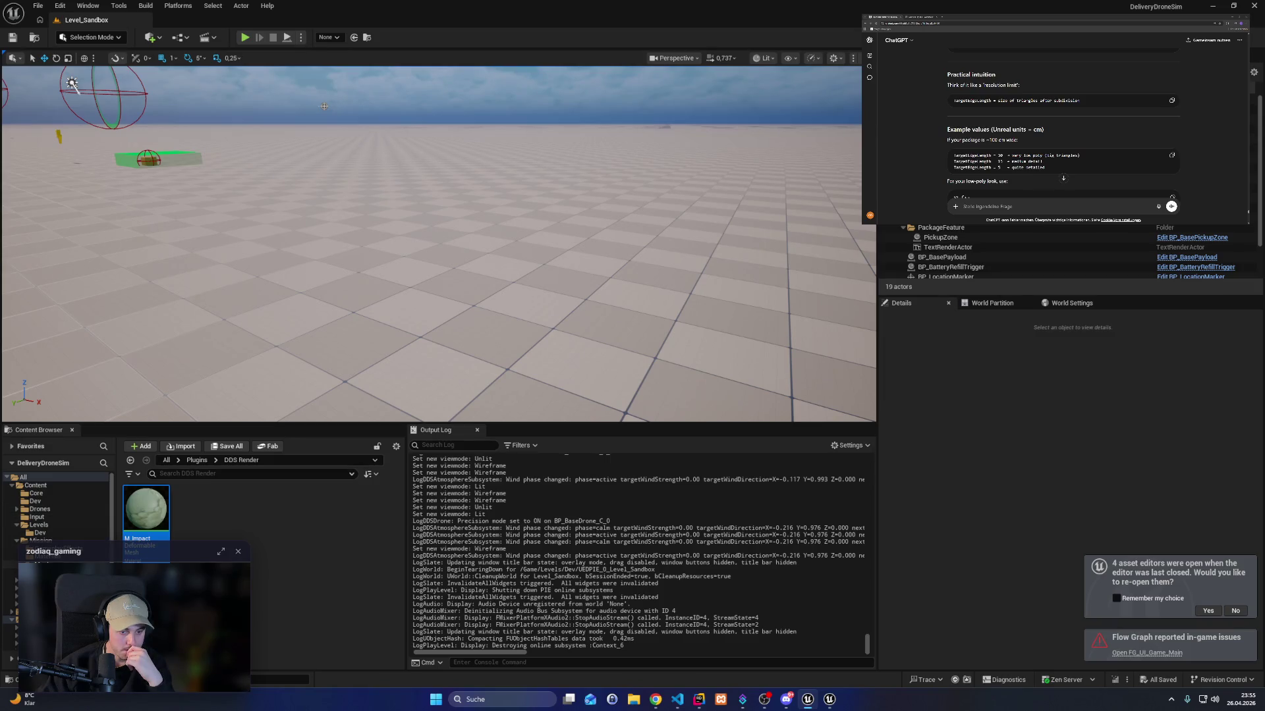
Add a Rider breakpoint on line 251's if (i < Count) check, then go back to Unreal.
left_click(699, 700)
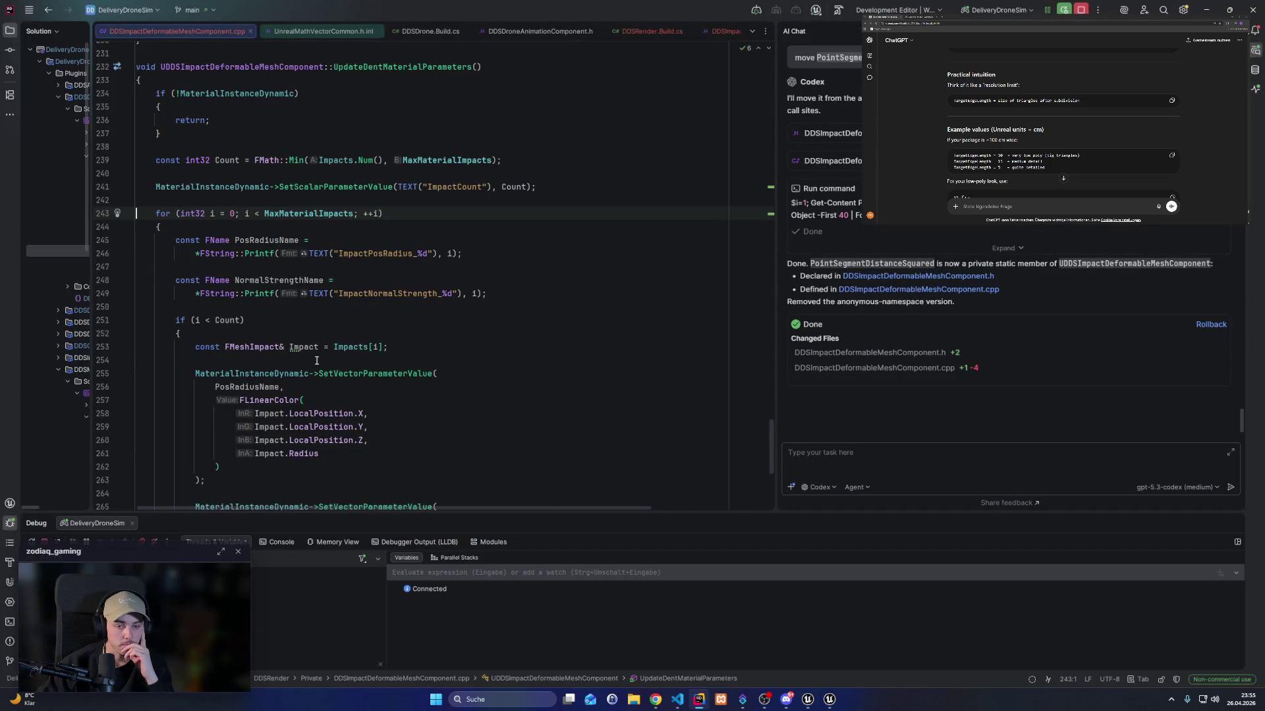
scroll(317, 361, "down", 4)
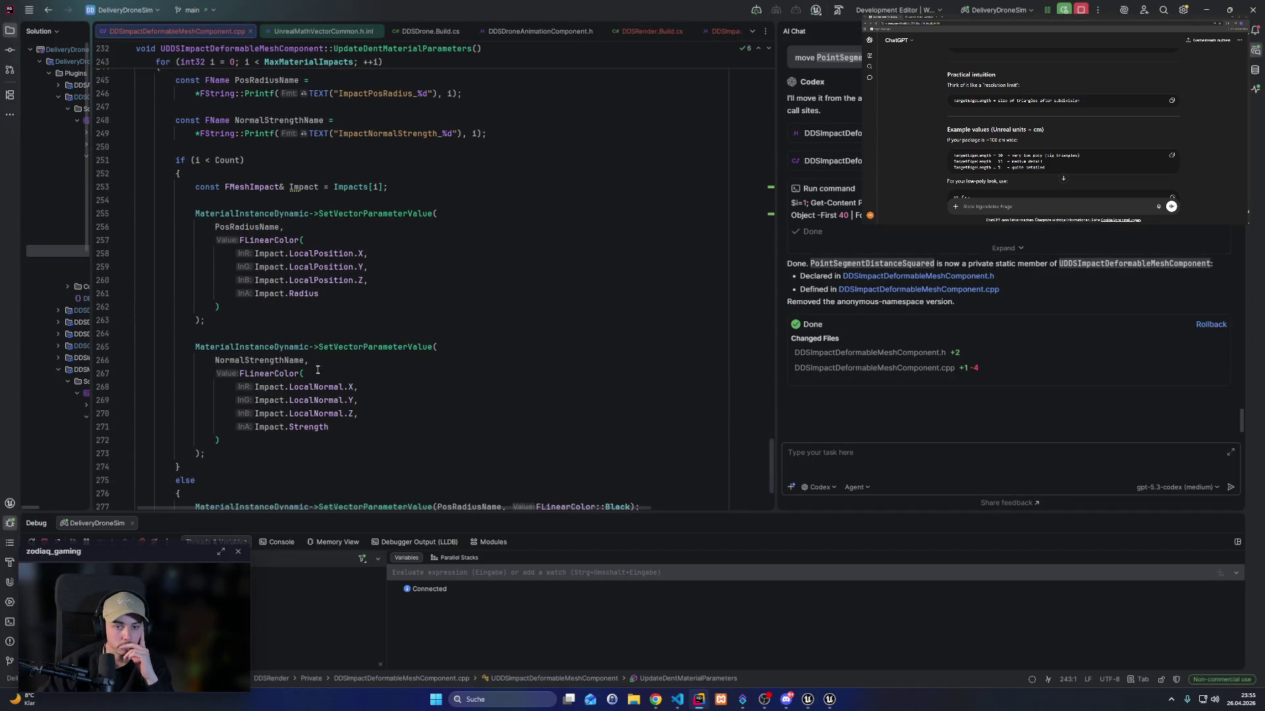
scroll(120, 169, "up", 2)
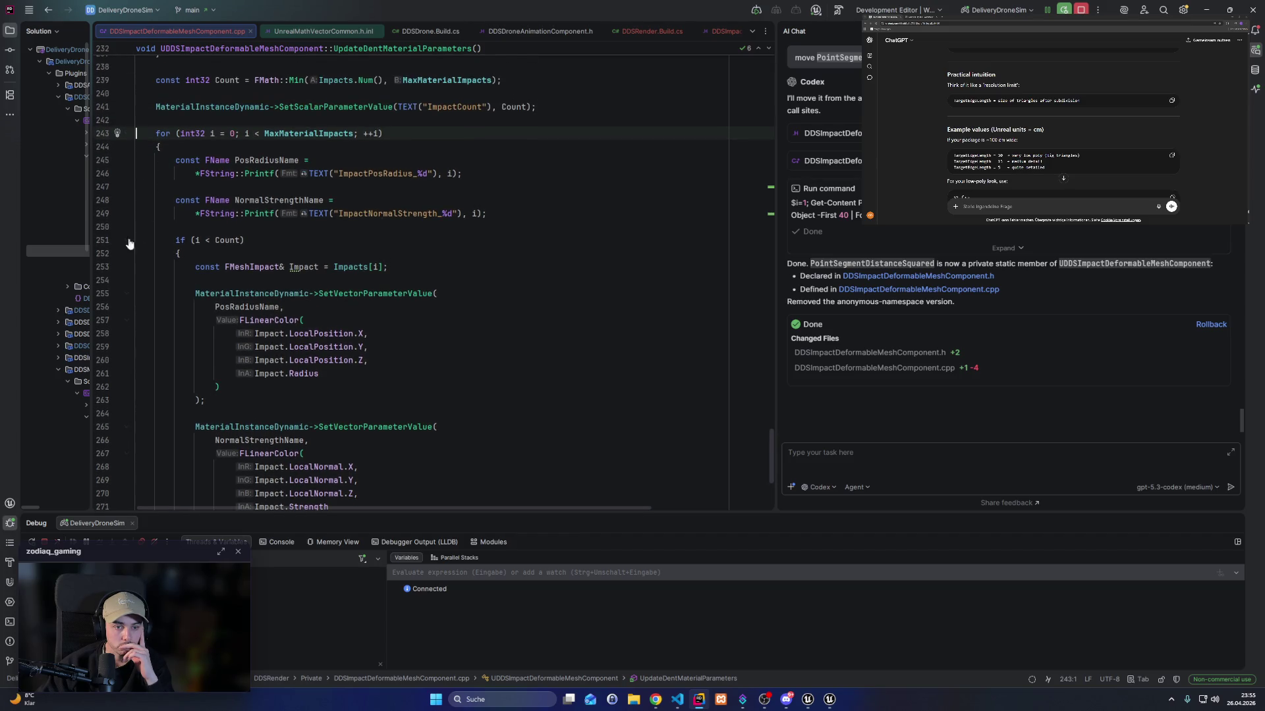
left_click(104, 240)
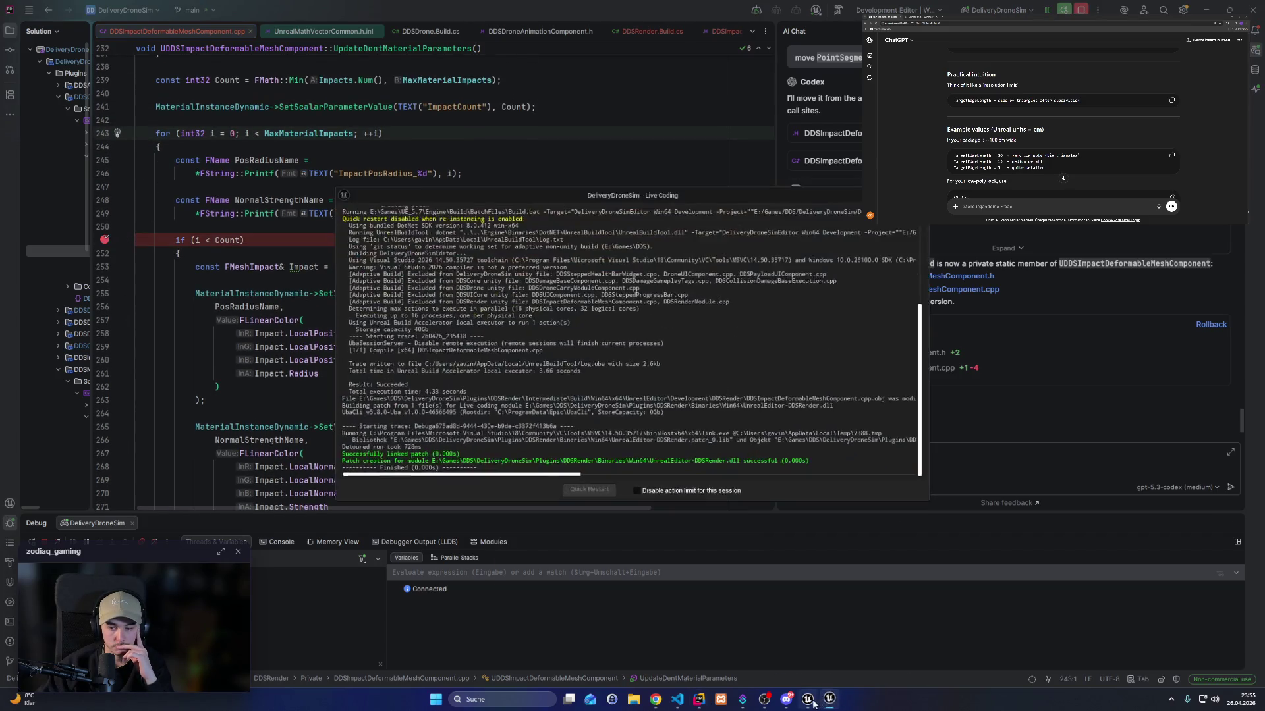
mouse_move(811, 702)
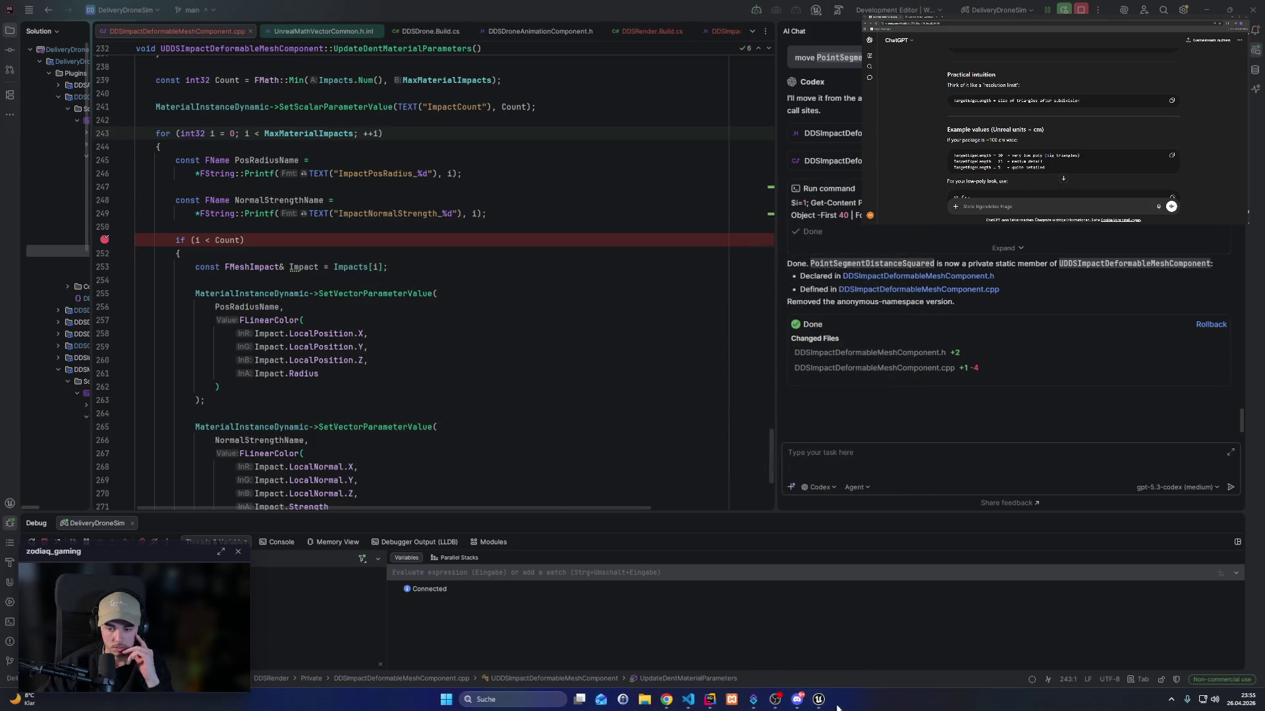
left_click(817, 704)
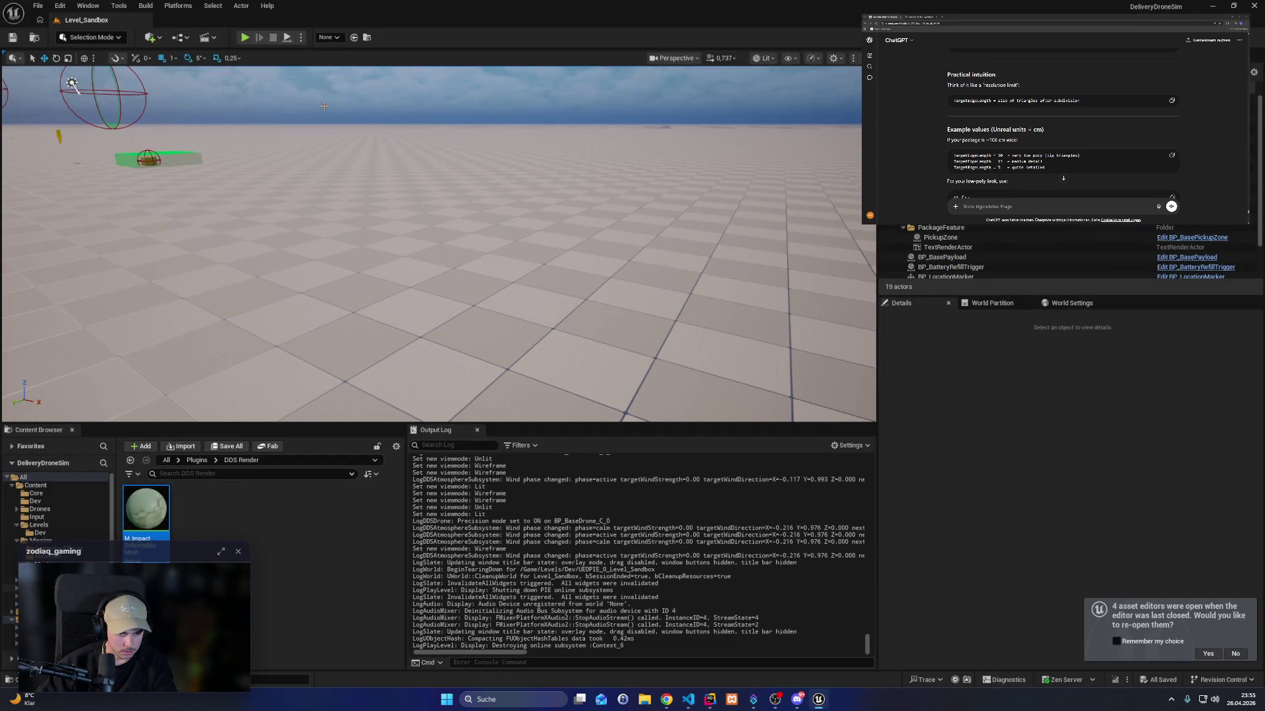
Open BP_BasePayload from the Mission folder and set Apply Mesh Impact's Target Edge Length to 5.
left_click(41, 539)
double_click(147, 593)
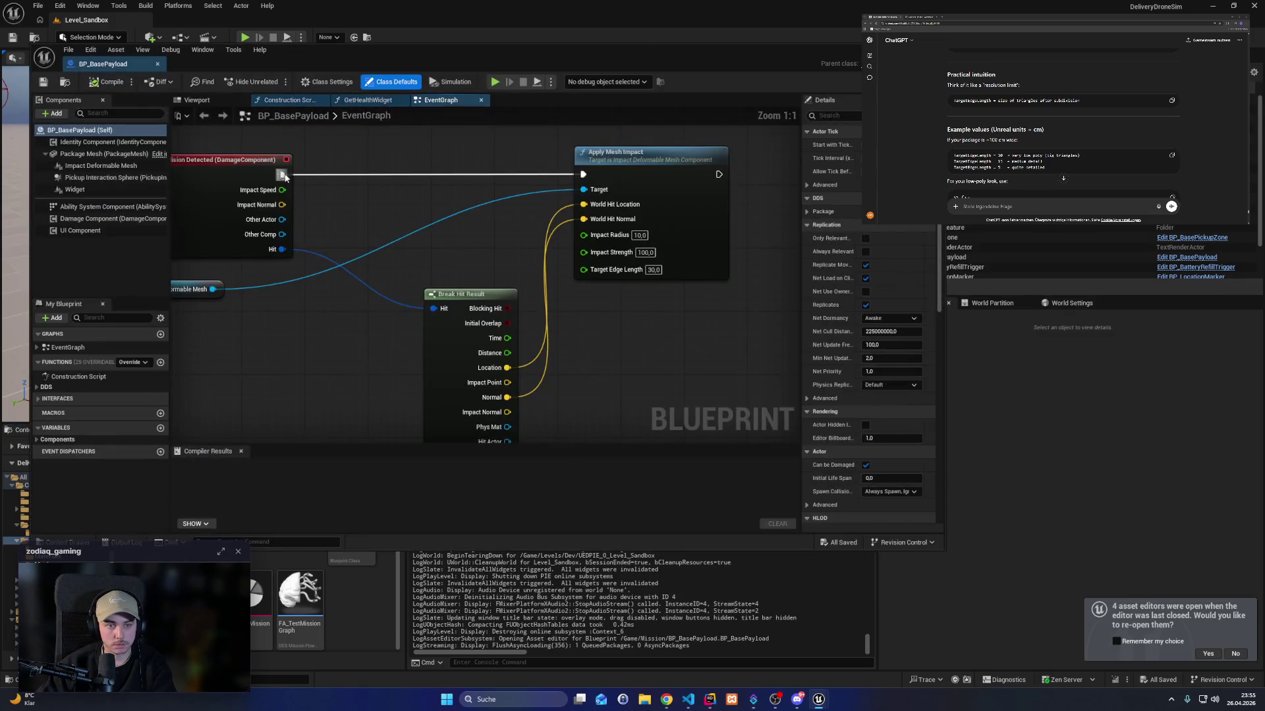
left_click_drag(528, 223, 387, 234)
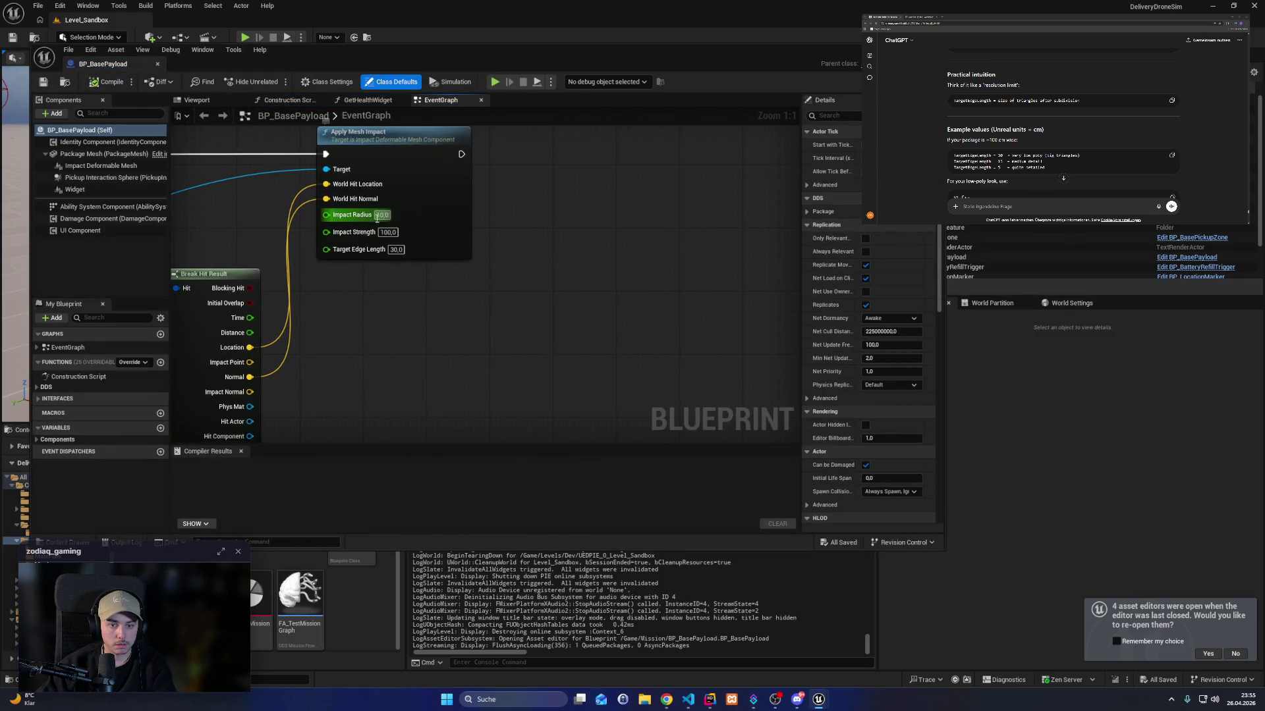
left_click_drag(384, 326, 417, 367)
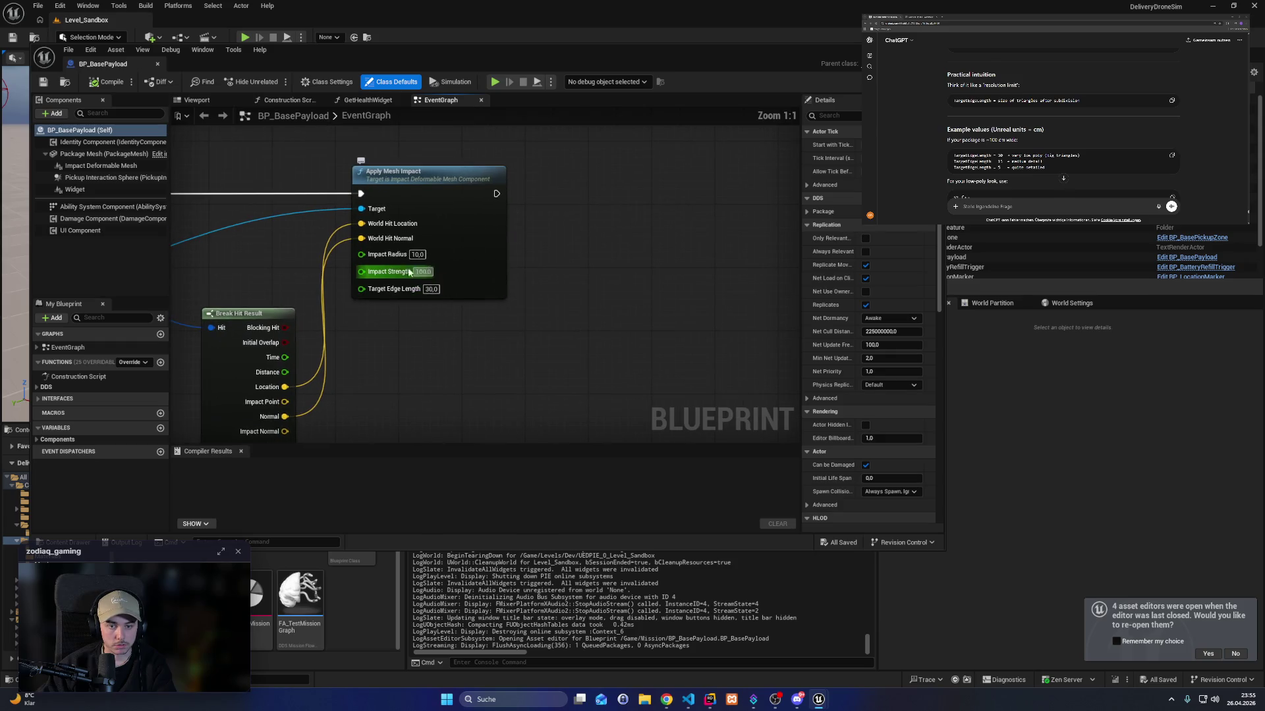
left_click(430, 289)
left_click(509, 321)
left_click(510, 320)
type("5")
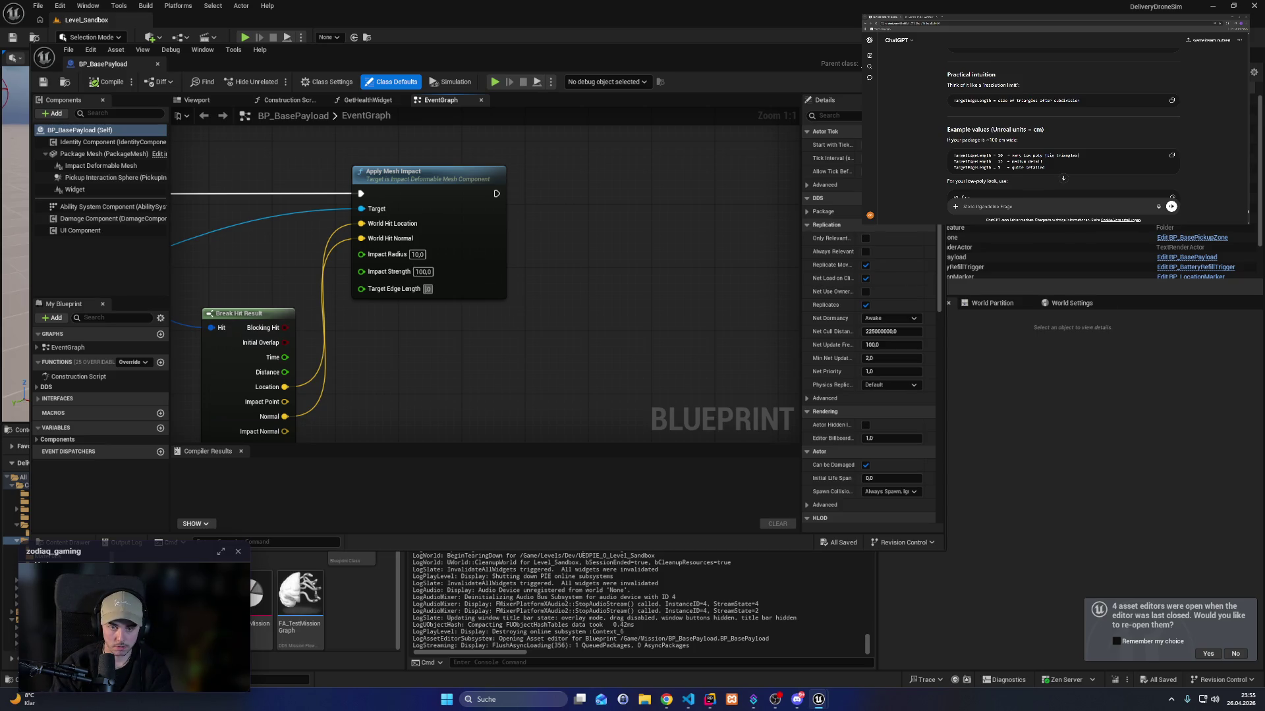
key("Return")
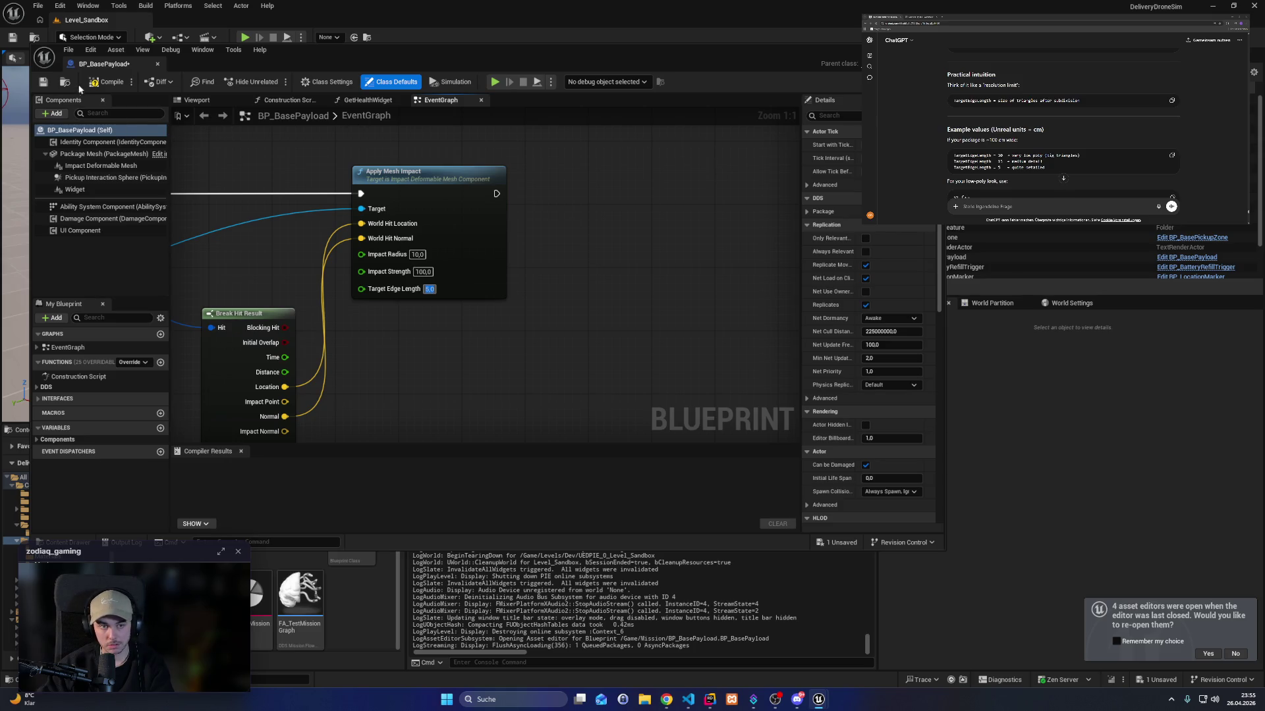
Compile and save the Blueprint, then start a play session.
left_click(104, 81)
key("ctrl+s")
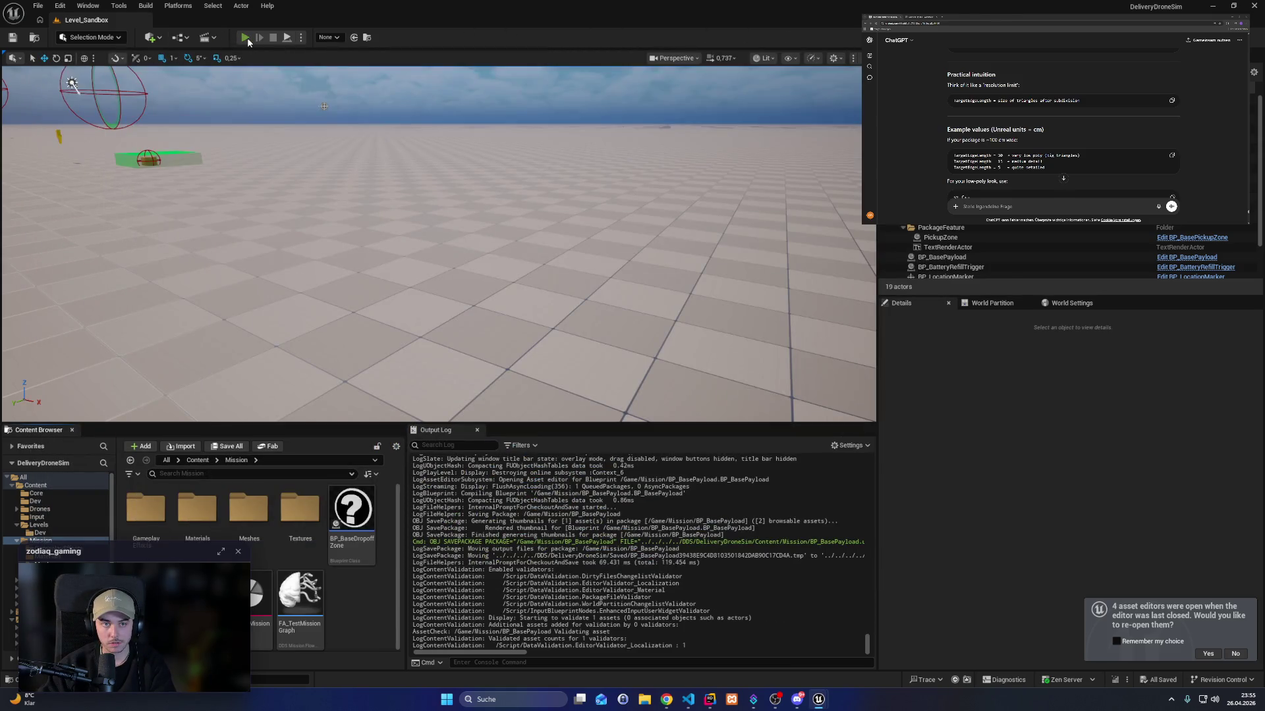
left_click(245, 37)
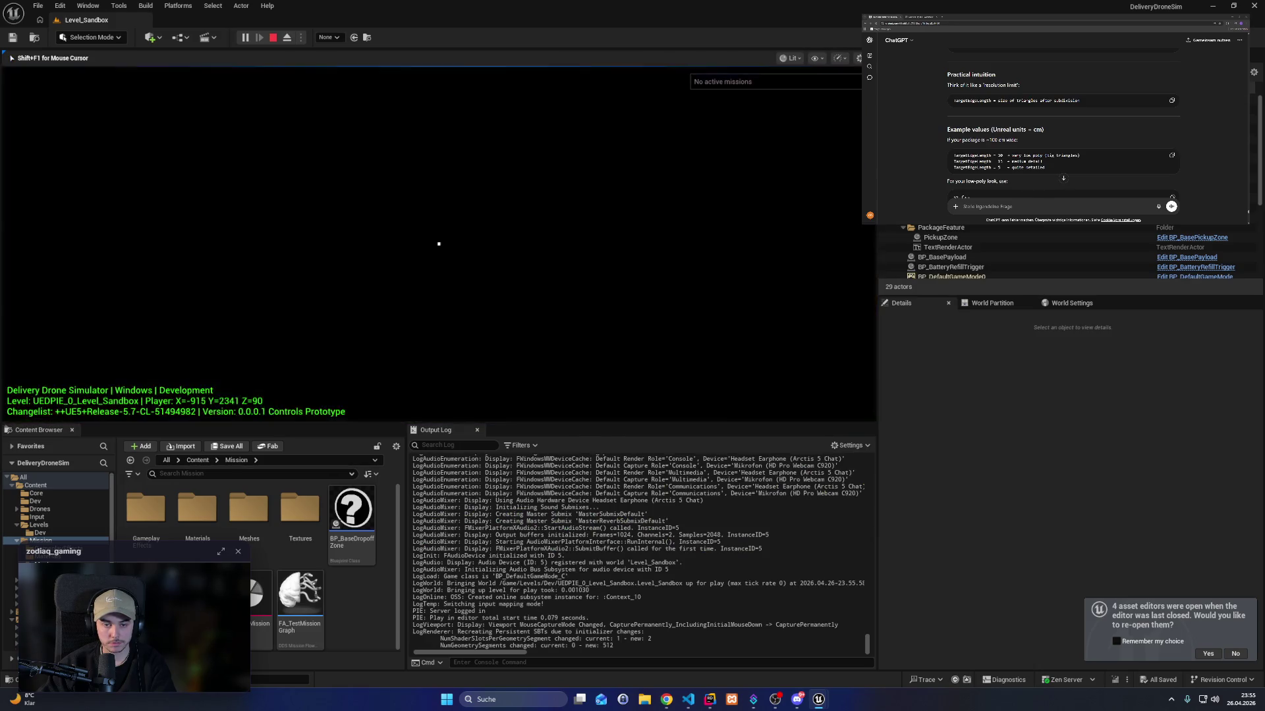
Fly the drone to pick up a package and step through the dent loop in Rider.
key("w")
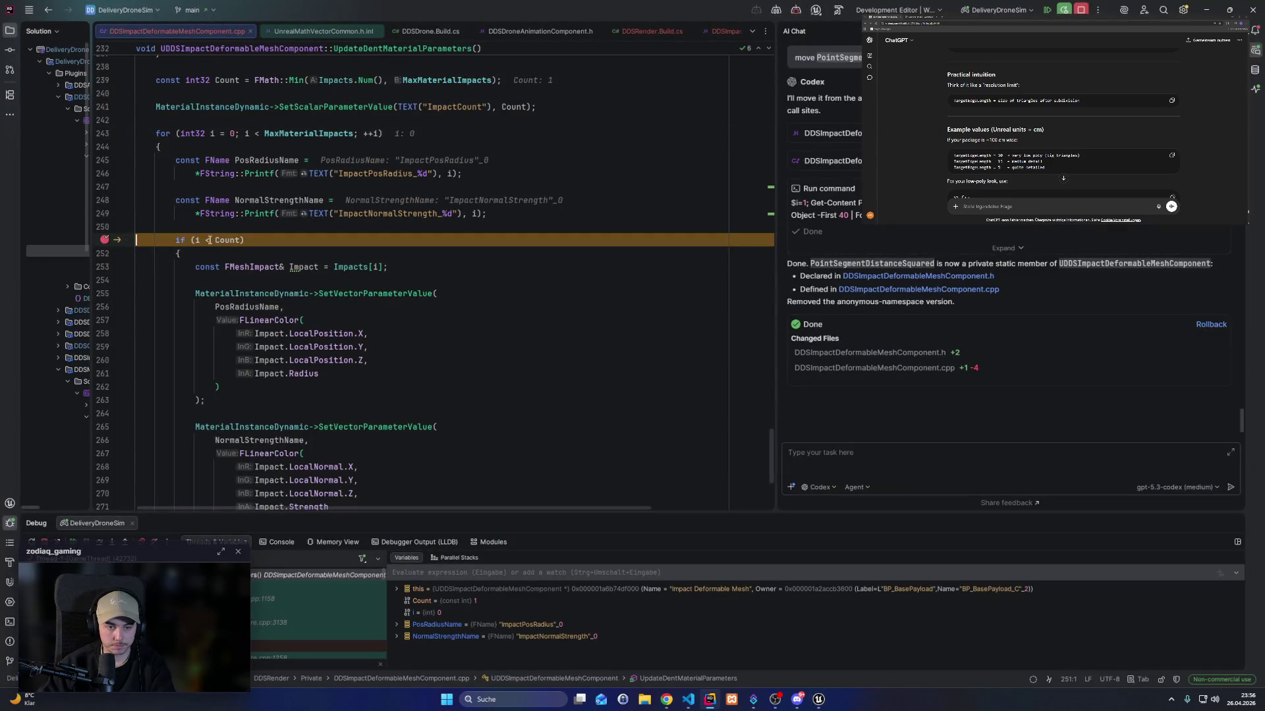
mouse_move(222, 238)
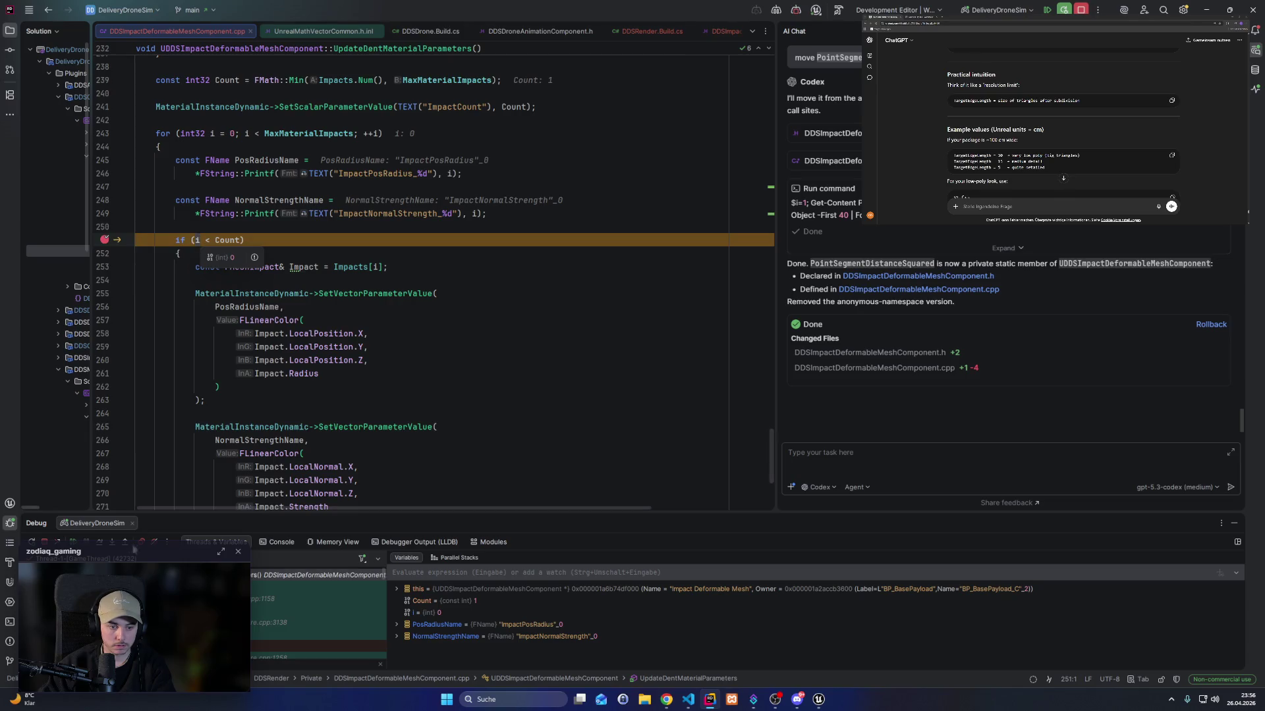
left_click(110, 537)
left_click(110, 537)
left_click(110, 538)
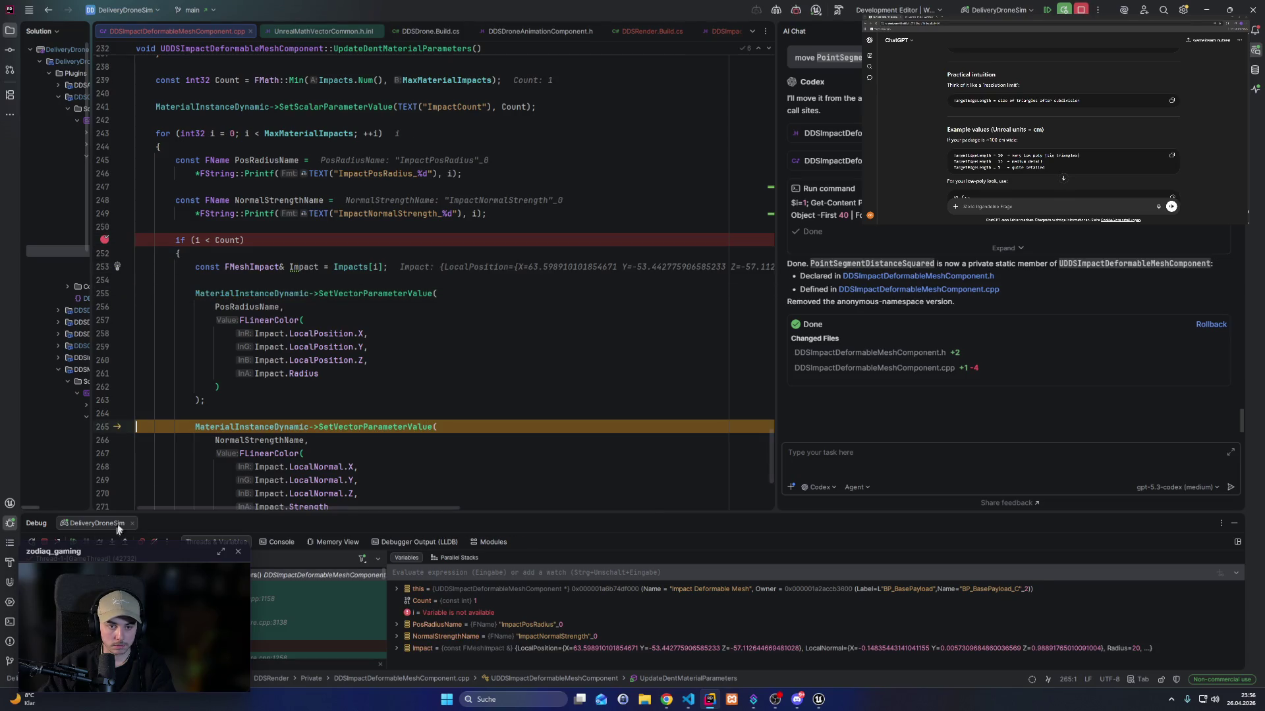
Expand NormalStrengthName in the debugger to confirm it reads ImpactNormalStrength_0.
mouse_move(248, 308)
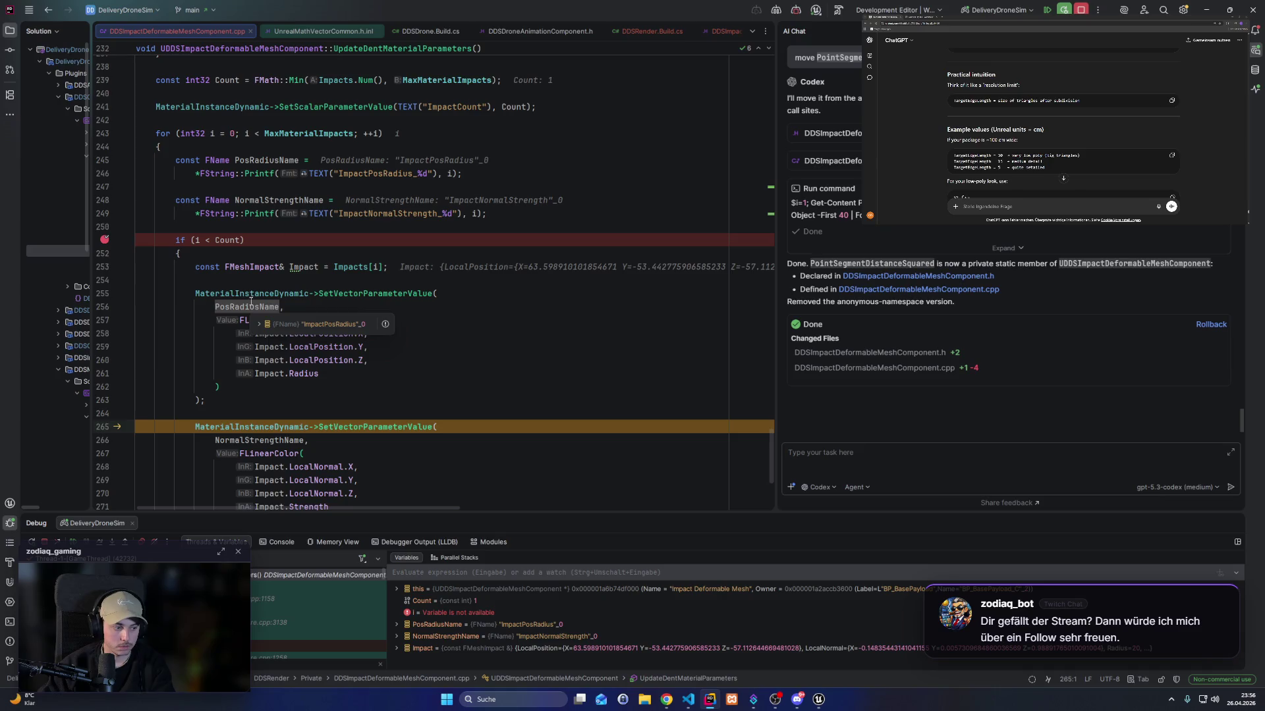
scroll(257, 343, "down", 2)
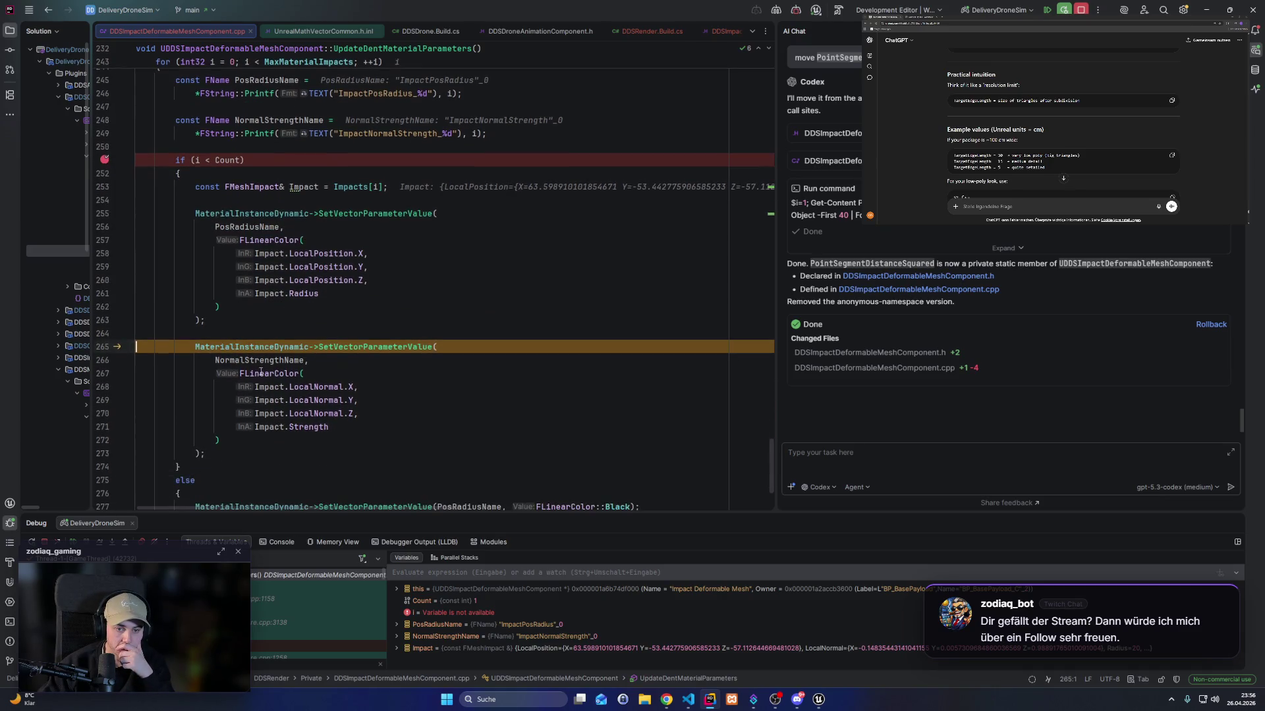
scroll(261, 361, "up", 2)
mouse_move(298, 207)
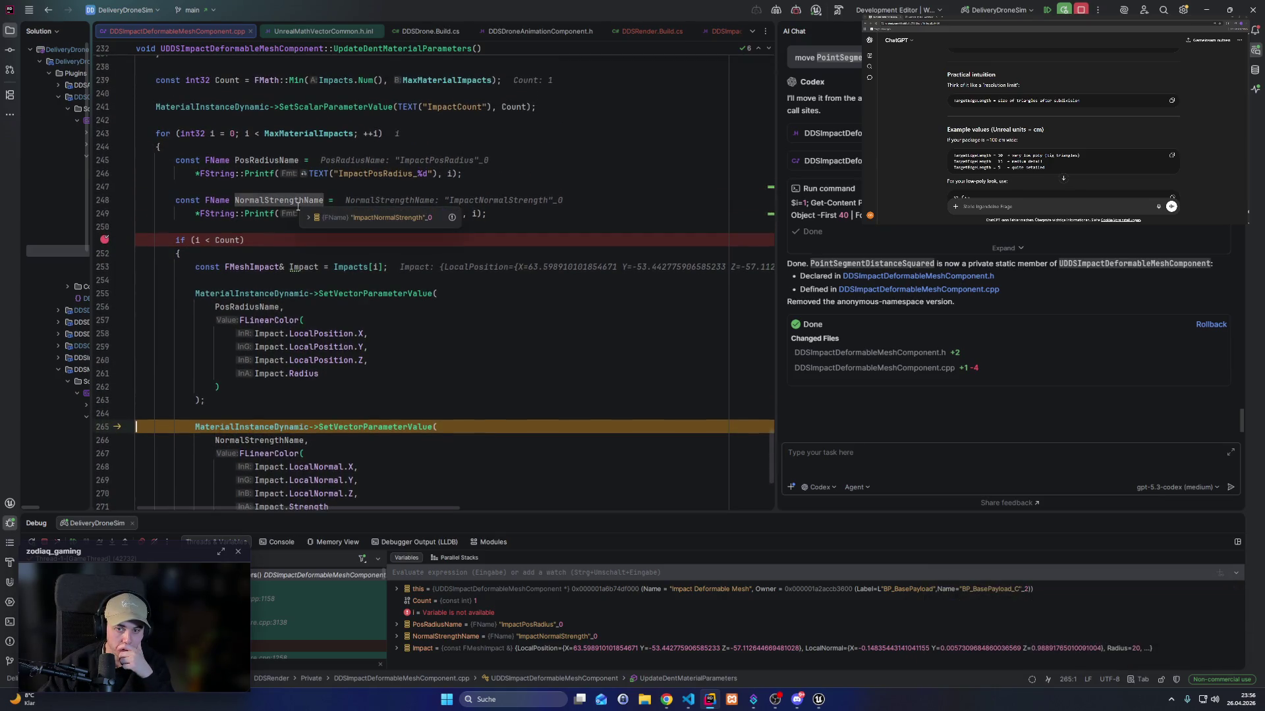
left_click(282, 308)
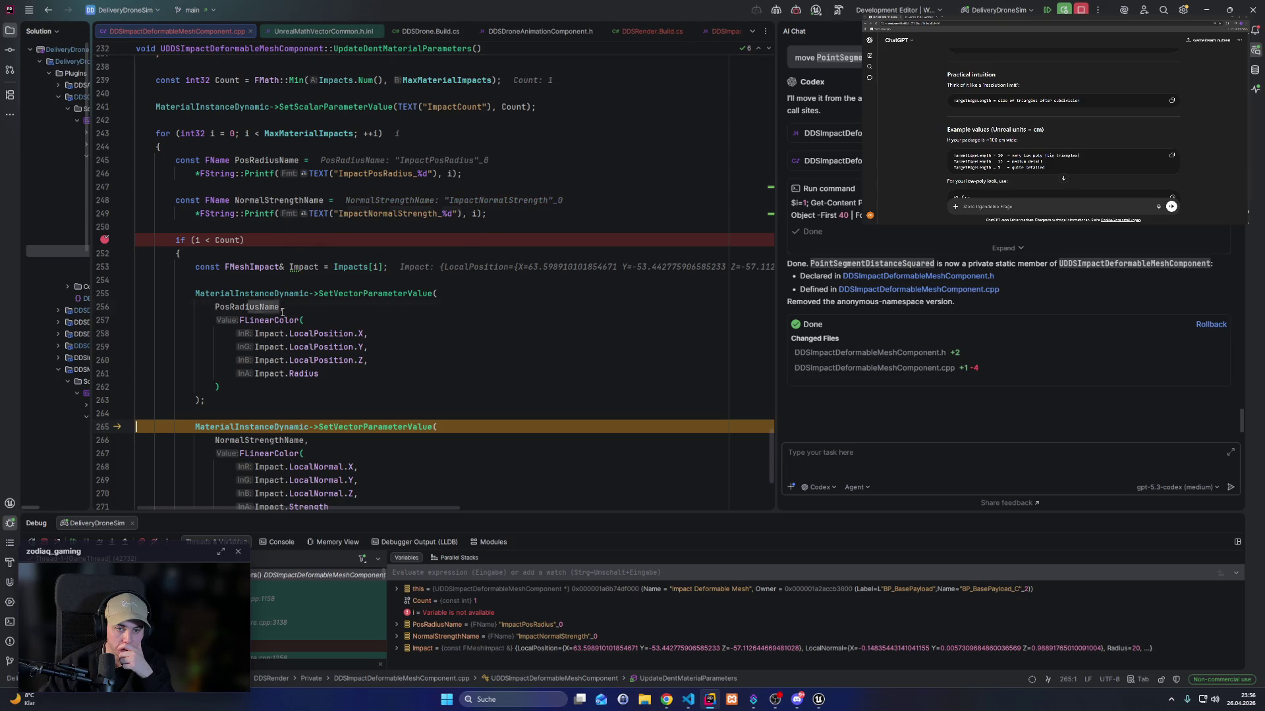
left_click(454, 214)
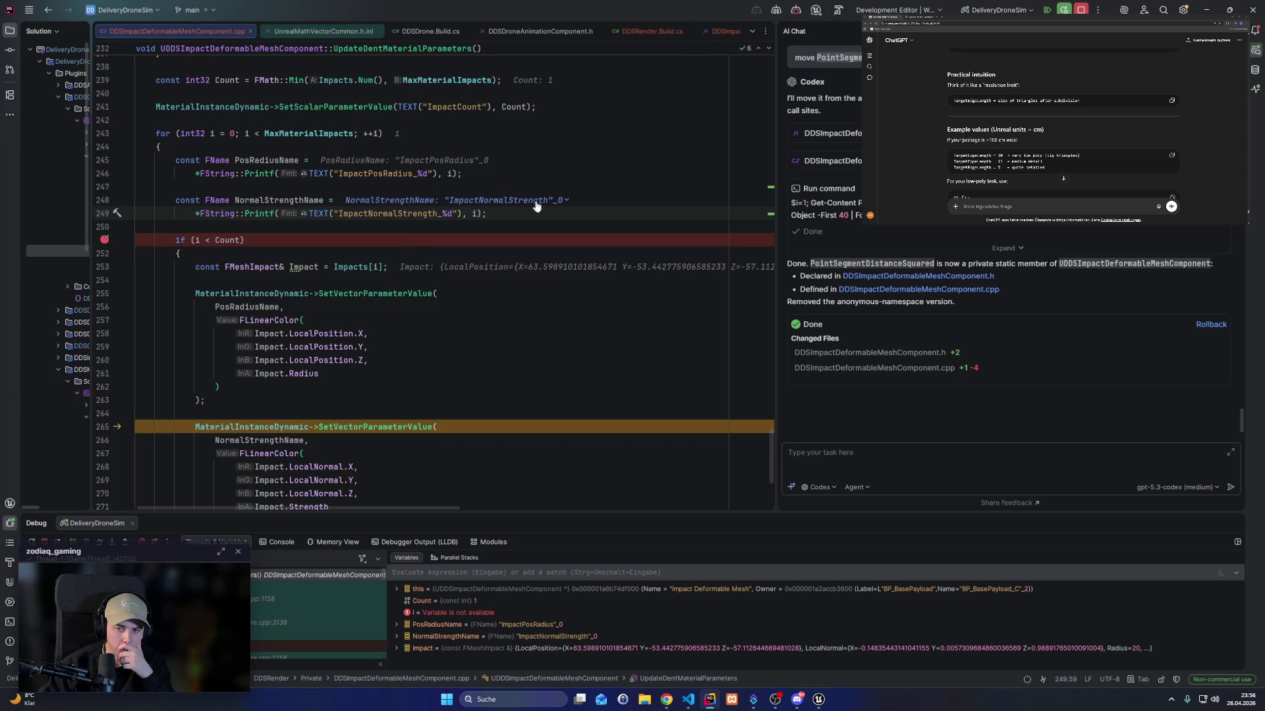
left_click(566, 201)
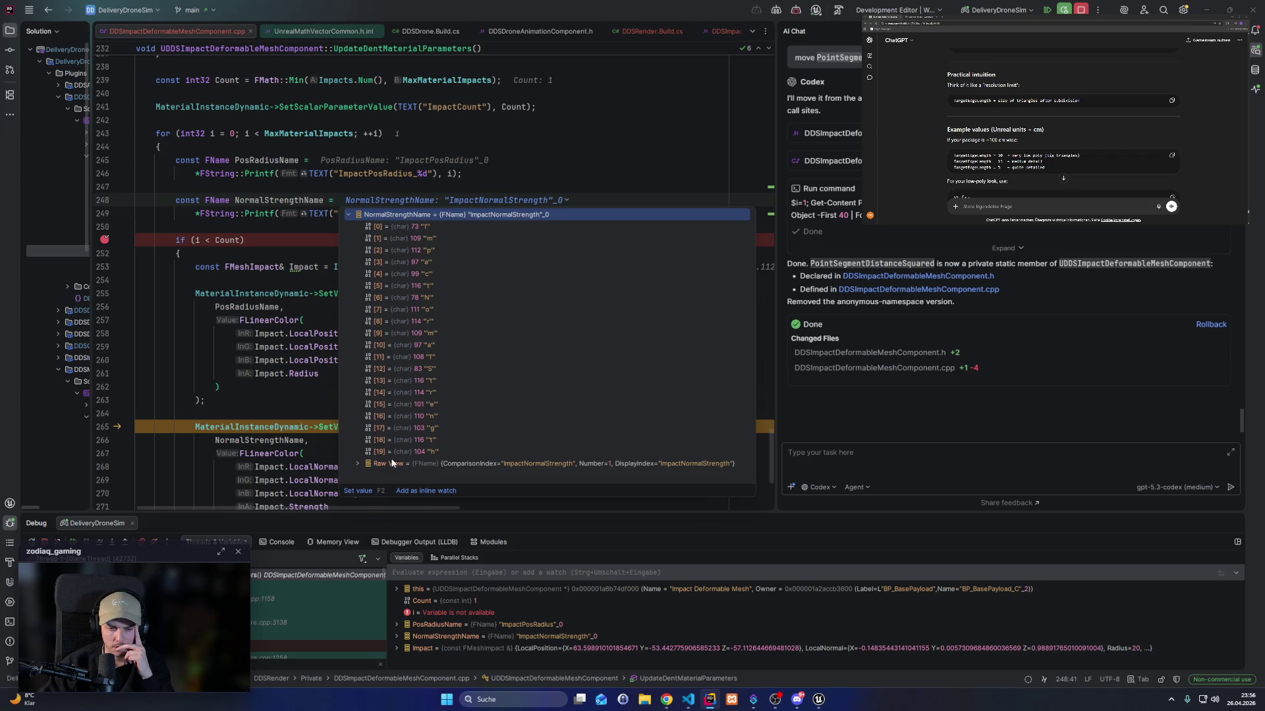
key("Escape")
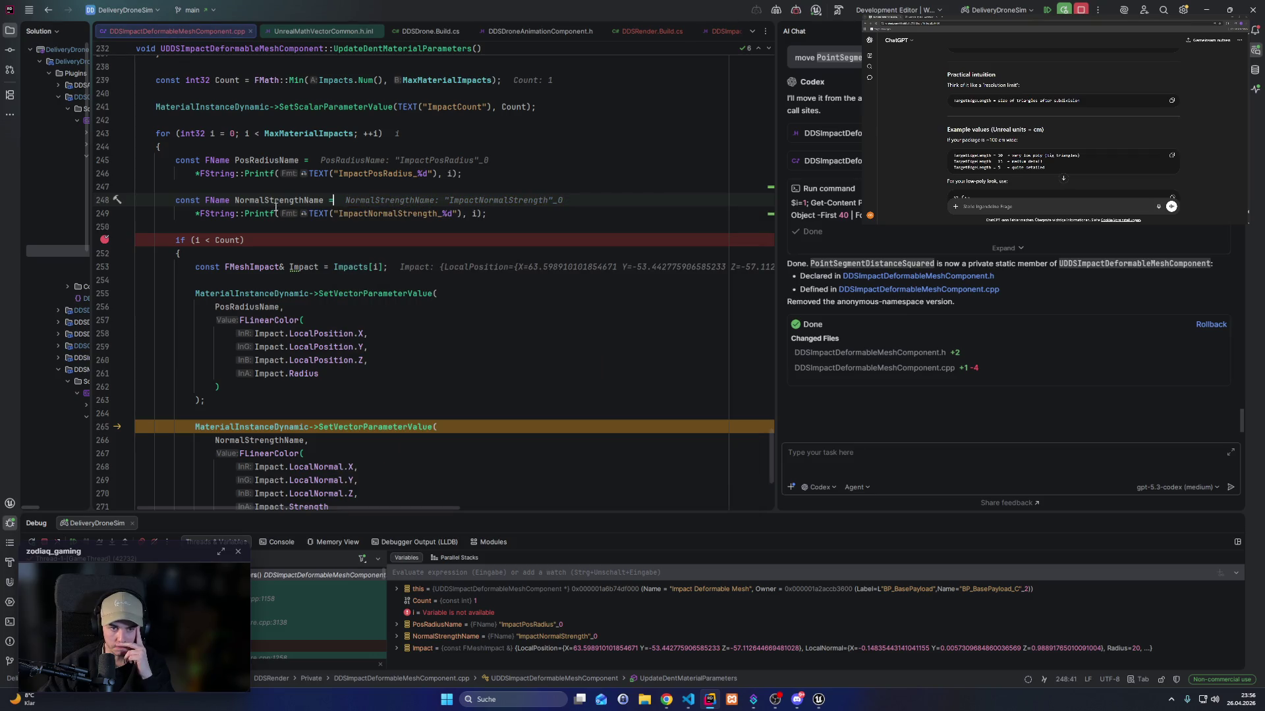
mouse_move(272, 200)
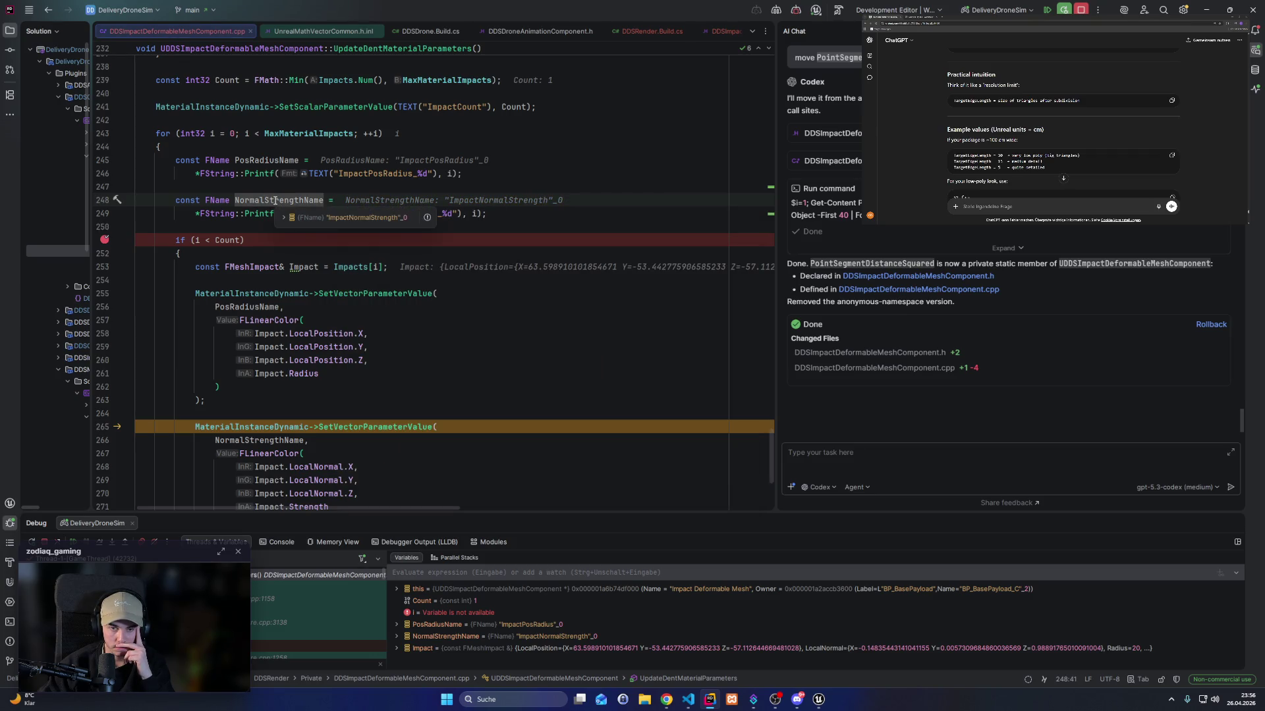
left_click(510, 214)
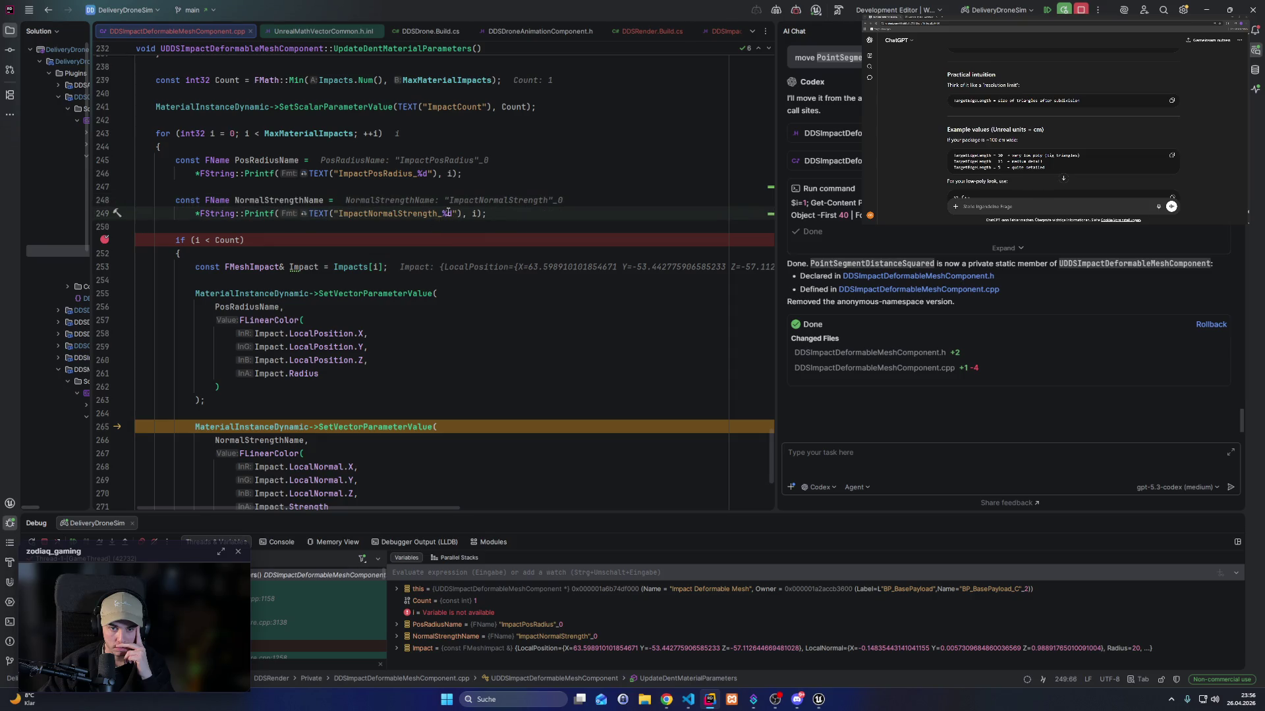
Expand PosRadiusName in the debugger to confirm it reads ImpactPosRadius_0.
left_click(426, 173)
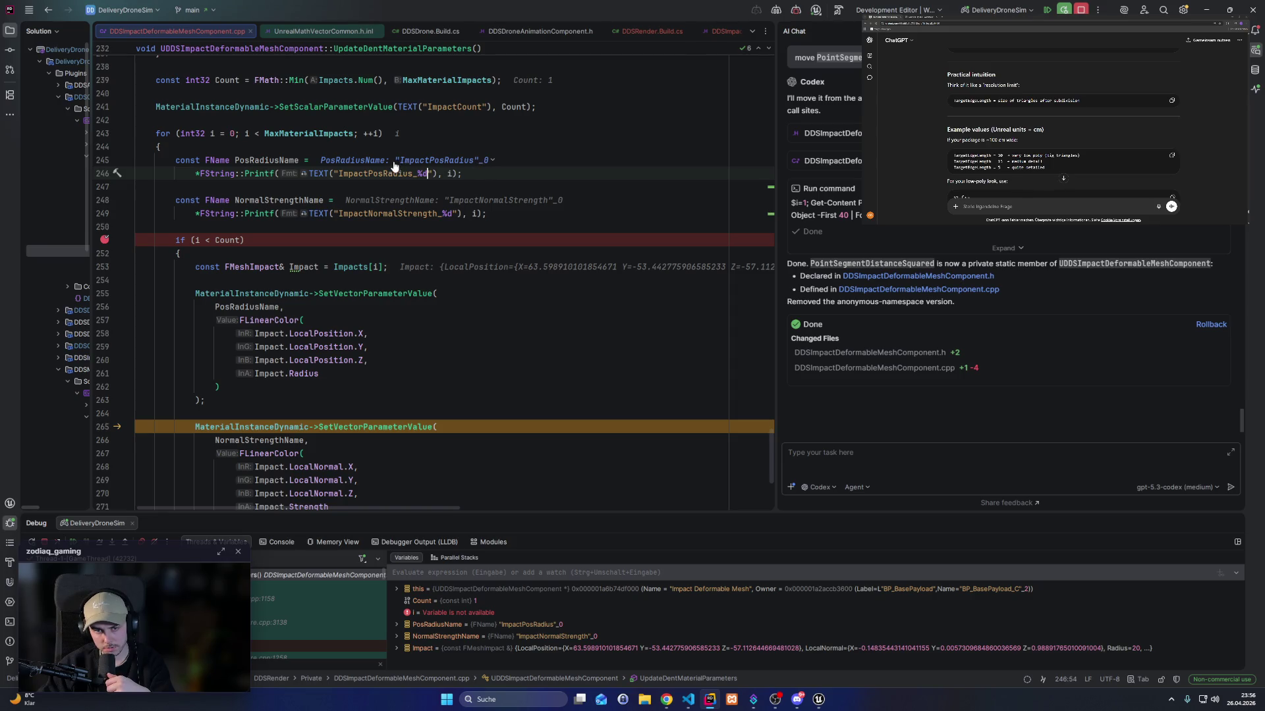
left_click(491, 161)
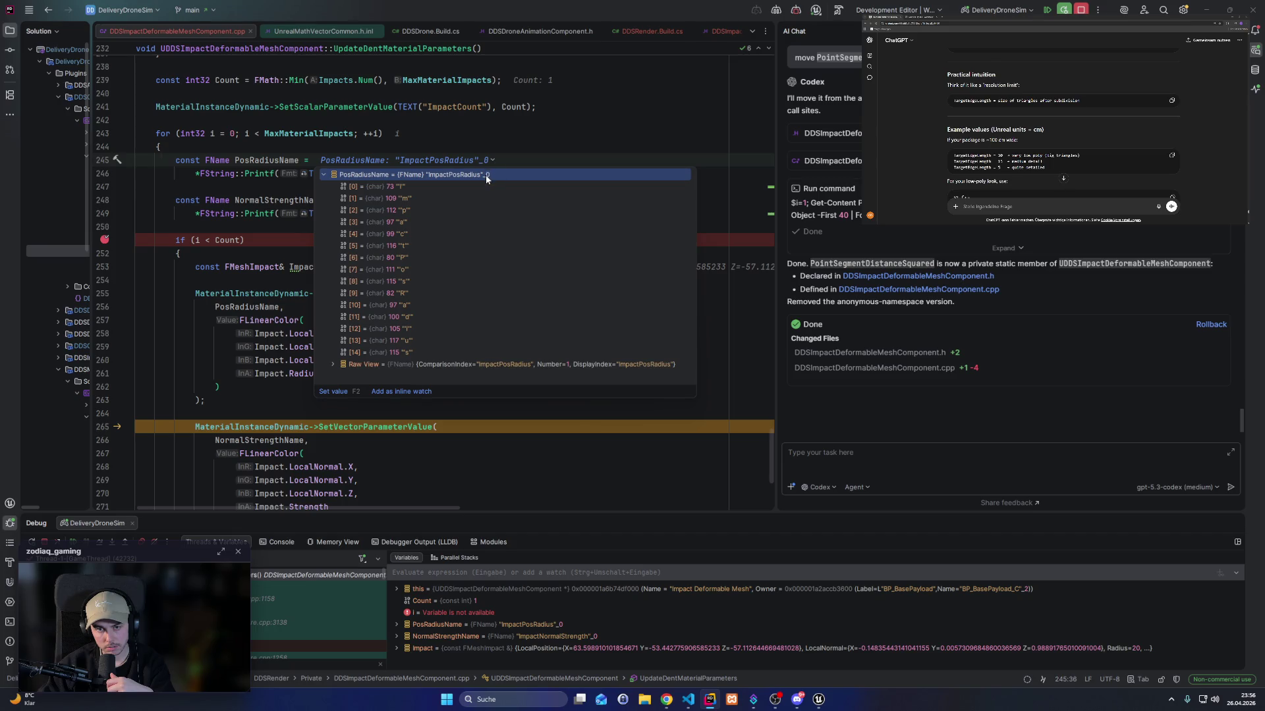
mouse_move(264, 156)
left_click(263, 240)
scroll(461, 297, "down", 2)
scroll(461, 296, "up", 1)
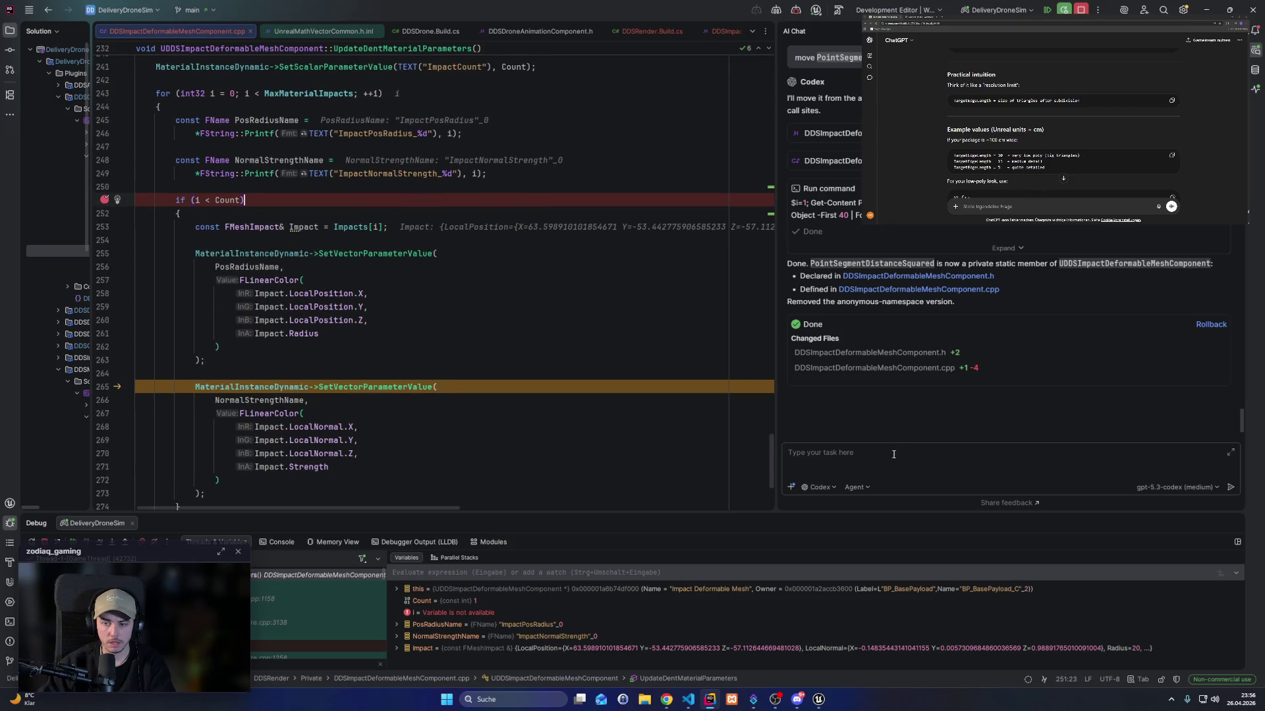
scroll(374, 145, "up", 5)
double_click(375, 146)
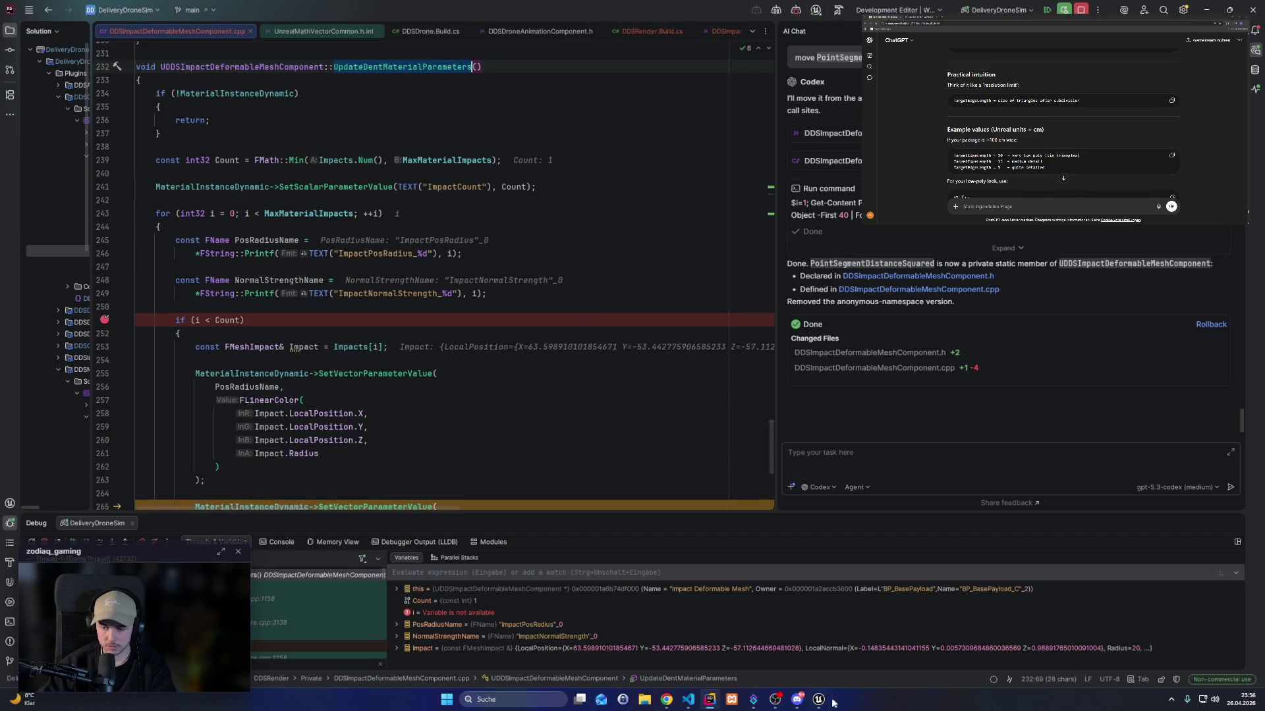
Resume with F5 until the line 251 breakpoint hits, then let the game run.
mouse_move(818, 699)
mouse_move(863, 657)
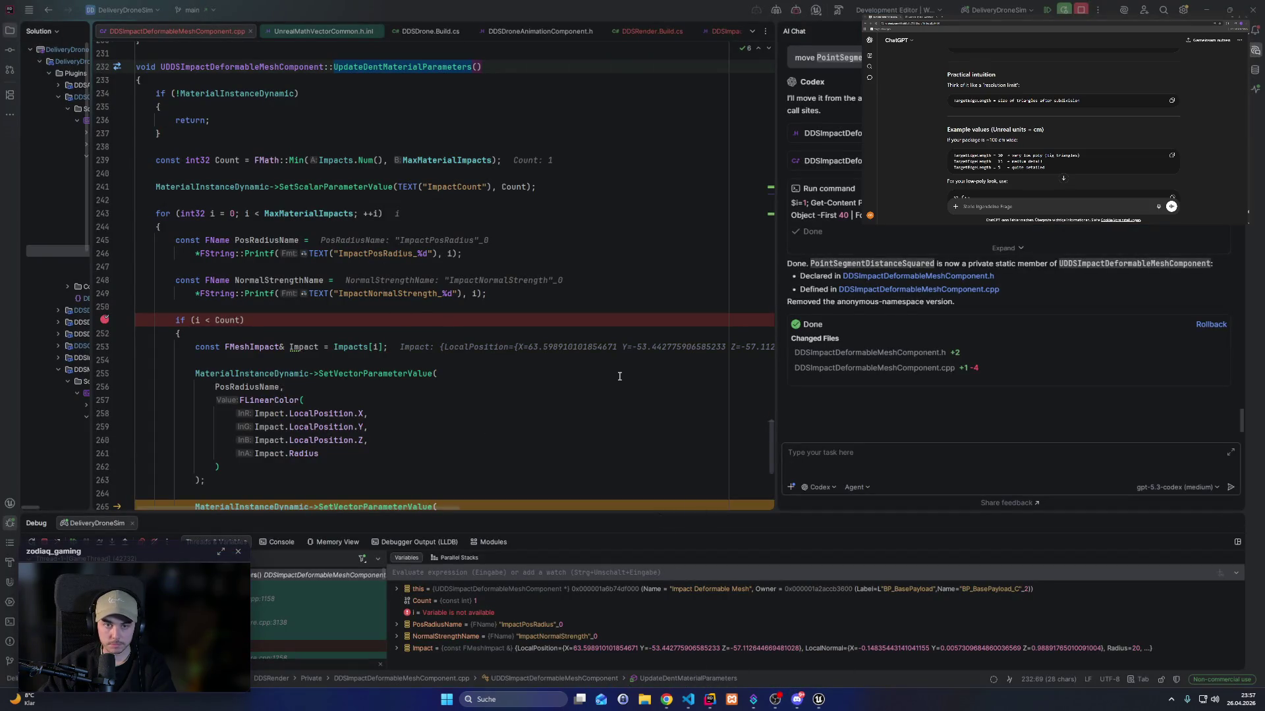
key("F5")
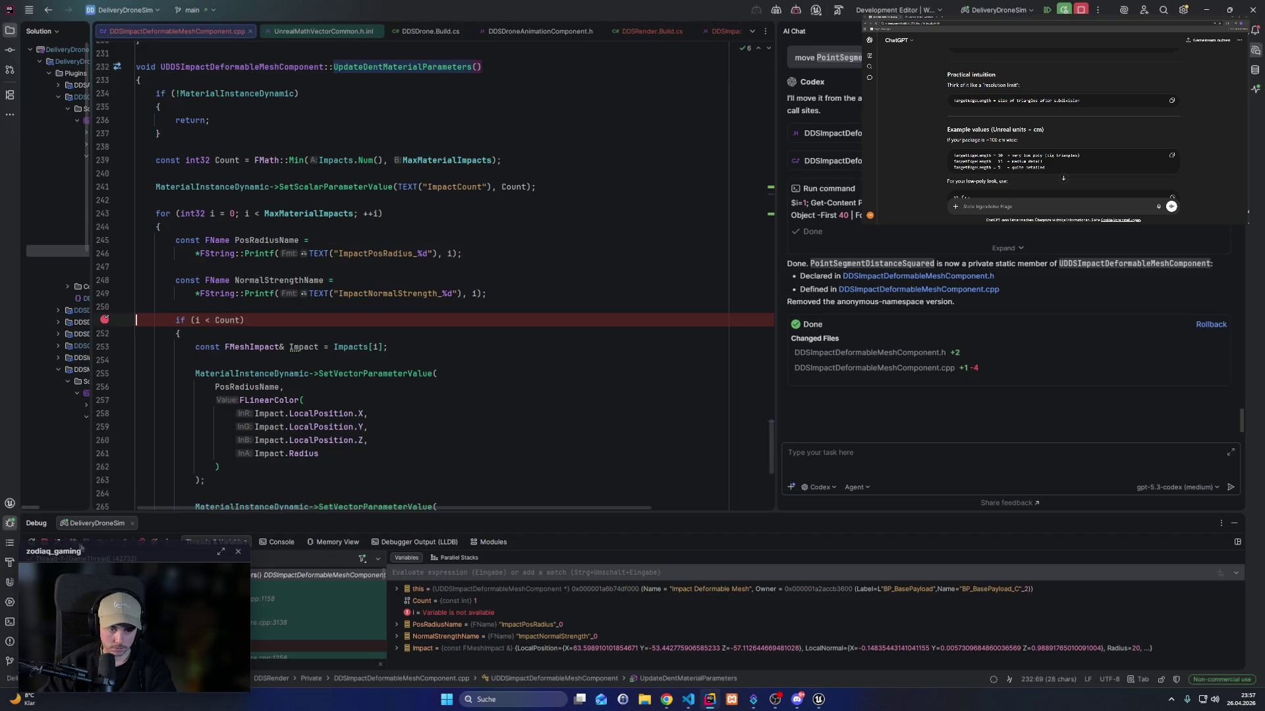
key("F5")
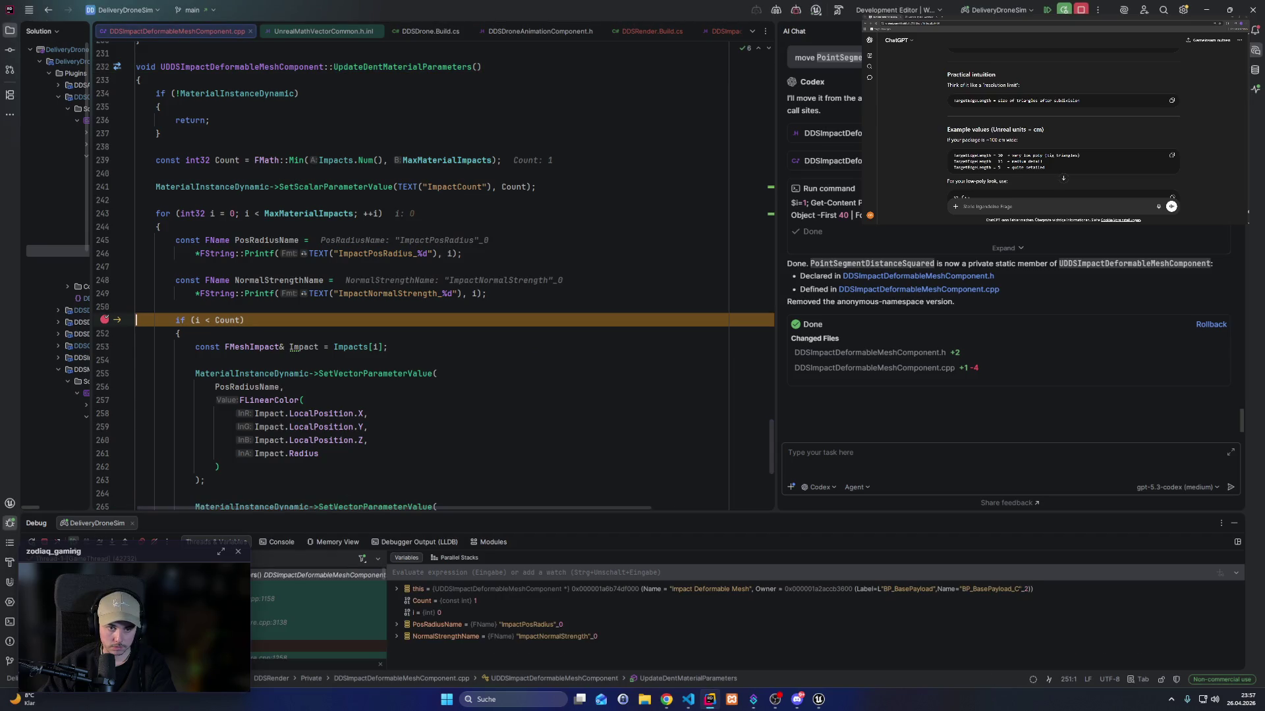
key("F5")
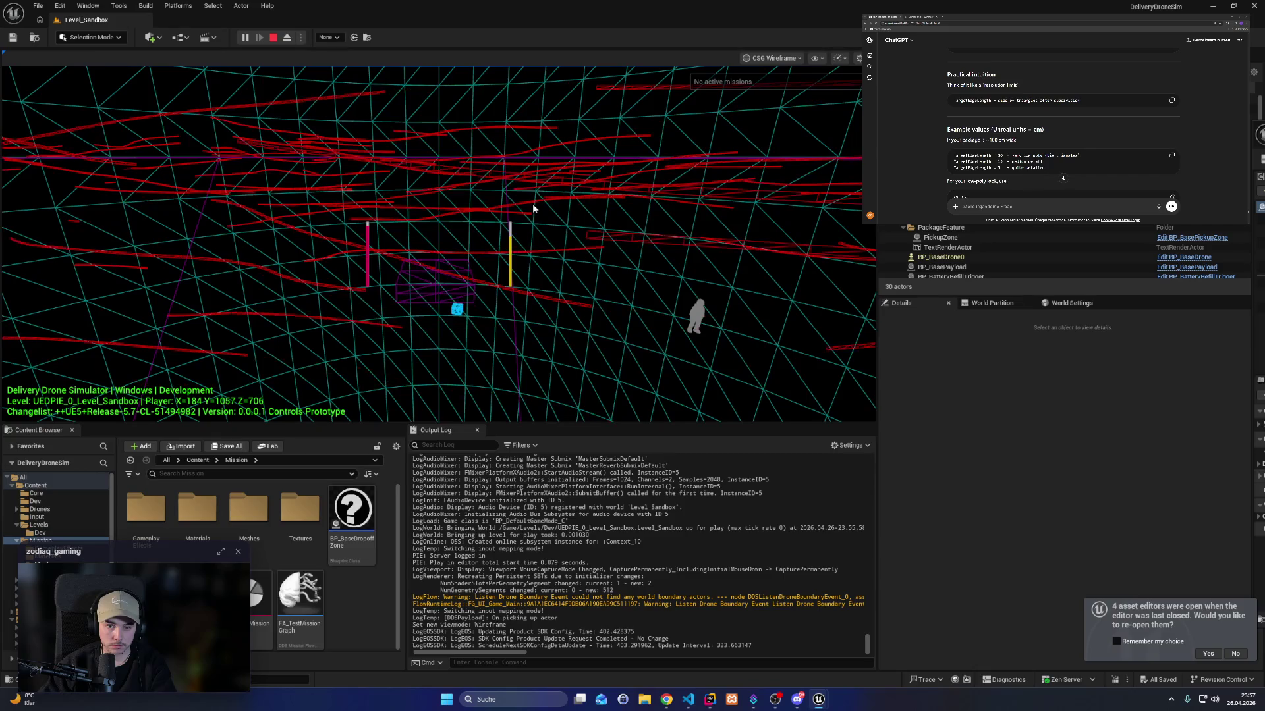
Take control of the drone in the running level, then end the session with Esc.
left_click(533, 209)
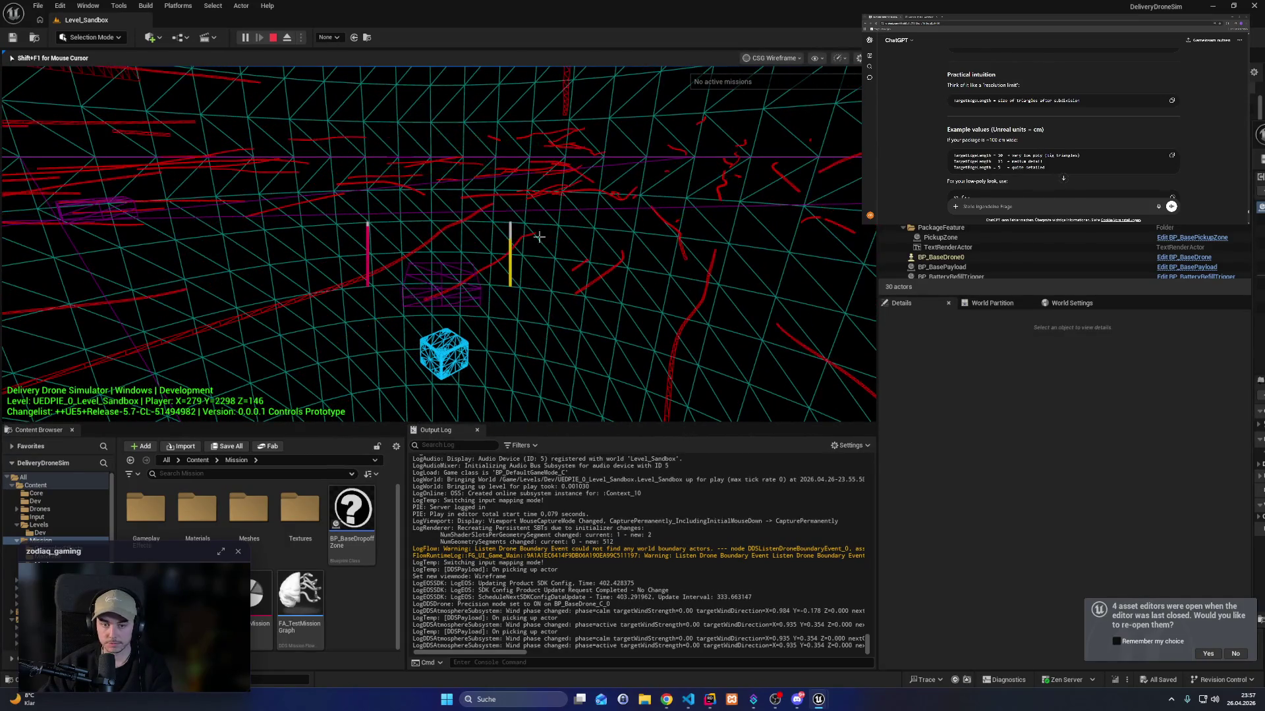
key("Escape")
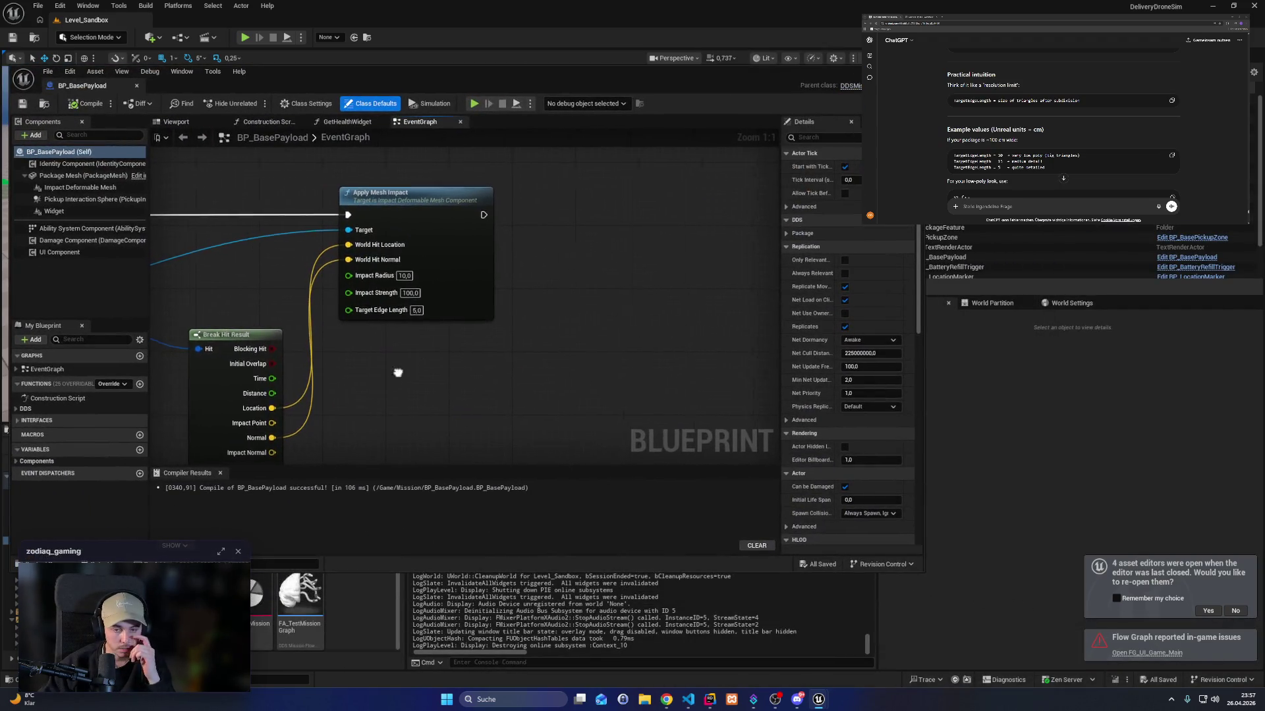
Pan the BP_BasePayload graph and expand Break Hit Result to see all its pins.
mouse_move(398, 370)
left_mouse_down()
mouse_move(527, 249)
mouse_move(540, 298)
left_mouse_up()
scroll(540, 298, "down", 1)
mouse_move(504, 378)
left_mouse_down()
mouse_move(504, 221)
mouse_move(471, 198)
mouse_move(481, 193)
left_mouse_up()
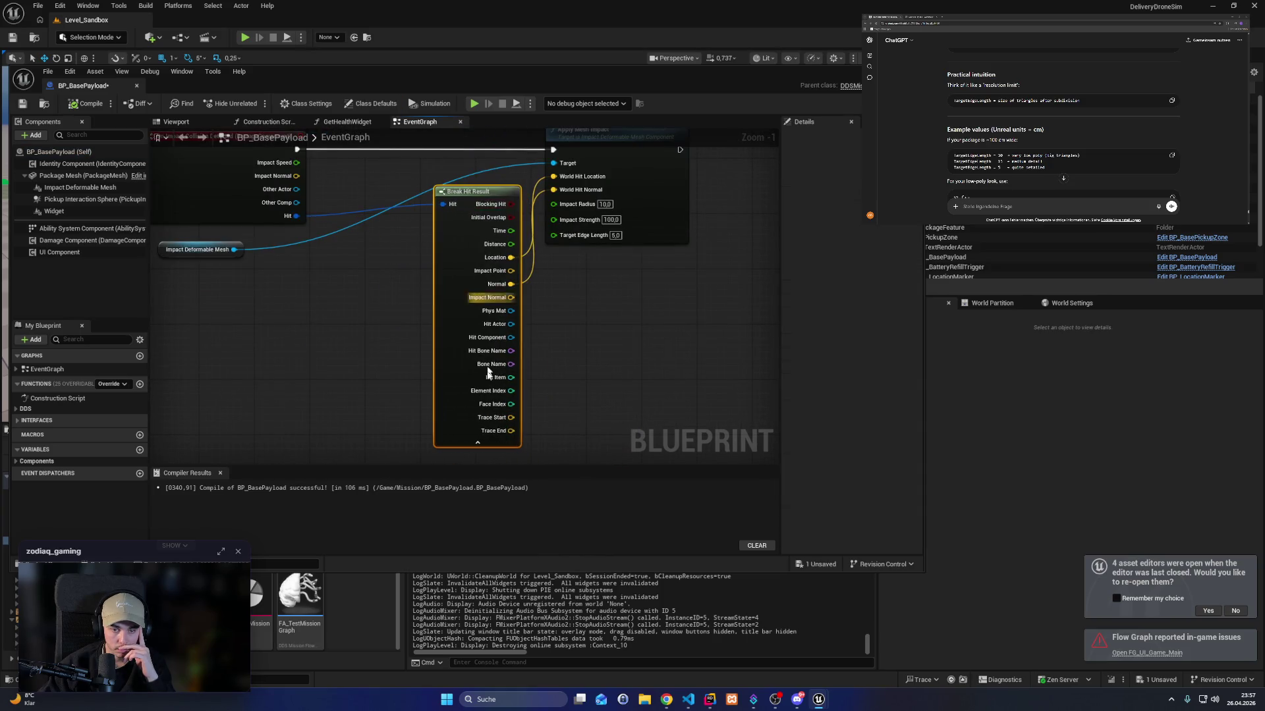
left_click(491, 448)
left_click_drag(438, 347, 432, 368)
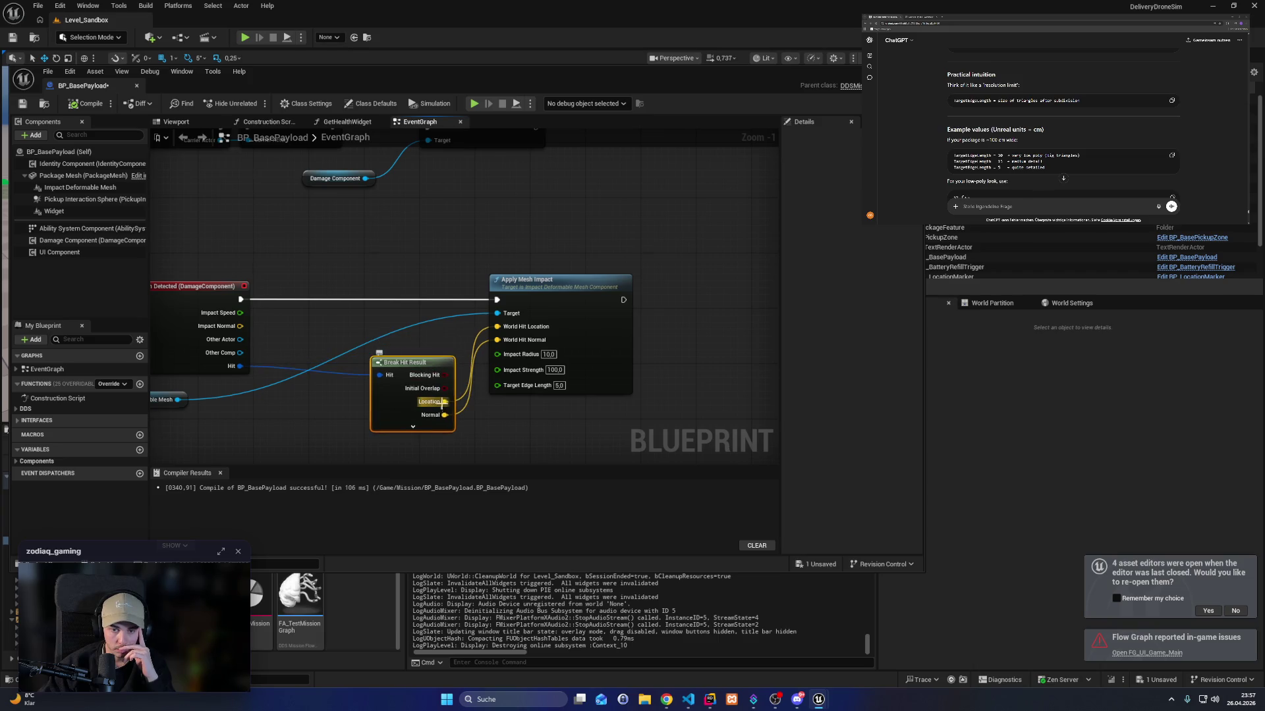
scroll(440, 412, "up", 1)
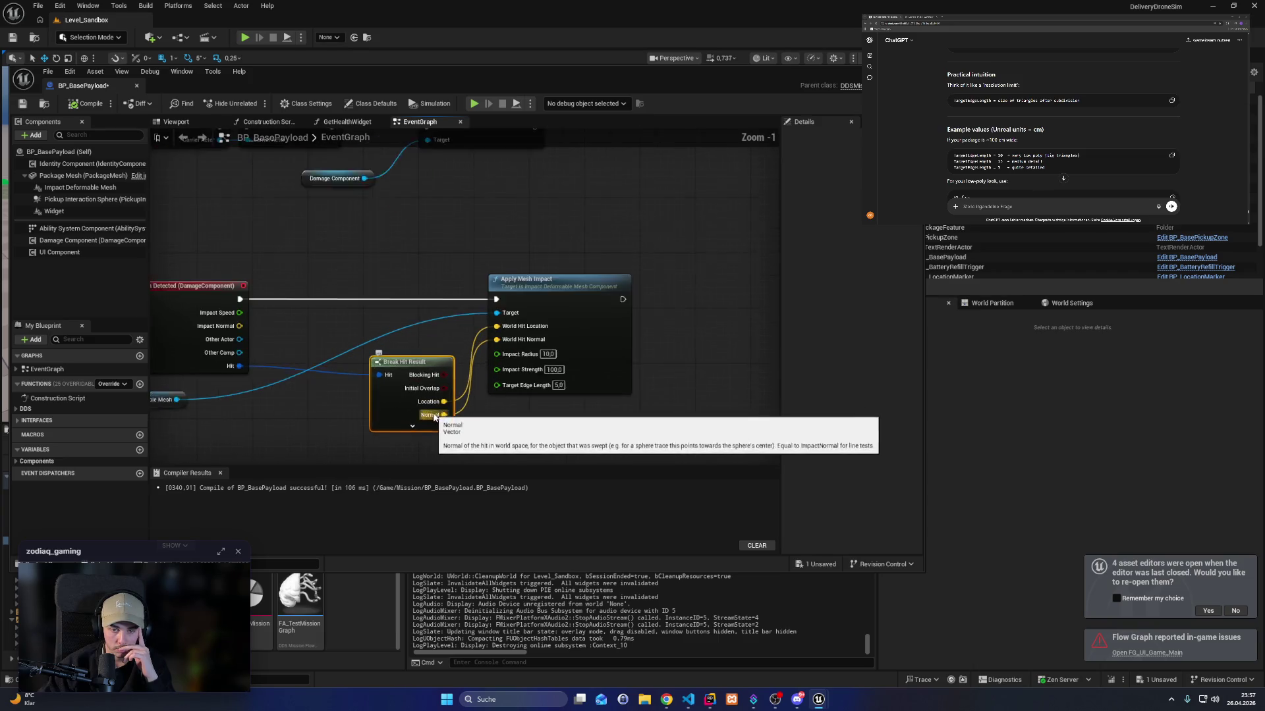
left_click(407, 426)
scroll(444, 414, "down", 2)
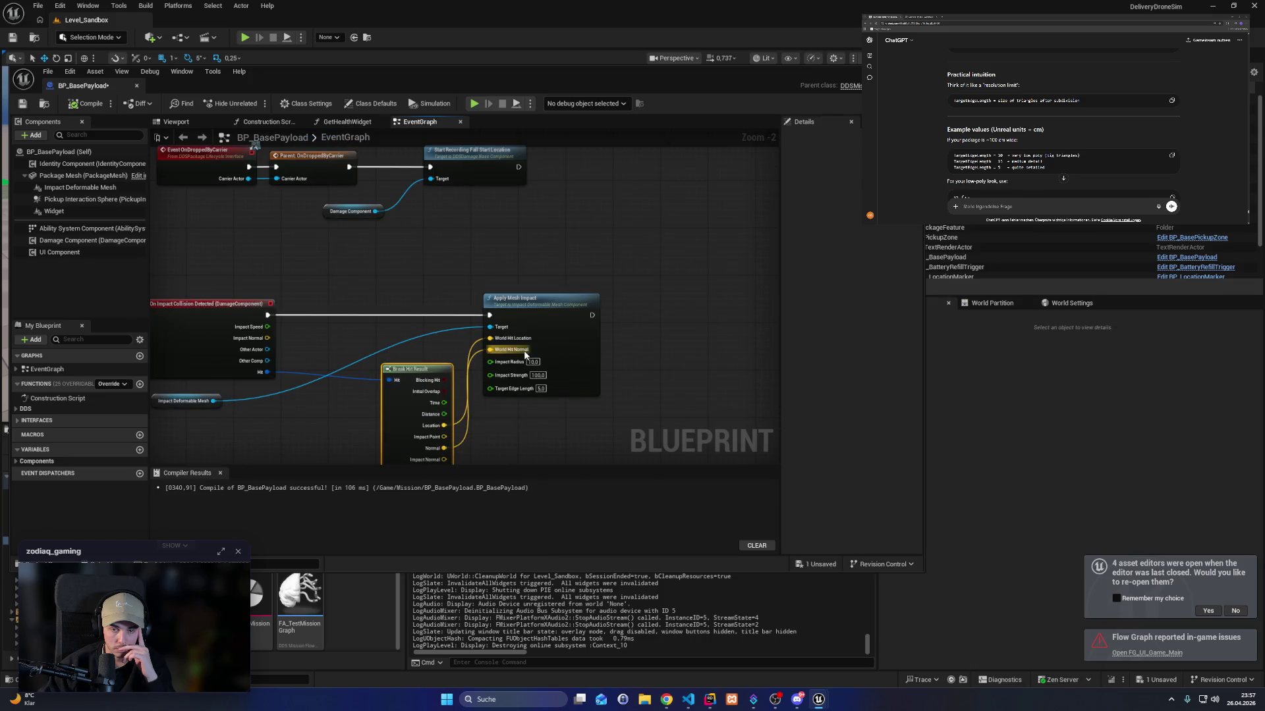
scroll(448, 395, "up", 2)
scroll(448, 390, "down", 1)
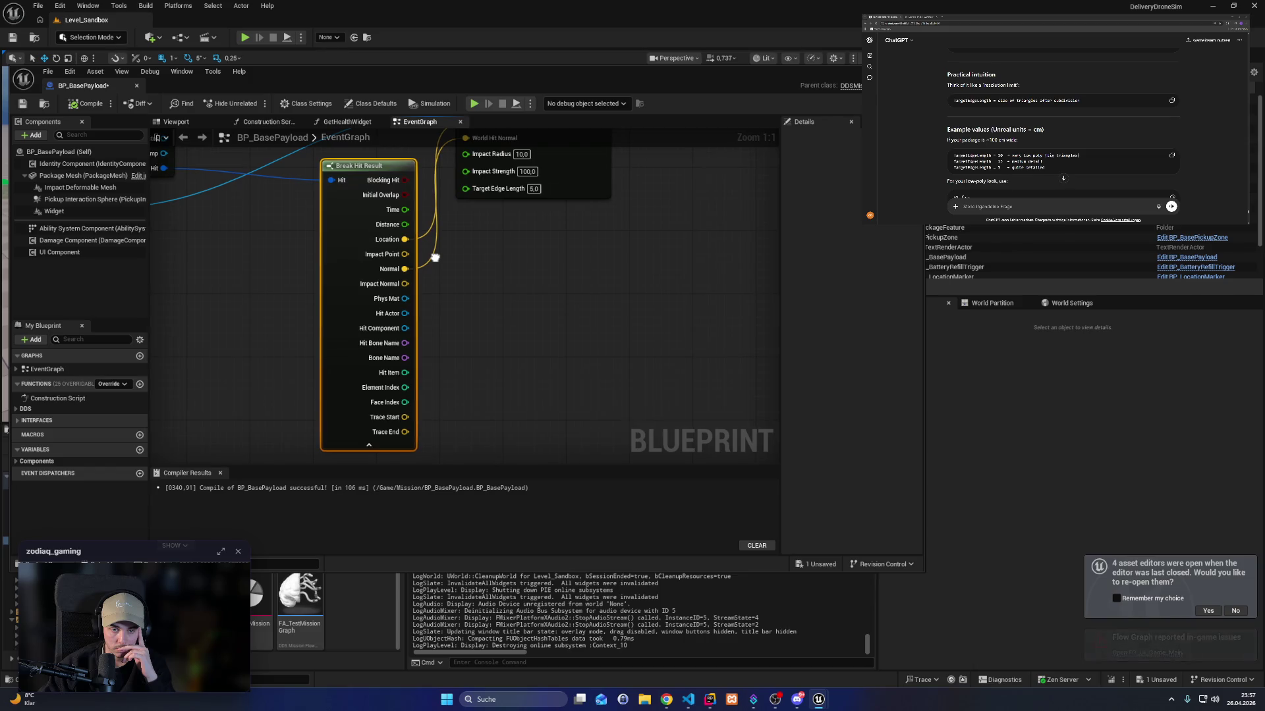
scroll(435, 263, "up", 1)
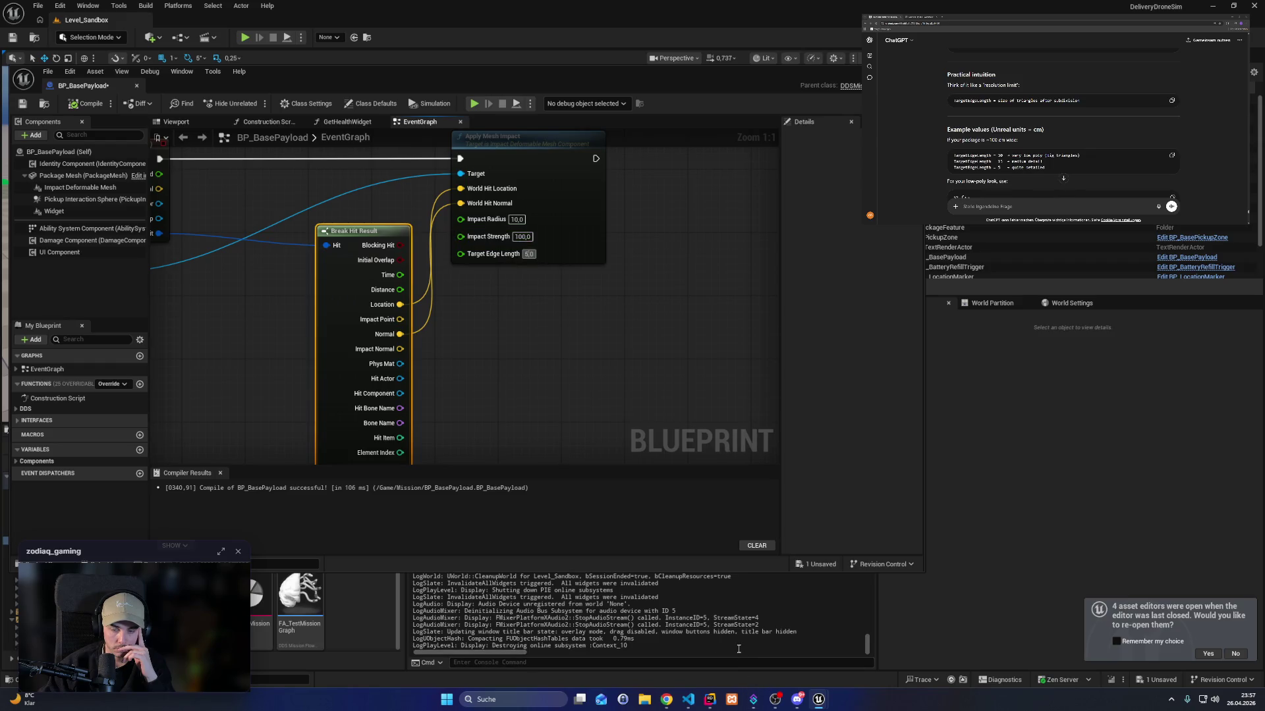
In Rider, select the UpdateDentMaterialParameters function name.
left_click(717, 701)
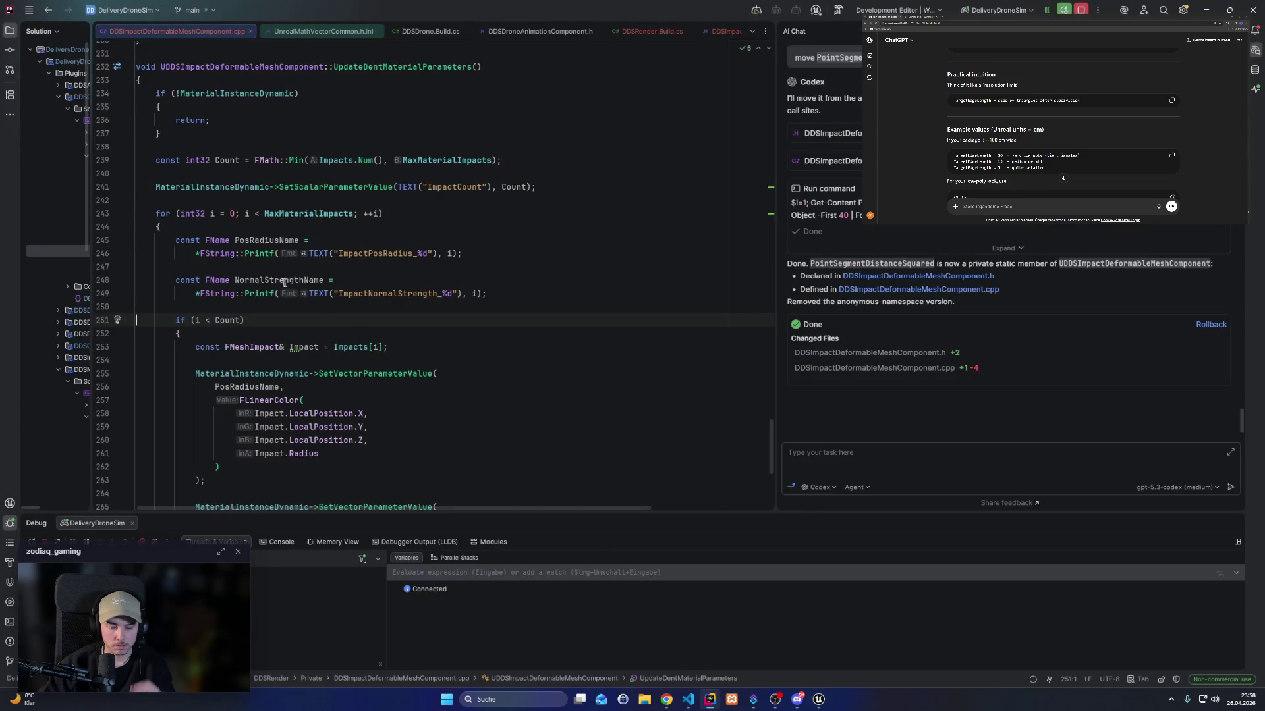
left_click(876, 467)
double_click(401, 67)
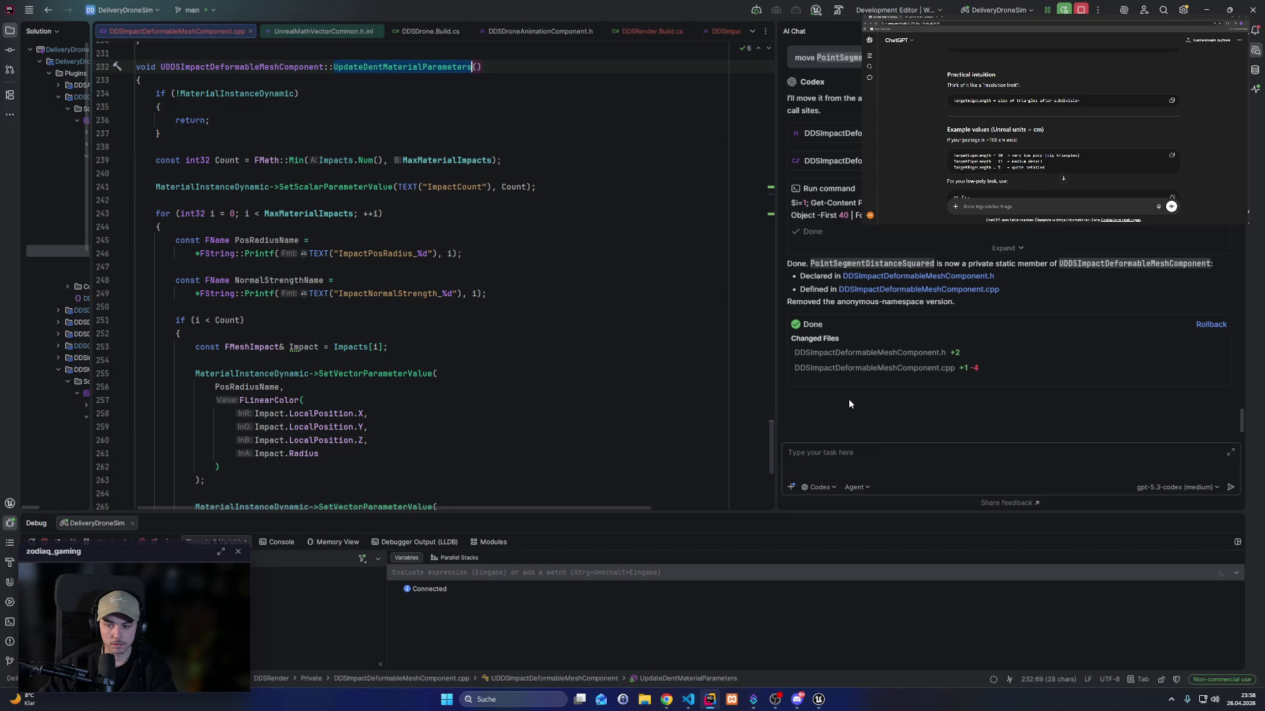
Back in Unreal, open the M_ImpactDeformableMesh material from the Content Browser.
mouse_move(818, 699)
left_click(820, 639)
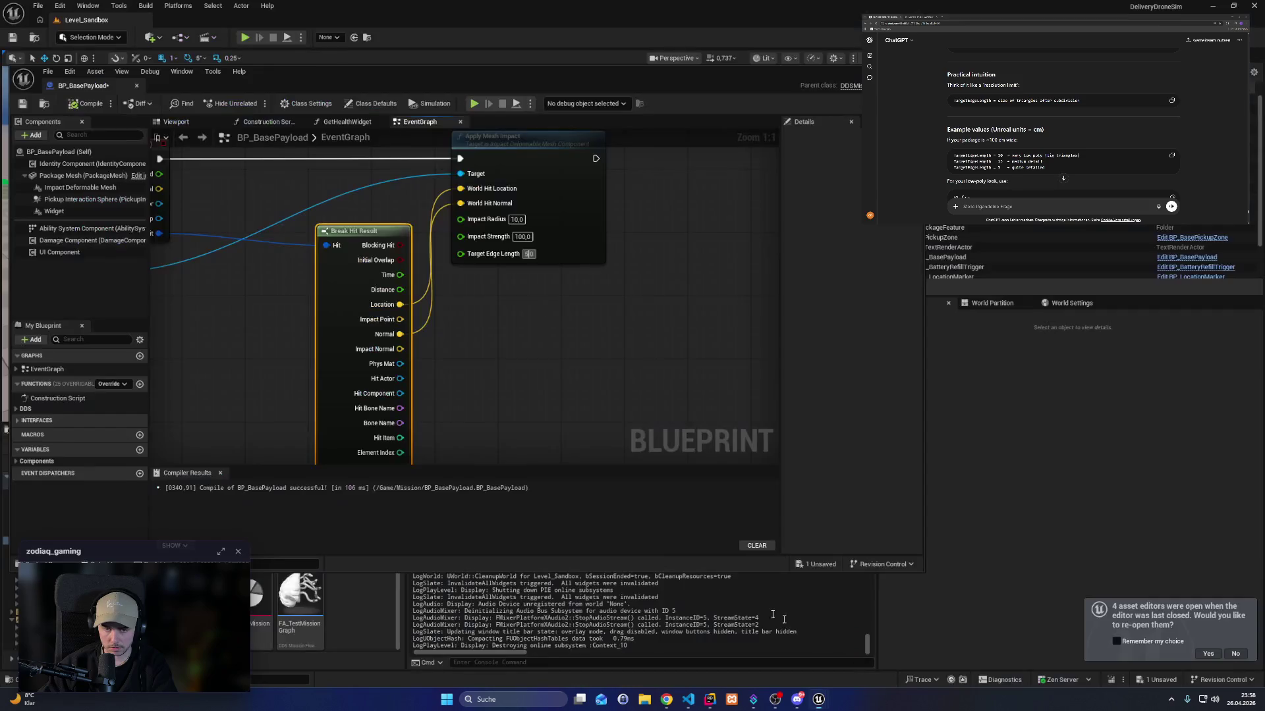
left_click_drag(522, 308, 556, 361)
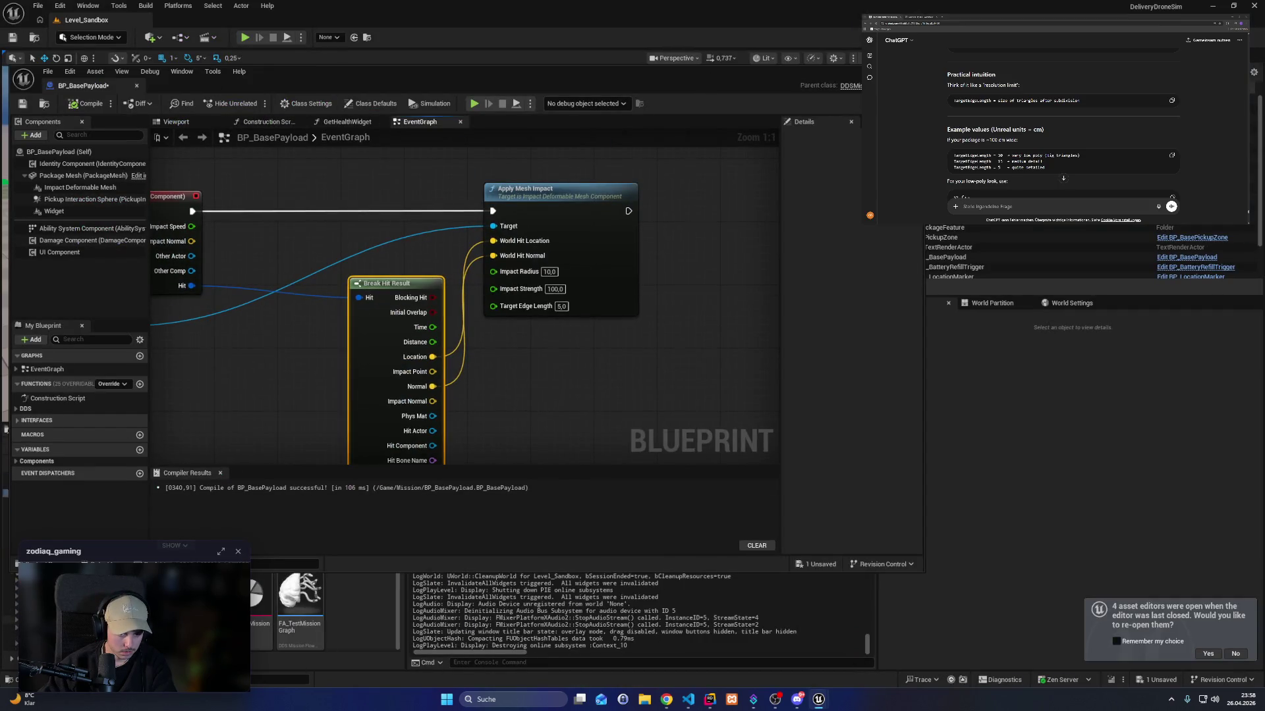
left_click(10, 614)
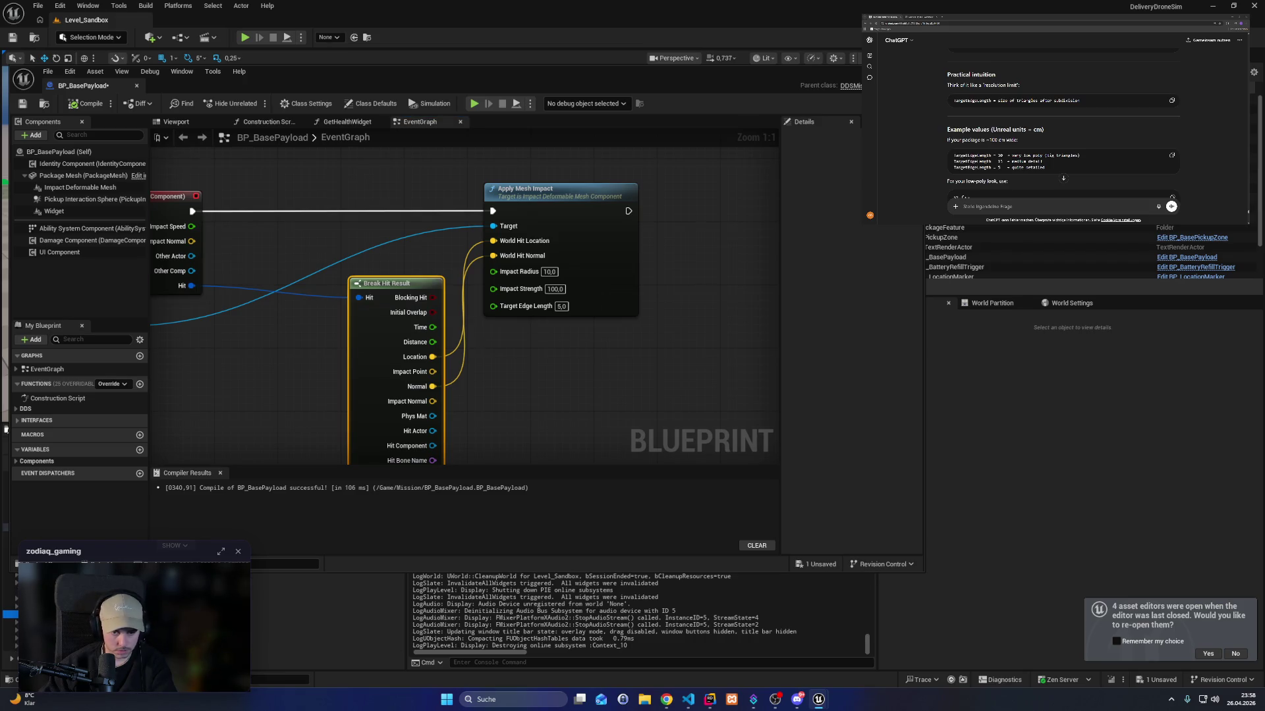
double_click(146, 546)
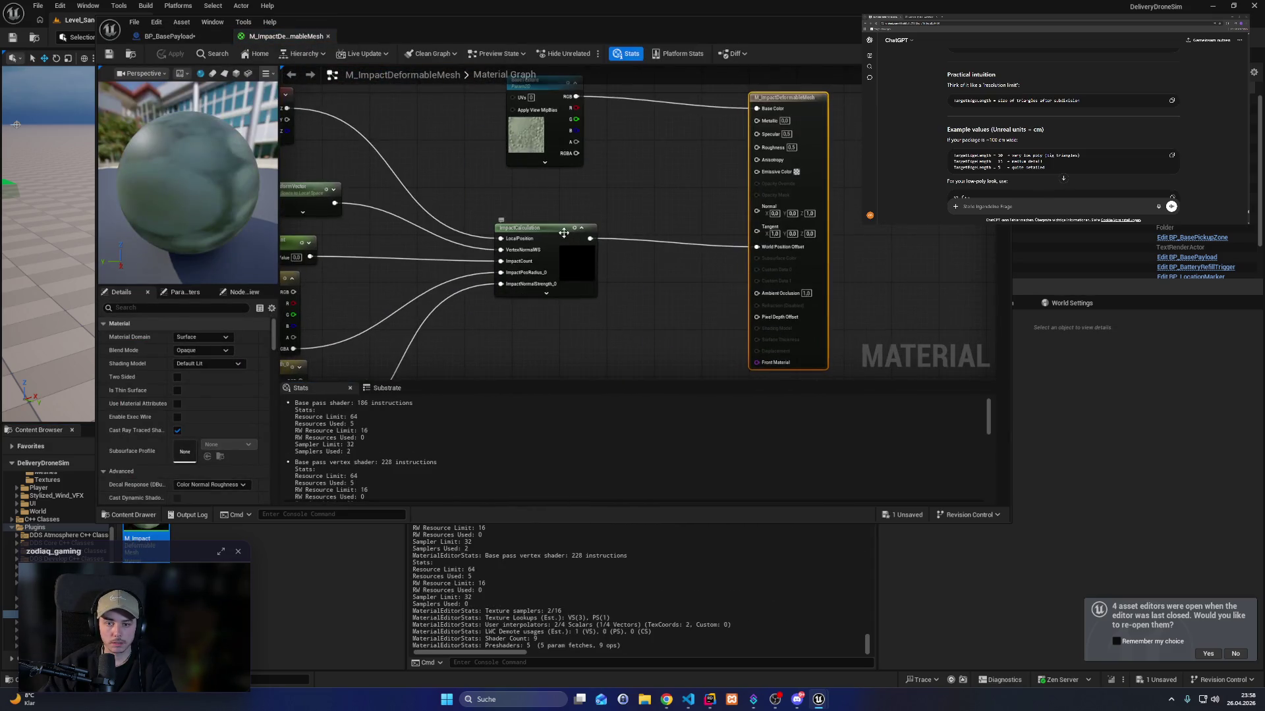
Preview the ImpactCalculation node's output in the material editor.
left_click(560, 232)
right_click(557, 235)
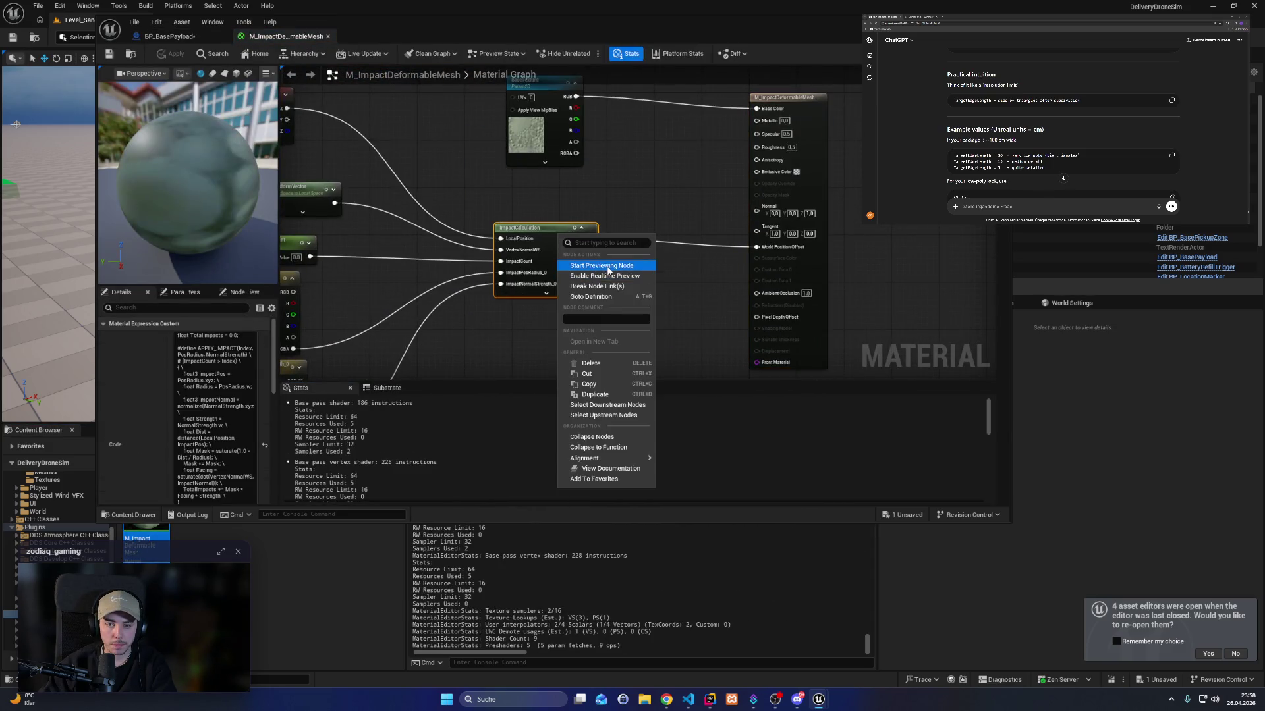
left_click(606, 265)
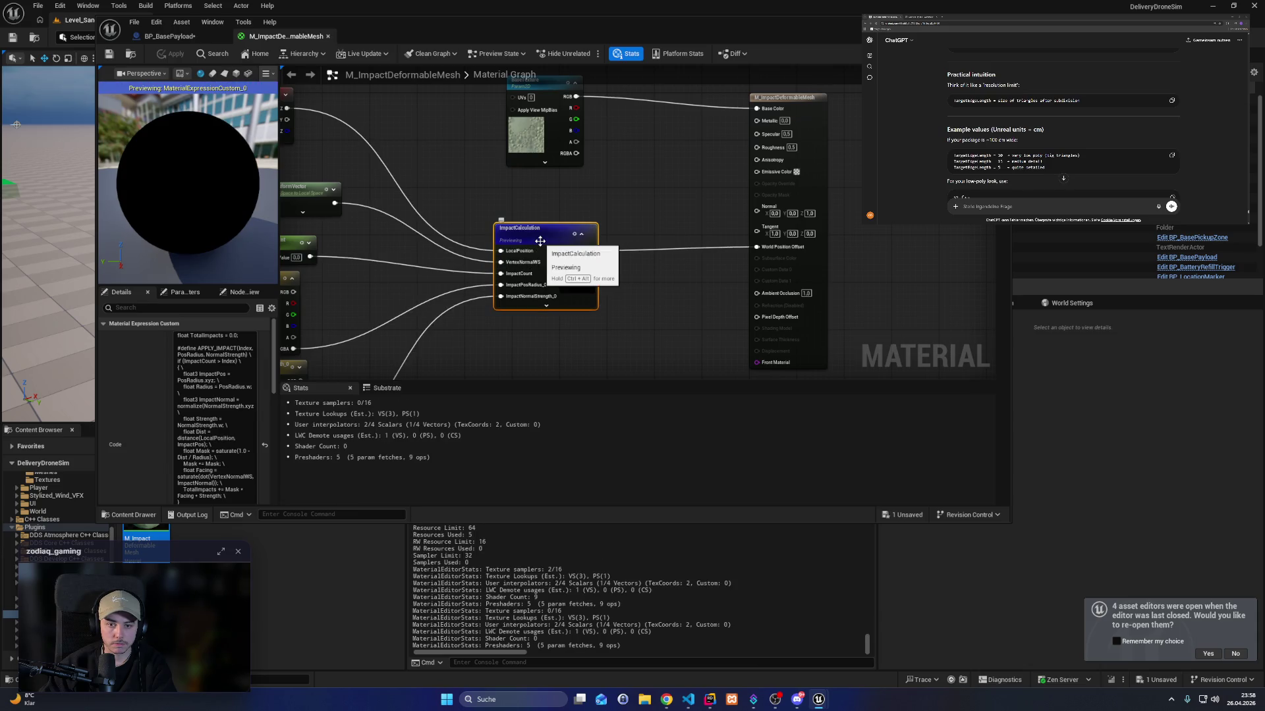
scroll(516, 219, "up", 1)
Set ImpactPosRadius_0's default value to a pink colour.
left_click(507, 221)
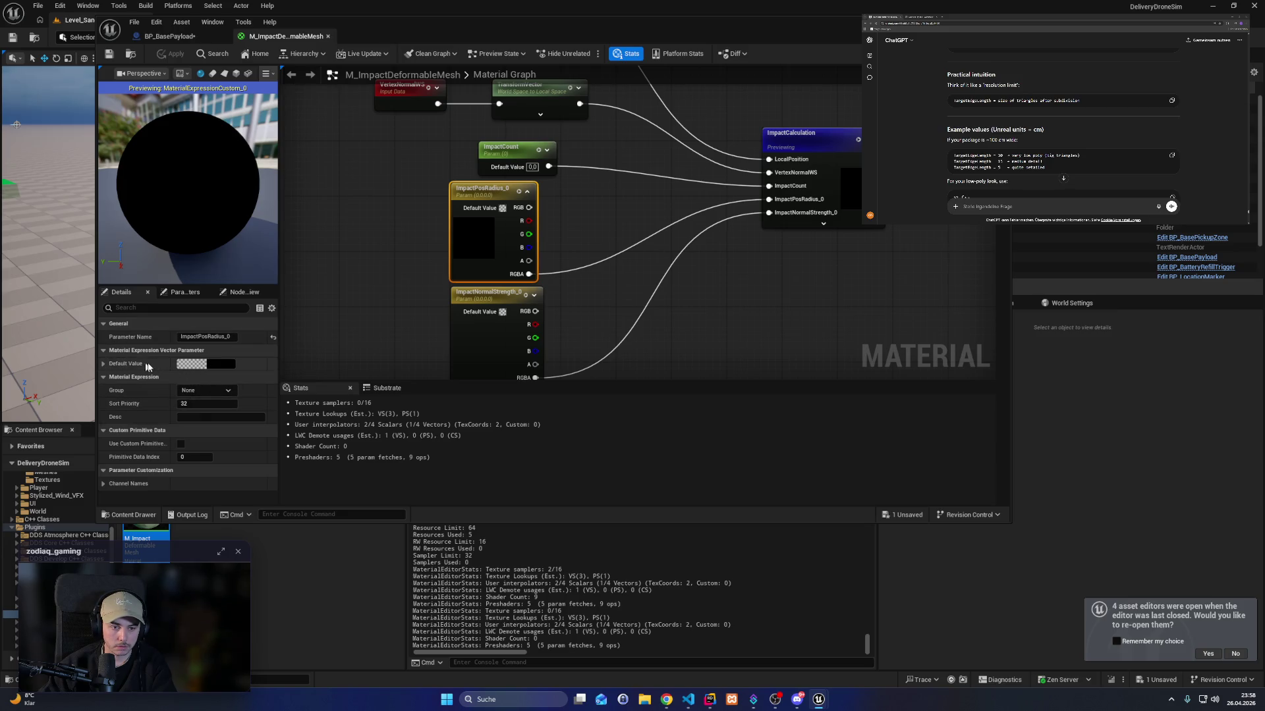
left_click(102, 363)
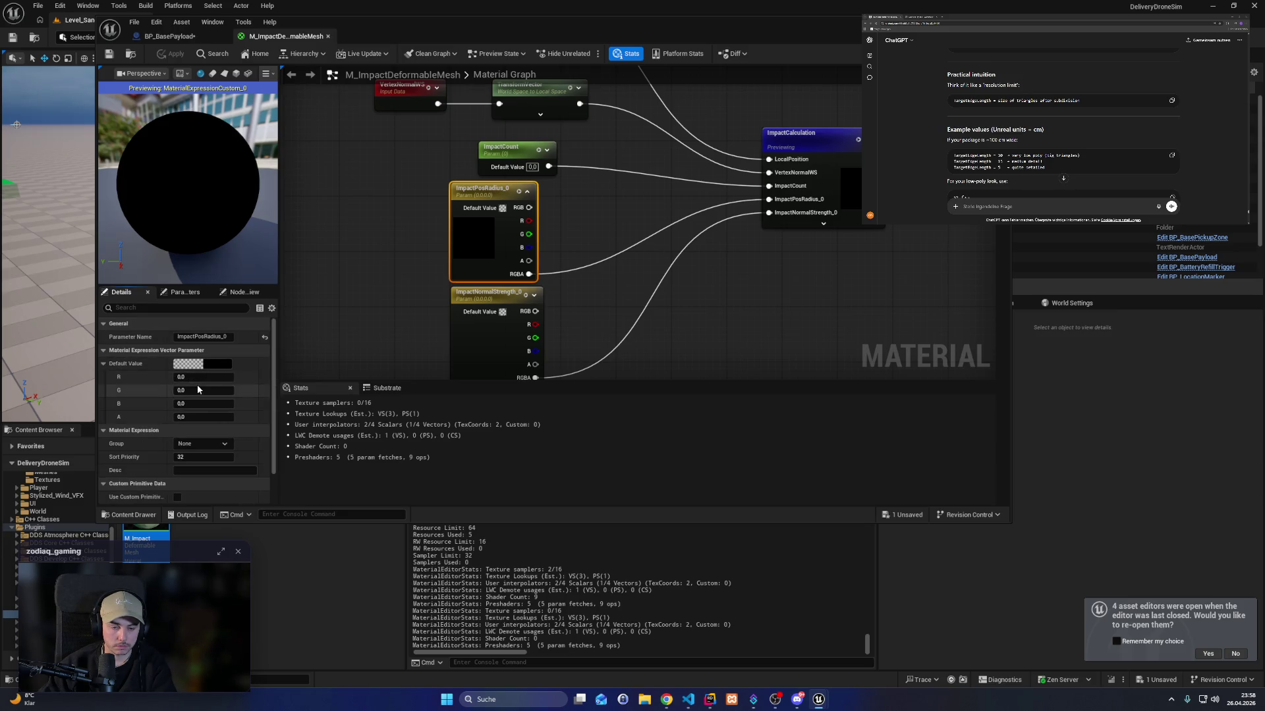
left_click(191, 364)
left_click_drag(360, 442, 361, 434)
left_click(289, 427)
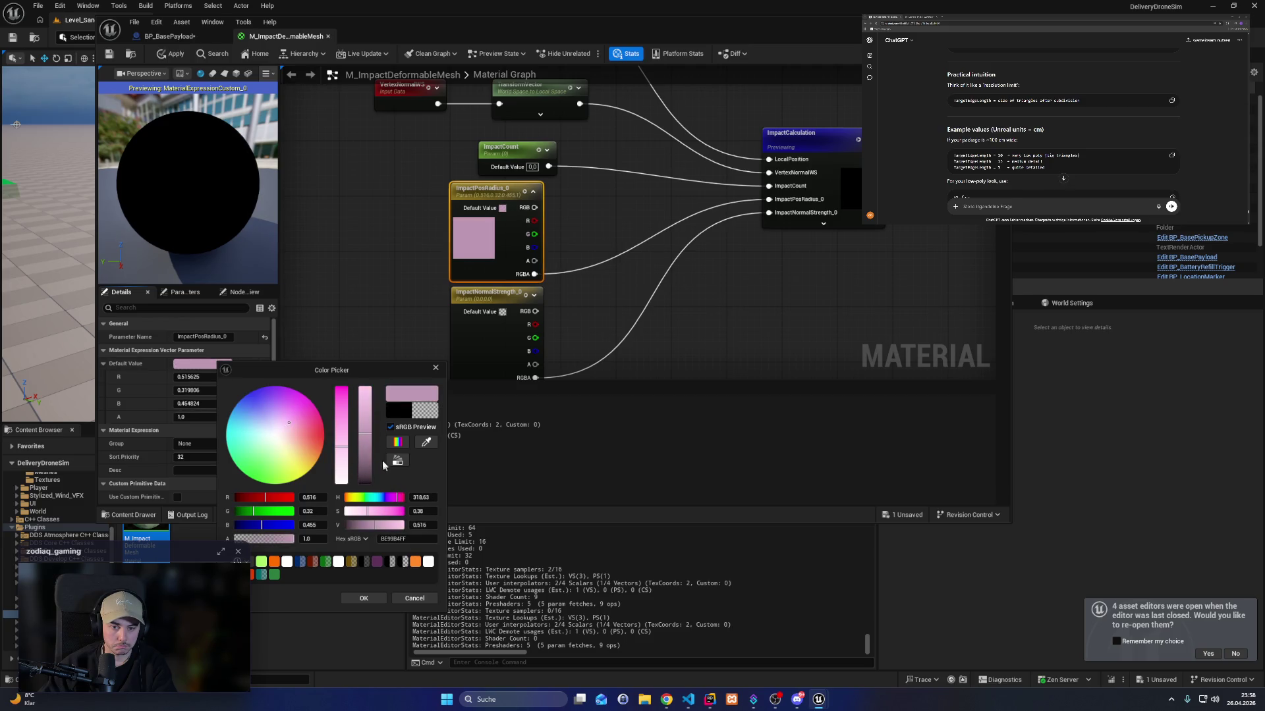
left_click_drag(367, 452, 365, 427)
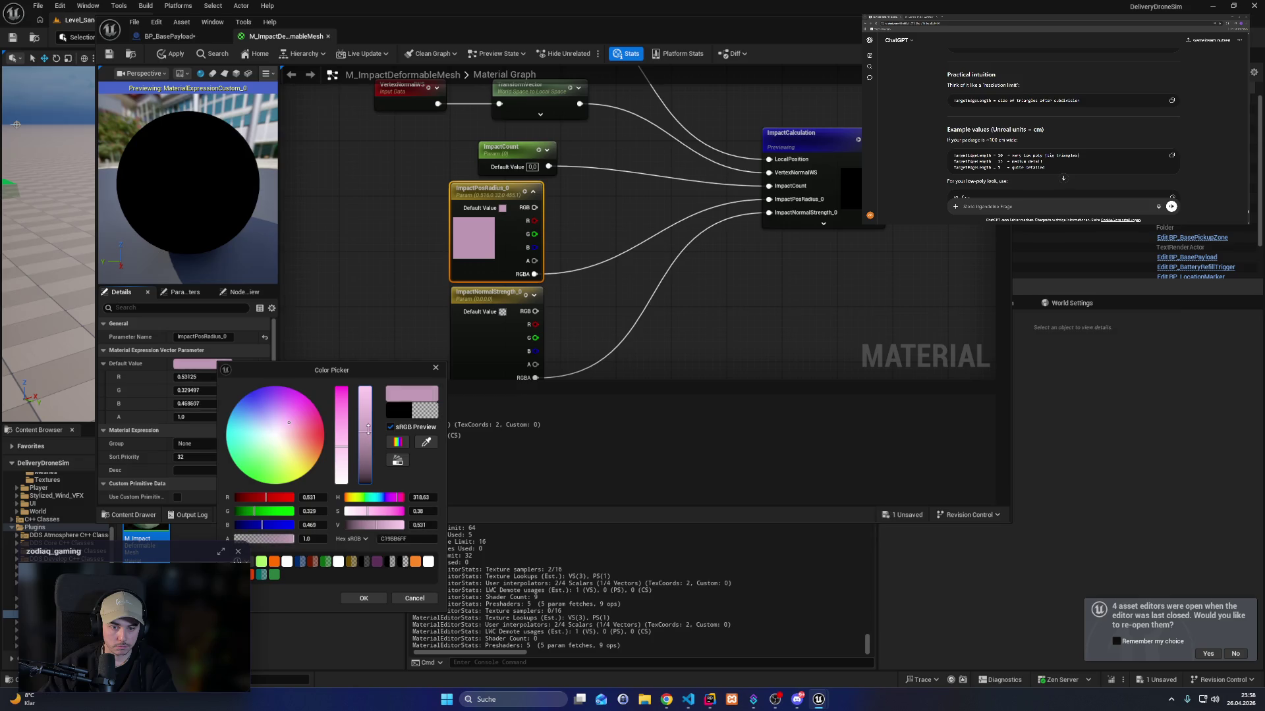
left_click(271, 417)
left_click_drag(272, 417, 291, 419)
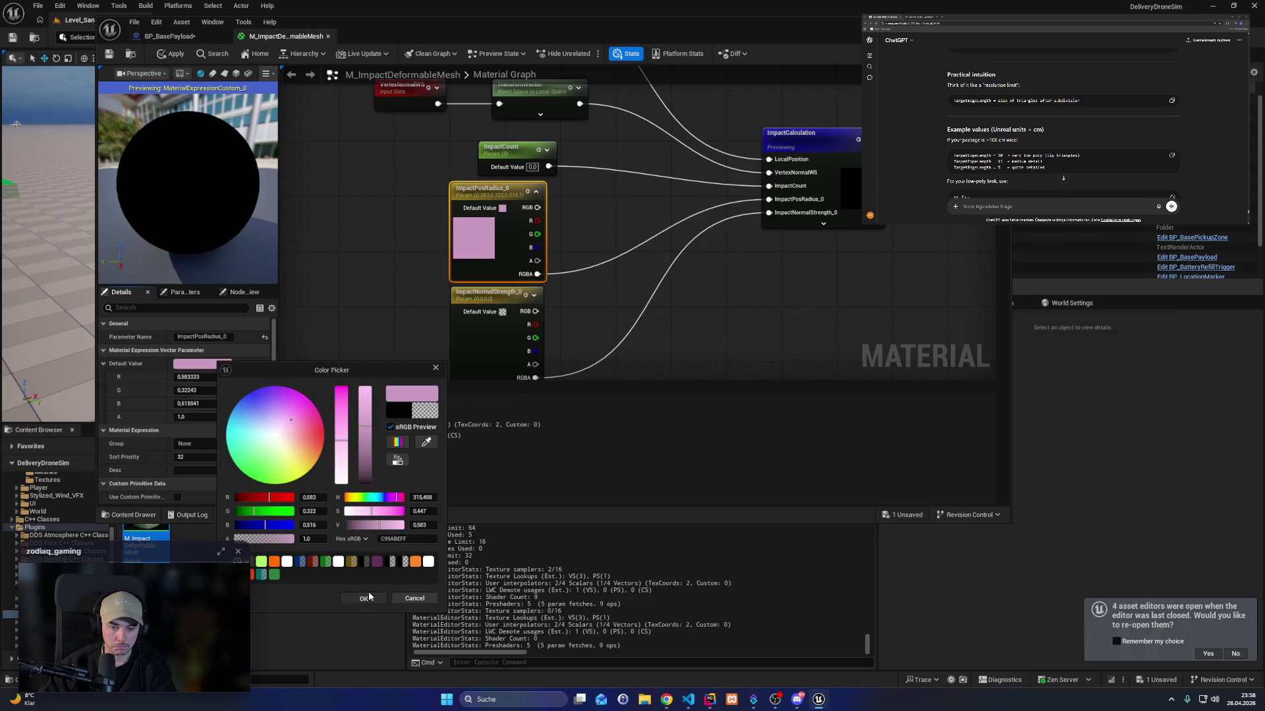
left_click(365, 597)
Set ImpactNormalStrength_0's default value to a pink colour too.
left_click(492, 287)
left_click(211, 364)
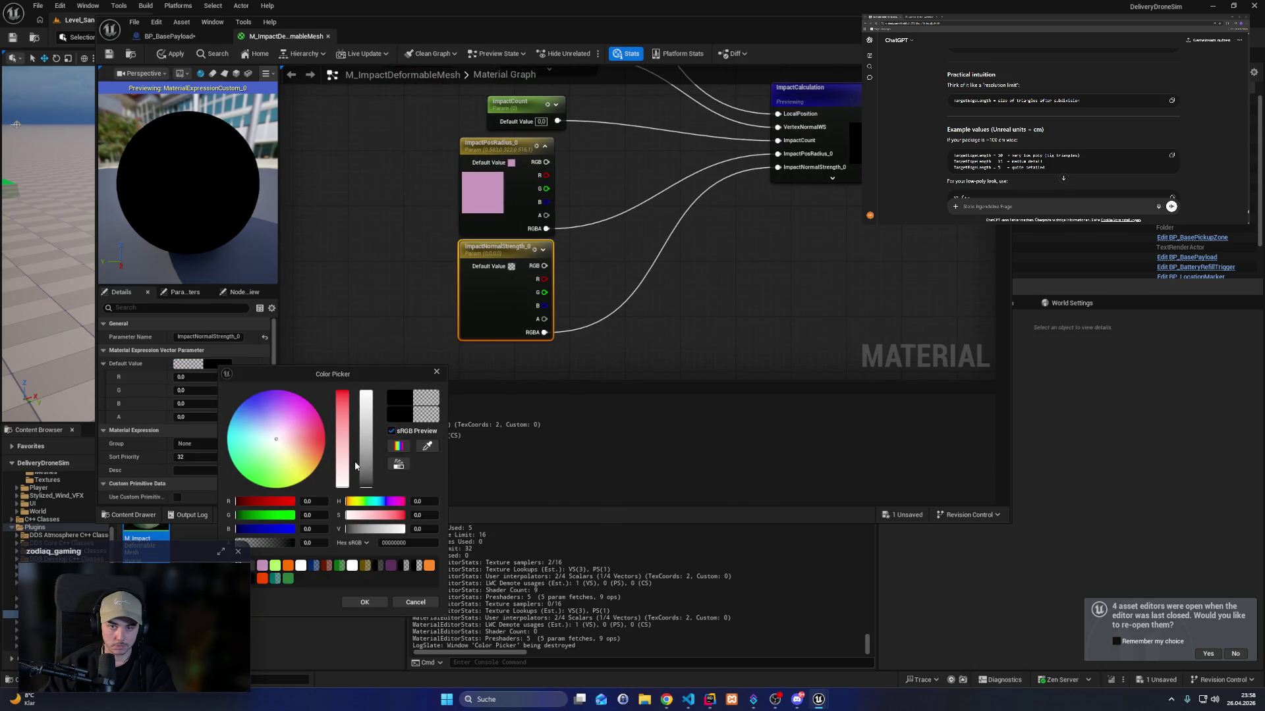
left_click_drag(365, 465, 366, 445)
left_click(298, 435)
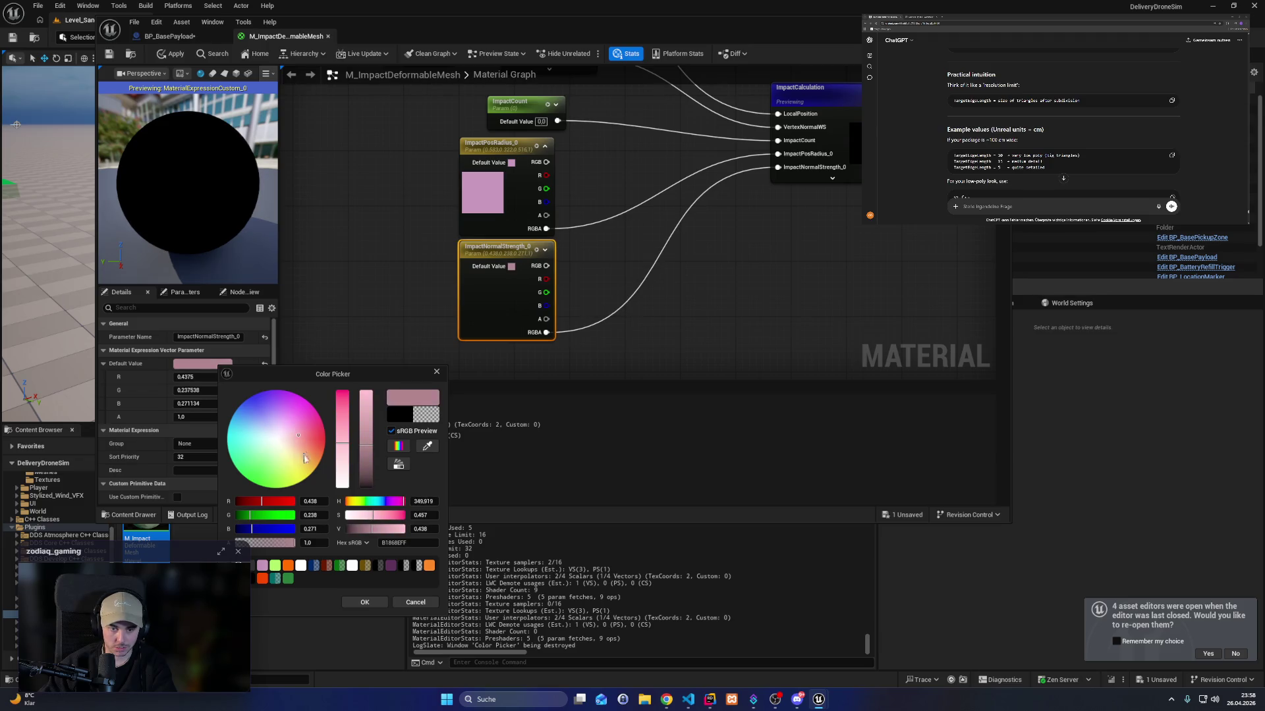
left_click(365, 602)
key("Home")
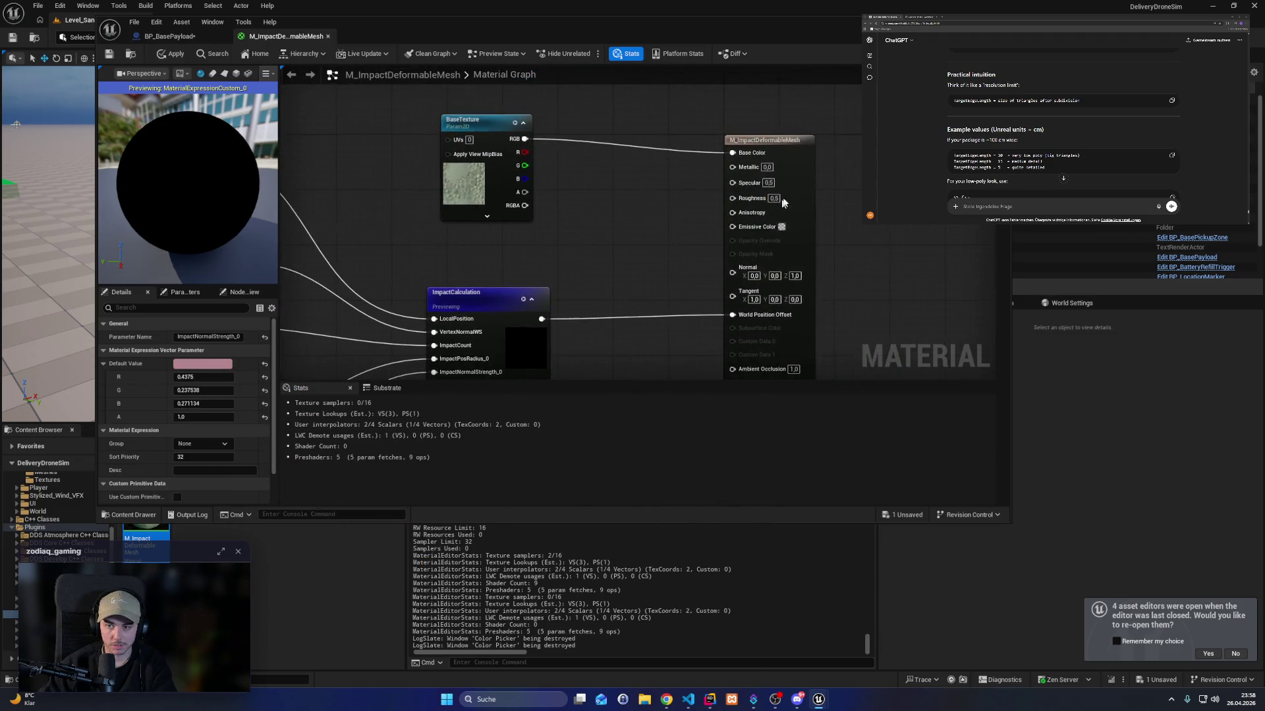
Stop previewing the ImpactCalculation node and orbit the preview sphere.
left_click(789, 169)
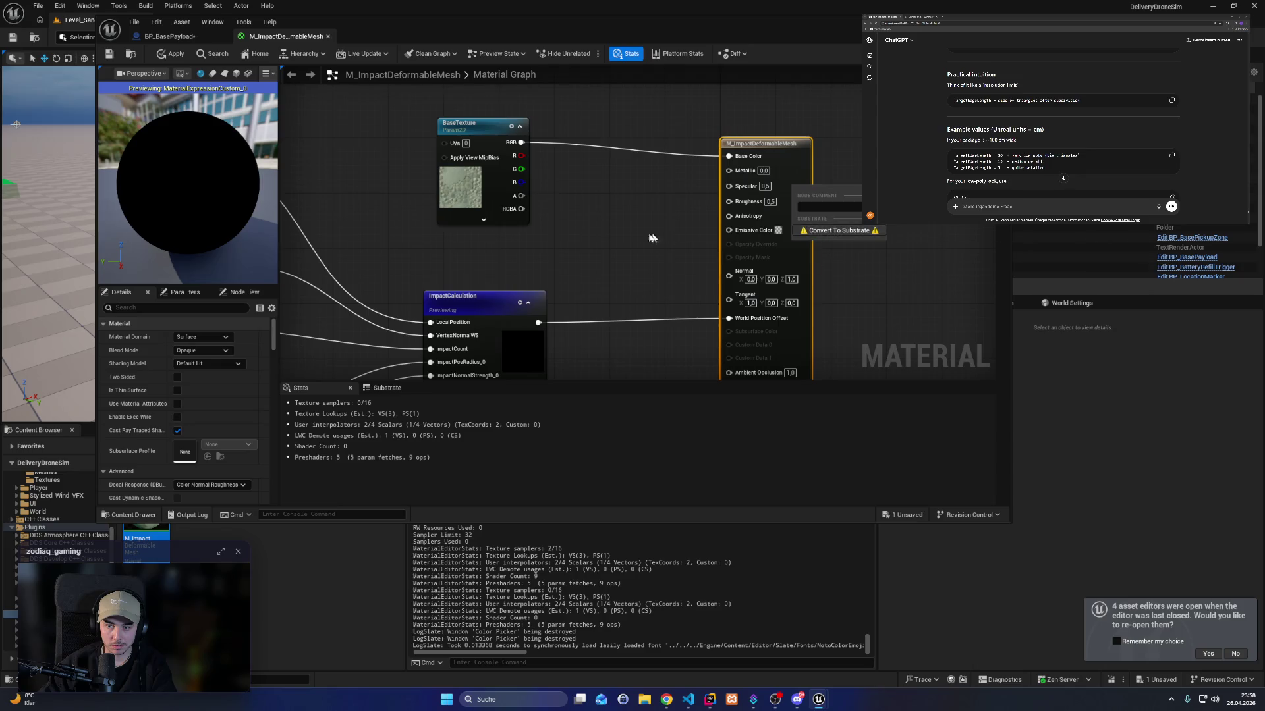
right_click(509, 320)
left_click(561, 354)
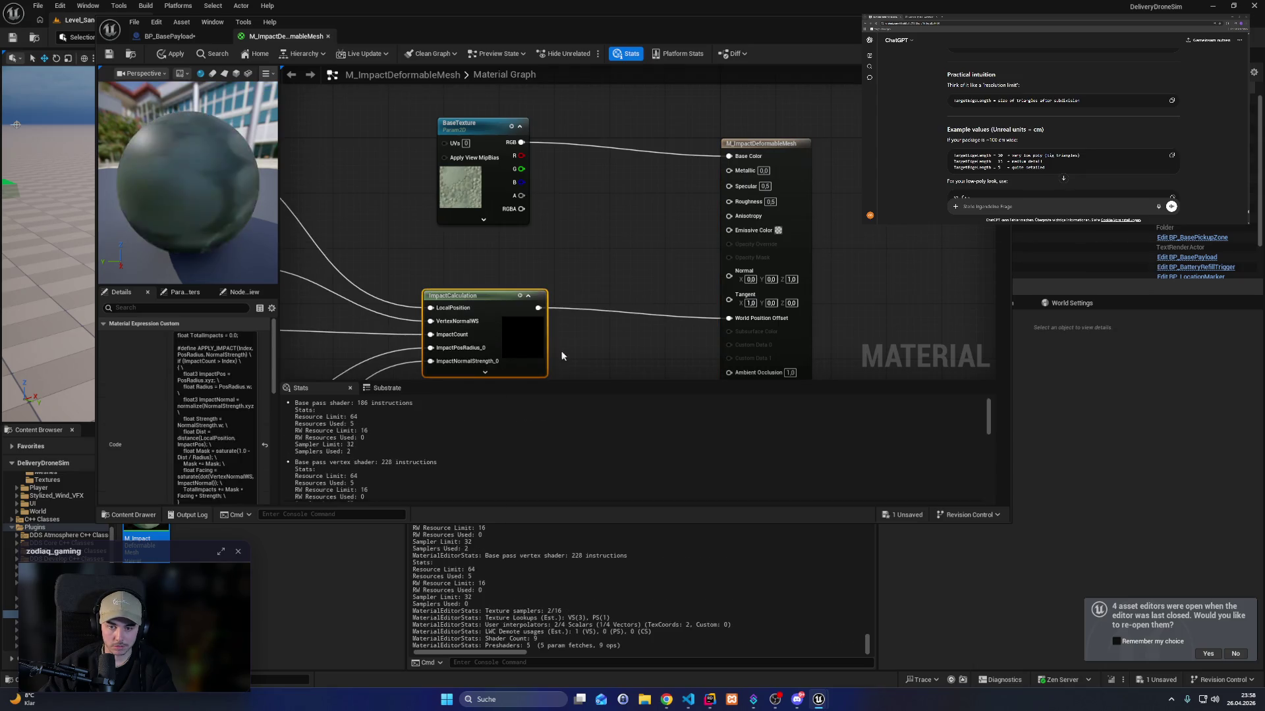
left_click_drag(220, 230, 163, 318)
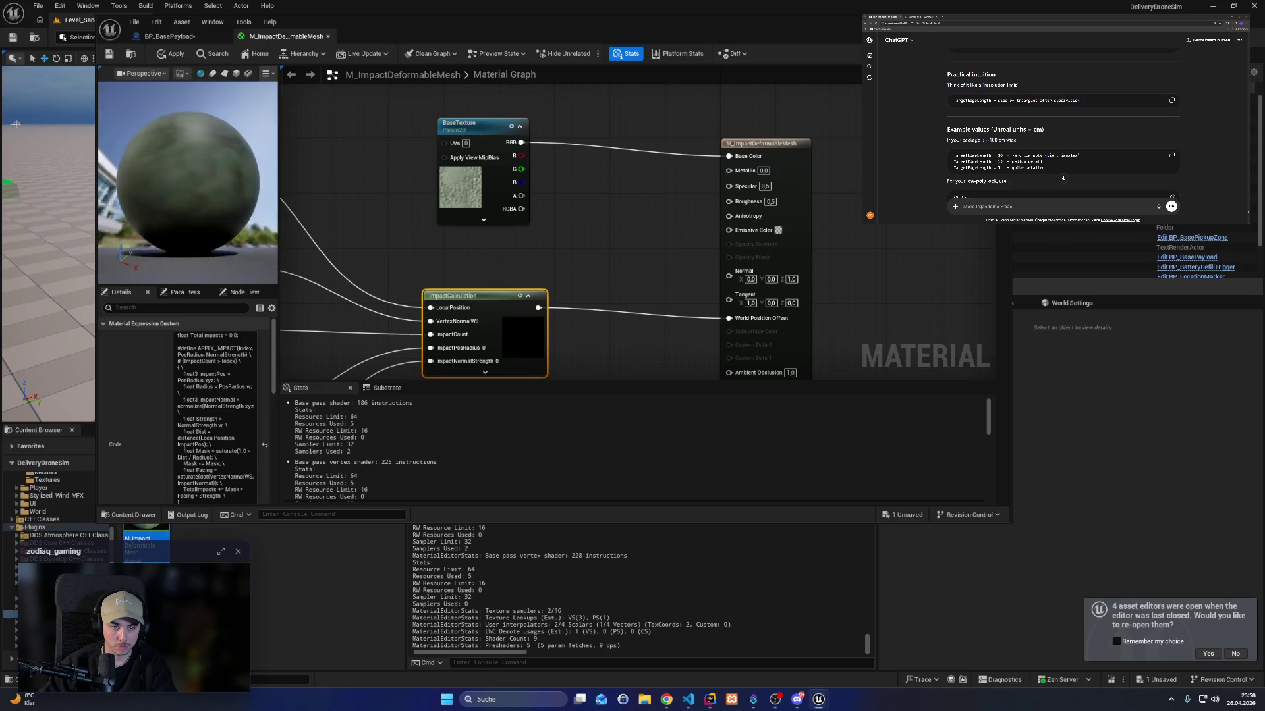
left_click_drag(199, 243, 201, 219)
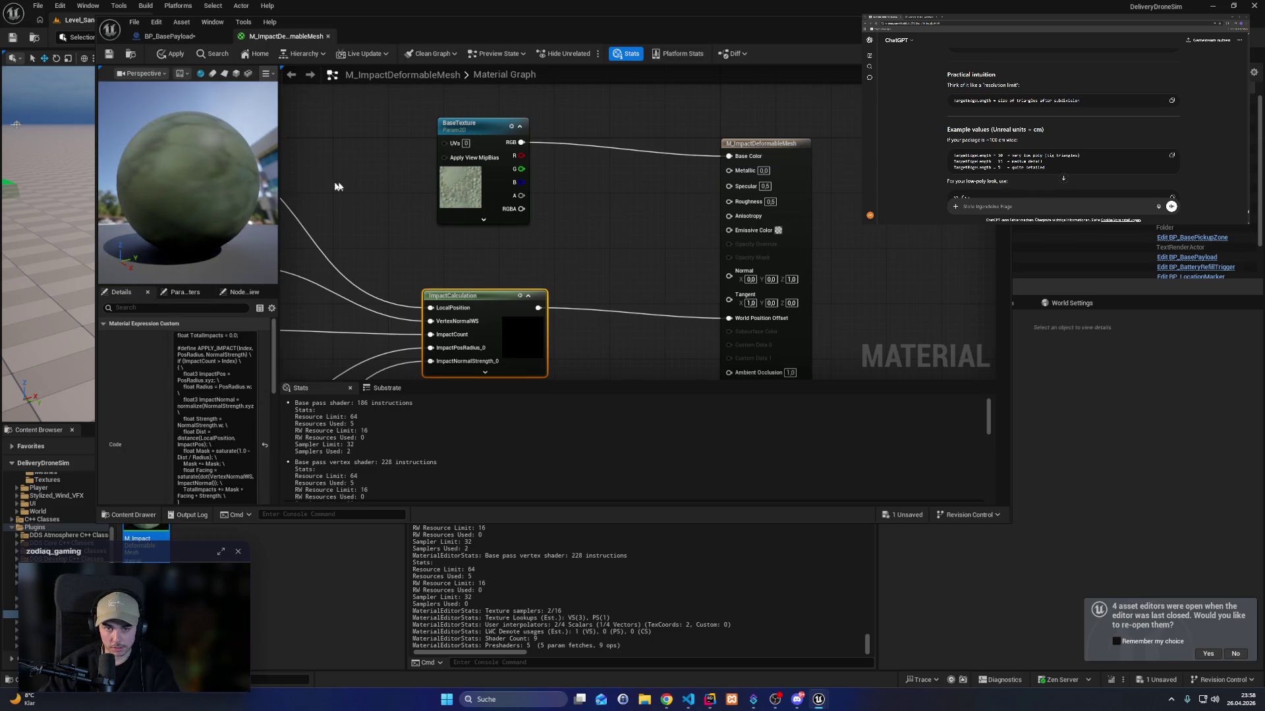
Set ImpactCount's default value to 1.0 and apply the material.
left_click_drag(583, 238, 653, 139)
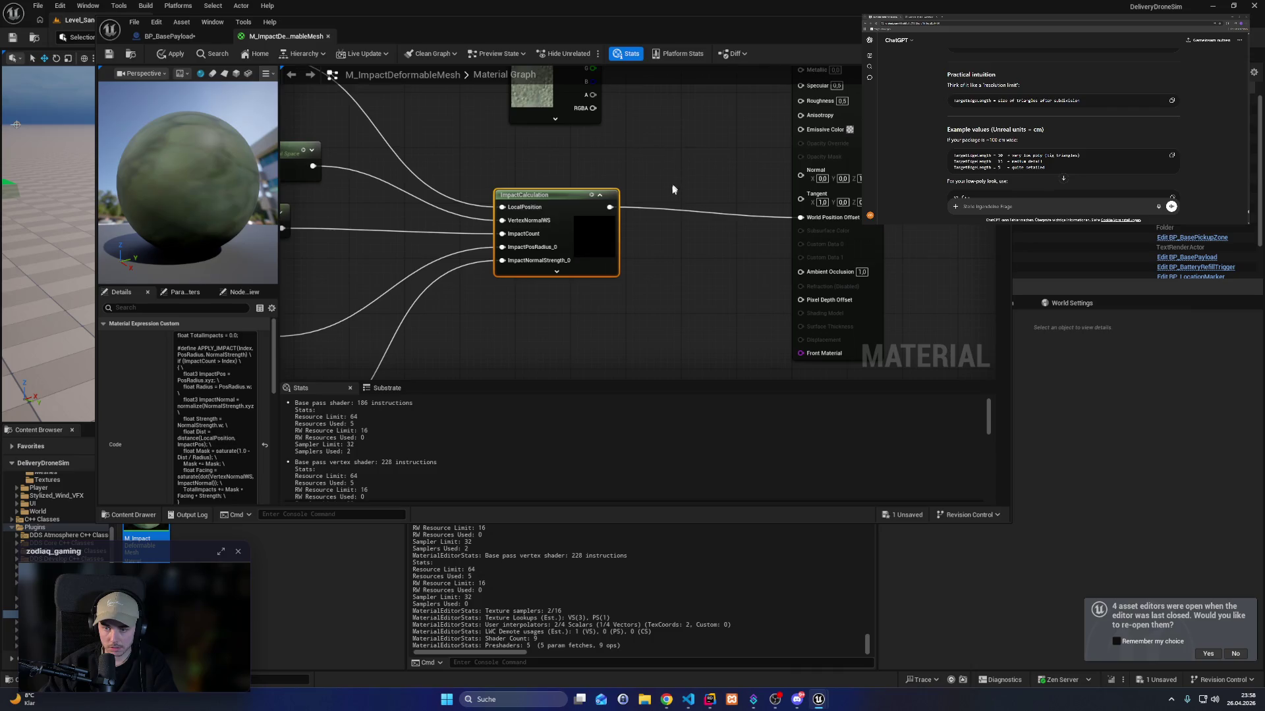
mouse_move(716, 224)
left_mouse_down()
mouse_move(658, 226)
mouse_move(723, 241)
left_mouse_up()
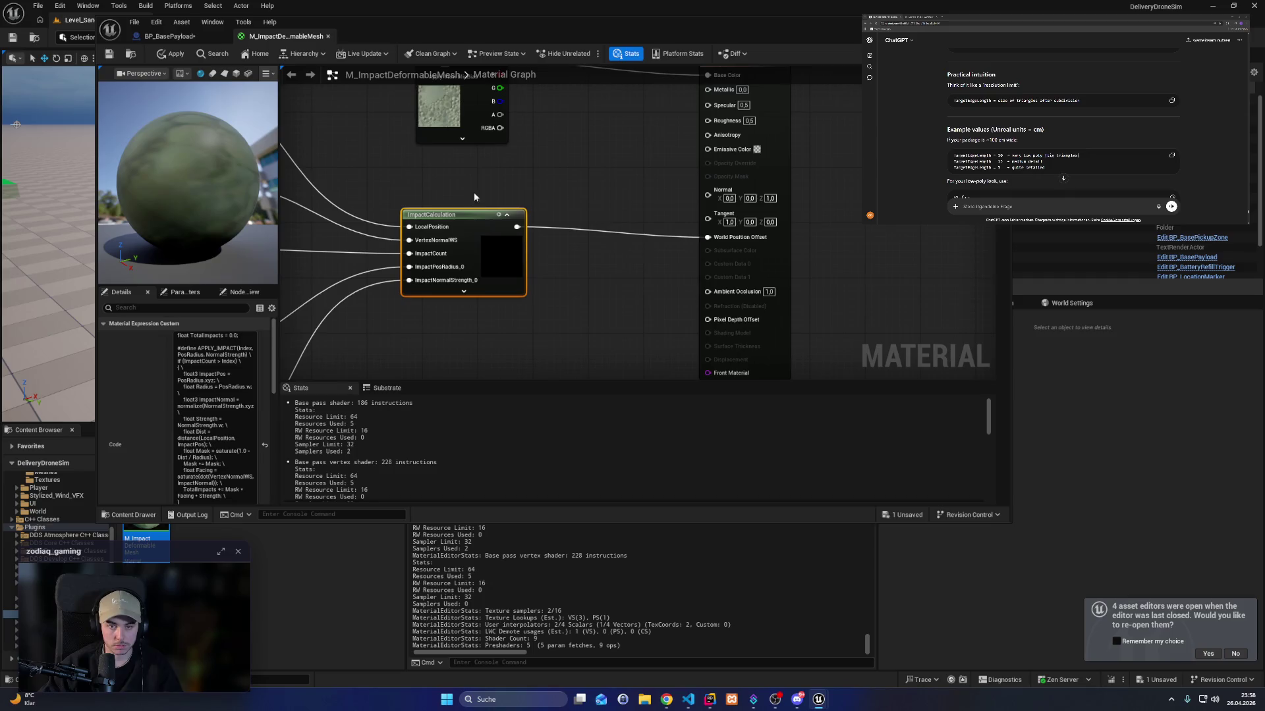
left_click_drag(473, 192, 646, 185)
mouse_move(348, 224)
left_mouse_down()
mouse_move(384, 196)
mouse_move(455, 210)
mouse_move(513, 253)
left_mouse_up()
left_click(513, 253)
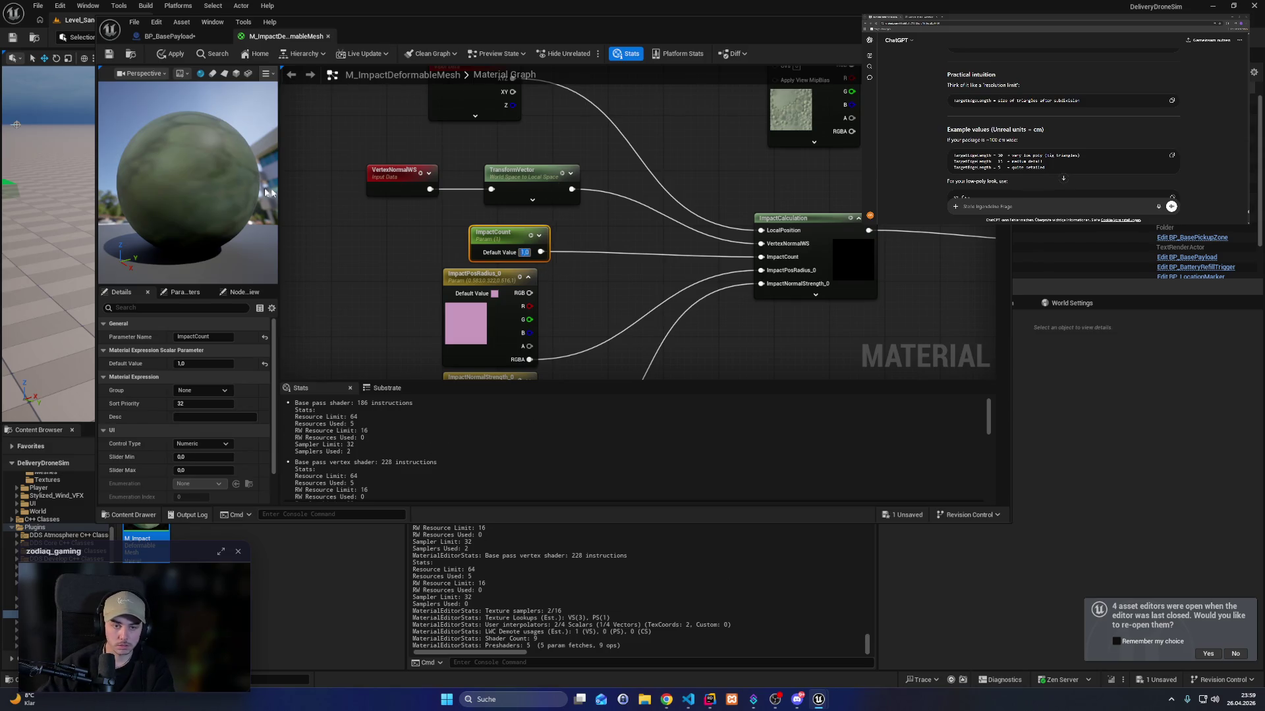
key("Return")
left_click(161, 58)
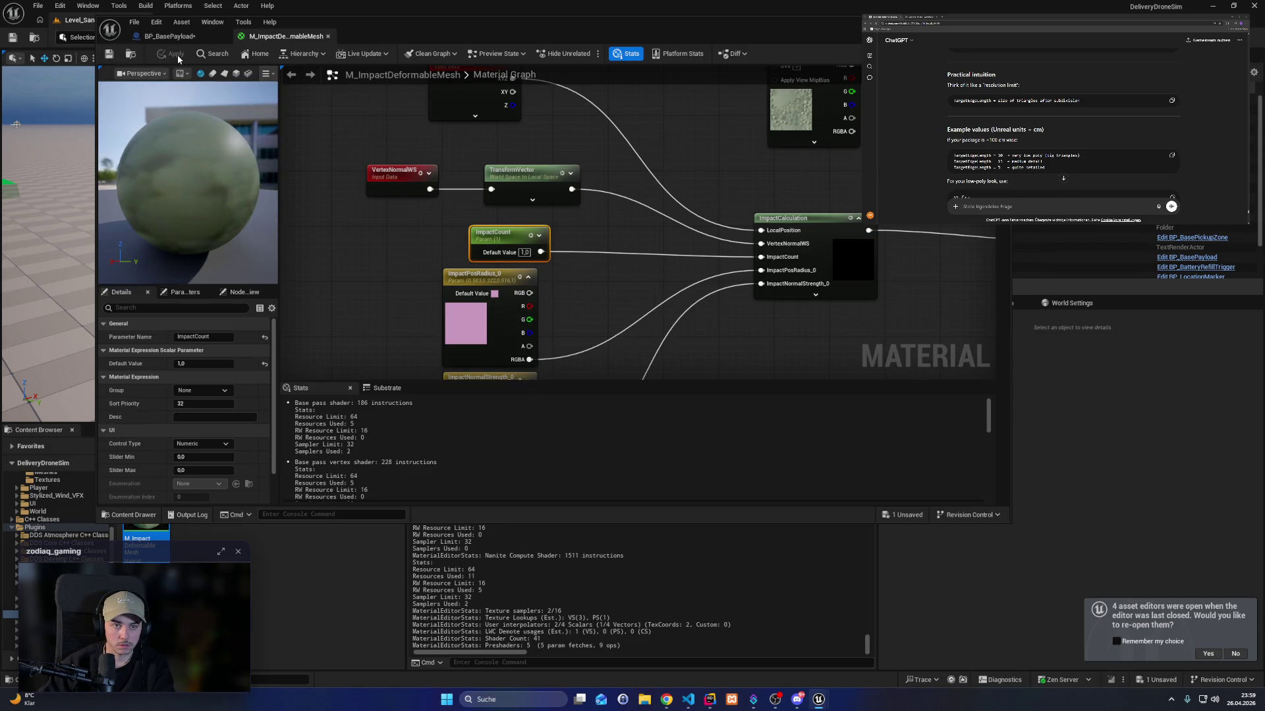
Preview the dented material on a cube and then a cylinder.
left_click_drag(204, 176, 202, 197)
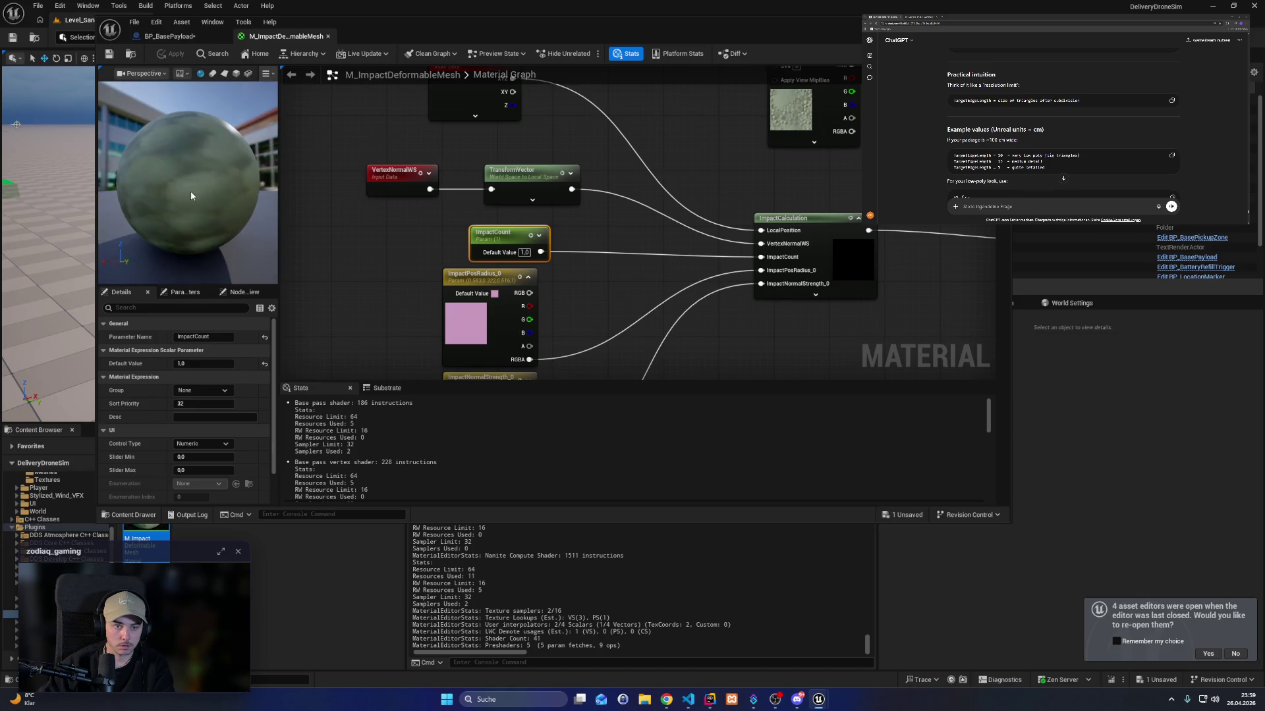
left_click(236, 73)
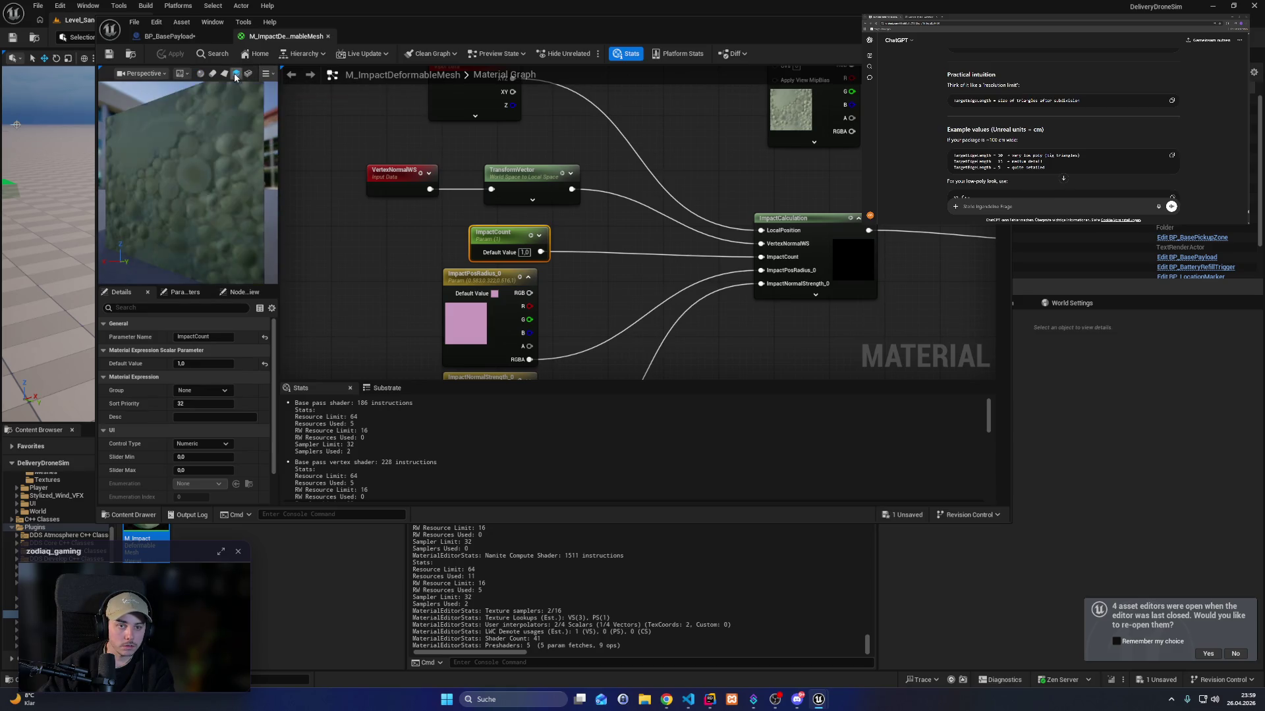
scroll(184, 172, "down", 8)
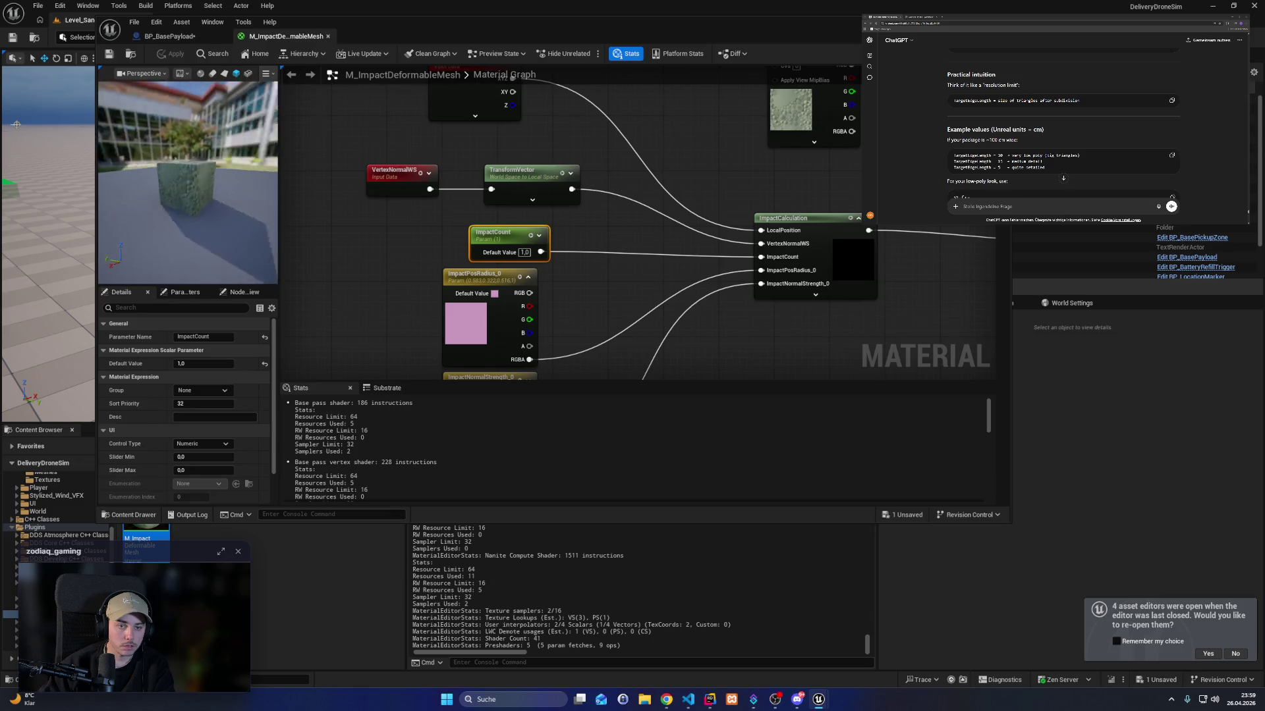
left_click(248, 73)
left_click(735, 368)
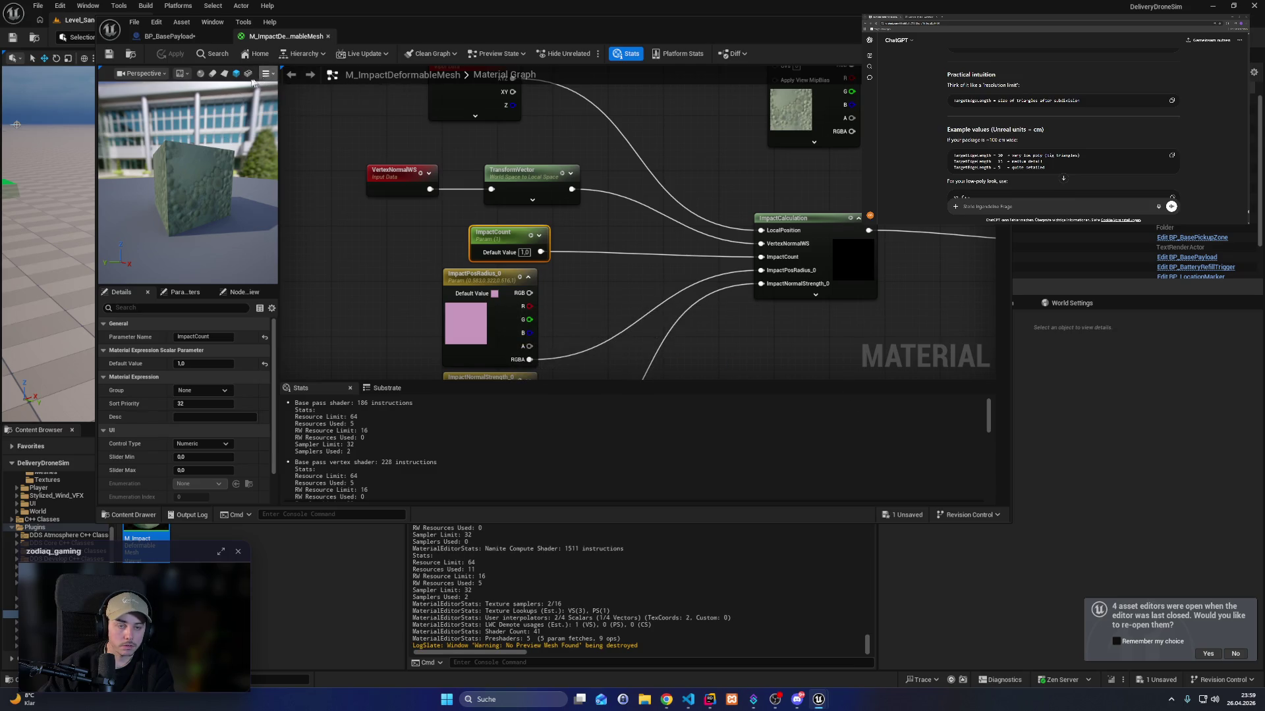
left_click(213, 74)
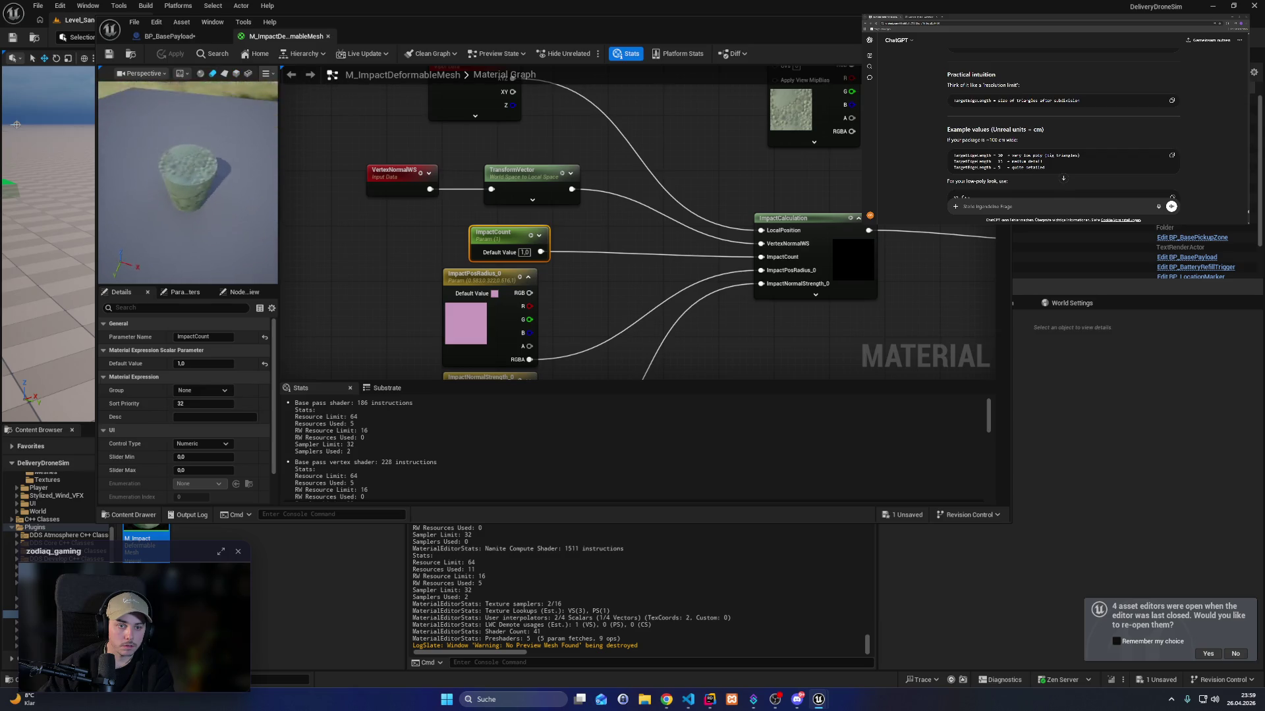
left_click_drag(187, 198, 168, 187)
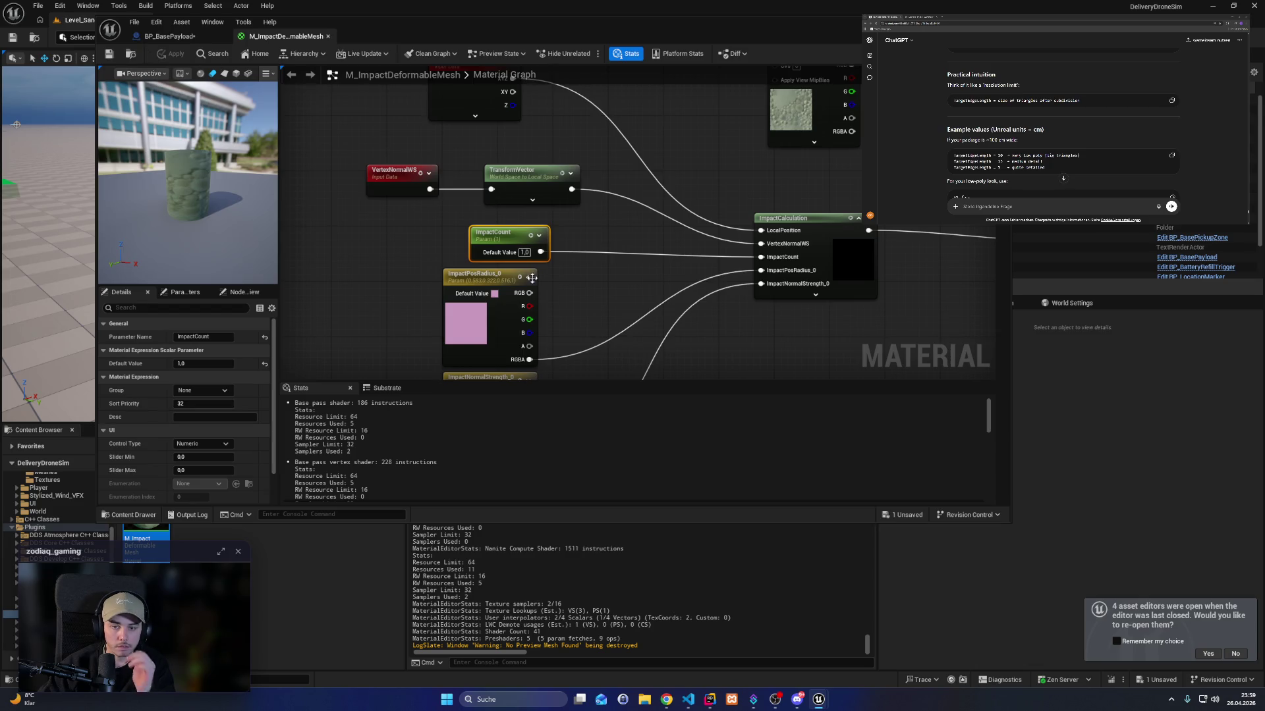
Select the material output node, then bring up BP_BasePayload's event graph and save.
right_click(820, 224)
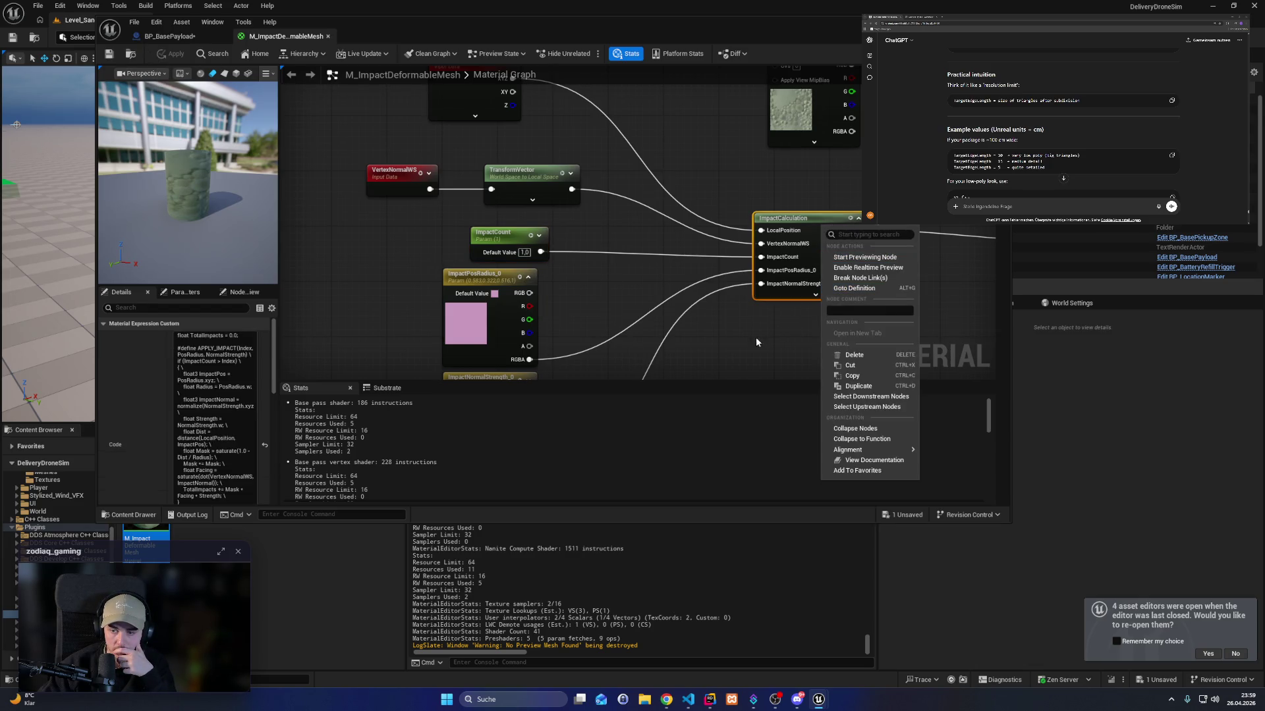
left_click_drag(726, 336, 490, 338)
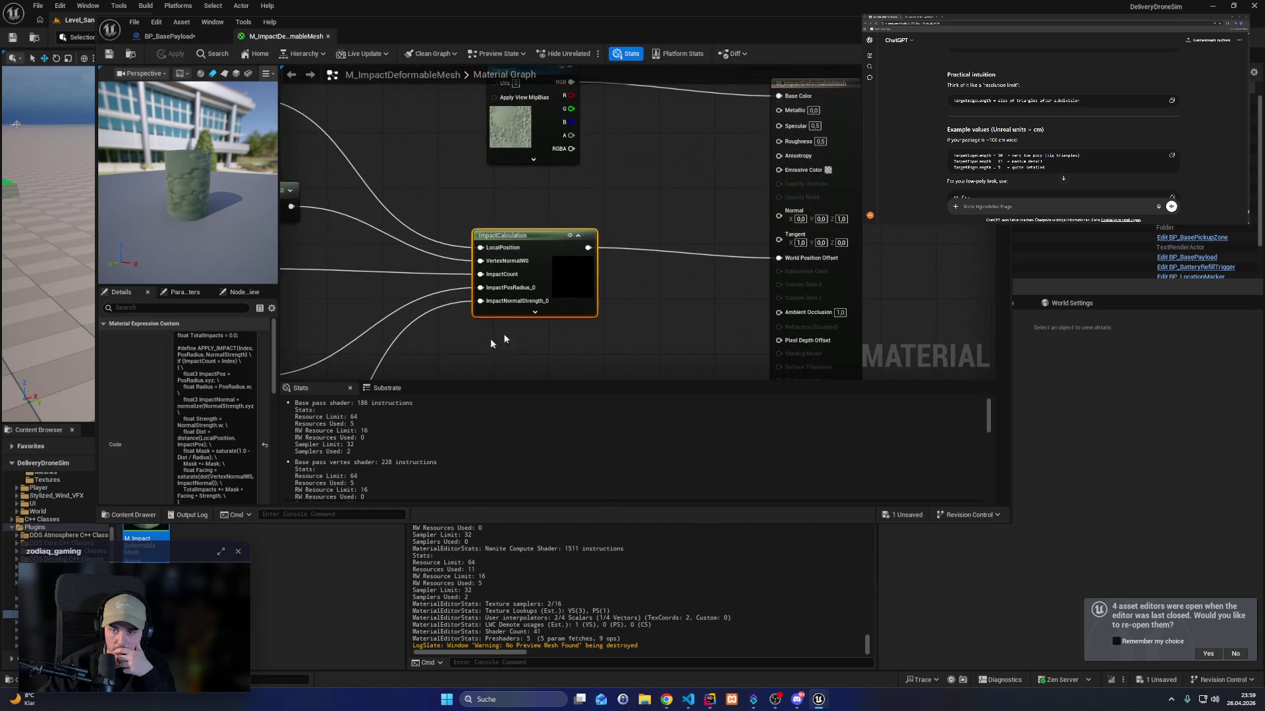
left_click(842, 173)
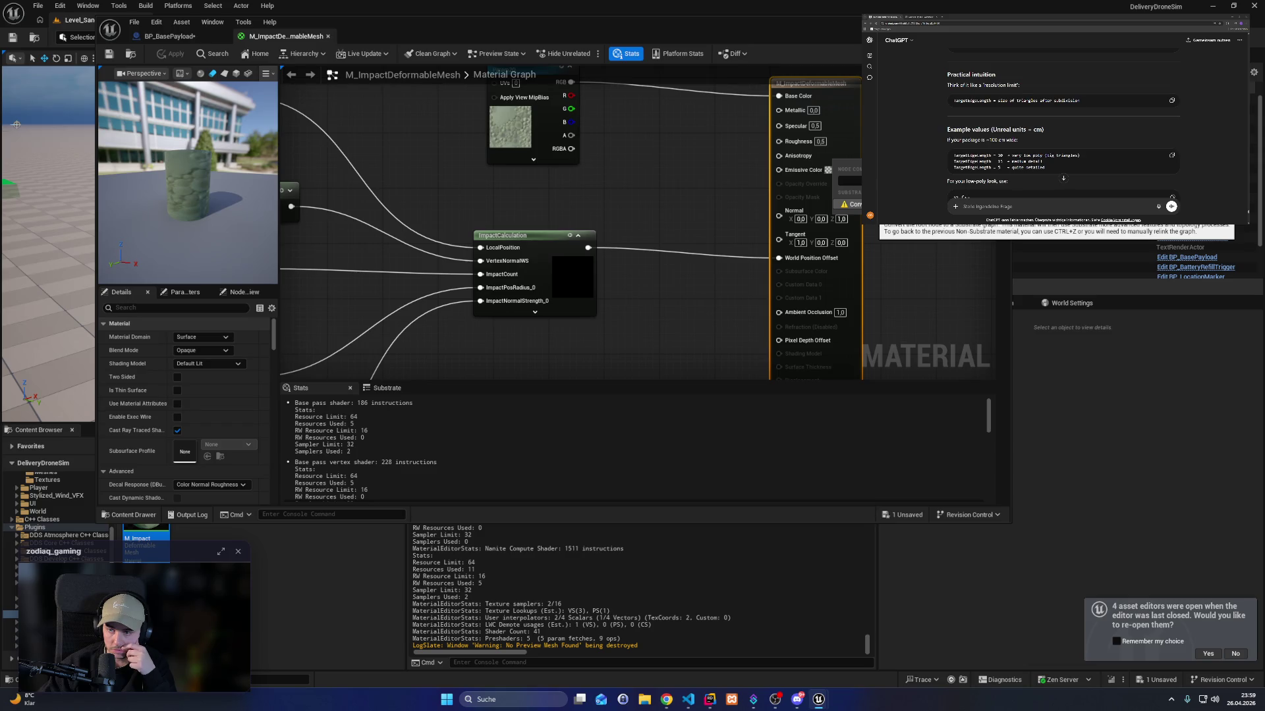
left_click(168, 36)
key("ctrl+s")
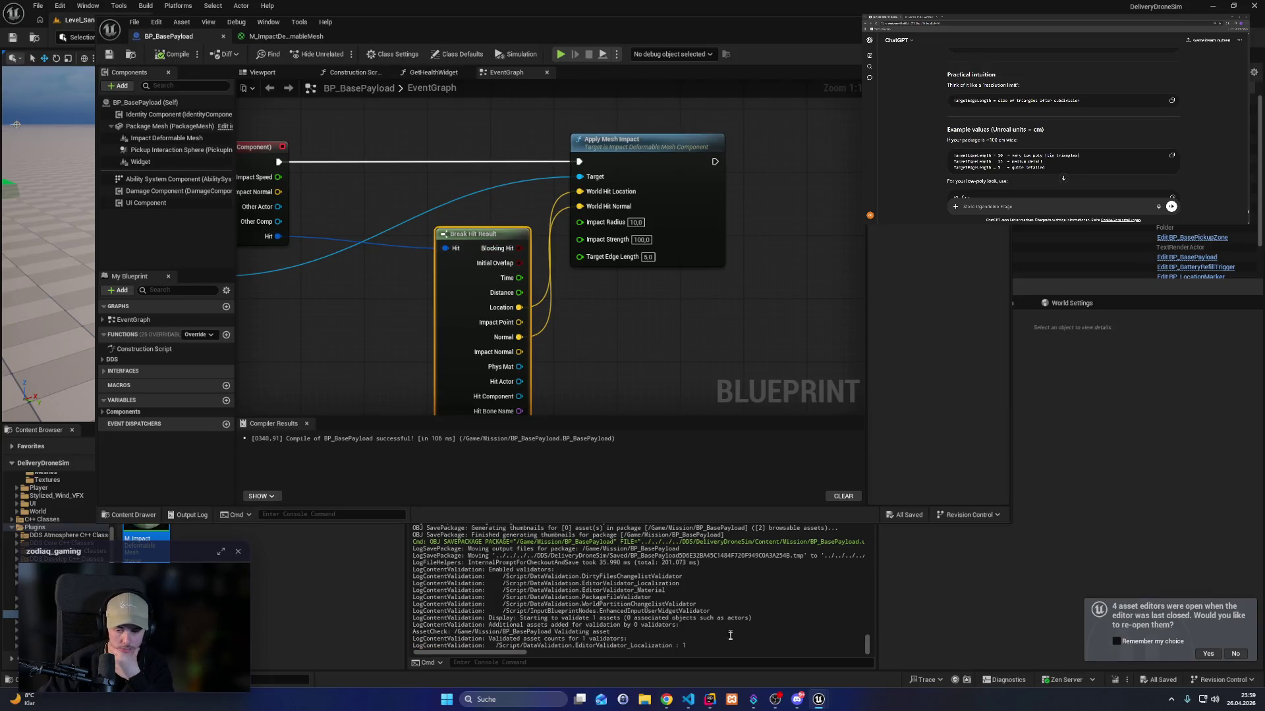
left_click(710, 698)
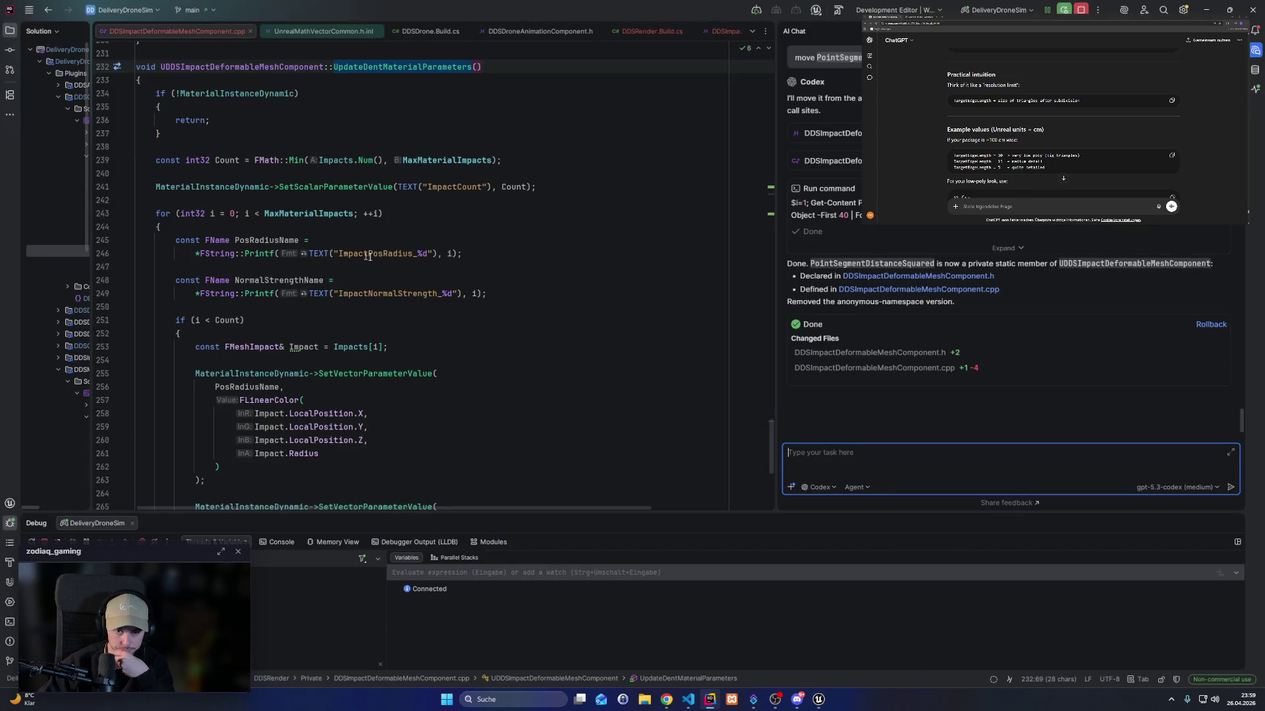
left_click(907, 472)
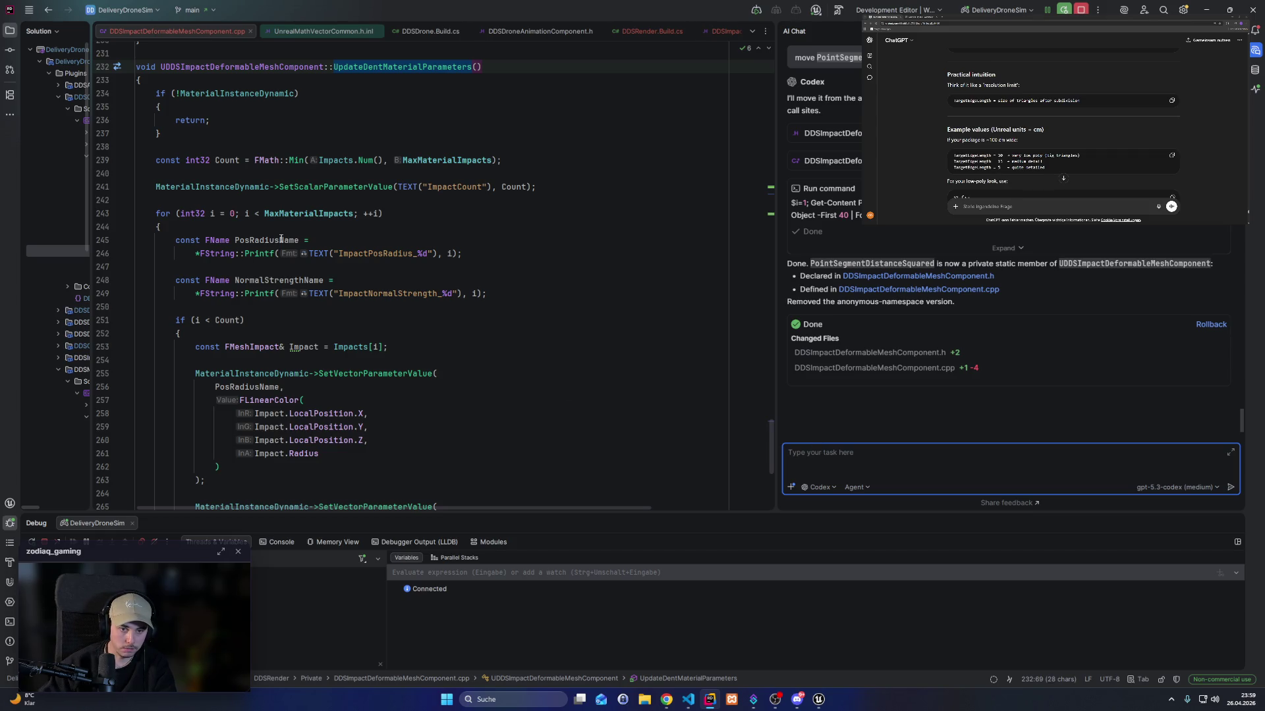
mouse_move(277, 240)
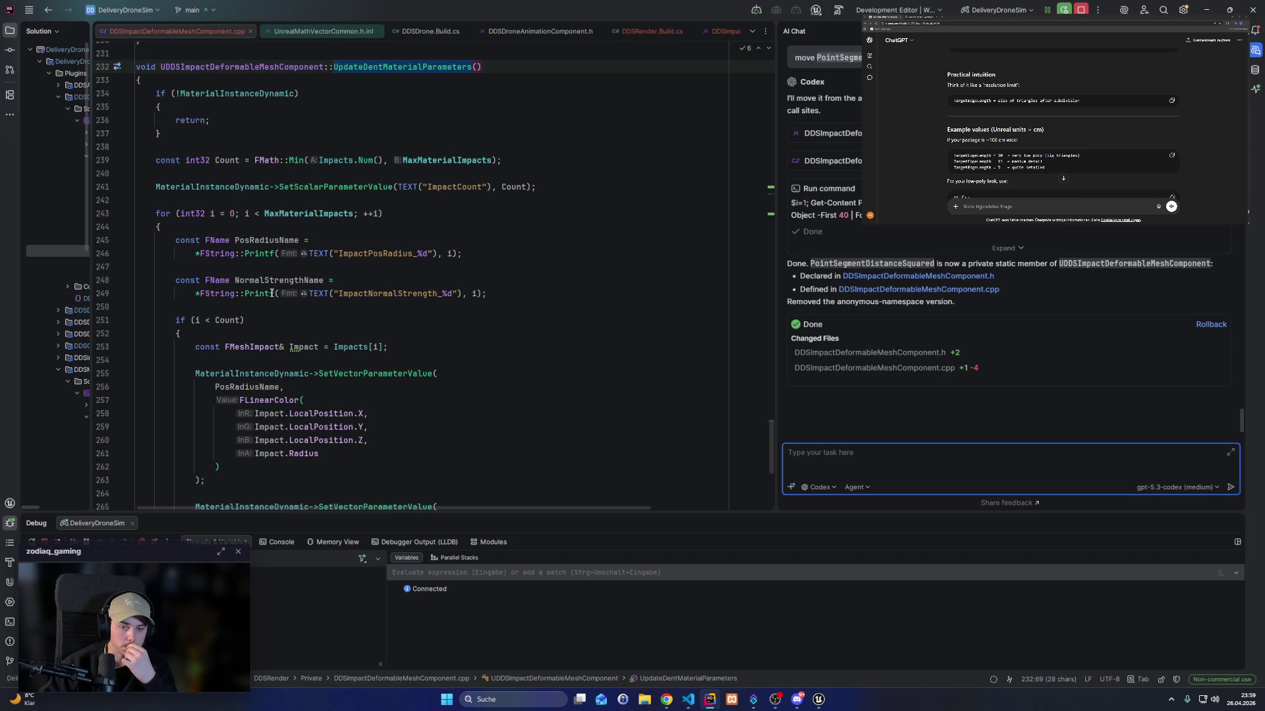
scroll(239, 388, "down", 3)
scroll(240, 387, "down", 5)
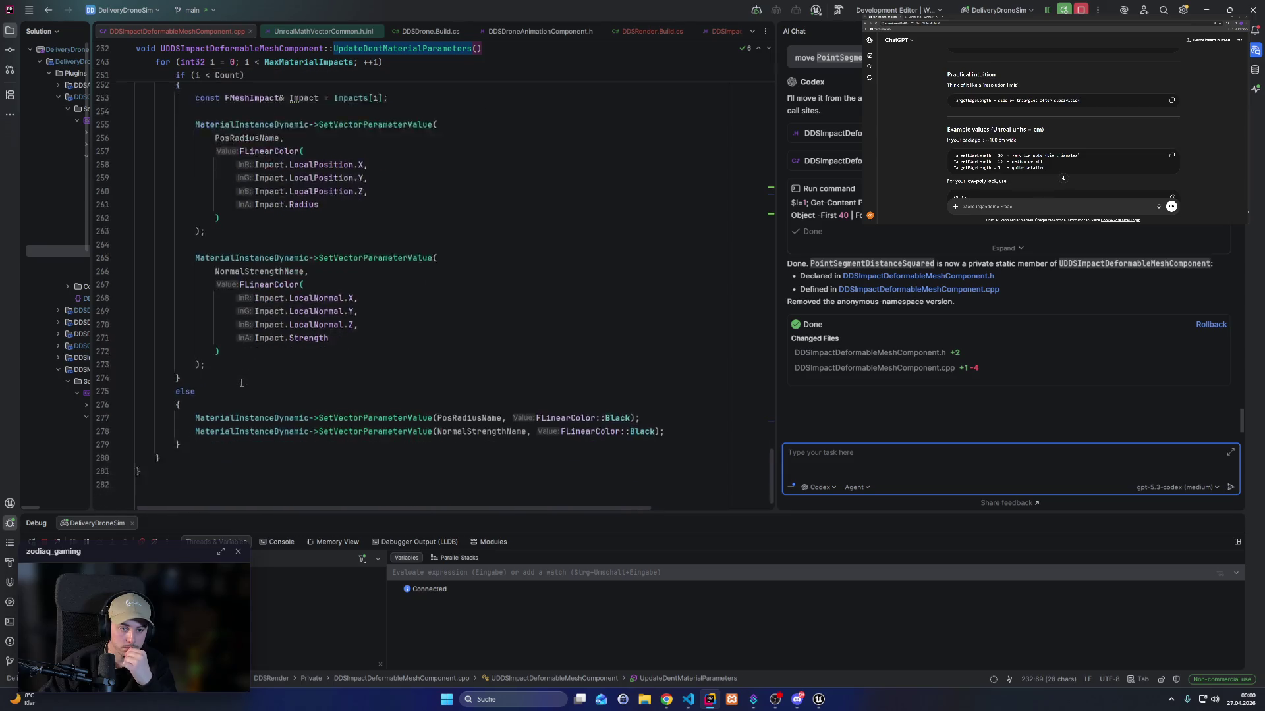
scroll(241, 383, "up", 4)
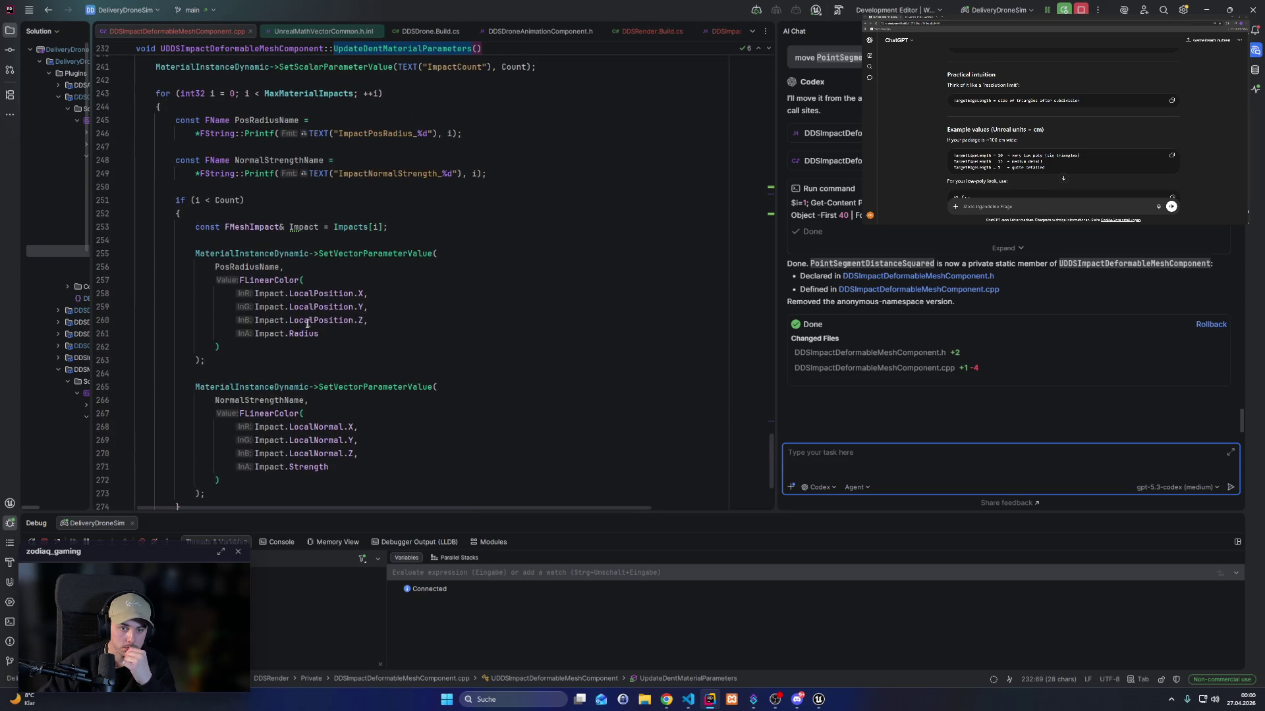
double_click(322, 293)
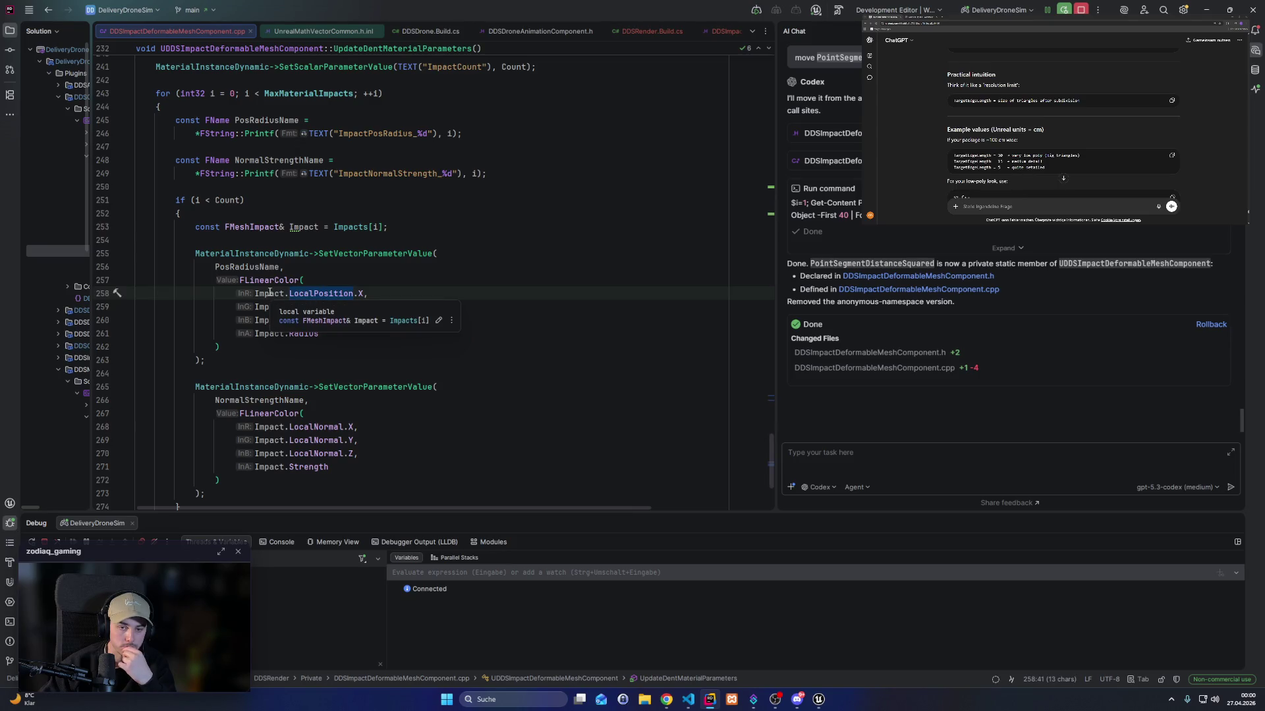
scroll(385, 337, "up", 3)
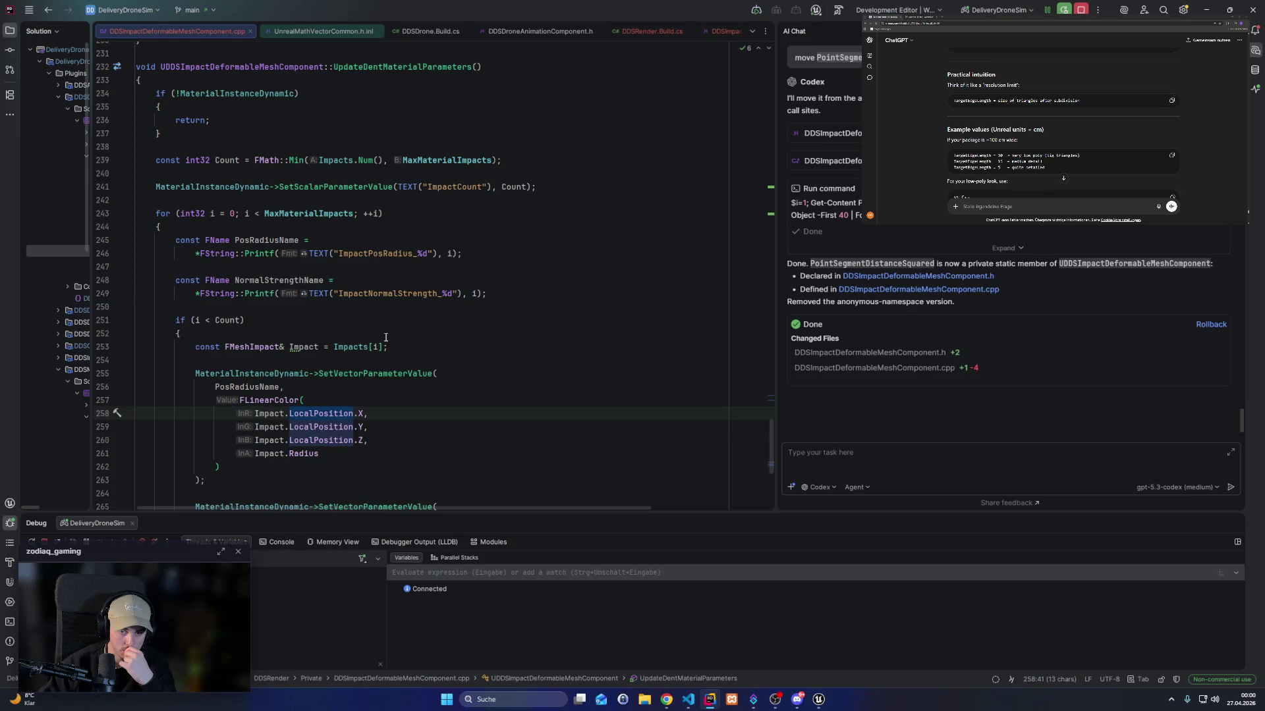
scroll(385, 337, "up", 2)
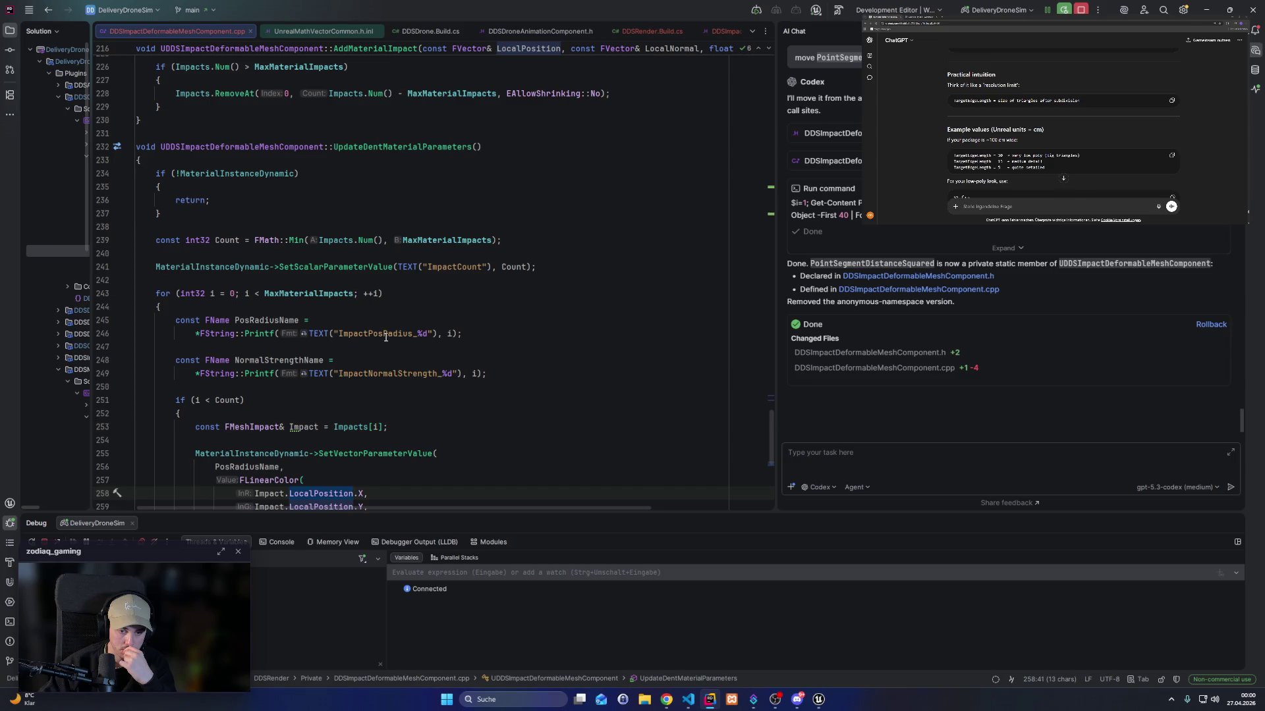
mouse_move(819, 700)
left_click(852, 653)
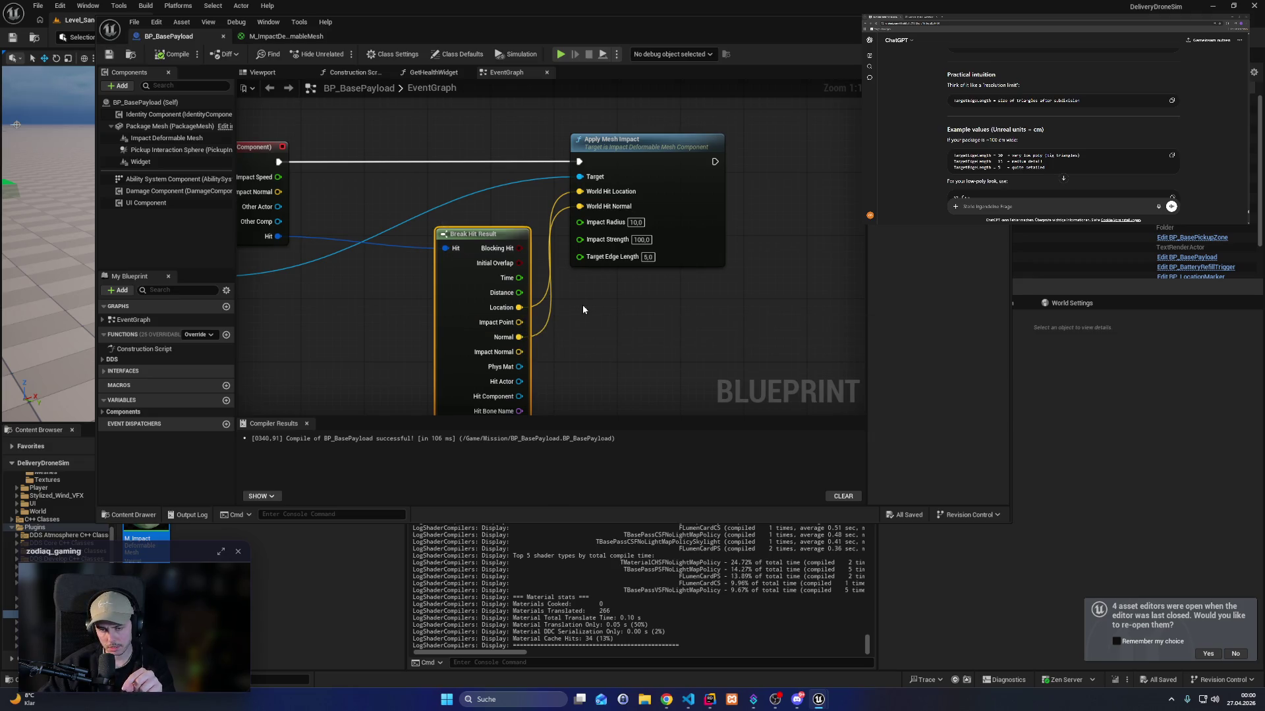
left_click(709, 700)
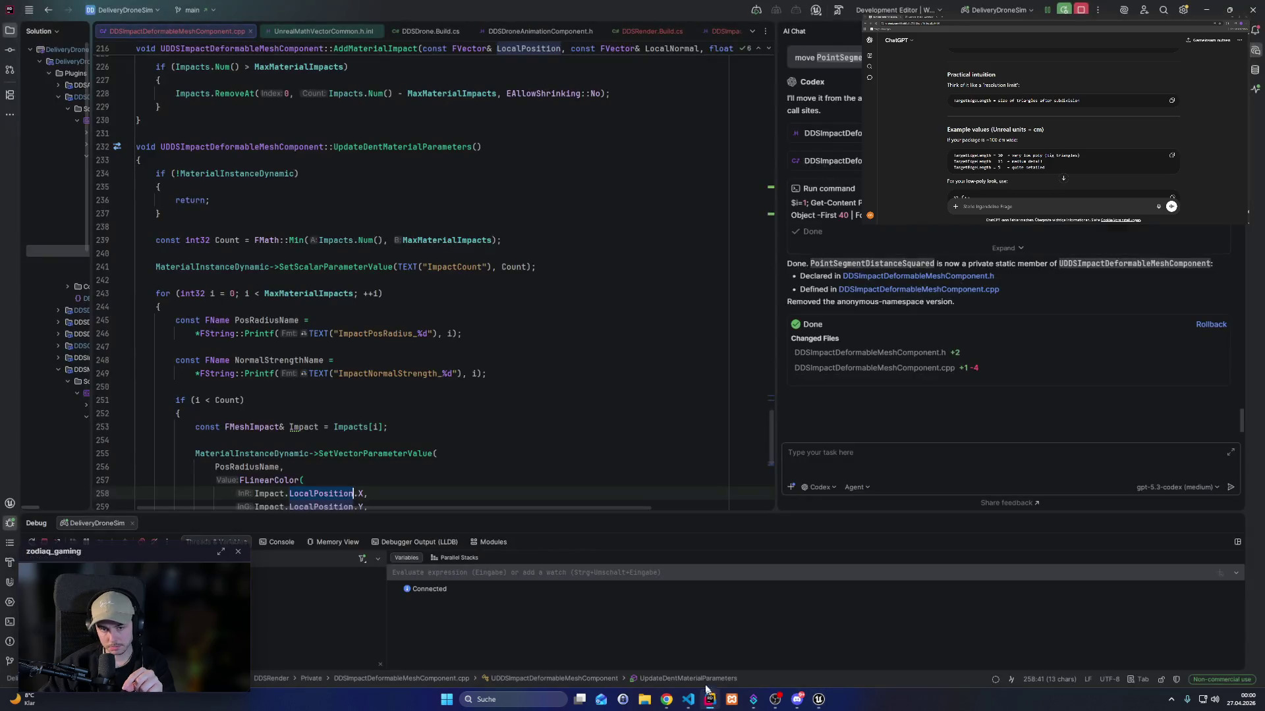
scroll(585, 455, "up", 4)
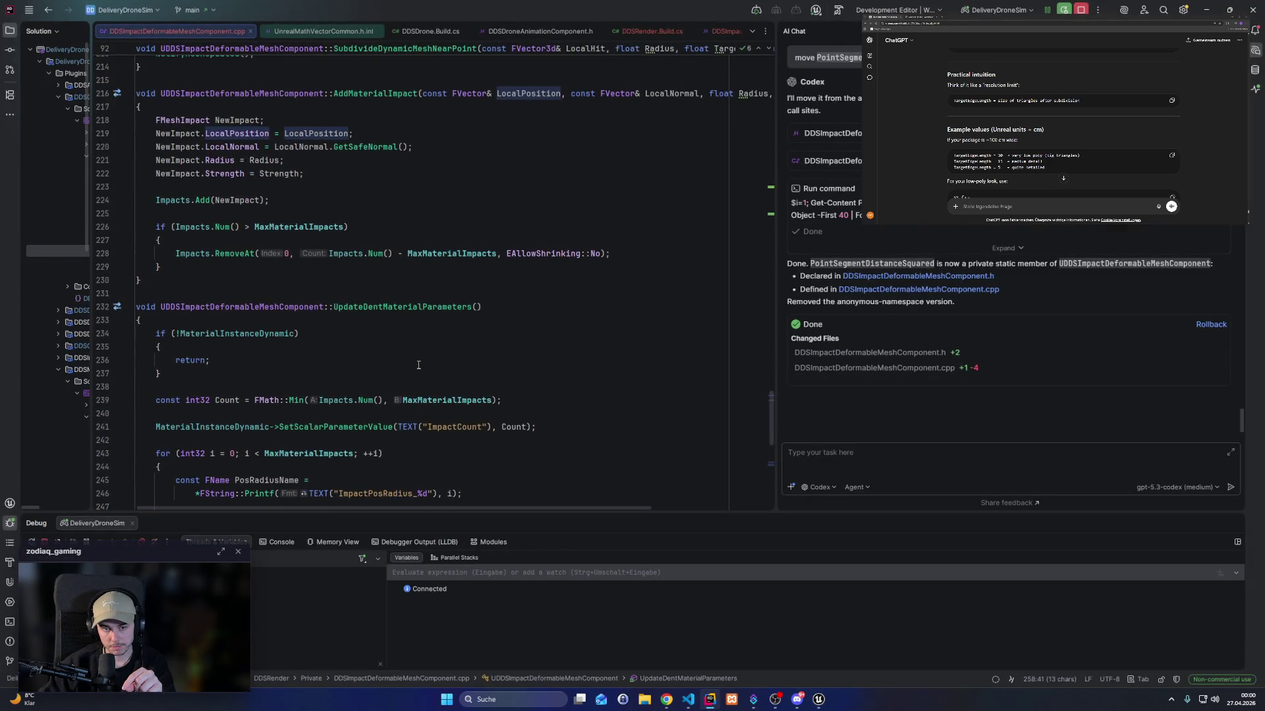
double_click(399, 305)
scroll(395, 342, "up", 4)
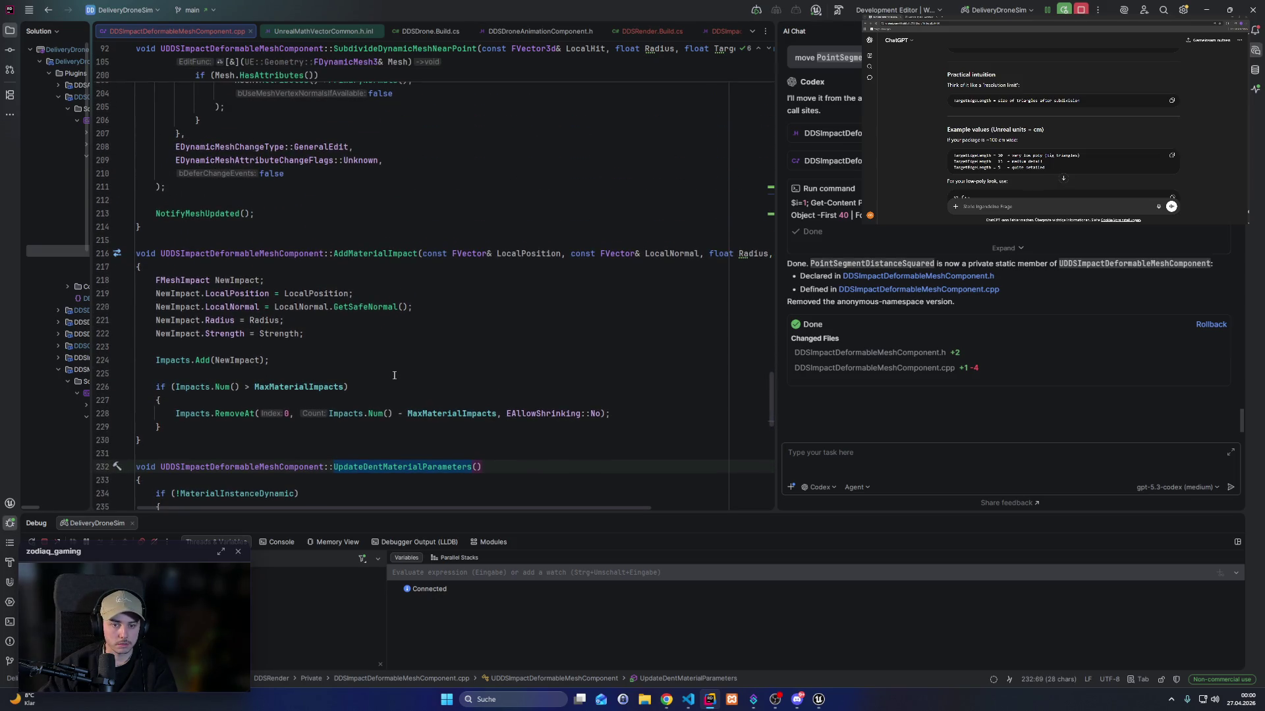
scroll(392, 374, "up", 20)
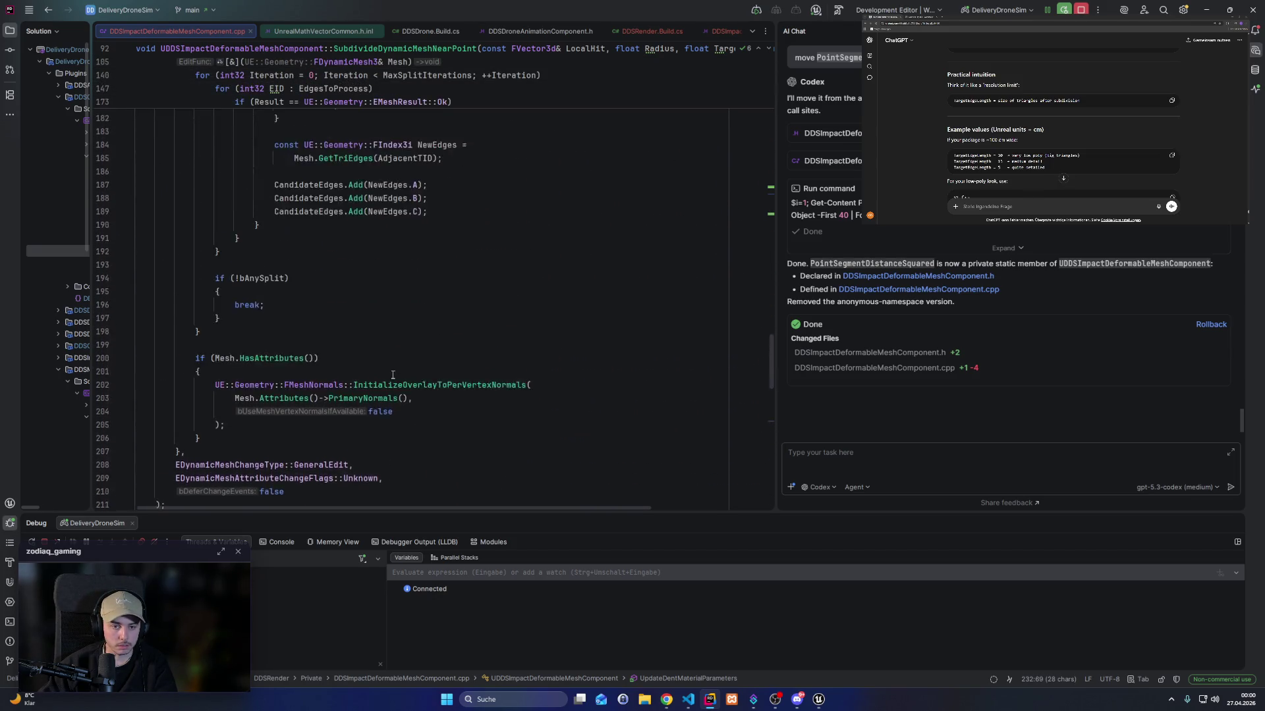
scroll(433, 418, "up", 20)
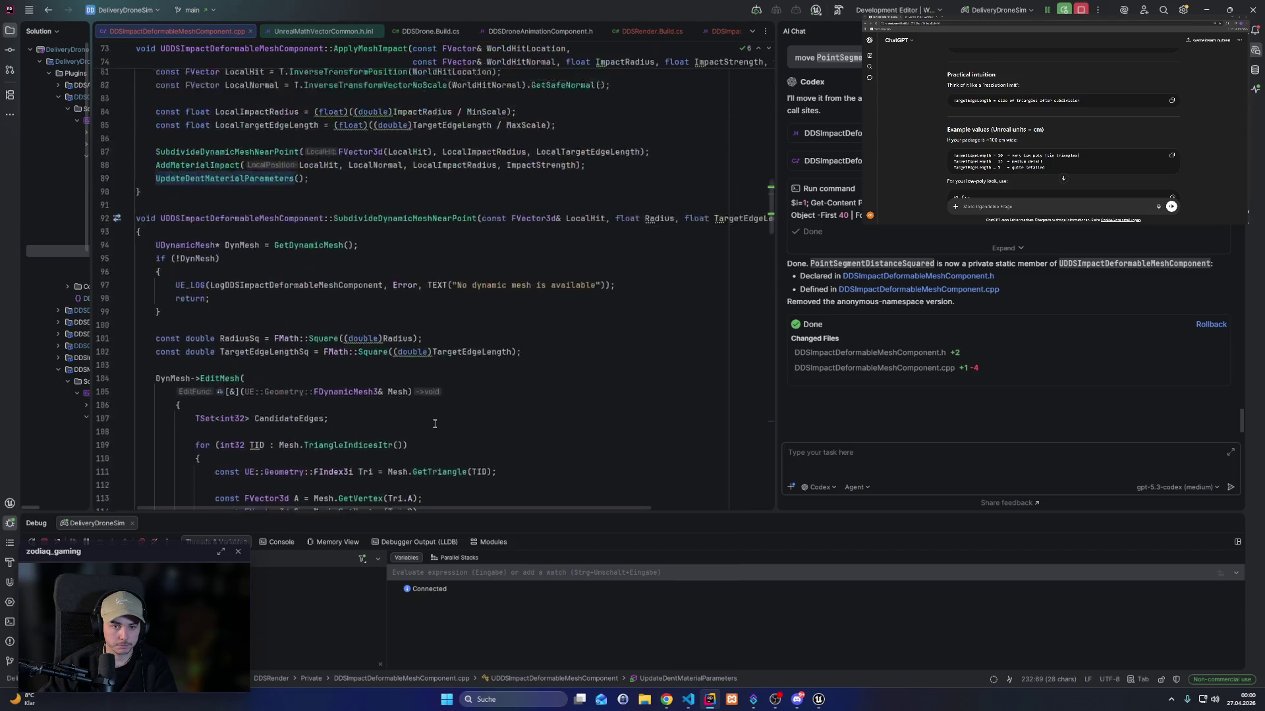
mouse_move(153, 349)
left_mouse_down()
mouse_move(395, 361)
mouse_move(585, 347)
left_mouse_up()
double_click(324, 347)
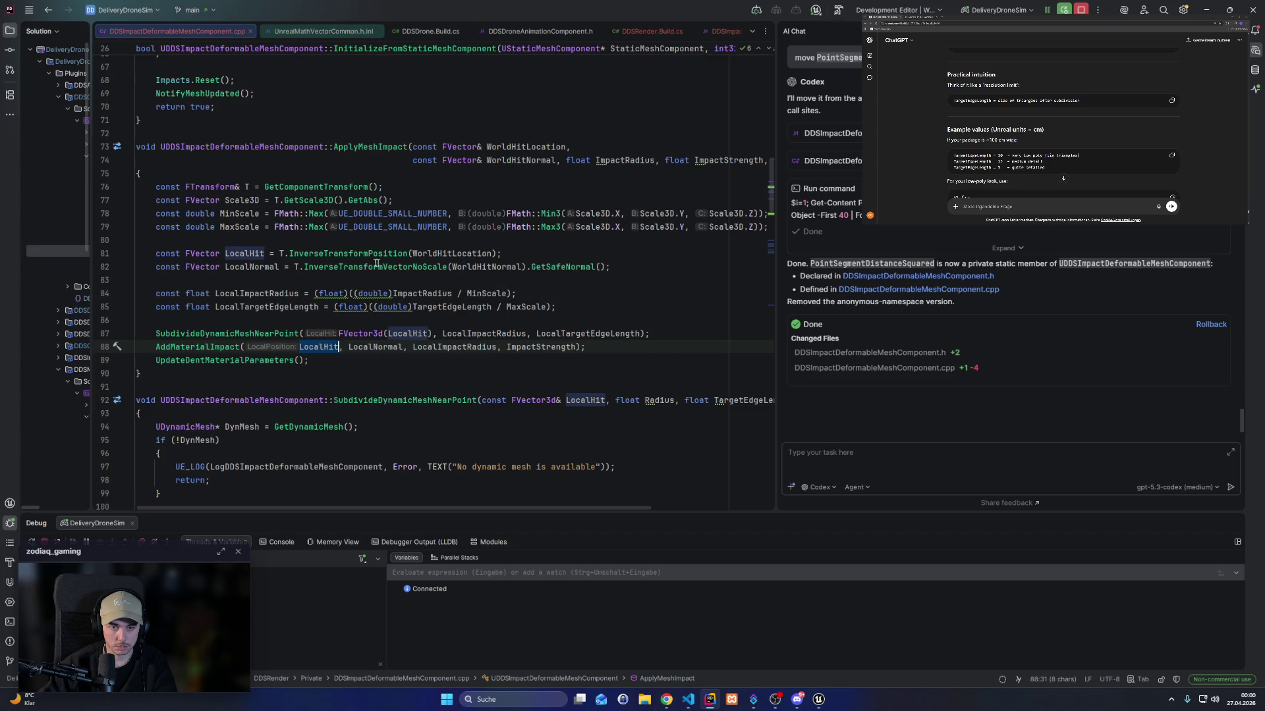
mouse_move(350, 272)
double_click(275, 359)
left_click(891, 457)
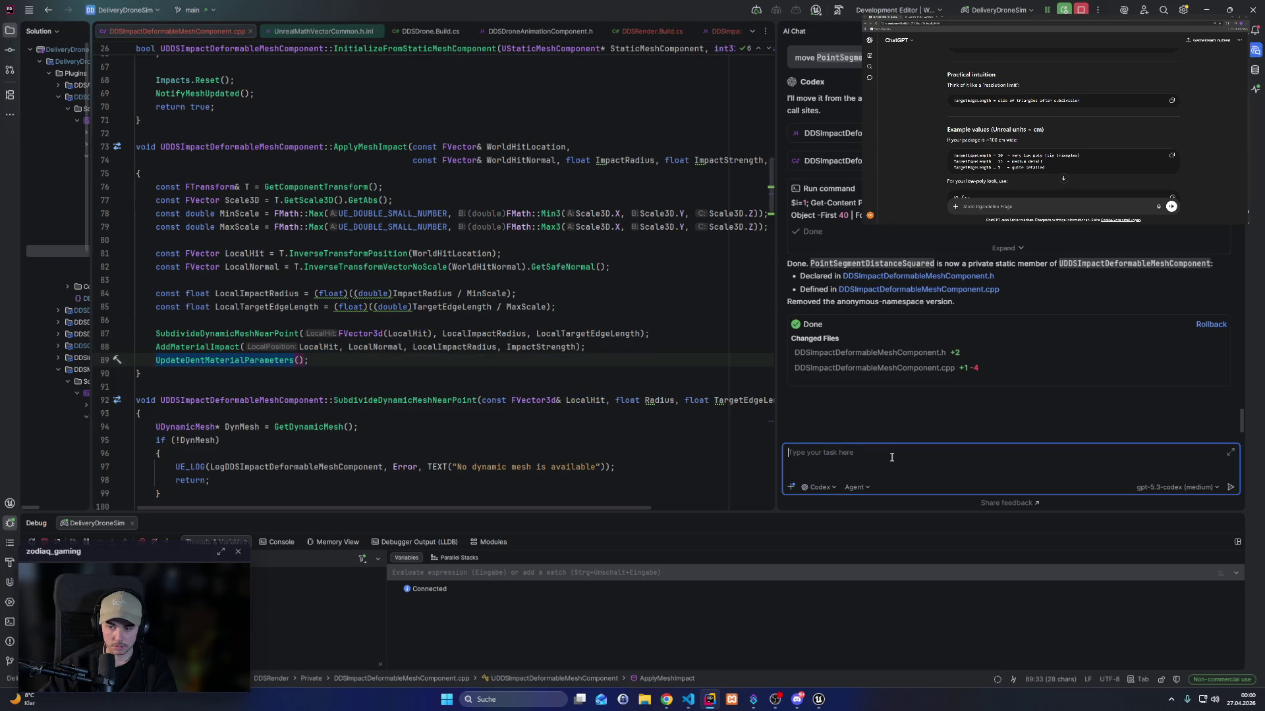
key("Escape")
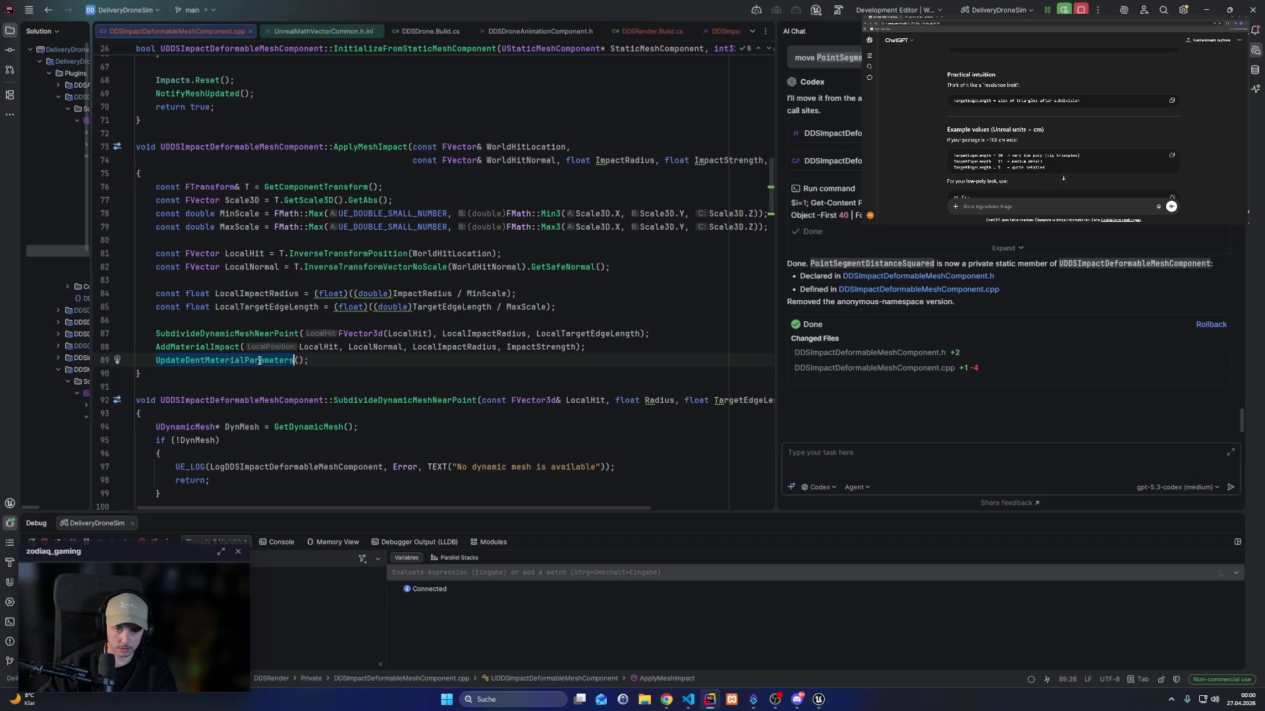
scroll(375, 469, "down", 20)
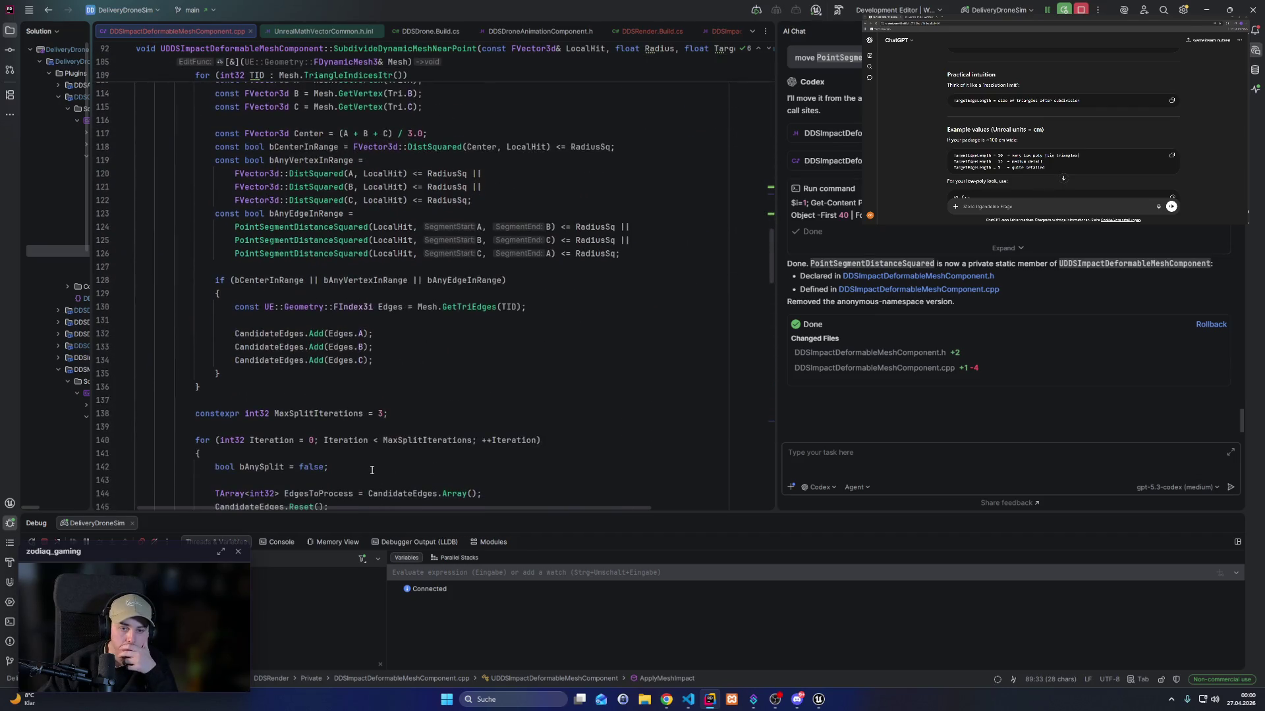
scroll(371, 469, "down", 20)
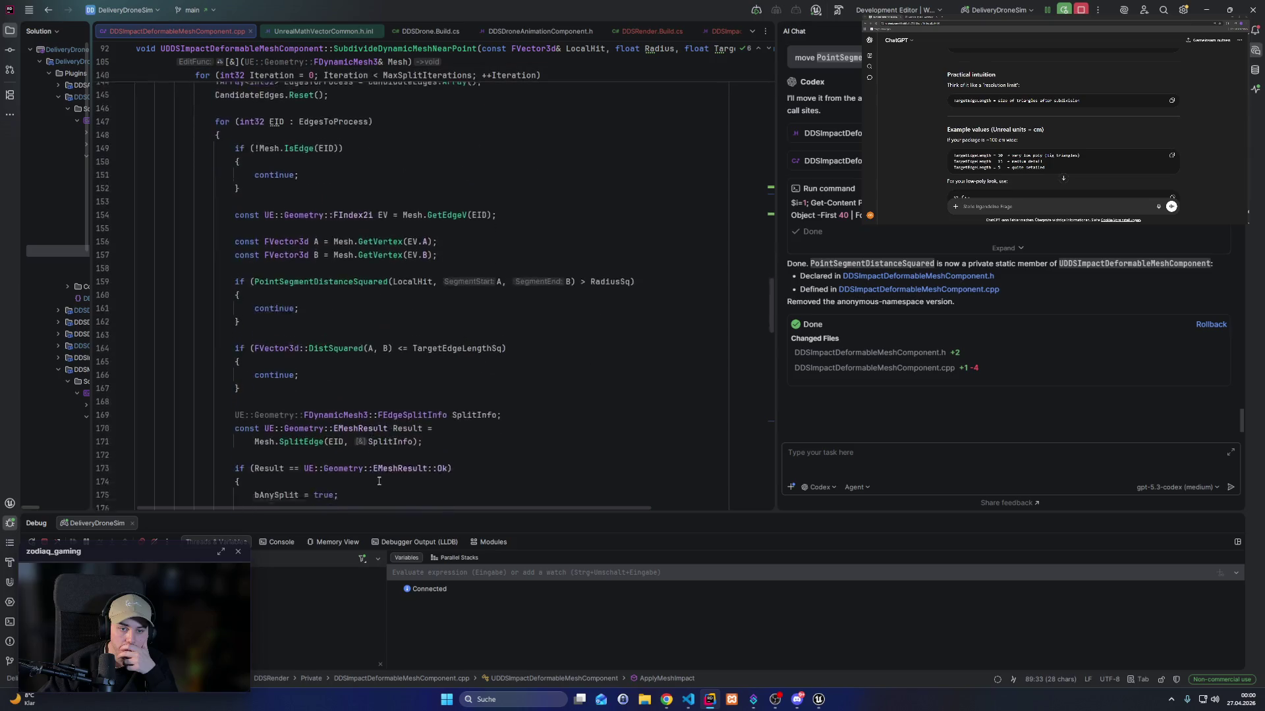
scroll(395, 461, "down", 6)
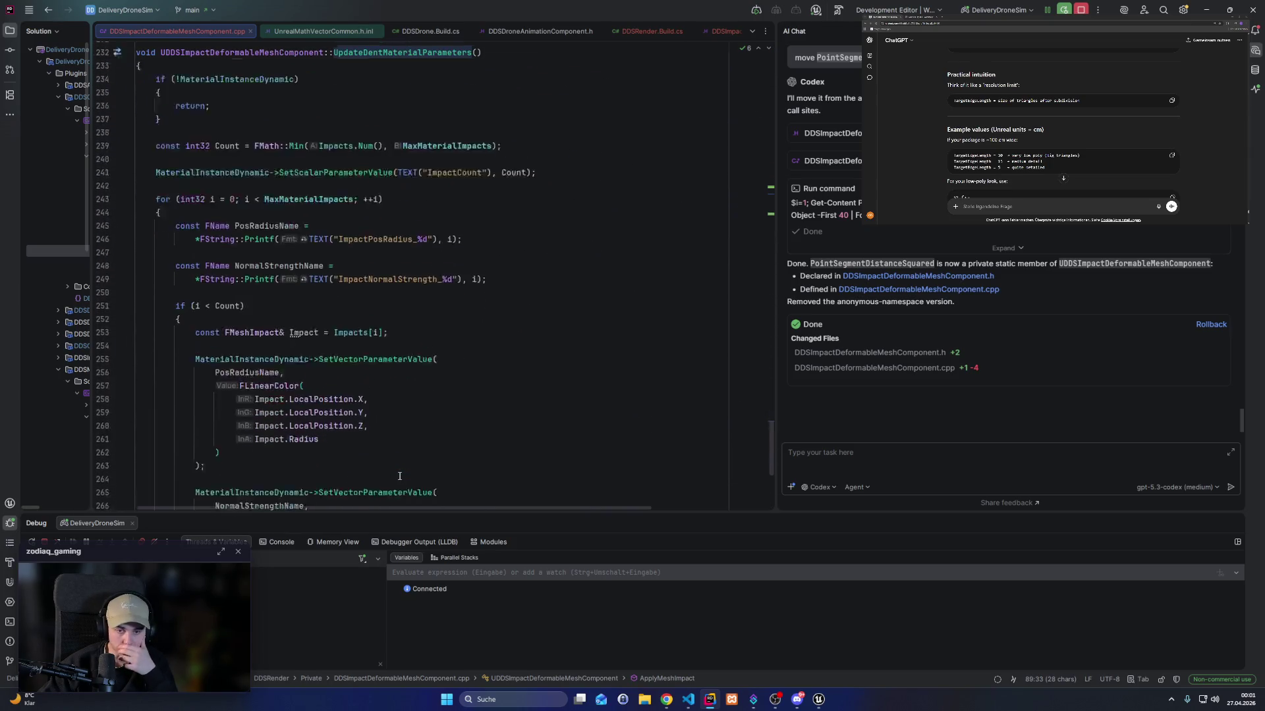
scroll(380, 411, "up", 5)
Begin the AI chat question with the function name, 'in which', and a backticked `PosRadiusName`.
left_click(892, 450)
type("`UpdateDentMaterialParameters`")
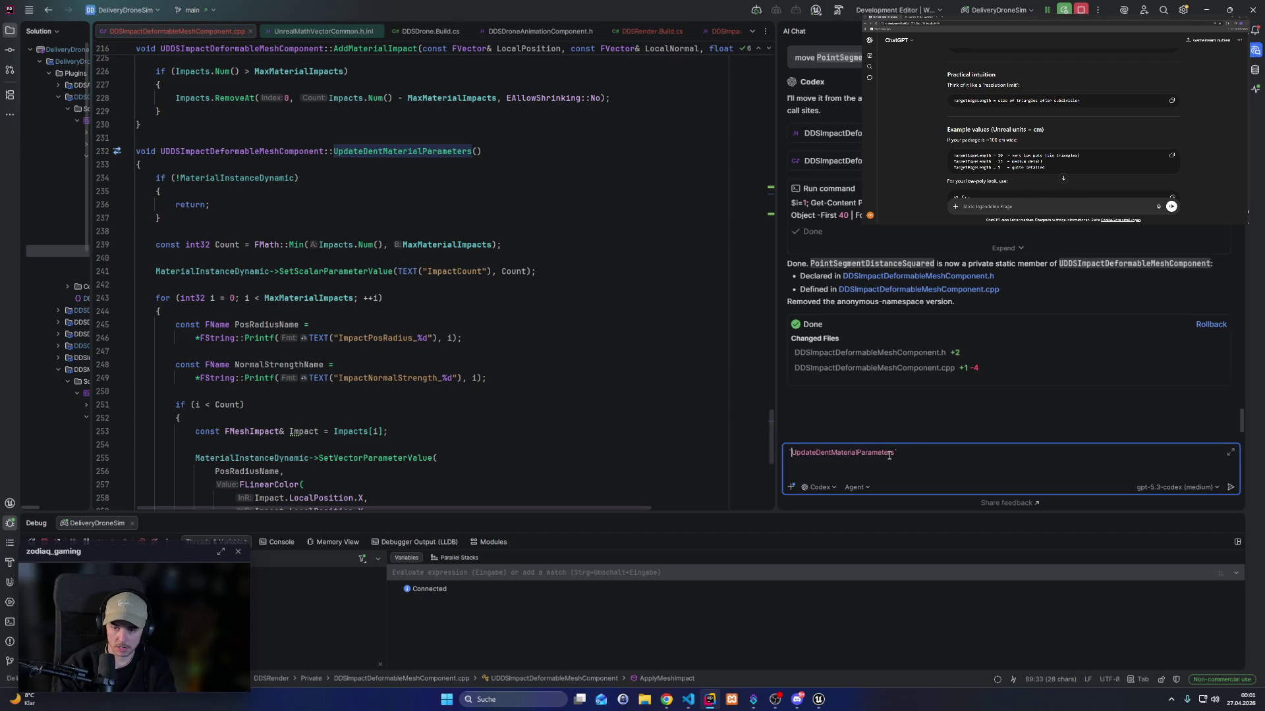
type("in ")
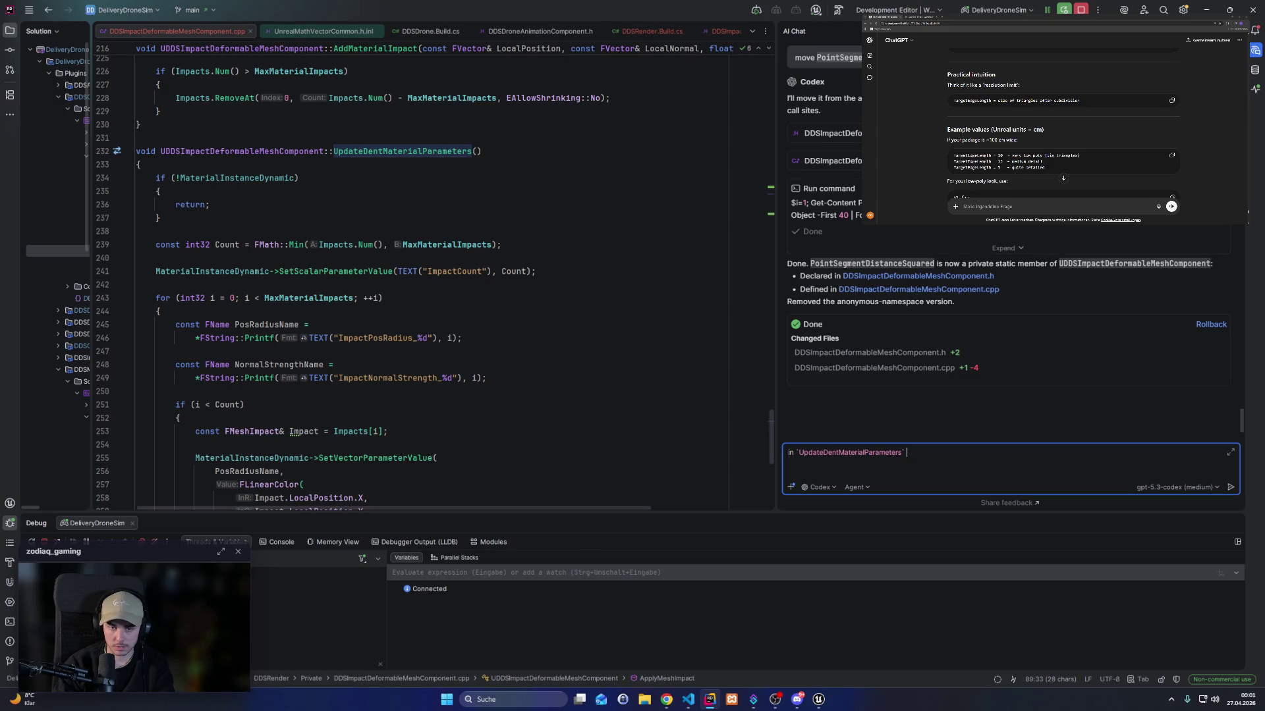
type("when")
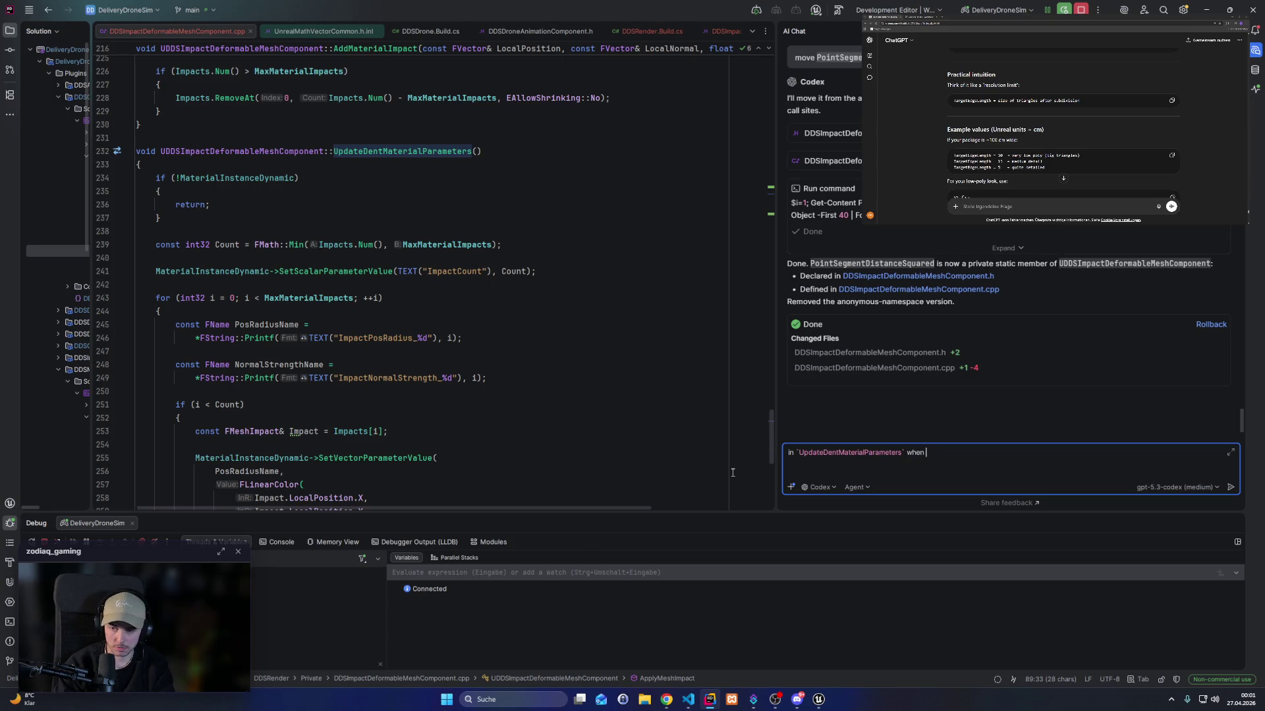
type("g")
double_click(267, 325)
key("ctrl+c")
left_click(1067, 461)
type("`")
key("ctrl+v")
type("`")
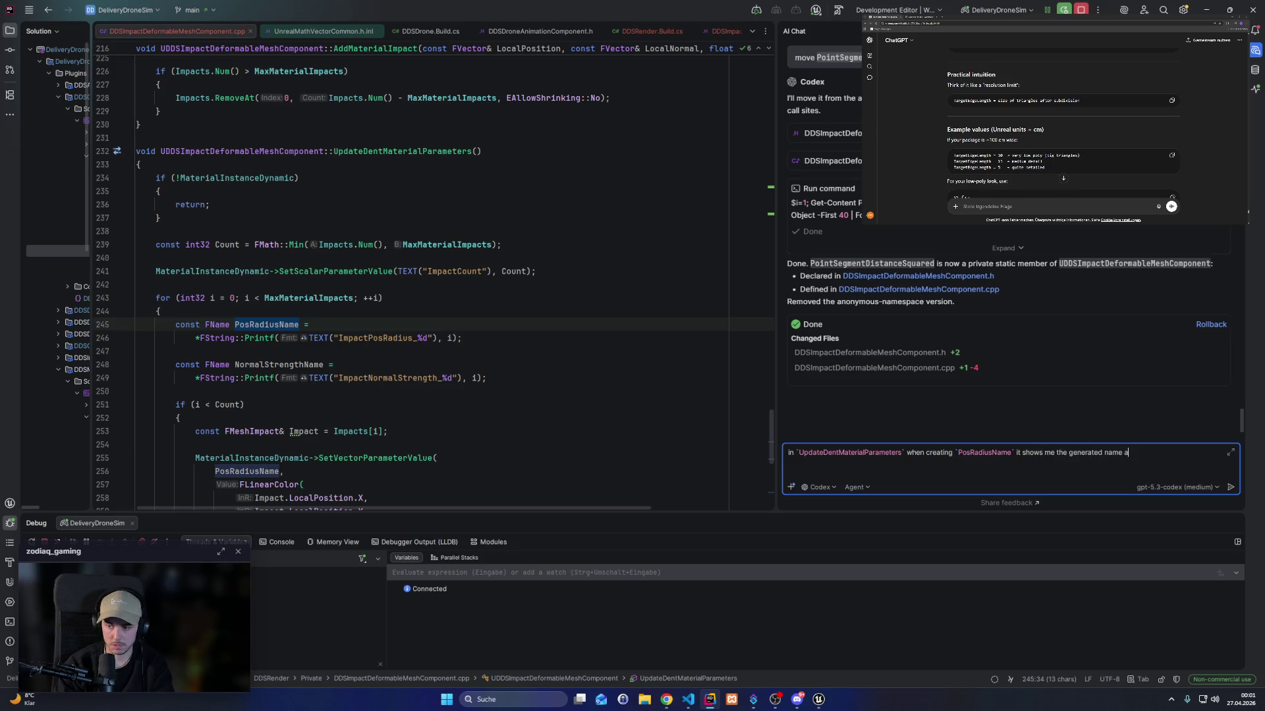
type("s \"\"")
Add the generated name `ImpactPosRadius_0` to the question and set a breakpoint on line 245.
double_click(377, 338)
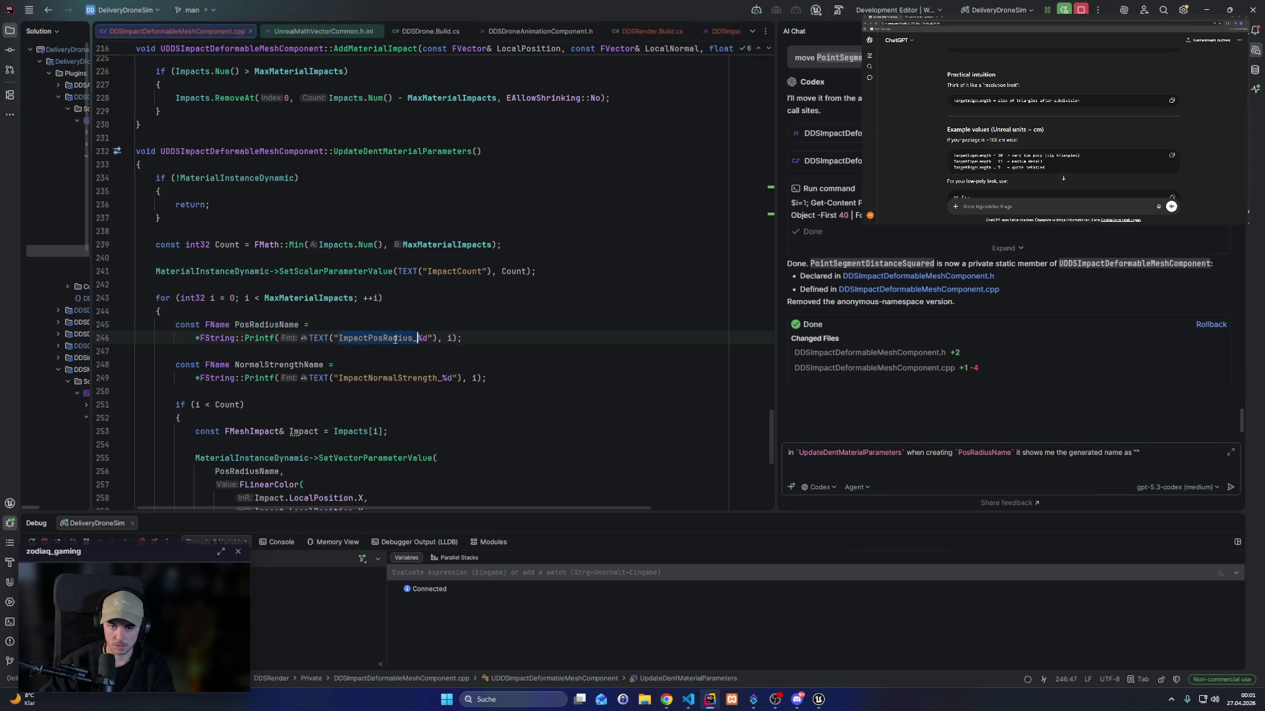
left_click(1159, 454)
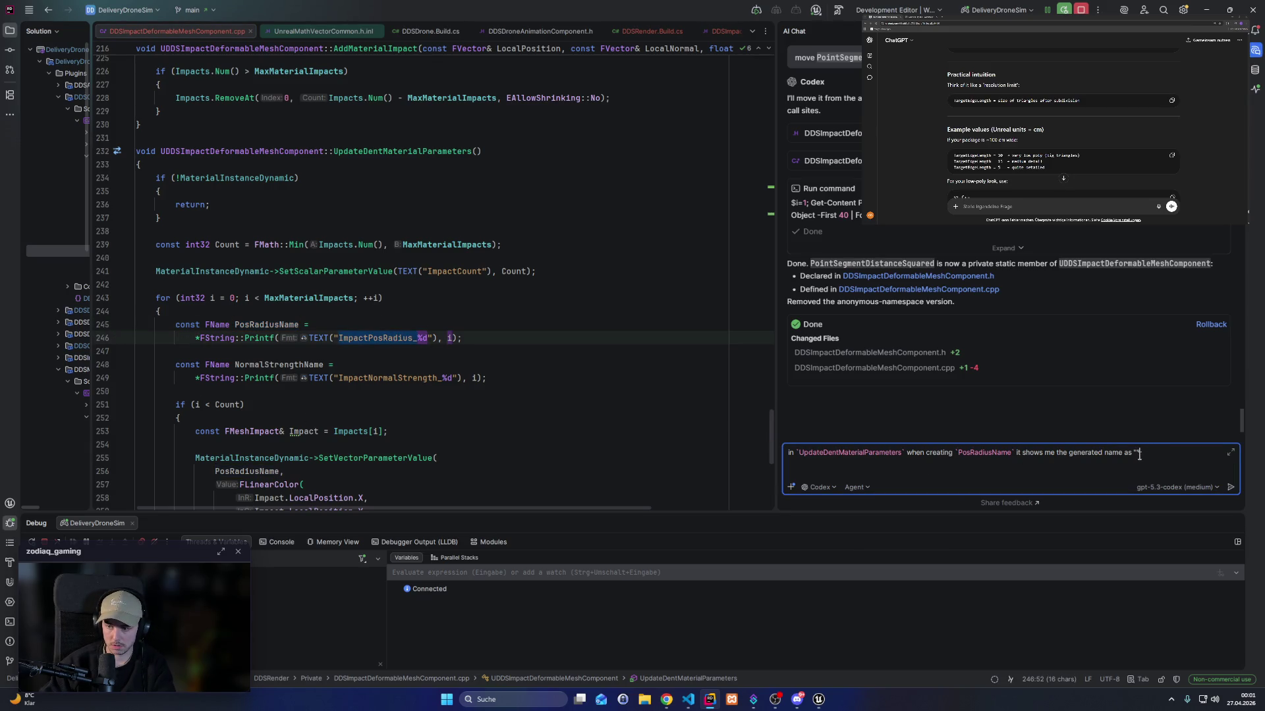
type("`")
key("ctrl+v")
key("BackSpace")
key("BackSpace")
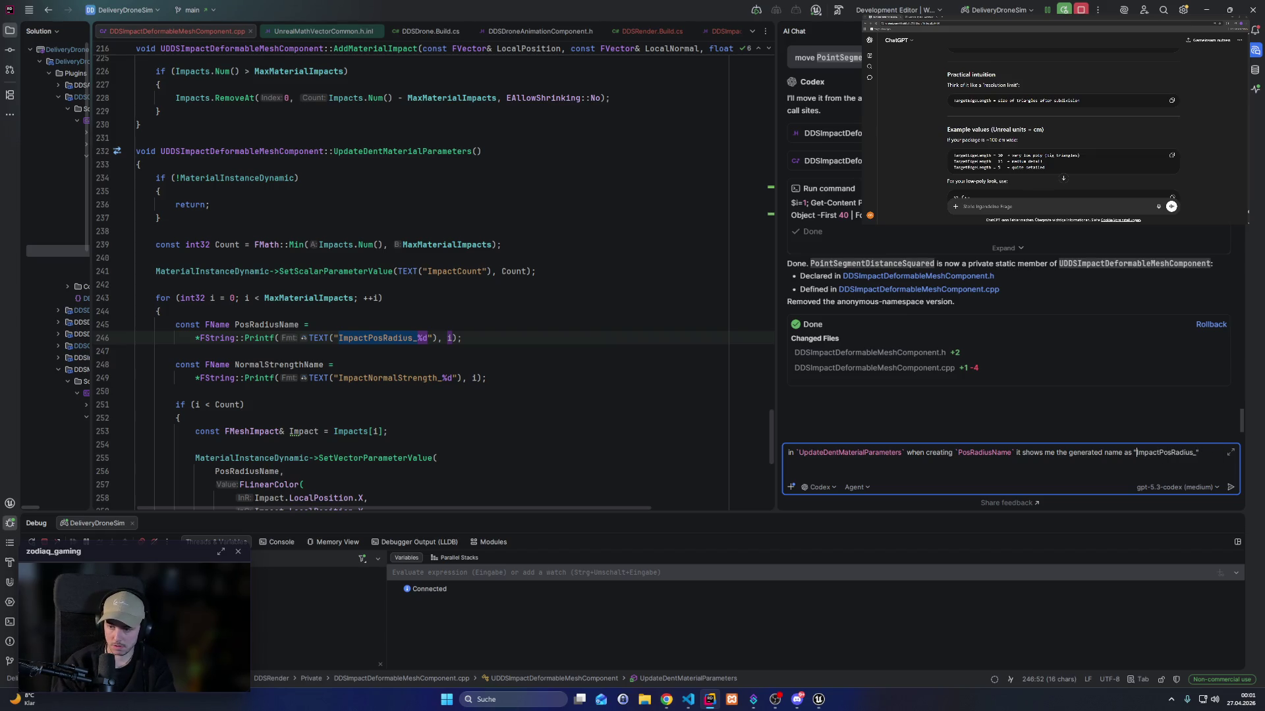
type("0")
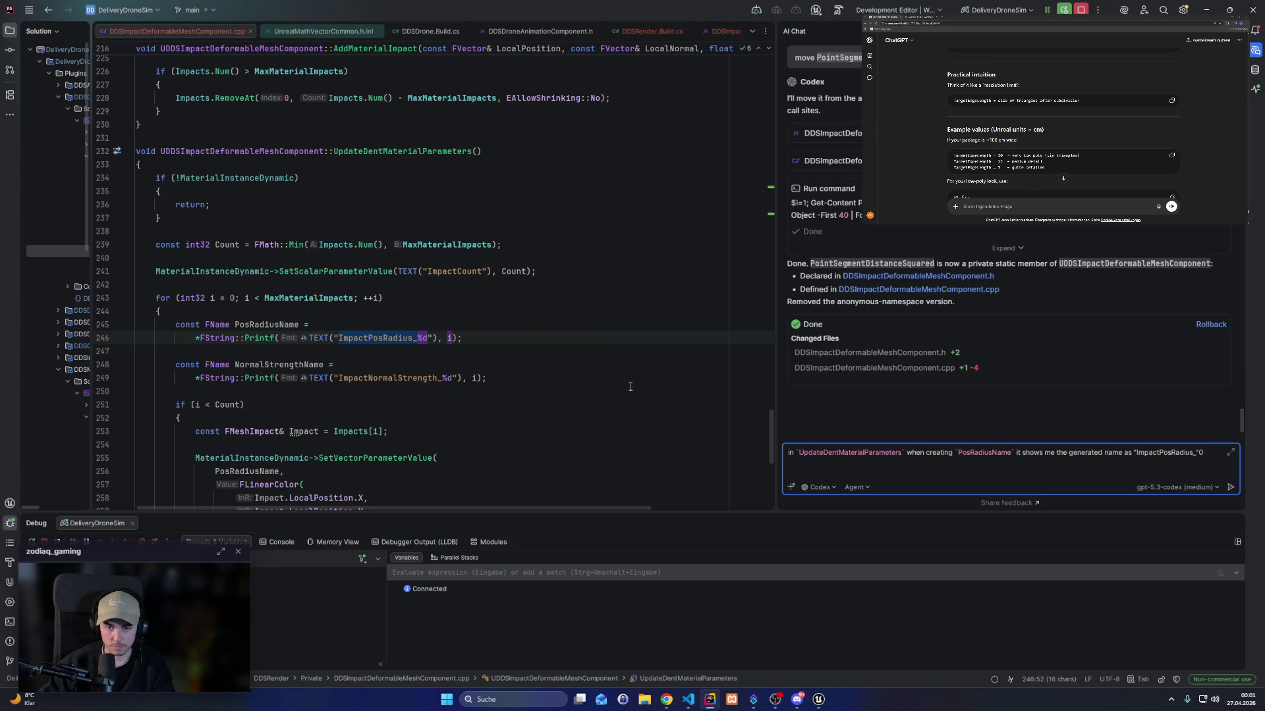
left_click(416, 340)
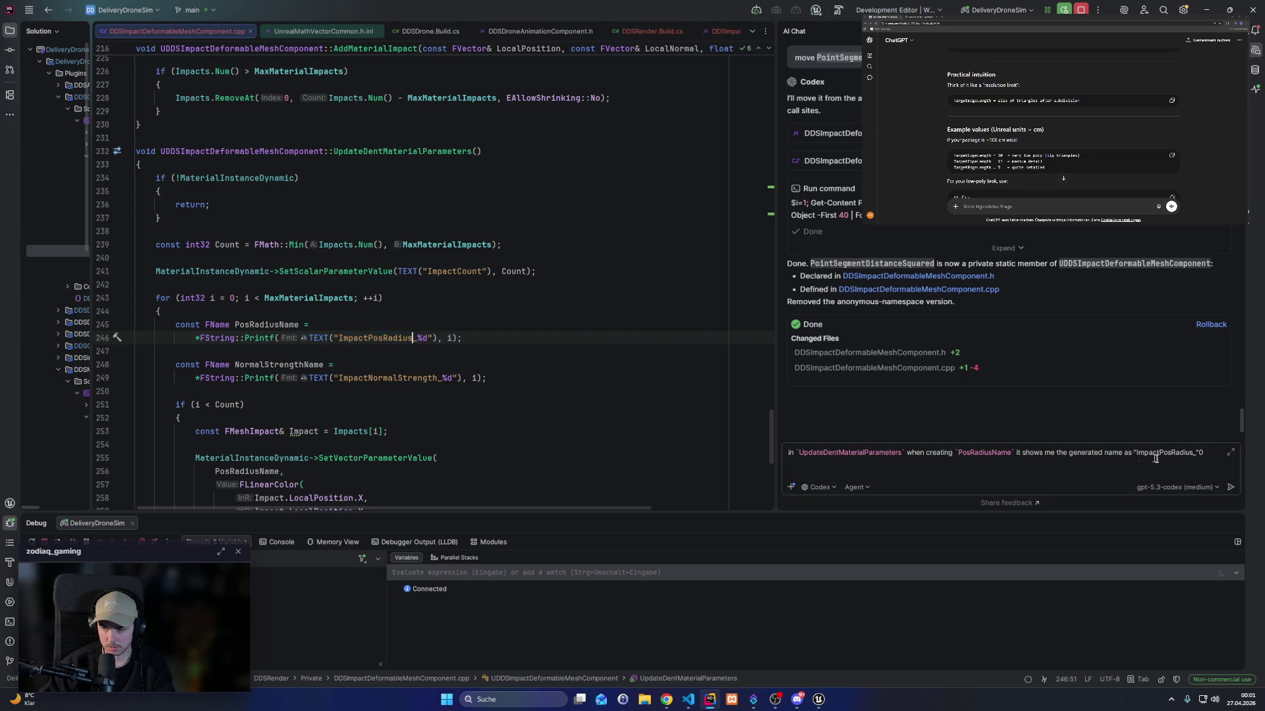
left_click(1196, 454)
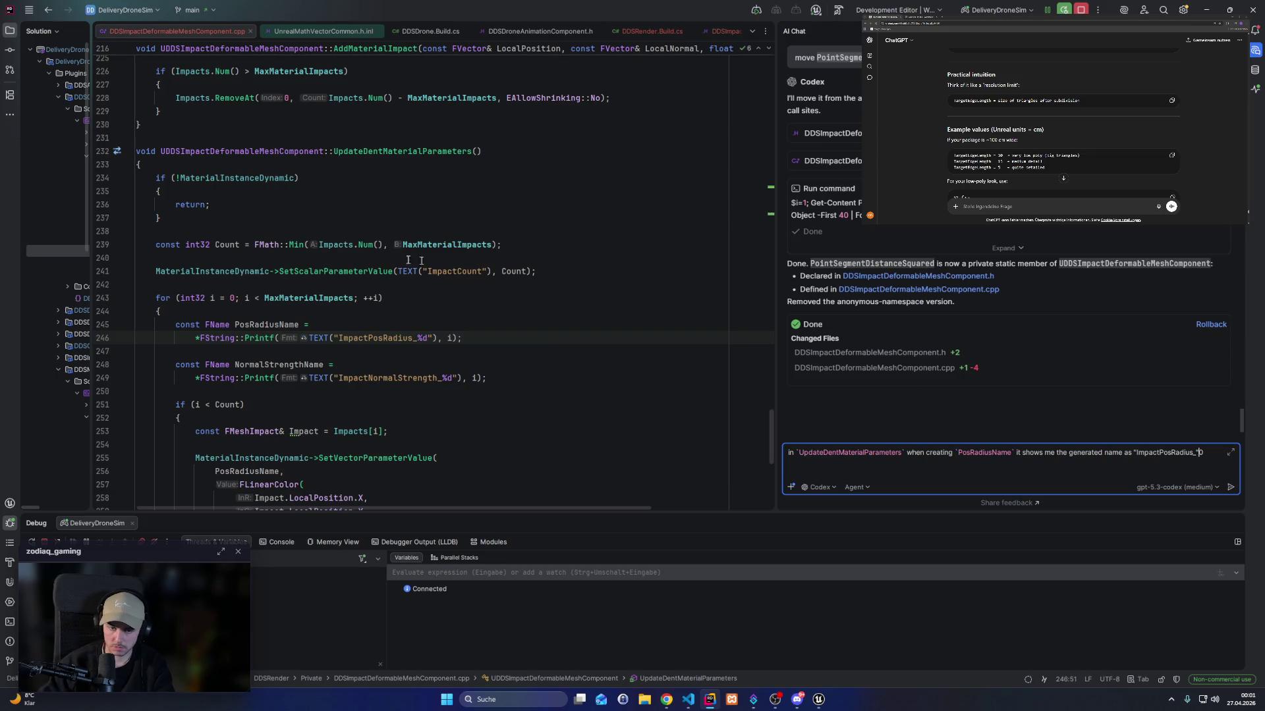
left_click(104, 326)
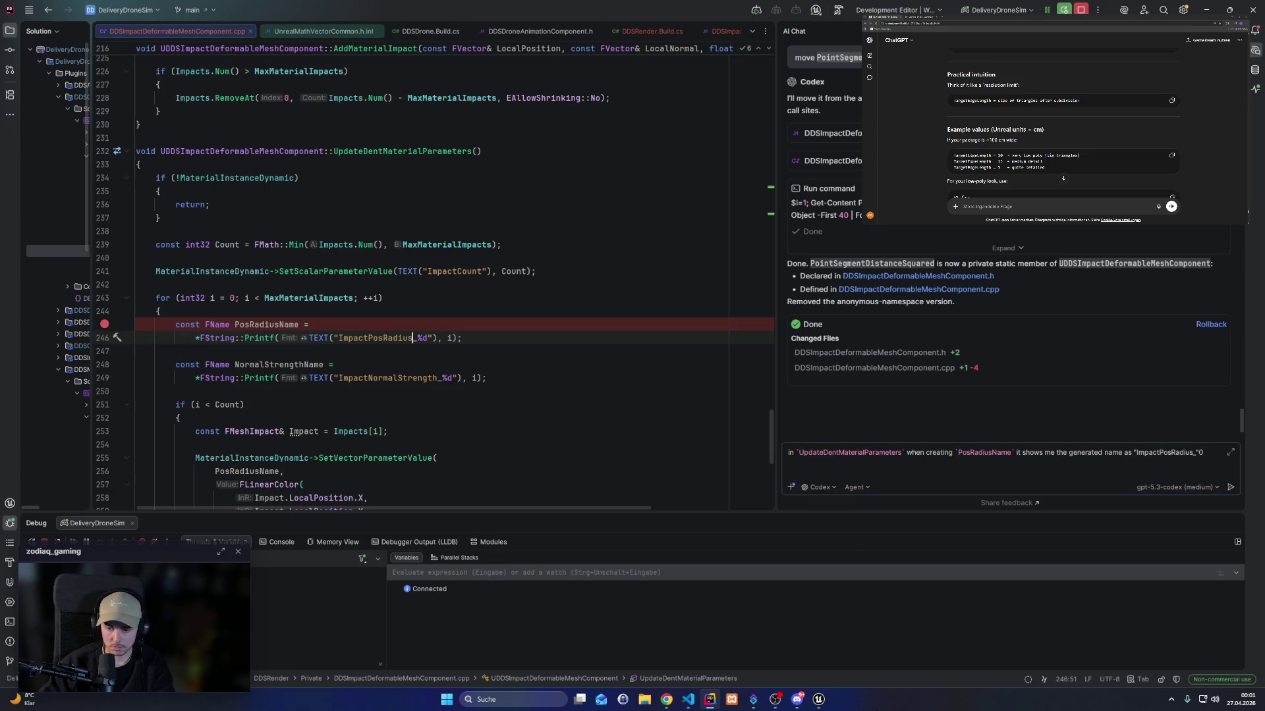
In Unreal Editor, fly the drone onto the green pickup zone, grab the package and ascend.
left_click(848, 701)
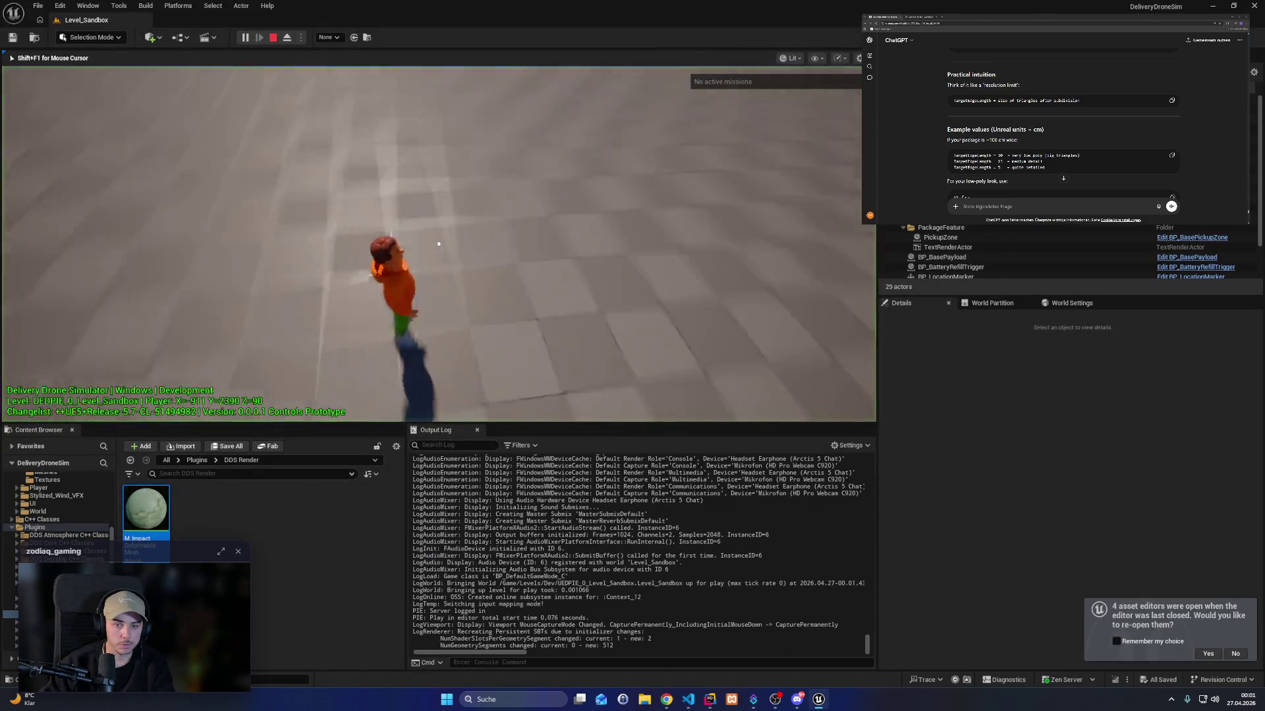
key("w")
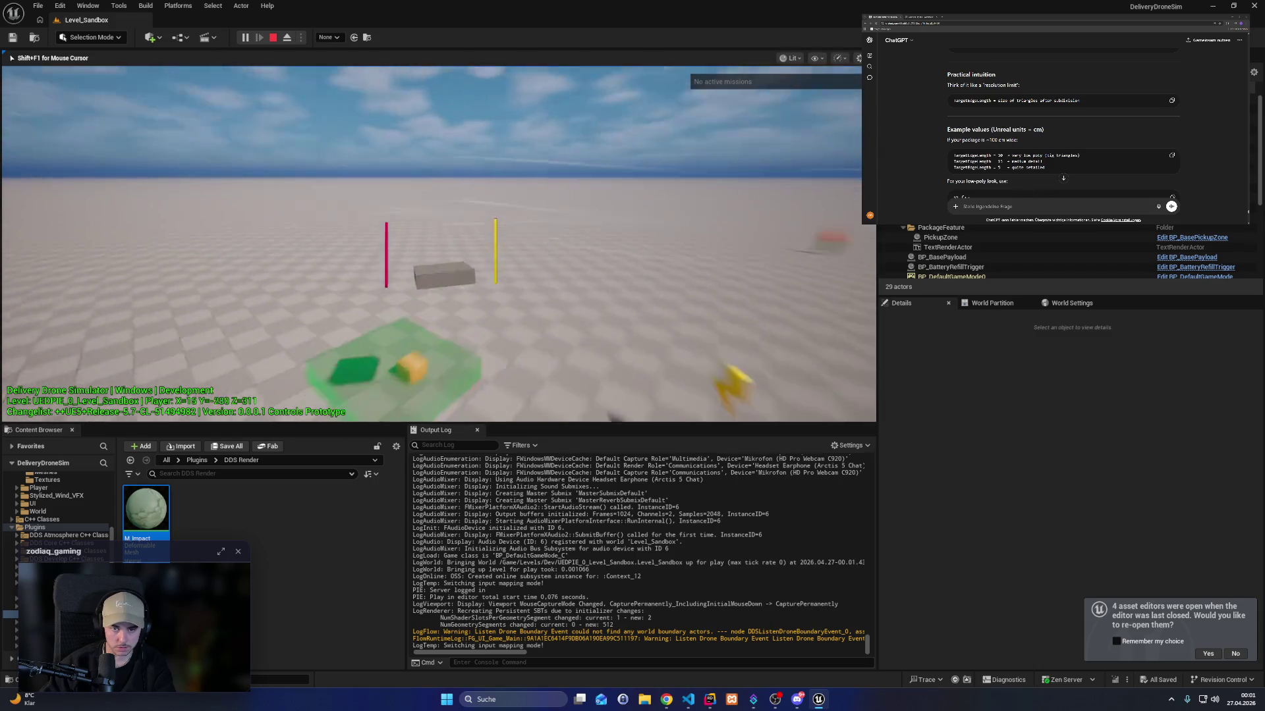
key("w")
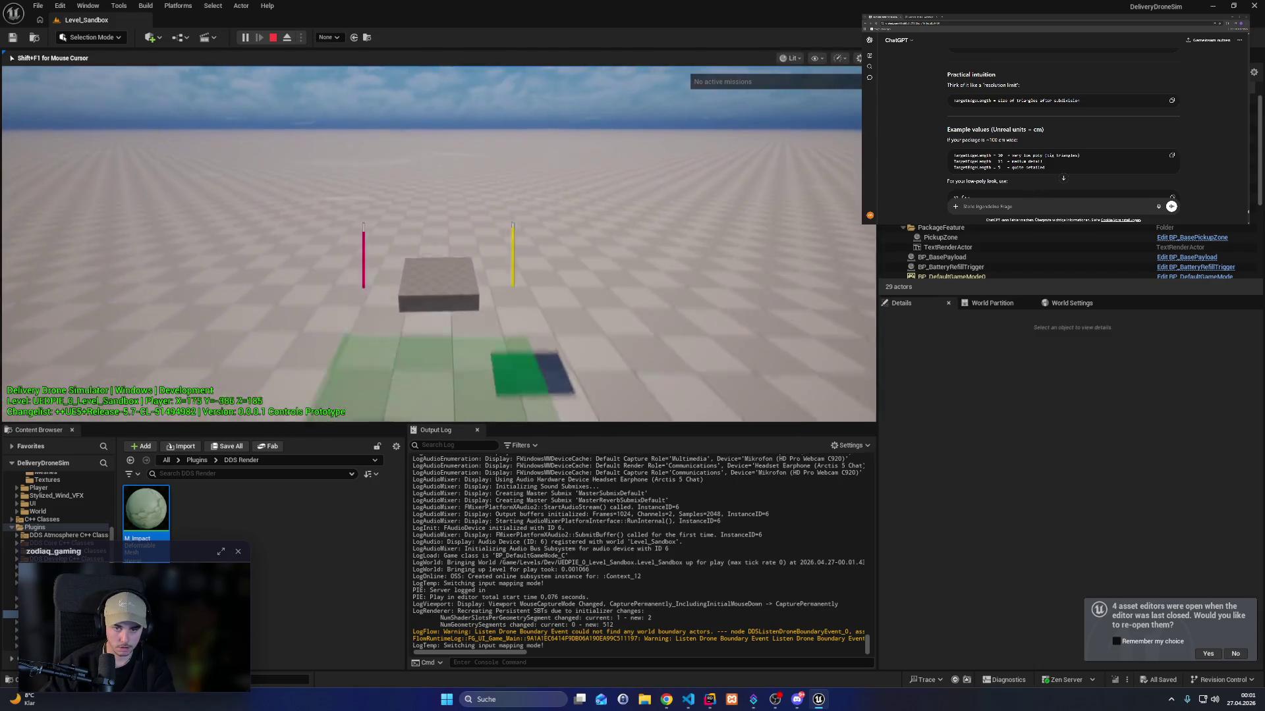
key("w")
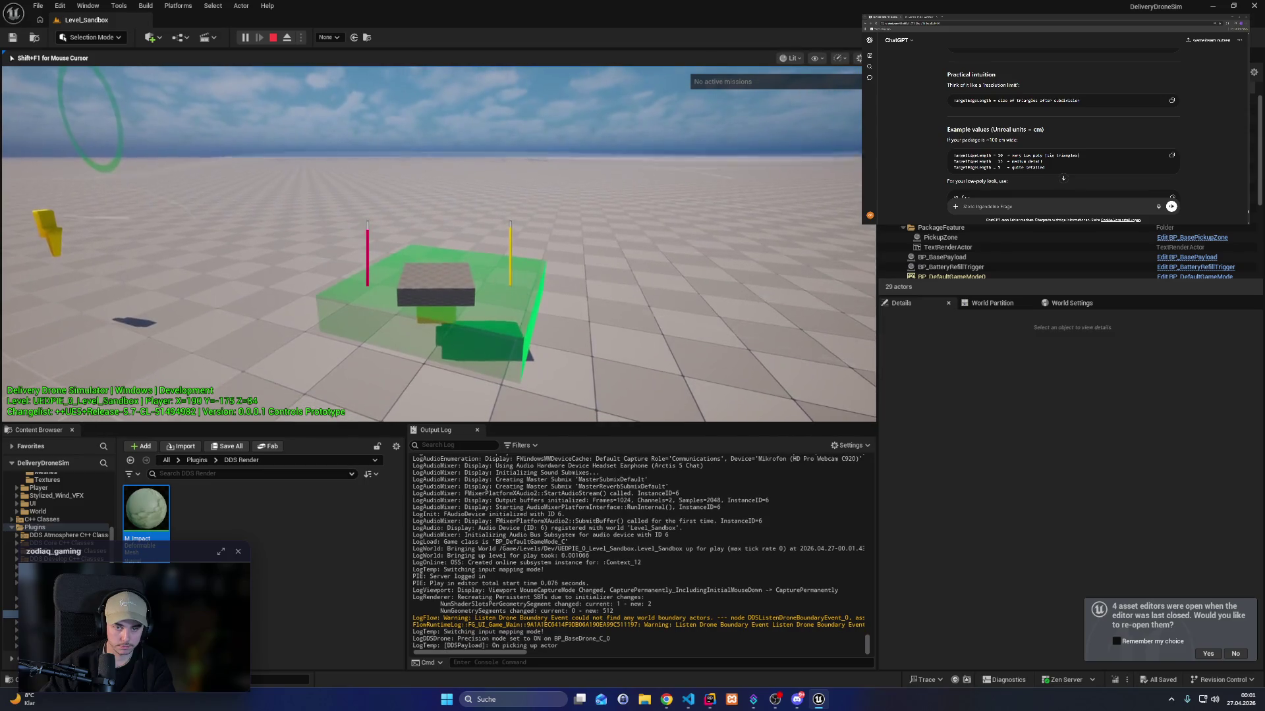
key("space")
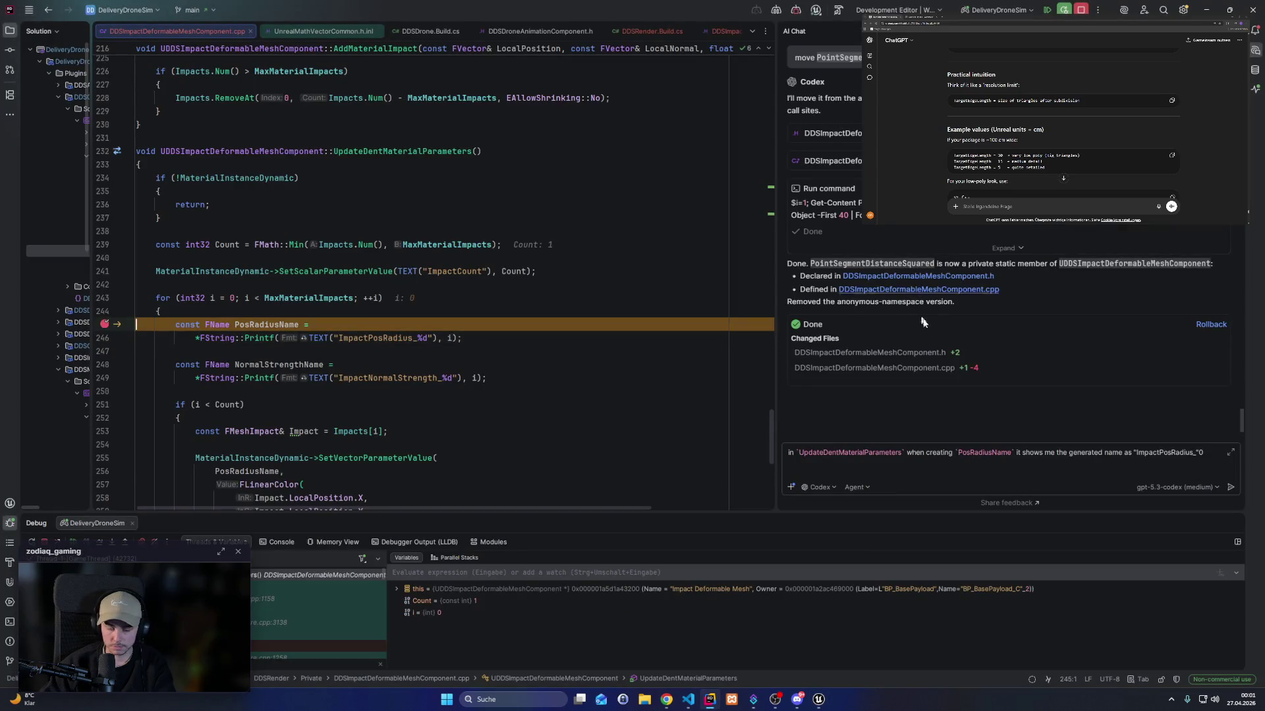
Step past line 245, check PosRadiusName's value, and send the AI question about the _0 name.
left_click(100, 542)
mouse_move(251, 324)
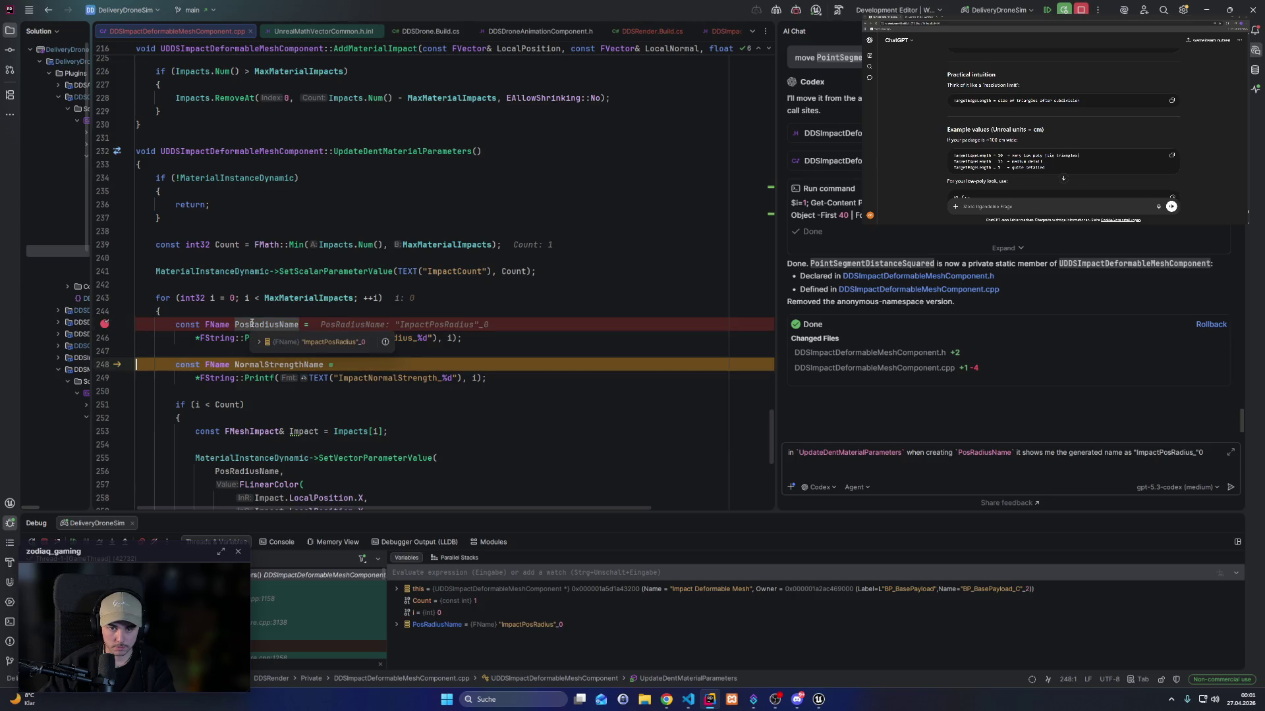
left_click(1197, 452)
type("\"")
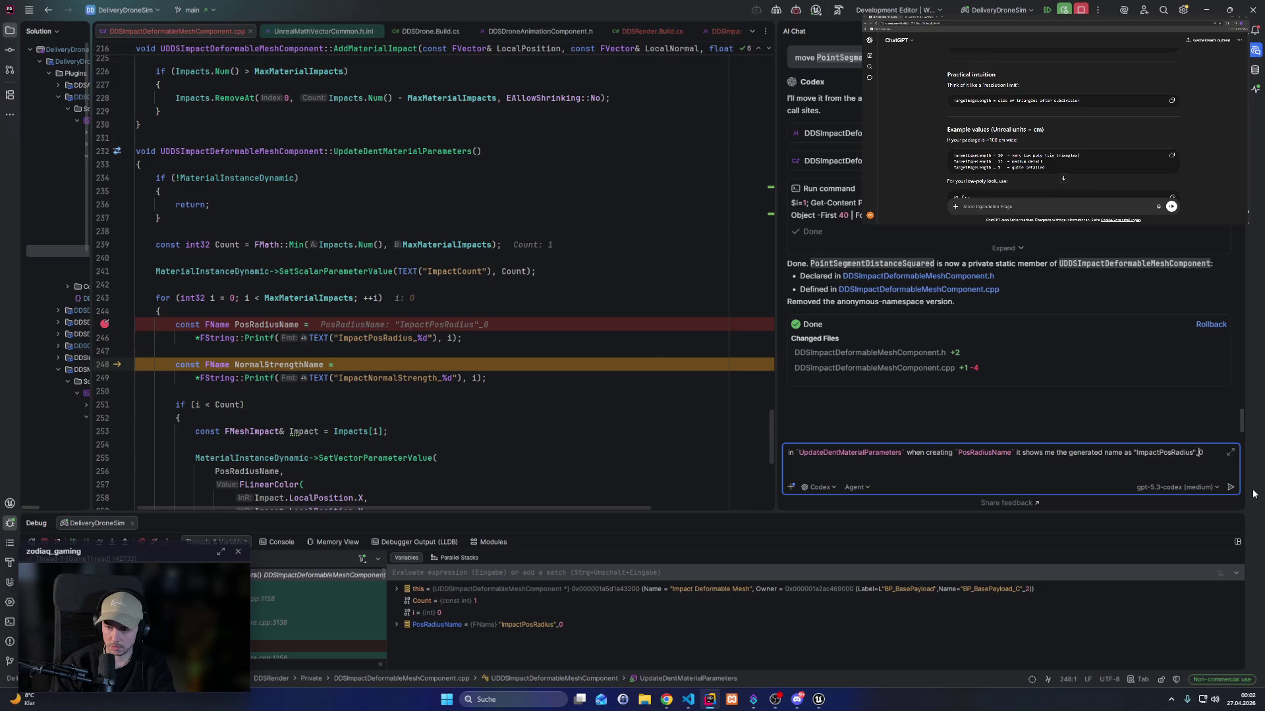
type("with the code or just")
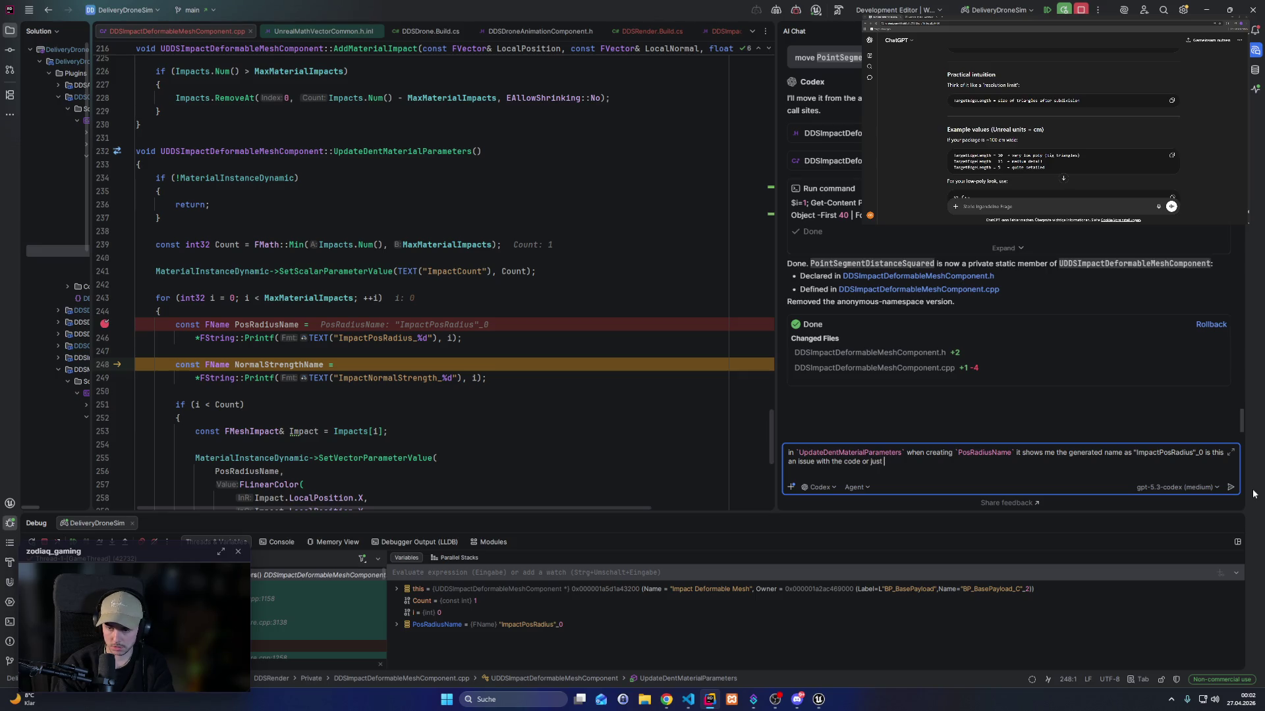
key("Return")
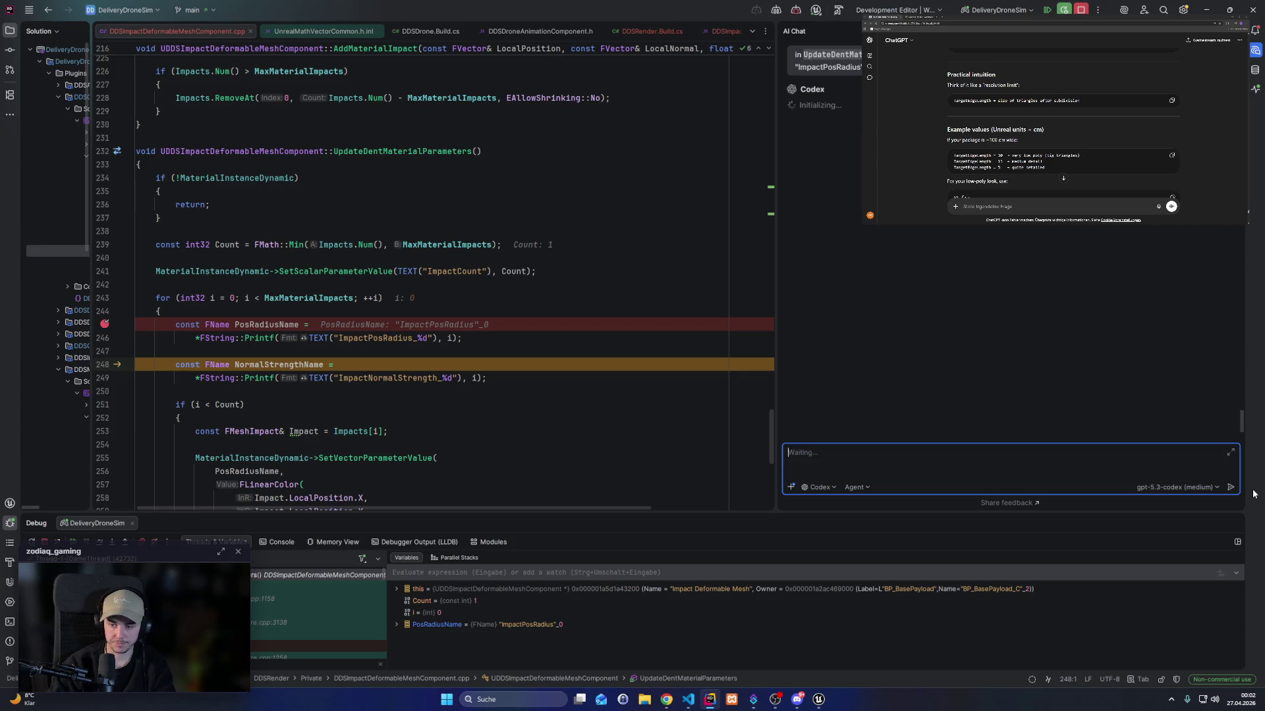
key("alt+Tab")
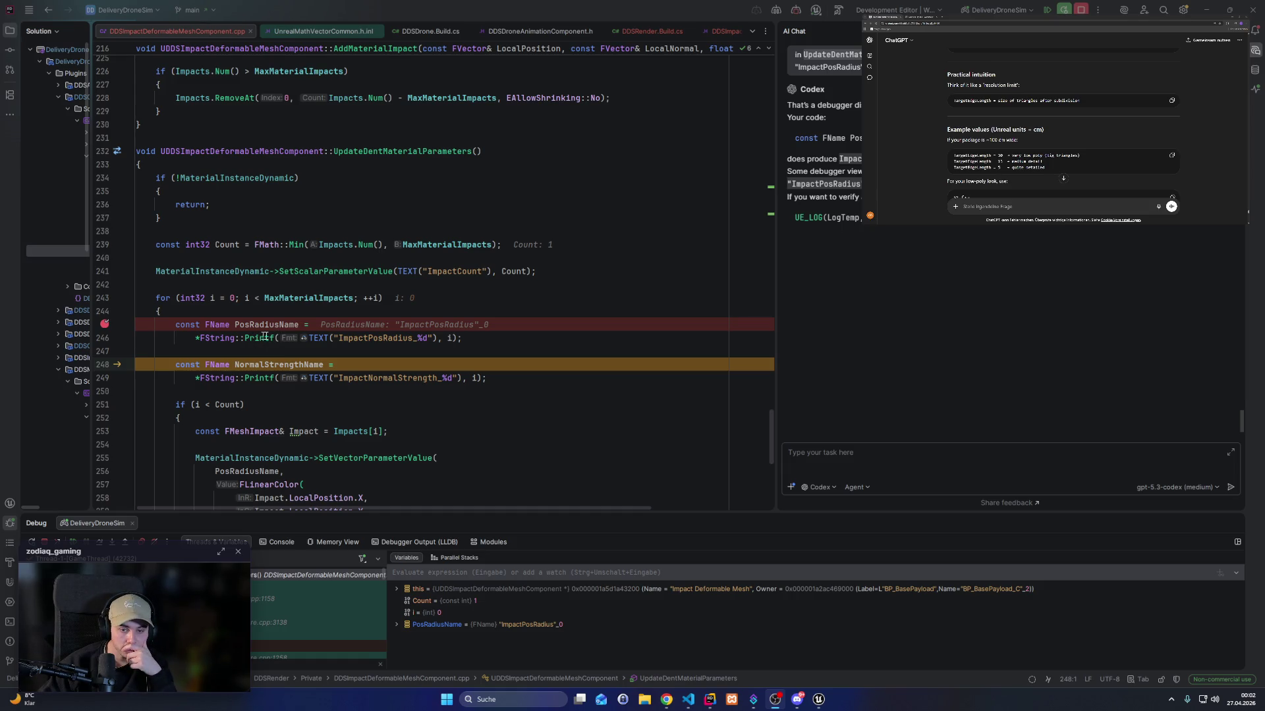
Remove the line 245 breakpoint, resume the game, and return to Unreal Editor.
mouse_move(819, 699)
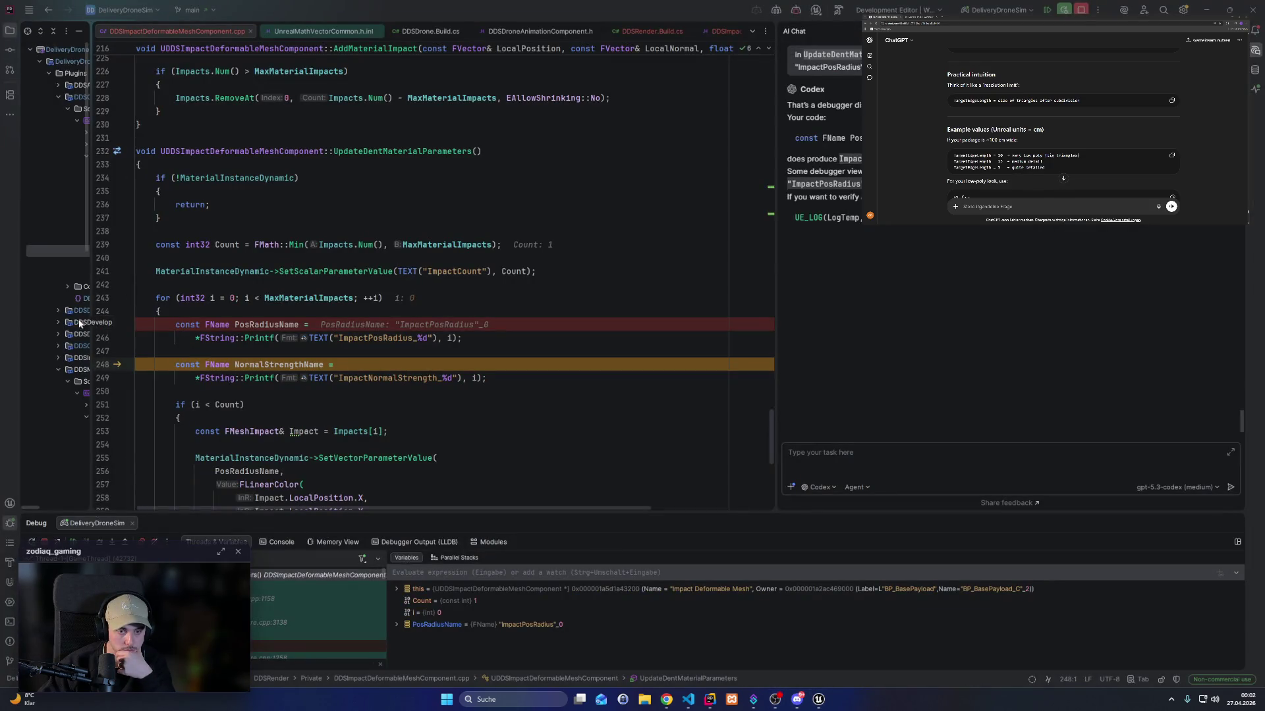
left_click(104, 325)
left_click(72, 542)
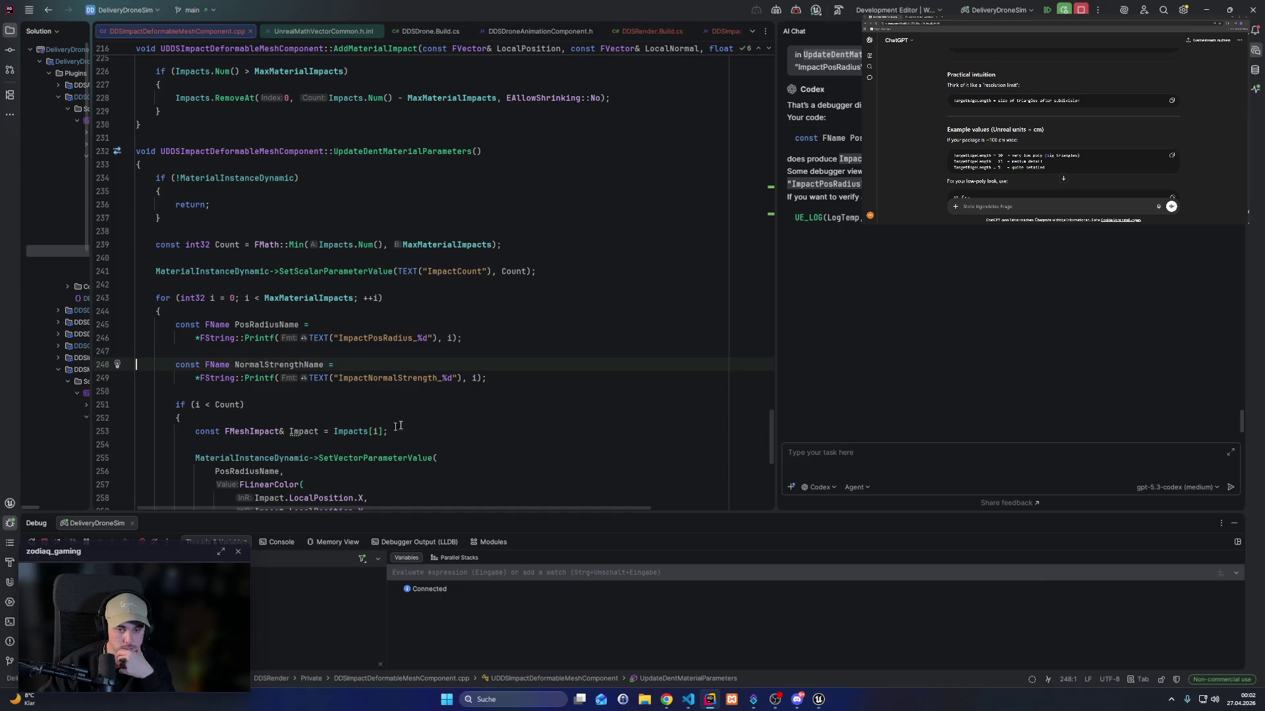
left_click(819, 699)
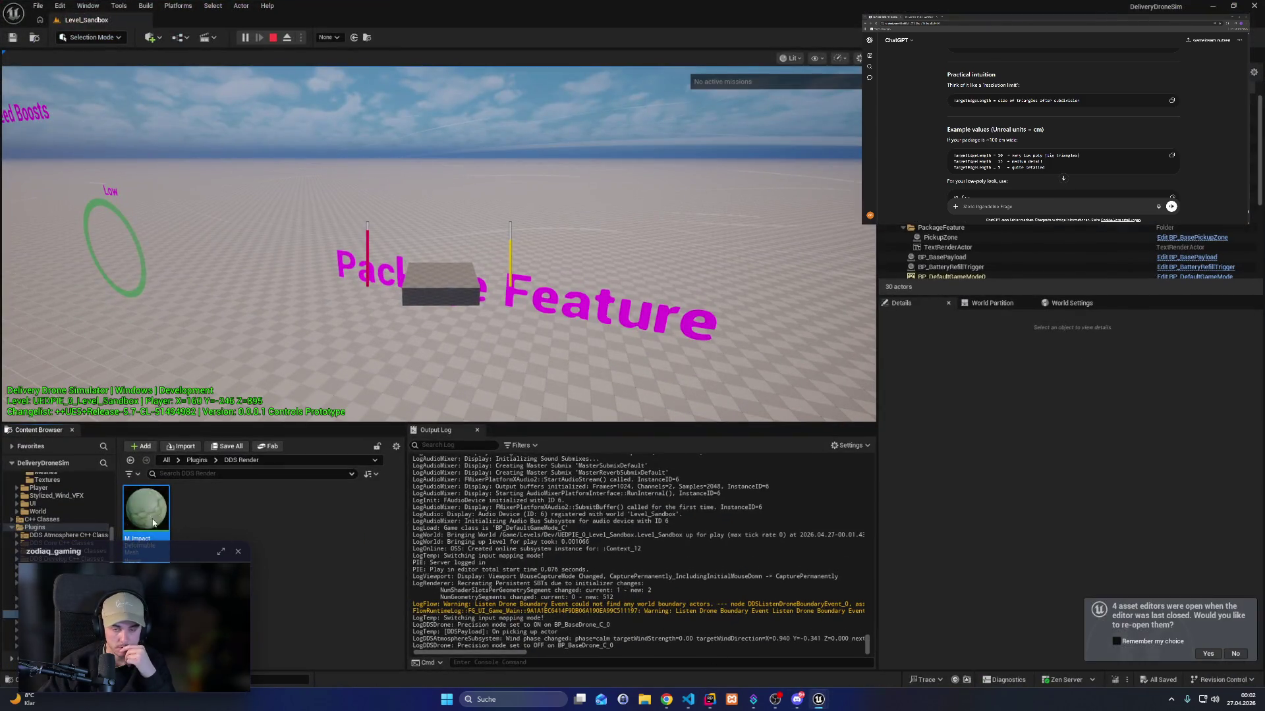
Wire ImpactCalculation's output into Base Color of M_ImpactDeformableMesh, then play the level.
double_click(146, 511)
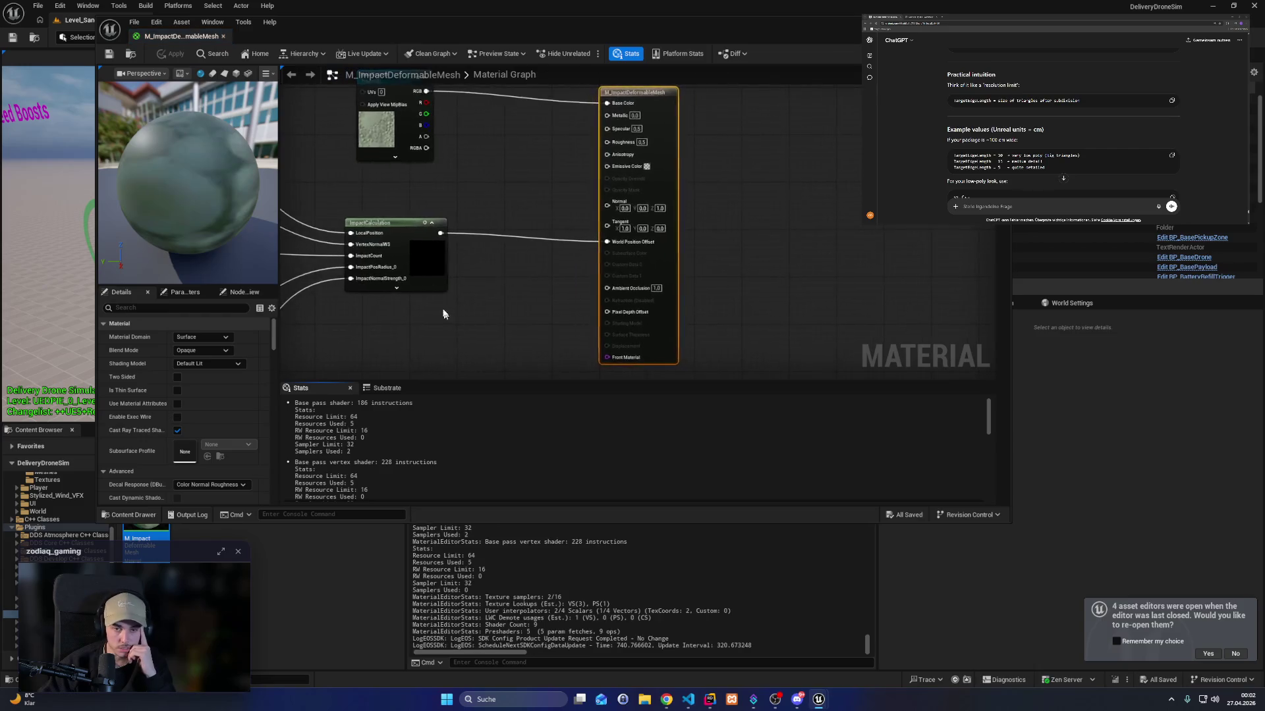
mouse_move(622, 267)
left_mouse_down()
mouse_move(635, 193)
mouse_move(650, 318)
mouse_move(636, 351)
mouse_move(594, 270)
left_mouse_up()
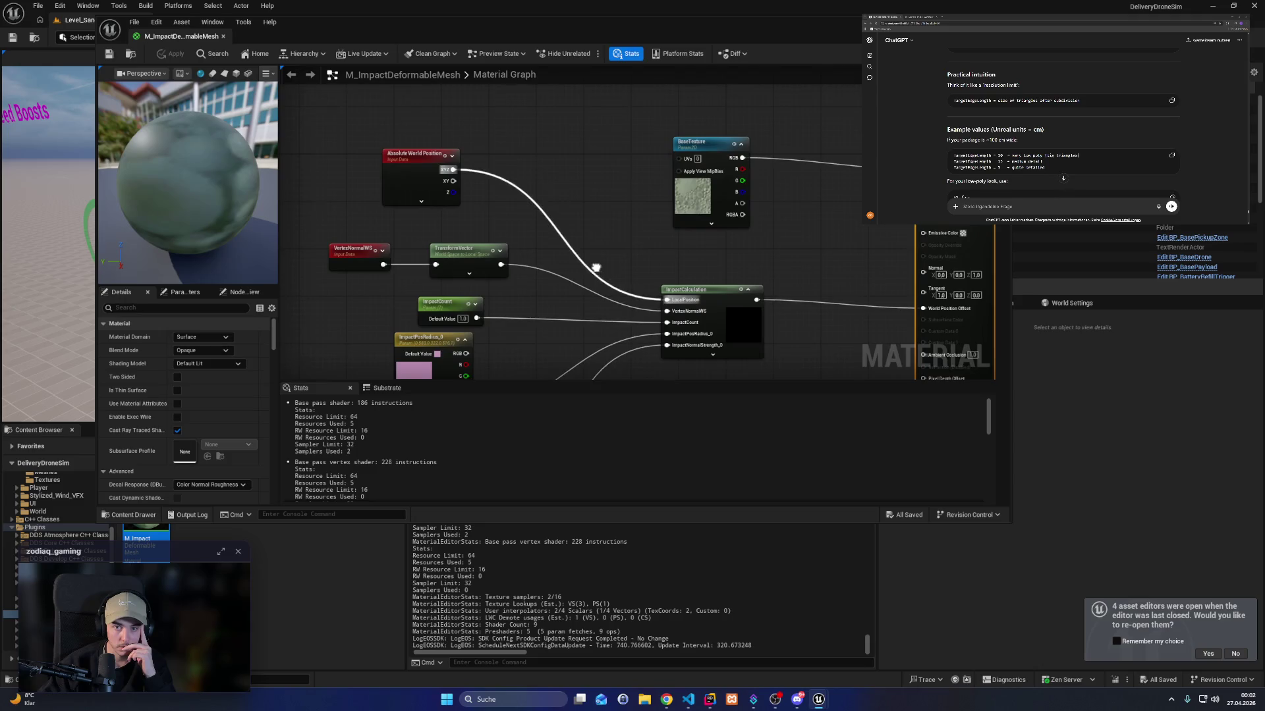
left_click(498, 56)
left_click(498, 56)
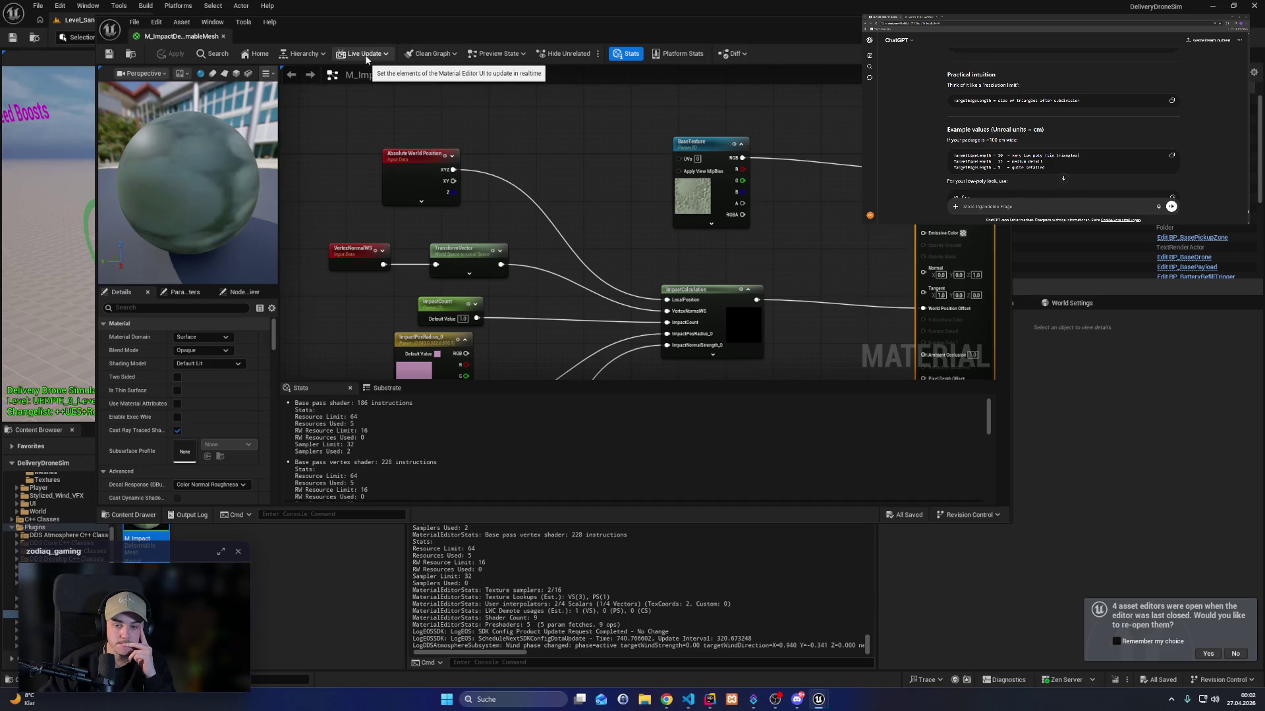
left_click_drag(546, 173, 485, 105)
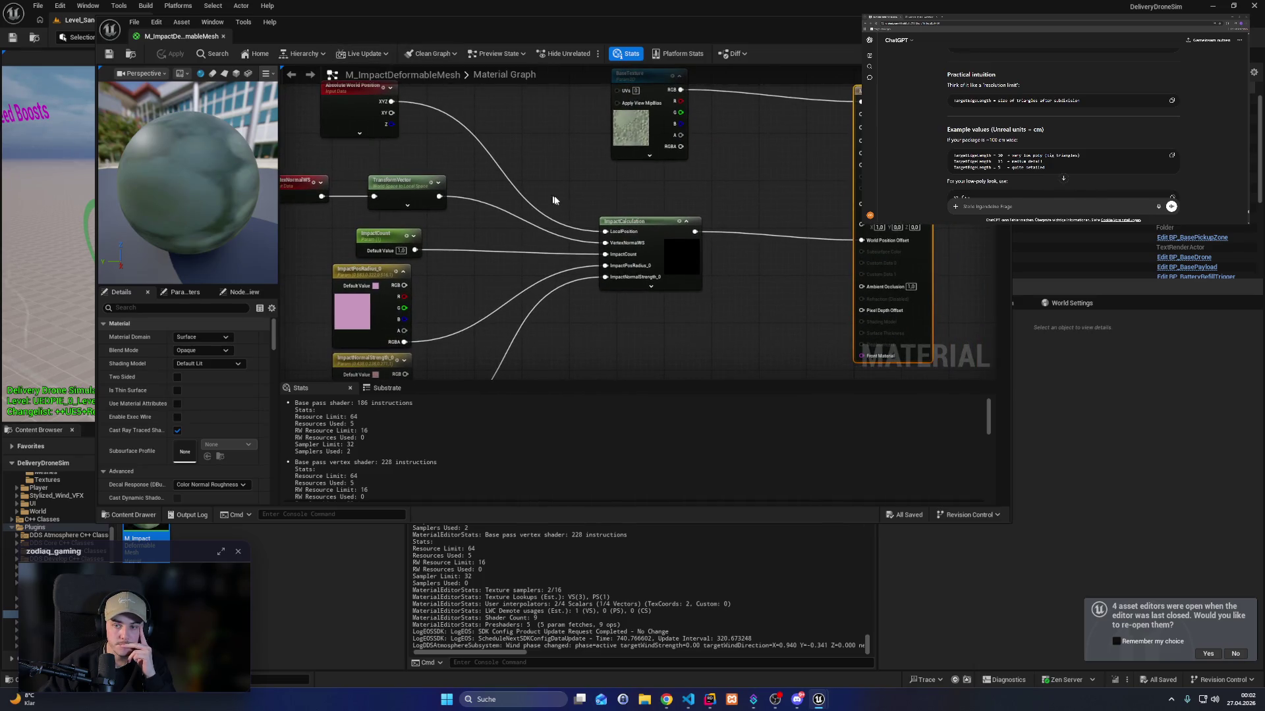
left_click_drag(546, 197, 507, 207)
mouse_move(656, 241)
left_mouse_down()
mouse_move(817, 145)
mouse_move(838, 118)
mouse_move(822, 111)
left_mouse_up()
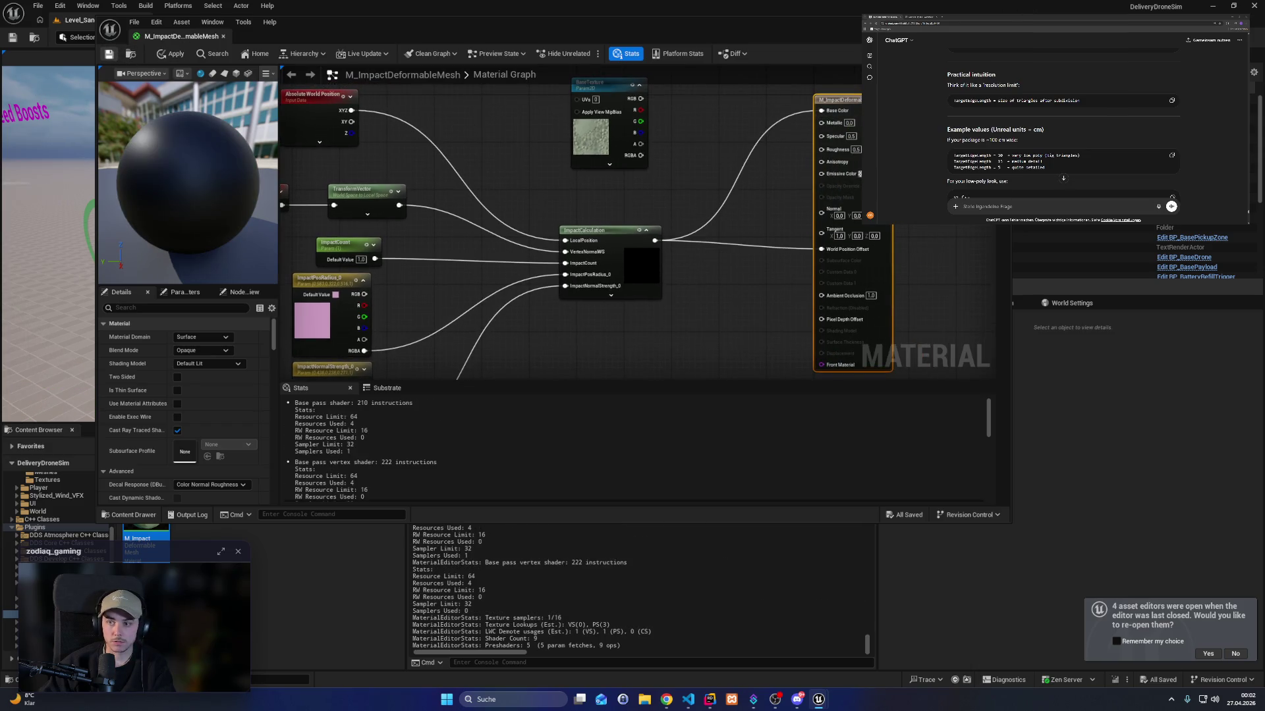
key("alt+p")
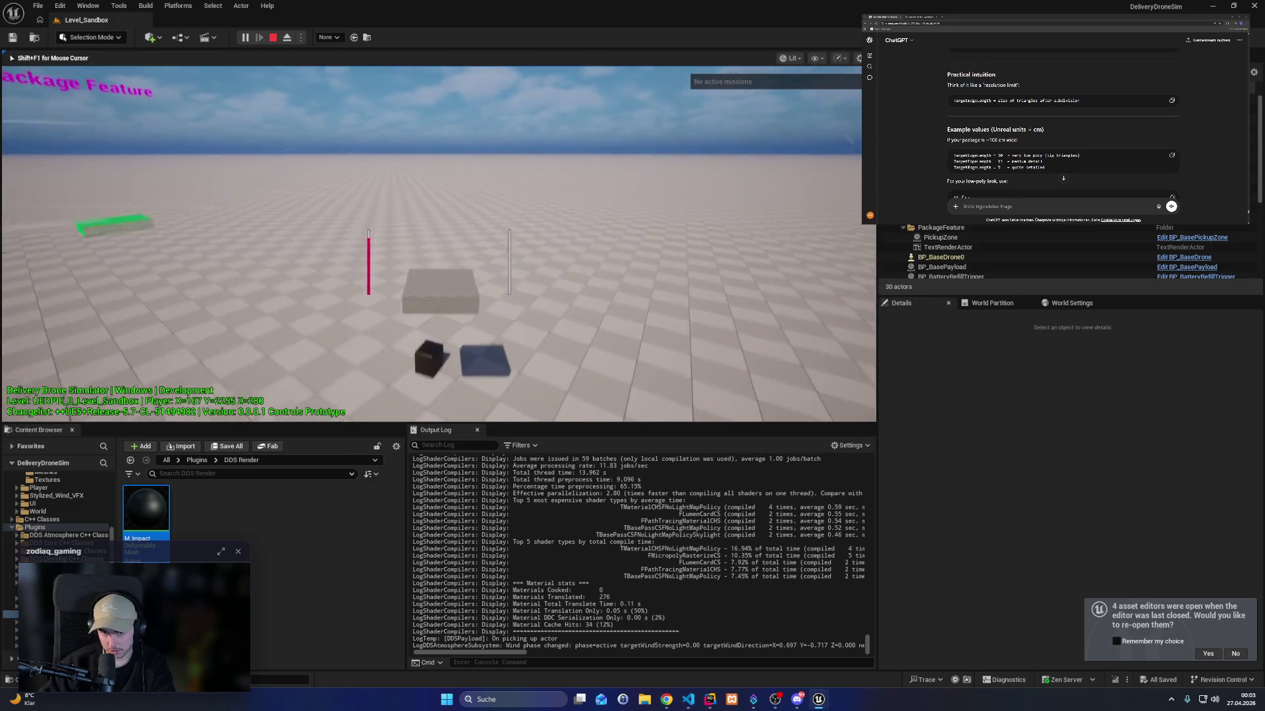
left_click(710, 698)
Draft and reword an AI chat question about the custom node result turning Base Color black.
left_click(982, 448)
type("when I ")
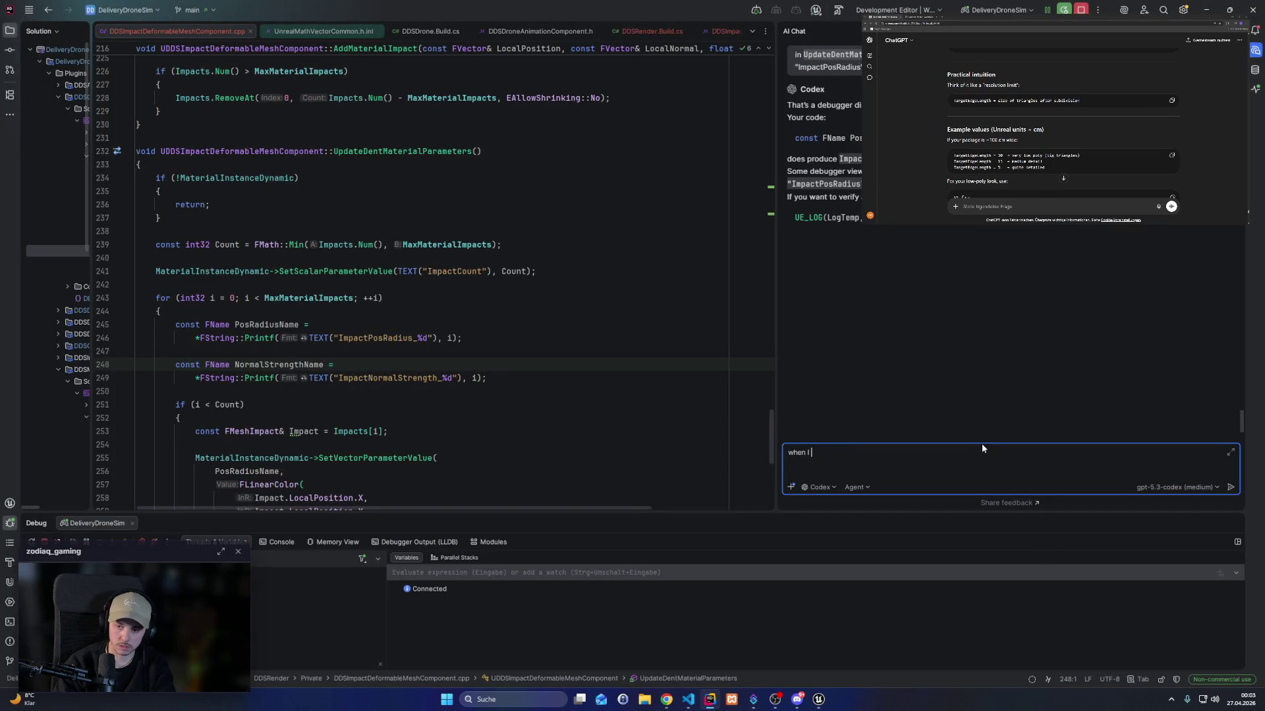
type("output the world position offset in the mat")
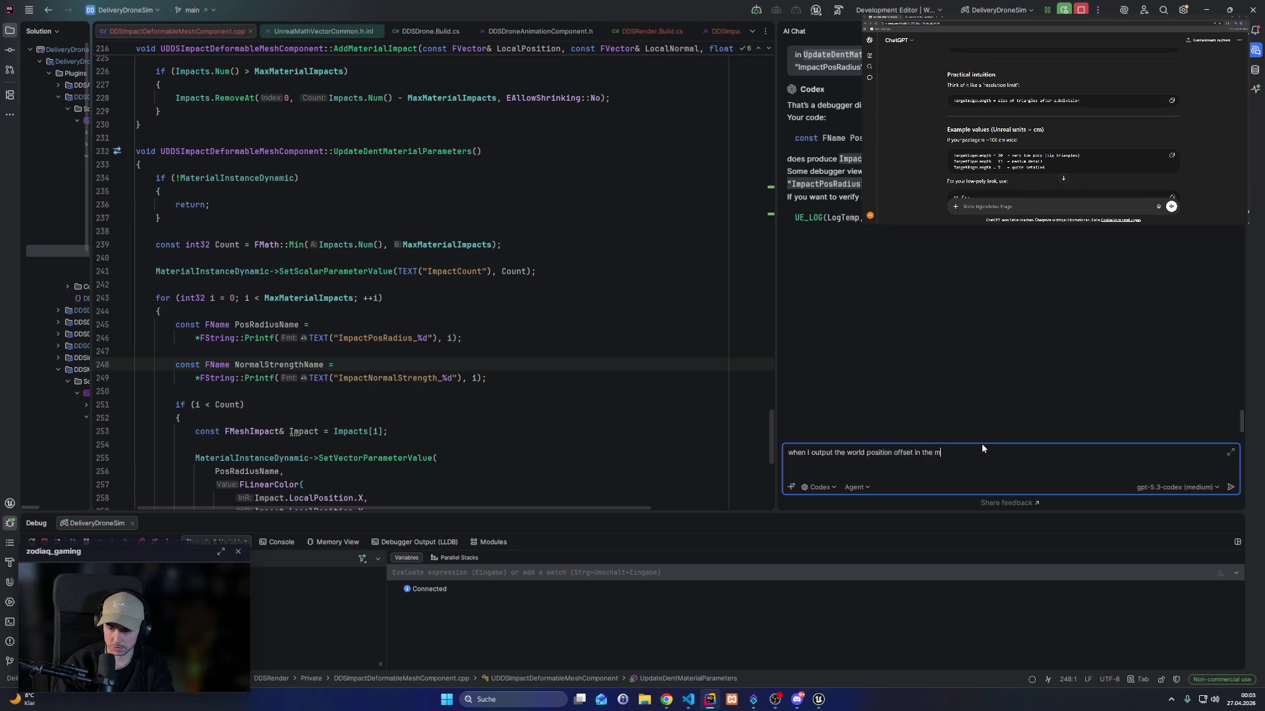
type("erial the base co")
key("ctrl+shift+Left")
key("ctrl+shift+Left")
key("ctrl+shift+Left")
key("ctrl+Left")
key("ctrl+Left")
key("ctrl+Left")
key("ctrl+shift+Left")
key("BackSpace")
type("plugin")
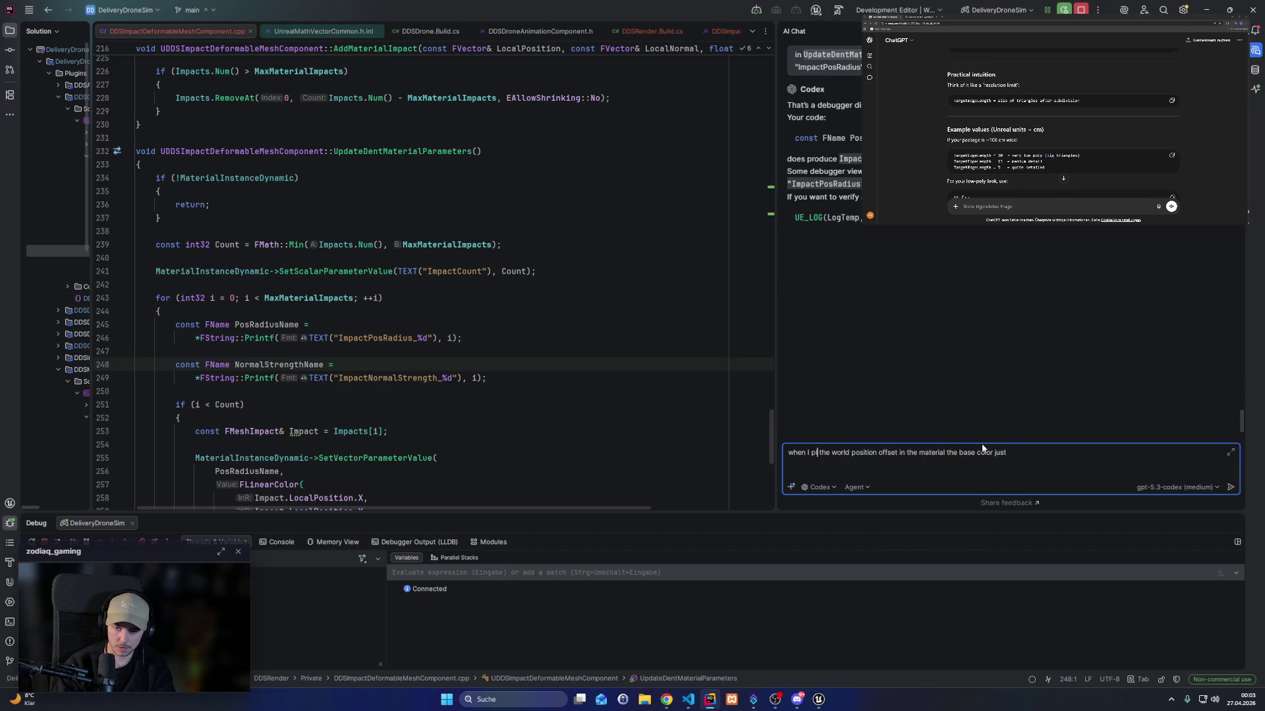
key("ctrl+Right")
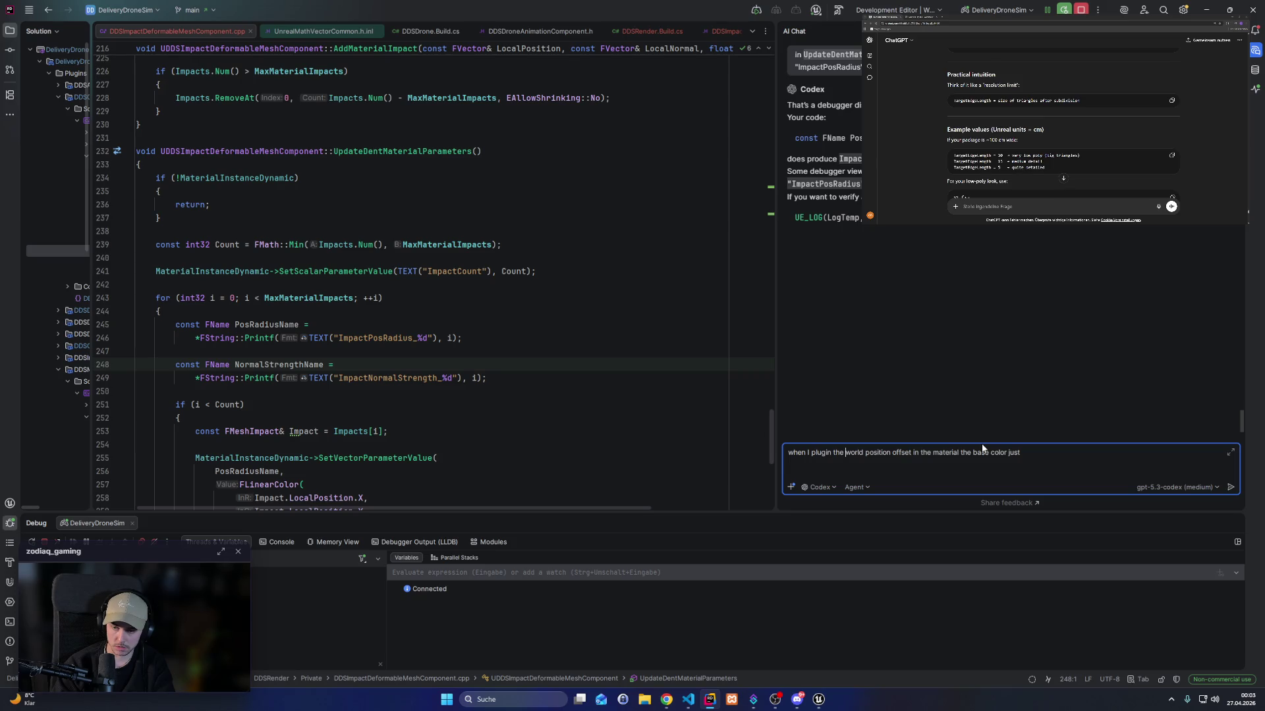
type("result from th")
type("e world")
type(" position offset custom")
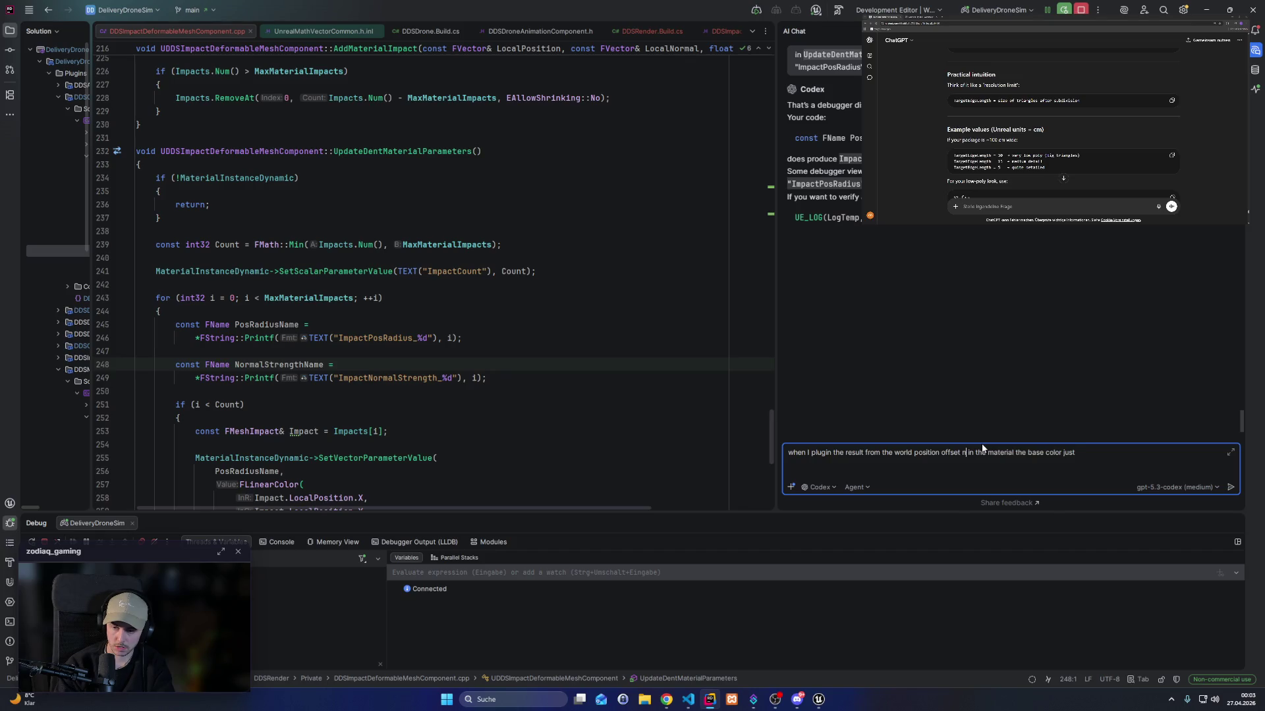
type(" node")
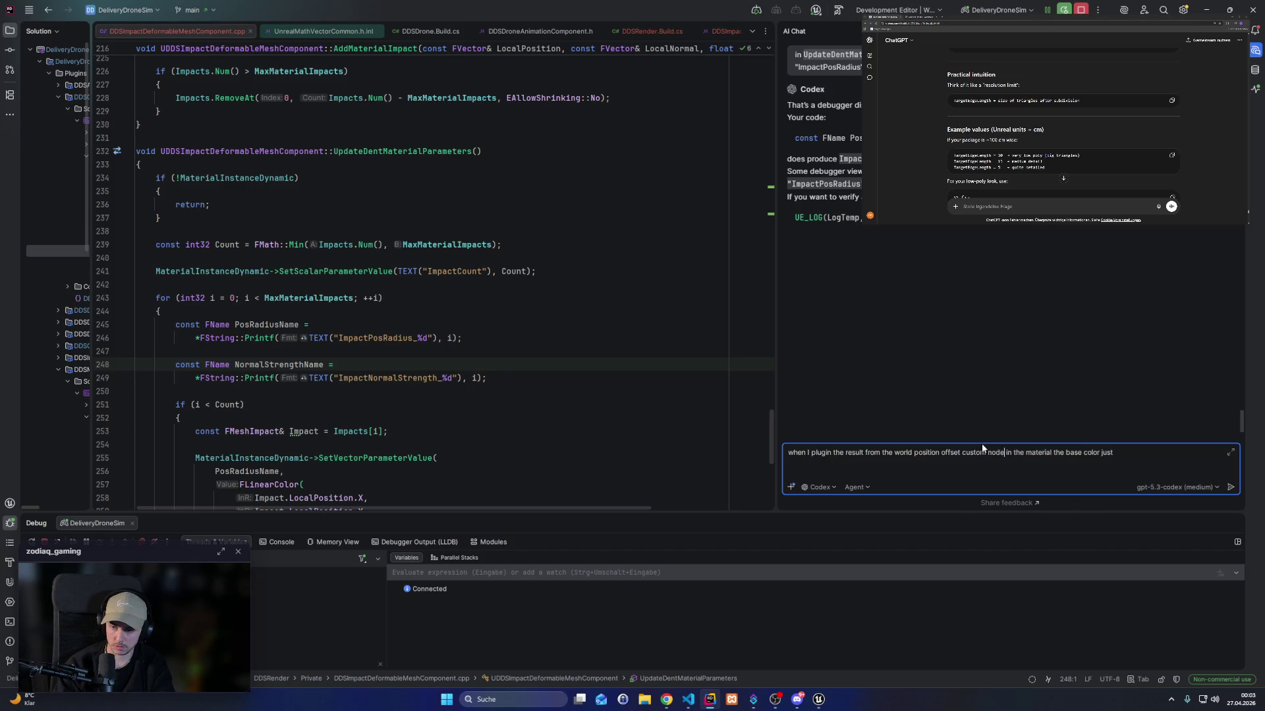
key("Right")
key("ctrl+shift+Right")
key("ctrl+shift+Right")
key("ctrl+shift+Right")
key("BackSpace")
type("into the base colo")
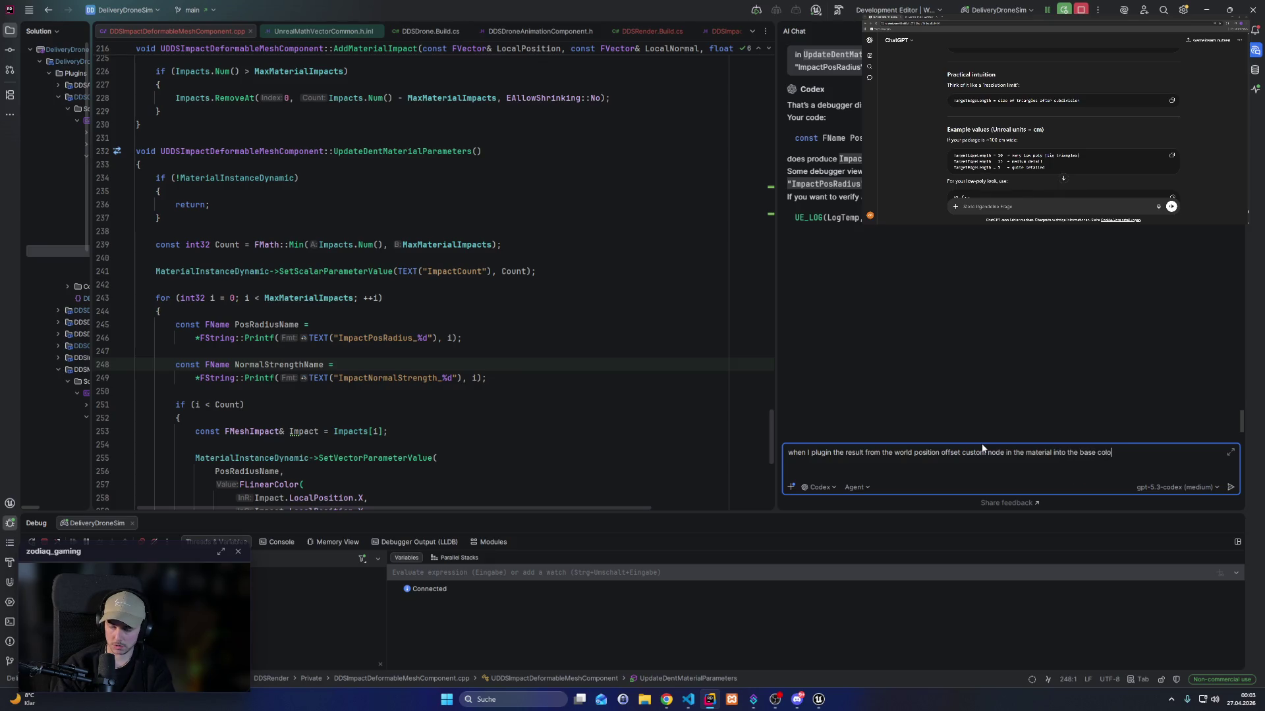
type("r the base color ")
type("staysck")
Move the finished question from Rider's AI chat into ChatGPT and send it.
key("ctrl+a")
key("ctrl+x")
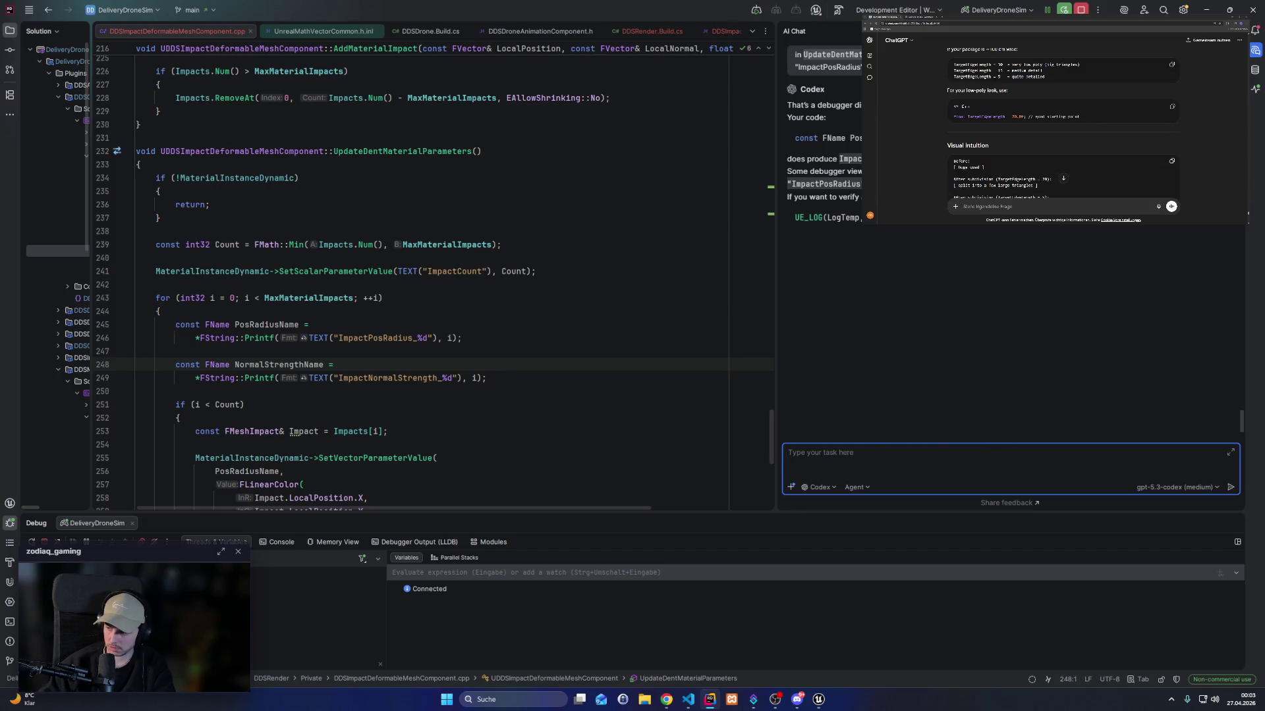
key("alt+Tab")
key("ctrl+v")
scroll(942, 154, "down", 3)
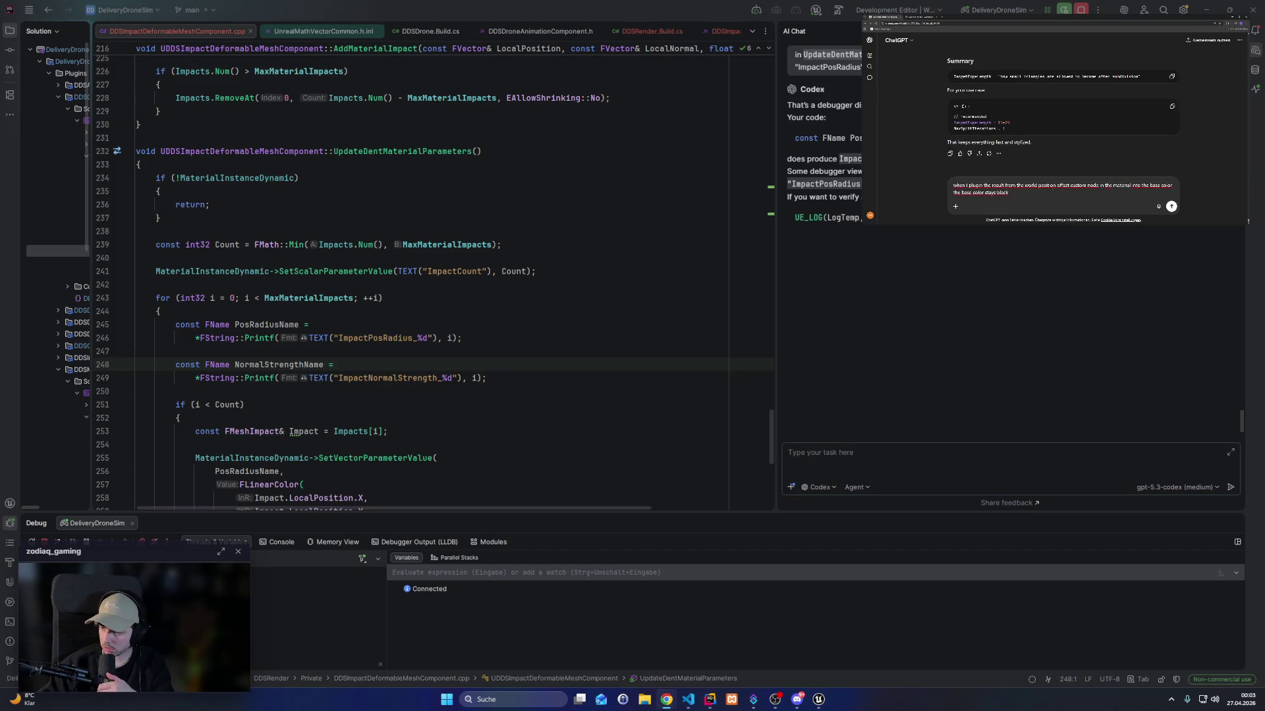
left_click(1171, 206)
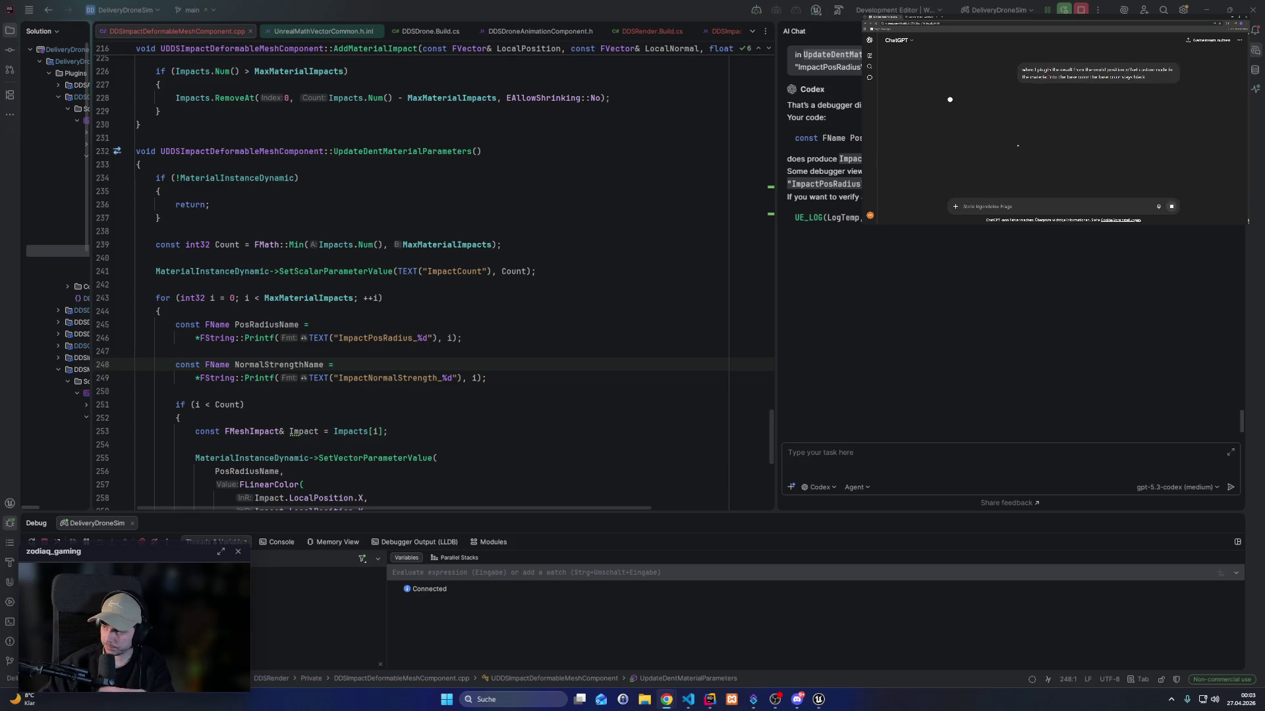
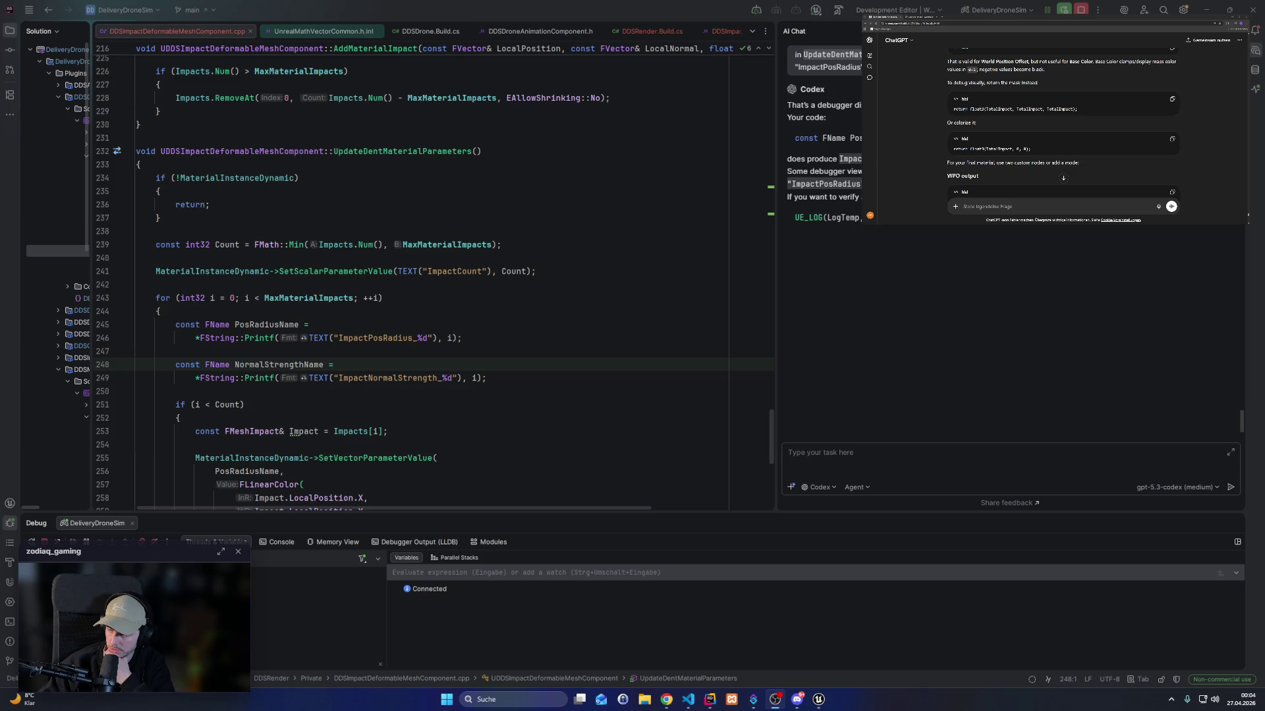
Select ChatGPT's float3 TotalImpact return line and switch to the M_ImpactDeformableMesh material editor.
triple_click(960, 108)
key("ctrl+c")
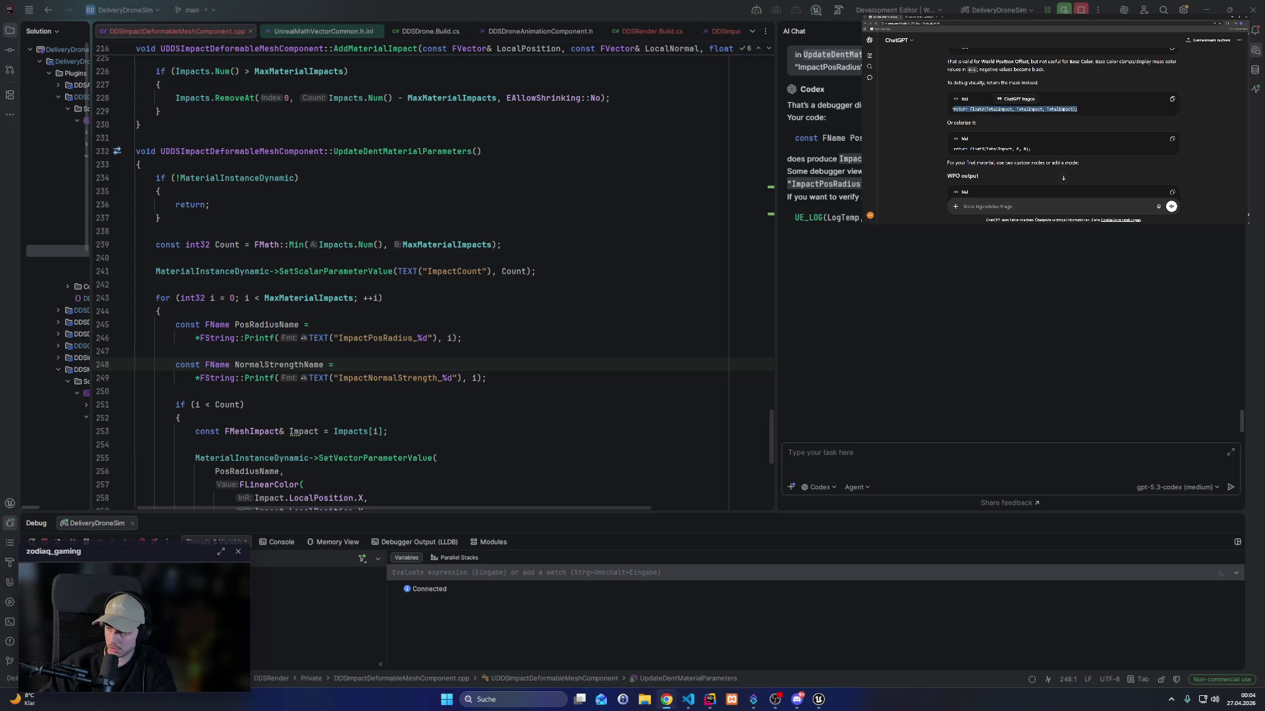
mouse_move(819, 700)
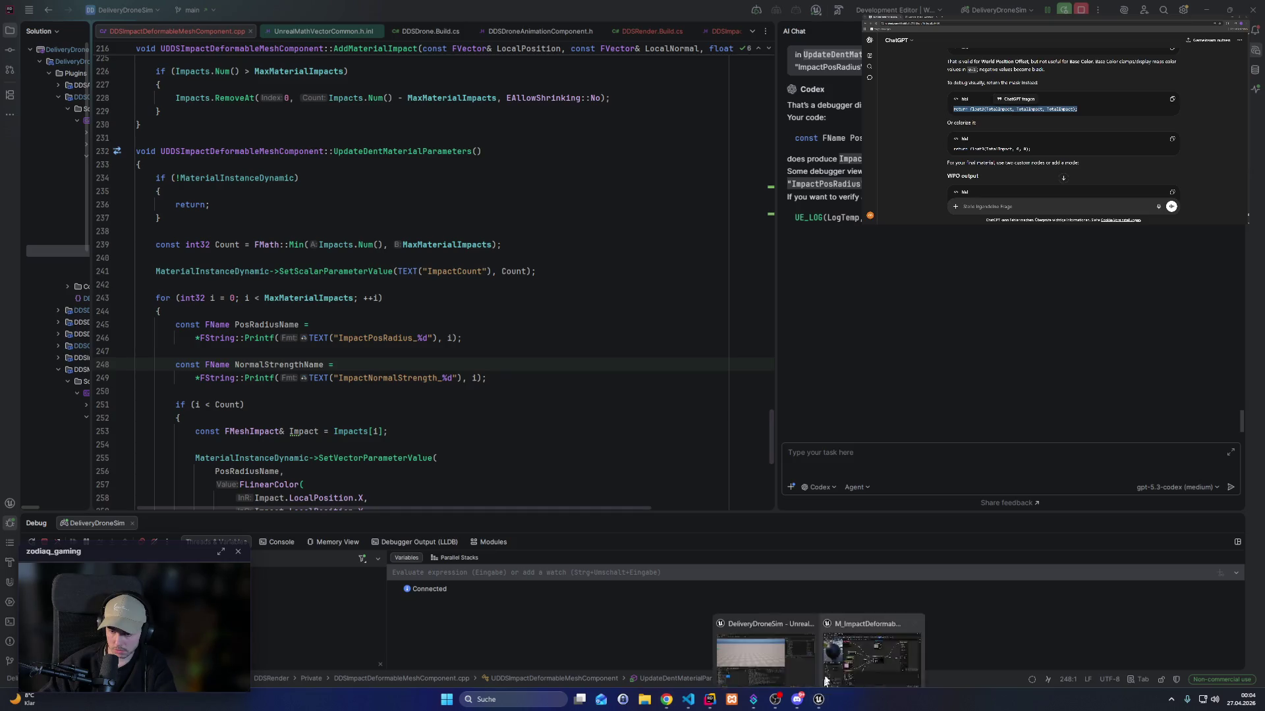
left_click(764, 652)
Comment out ImpactCalculation's old return, paste the float3 TotalImpact return, then apply and save.
left_click_drag(586, 314, 638, 292)
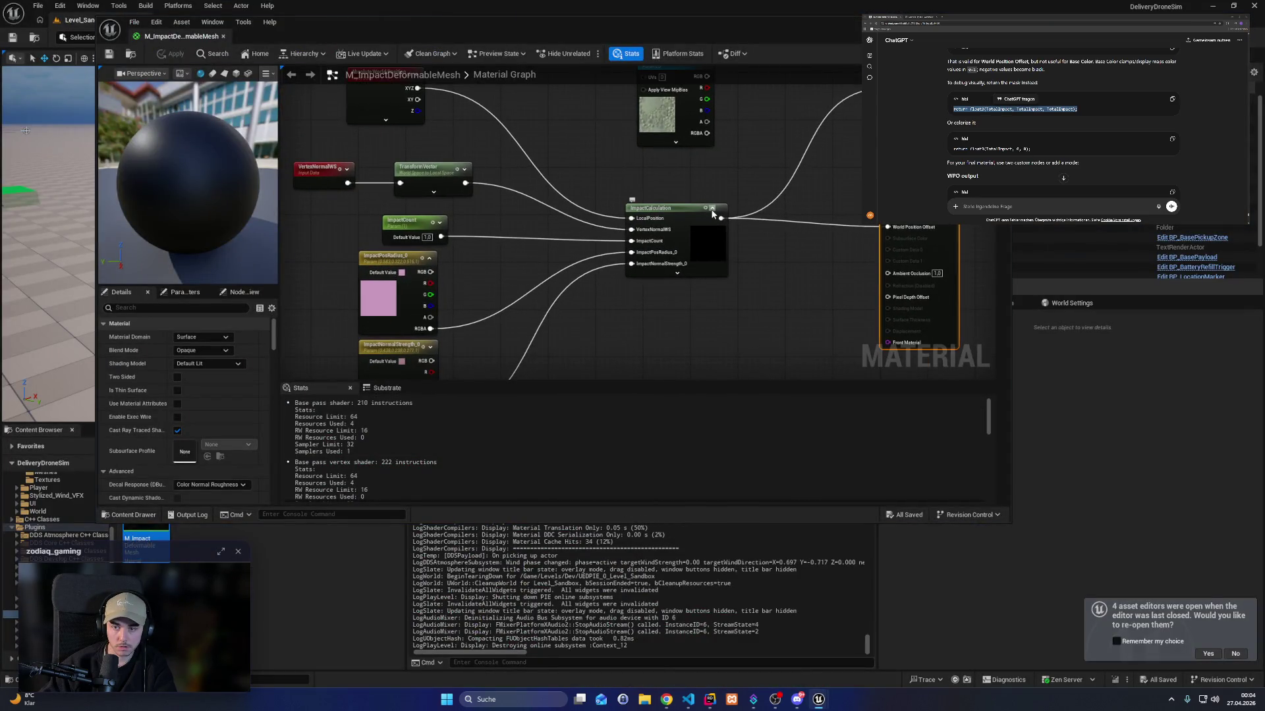
left_click(711, 208)
scroll(757, 334, "up", 2)
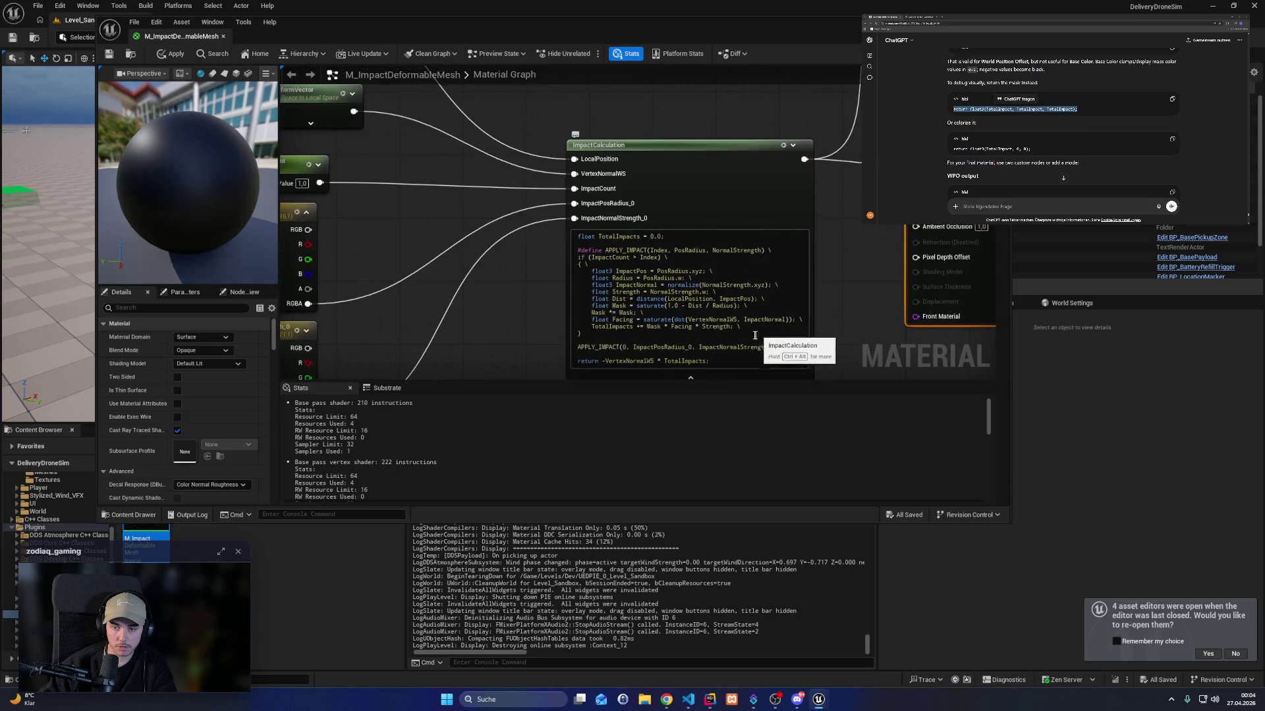
left_click(579, 361)
type("//")
key("Return")
key("ctrl+v")
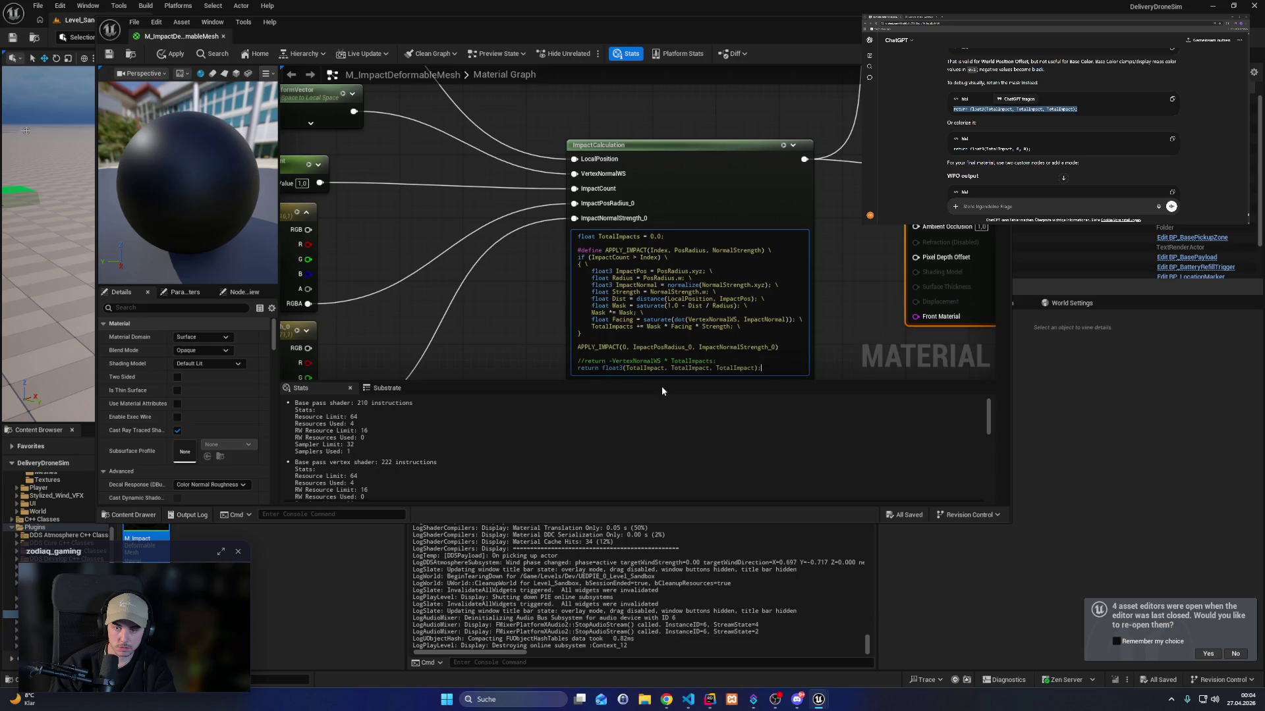
key("ctrl+s")
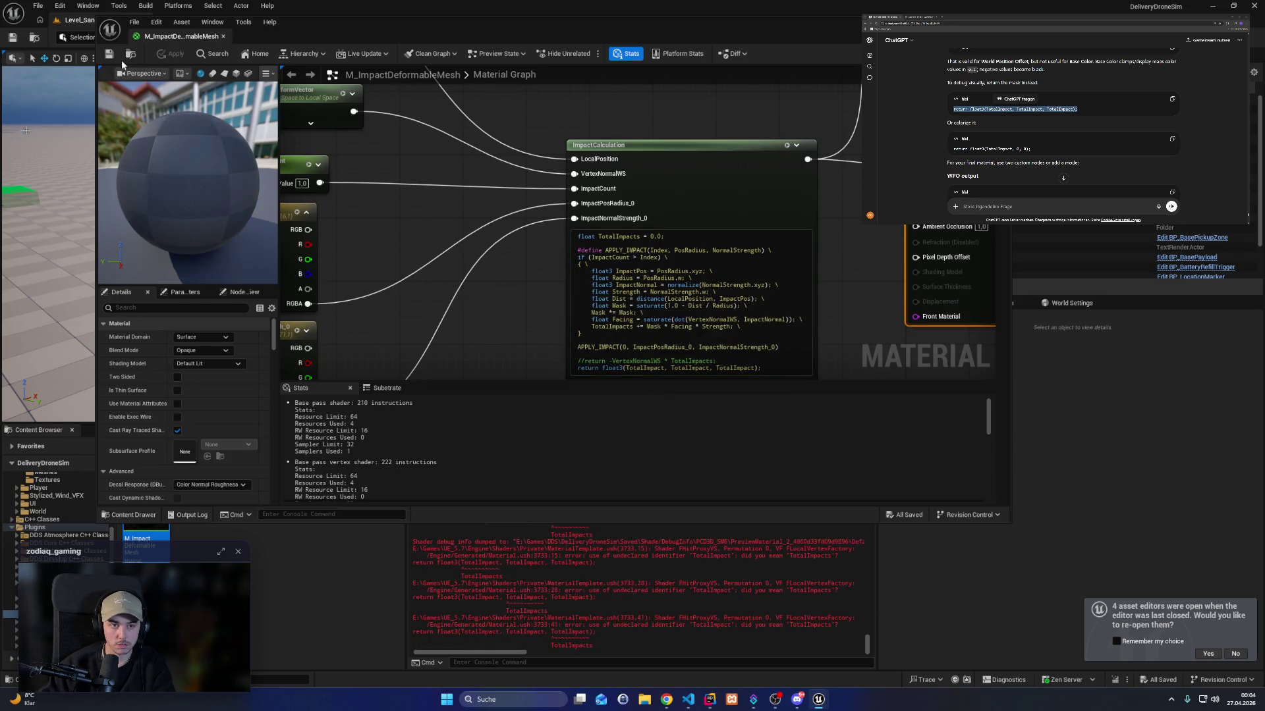
left_click(110, 54)
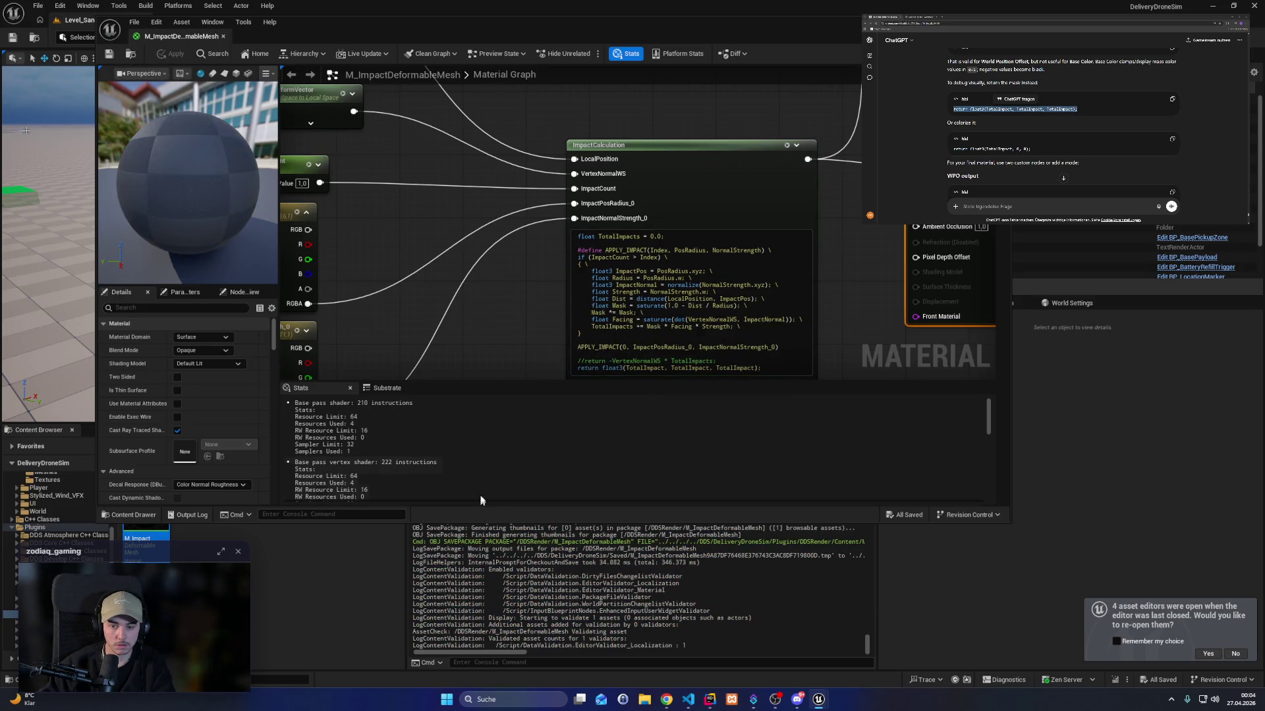
Correct the return arguments to TotalImpacts, recompile the material, and start playing the level.
left_click(665, 367)
type("s")
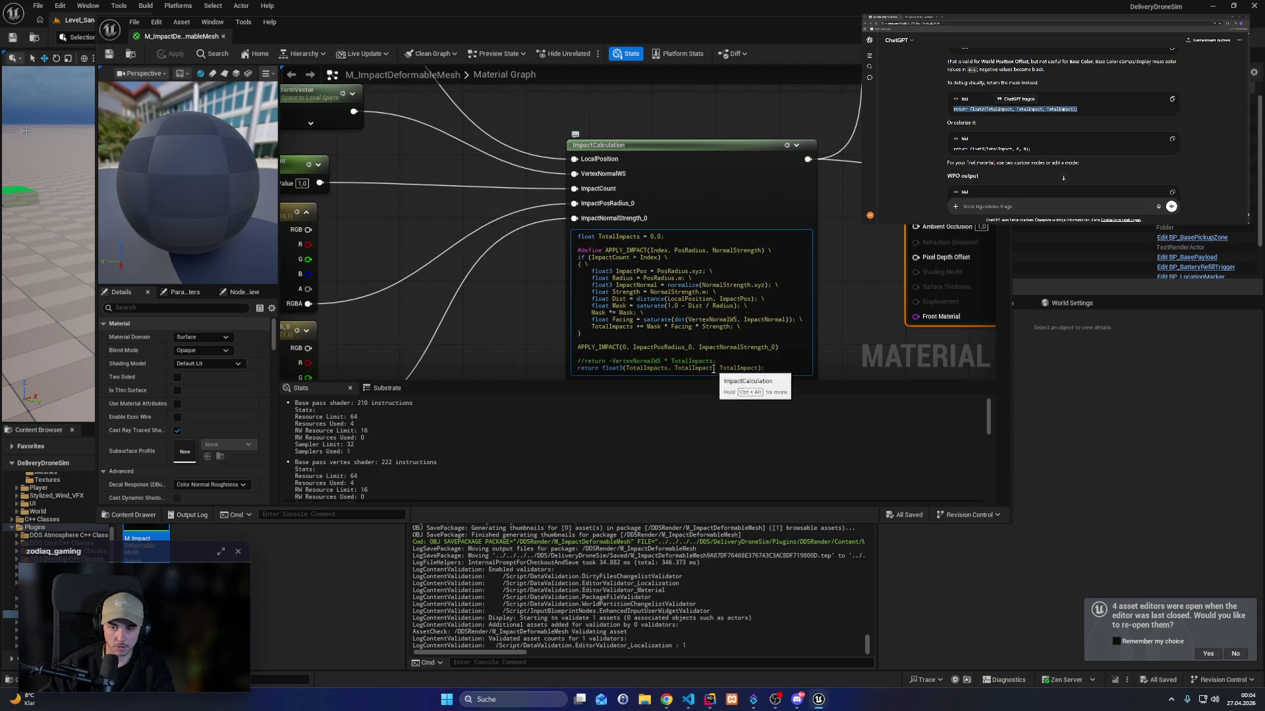
left_click(715, 368)
type("s")
left_click(764, 368)
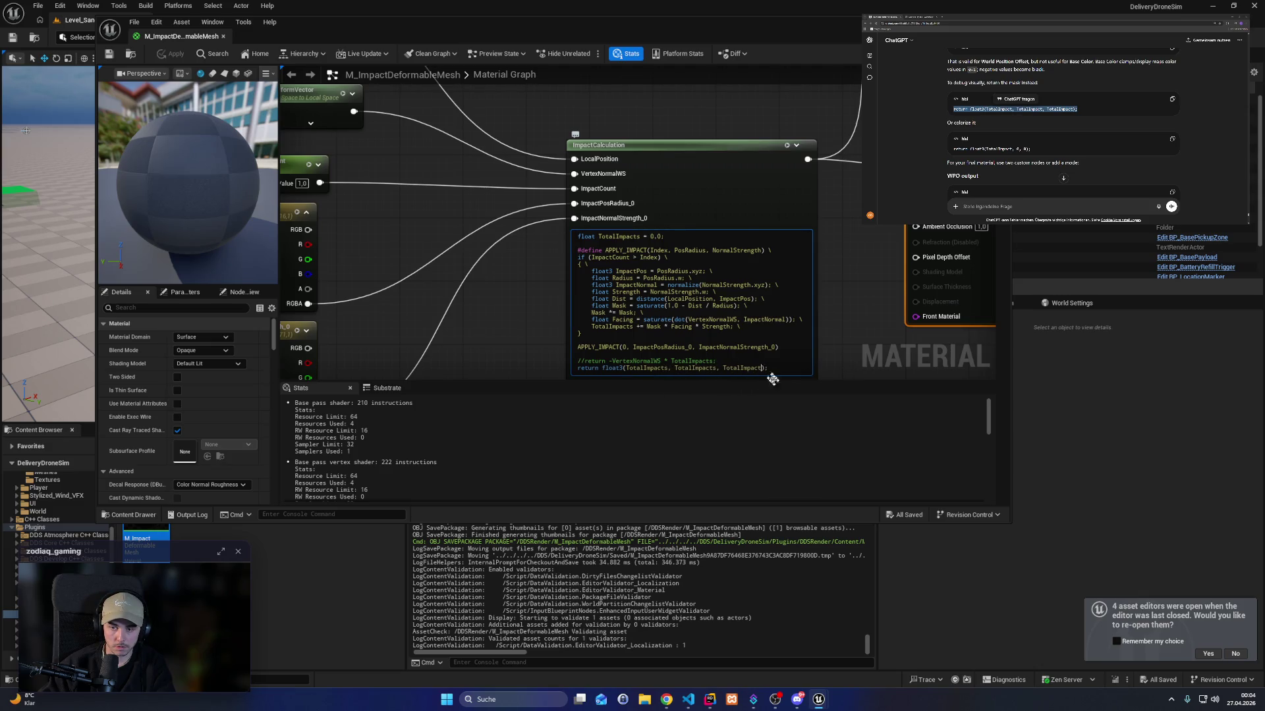
left_click(53, 255)
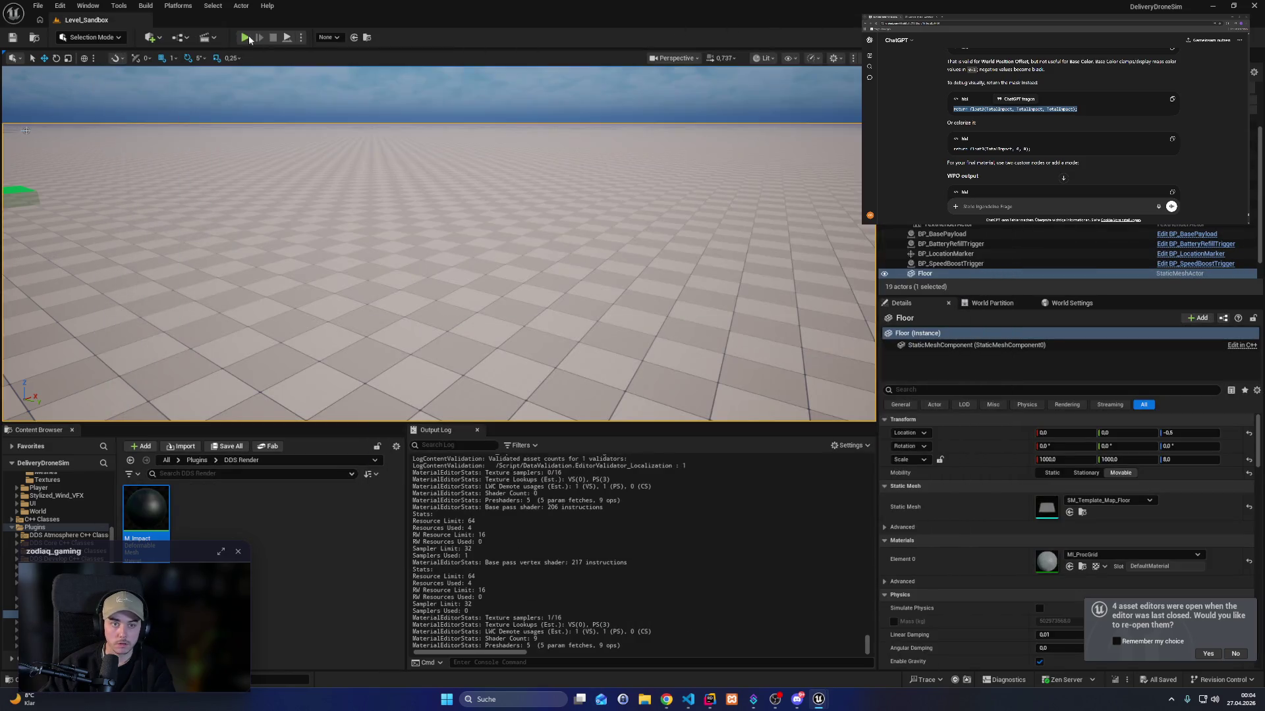
left_click(248, 34)
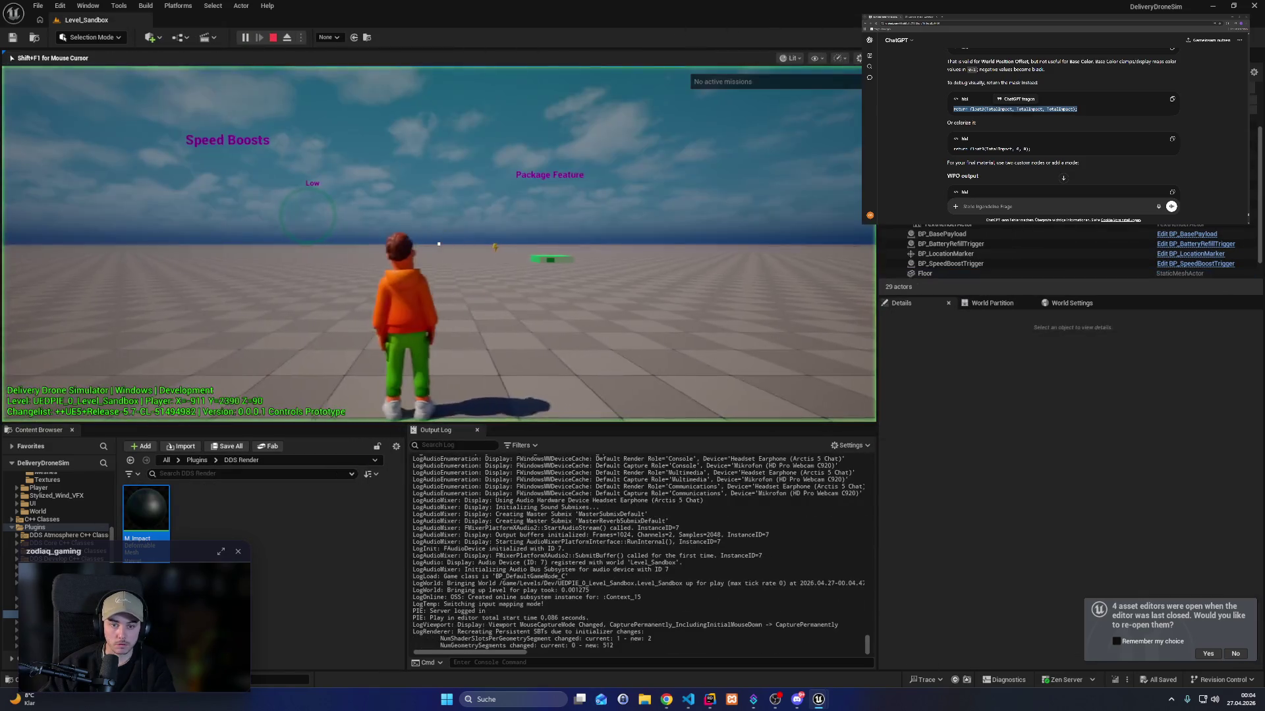
Fly the drone to the green platform, pick up the payload, carry it off, then stop play.
key("w")
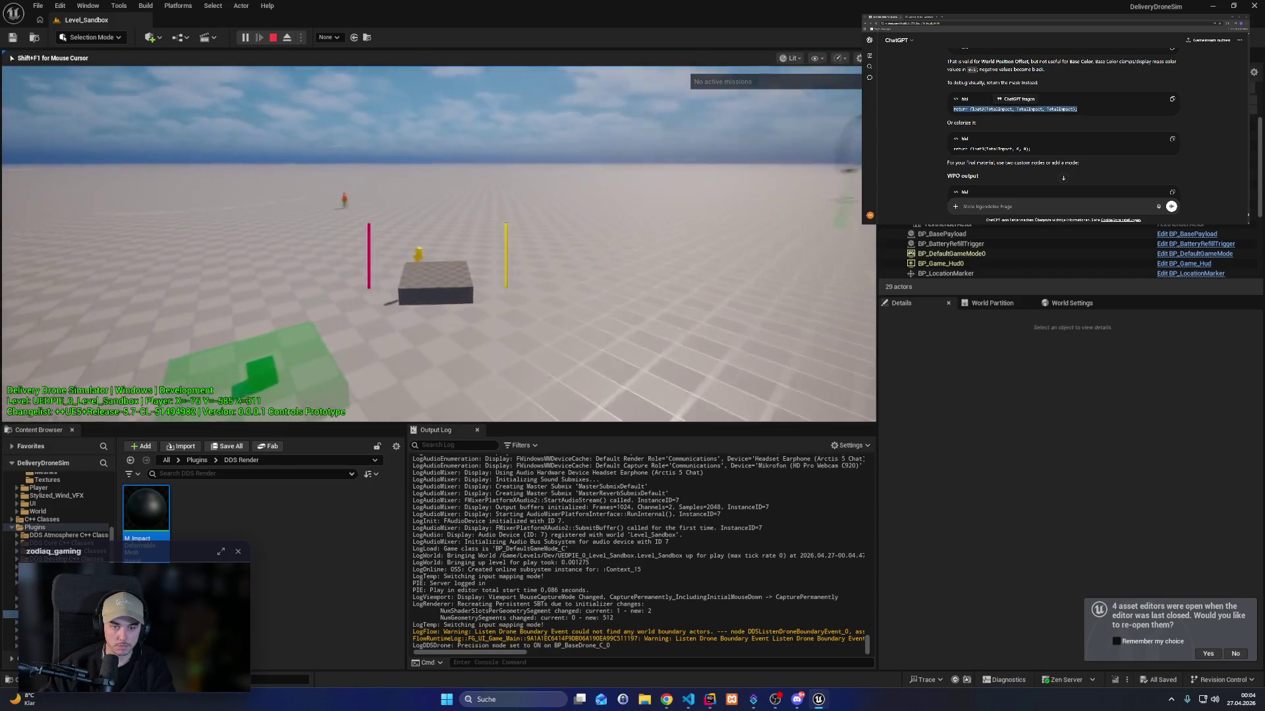
key("w")
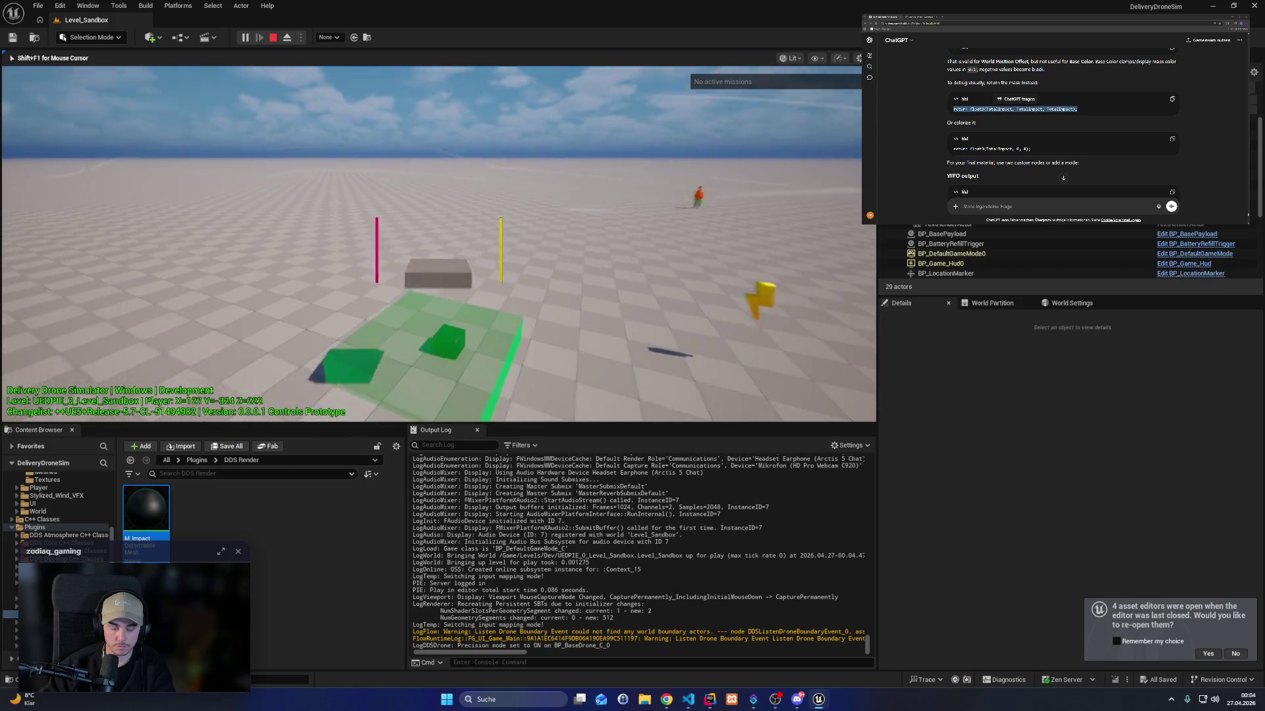
key("w")
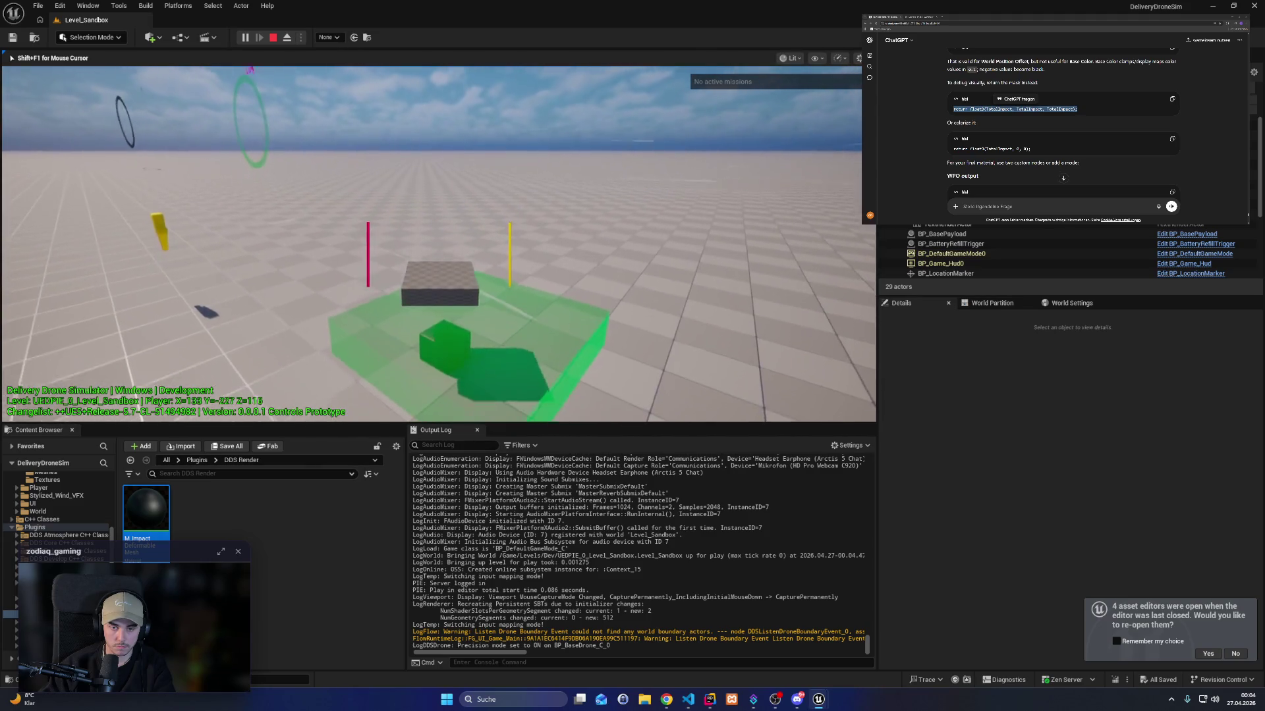
key("w")
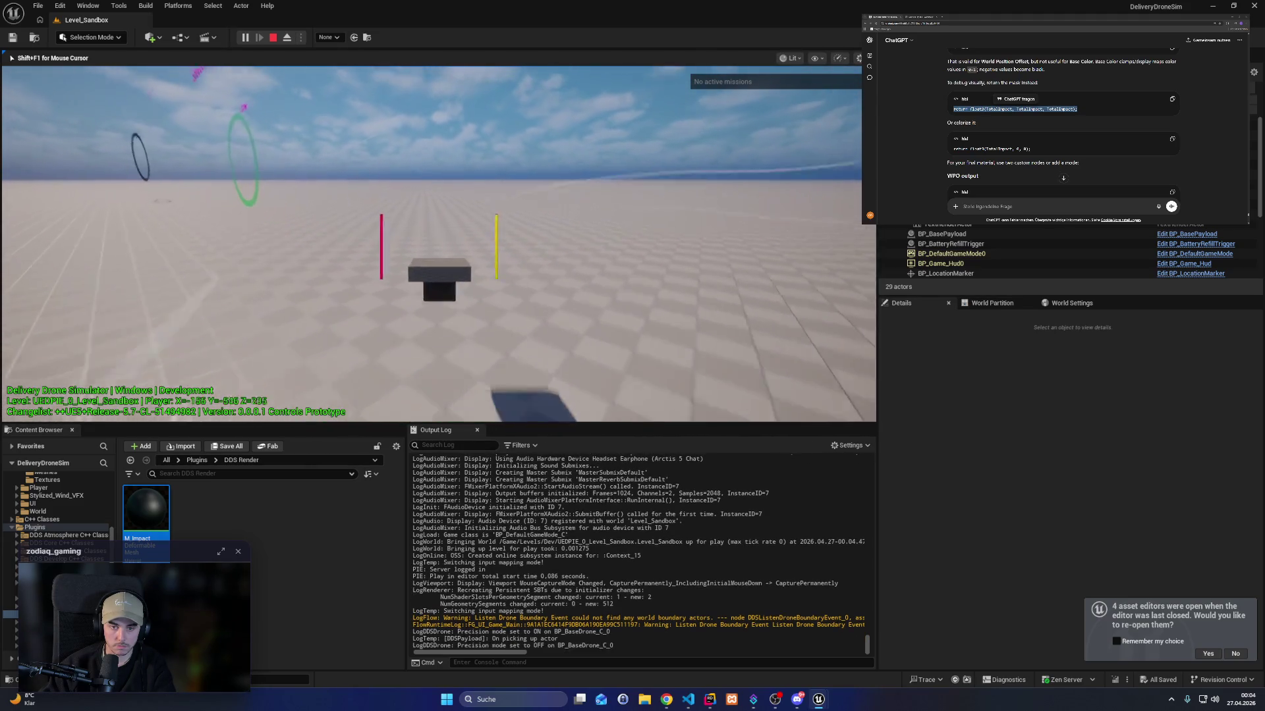
key("s")
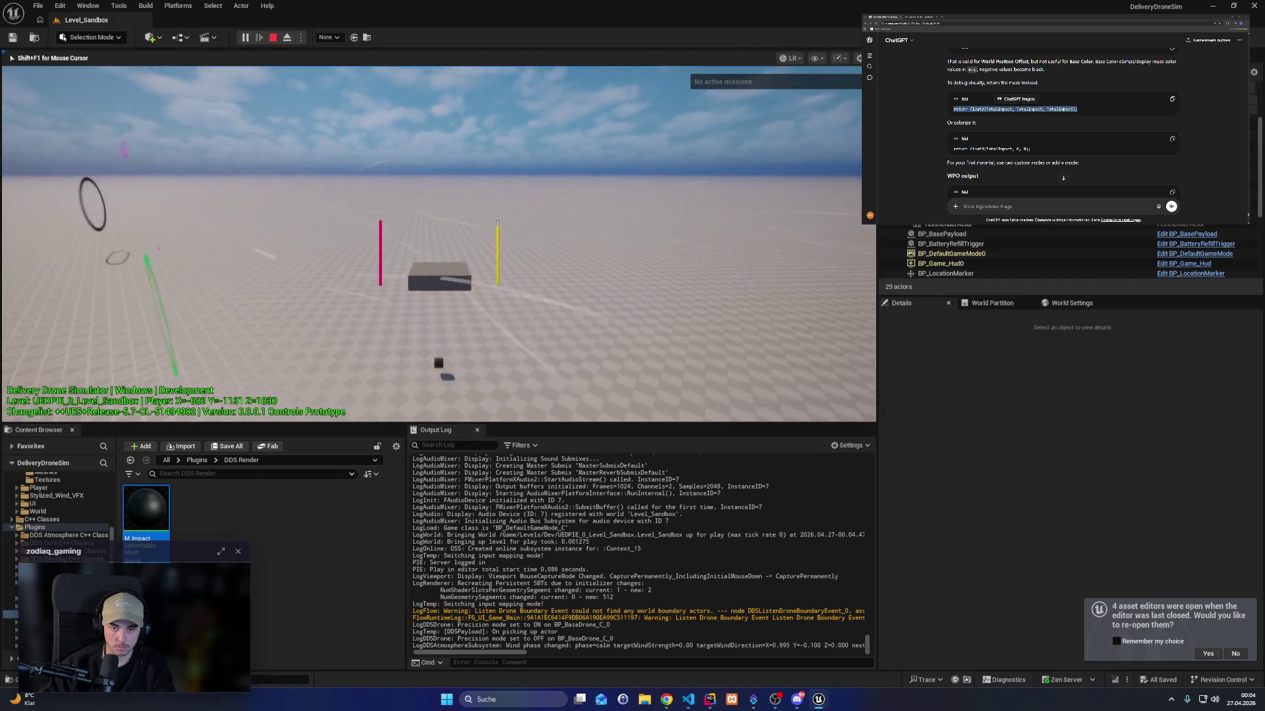
key("w")
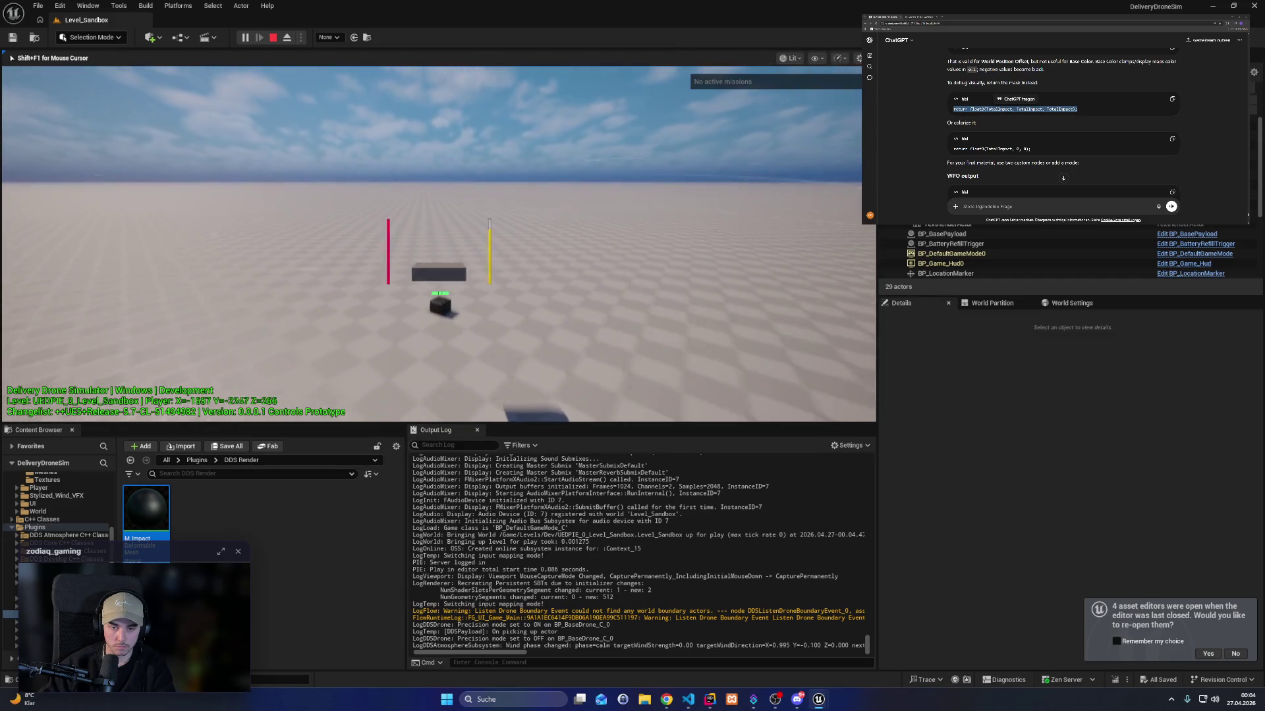
key("s")
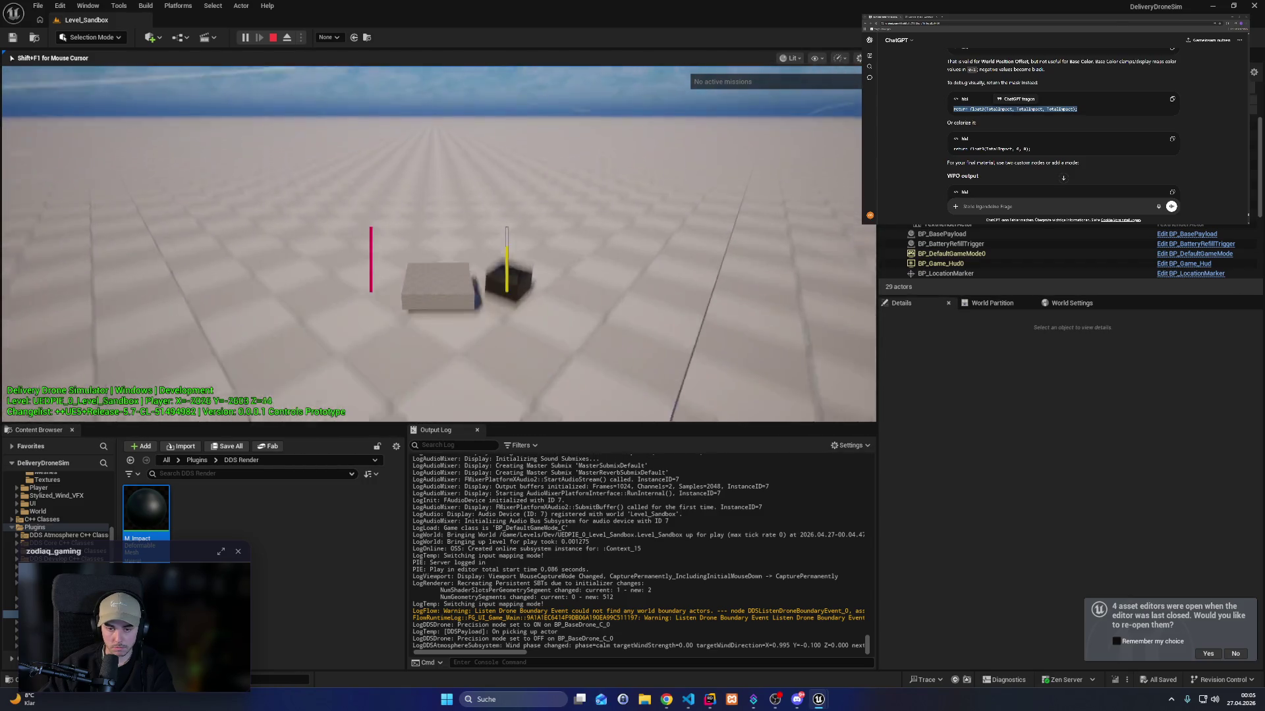
key("Escape")
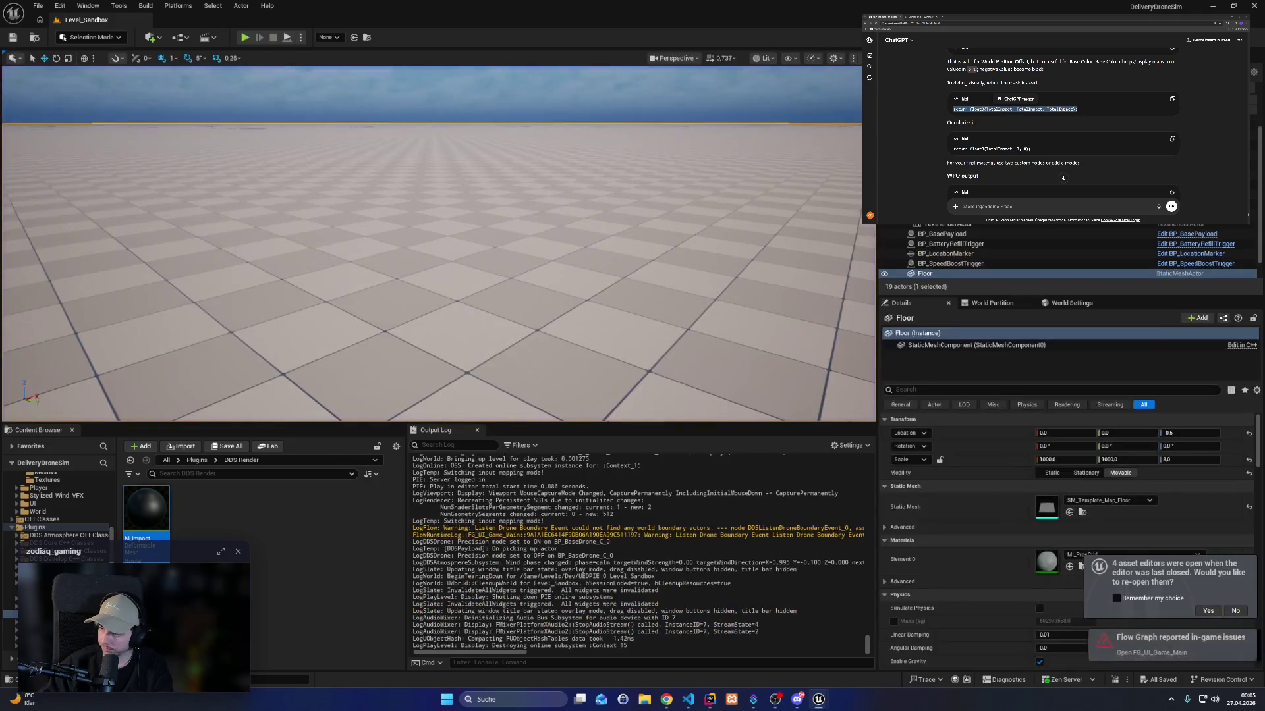
Read down through ChatGPT's reply about debugging the World Position Offset output.
scroll(1061, 122, "down", 1)
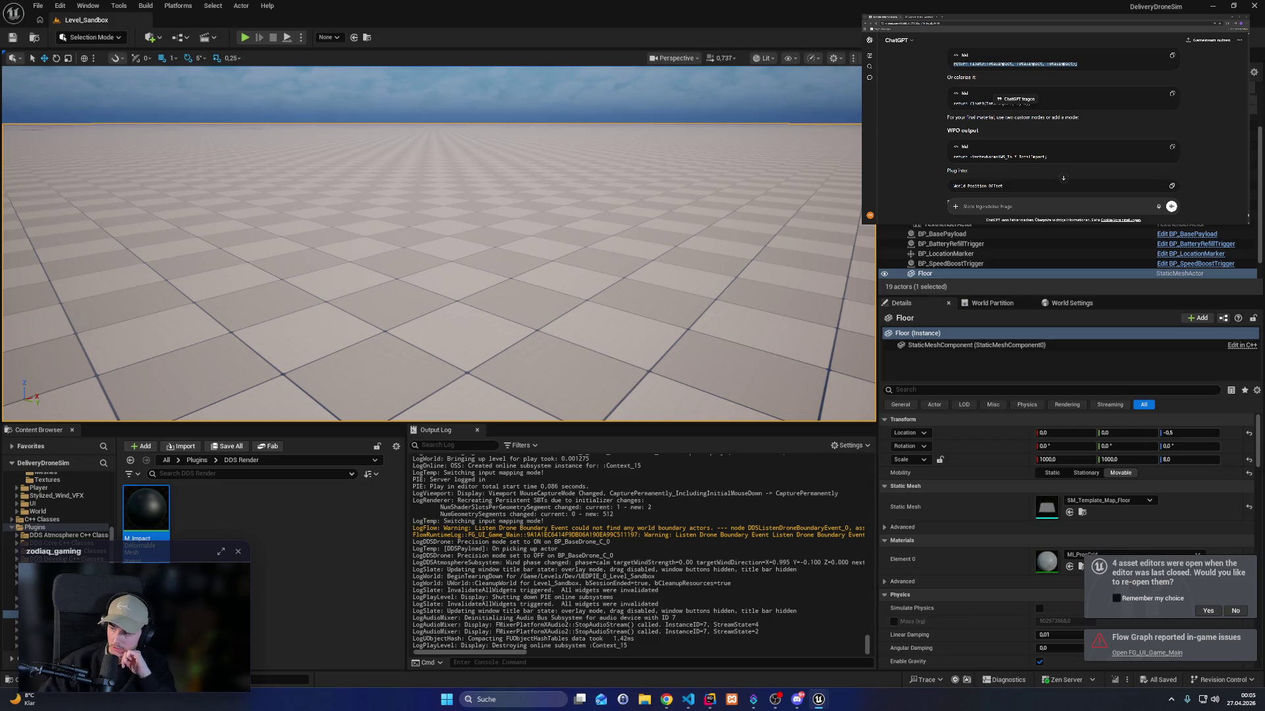
scroll(1061, 122, "down", 1)
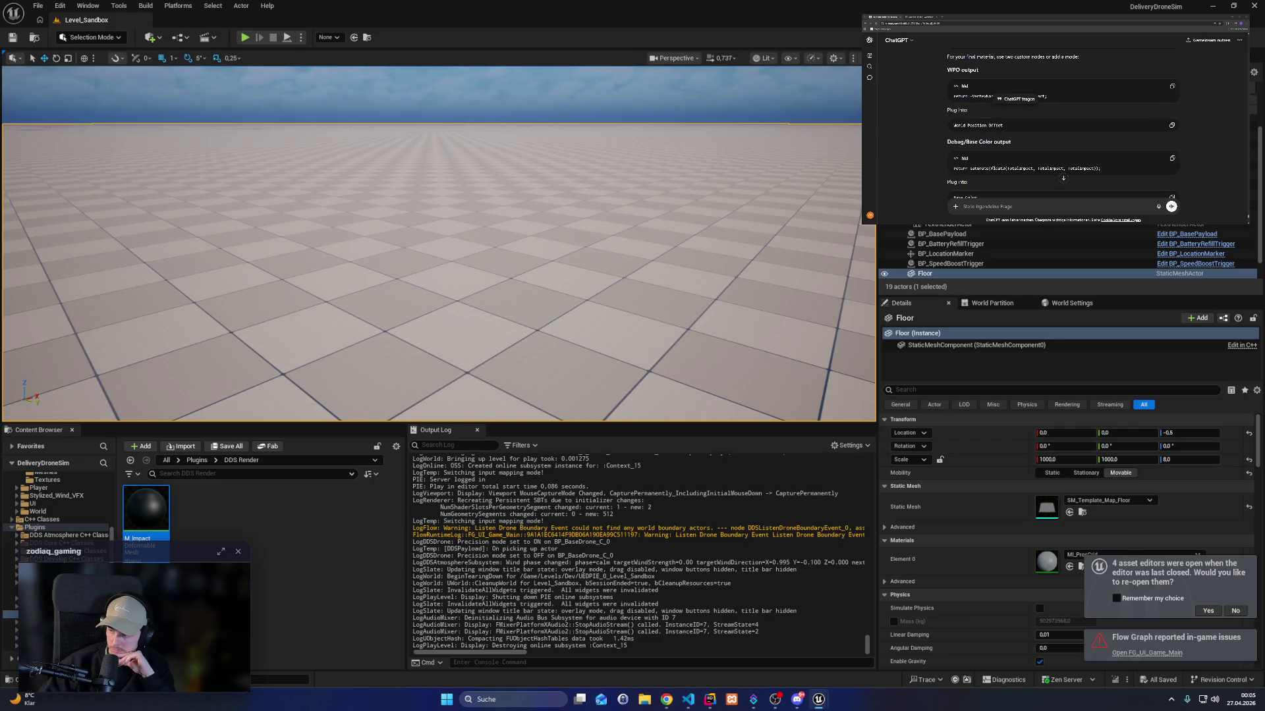
scroll(1062, 125, "down", 1)
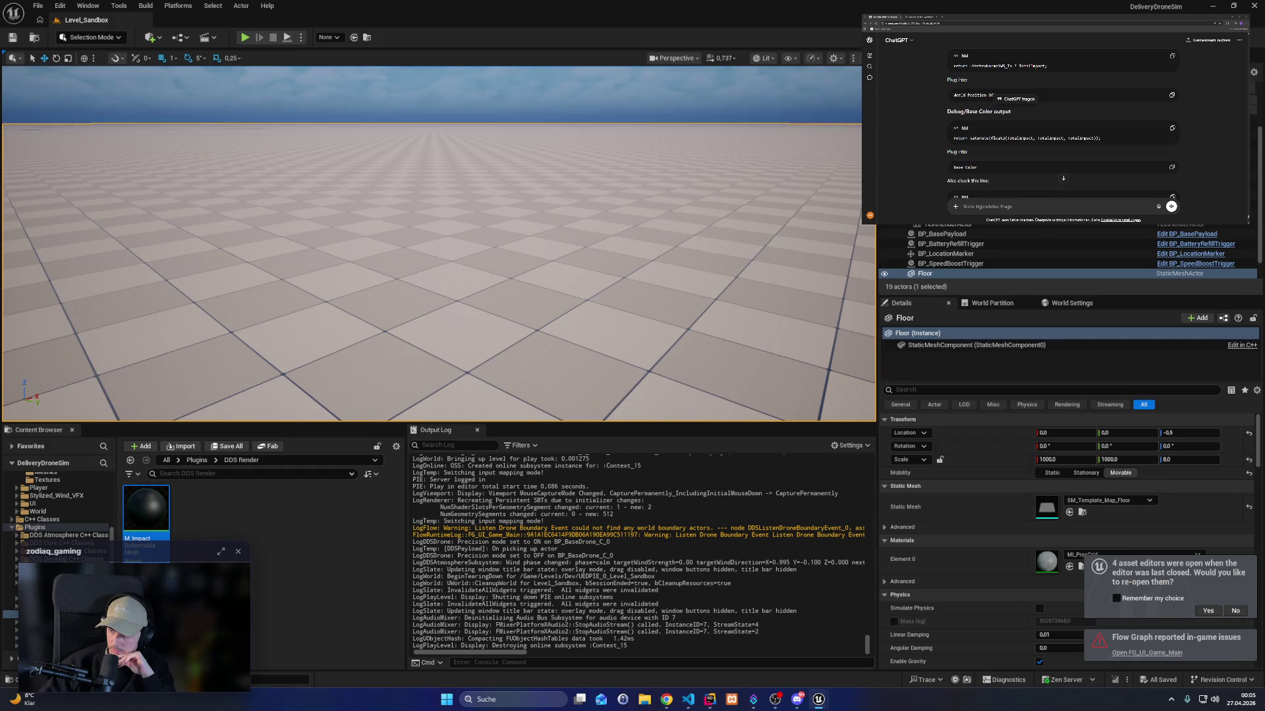
scroll(1063, 177, "down", 1)
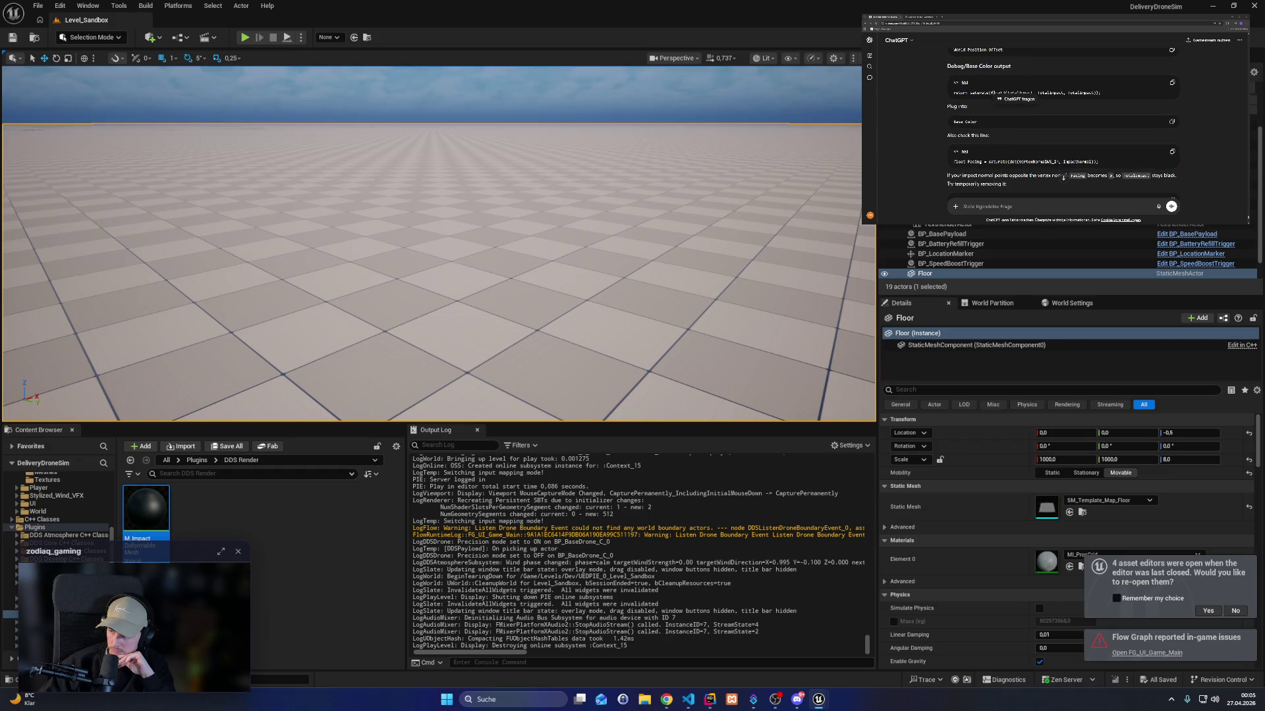
scroll(1063, 177, "down", 1)
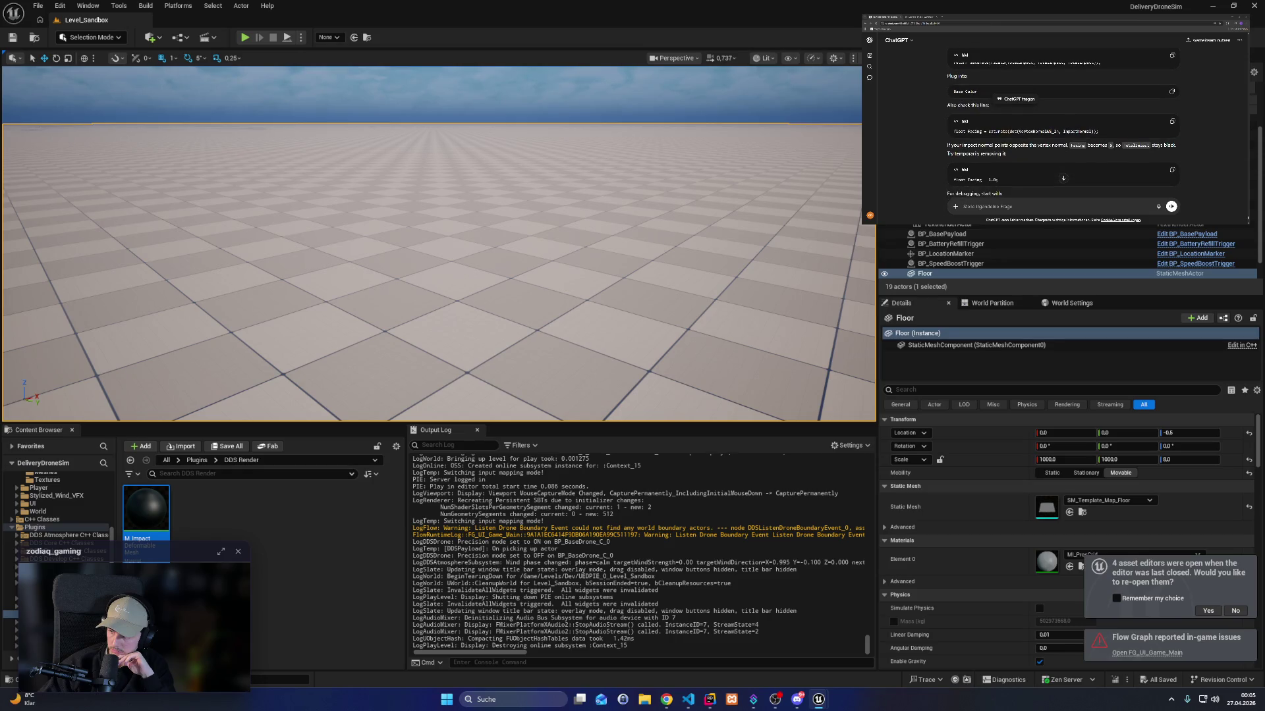
scroll(1063, 178, "down", 1)
Send ChatGPT a follow-up quoting the float3 return line, then return to the material editor.
type("ok so I now used")
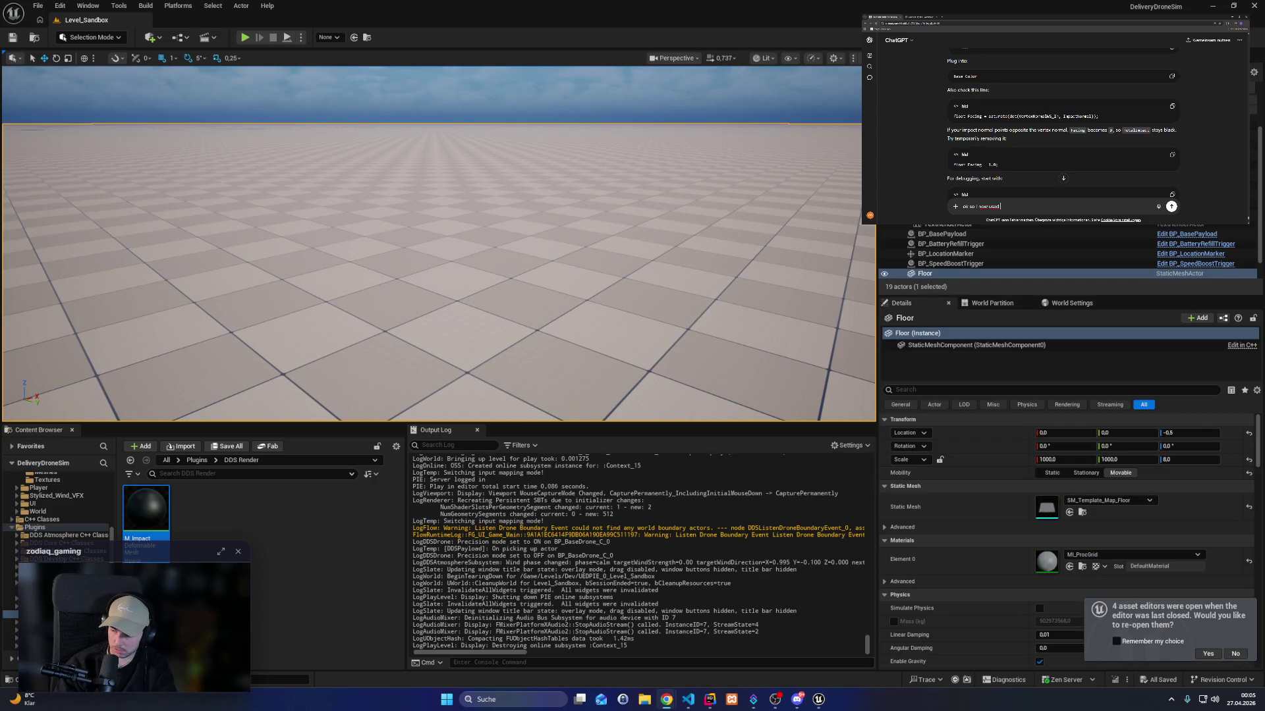
key("ctrl+v")
type("to sh")
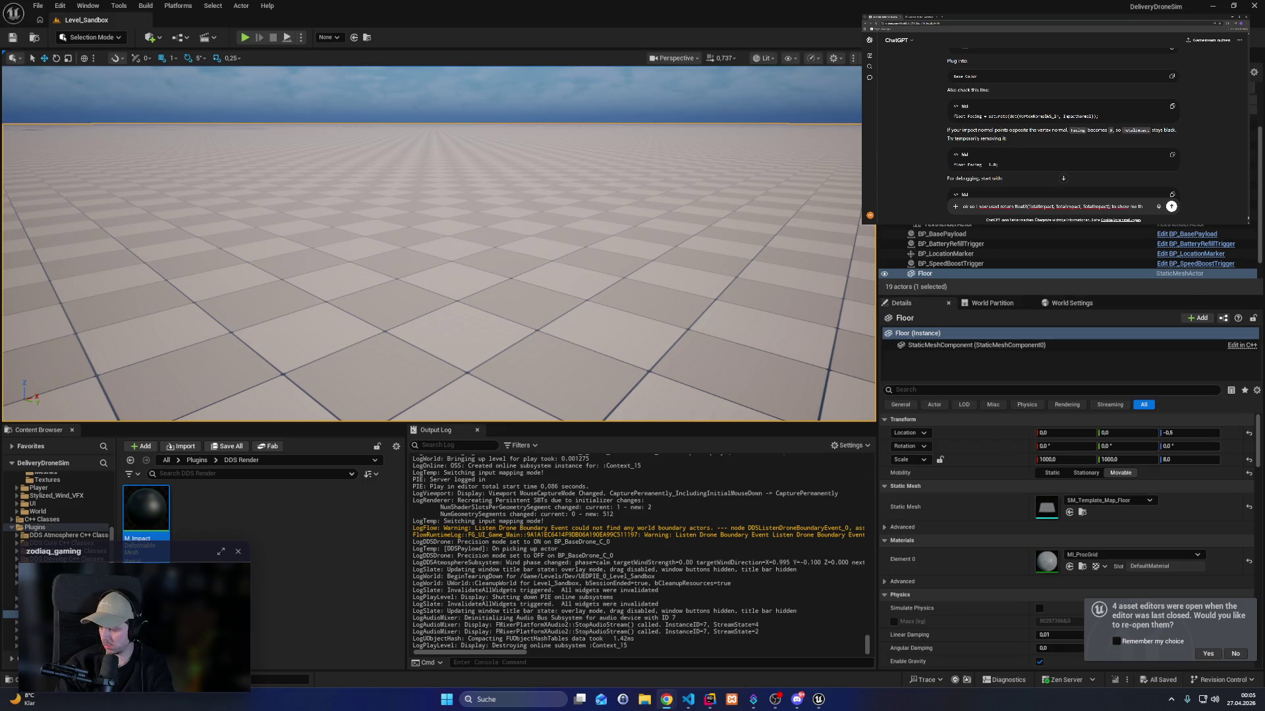
type("impacts bu")
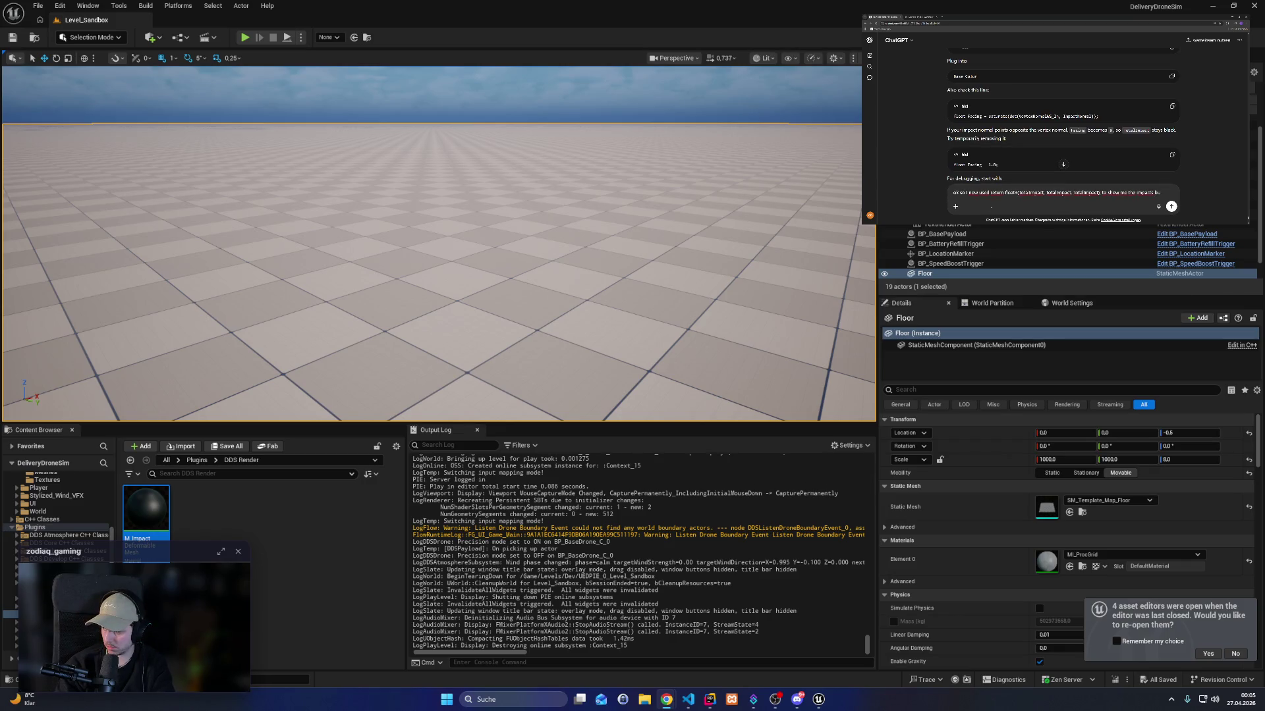
type("t it stay")
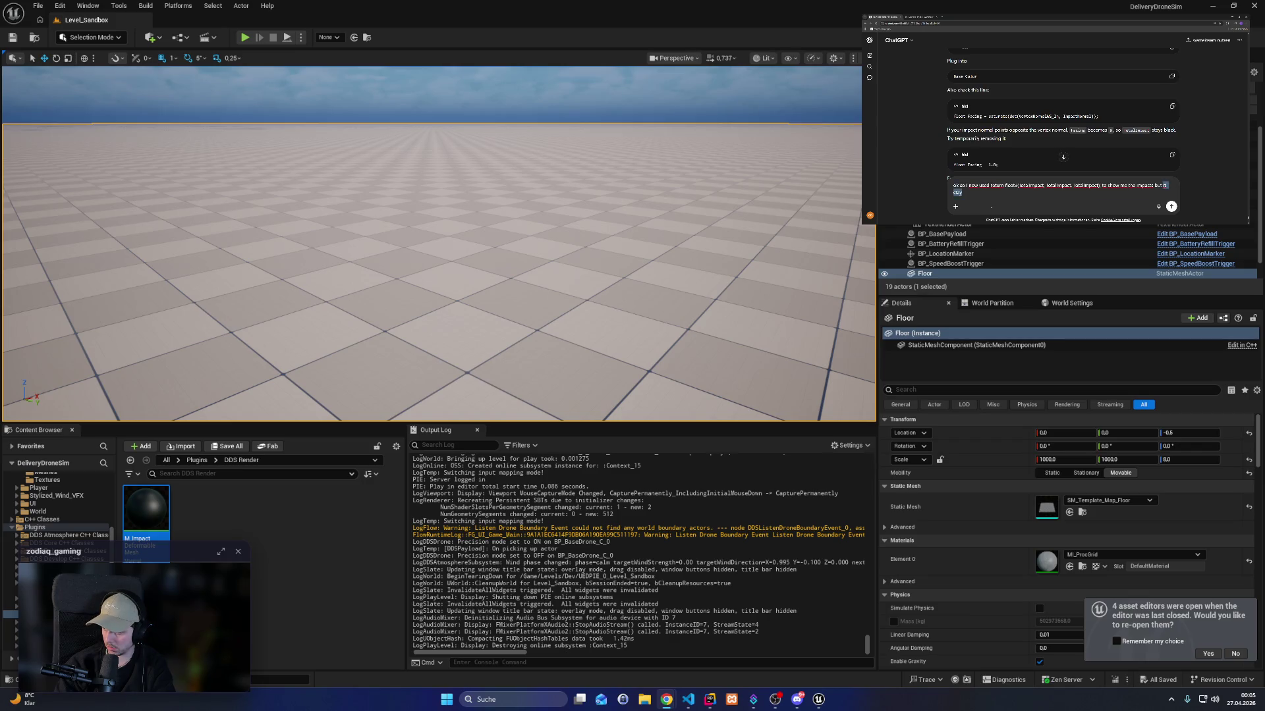
key("BackSpace")
type("ll is")
key("Return")
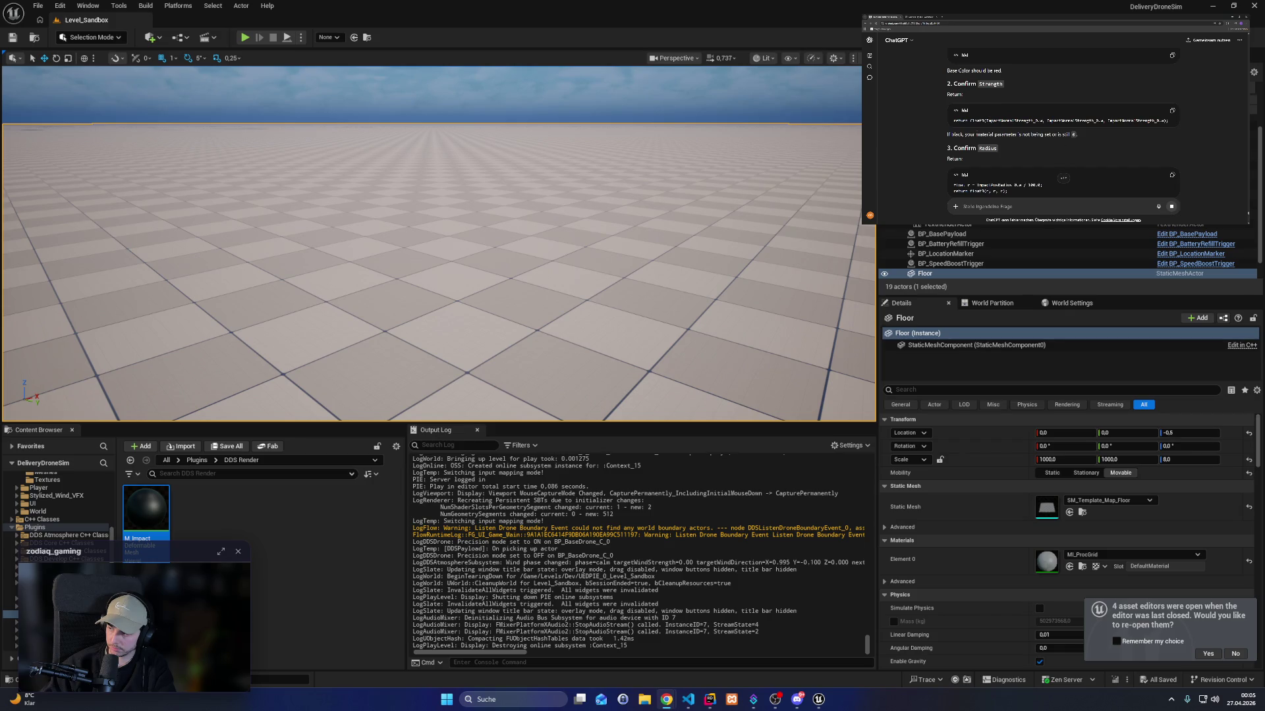
mouse_move(819, 700)
left_click(870, 656)
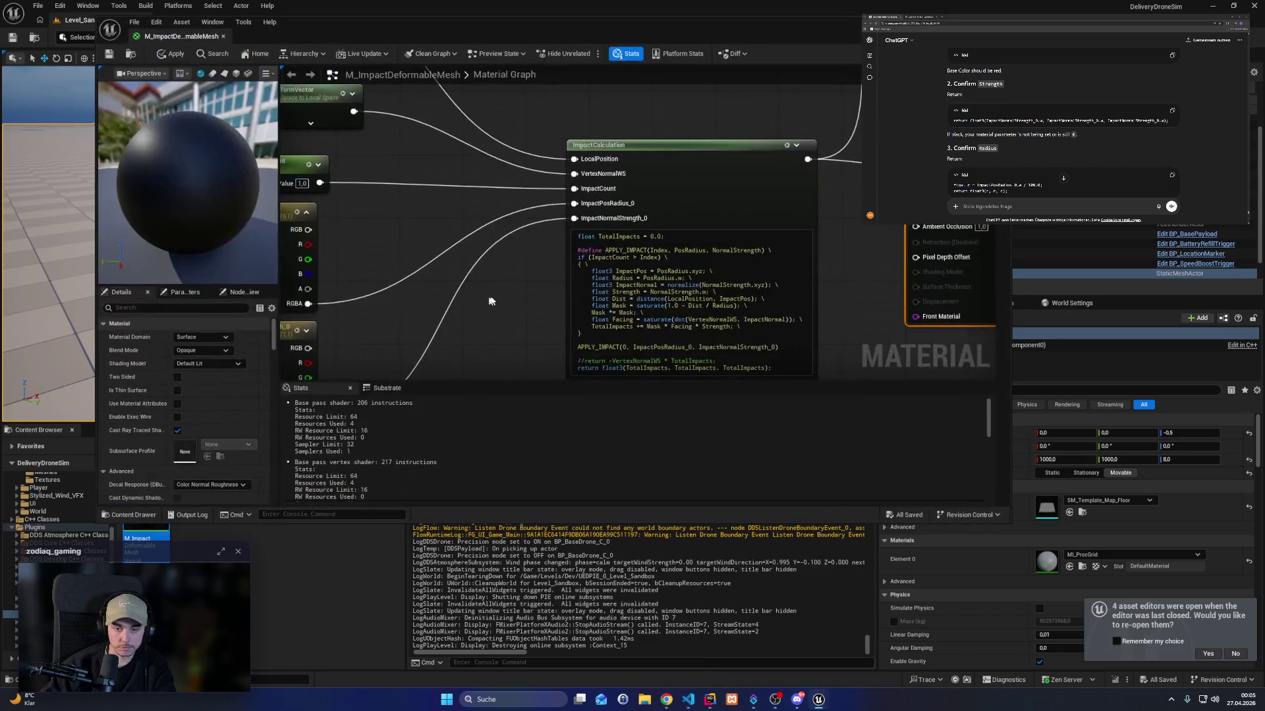
Replace all three return arguments with ImpactNormalStrength_0.w and apply the code change.
left_click_drag(547, 333, 549, 241)
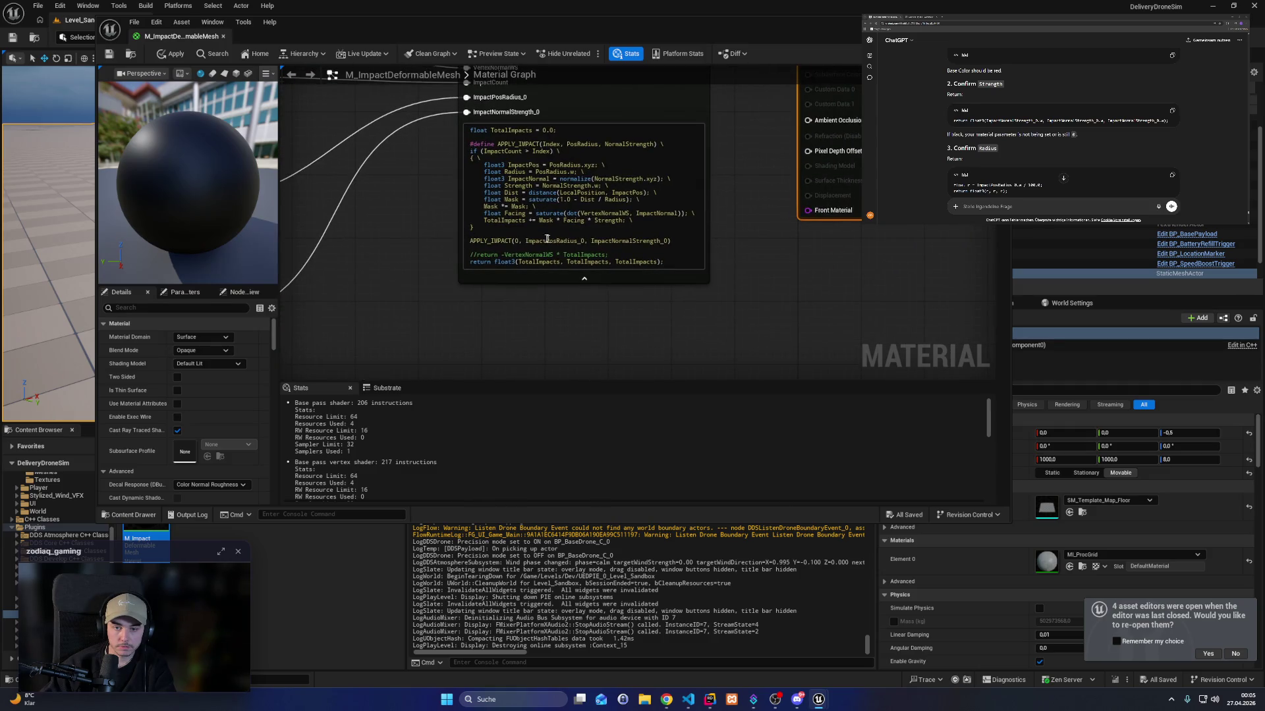
double_click(629, 241)
key("ctrl+c")
double_click(539, 262)
key("ctrl+v")
type(".w")
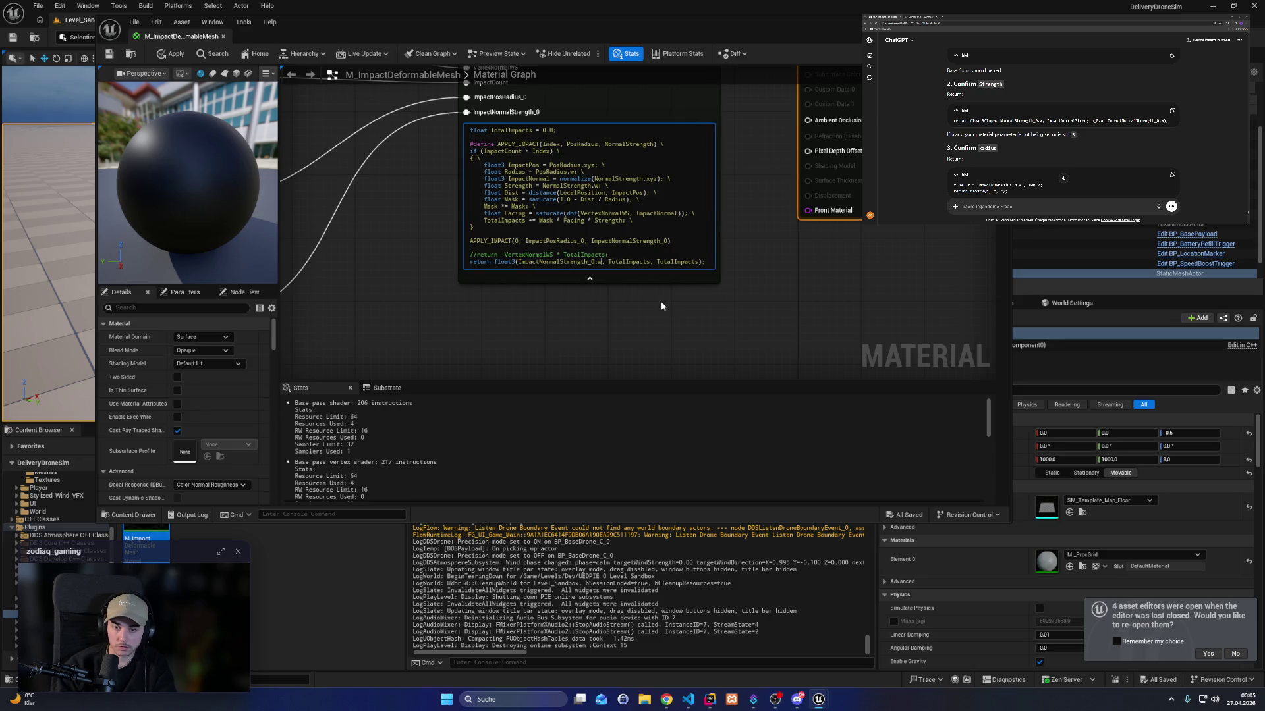
key("ctrl+shift+Right")
key("ctrl+v")
type(".w")
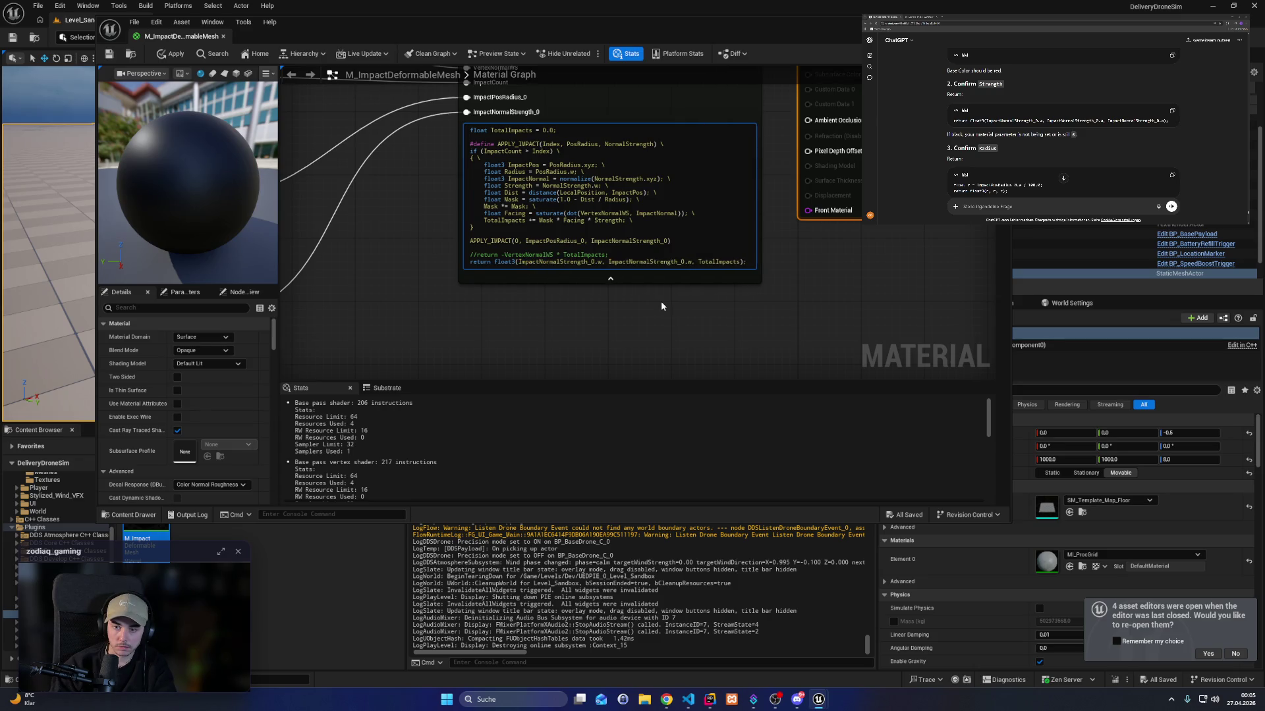
key("ctrl+shift+Right")
key("ctrl+v")
type(".w")
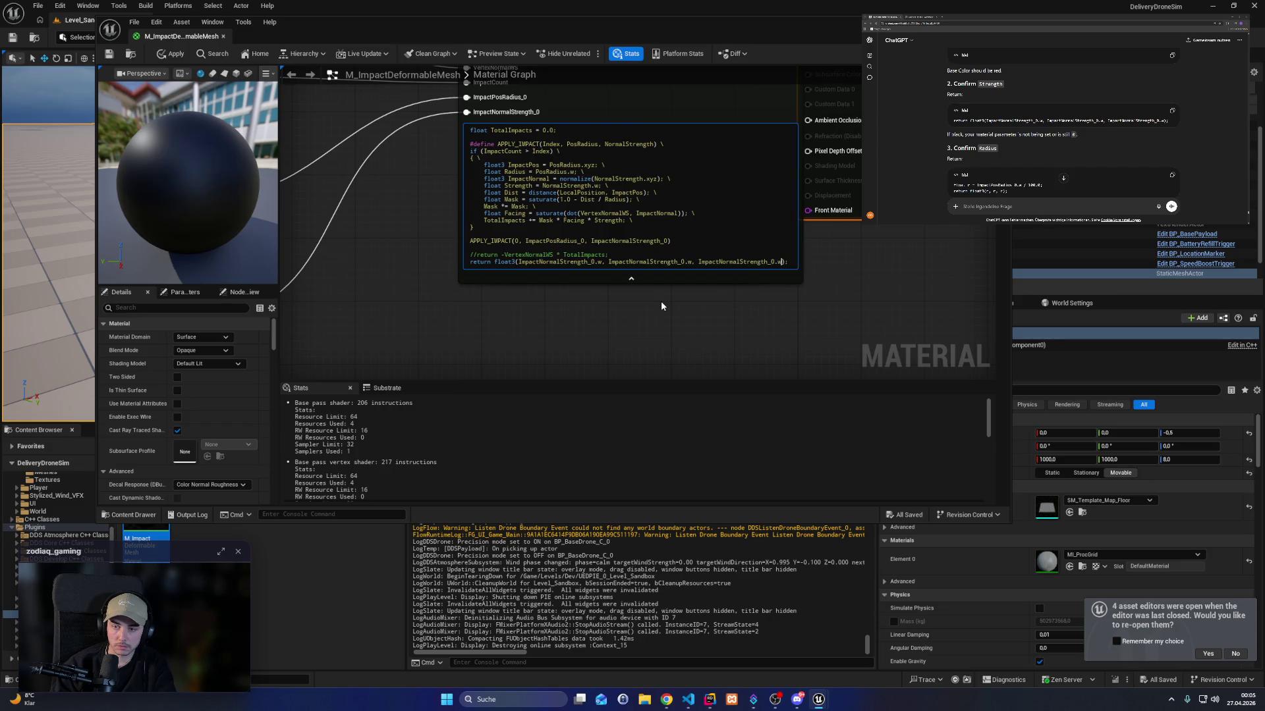
key("ctrl+s")
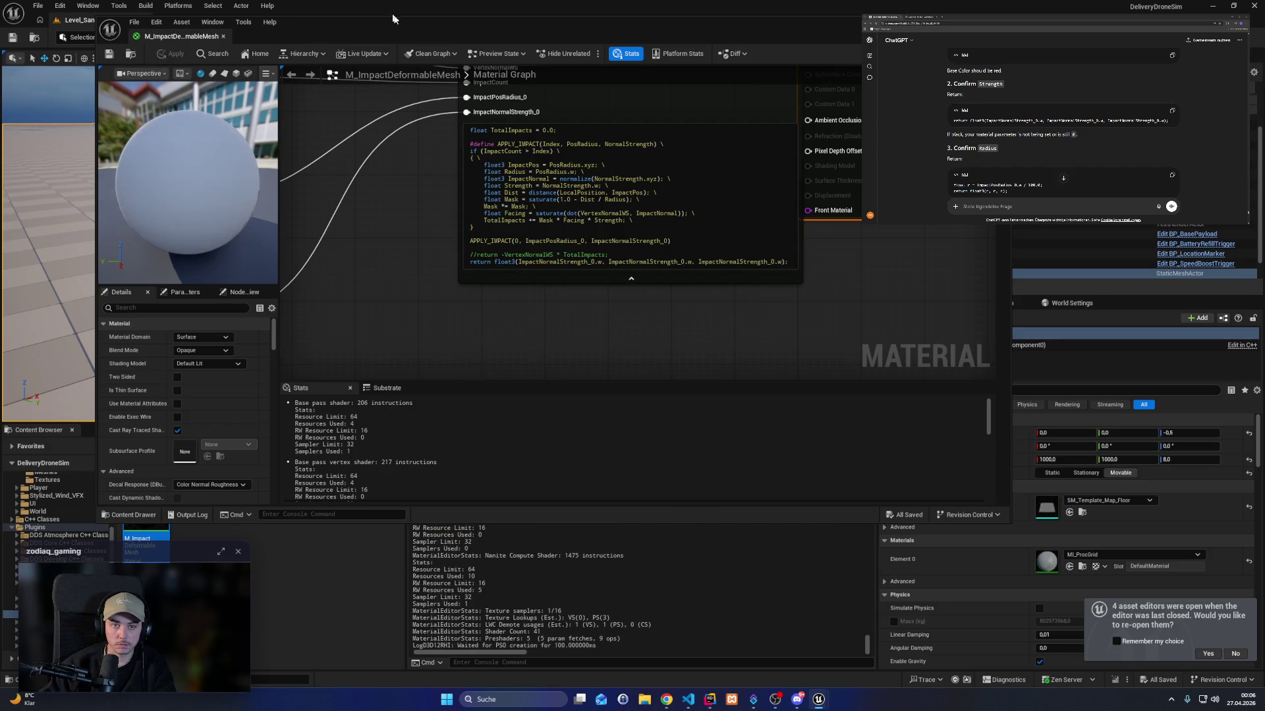
Move the material editor aside, go back to the level editor, and start playing.
left_click_drag(410, 30, 705, 113)
left_click(705, 82)
left_click(245, 37)
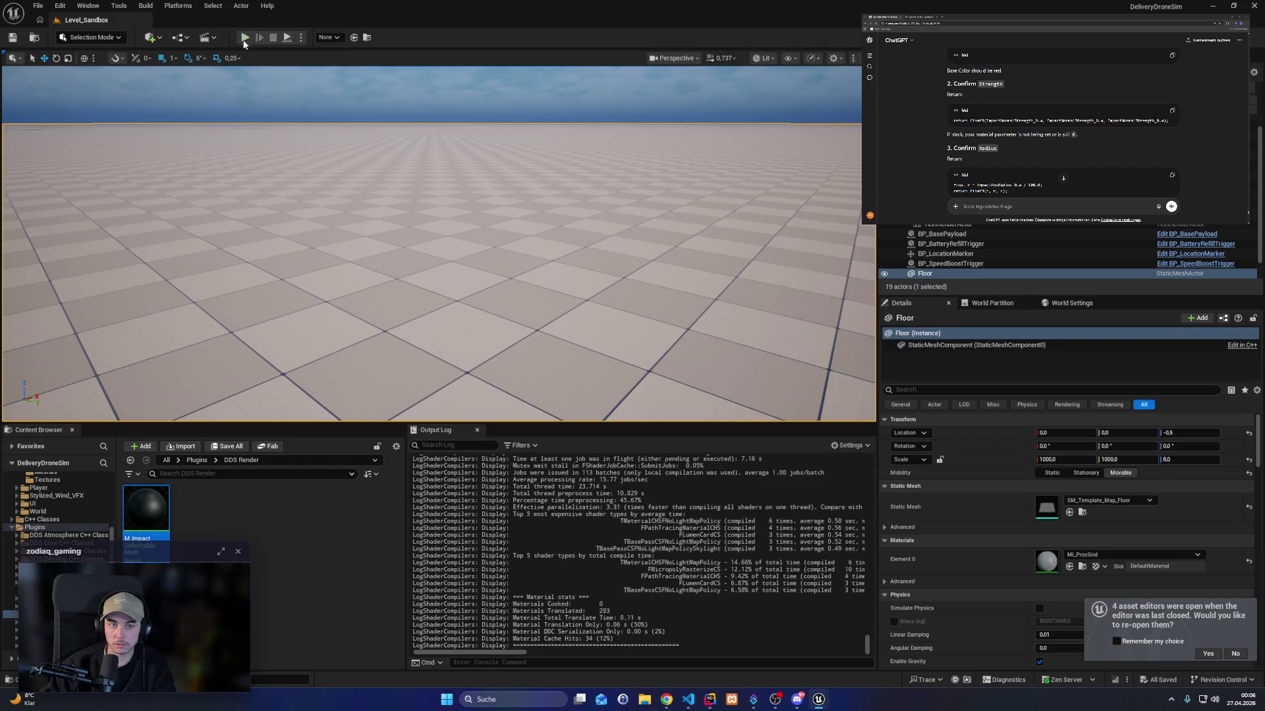
Switch to the drone, fly it to the green zone, and pick up the payload.
key("Tab")
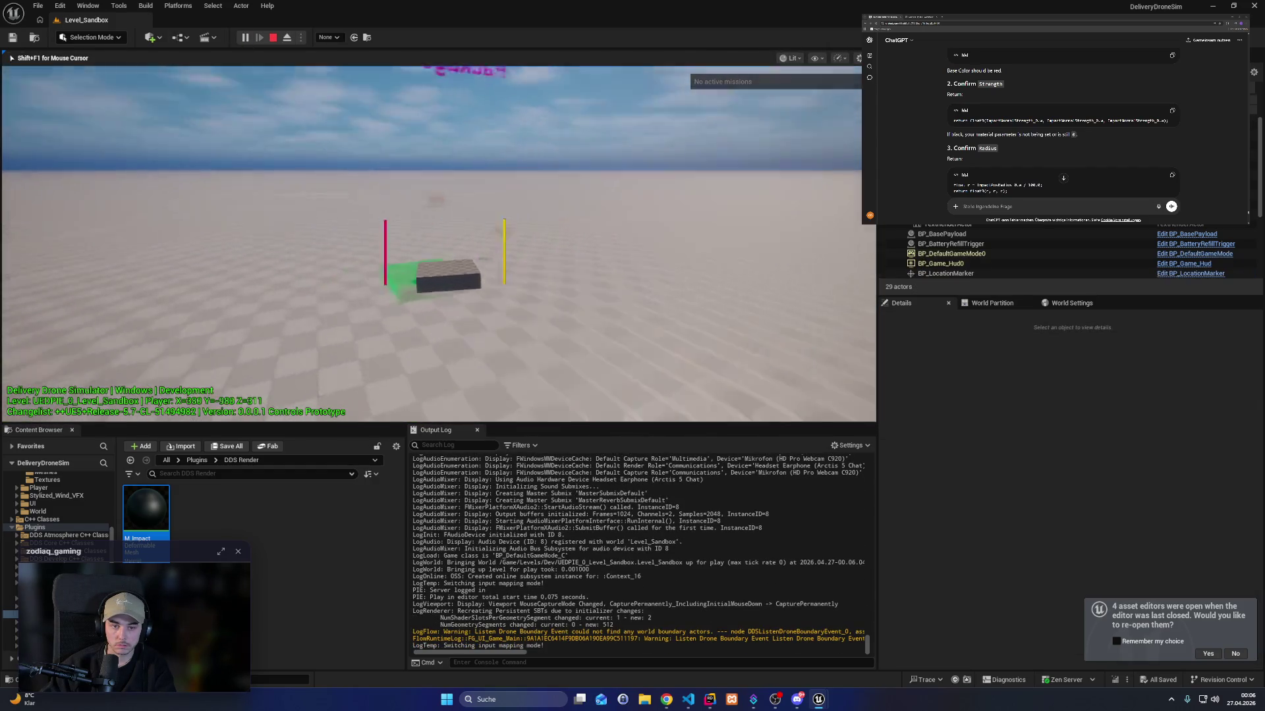
key("w")
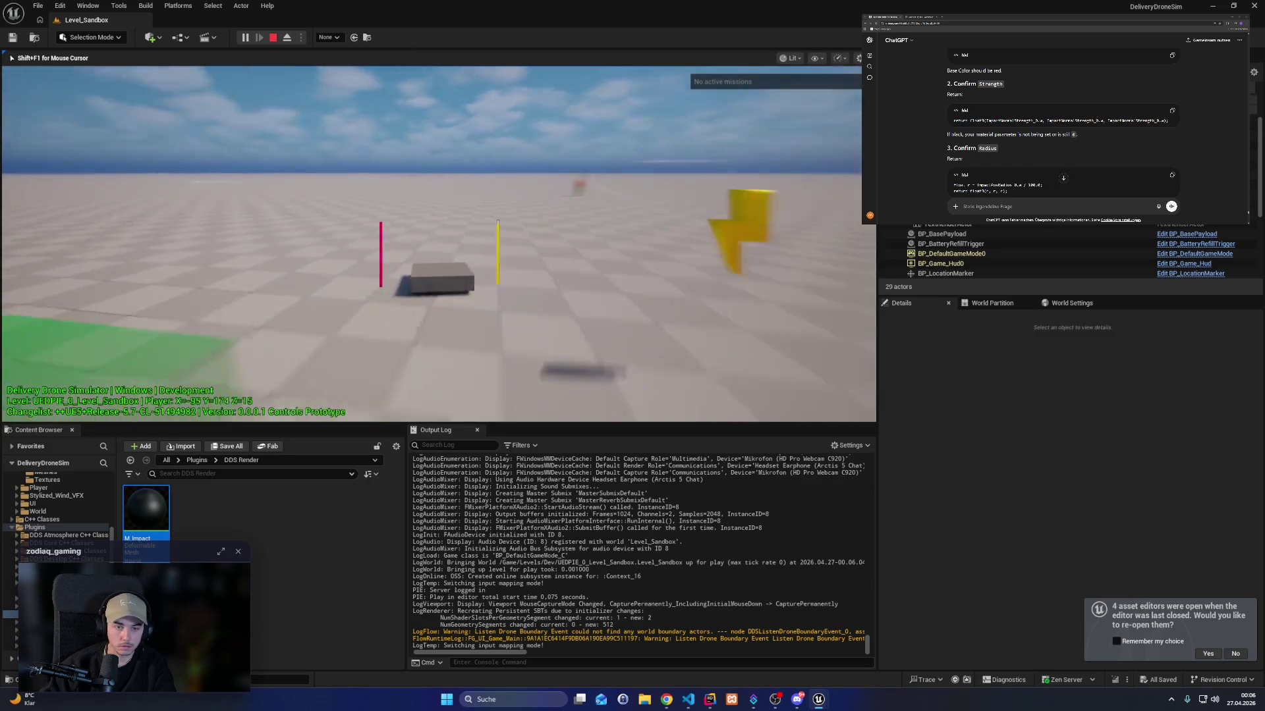
key("space")
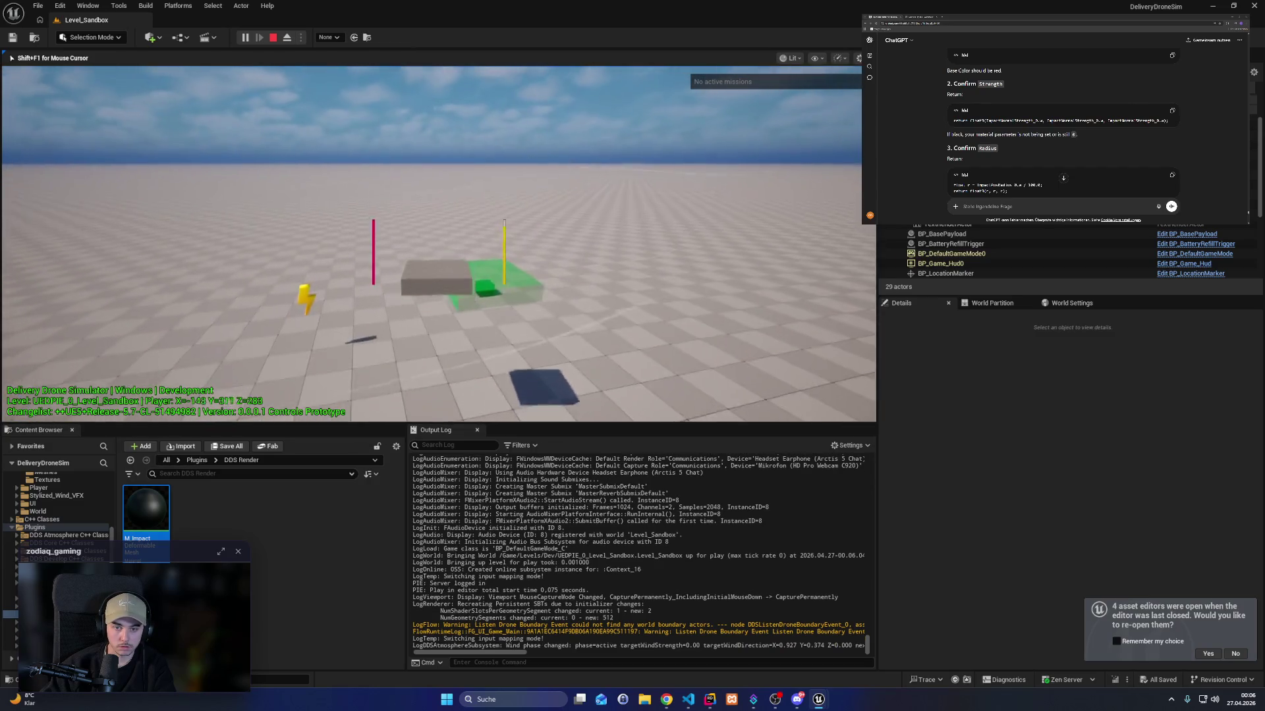
key("shift")
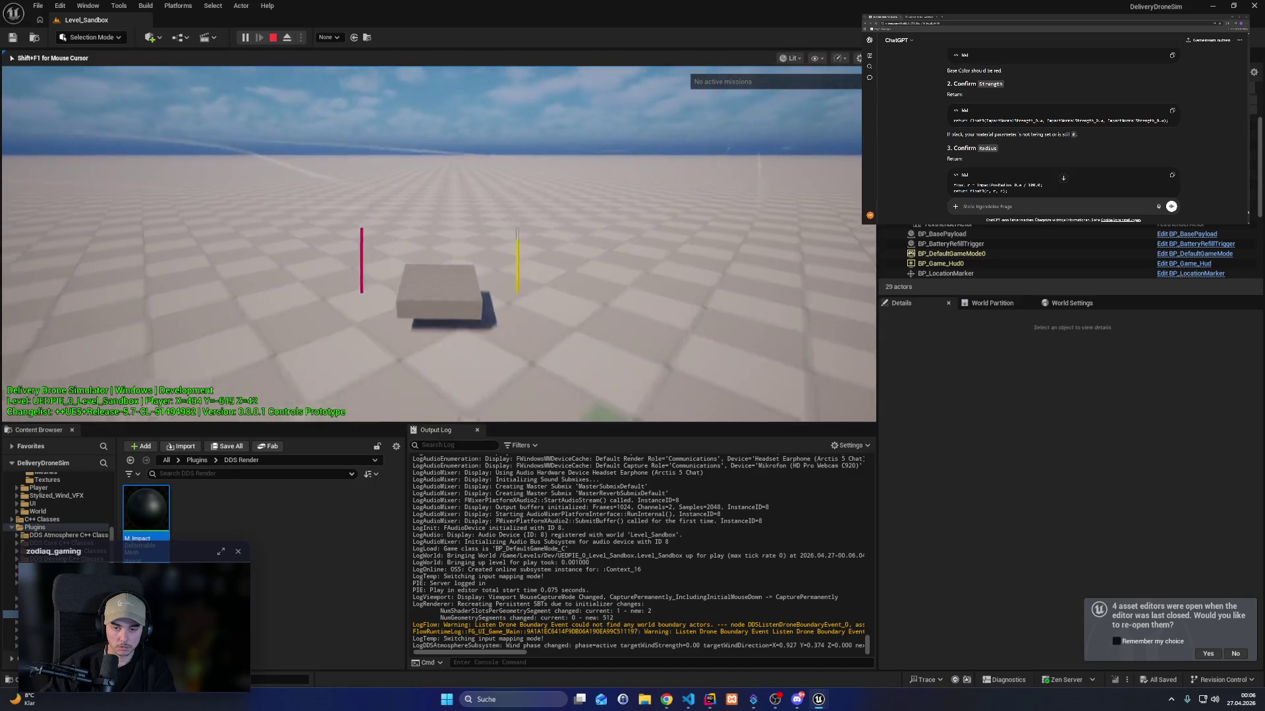
key("w")
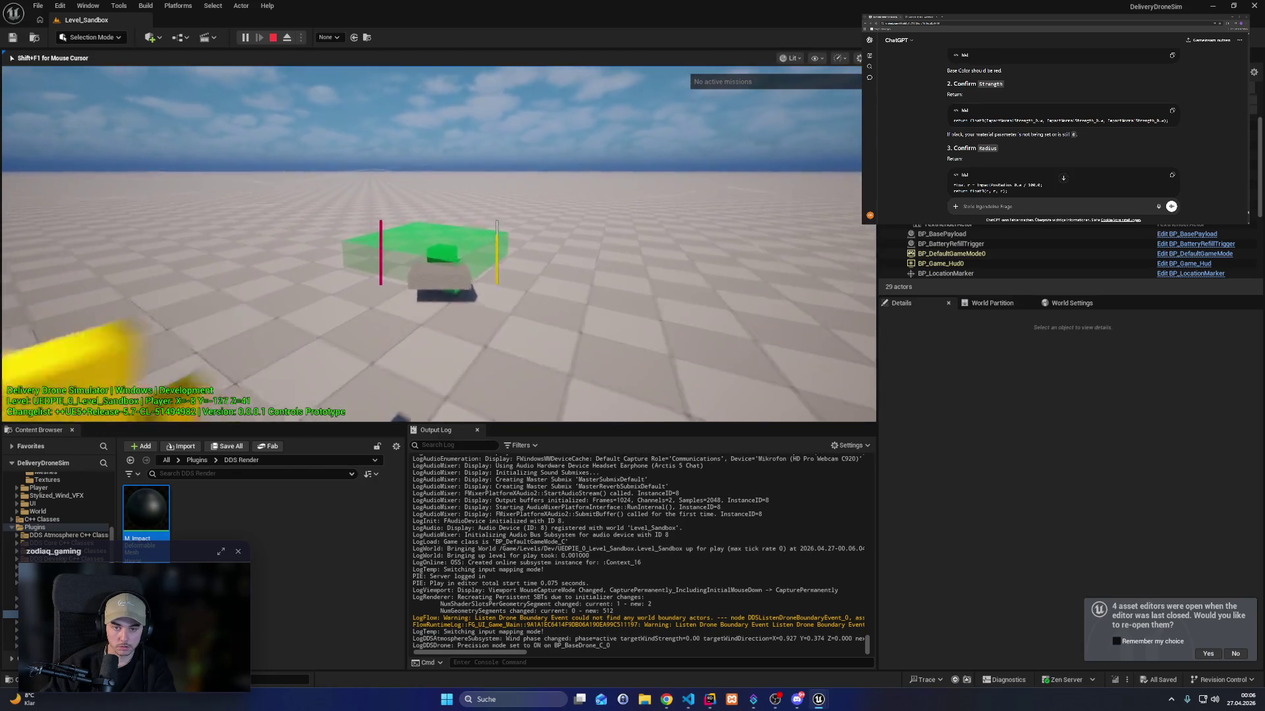
key("w")
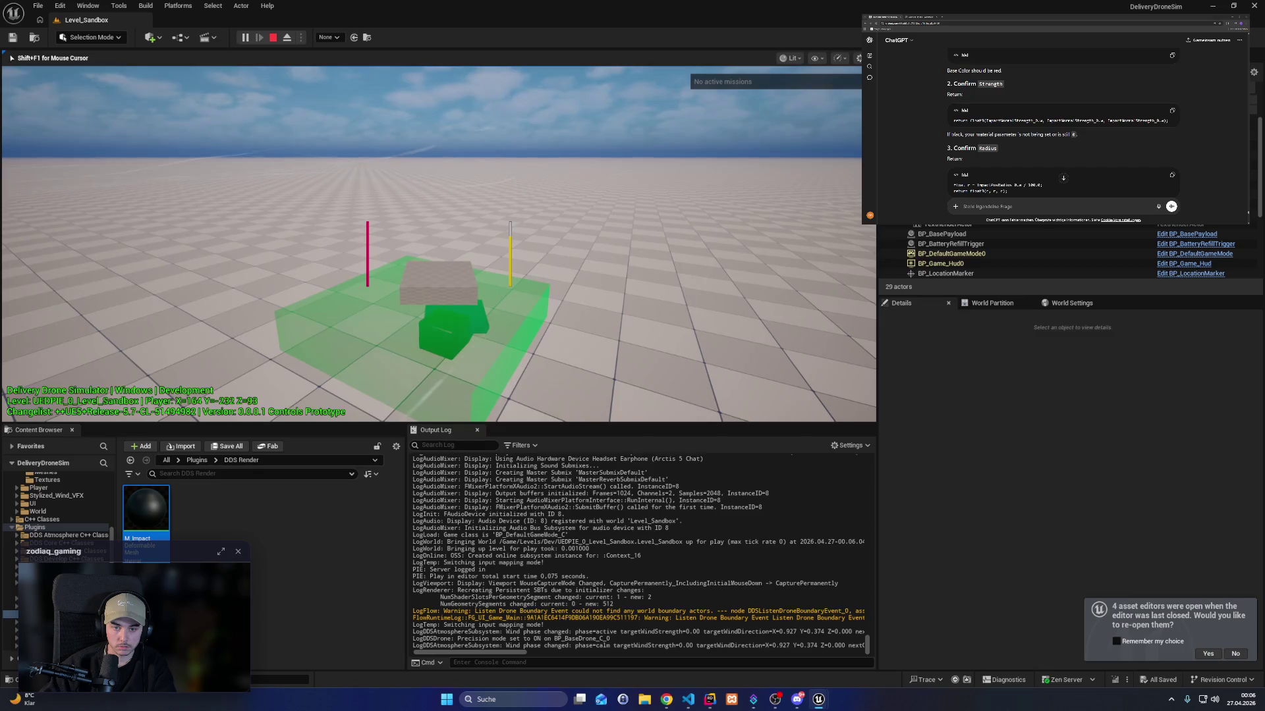
key("w")
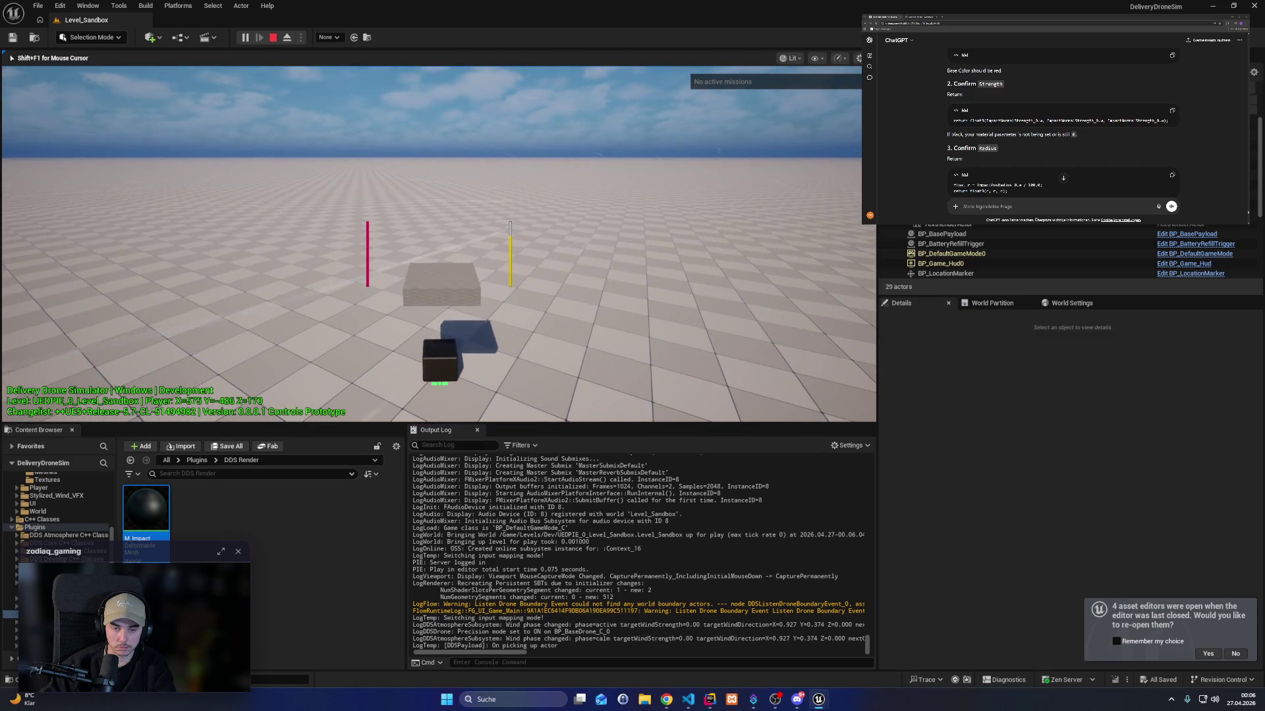
Carry the payload forward and up, drop it, circle the dropped box, then stop play.
key("q")
key("w")
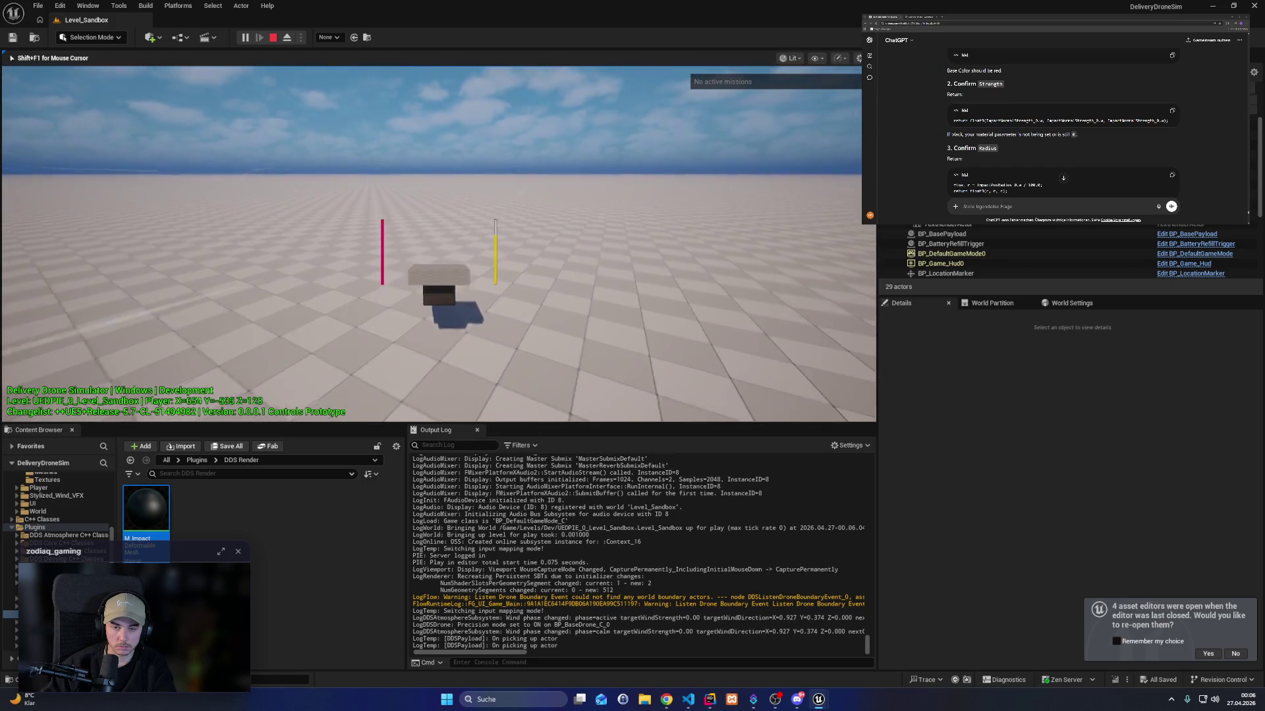
key("w")
key("e")
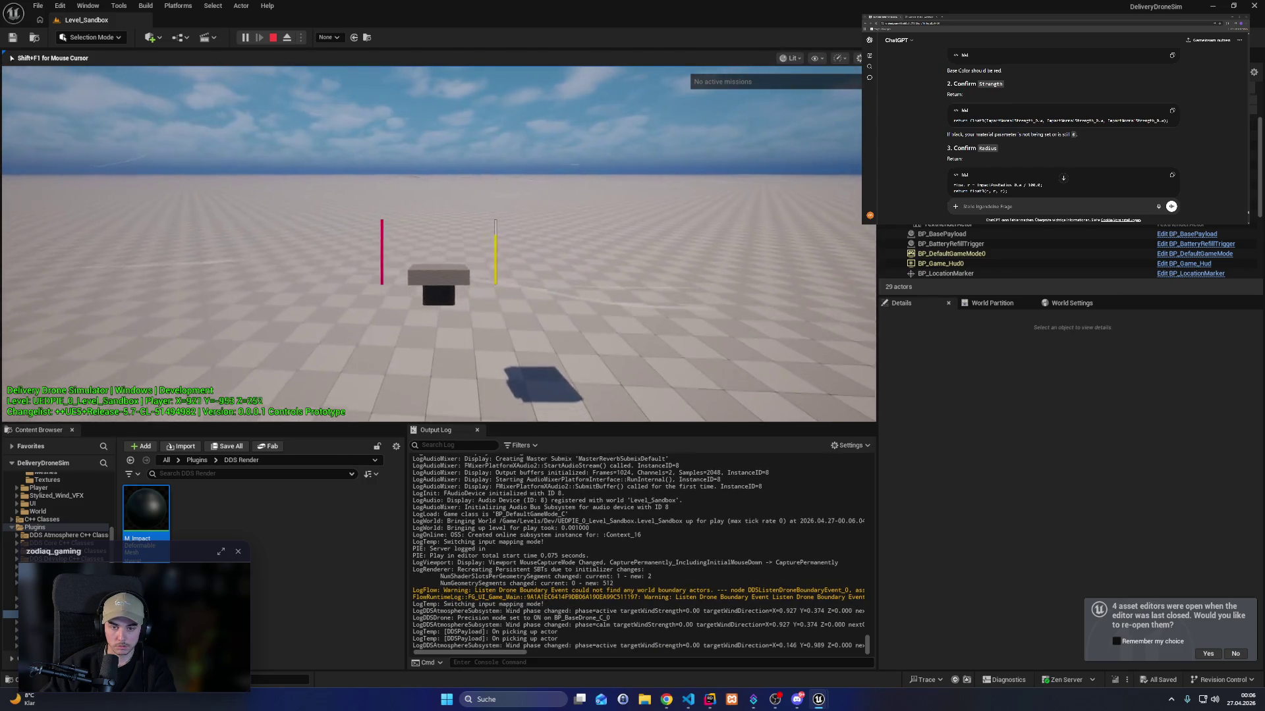
key("w")
key("e")
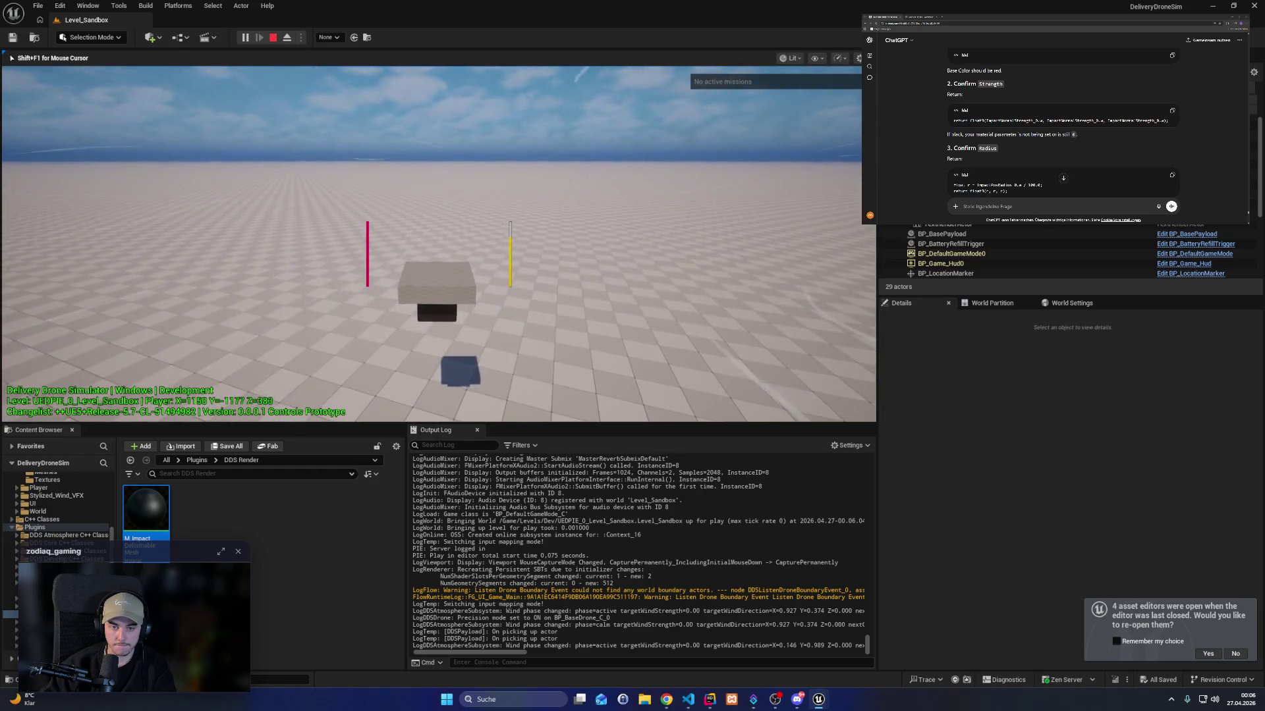
key("f")
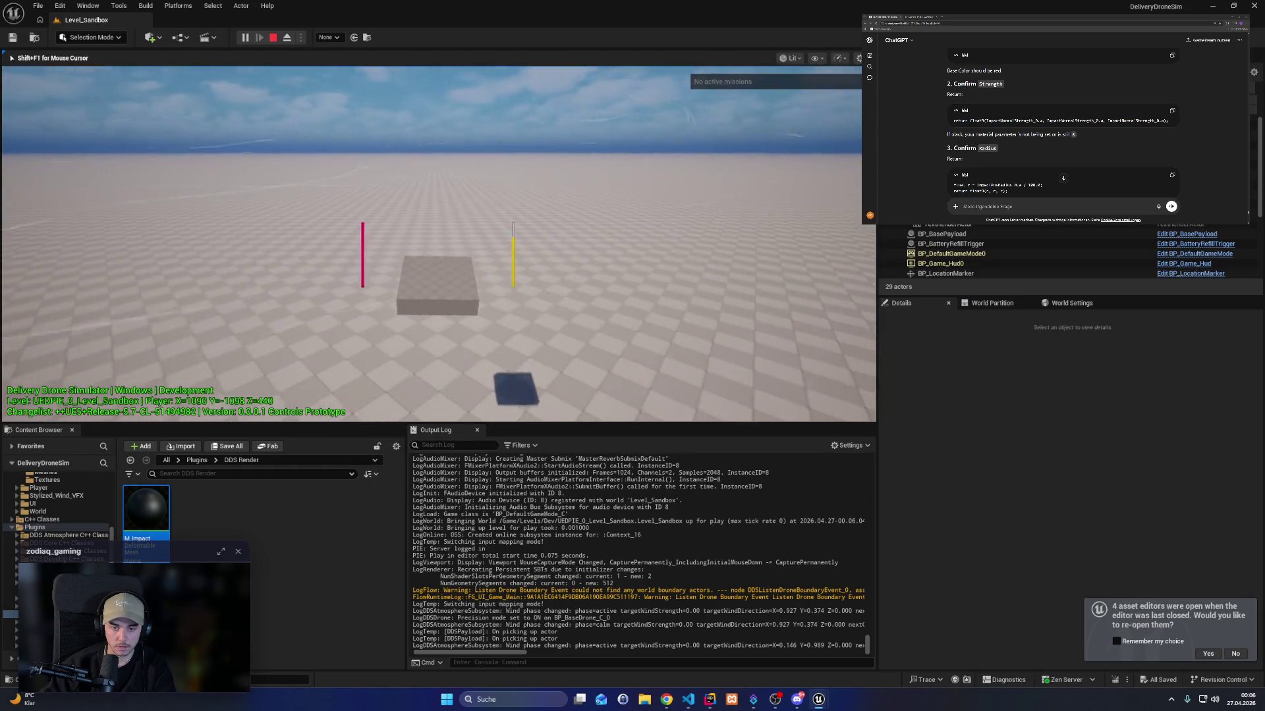
key("q")
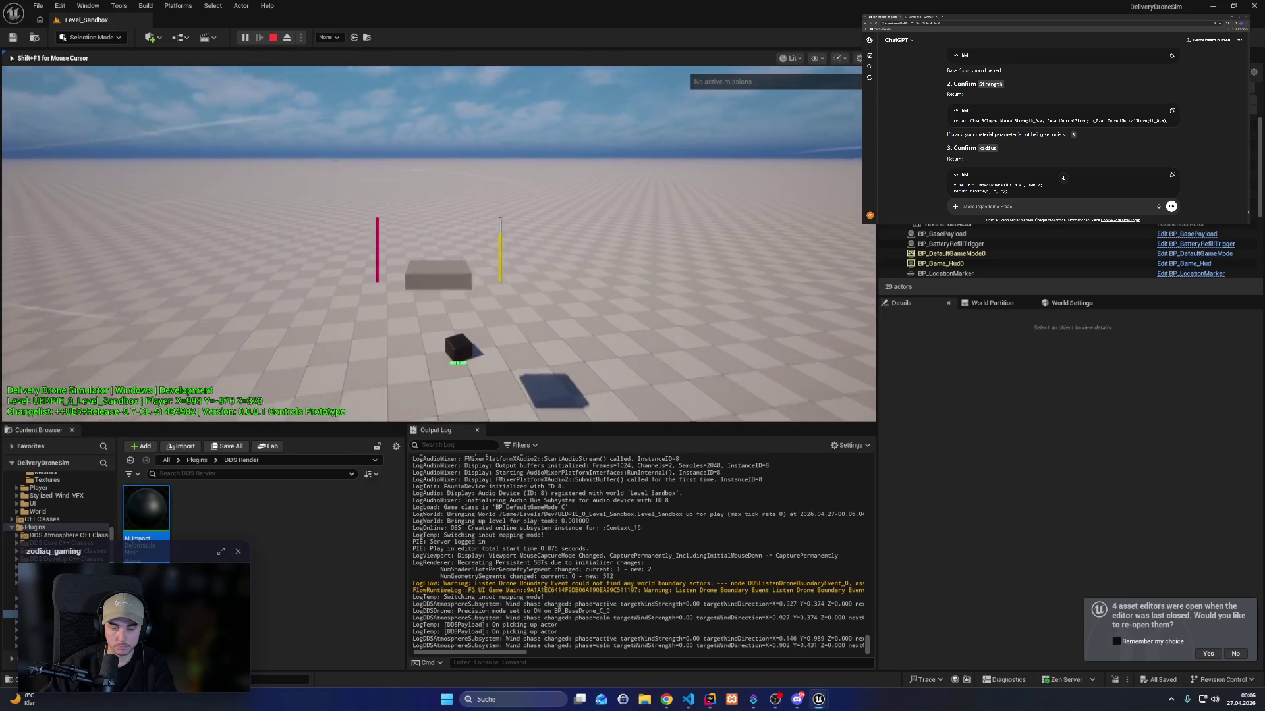
key("q")
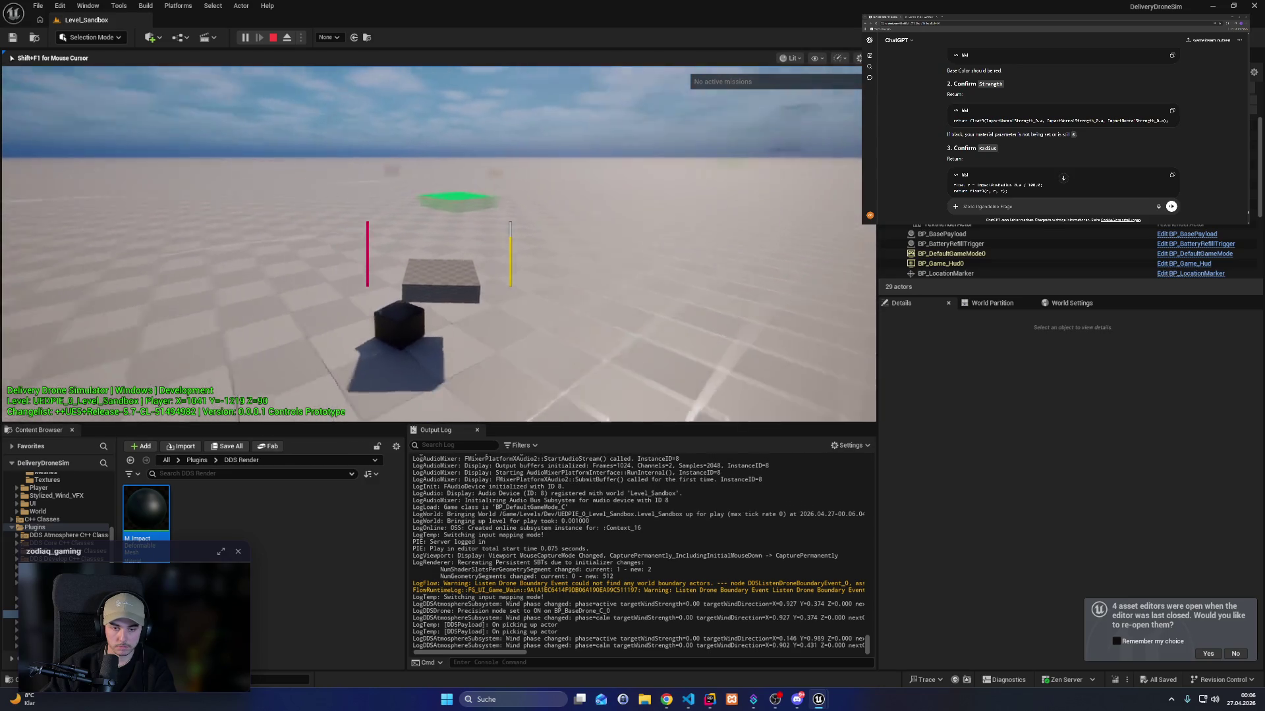
key("w")
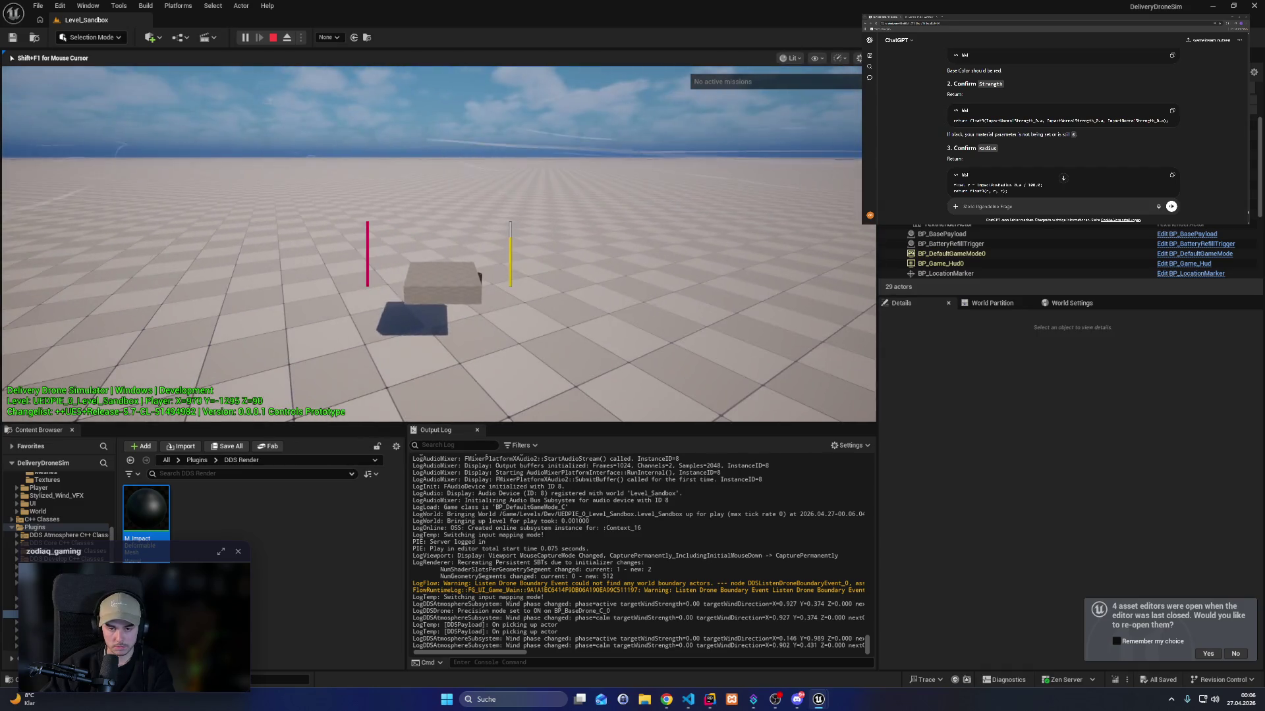
key("Escape")
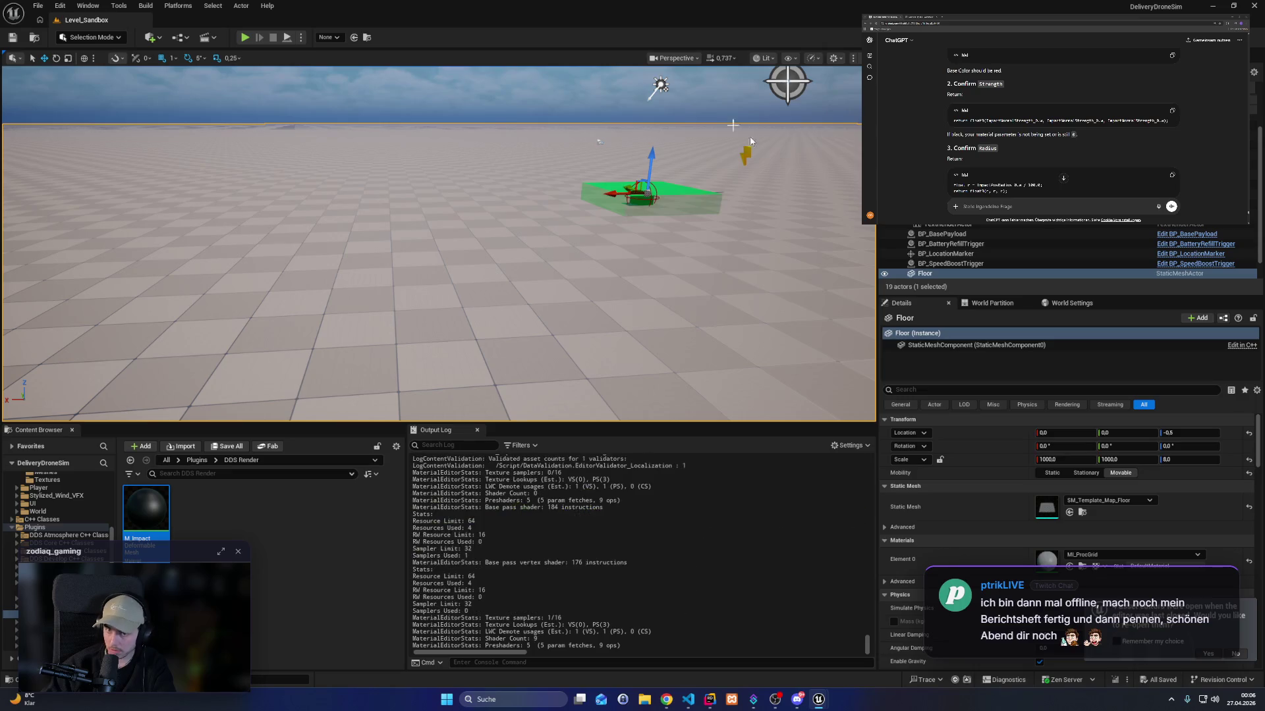
Run another play session of the sandbox level, then end it with Esc.
left_click(245, 37)
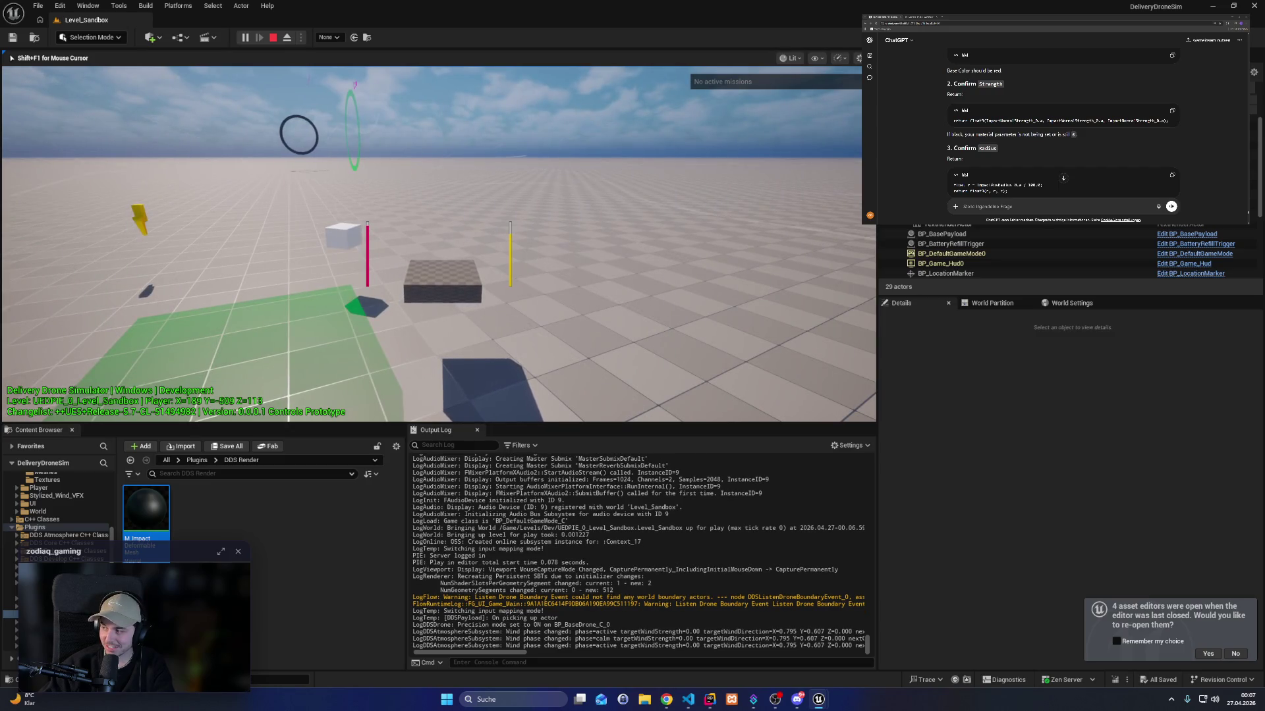
key("Escape")
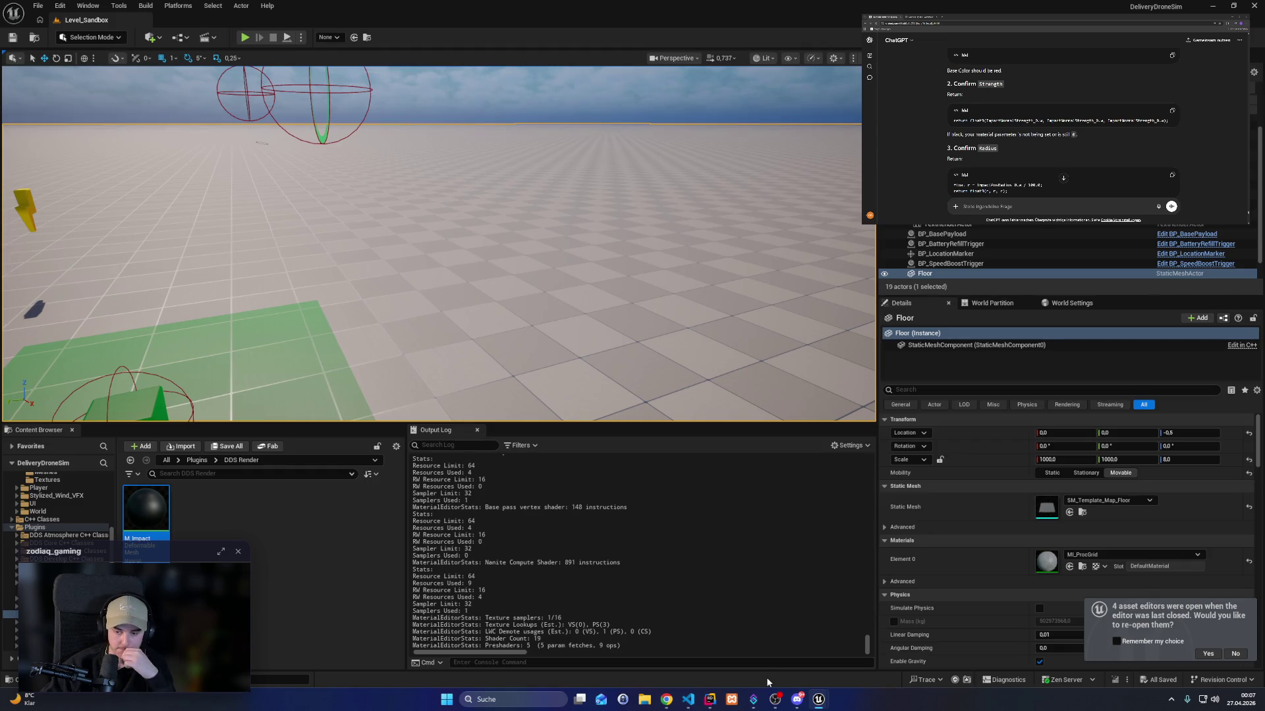
Bring Rider's DDSImpactDeformableMeshComponent.cpp code window to the front.
left_click(709, 699)
Trace PosRadiusName uses in the Rider code, then highlight the ImpactPos macro line in Unreal.
scroll(354, 400, "down", 6)
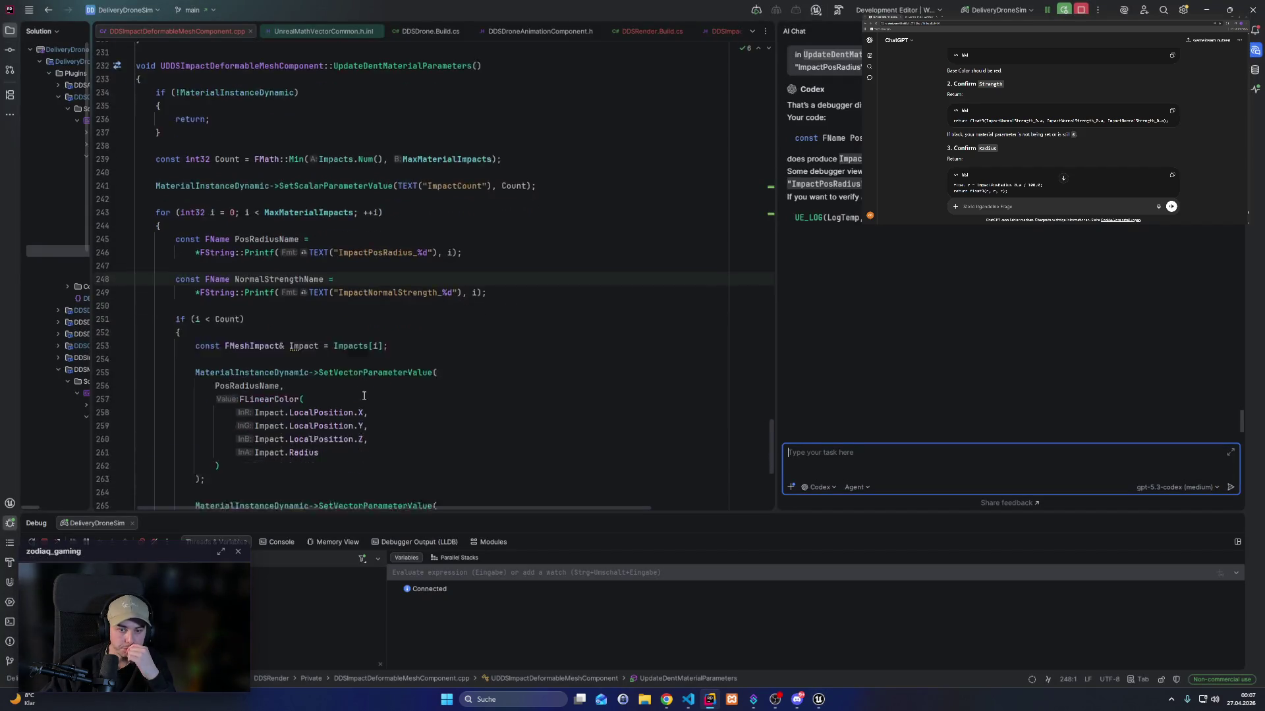
double_click(240, 231)
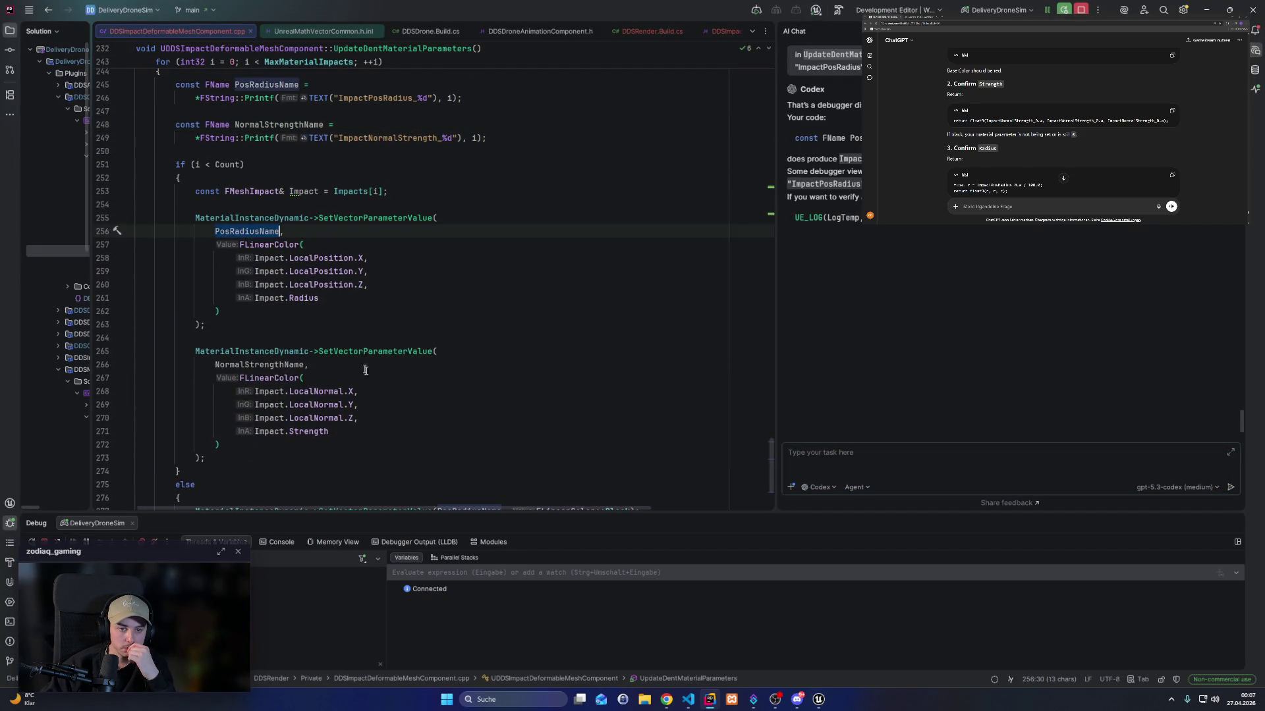
scroll(368, 379, "up", 3)
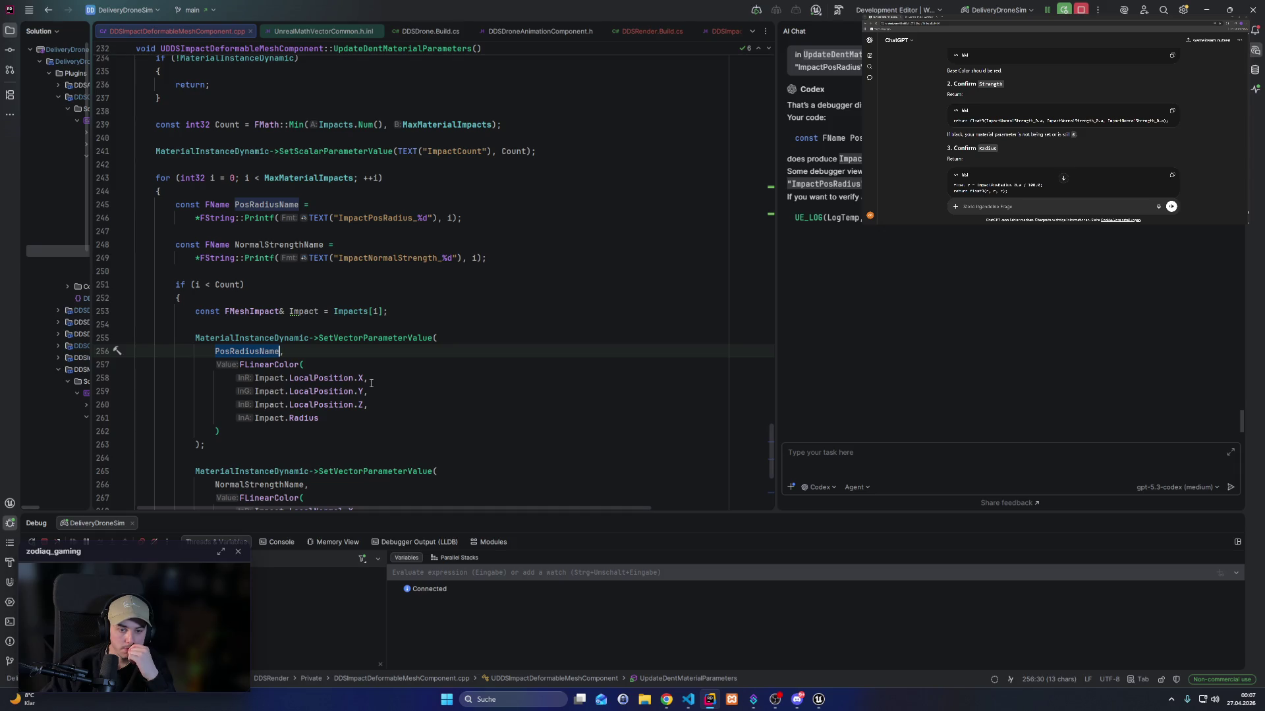
scroll(371, 384, "down", 4)
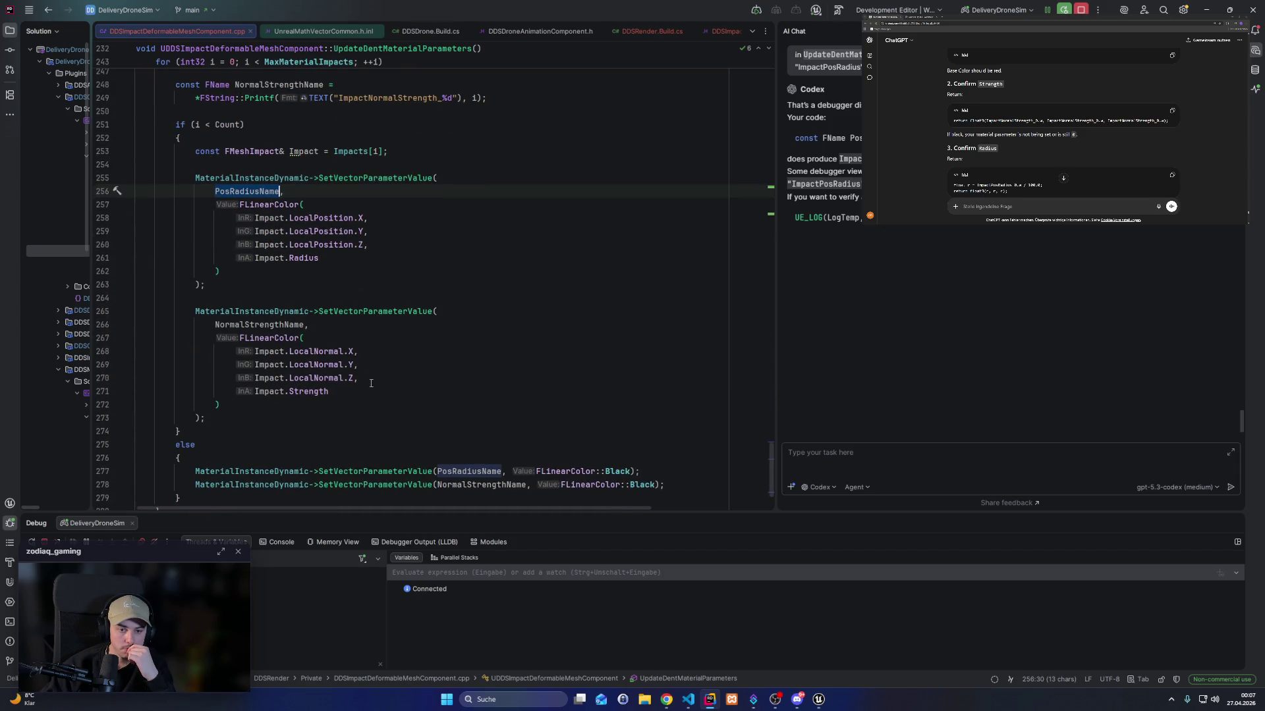
scroll(371, 383, "up", 9)
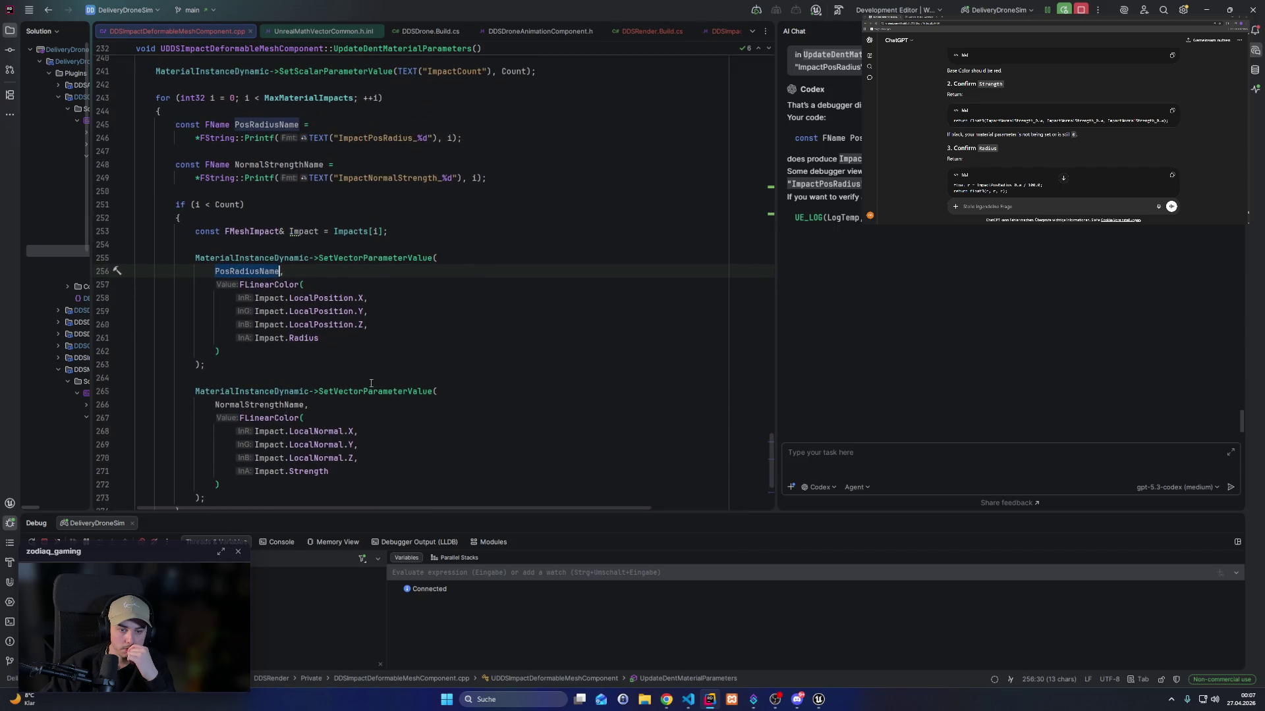
scroll(370, 384, "up", 12)
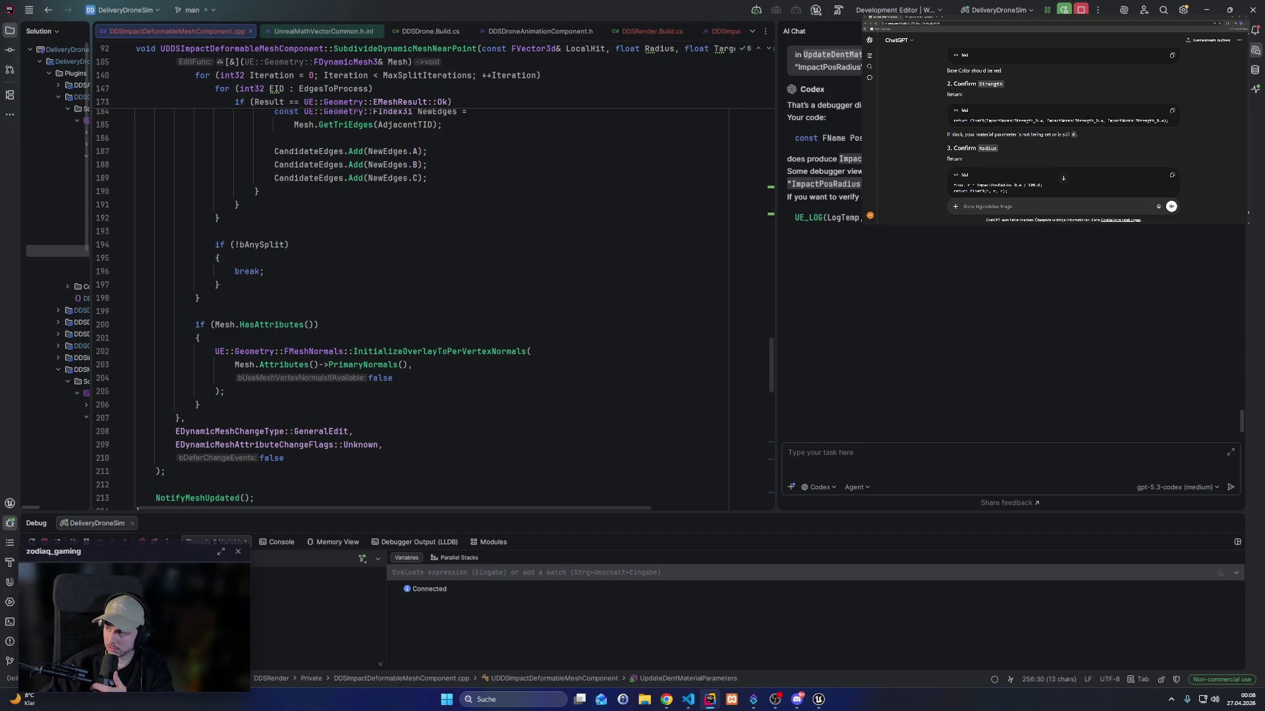
key("alt+Tab")
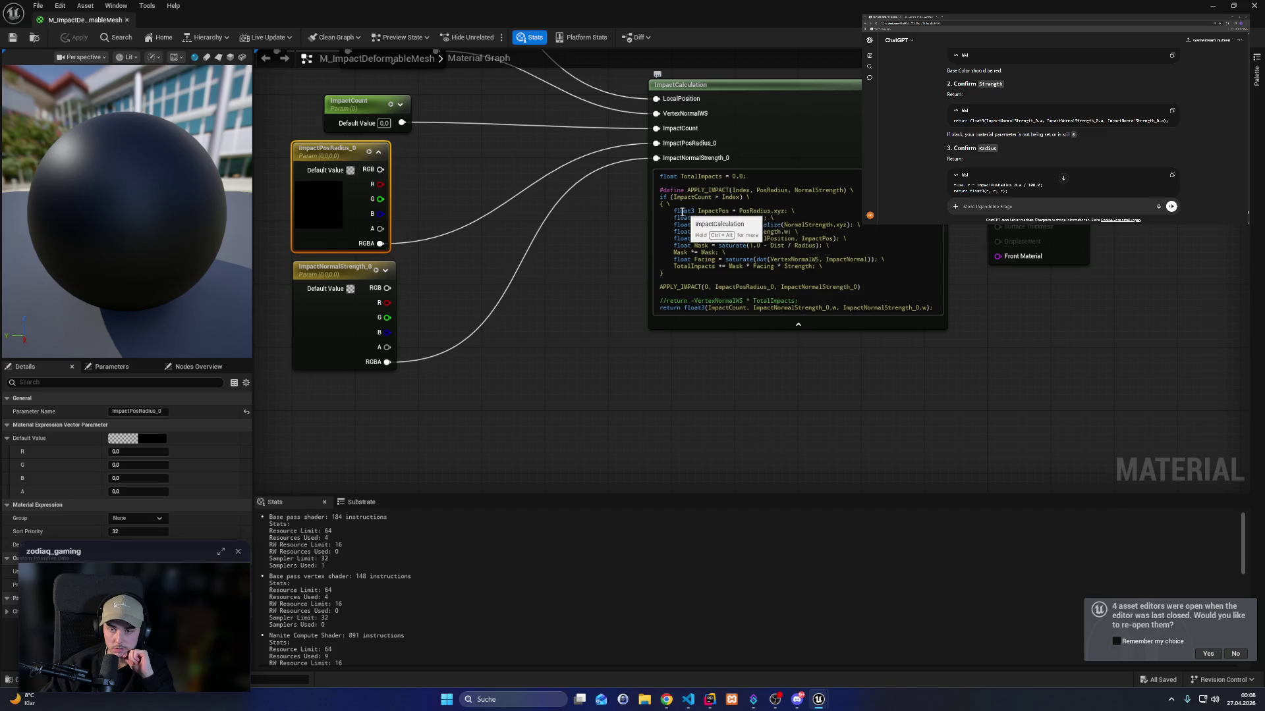
left_click_drag(663, 211, 670, 218)
Replace the return arguments with ImpactPosRadius_0.w, browse to the asset, and start playing.
left_click(761, 249)
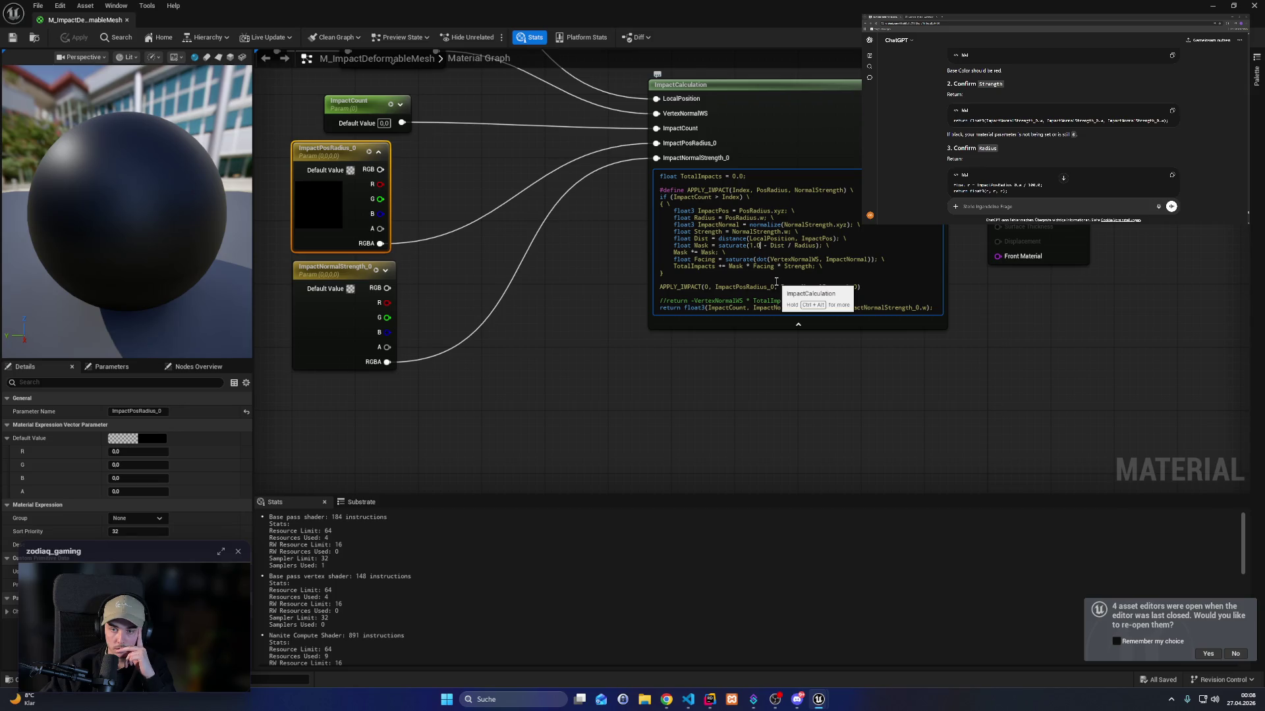
left_click_drag(755, 308, 819, 309)
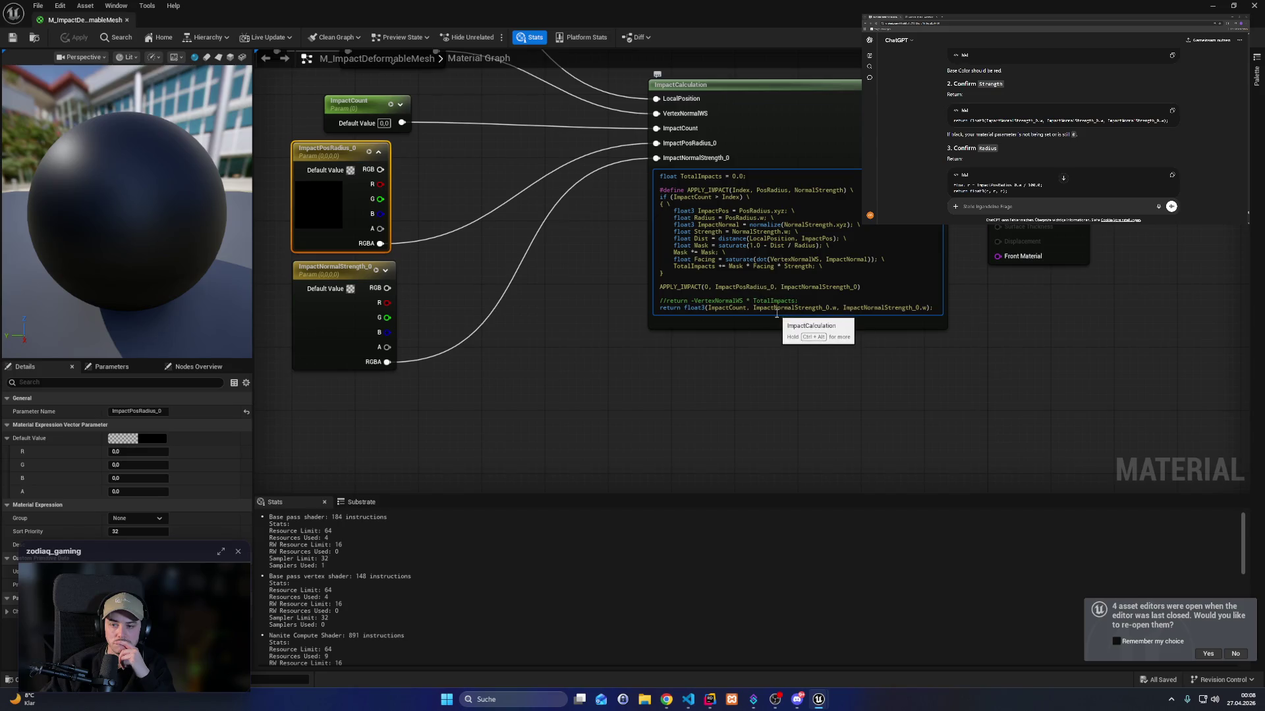
double_click(755, 288)
key("ctrl+c")
left_click(727, 308)
key("ctrl+v")
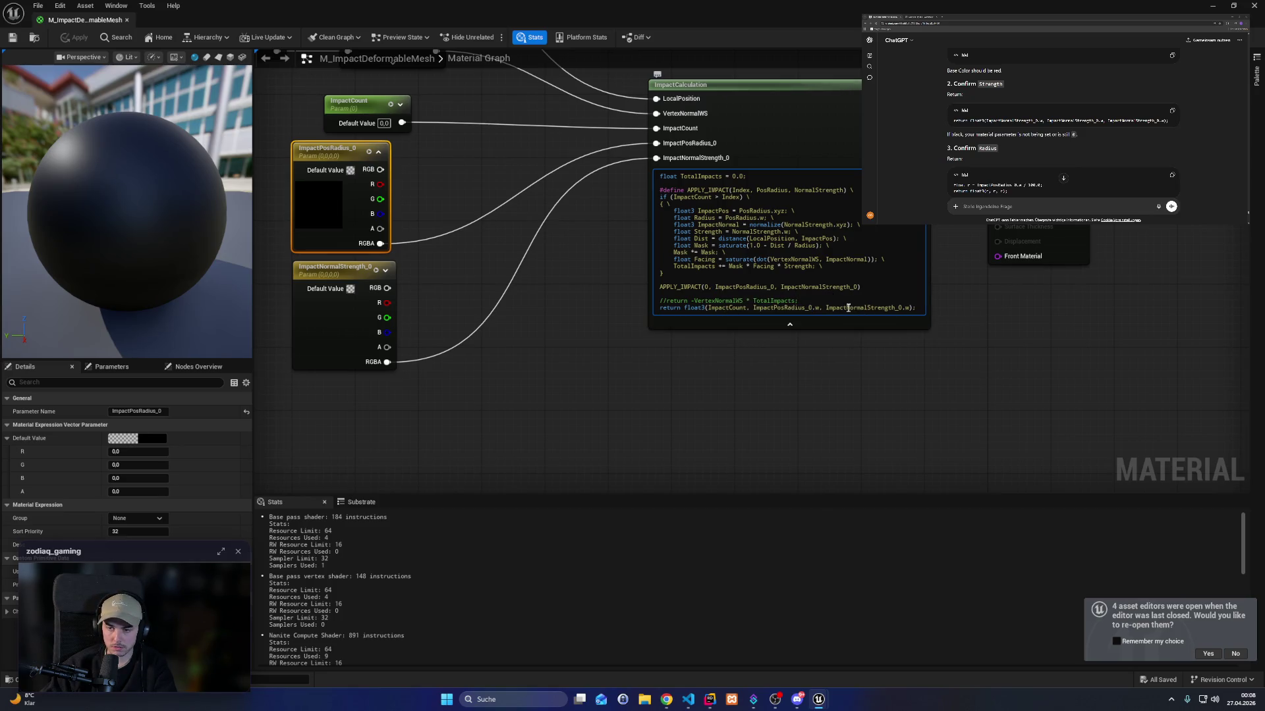
key("ctrl+v")
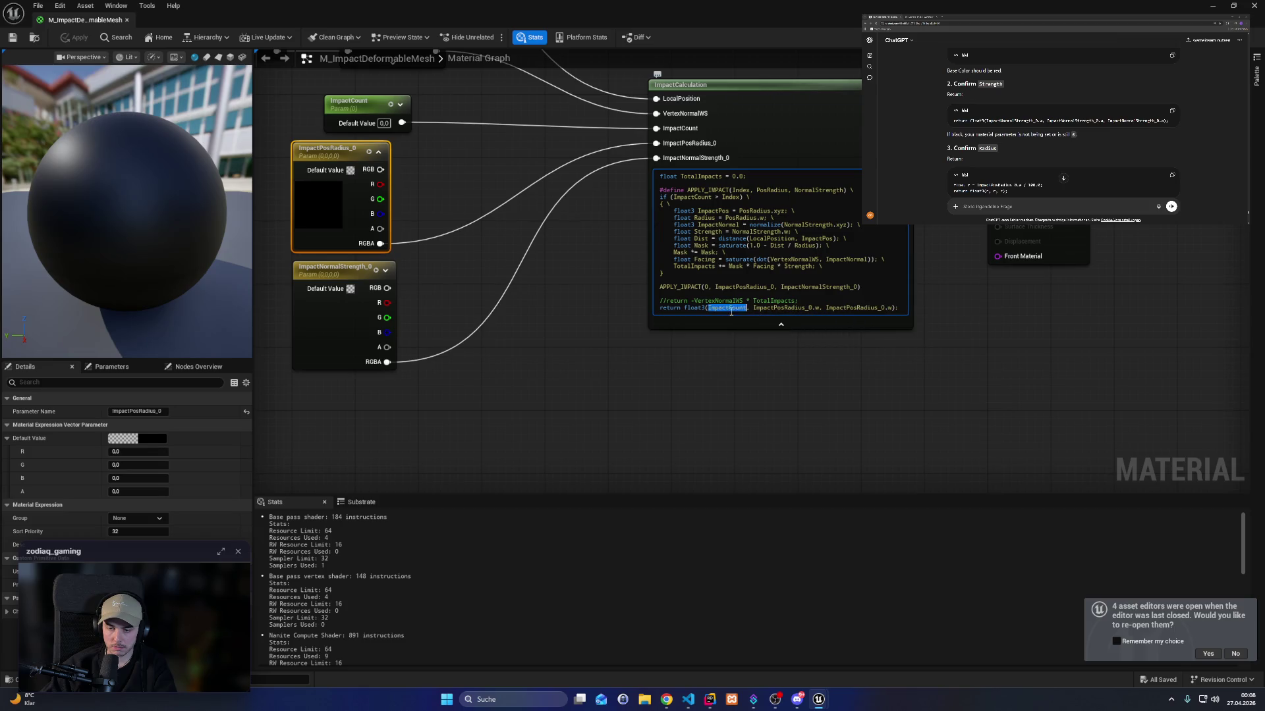
double_click(728, 308)
key("ctrl+v")
type(".w")
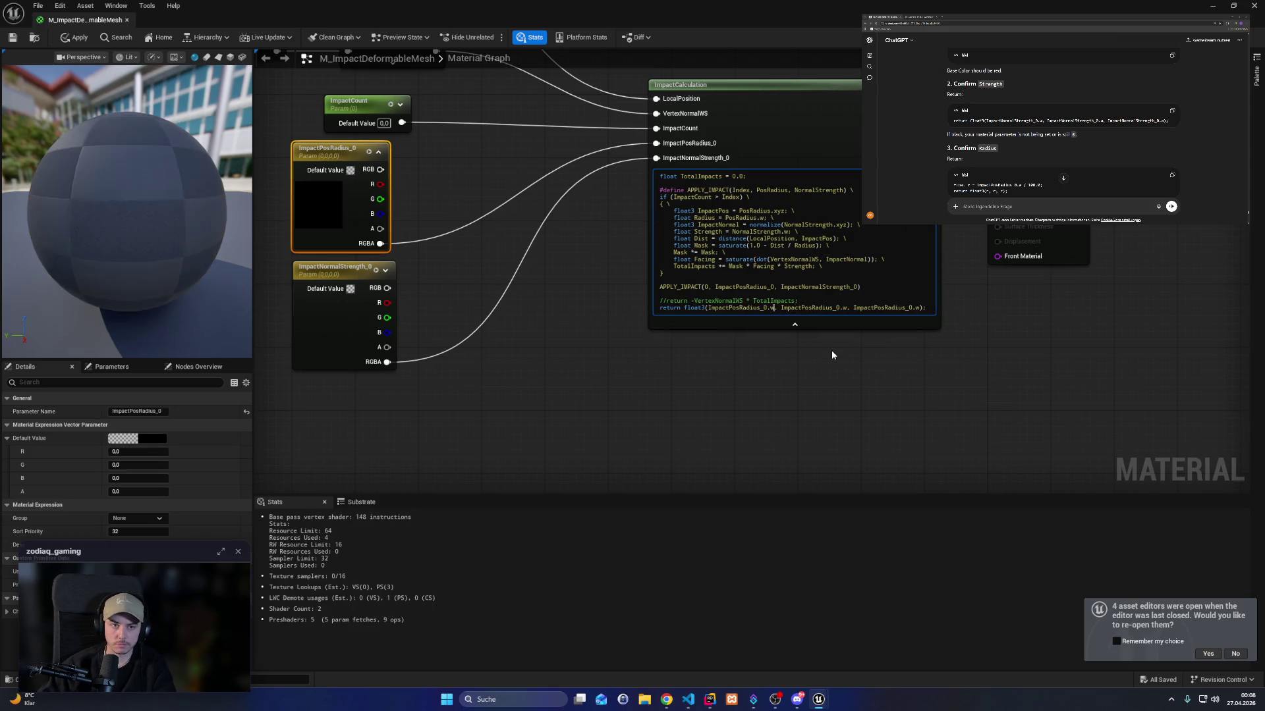
left_click(33, 37)
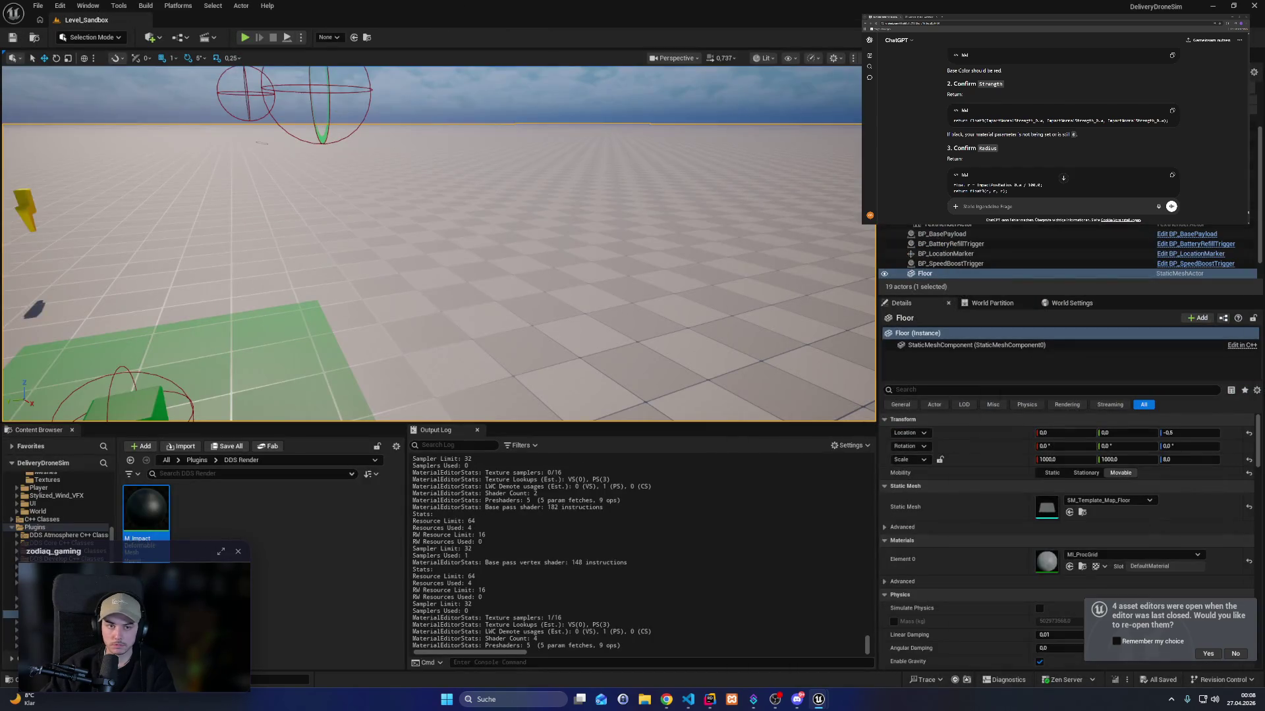
left_click(245, 36)
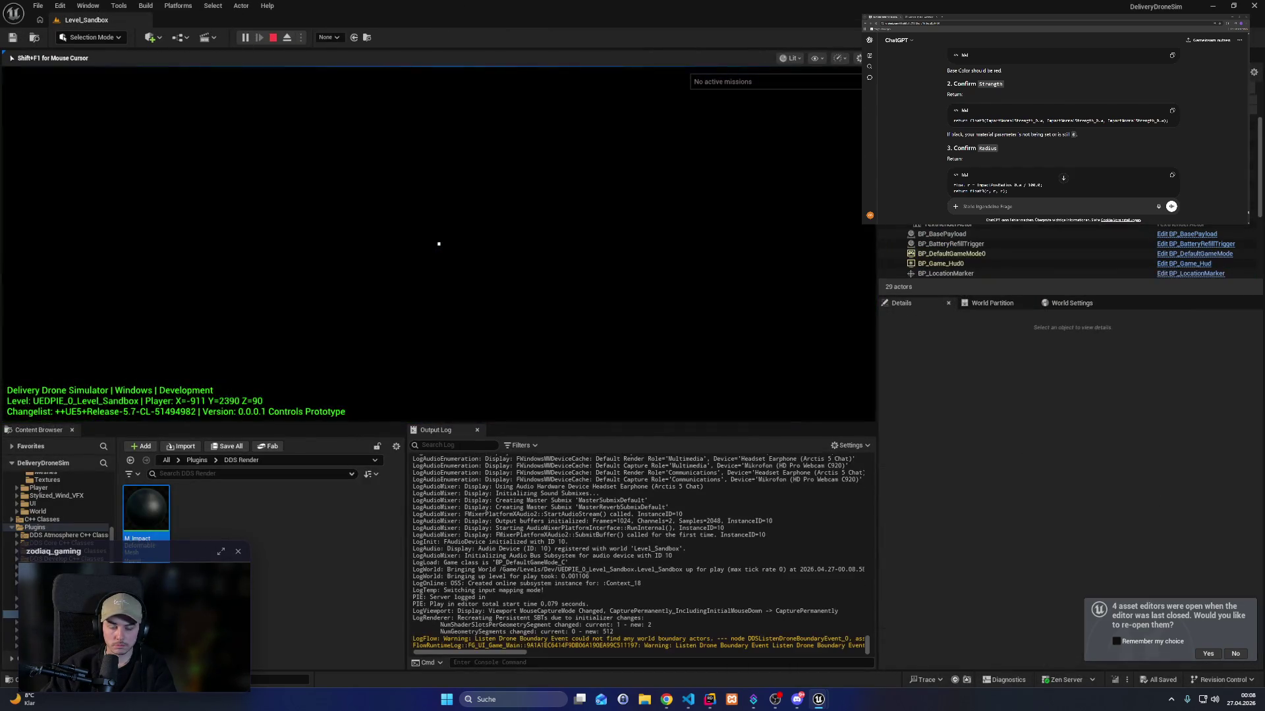
Fly the drone to the green zone, lower it onto the payload box, lift it off, and carry it across the level.
key("w")
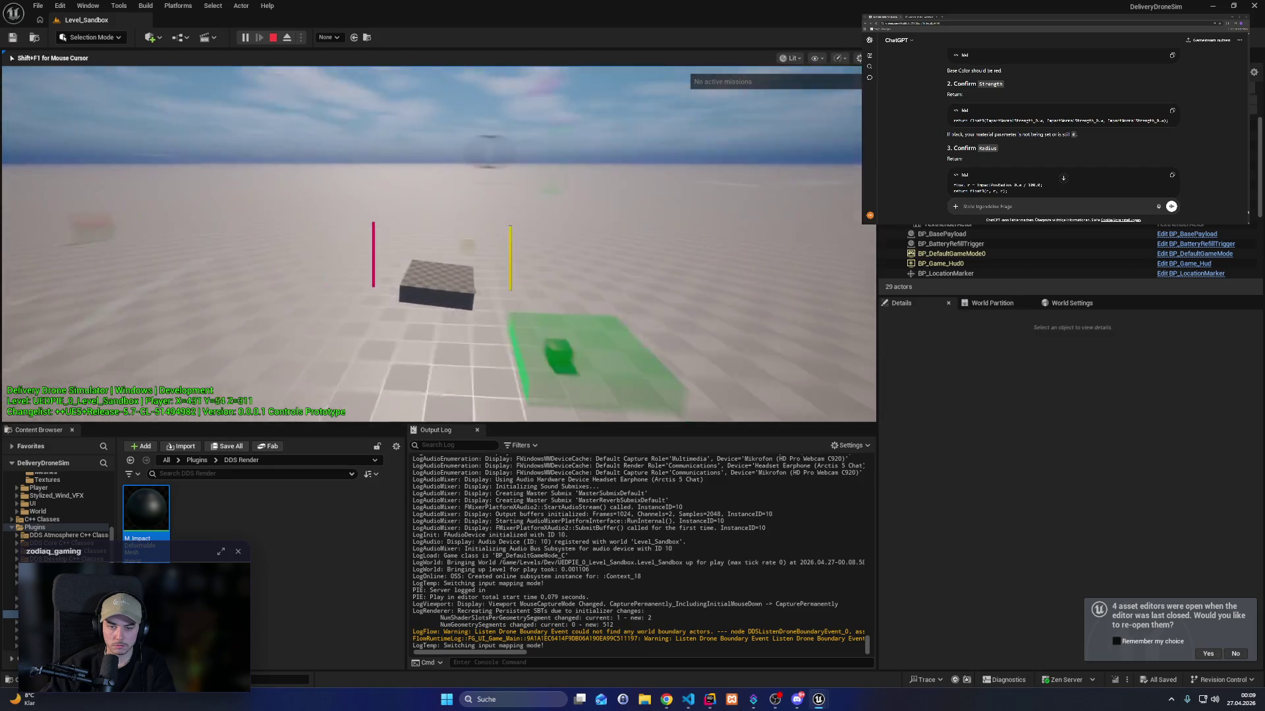
key("shift")
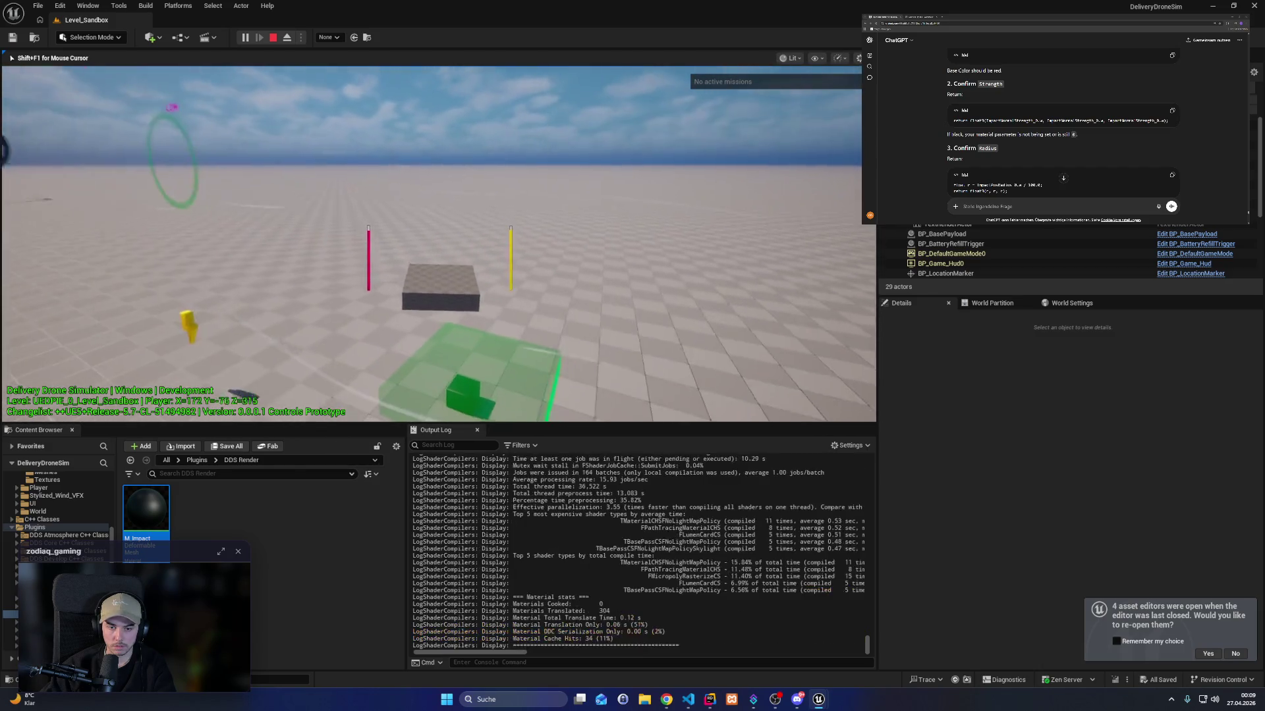
key("q")
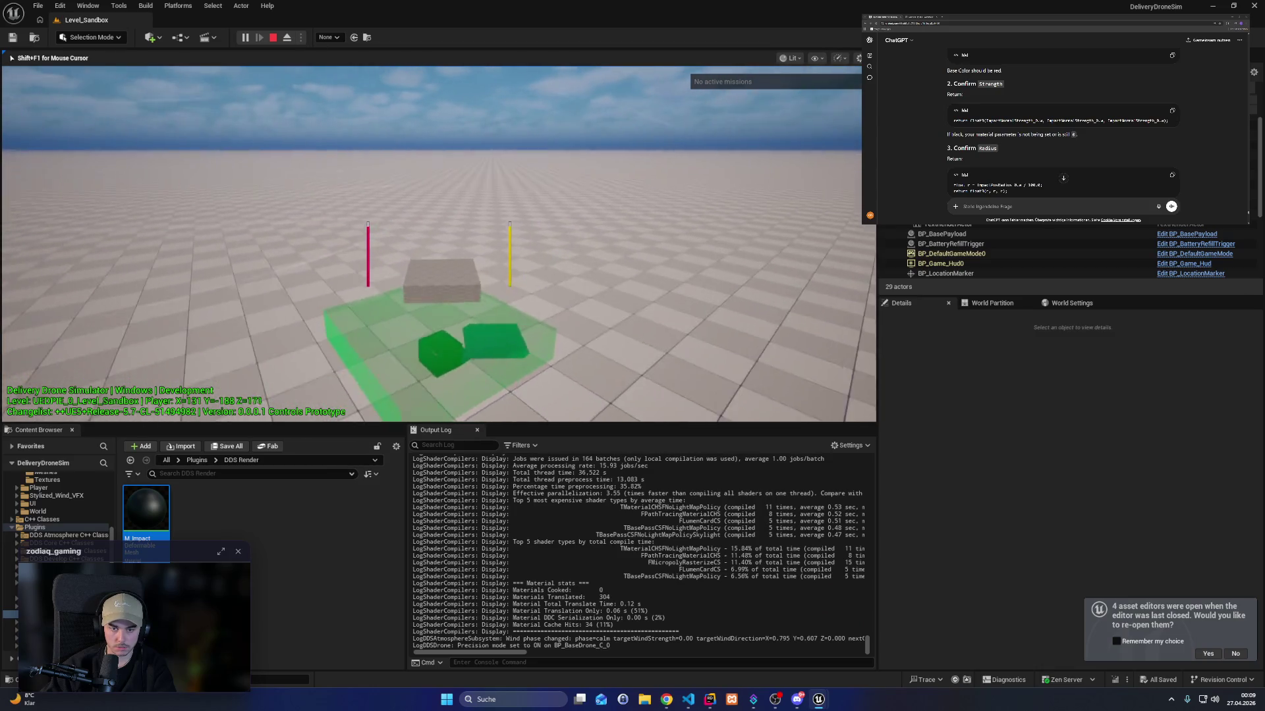
key("e")
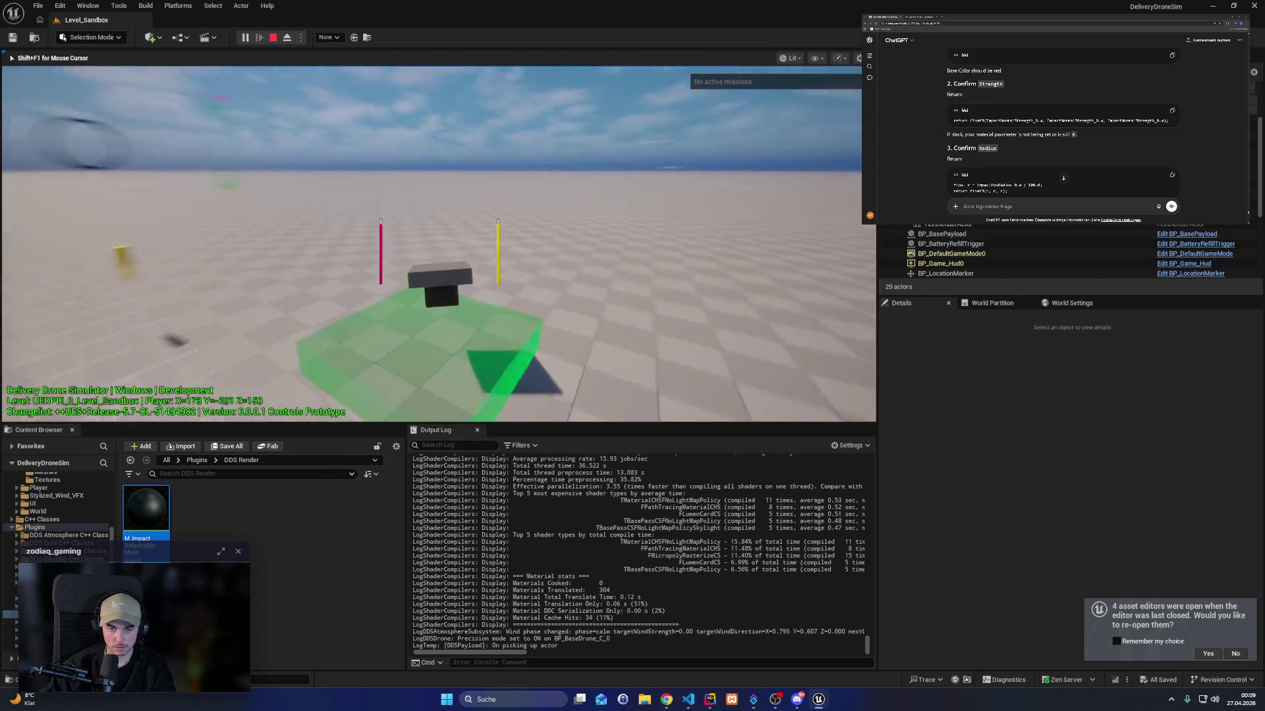
key("w")
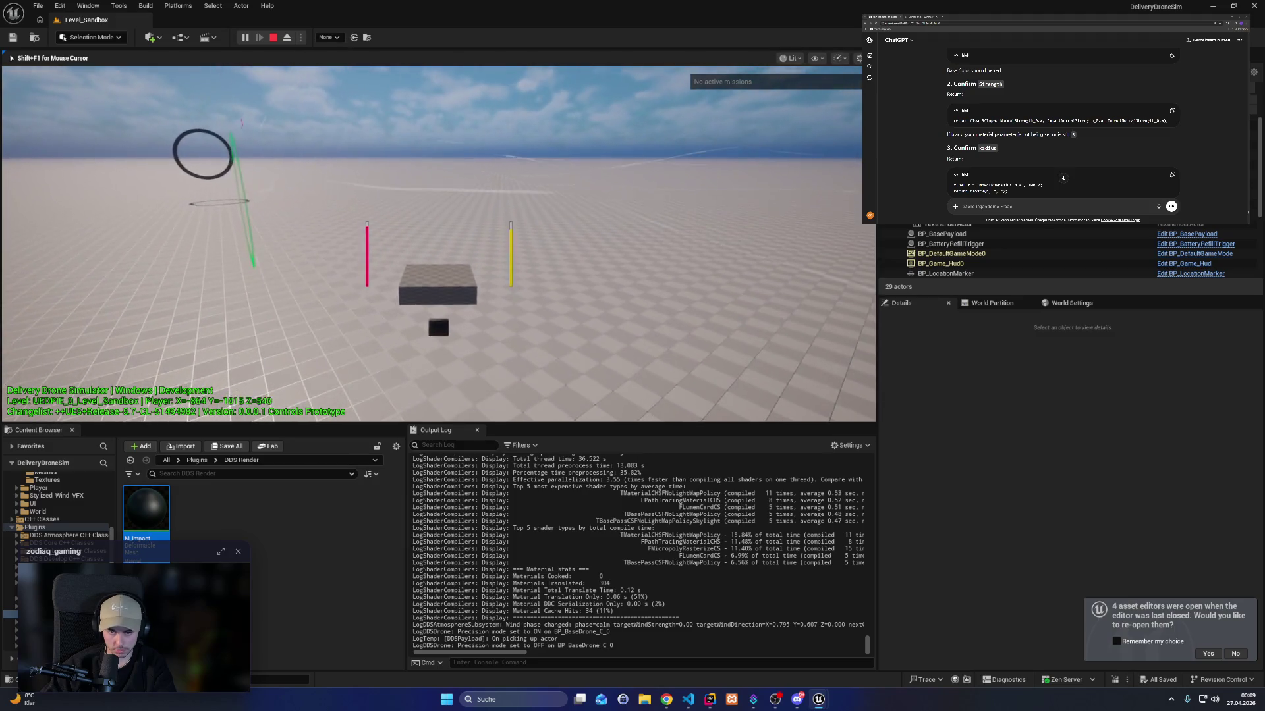
key("w")
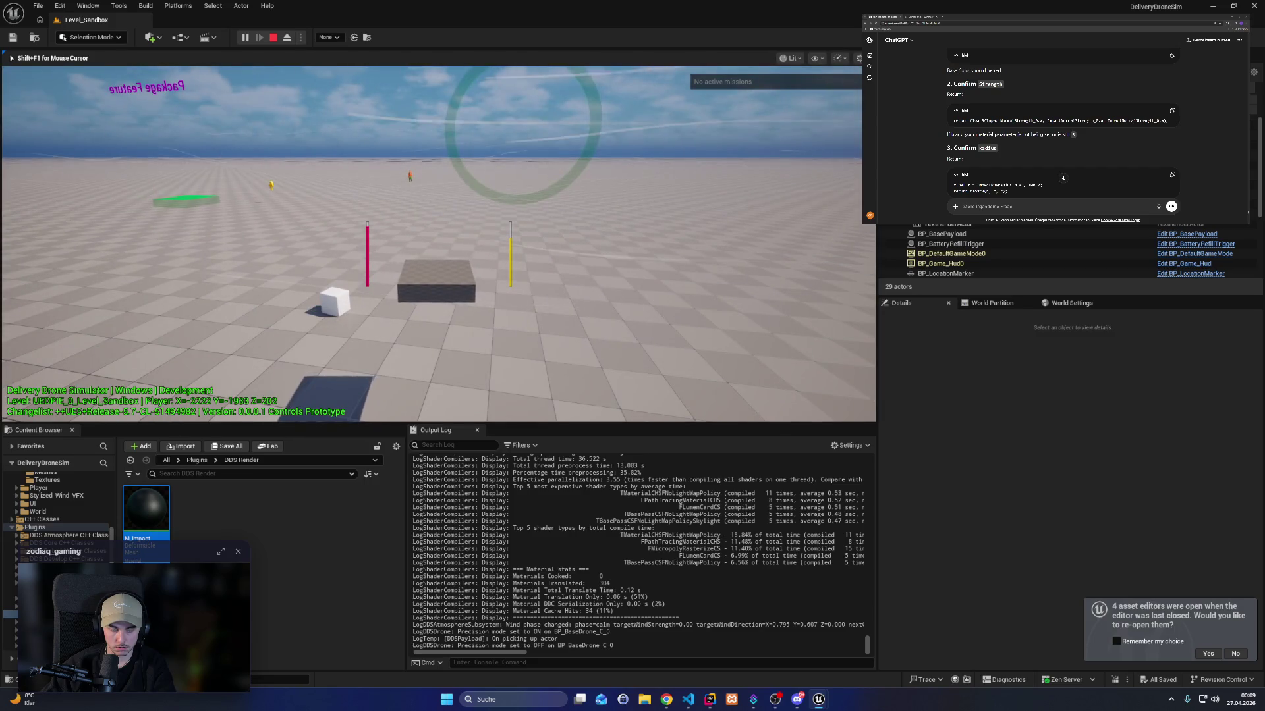
key("a")
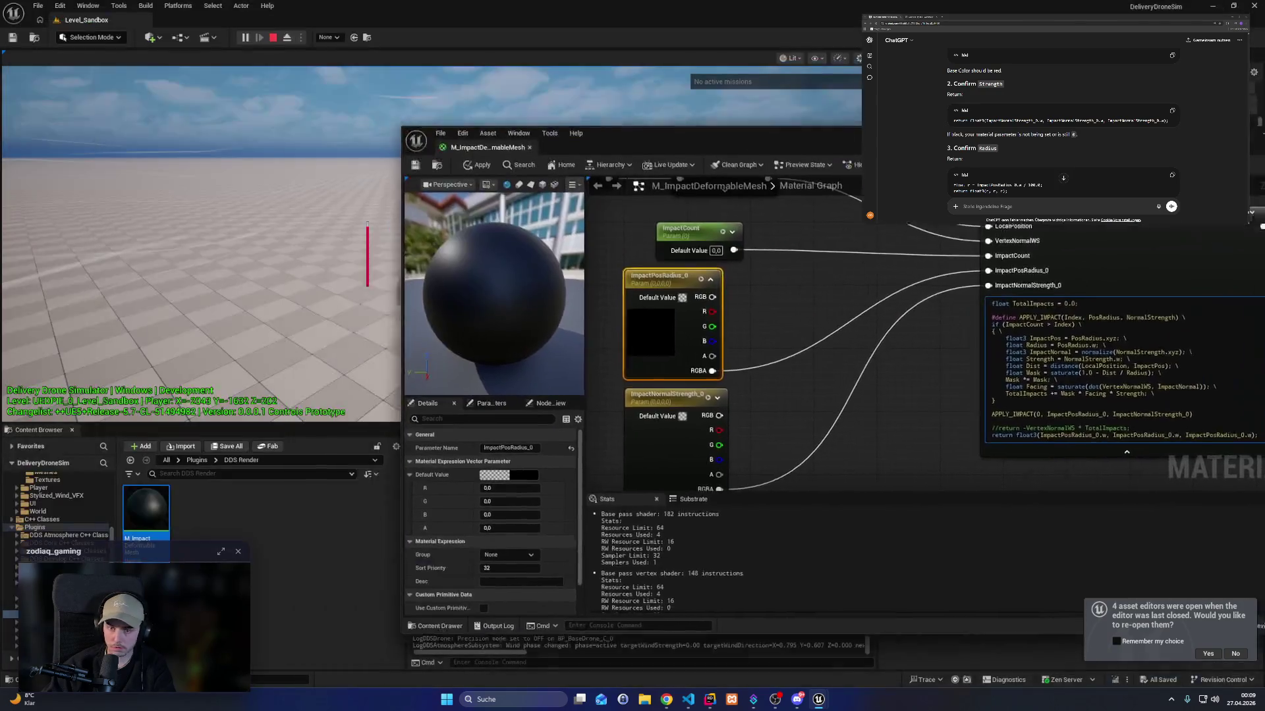
Swap the component letter after ImpactPosRadius_0 in the return line to x, then r, and save.
mouse_move(772, 119)
left_mouse_down()
mouse_move(1054, 178)
mouse_move(805, 108)
mouse_move(840, 97)
left_mouse_up()
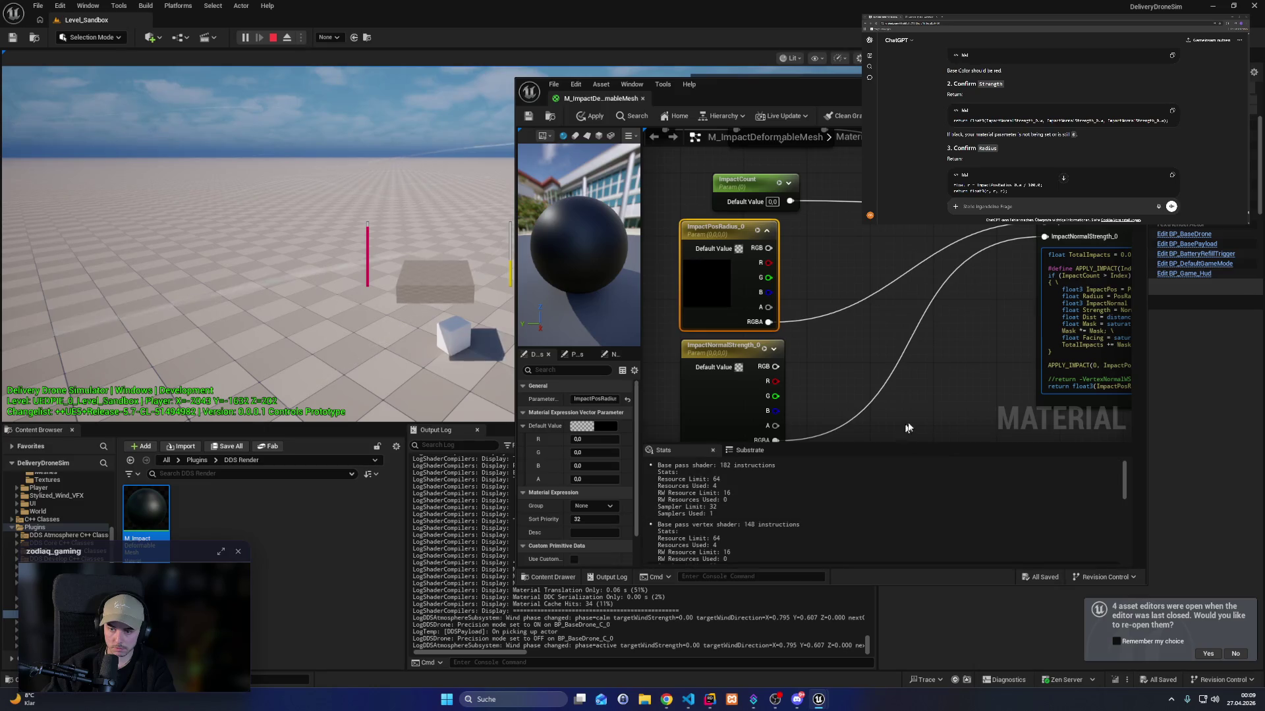
mouse_move(966, 390)
left_mouse_down()
mouse_move(837, 385)
mouse_move(784, 329)
left_mouse_up()
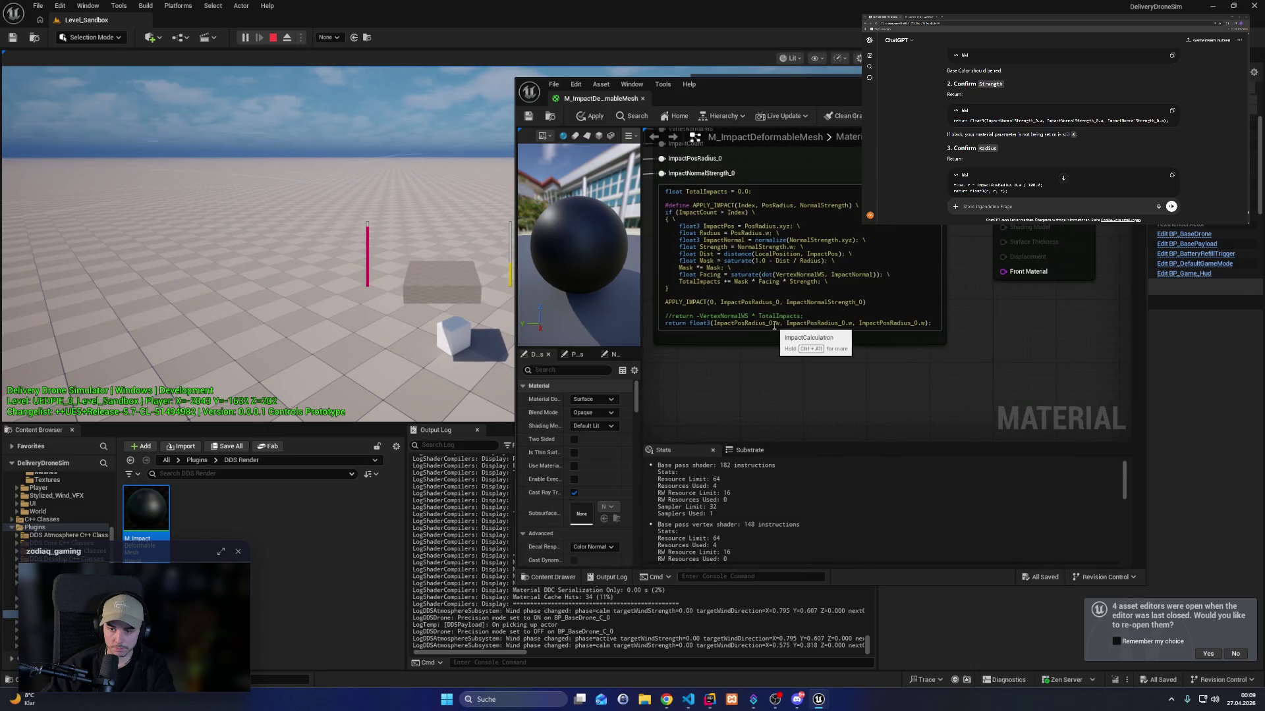
left_click(803, 373)
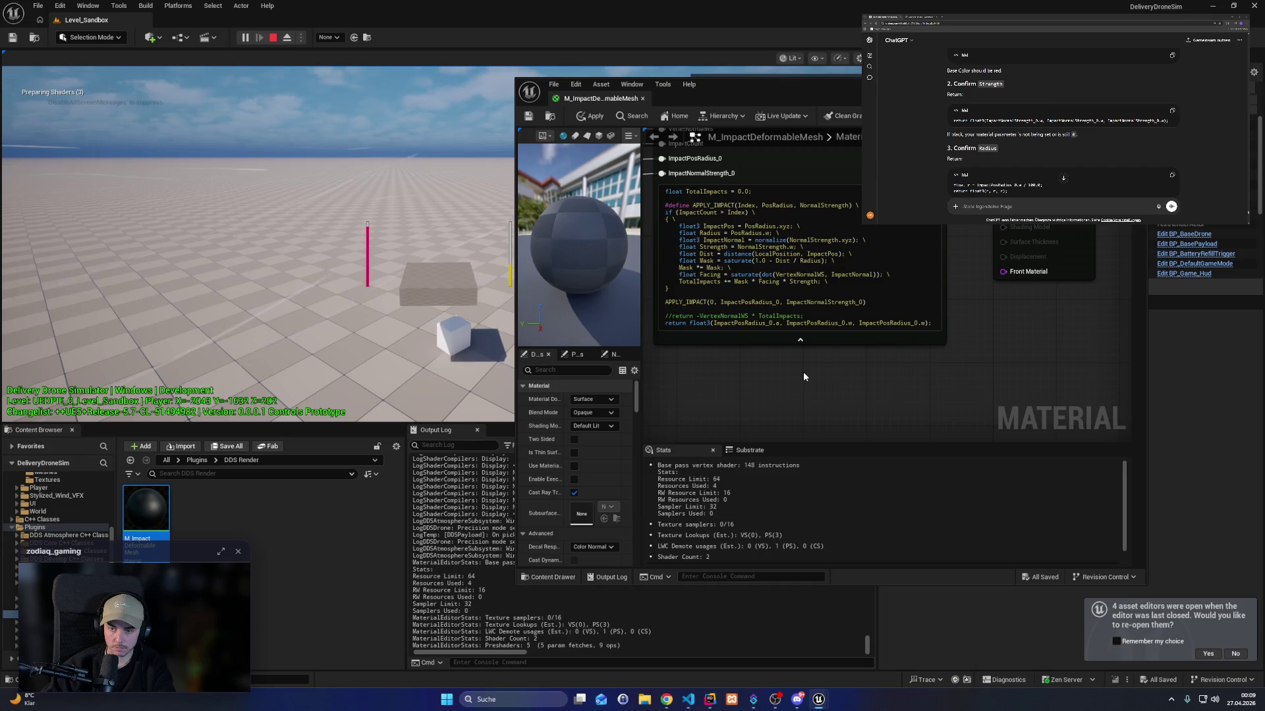
double_click(777, 322)
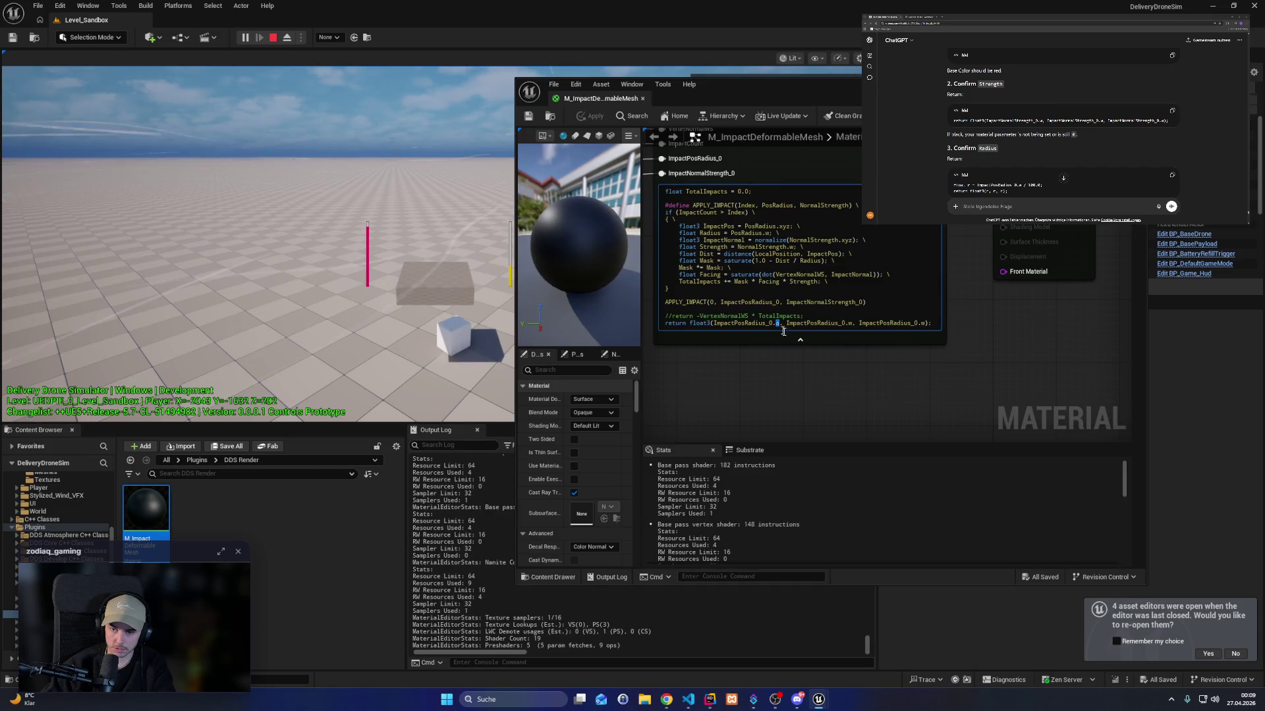
type("x")
left_click(803, 377)
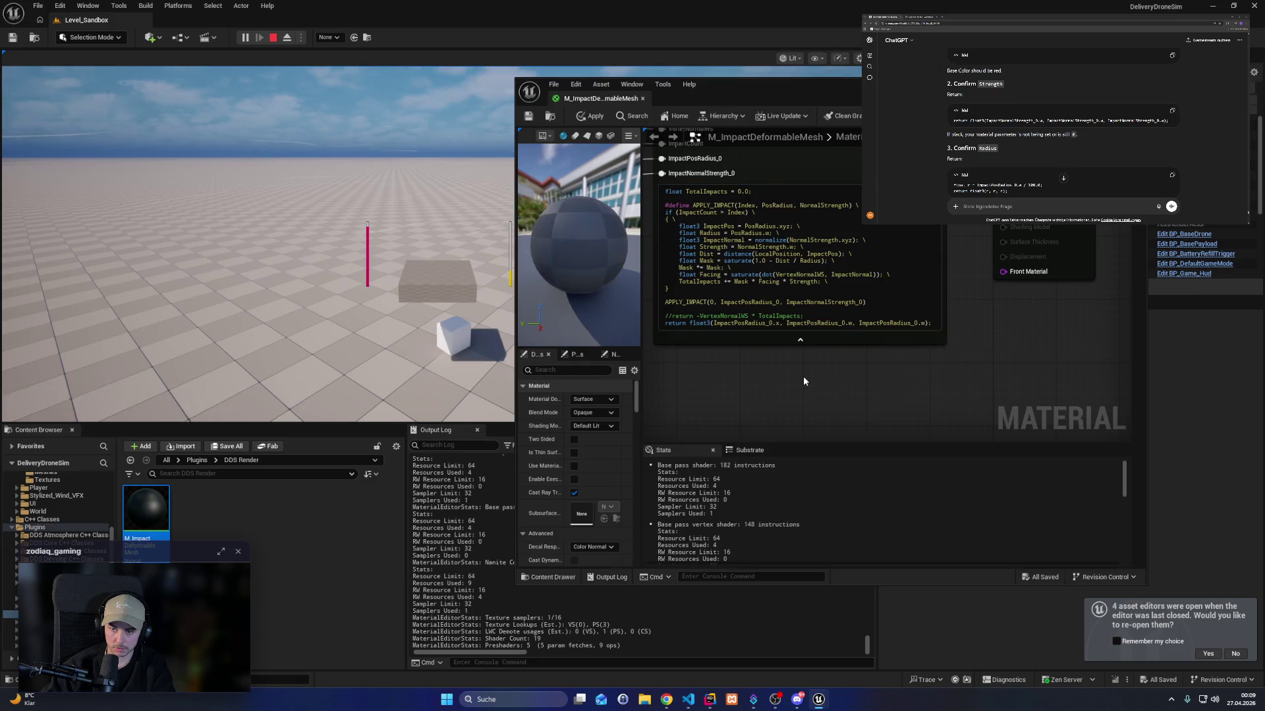
type("r")
left_click(797, 378)
key("ctrl+s")
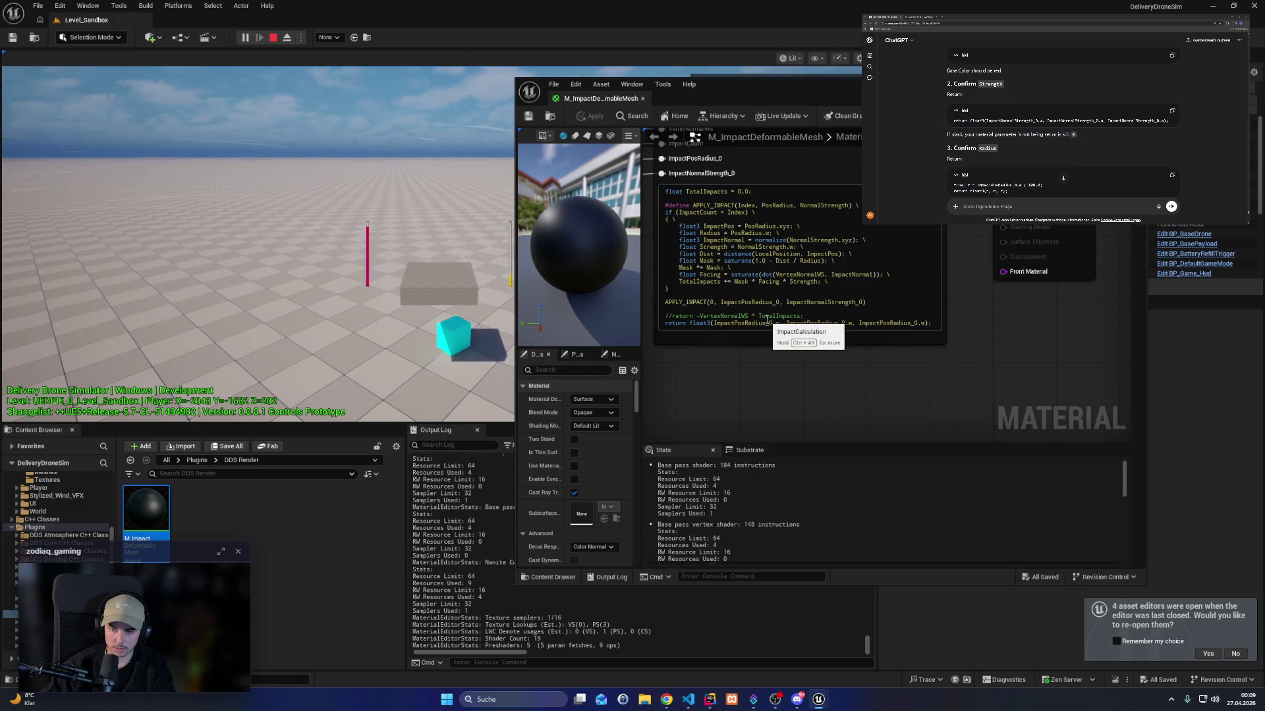
Paste ' / 100.0' after each ImpactPosRadius_0.w term, restore the w component, then save and recompile.
double_click(849, 323)
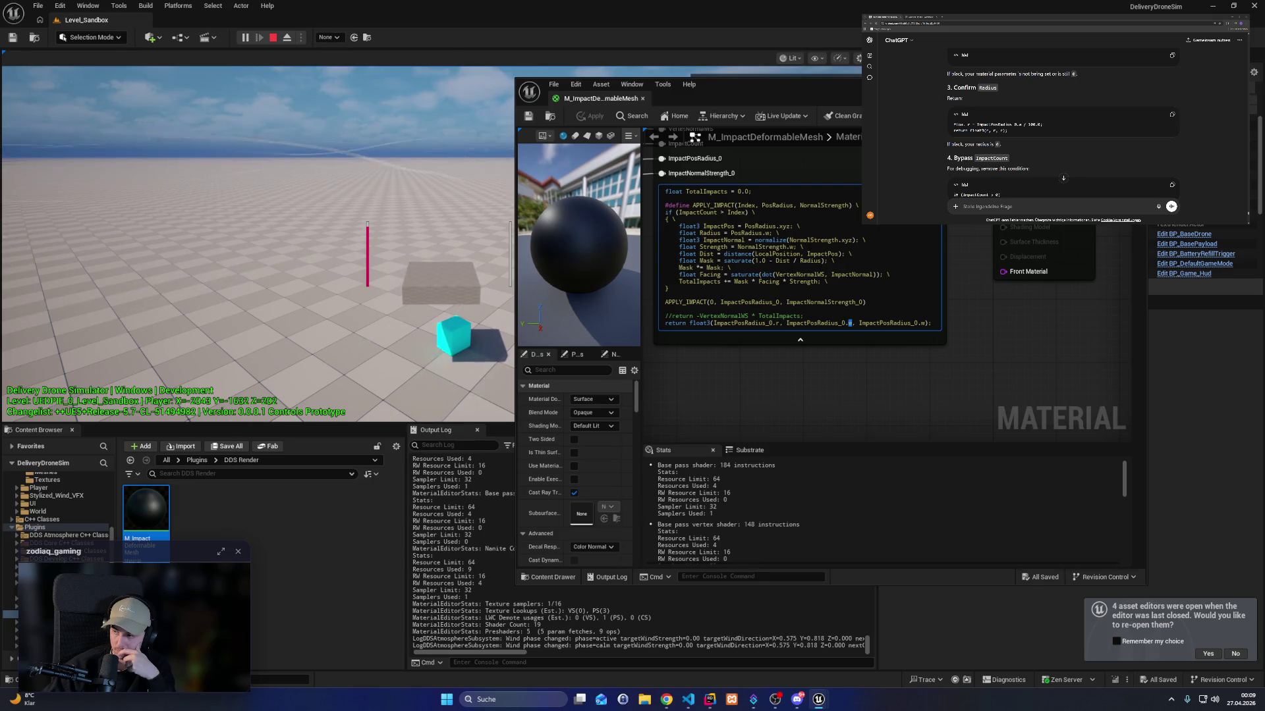
left_click_drag(1021, 124, 1042, 124)
key("ctrl+c")
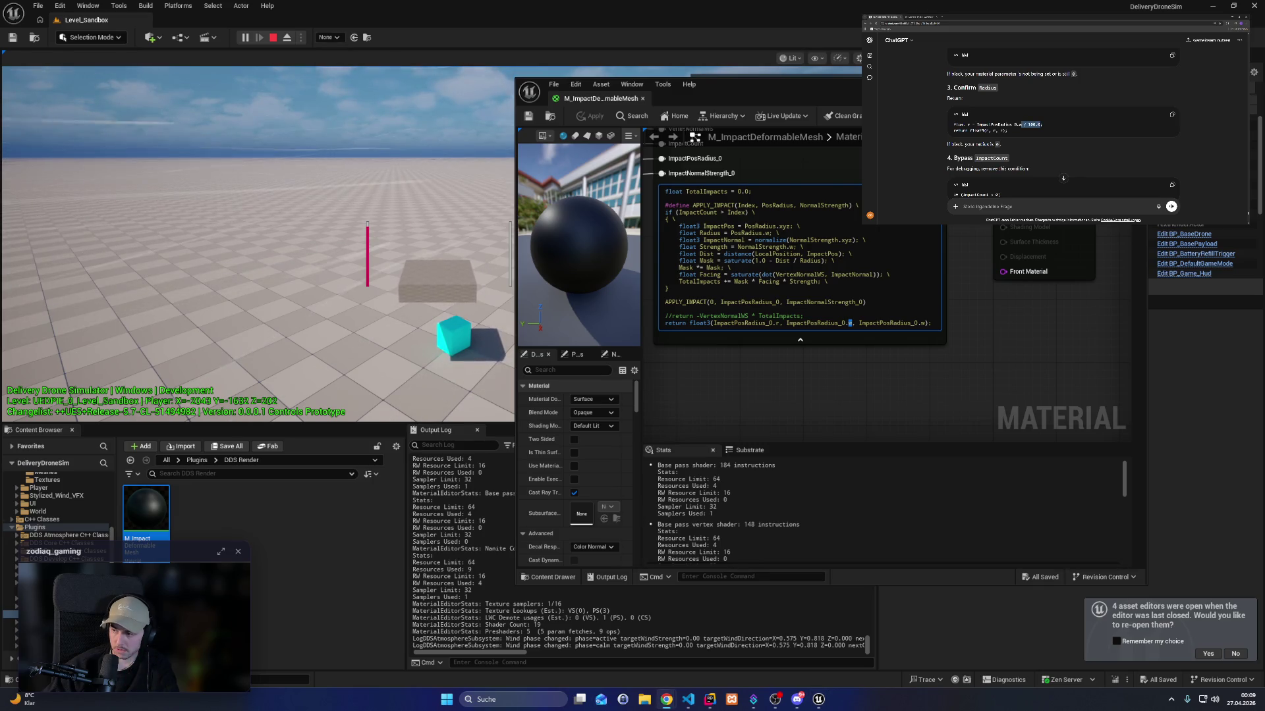
left_click(853, 323)
key("ctrl+v")
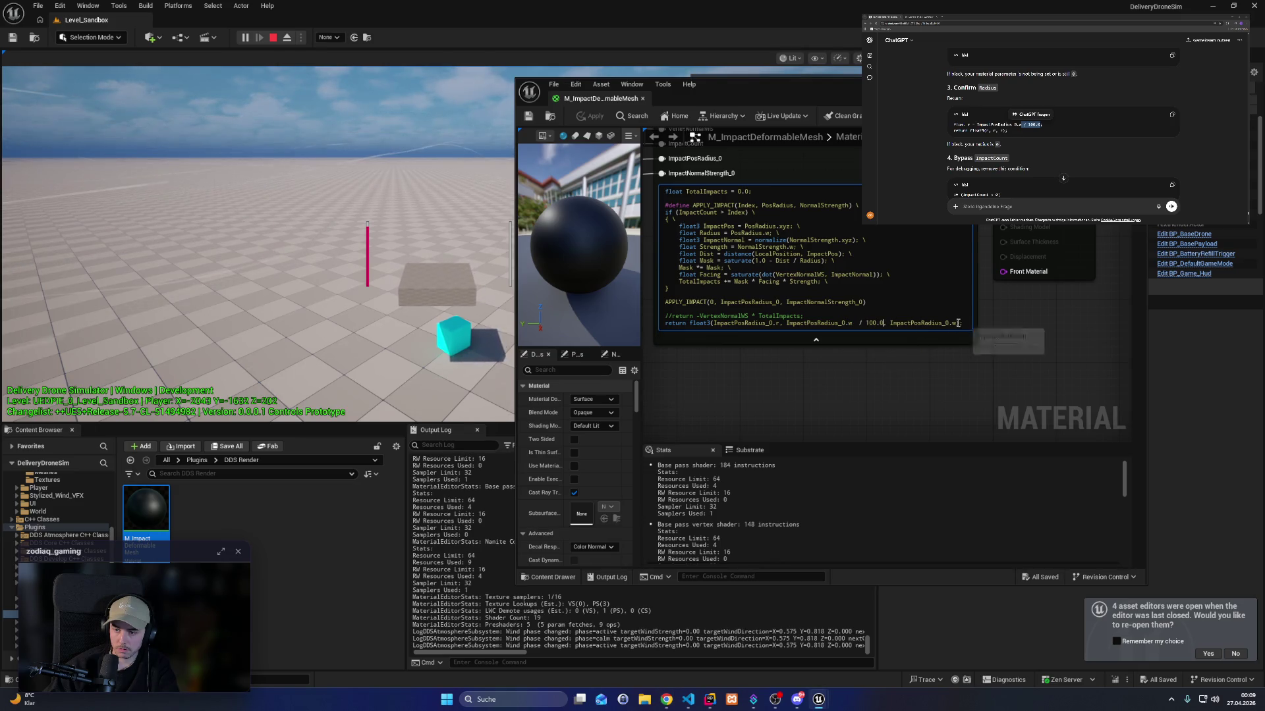
key("ctrl+v")
left_click(778, 323)
key("ctrl+v")
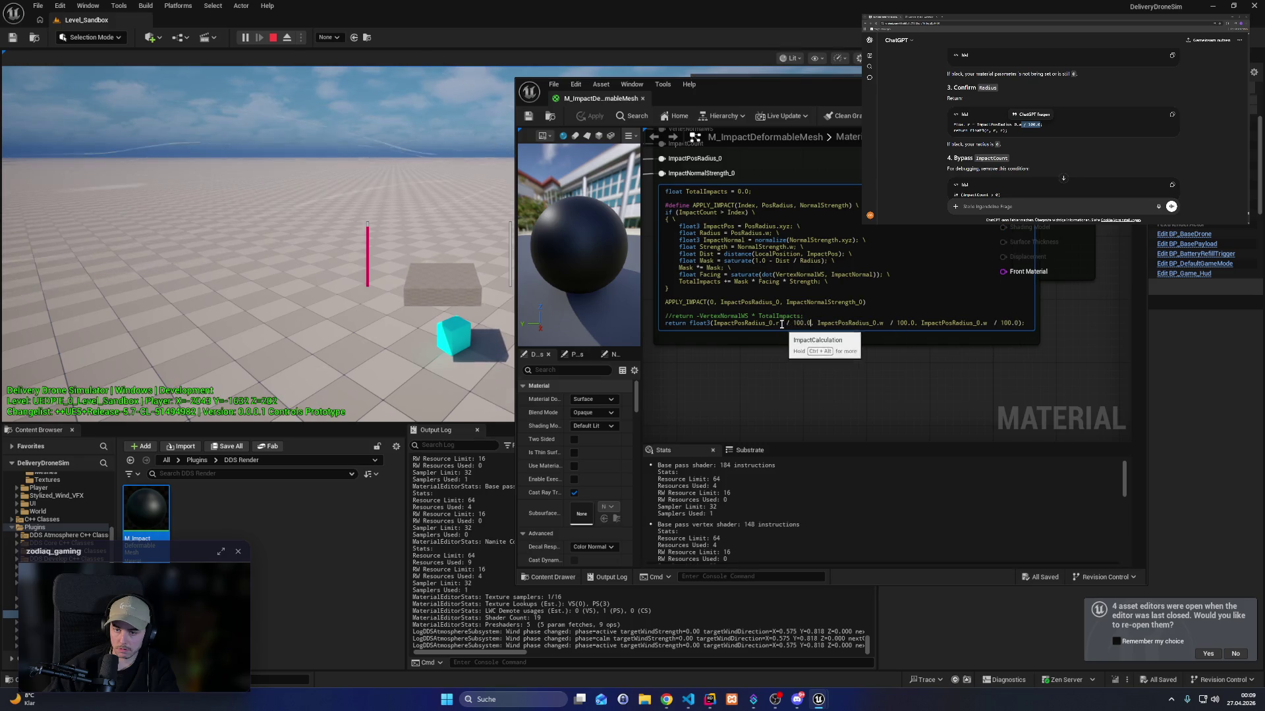
key("BackSpace")
type("w")
key("ctrl+s")
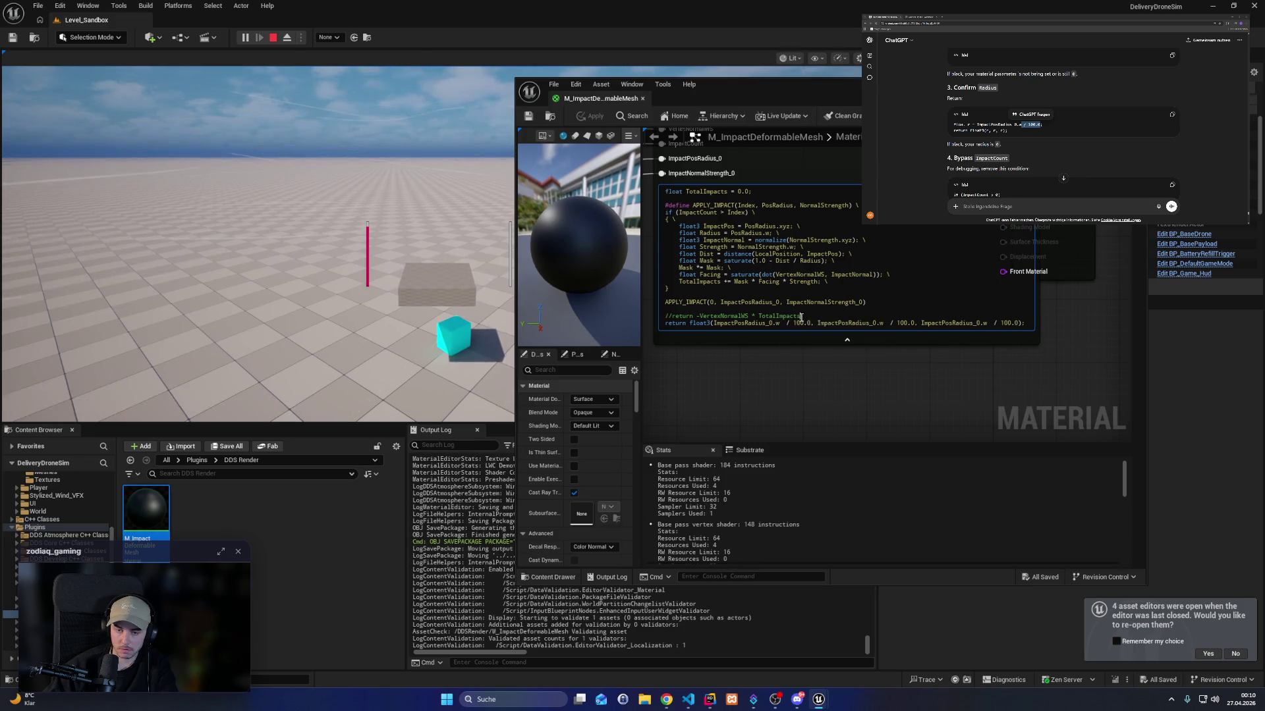
left_click(845, 365)
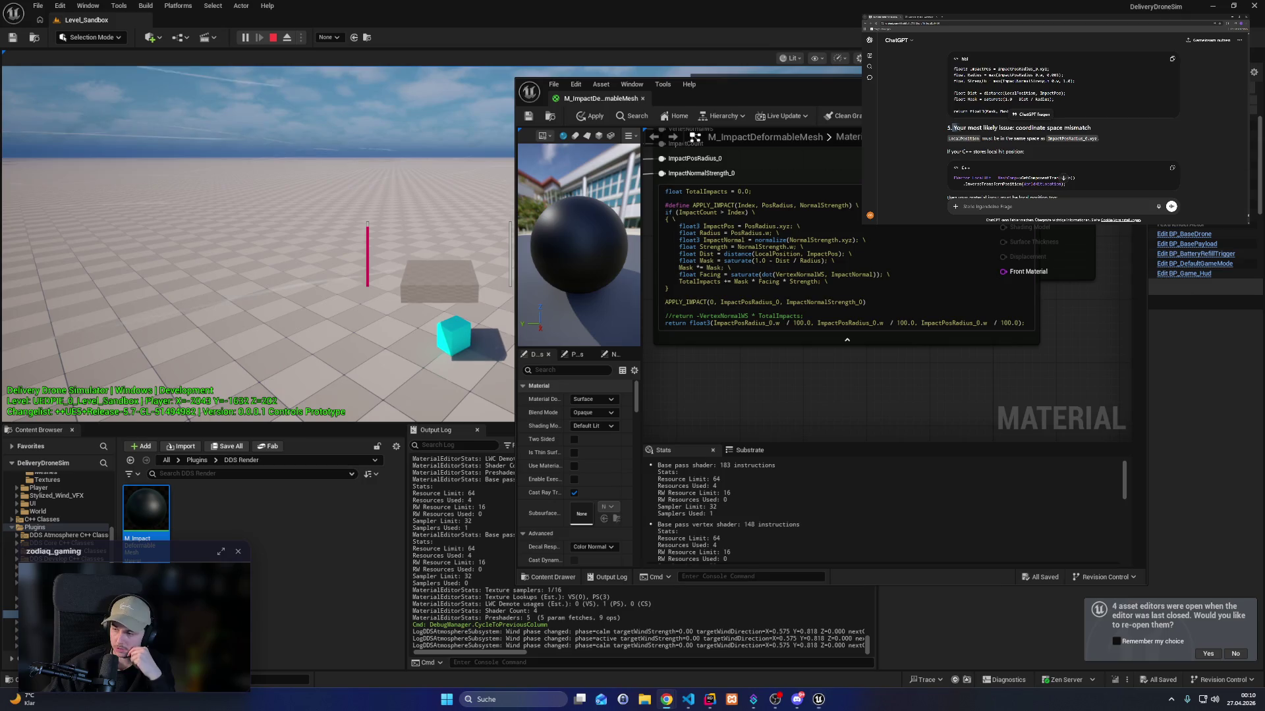
Highlight the coordinate space mismatch heading in ChatGPT's reply and read through that section.
left_click_drag(952, 128, 1092, 129)
scroll(1094, 132, "down", 1)
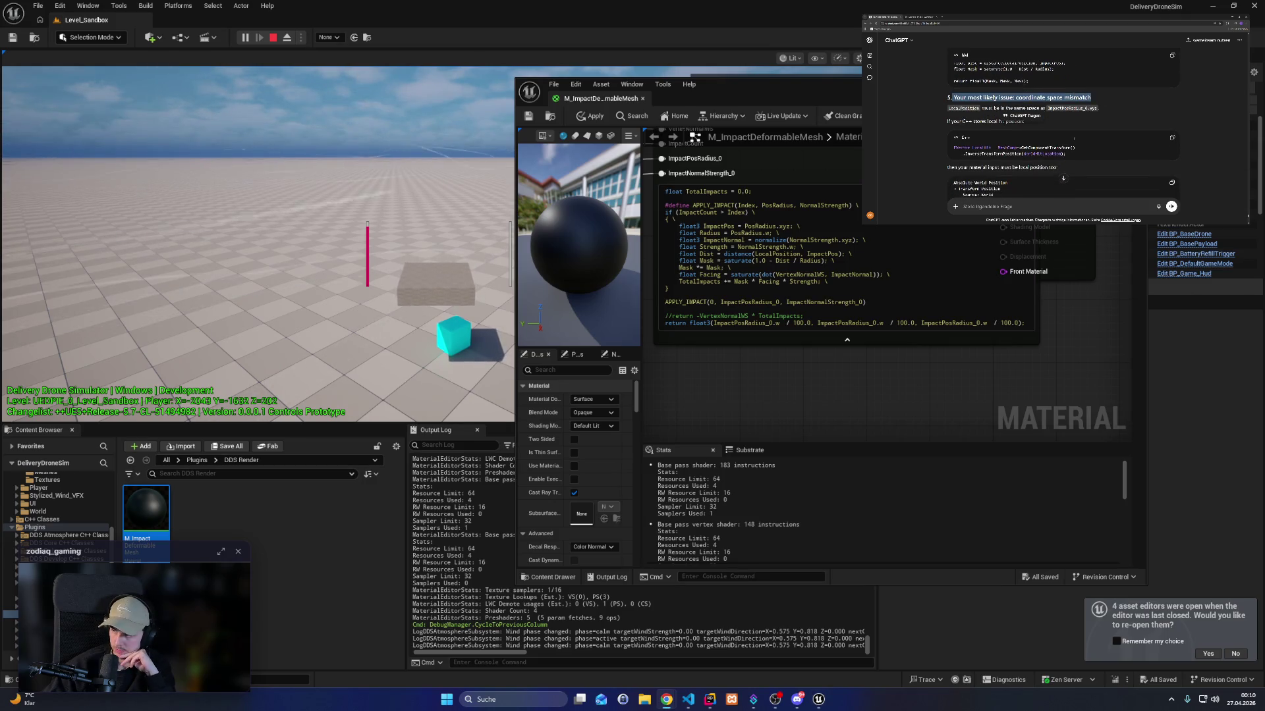
scroll(1074, 141, "down", 1)
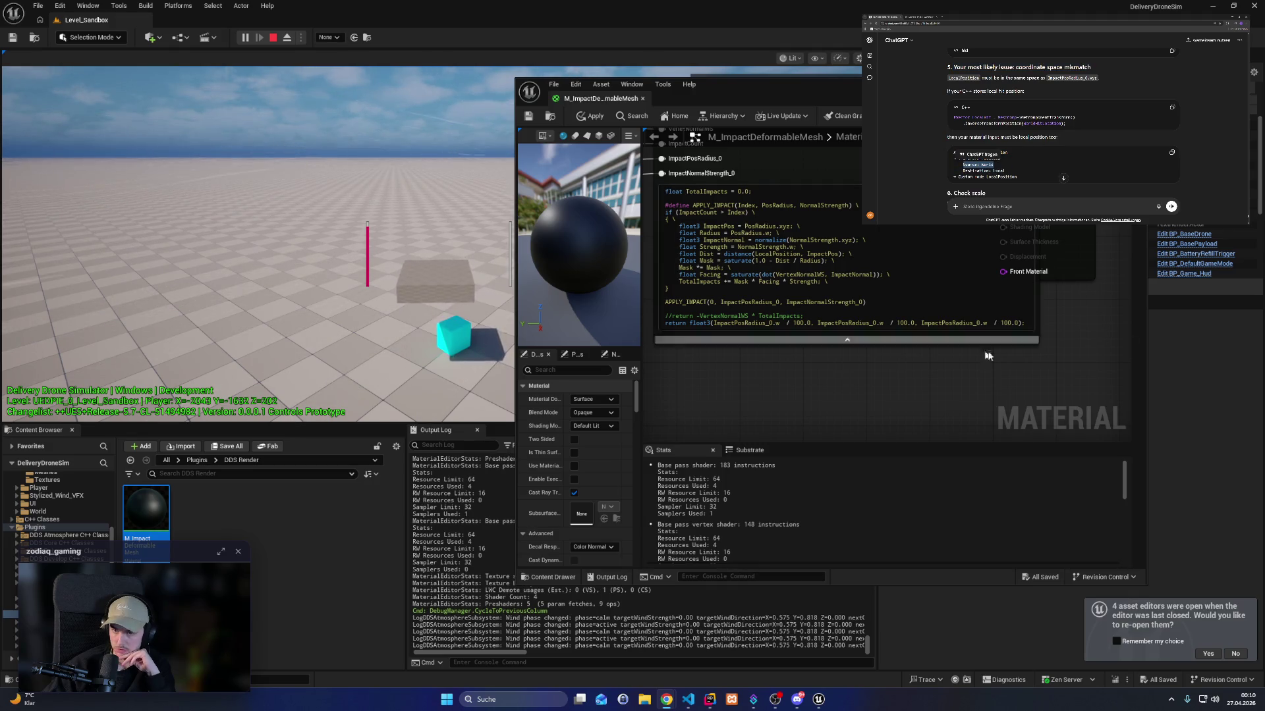
scroll(911, 391, "down", 3)
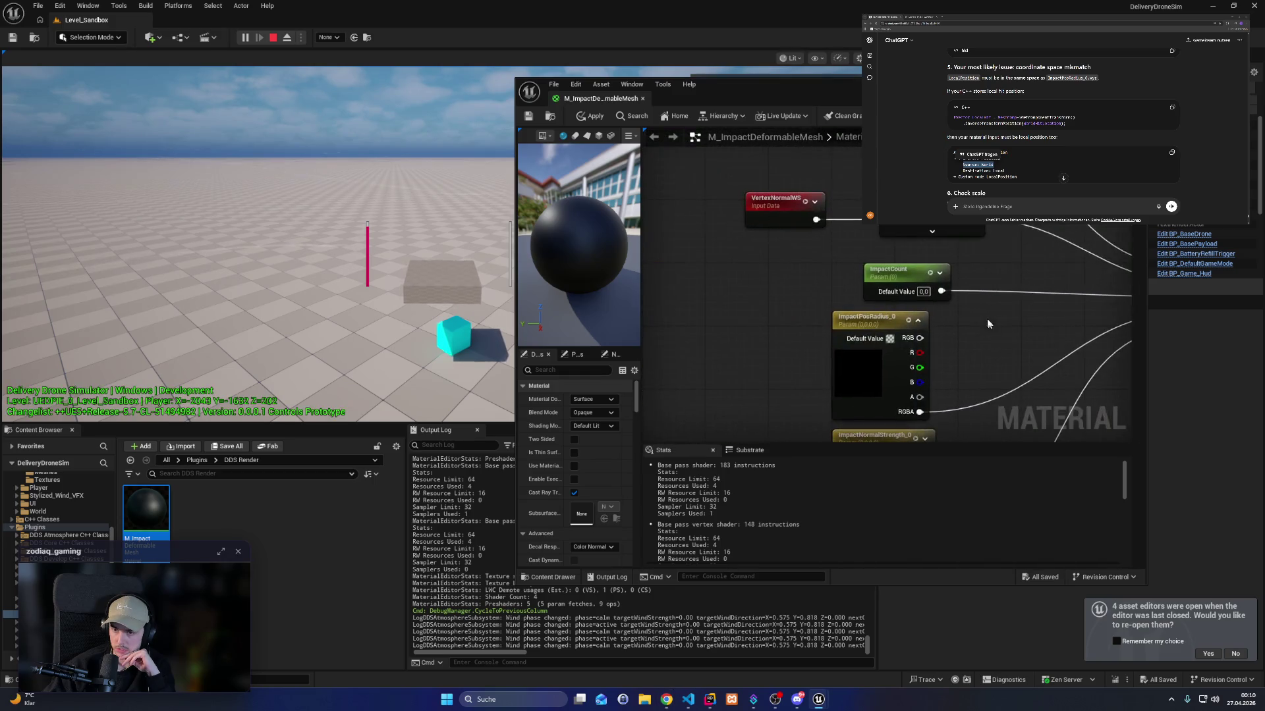
Move the TransformVector node, set Source to Local Space and Destination to World Space, and save.
left_click(820, 240)
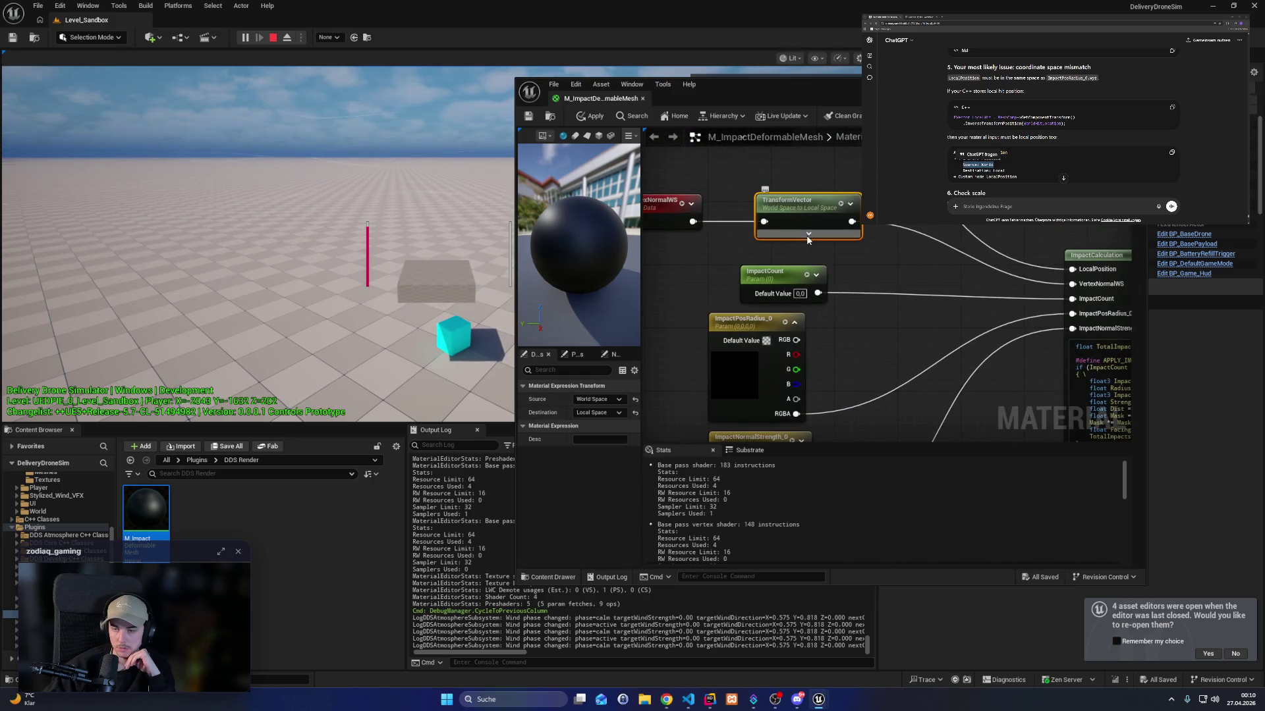
left_click(820, 234)
left_click_drag(810, 201, 842, 169)
left_click(856, 217)
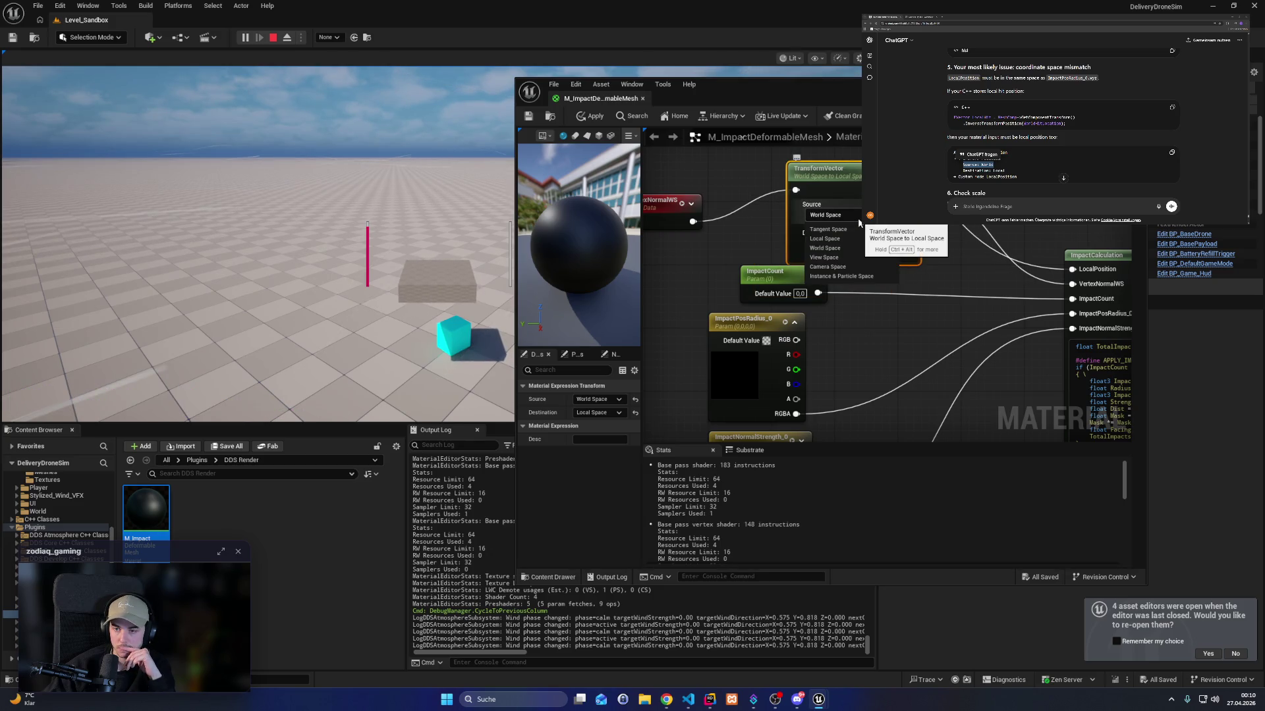
left_click(841, 247)
left_click(843, 243)
left_click(841, 266)
left_click(848, 217)
left_click(836, 239)
left_click(847, 243)
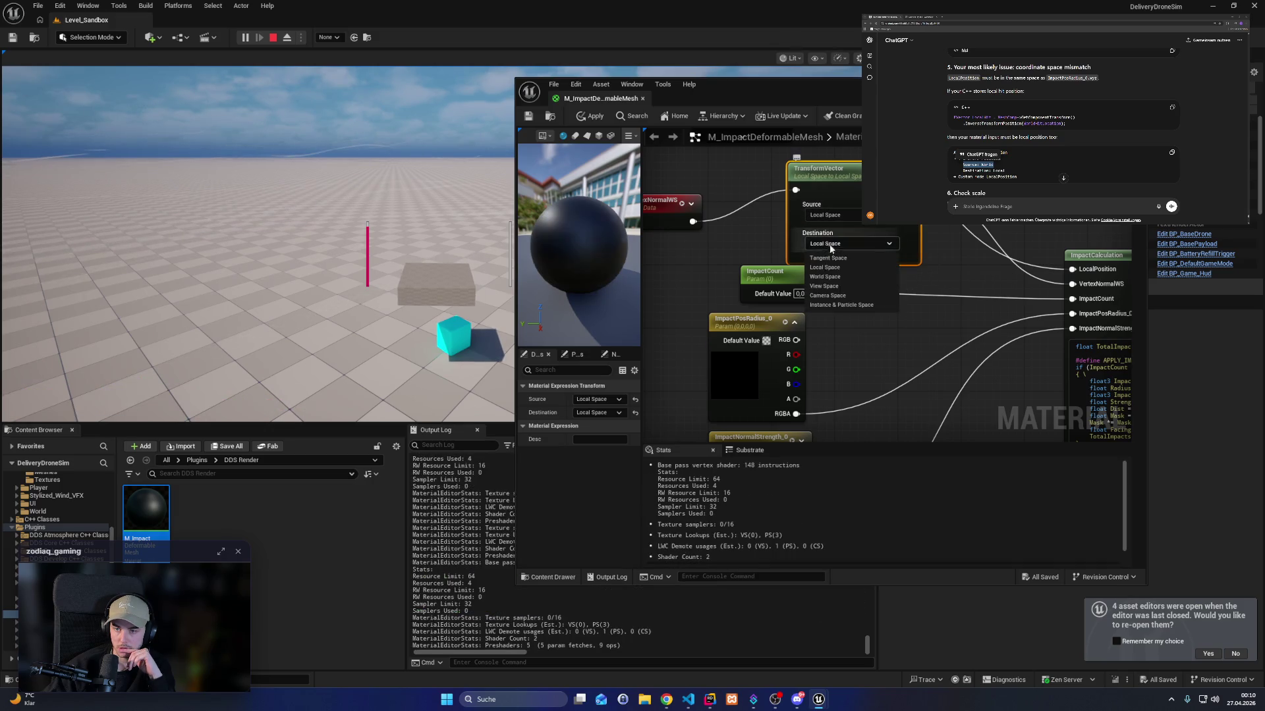
left_click(836, 276)
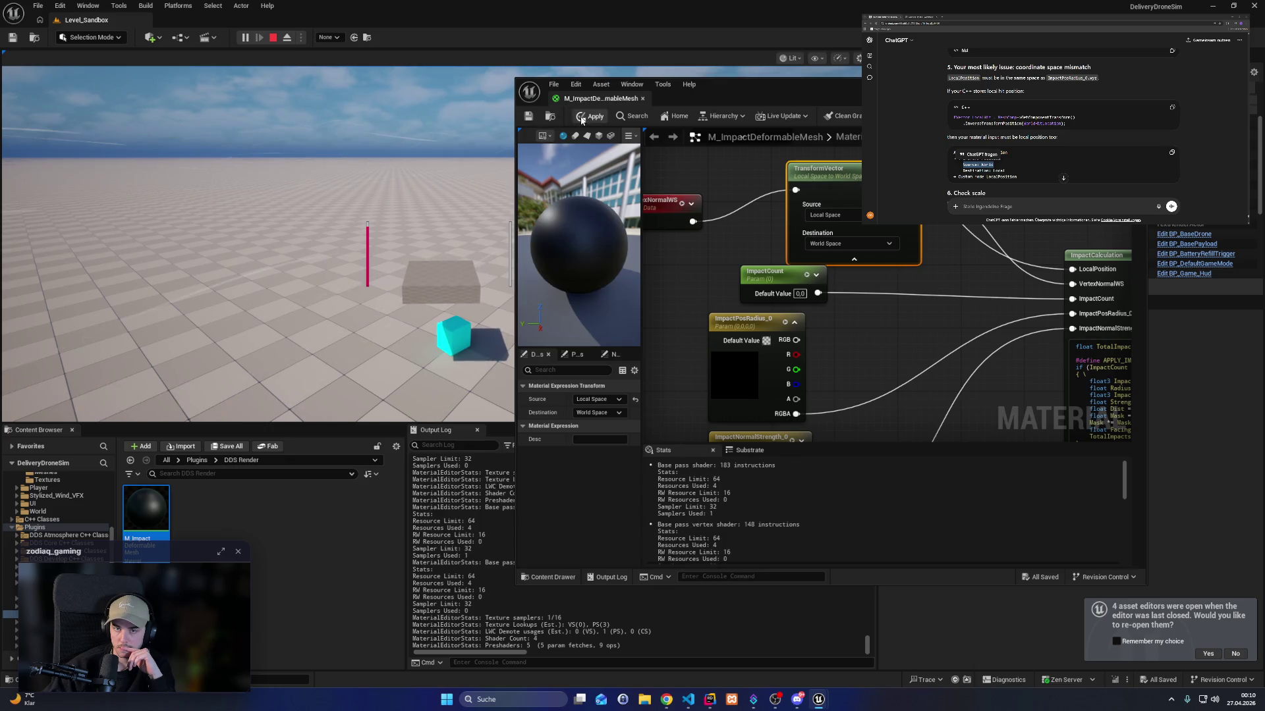
left_click(530, 116)
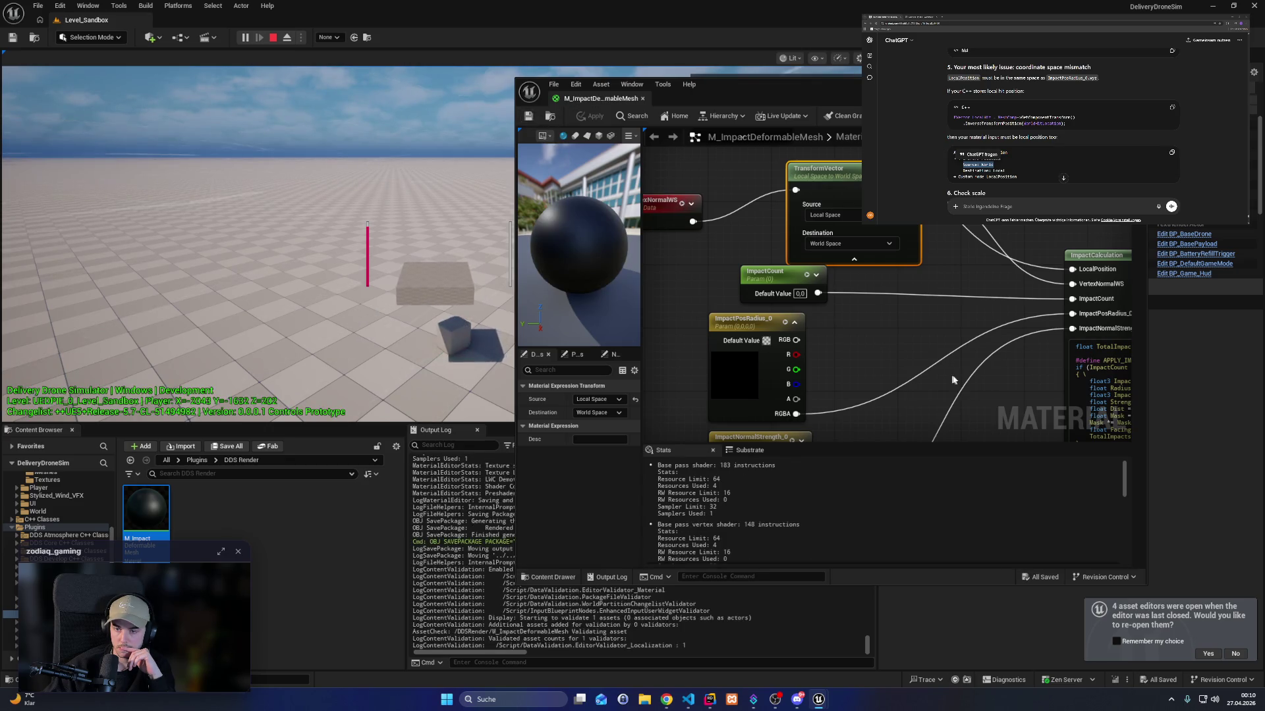
Uncomment the first return line, comment out the float3 return with //, and recompile.
mouse_move(982, 369)
left_mouse_down()
mouse_move(804, 303)
mouse_move(724, 301)
left_mouse_up()
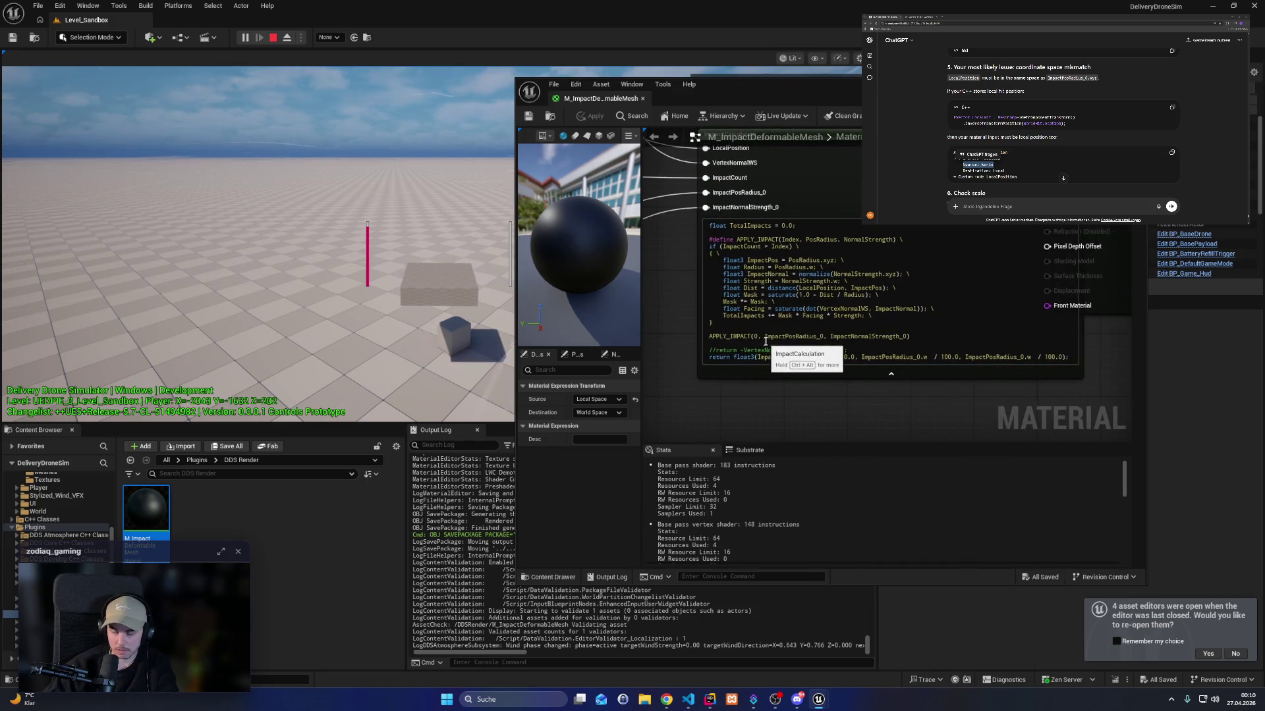
left_click(710, 350)
key("Delete")
key("Delete")
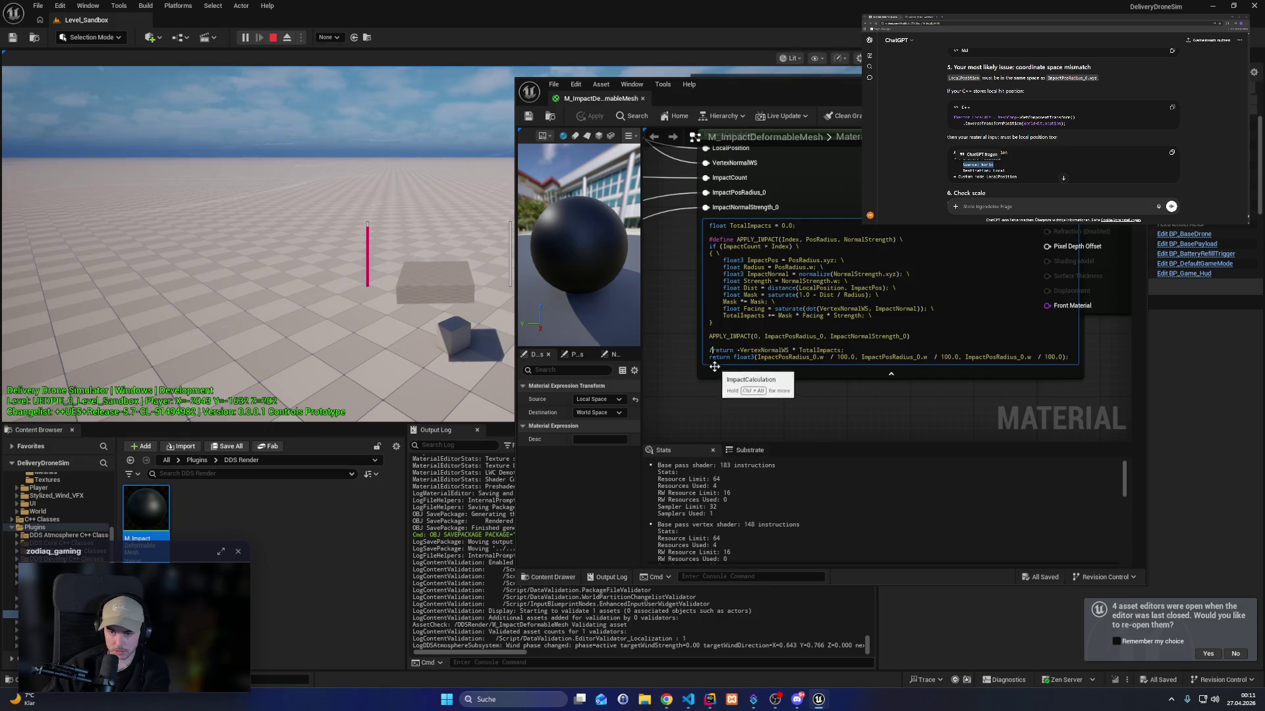
left_click(711, 357)
type("//")
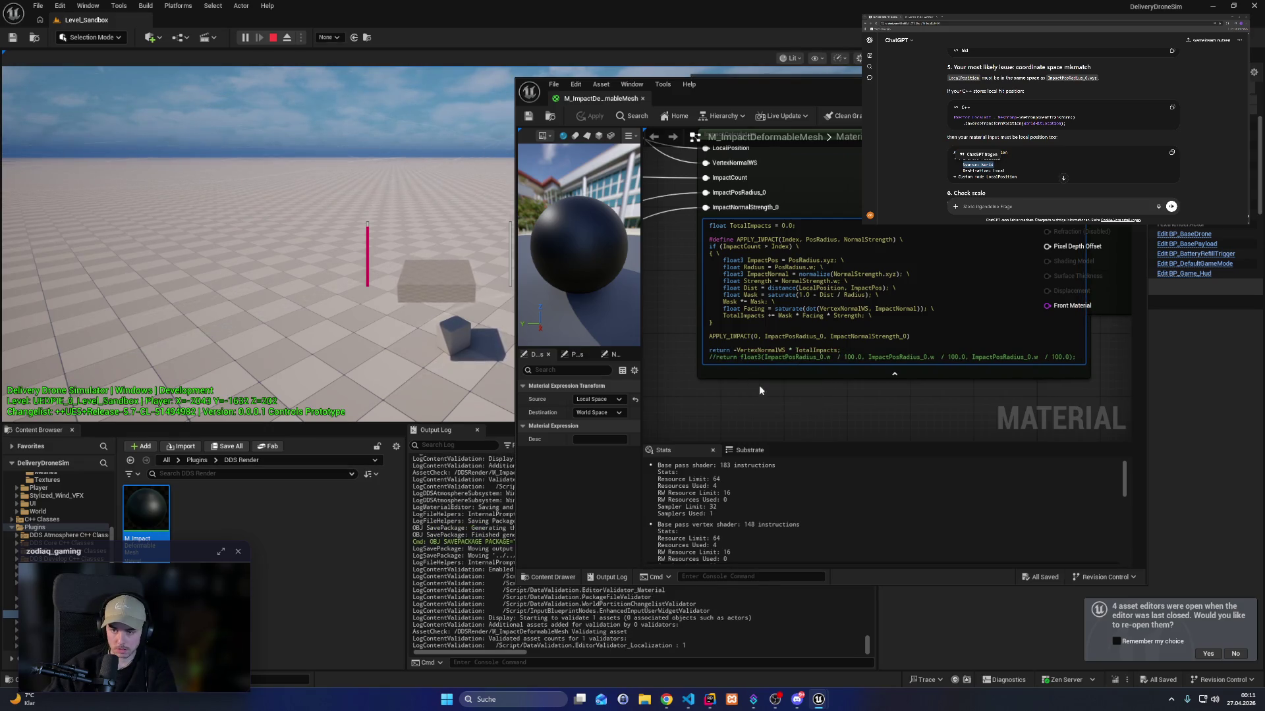
left_click(531, 122)
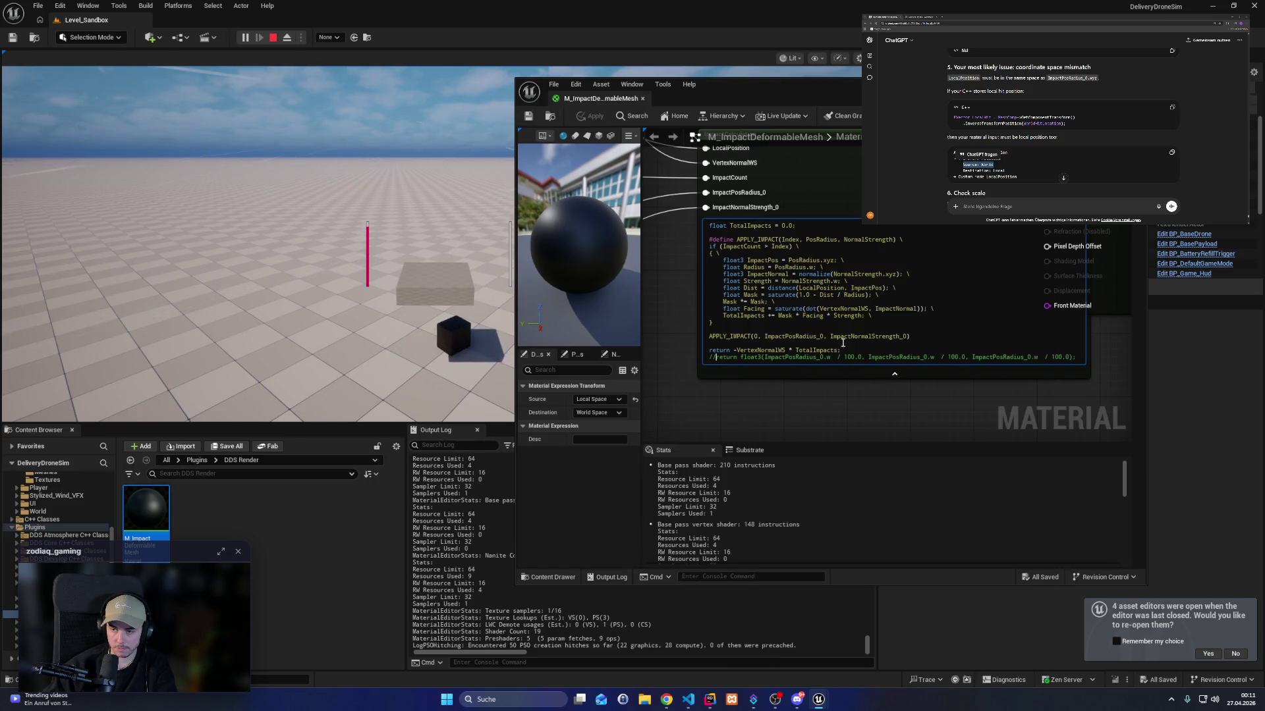
Rearrange the graph around ImpactCalculation and the output node, then apply and save the material.
mouse_move(909, 188)
left_mouse_down()
mouse_move(842, 259)
mouse_move(753, 256)
left_mouse_up()
mouse_move(975, 276)
left_mouse_down()
mouse_move(1148, 236)
mouse_move(1111, 236)
left_mouse_up()
mouse_move(913, 251)
left_mouse_down()
mouse_move(1058, 356)
mouse_move(884, 274)
left_mouse_up()
right_click(933, 254)
left_click(583, 115)
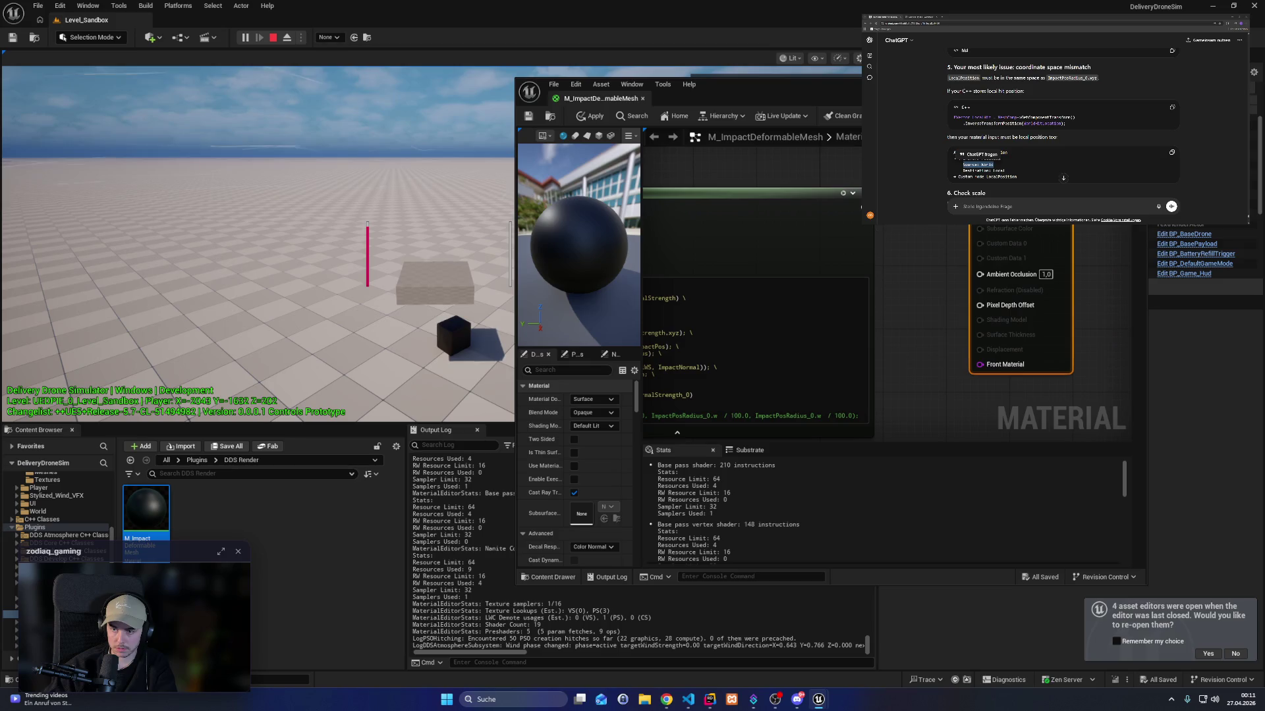
left_click(528, 117)
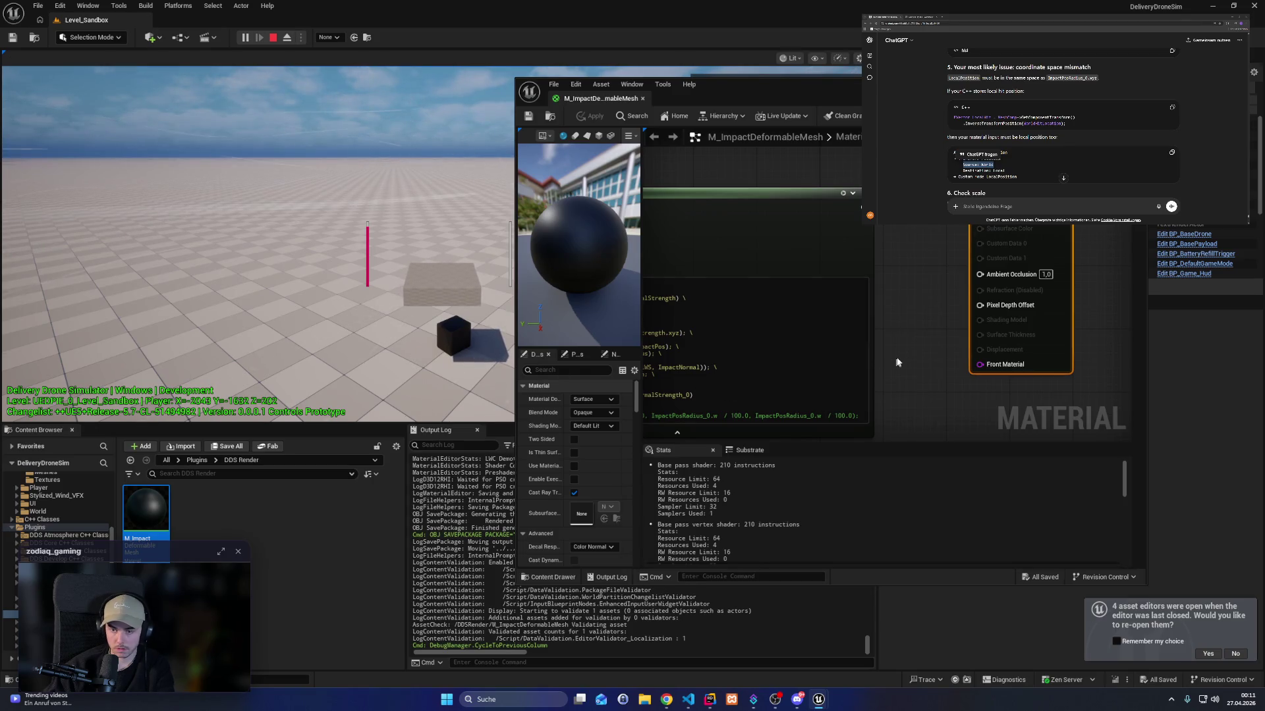
left_click_drag(893, 358, 1052, 251)
left_click_drag(720, 326, 774, 313)
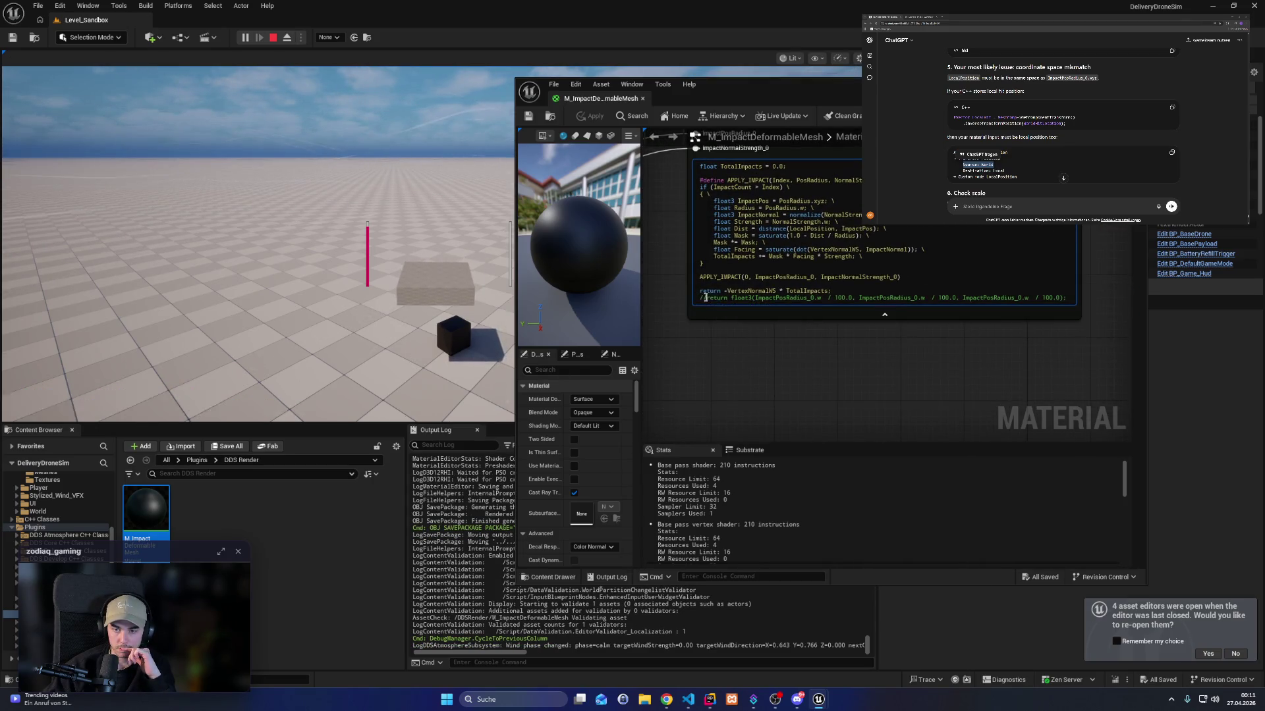
Comment out the VertexNormalWS return, uncomment the float3 debug return, and save.
left_click(701, 291)
type("//")
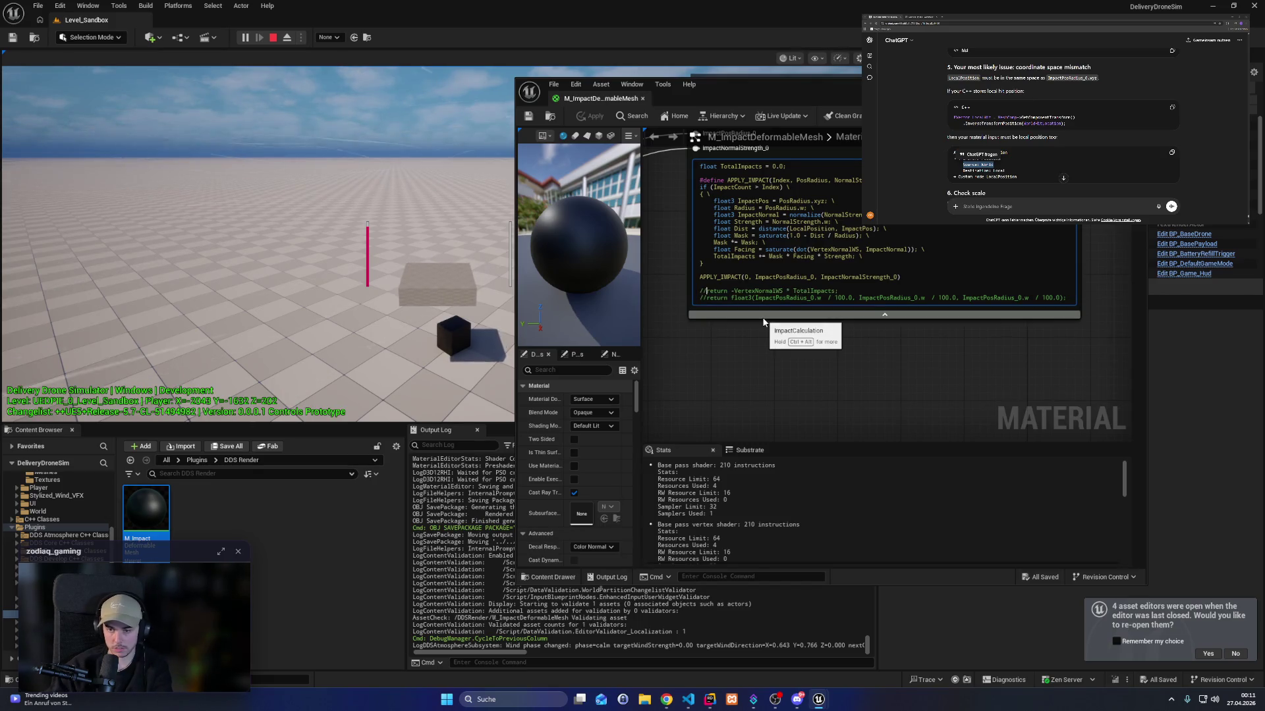
key("Down")
key("BackSpace")
key("BackSpace")
key("ctrl+s")
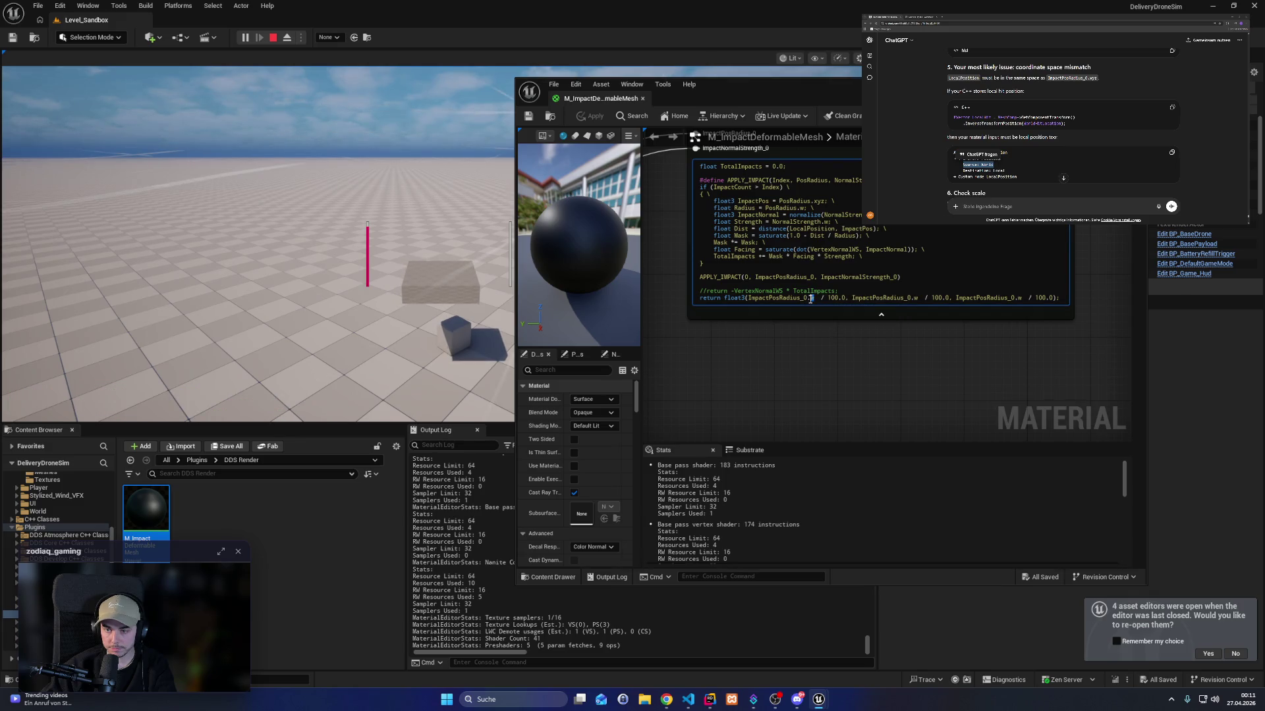
Change the float3 return's three w components to x, y and z, then recompile.
scroll(1054, 132, "up", 3)
scroll(1054, 125, "up", 5)
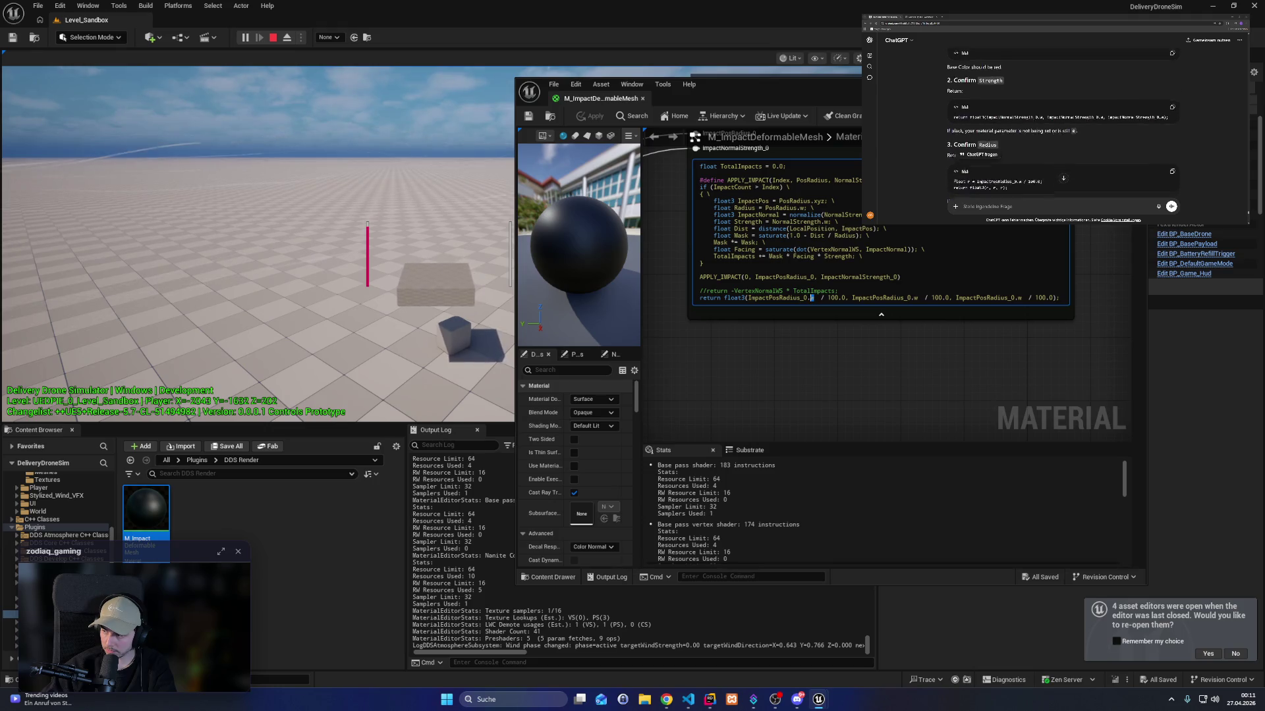
scroll(1060, 126, "up", 5)
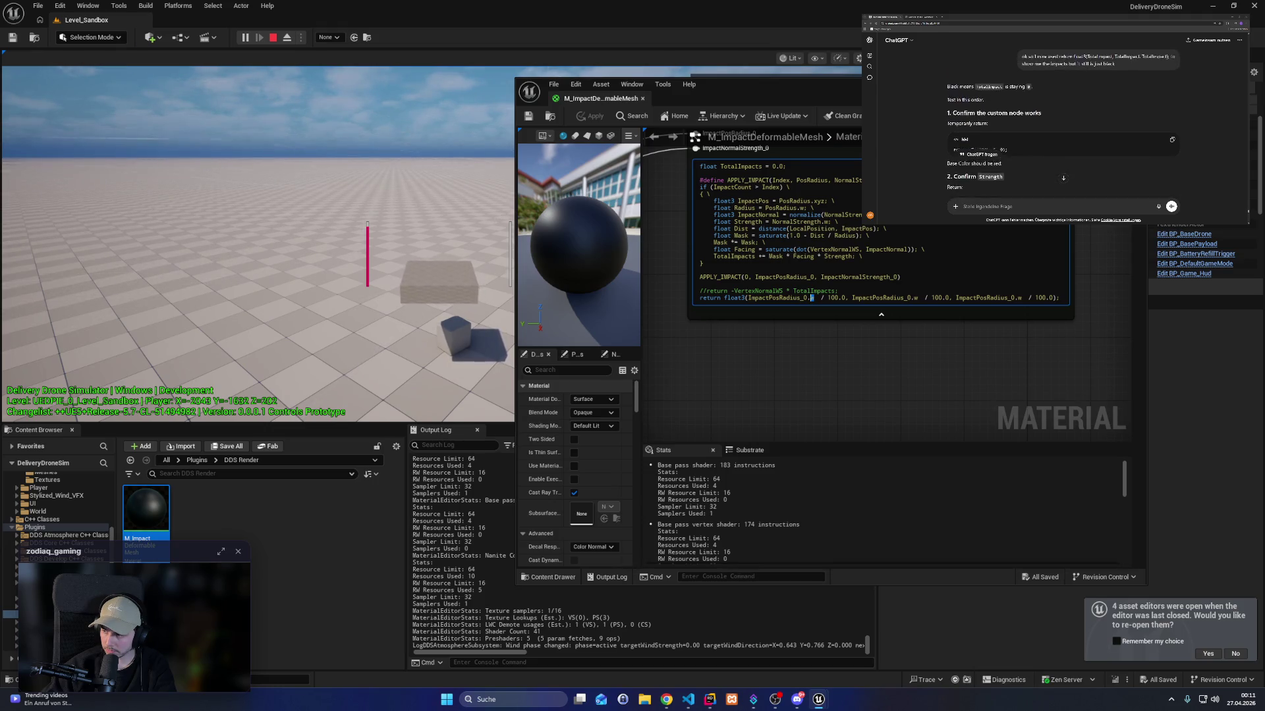
scroll(1063, 177, "up", 5)
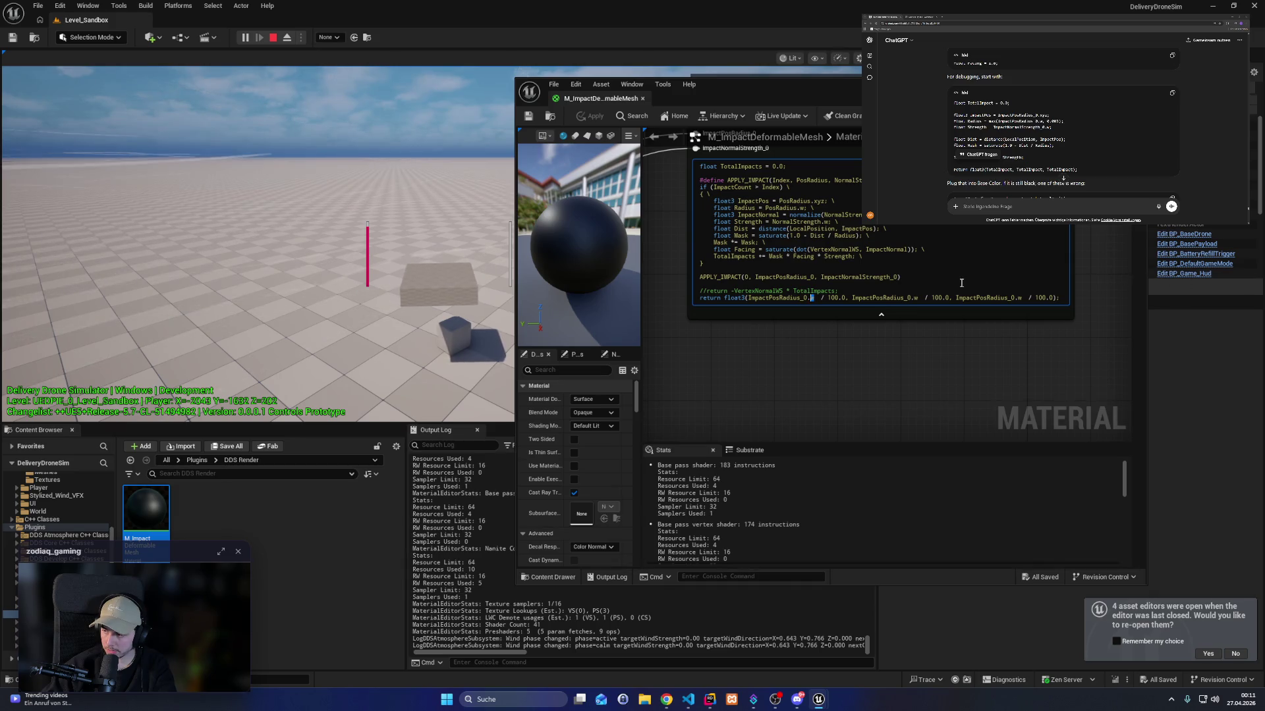
type("x")
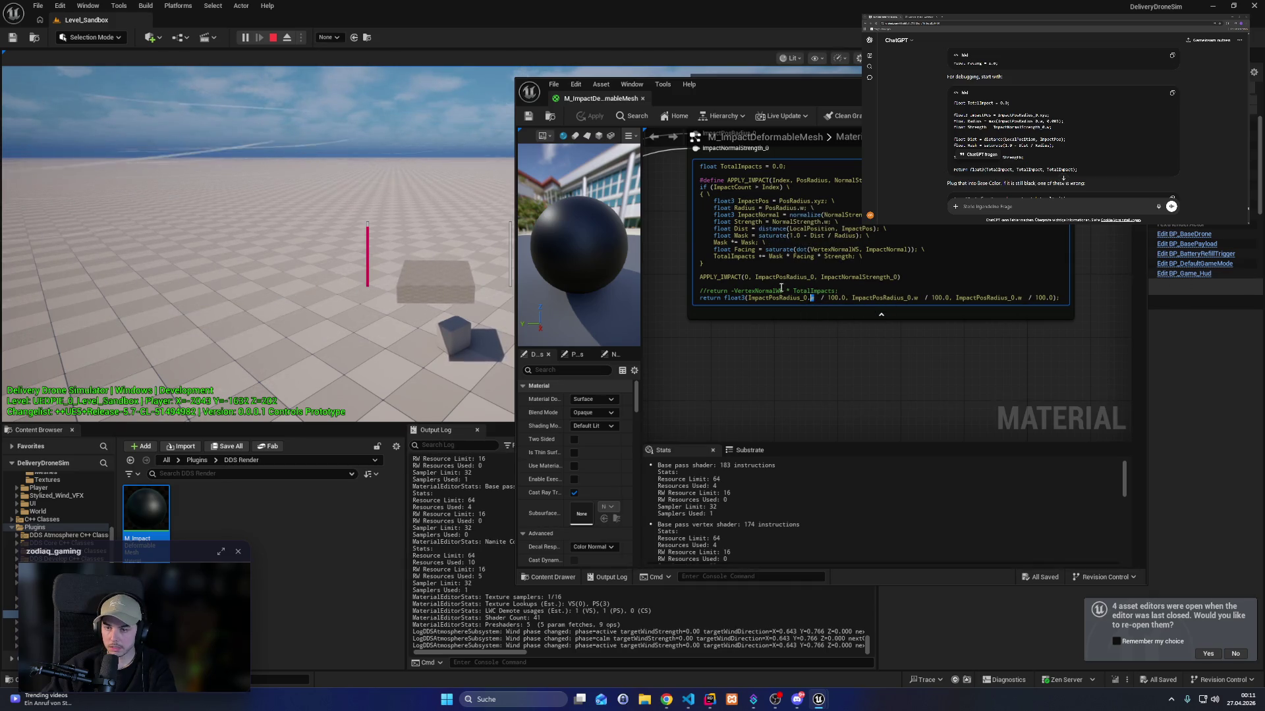
double_click(913, 297)
type("y")
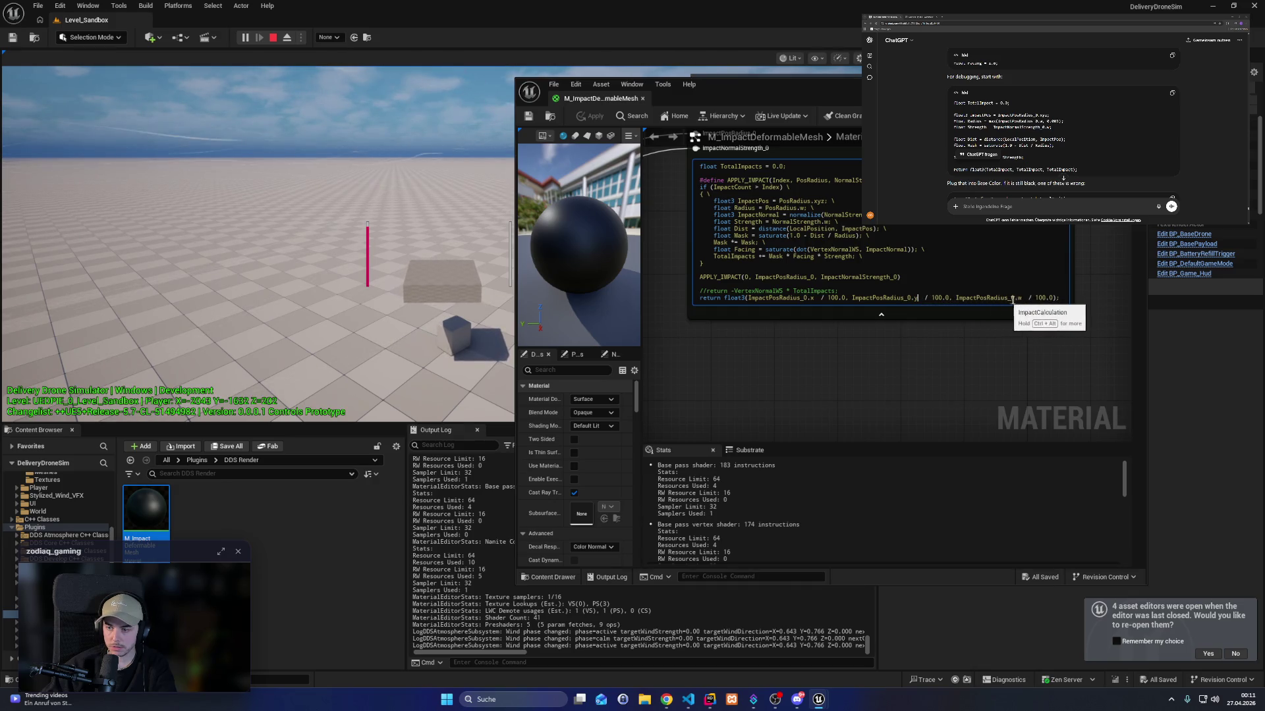
double_click(1019, 298)
type("z")
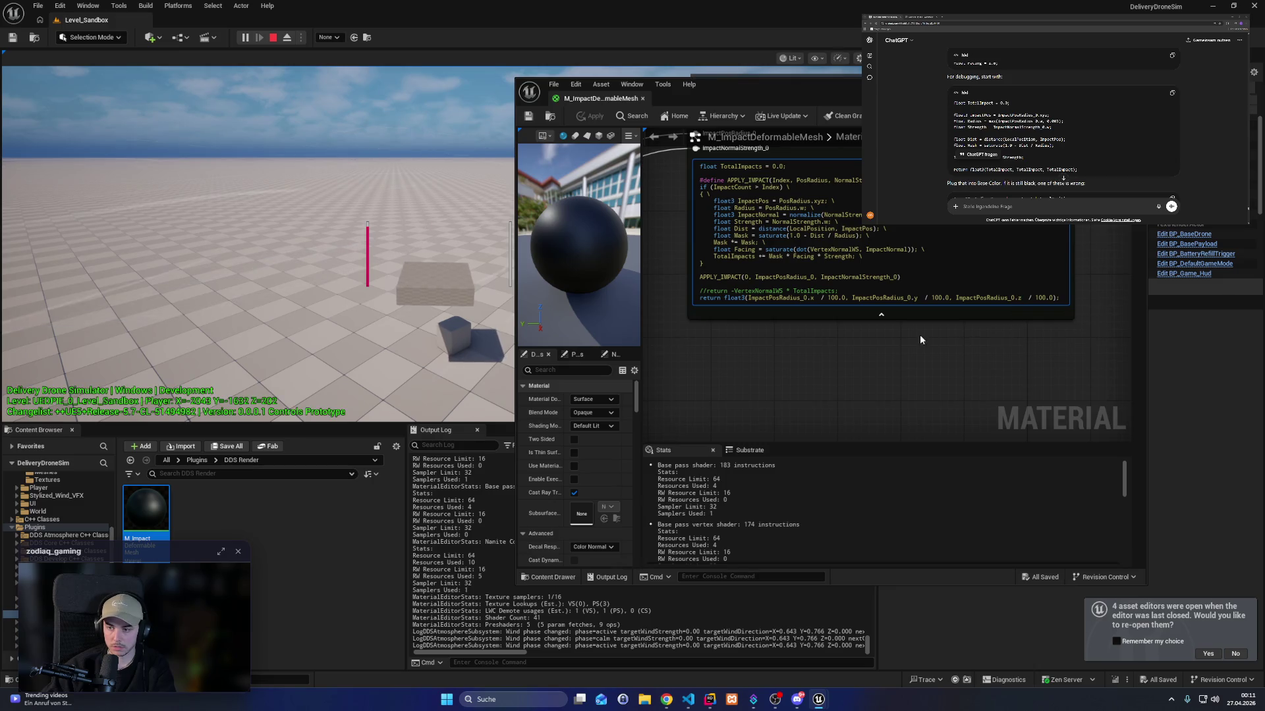
key("ctrl+s")
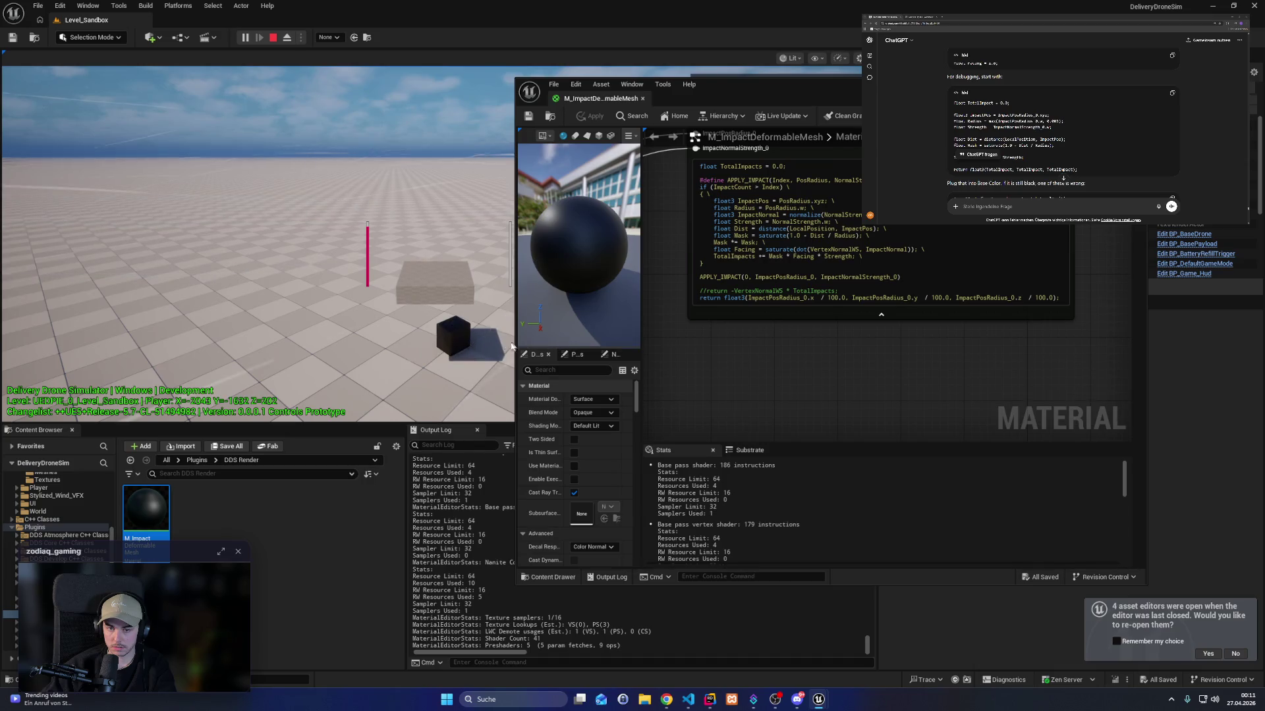
Delete the float3 debug return line, then check the C++ code in Rider.
left_click_drag(1054, 298, 764, 300)
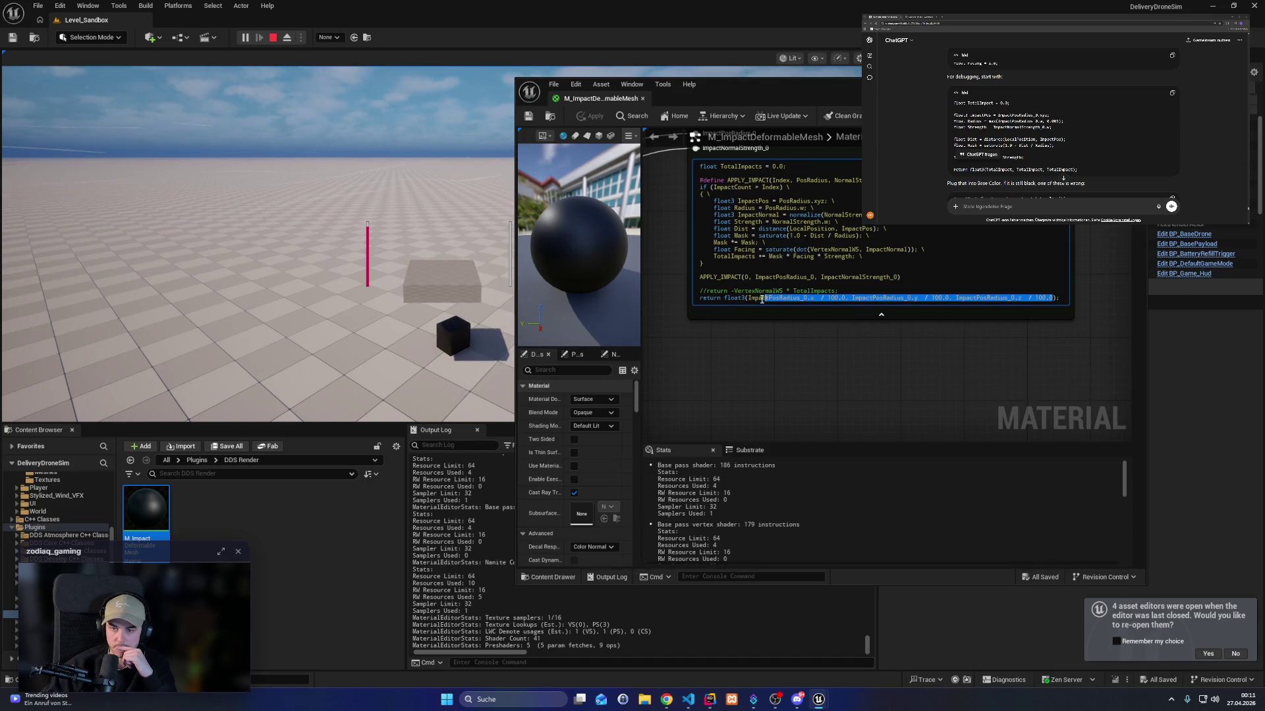
key("shift+Home")
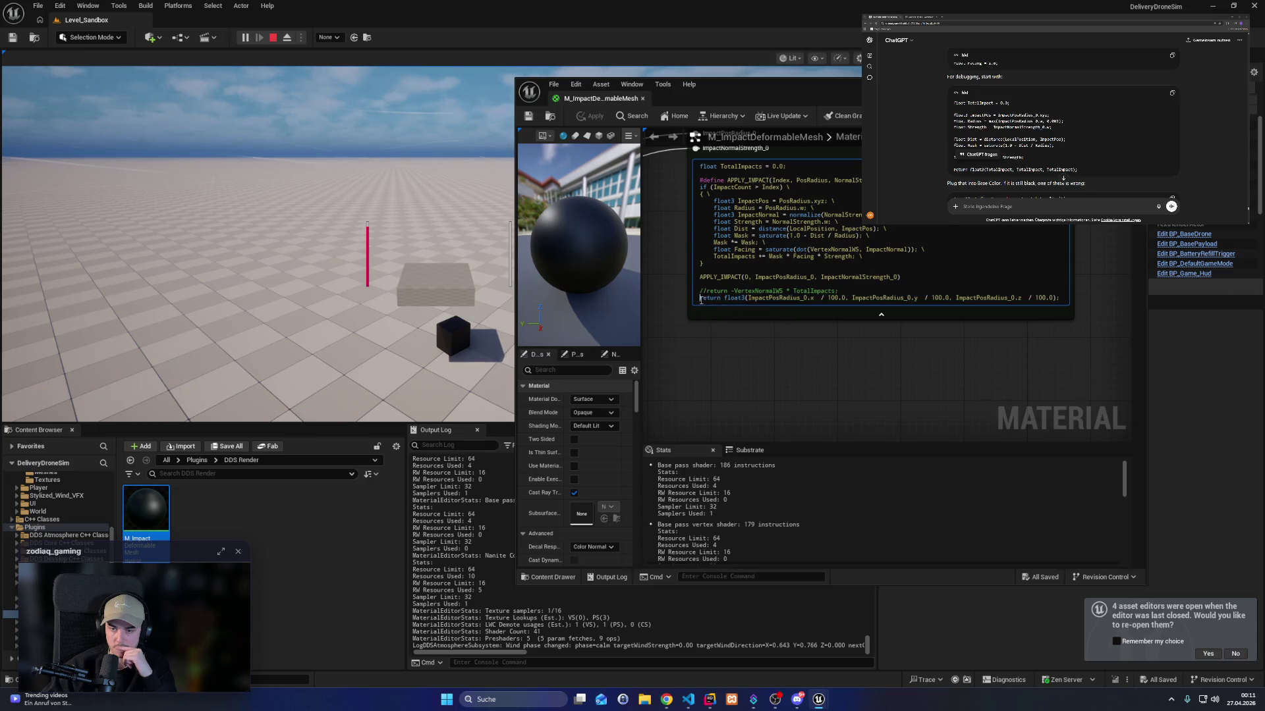
key("BackSpace")
key("BackSpace")
key("BackSpace")
key("BackSpace")
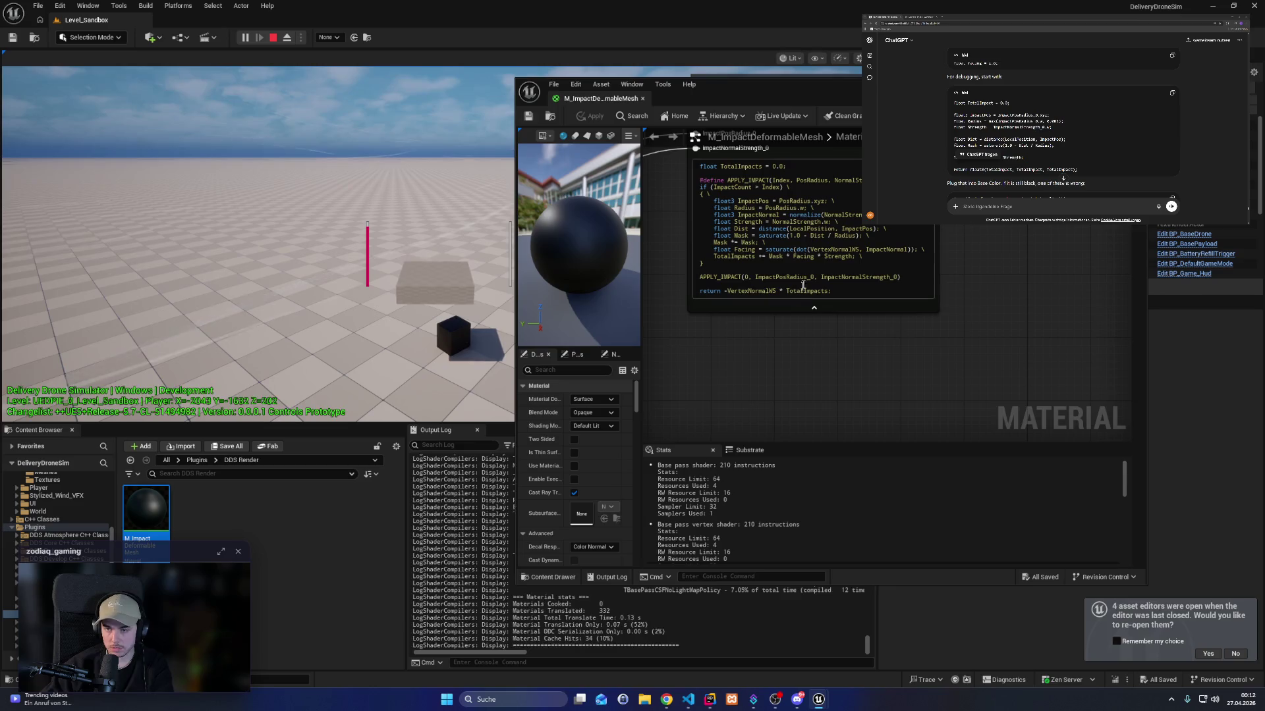
key("alt+Tab")
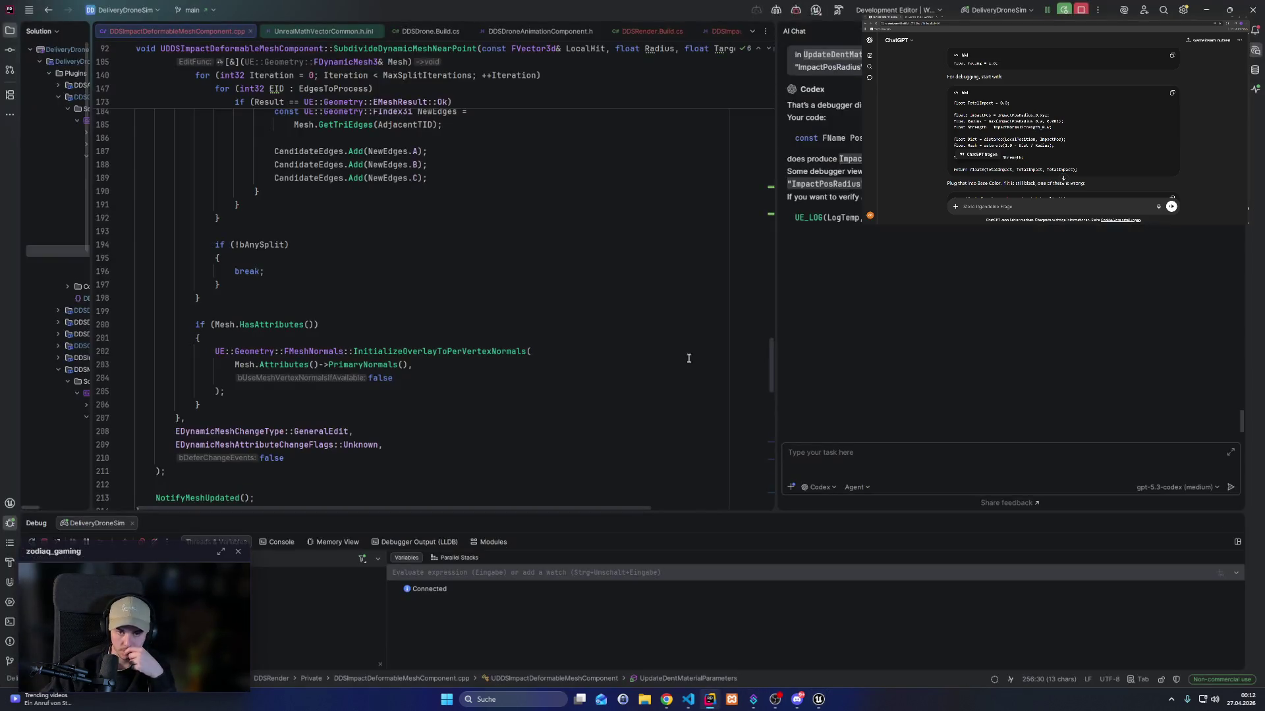
scroll(404, 337, "down", 10)
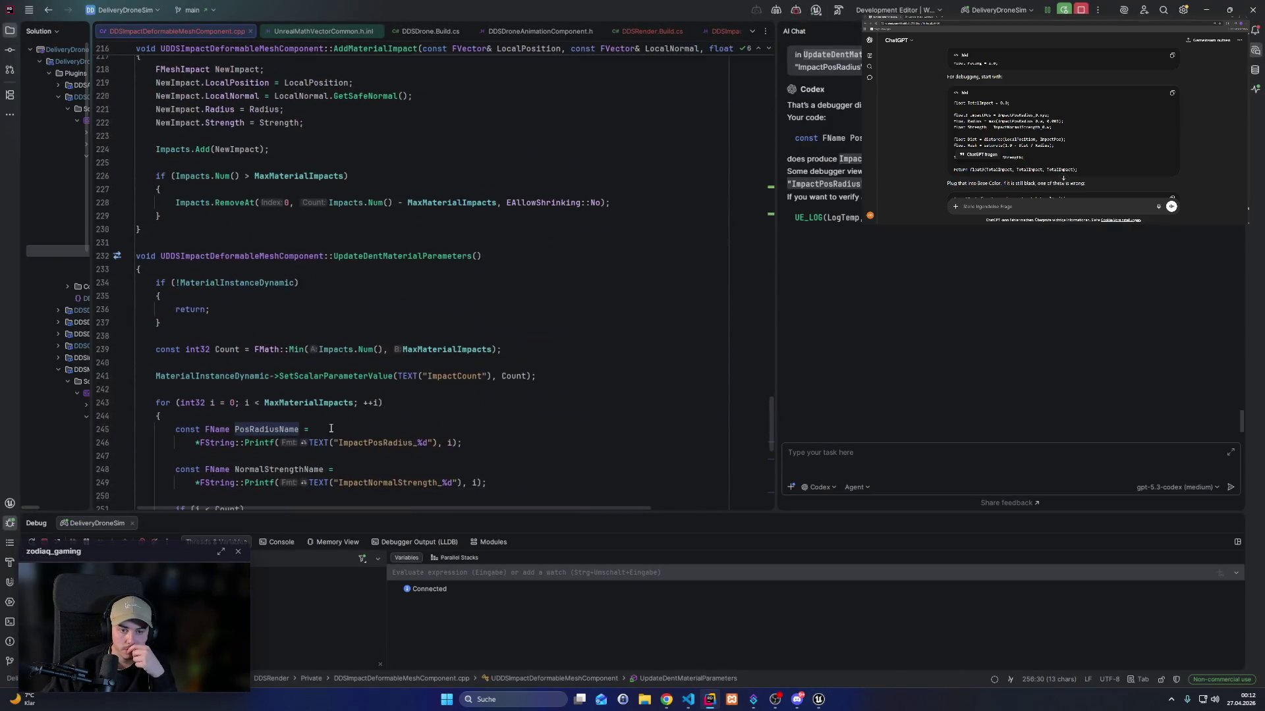
scroll(330, 427, "down", 4)
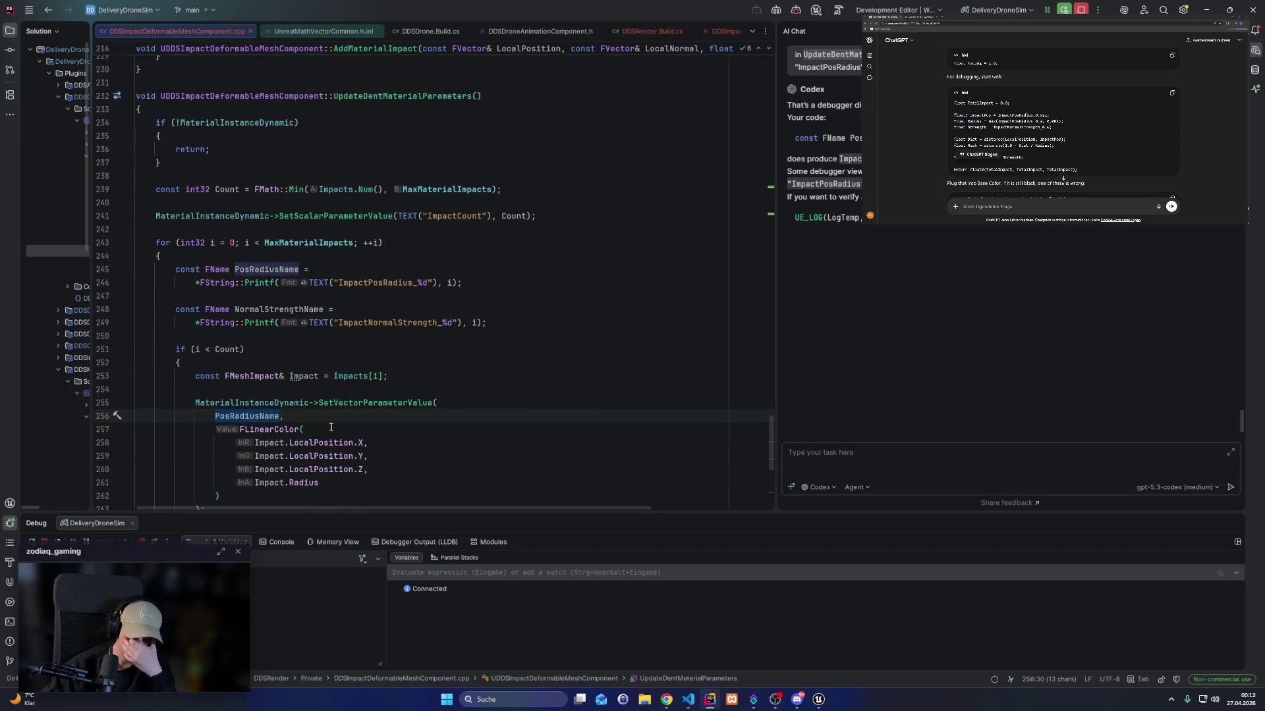
mouse_move(818, 699)
left_click(867, 639)
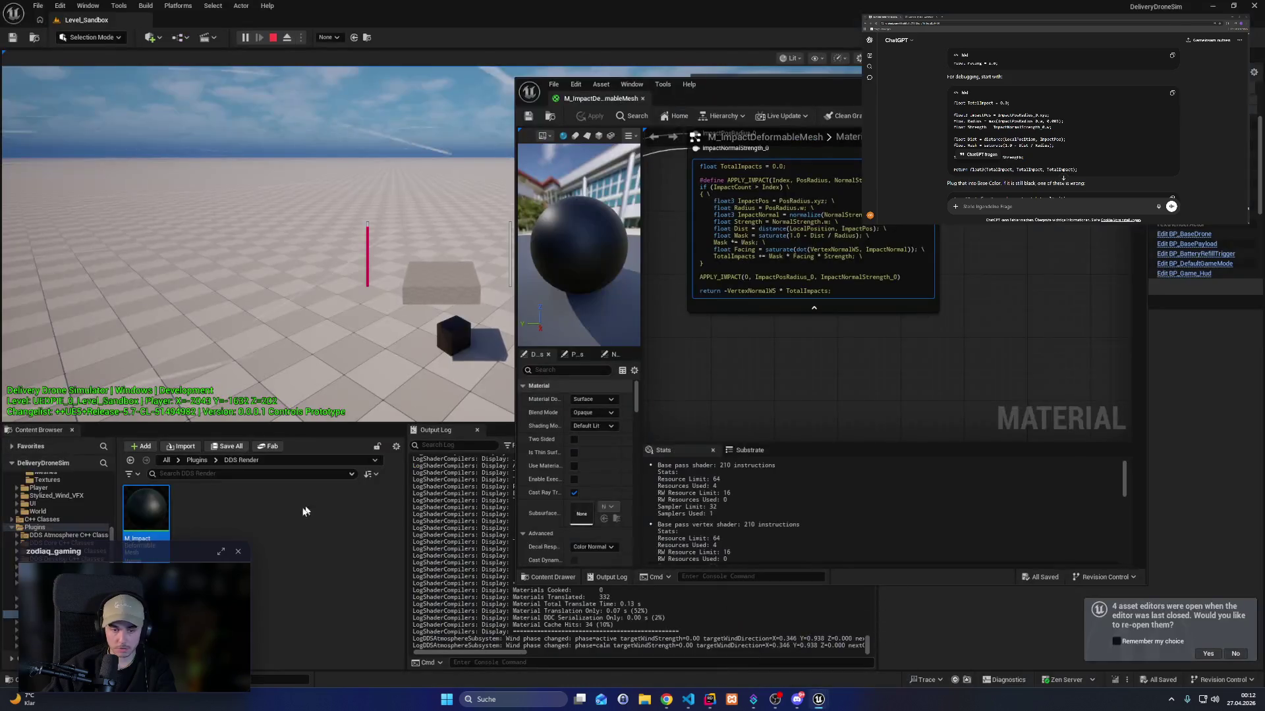
Open BP_BasePayload, stop the simulation, wire Impact Point and Impact Normal to World Hit Location/Normal, and compile.
scroll(58, 513, "up", 5)
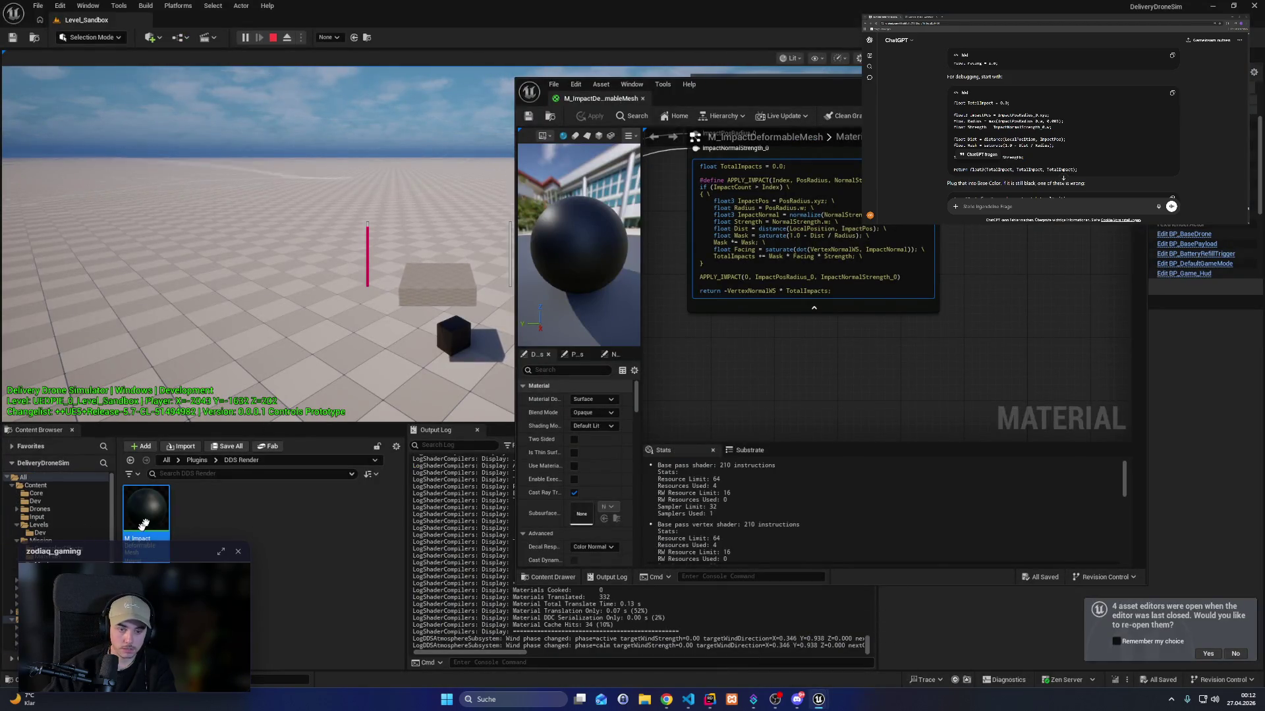
left_click(40, 539)
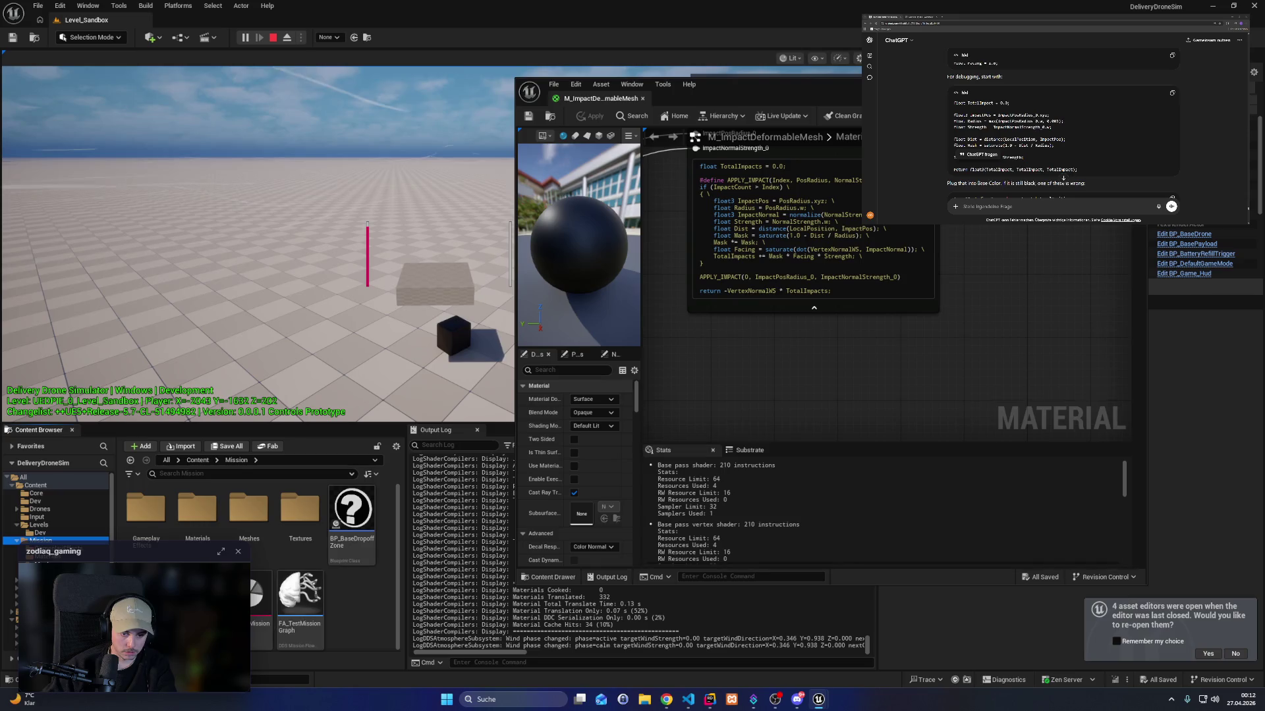
left_click(1186, 244)
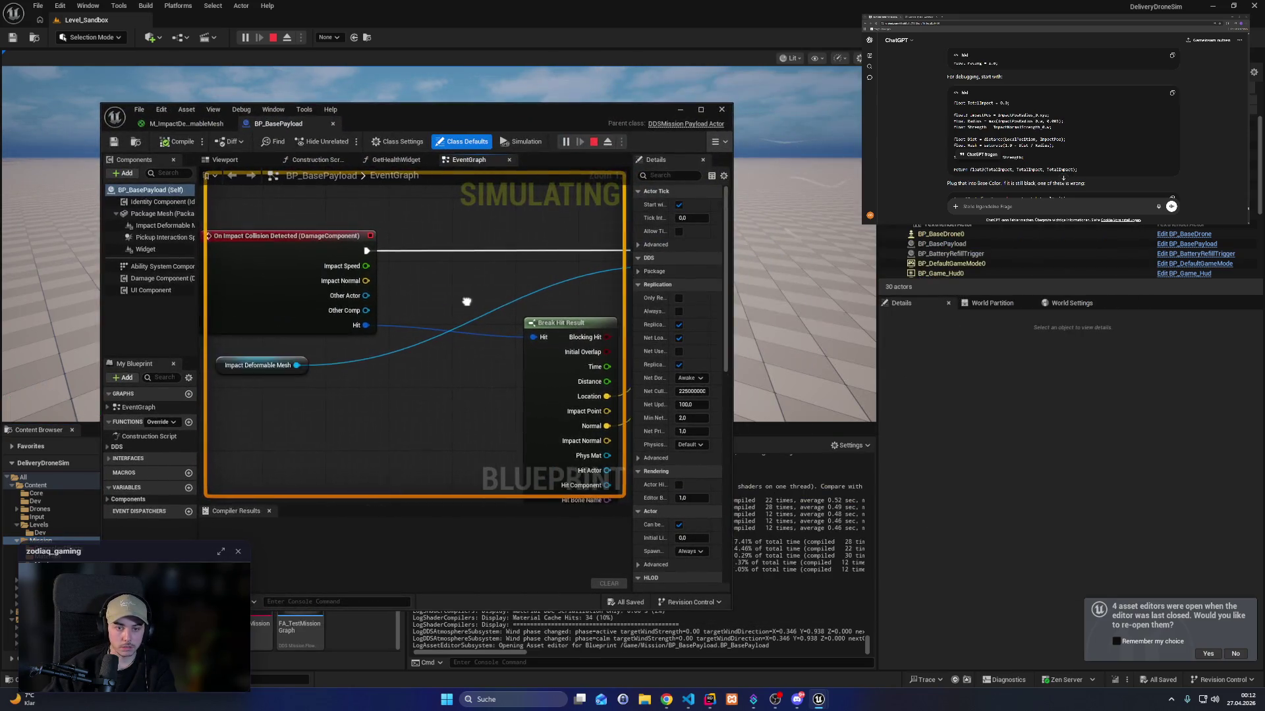
mouse_move(467, 302)
left_mouse_down()
mouse_move(330, 196)
mouse_move(274, 227)
left_mouse_up()
left_click(593, 141)
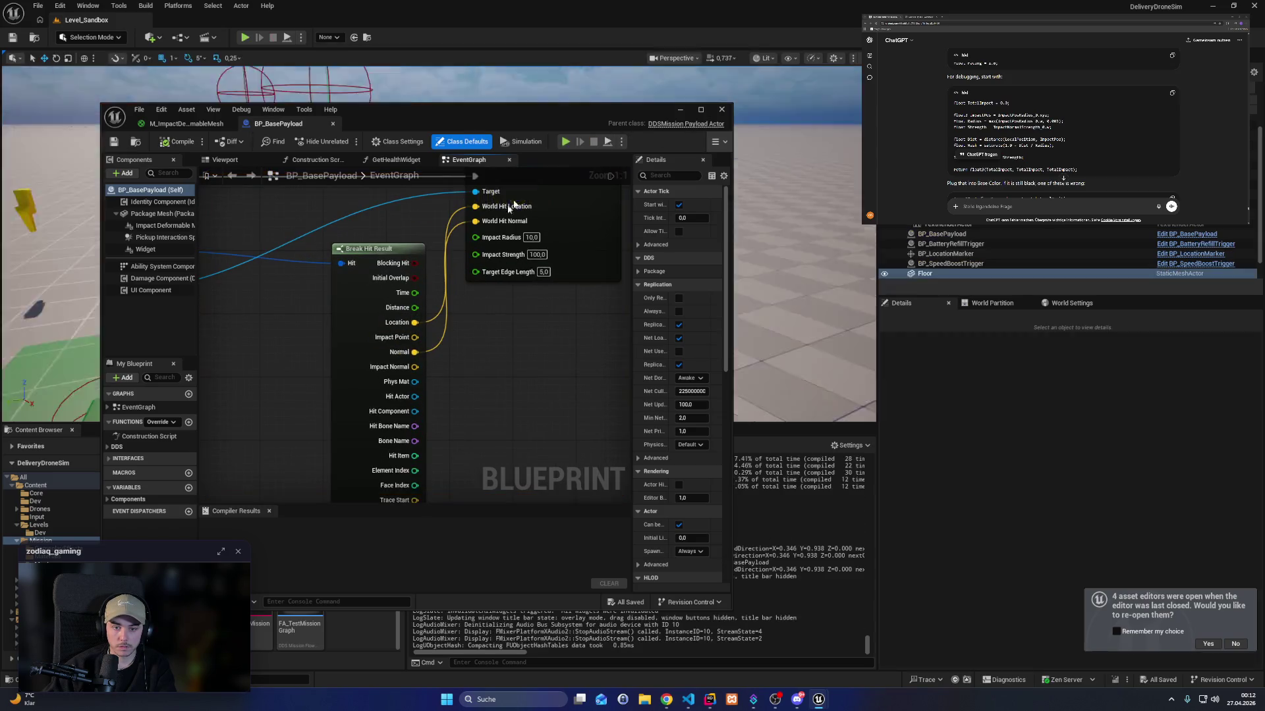
left_click_drag(506, 210, 504, 207)
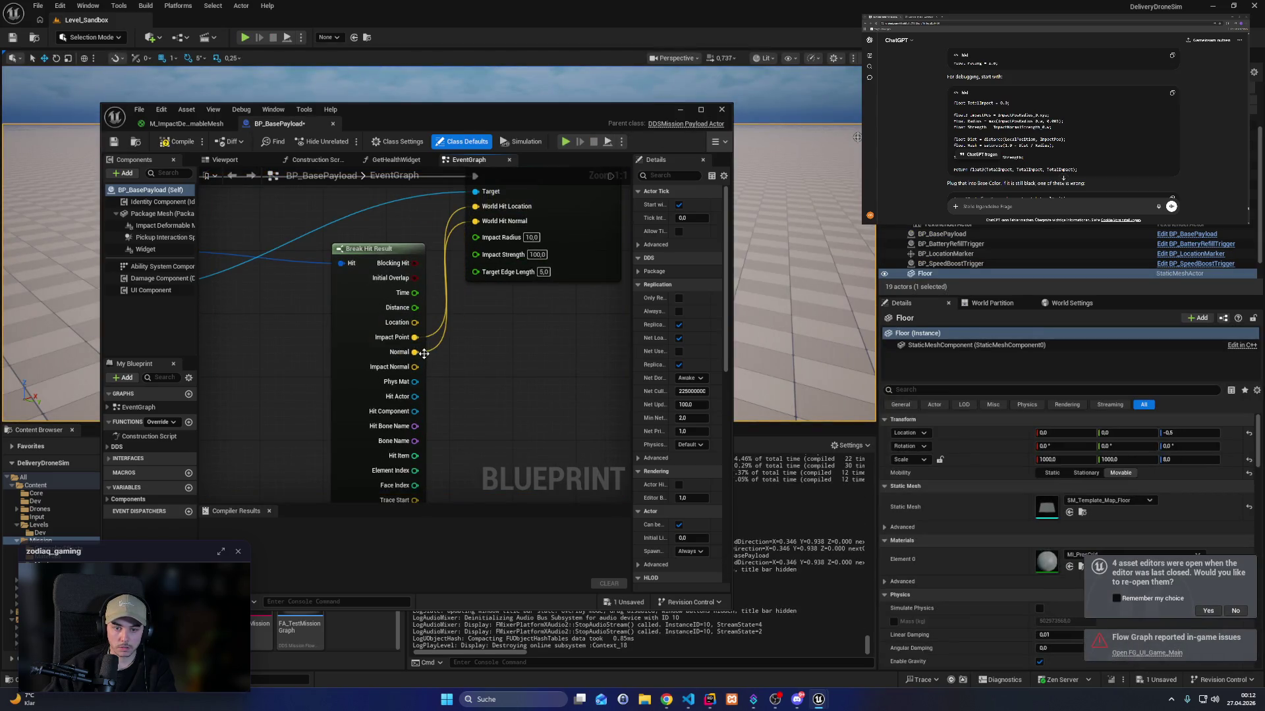
left_click_drag(415, 367, 499, 222)
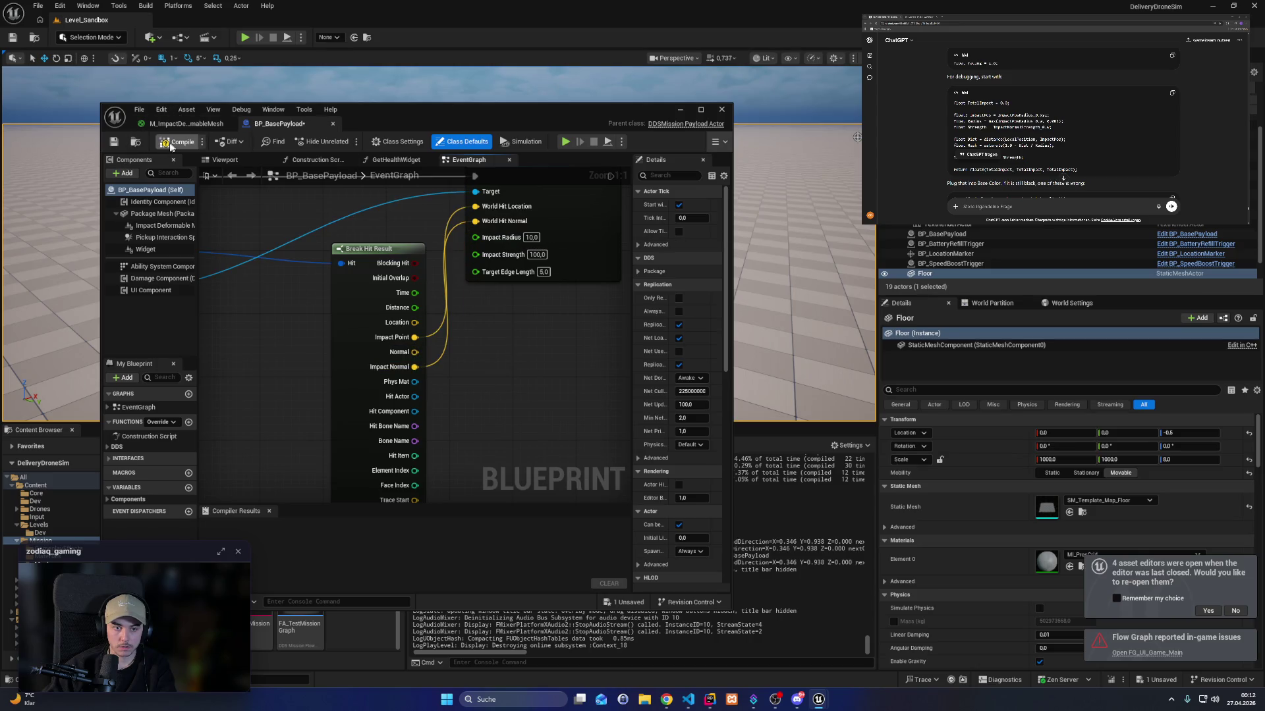
left_click(175, 143)
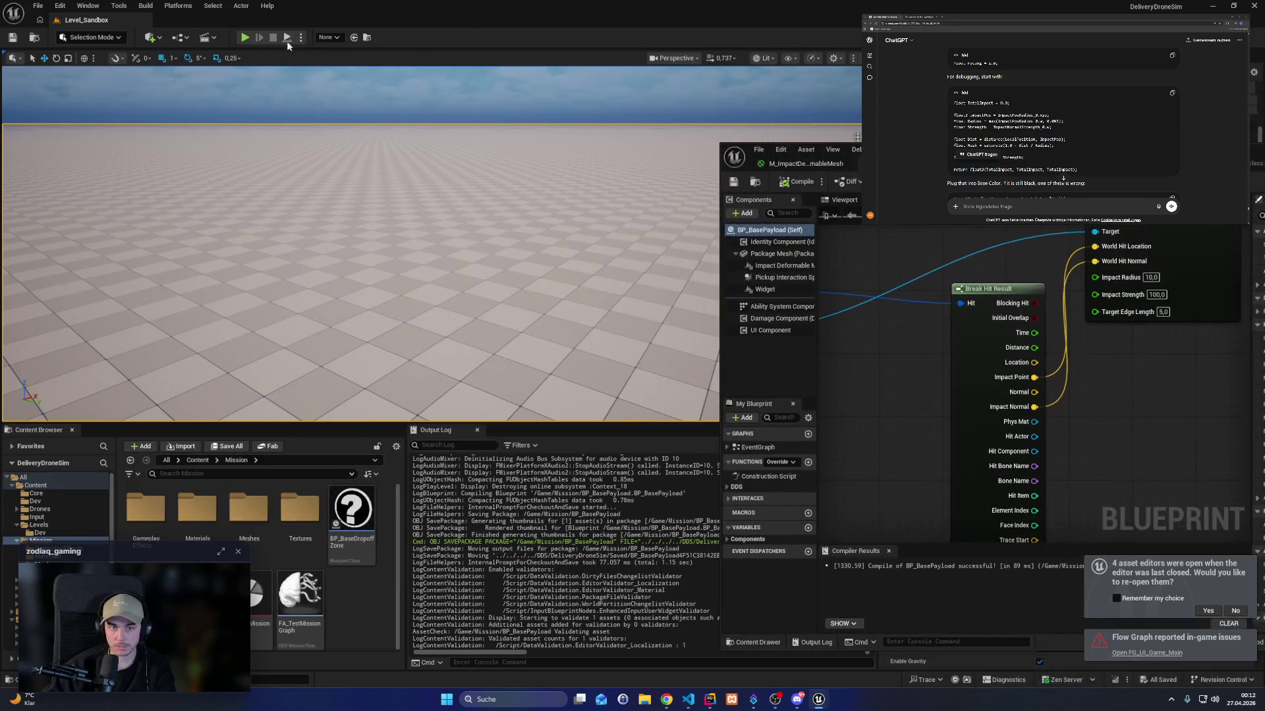
key("alt+p")
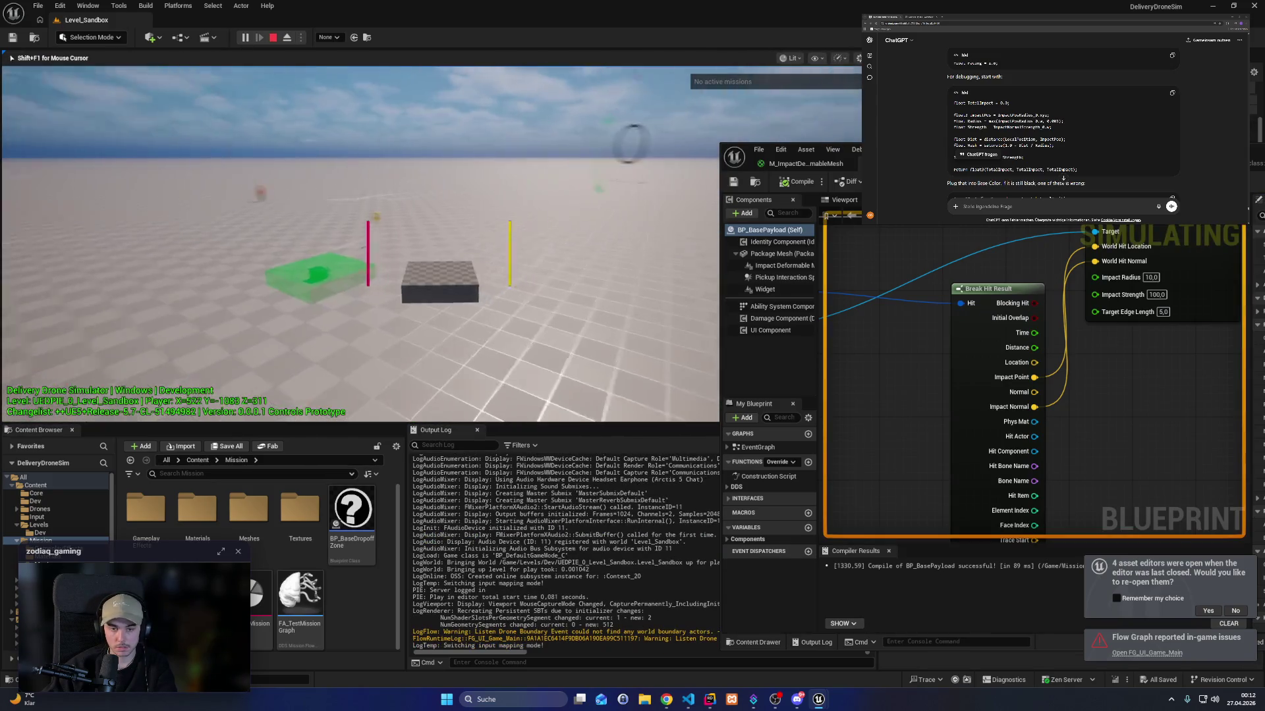
key("w")
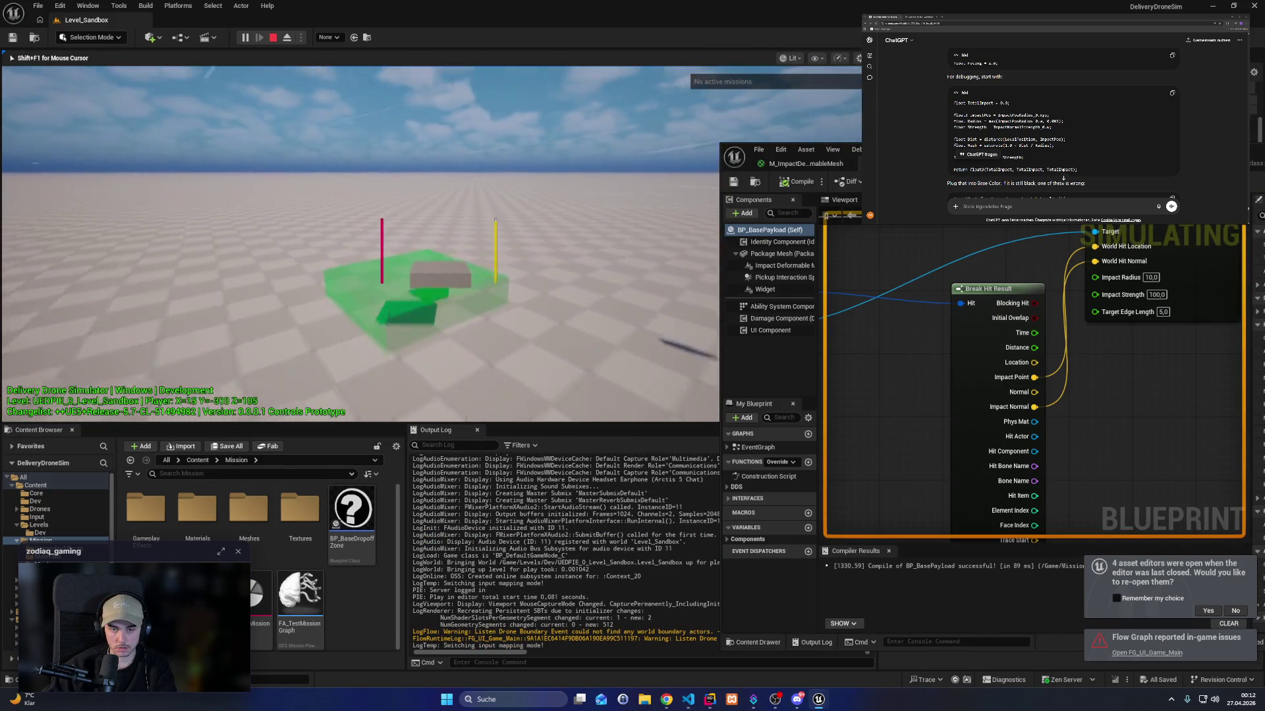
key("space")
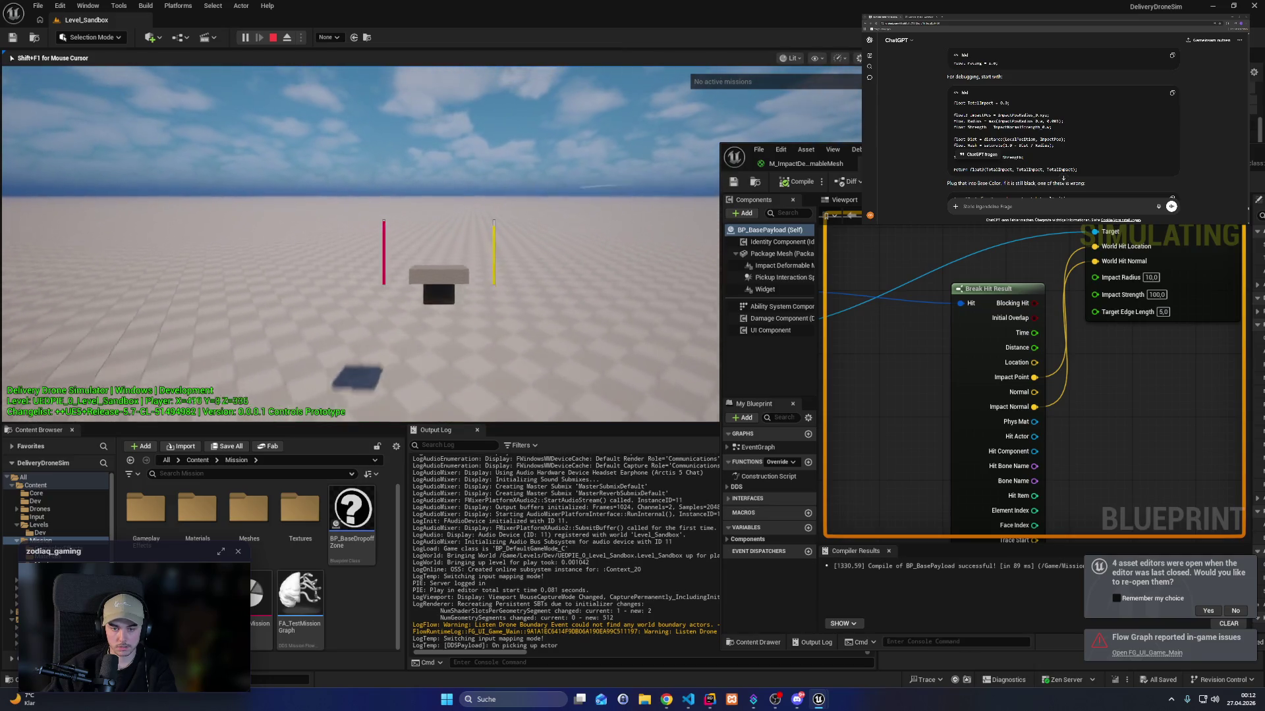
key("space")
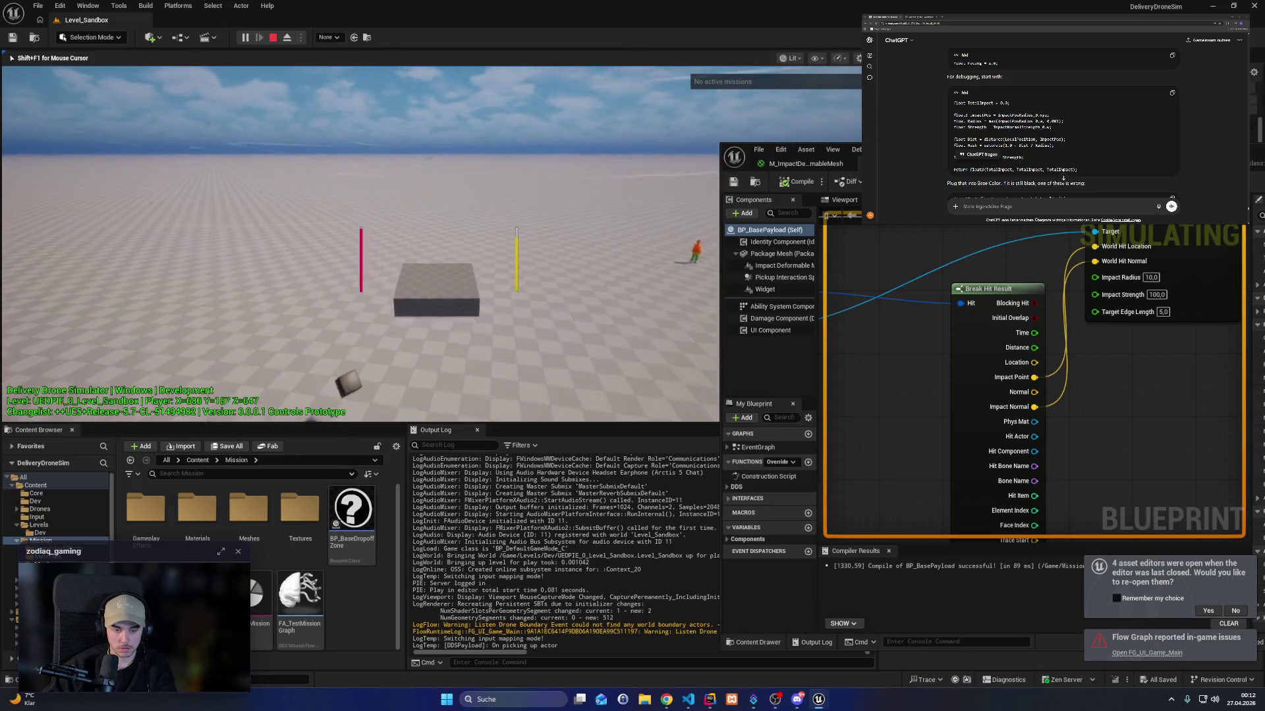
key("F1")
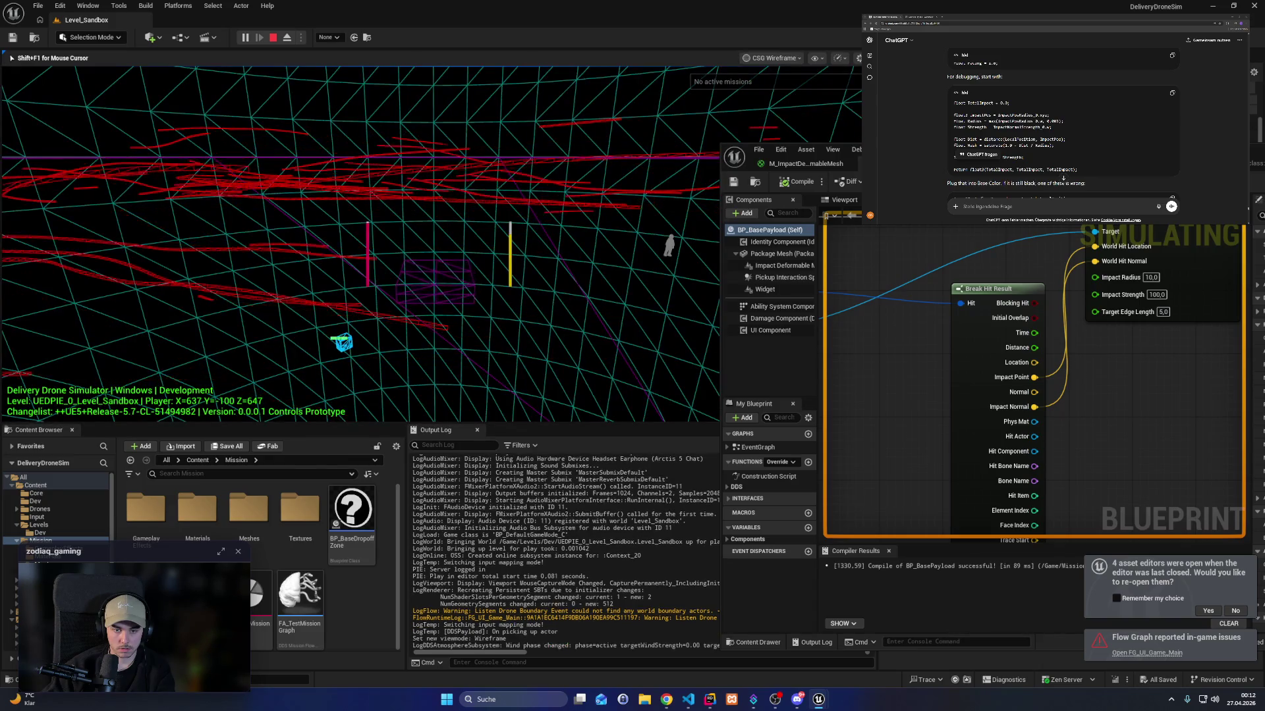
key("w")
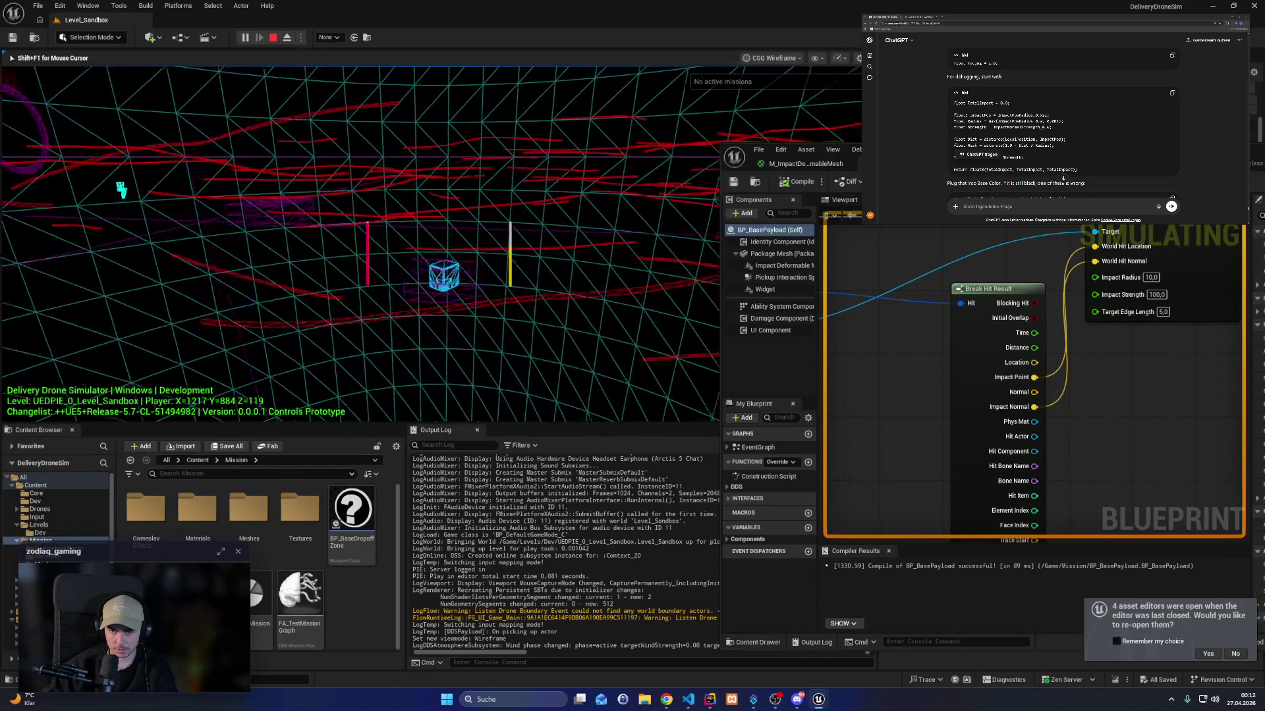
key("a")
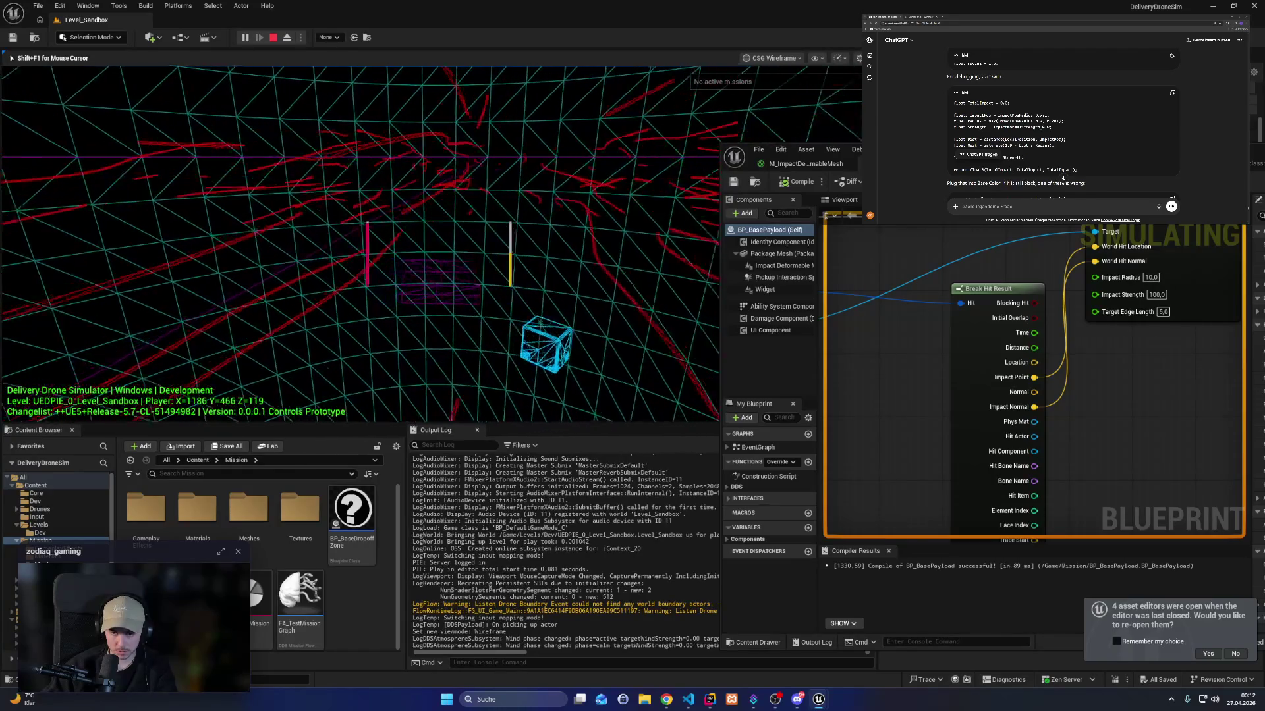
key("a")
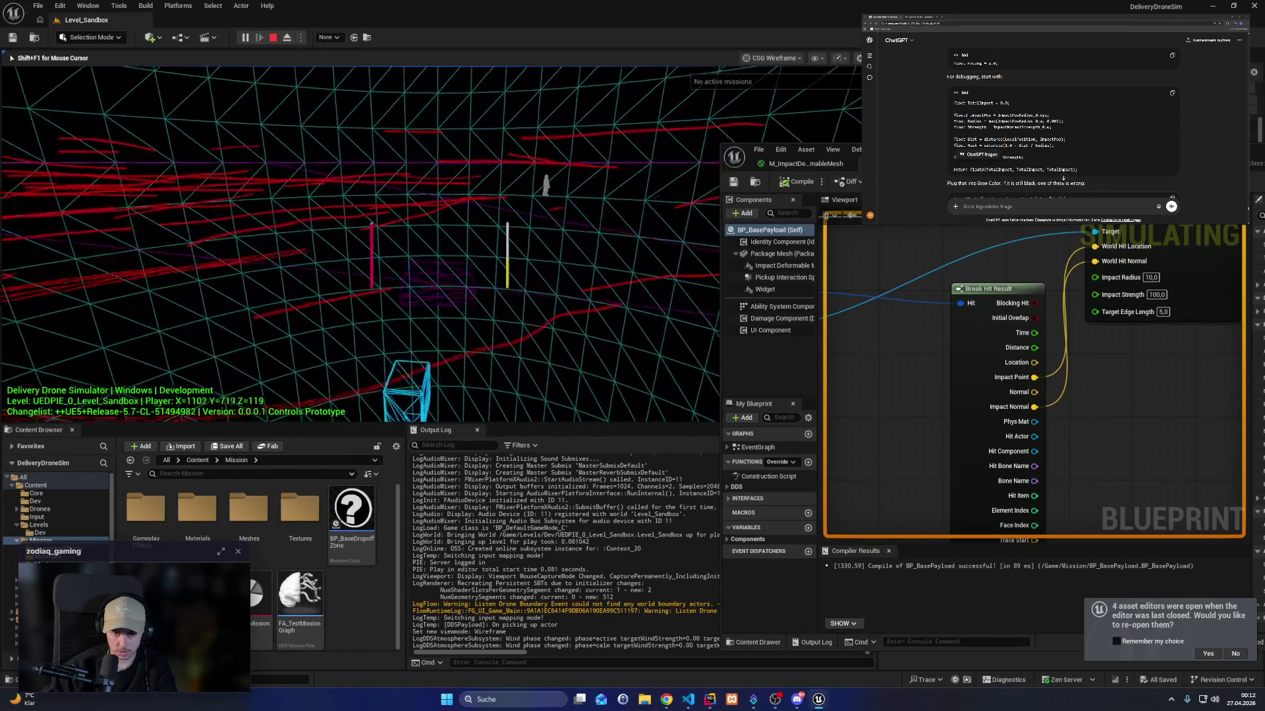
key("w")
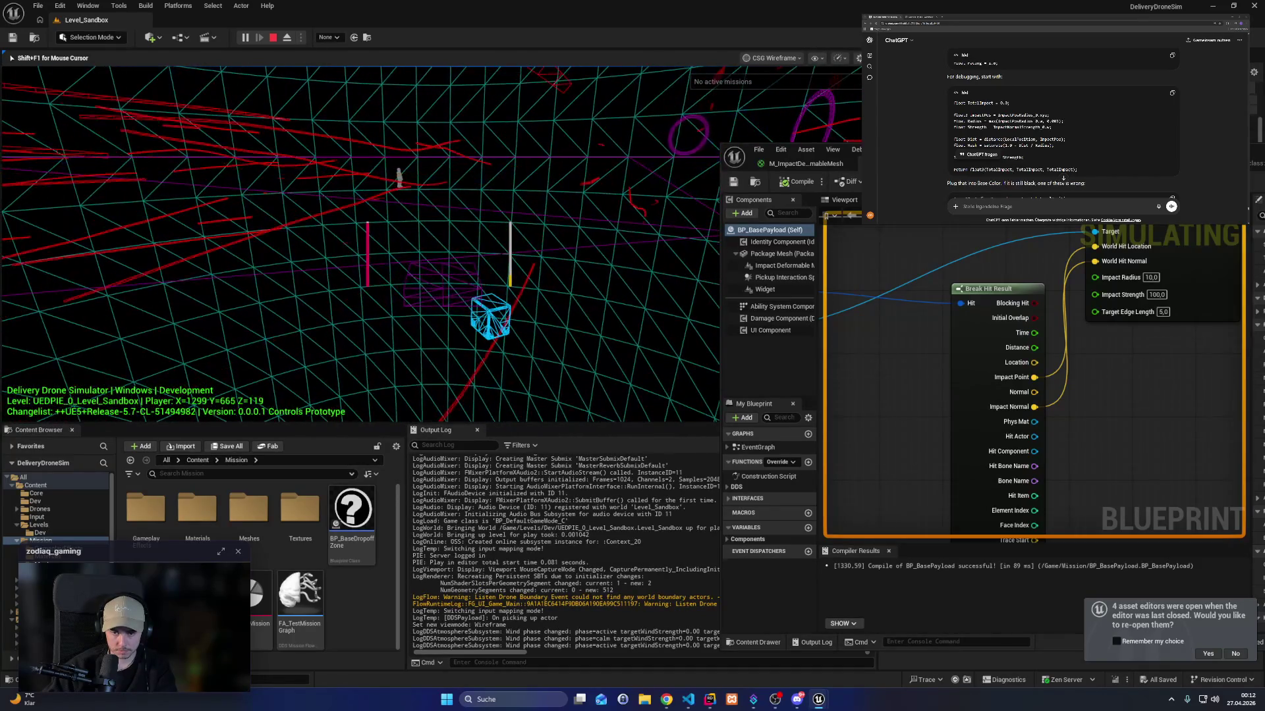
key("Escape")
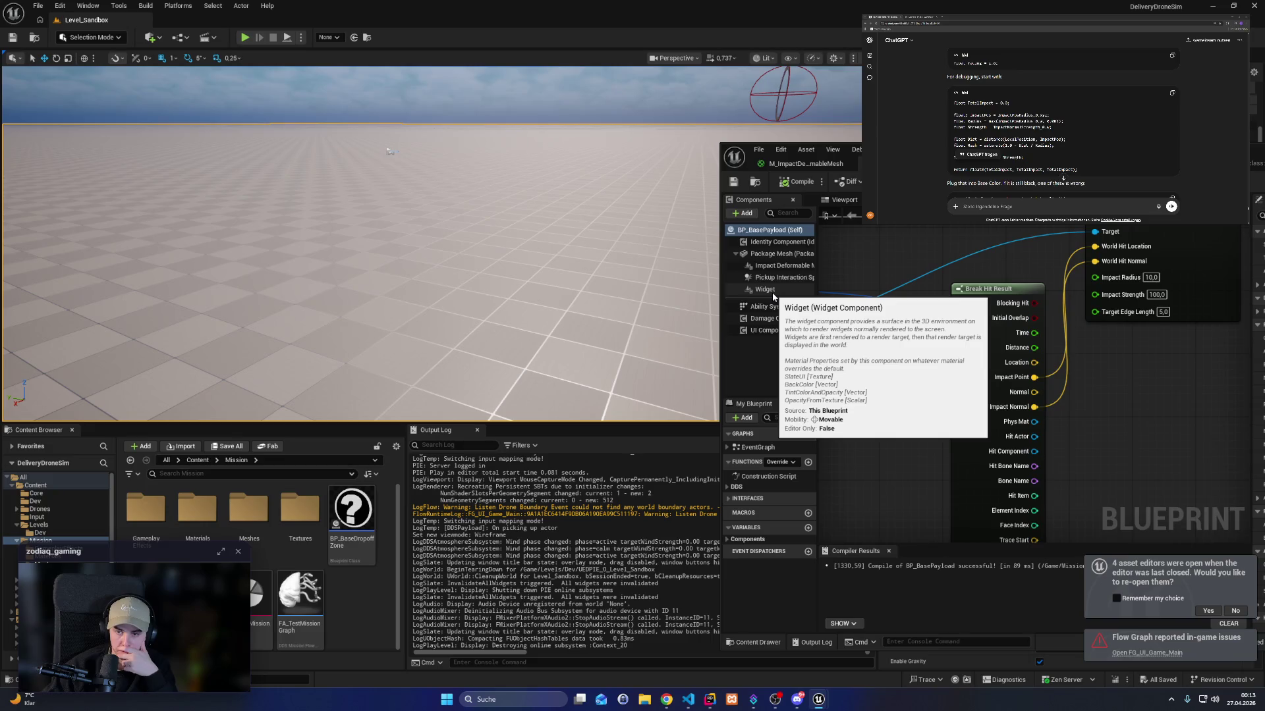
Wire the event's Impact Normal to World Hit Normal and Break Hit Result's Location to World Hit Location.
mouse_move(902, 366)
left_mouse_down()
mouse_move(1199, 431)
mouse_move(824, 433)
left_mouse_up()
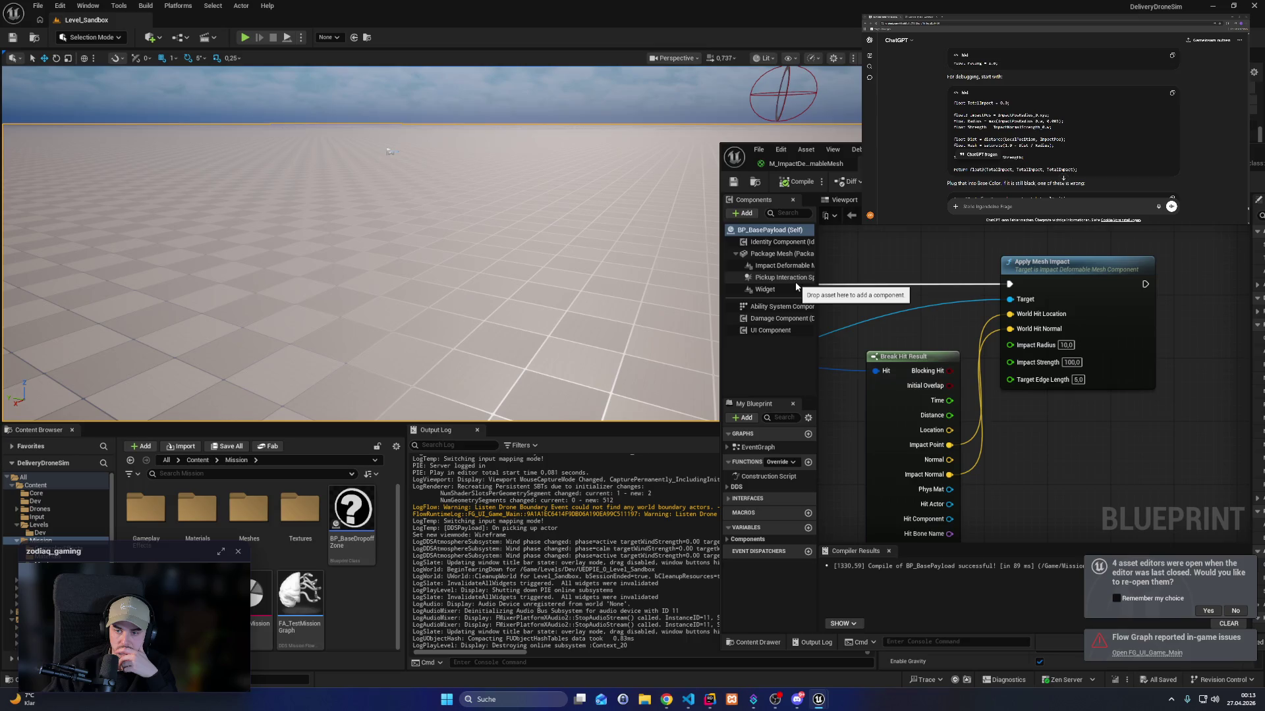
left_click_drag(927, 355, 1078, 361)
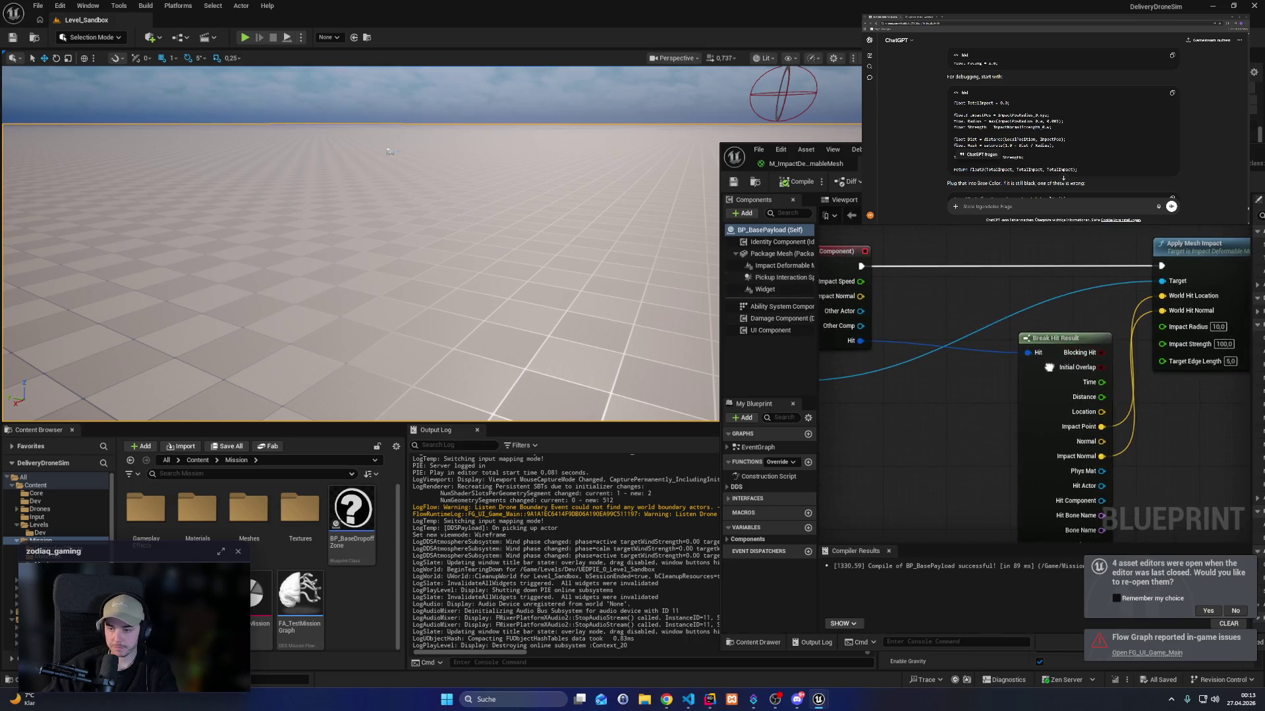
left_click_drag(850, 320, 1159, 335)
mouse_move(1071, 345)
left_mouse_down()
mouse_move(1002, 334)
mouse_move(1053, 330)
mouse_move(918, 317)
mouse_move(1041, 400)
mouse_move(1103, 303)
left_mouse_up()
left_click_drag(1043, 404, 1103, 288)
mouse_move(1173, 373)
left_mouse_down()
mouse_move(1159, 347)
mouse_move(1081, 358)
left_mouse_up()
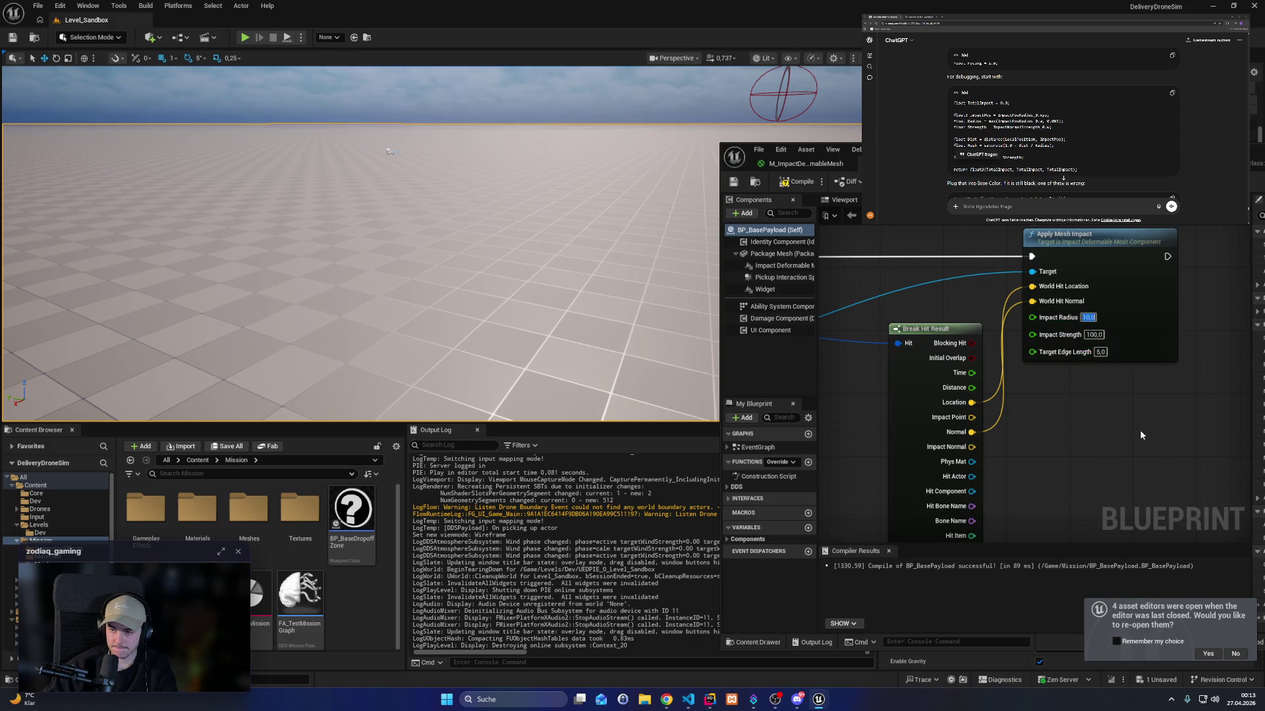
Set Apply Mesh Impact's Impact Radius to 100 and compile the blueprint.
type("100")
key("Return")
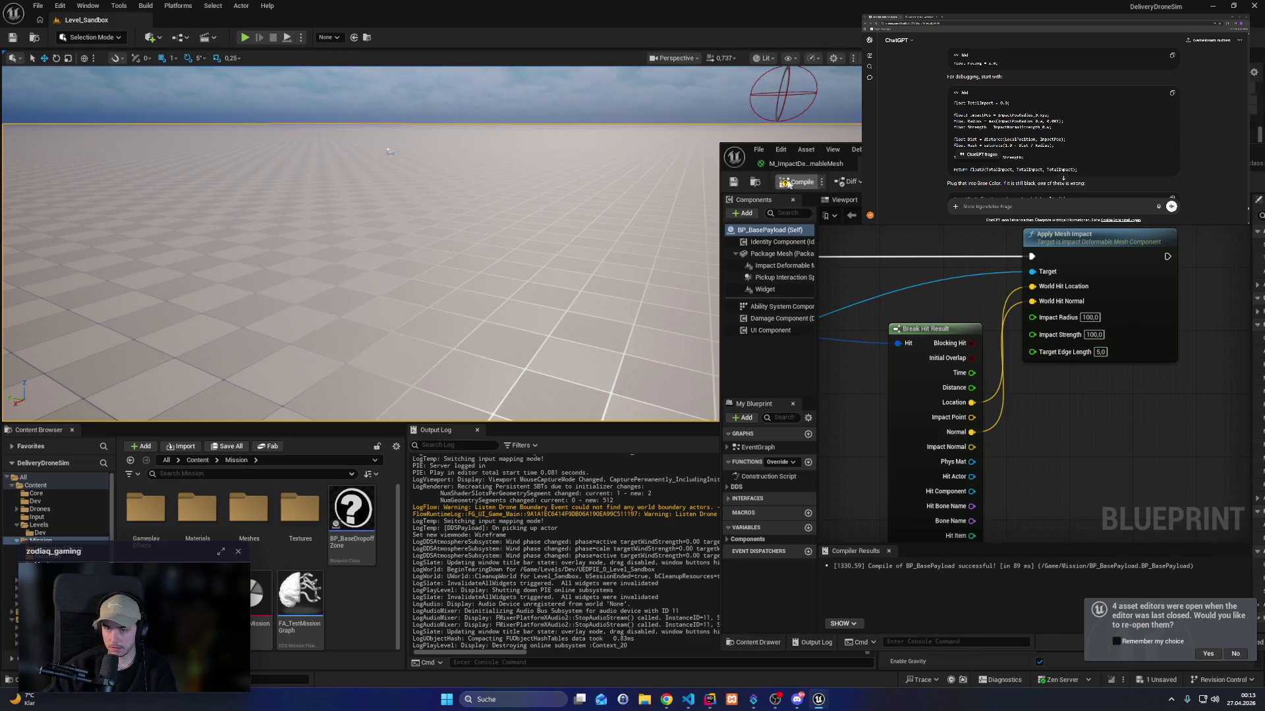
left_click(797, 182)
left_click(731, 182)
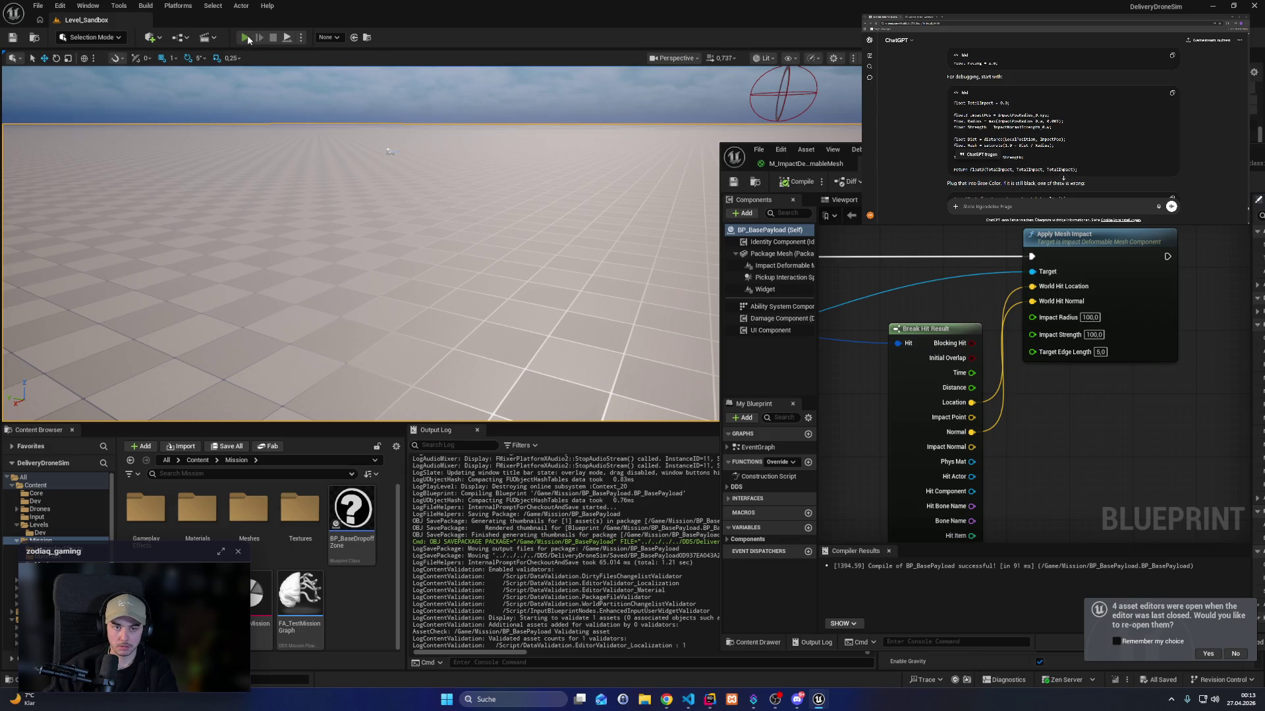
Play-test by carrying the payload with the drone in wireframe view to the blue cube.
left_click(245, 37)
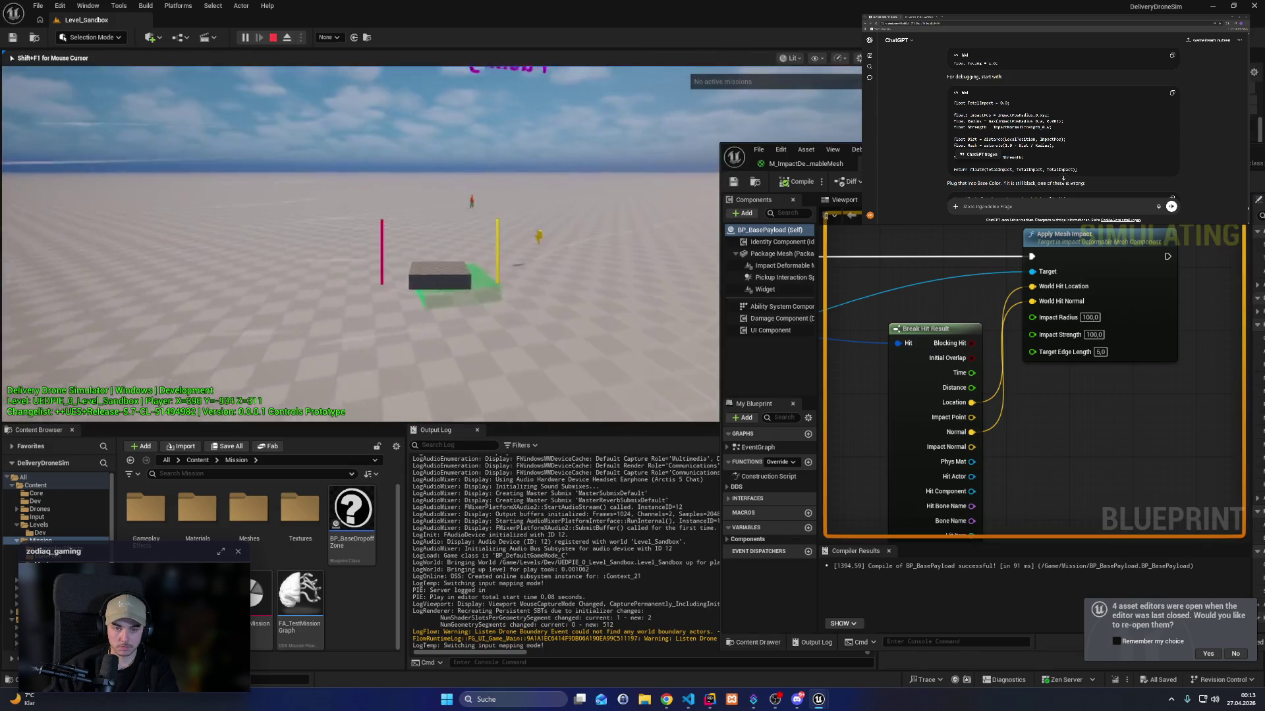
key("shift")
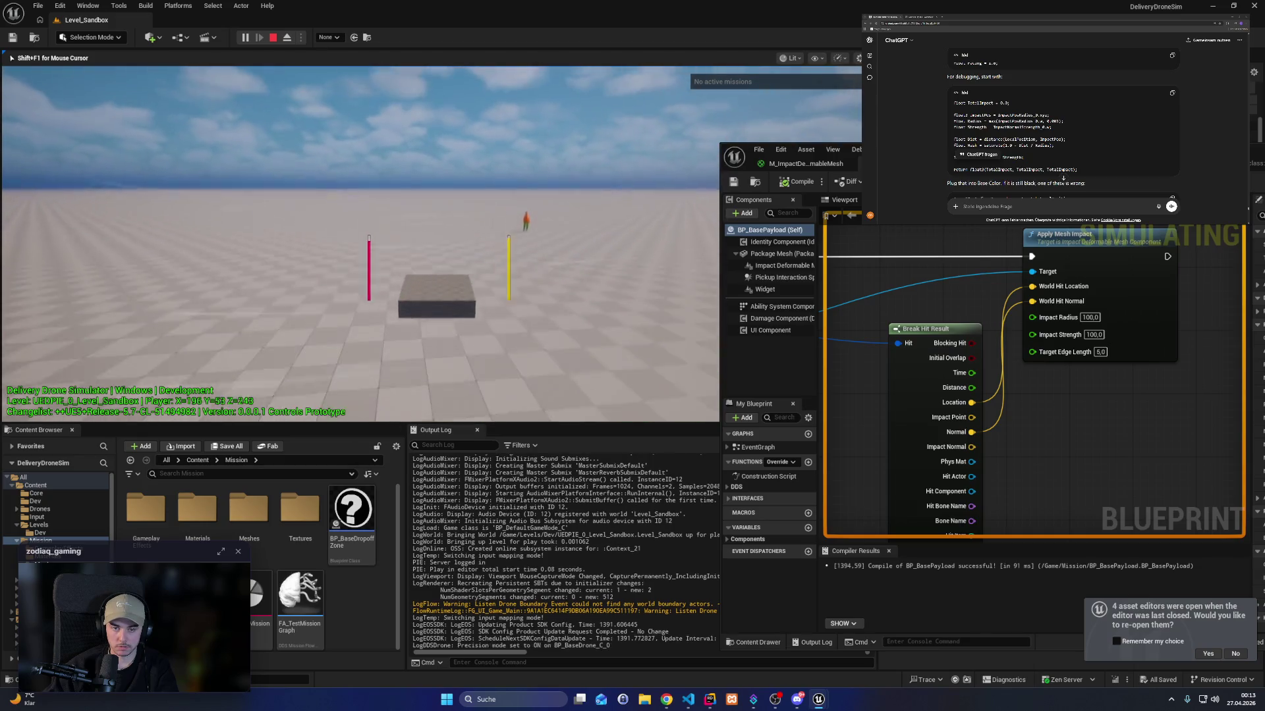
key("s")
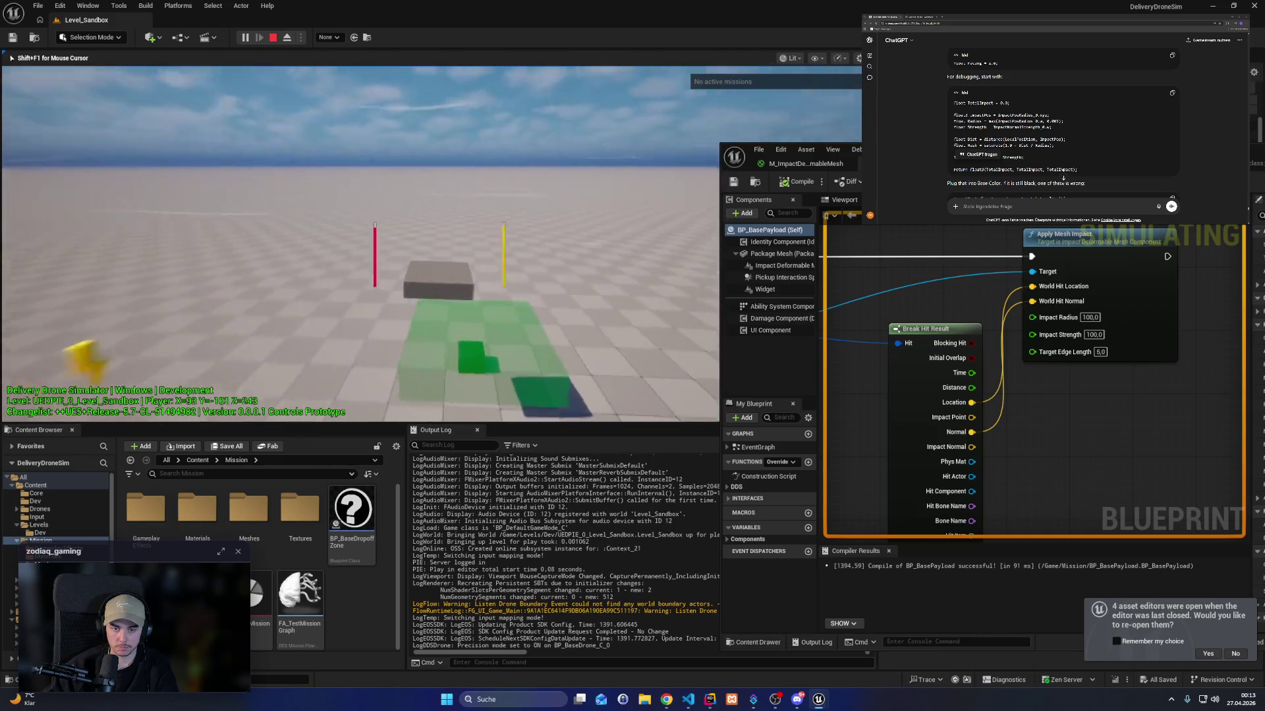
key("ctrl")
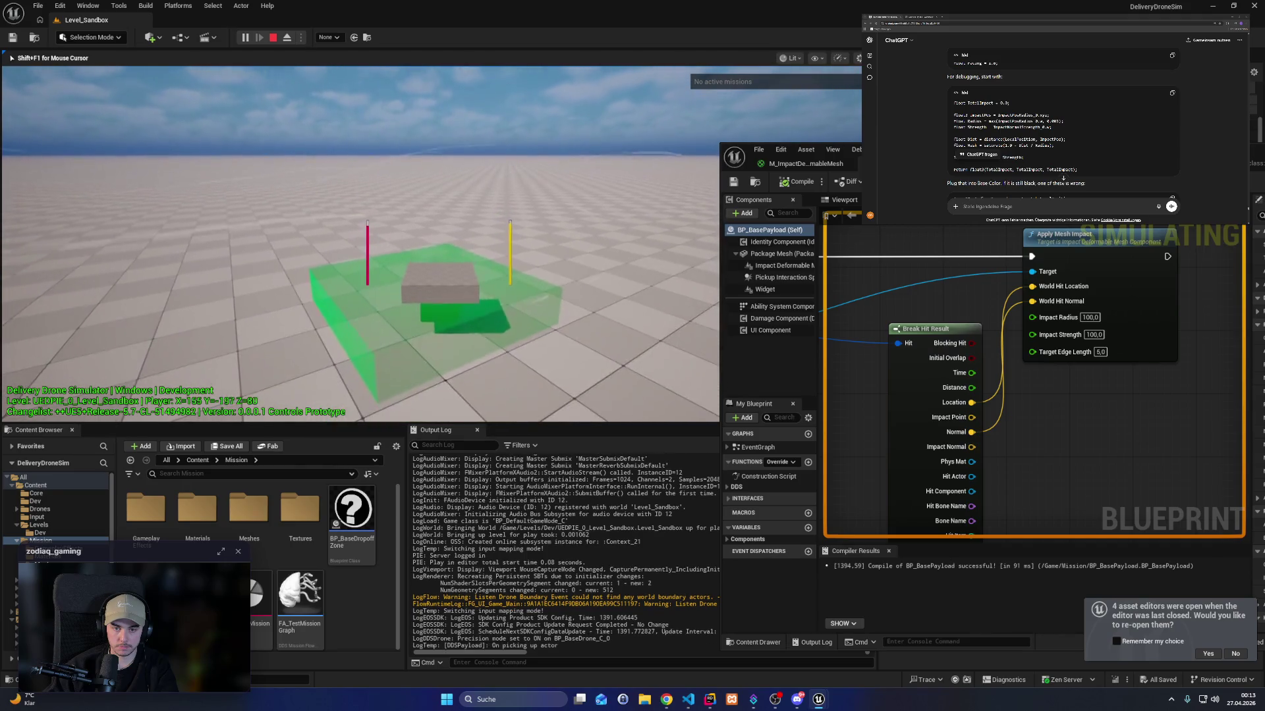
key("space")
key("space")
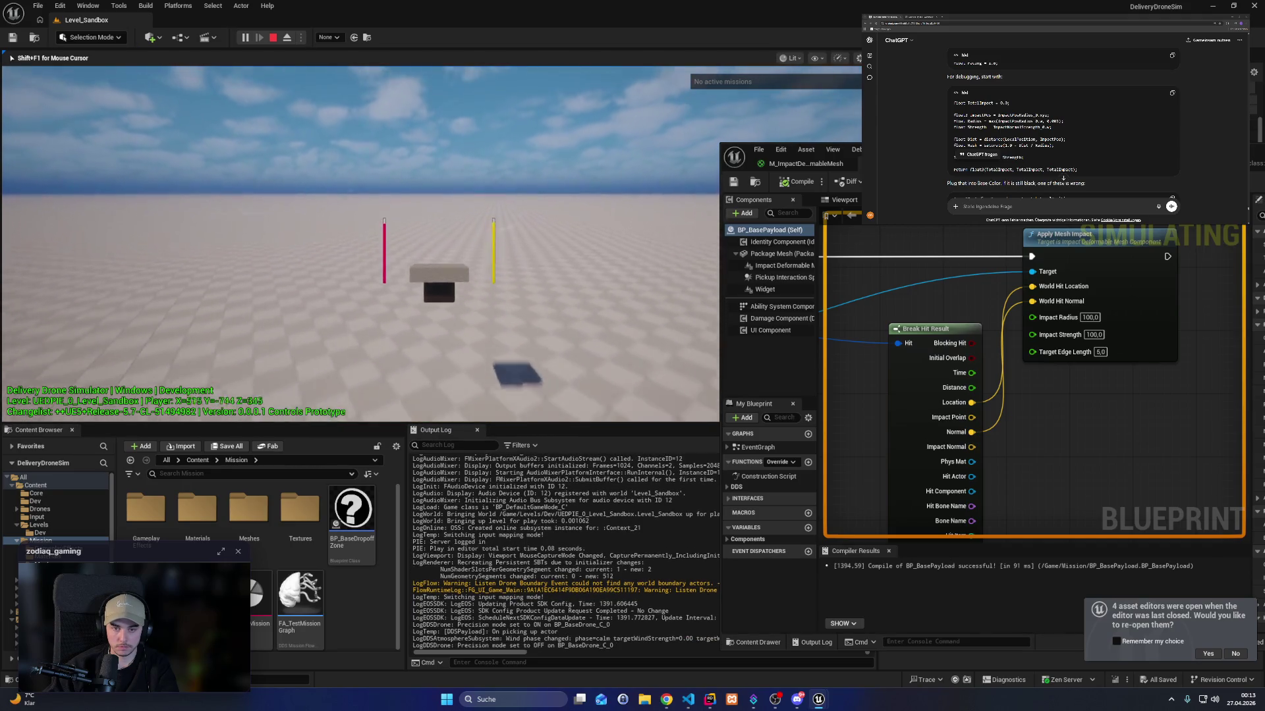
key("F1")
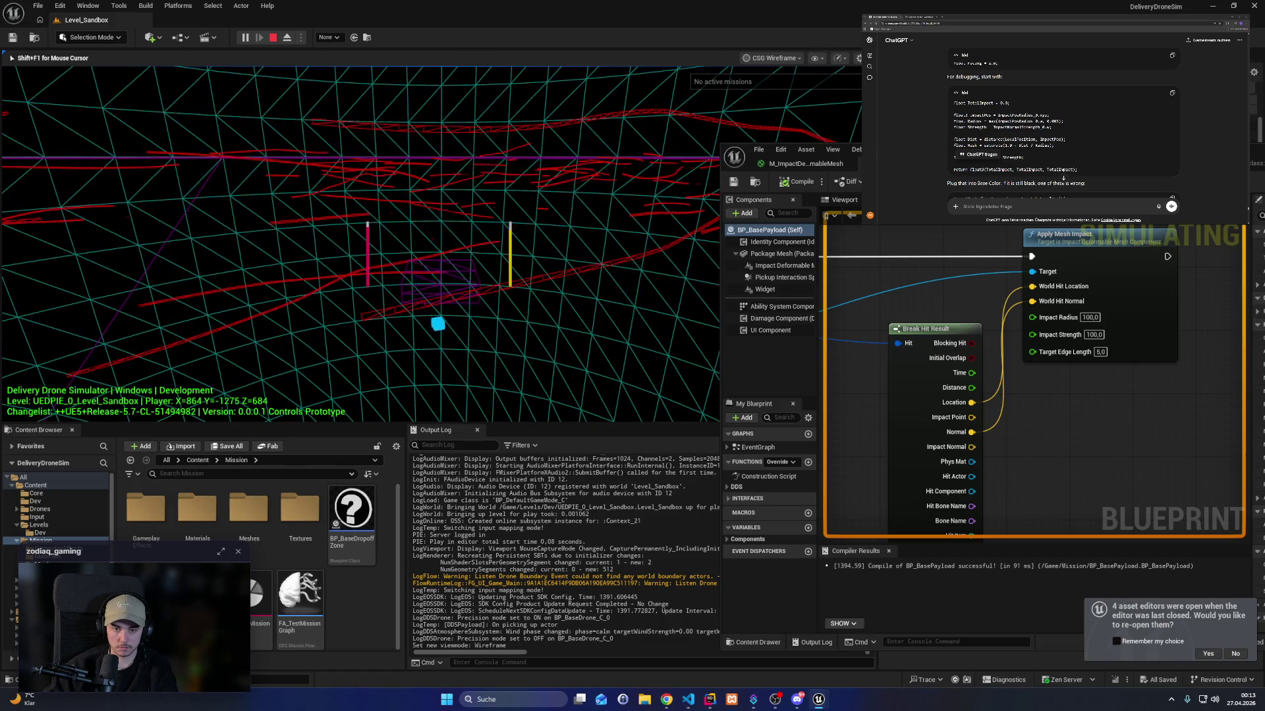
key("w")
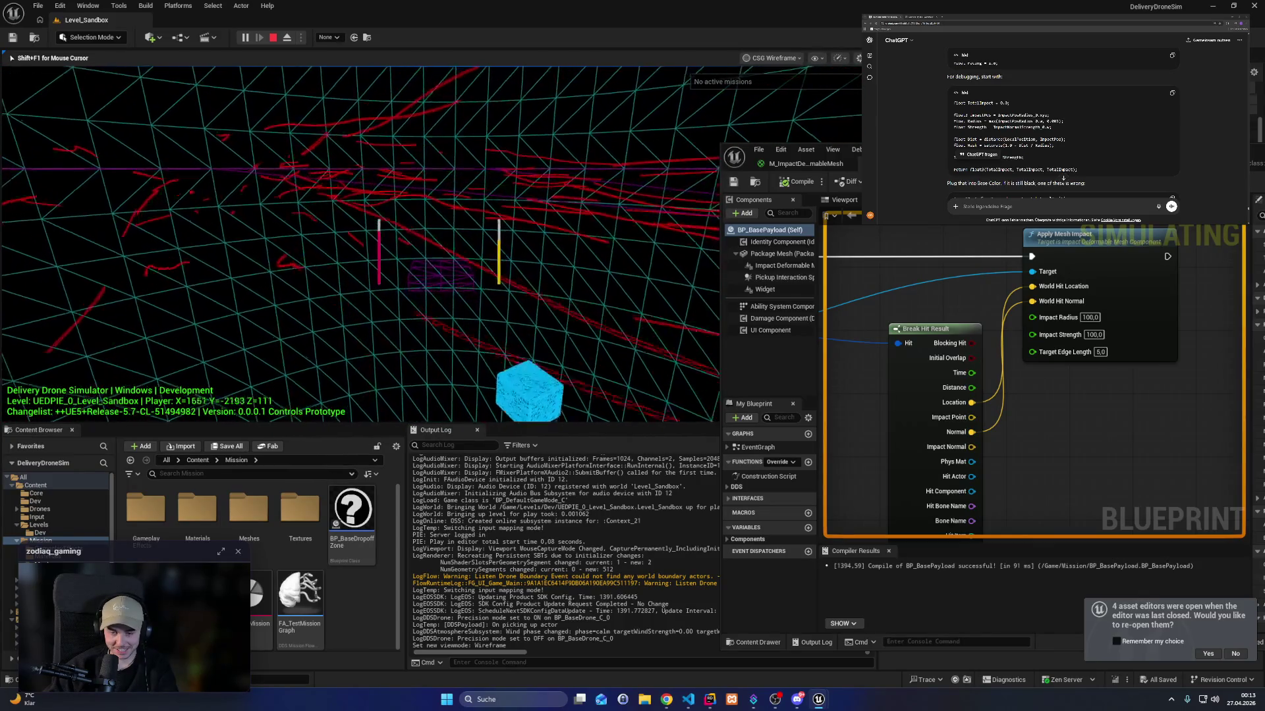
key("w")
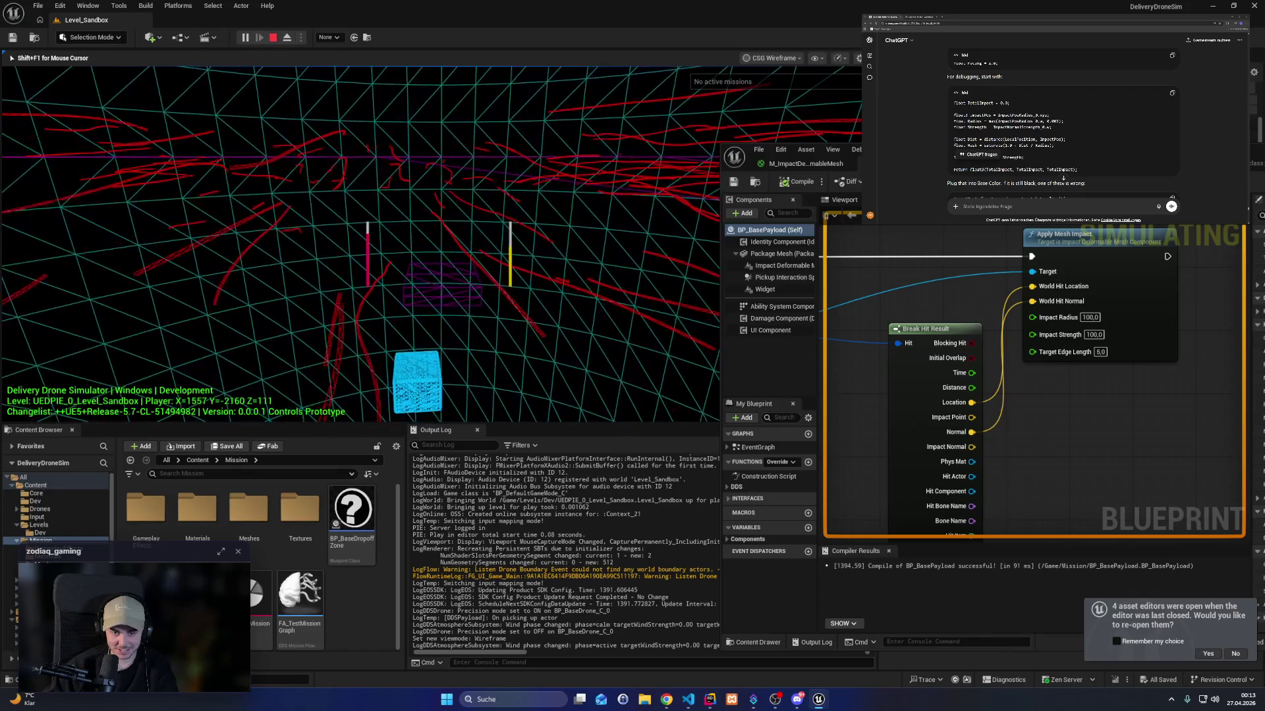
key("q")
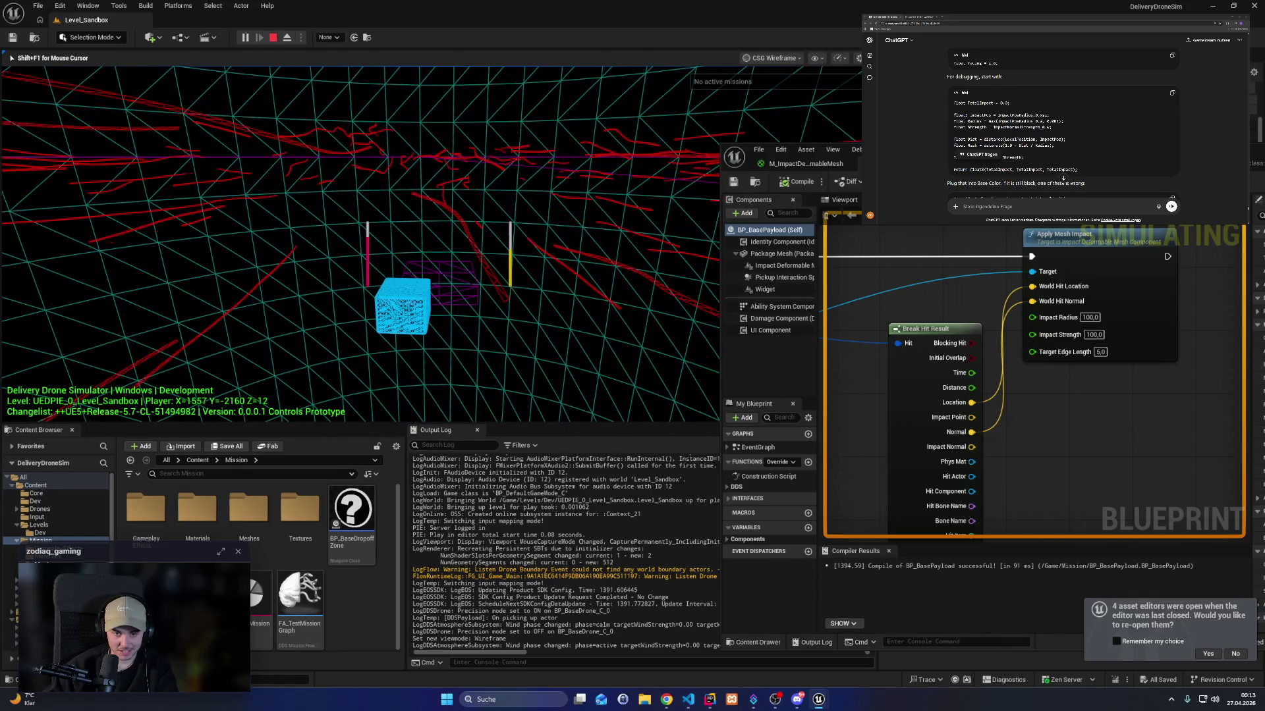
key("e")
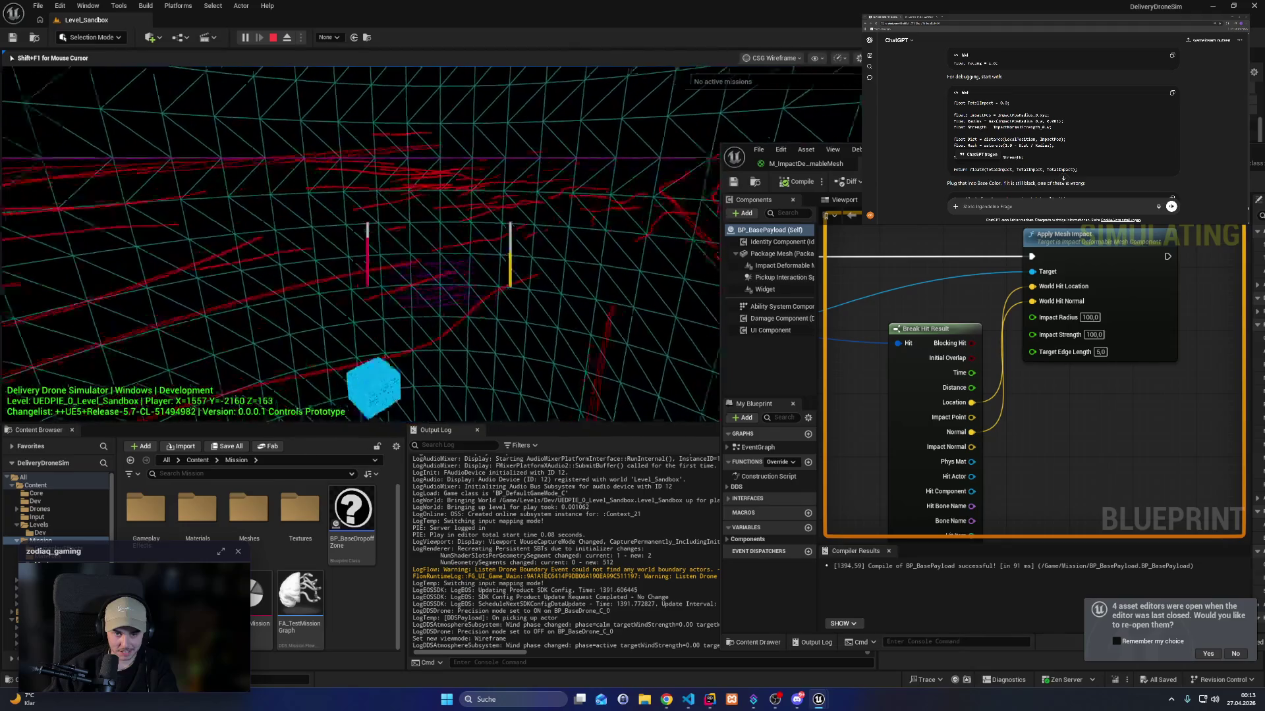
key("Escape")
Set Impact Radius back to 10.
left_click(1090, 319)
type("10")
key("Return")
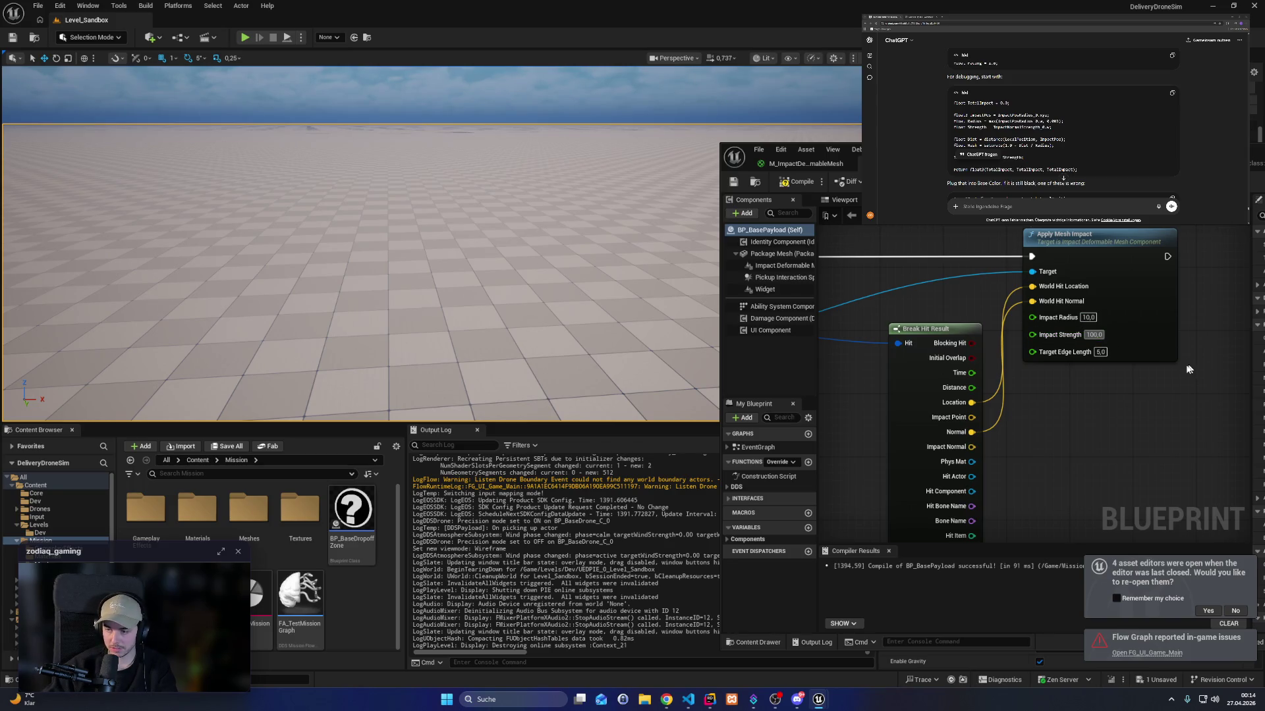
Compile and save BP_BasePayload, then scroll through ChatGPT's answer beside it.
left_click(780, 185)
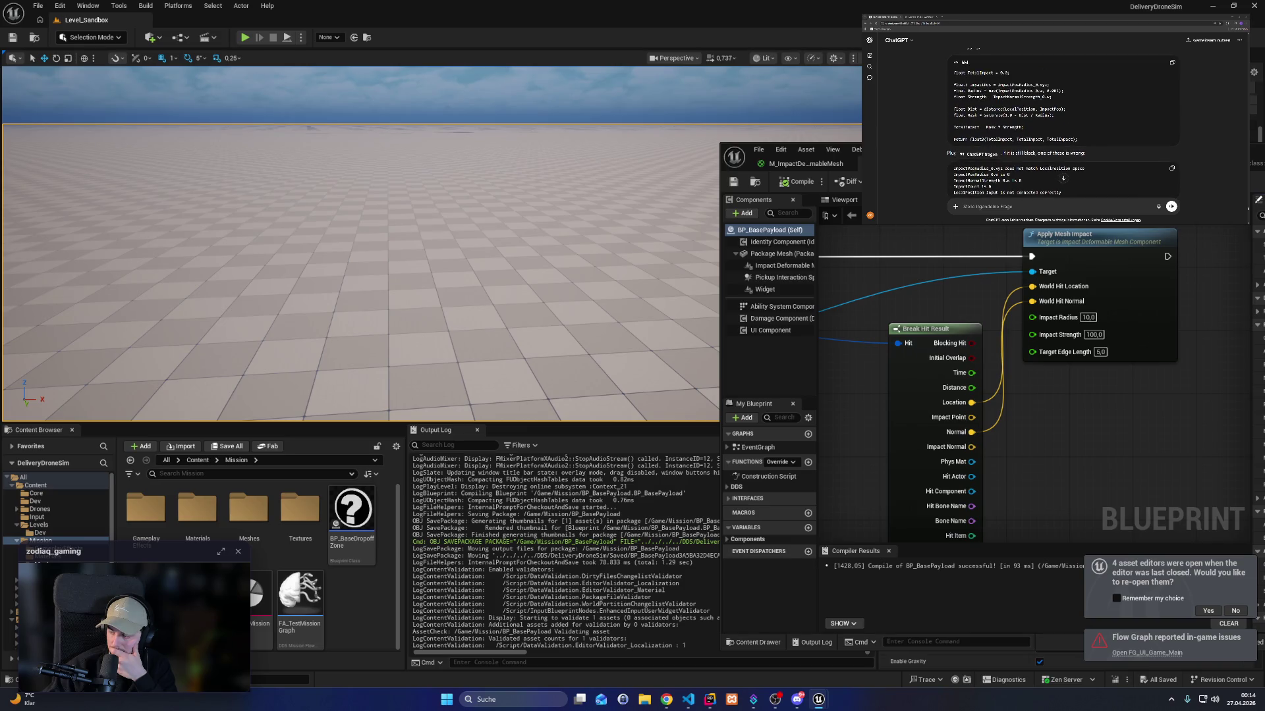
scroll(1061, 126, "up", 2)
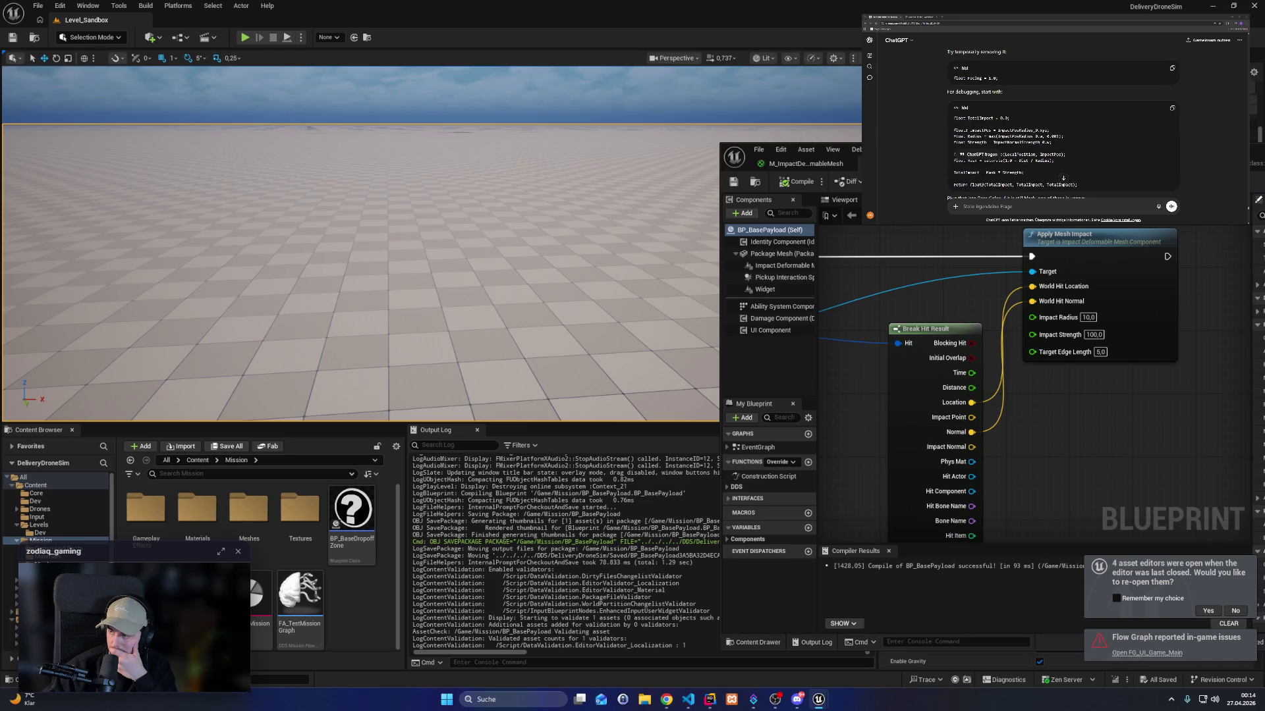
scroll(1061, 125, "down", 1)
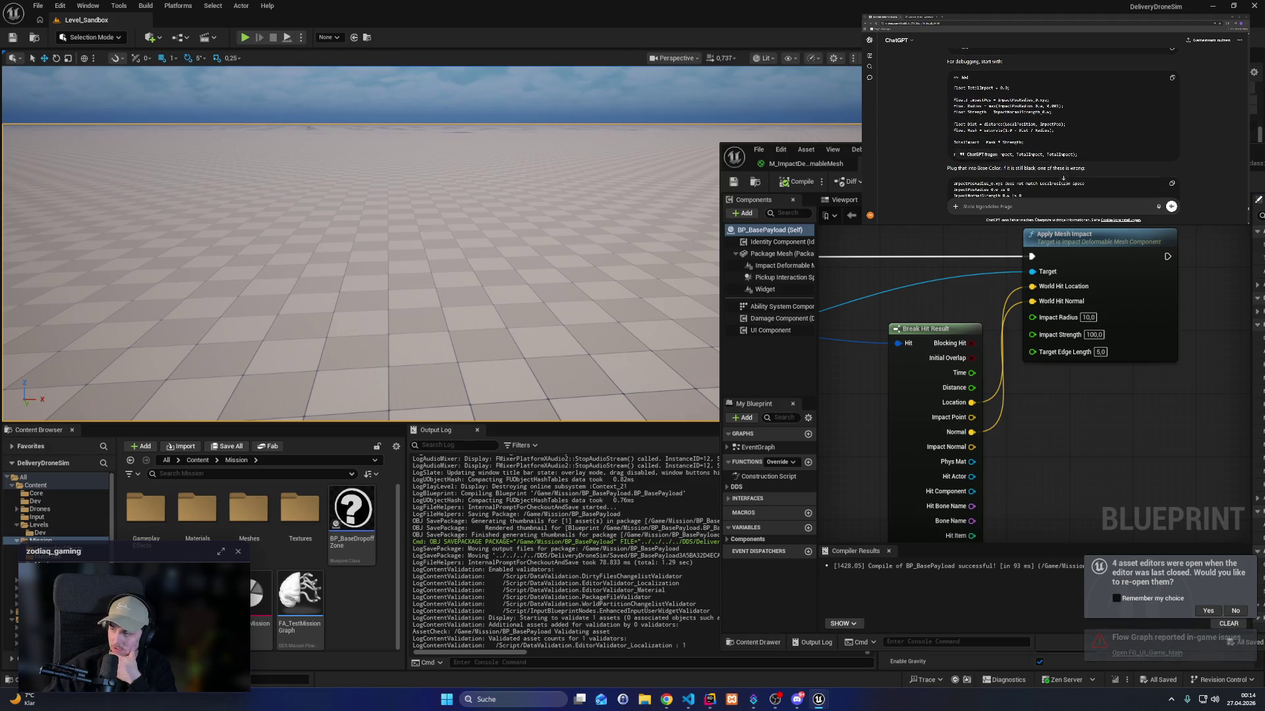
scroll(1062, 122, "down", 2)
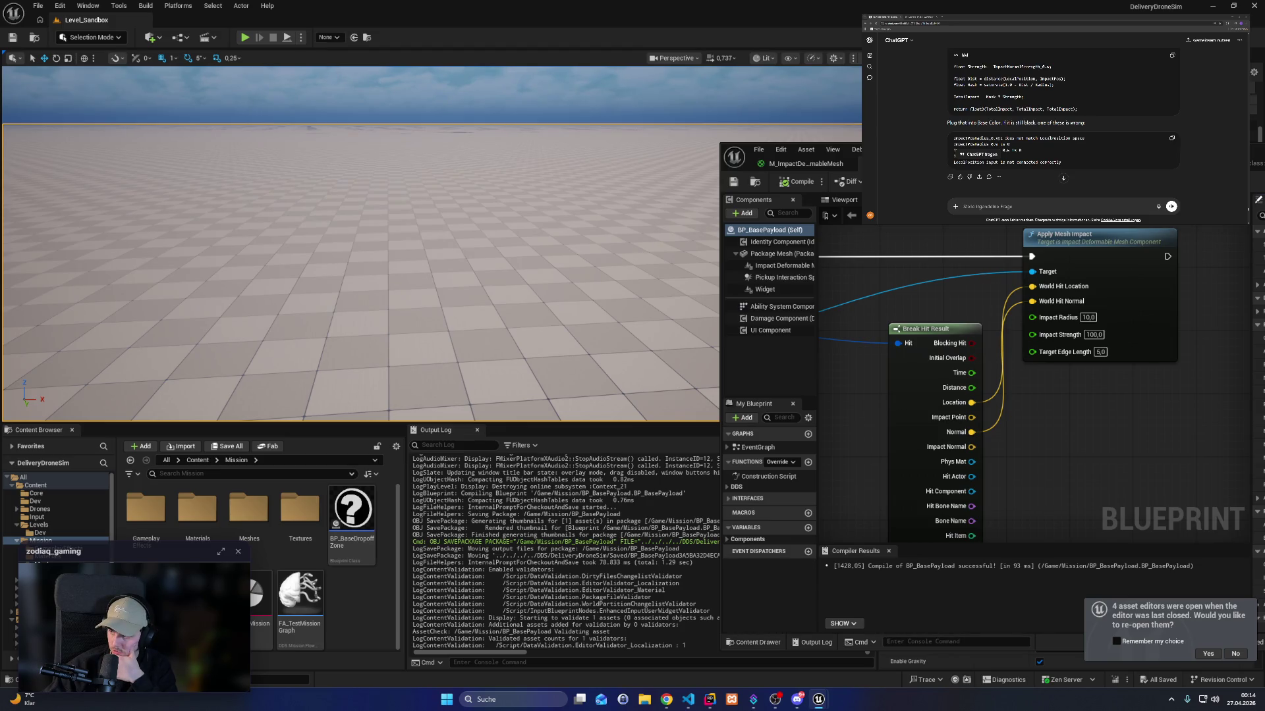
scroll(1063, 178, "down", 1)
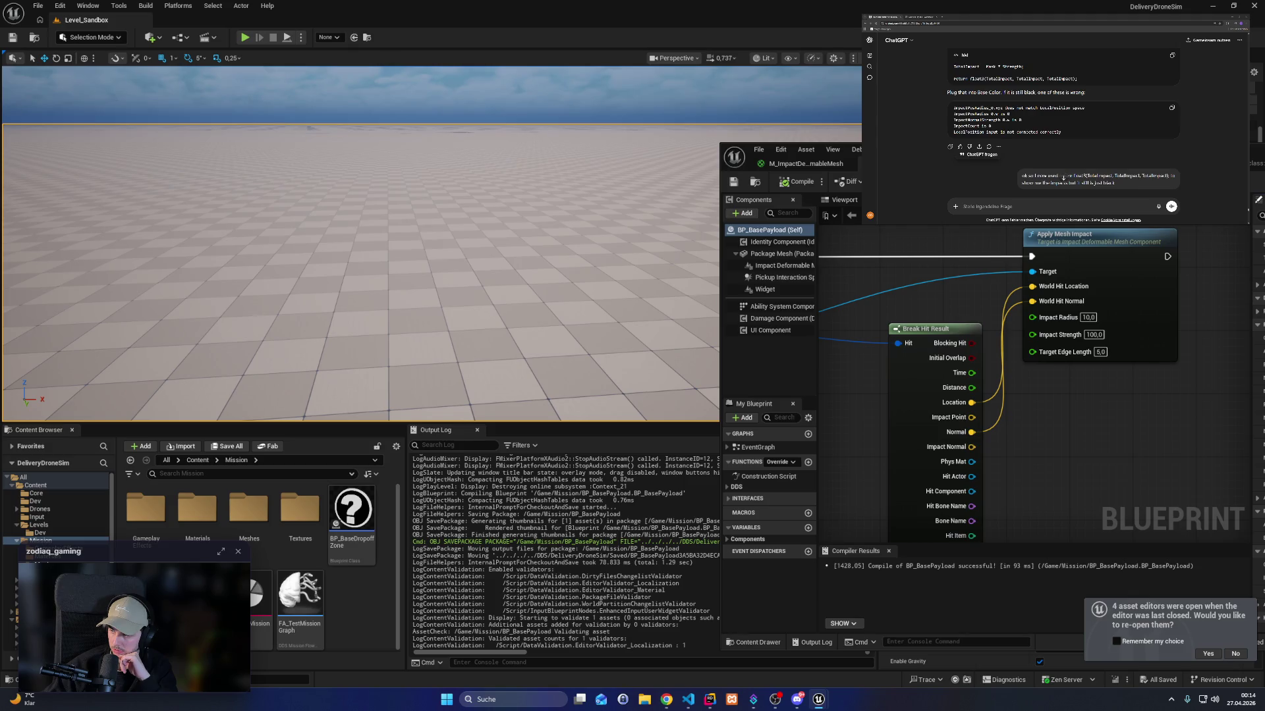
scroll(1063, 178, "up", 1)
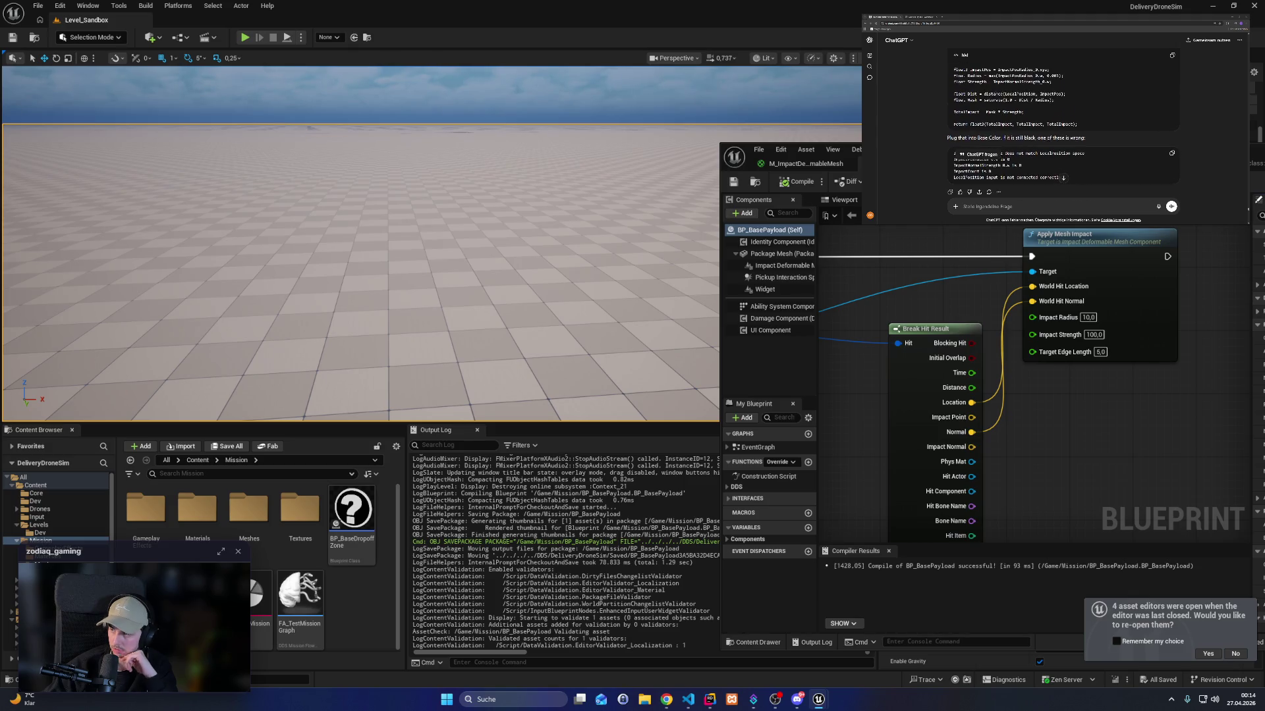
scroll(1064, 178, "up", 2)
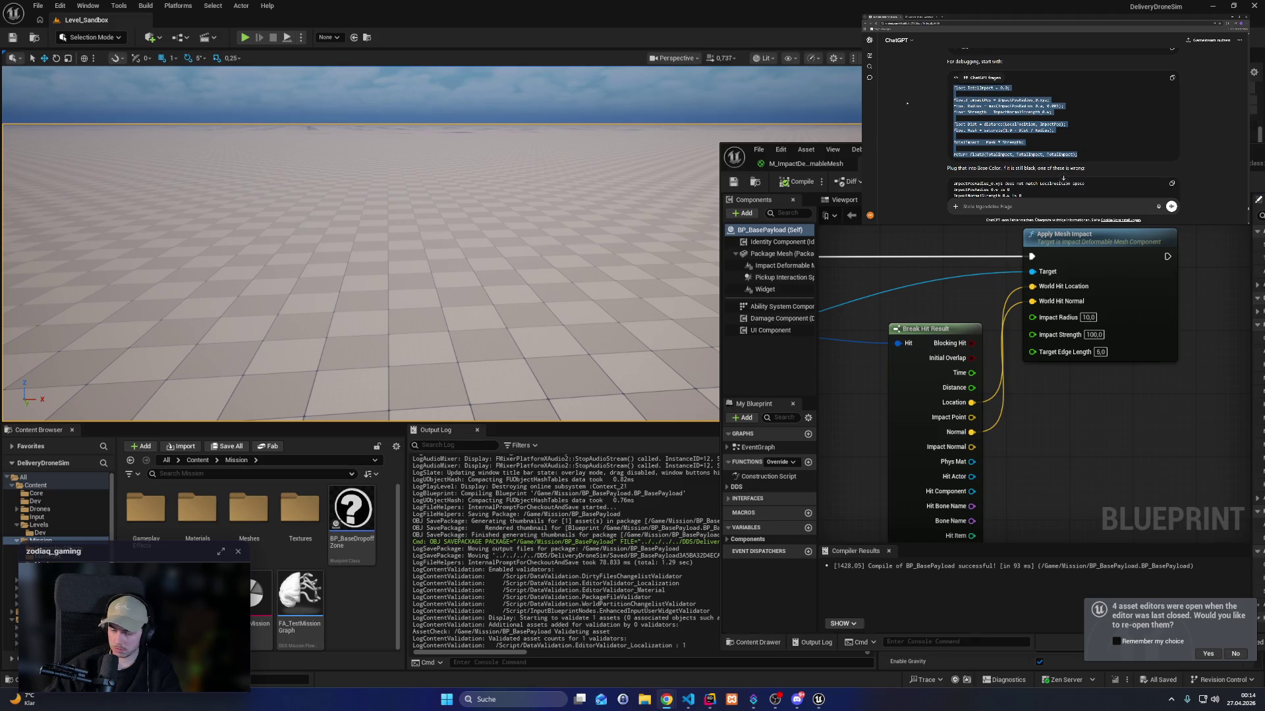
In the maximized material editor, replace ImpactCalculation's code with ChatGPT's debug version, then apply and save.
left_click(797, 163)
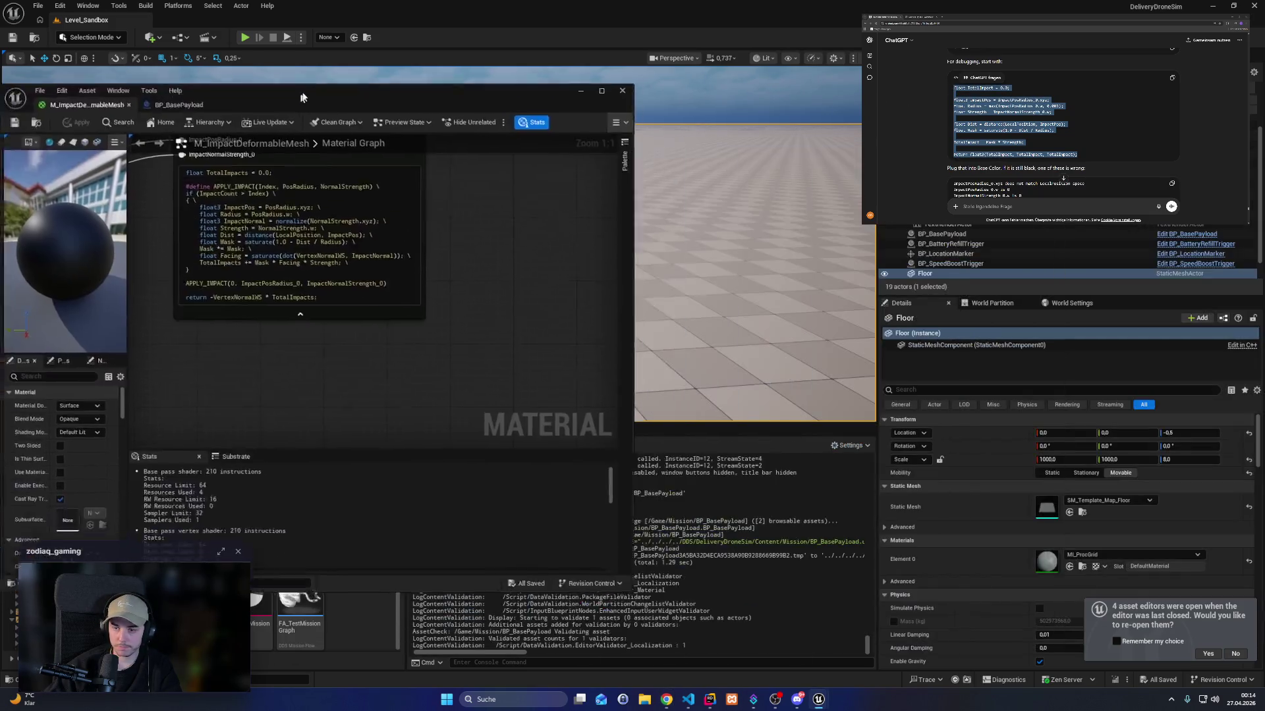
left_click(663, 7)
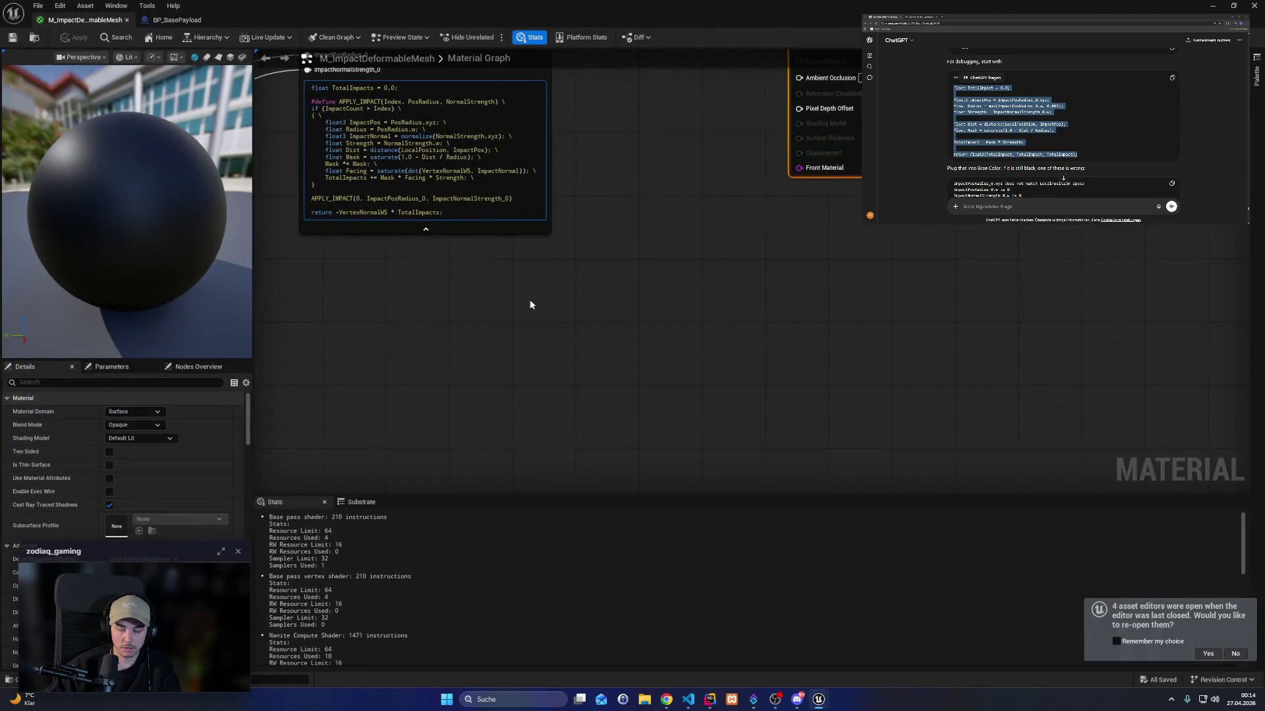
left_click_drag(742, 437, 819, 453)
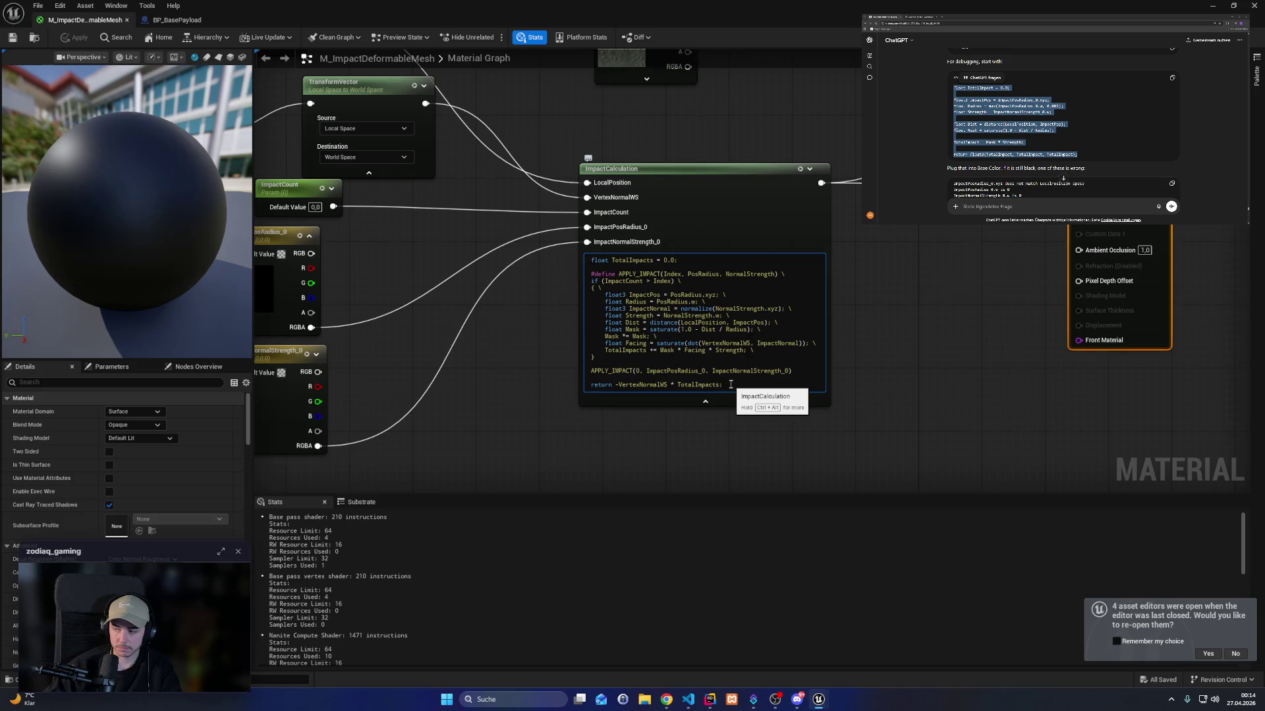
triple_click(730, 385)
key("ctrl+a")
type("float TotalImpact = 0.0;  float3 ImpactPos = ImpactPosRadius_0.xyz; float Radius = max(ImpactPosRadius_0.w, 0.001); float Strength = ImpactNormalStrength_0.w;  float Dist = distance(LocalPosition, ImpactPos); float Mask = saturate(1.0 - Dist / Radius);  TotalImpact = Mask * Strength;  return float3(TotalImpact, TotalImpact, TotalImpact);")
left_click(887, 401)
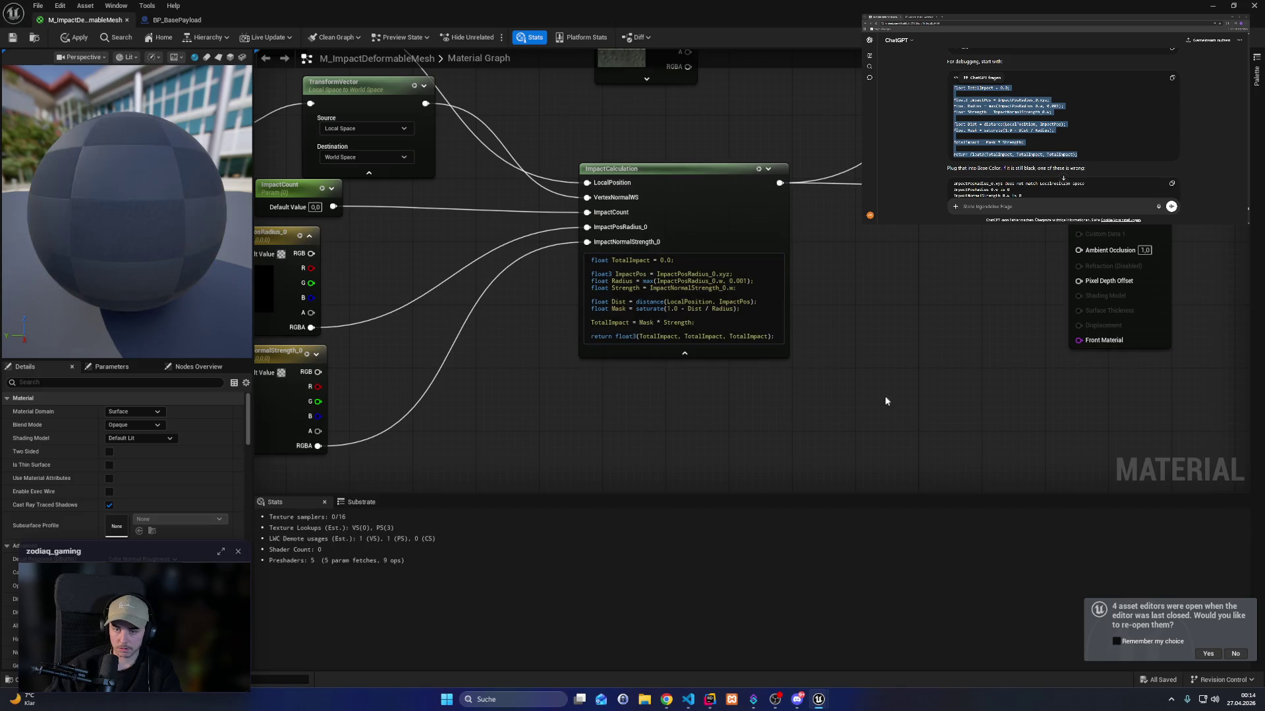
left_click(74, 37)
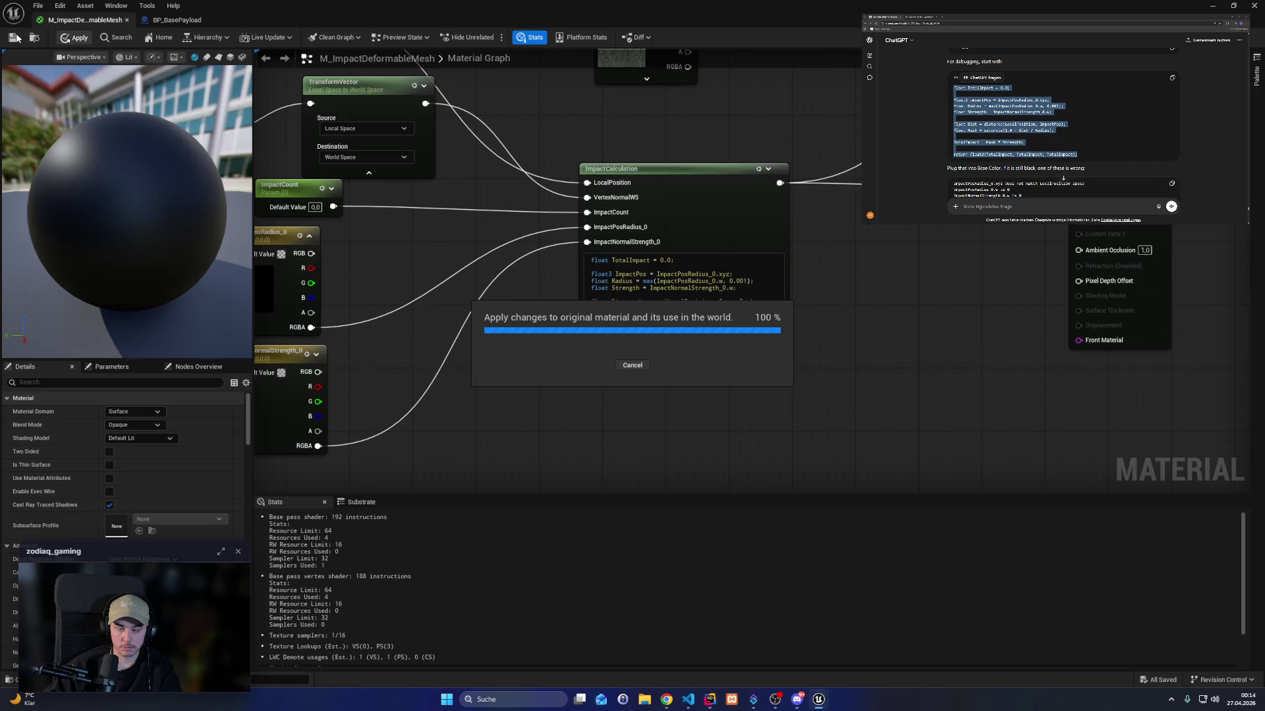
key("ctrl+s")
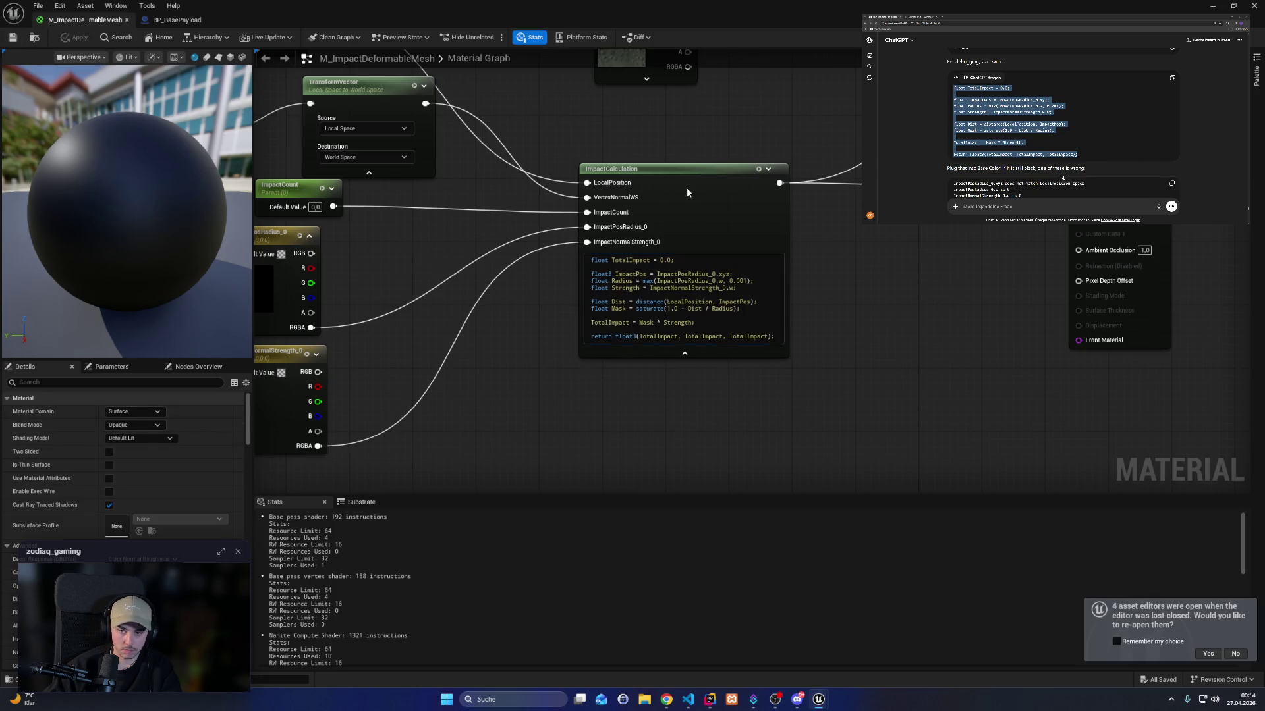
Inspect the ImpactCalculation node's properties, then minimize the material editor back to the level.
left_click(686, 187)
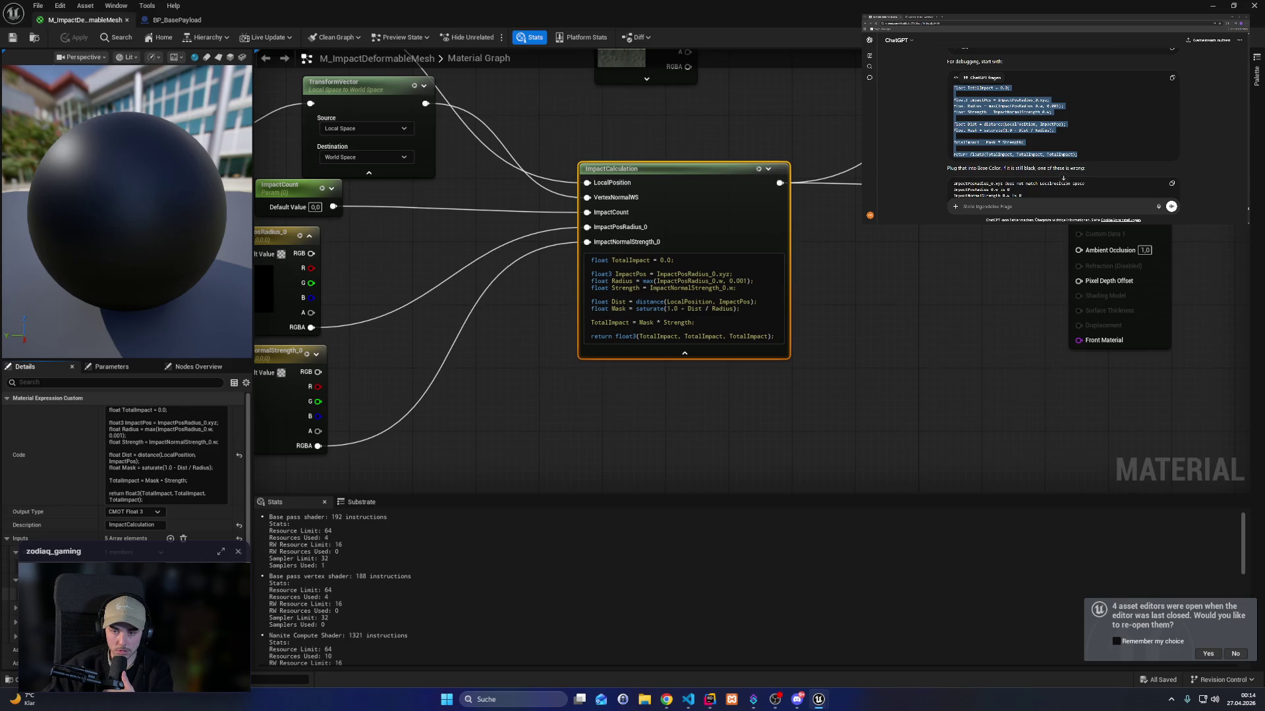
left_click_drag(494, 450, 472, 575)
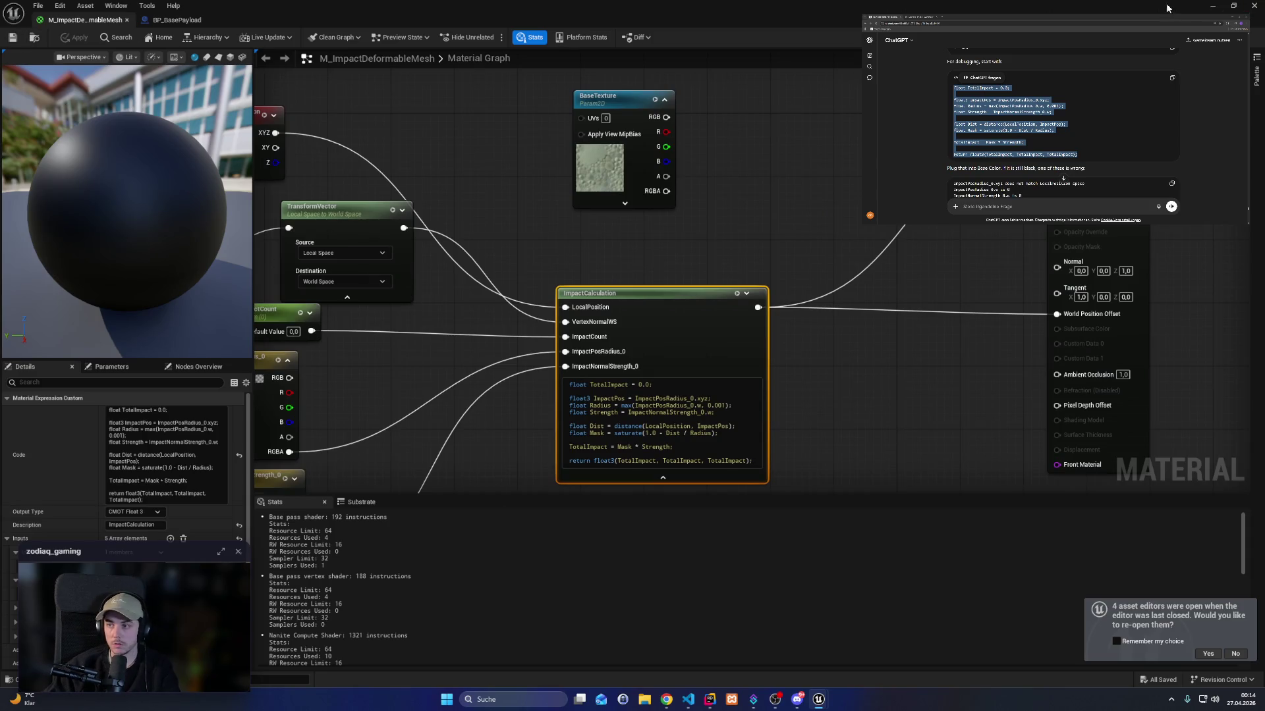
left_click(1210, 5)
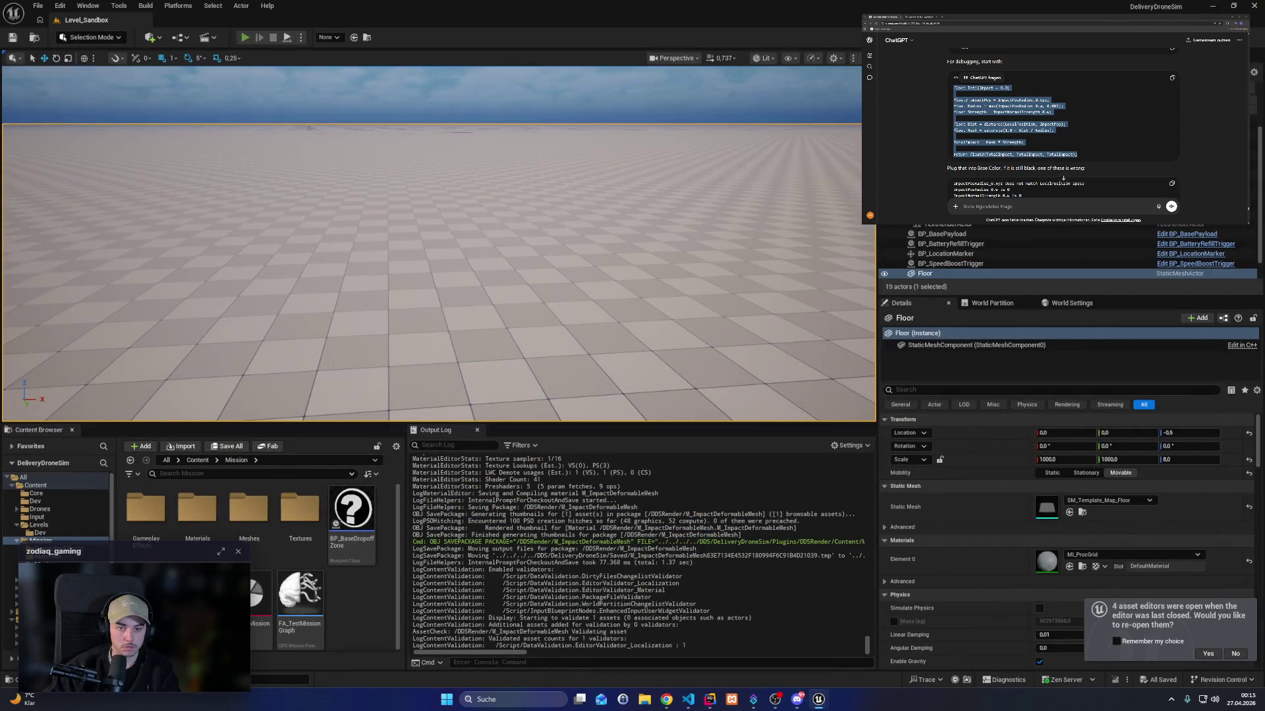
Start play-in-editor and fly the drone to pick up the payload and approach the box.
key("alt+p")
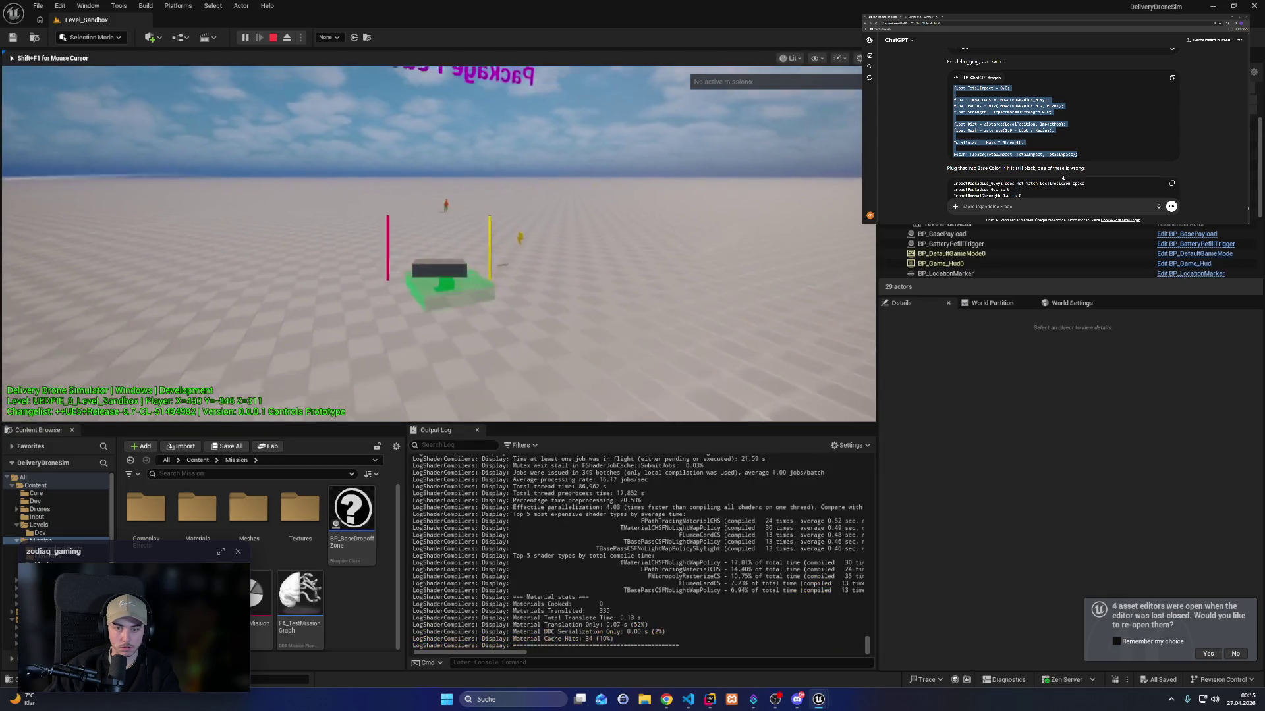
key("shift")
key("q")
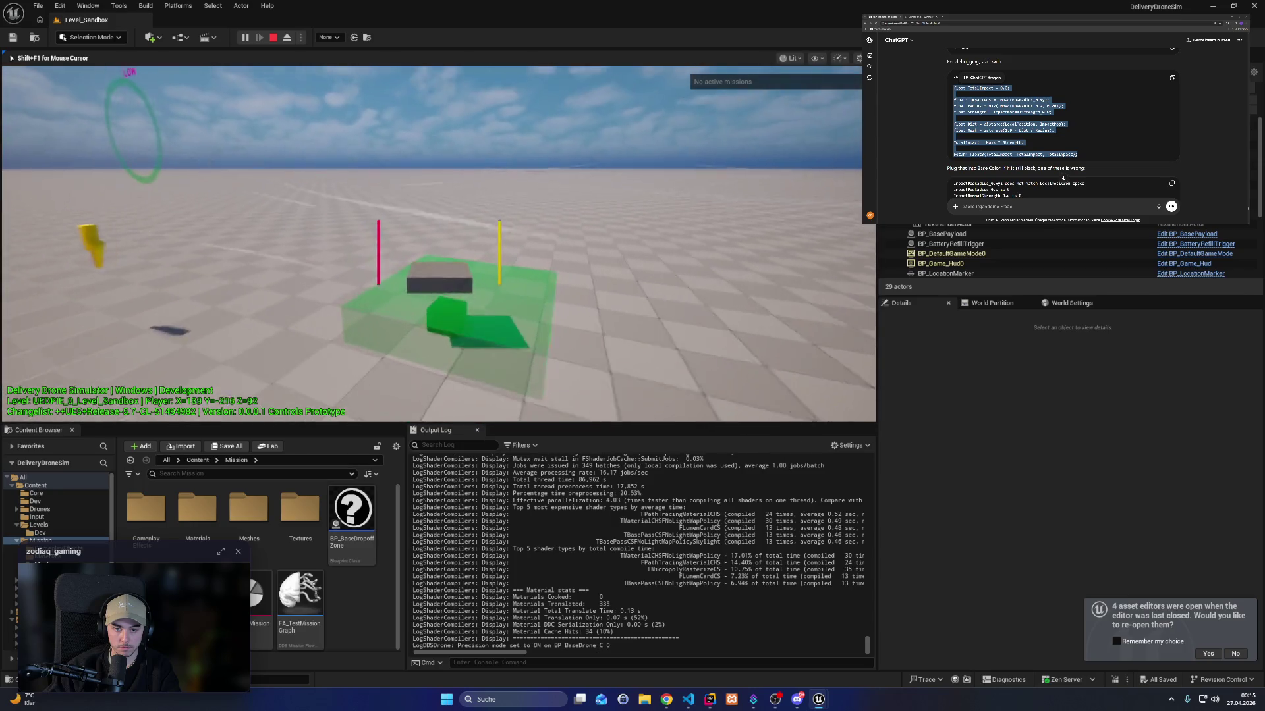
key("e")
key("shift")
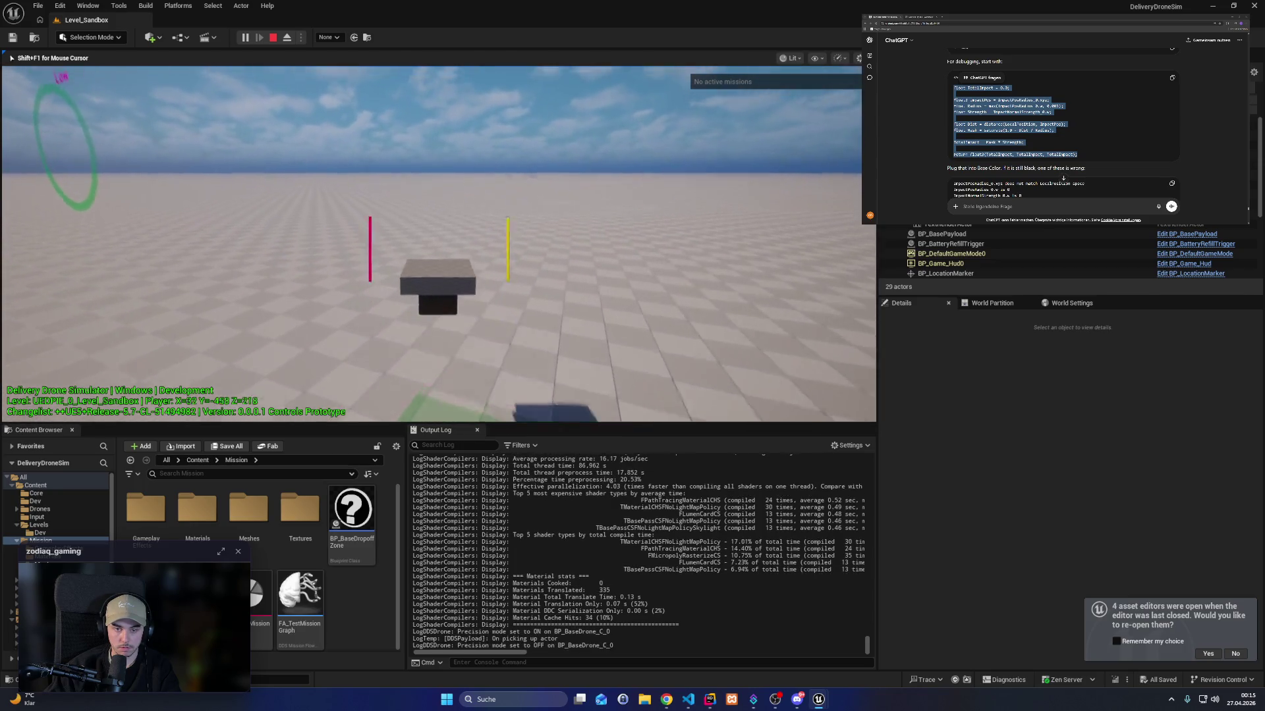
key("a")
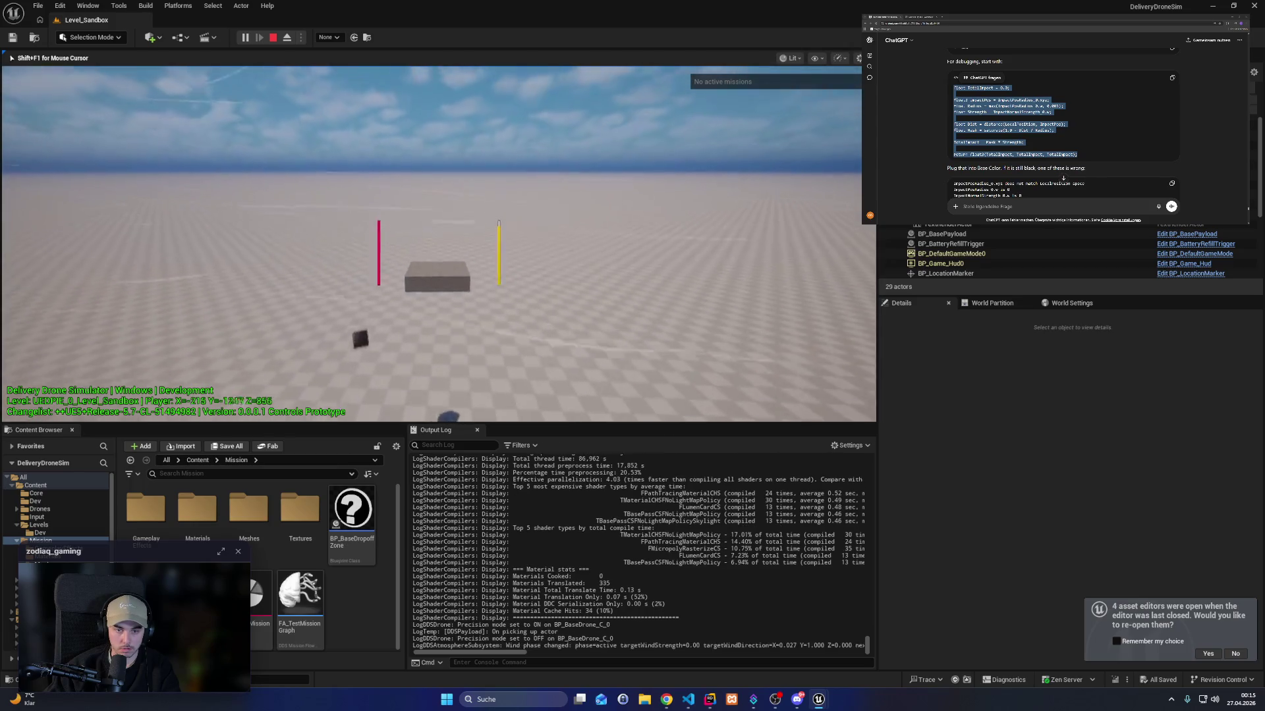
key("q")
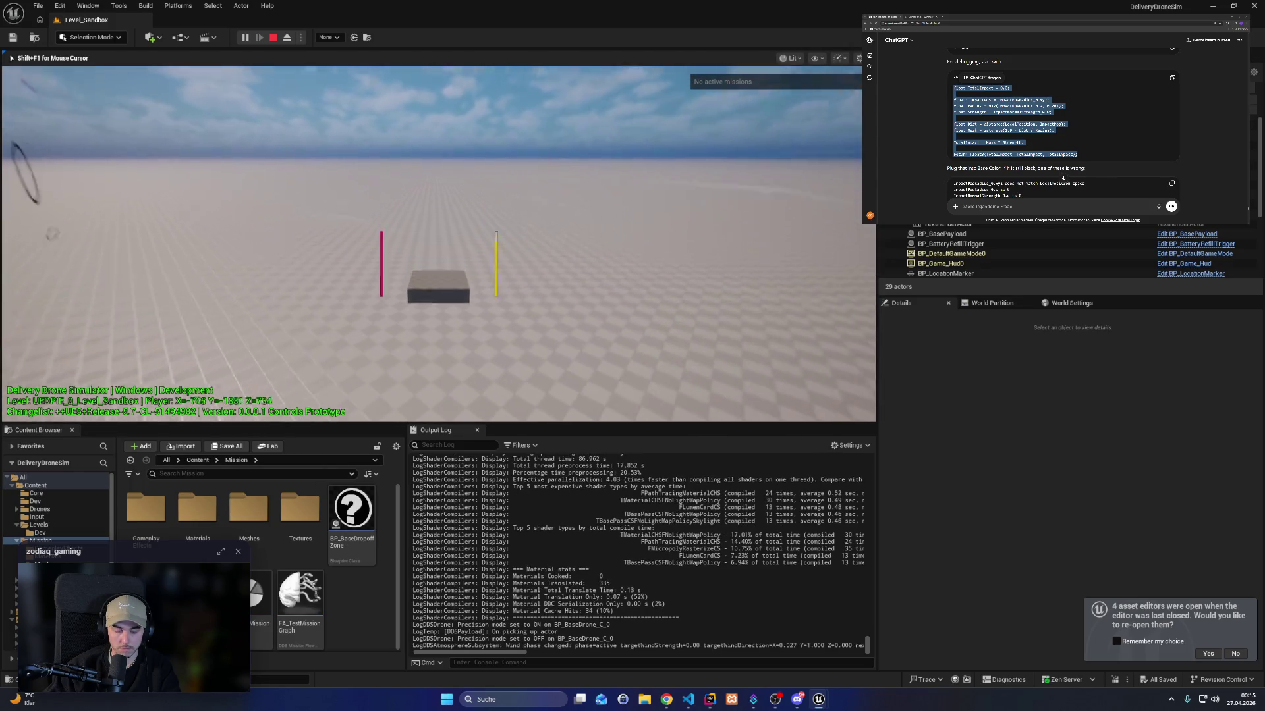
key("s")
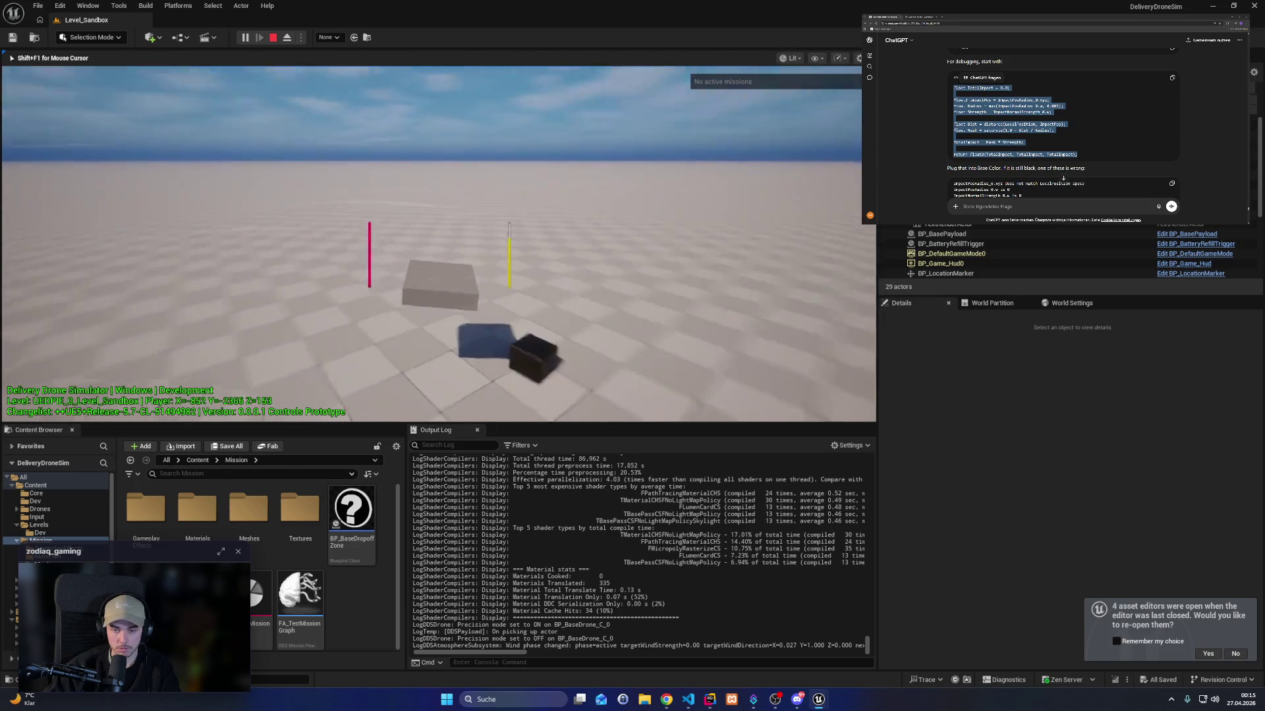
key("w")
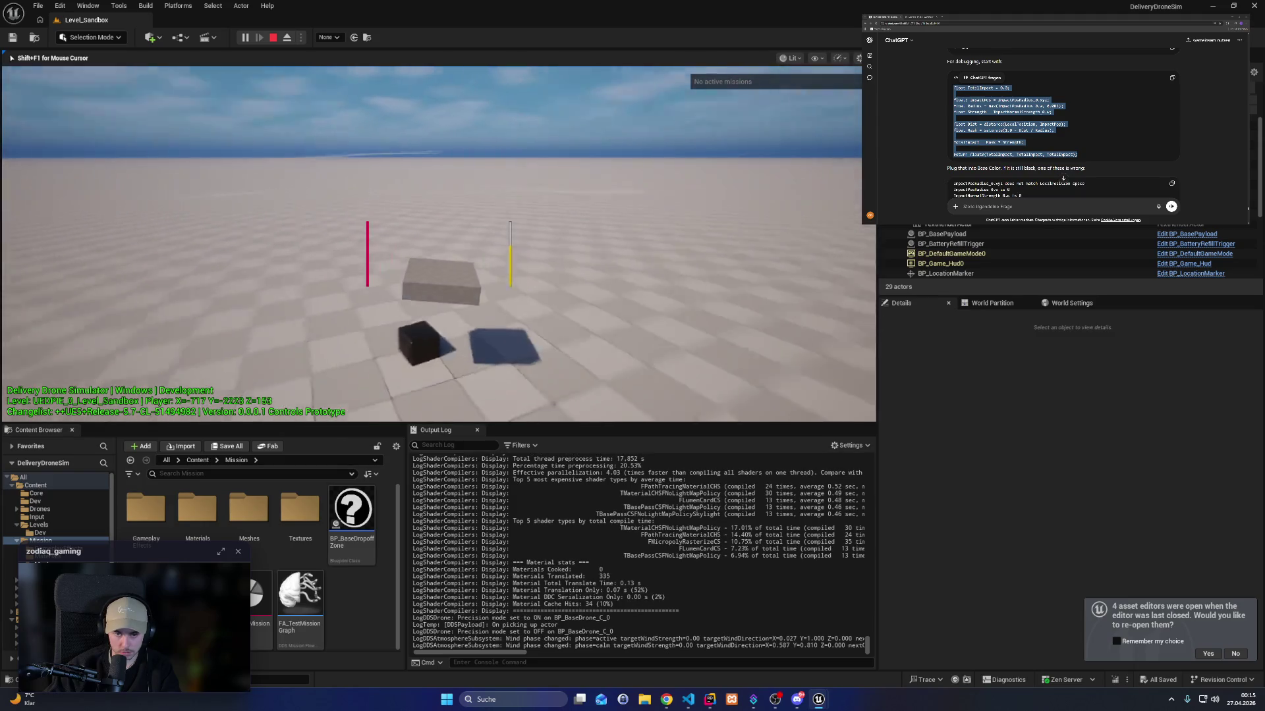
Cycle the debug display columns, switch to wireframe view, and scroll through the ChatGPT conversation.
key("Left")
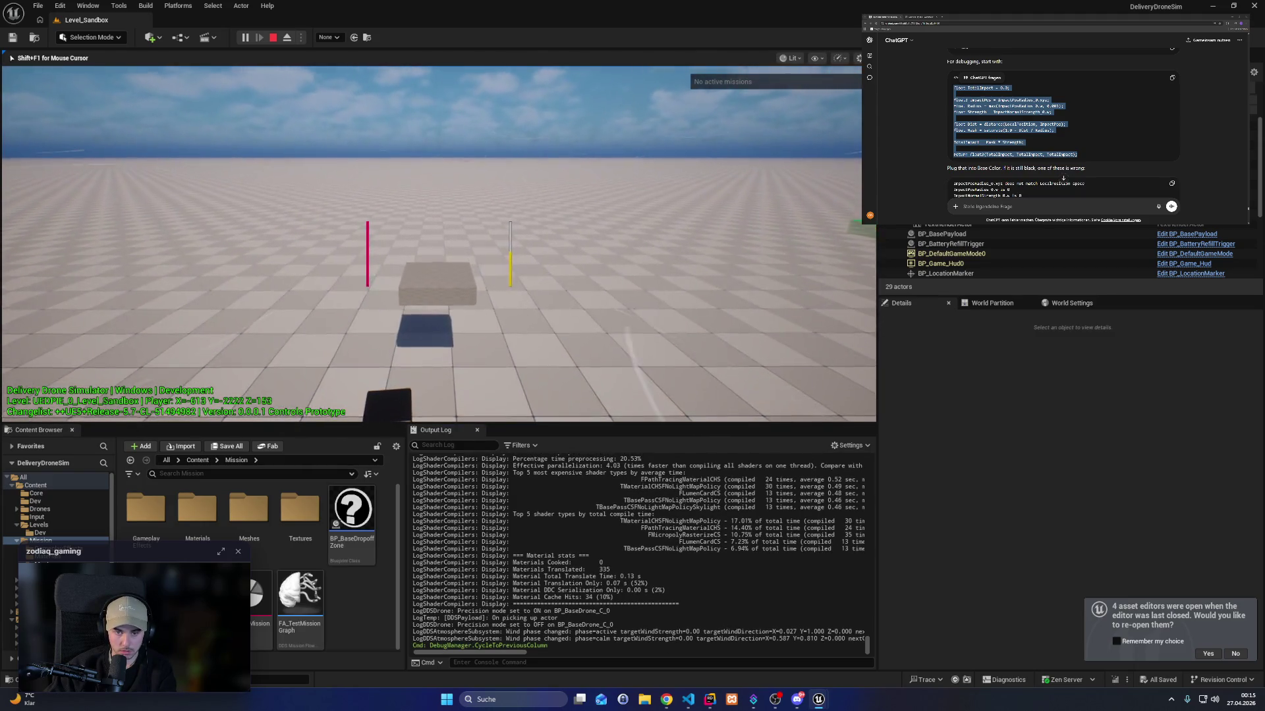
key("F1")
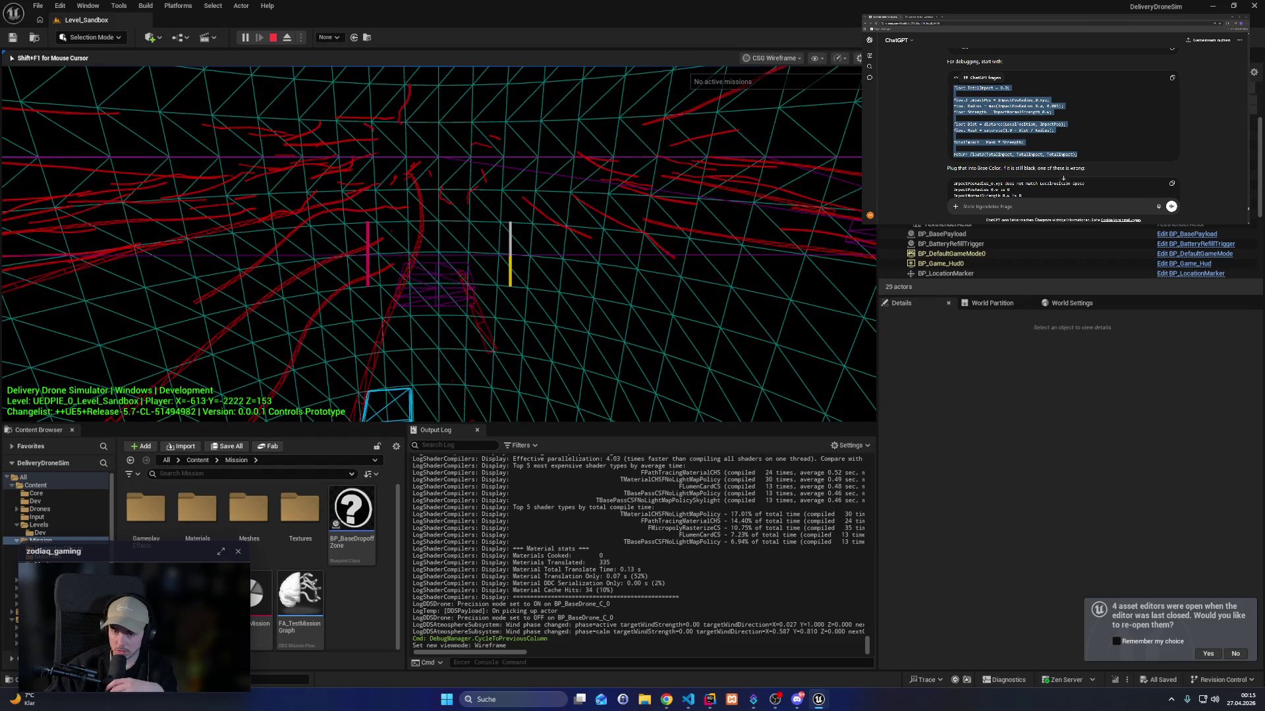
key("Left")
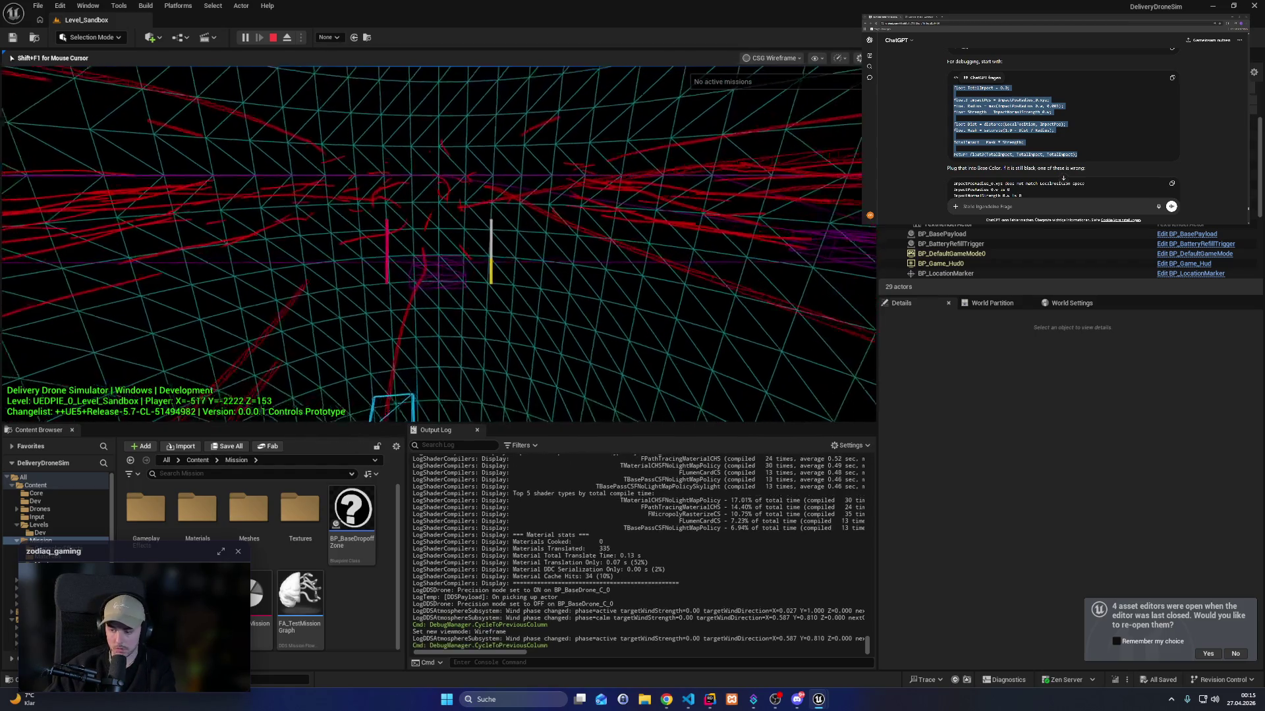
left_click(1014, 122)
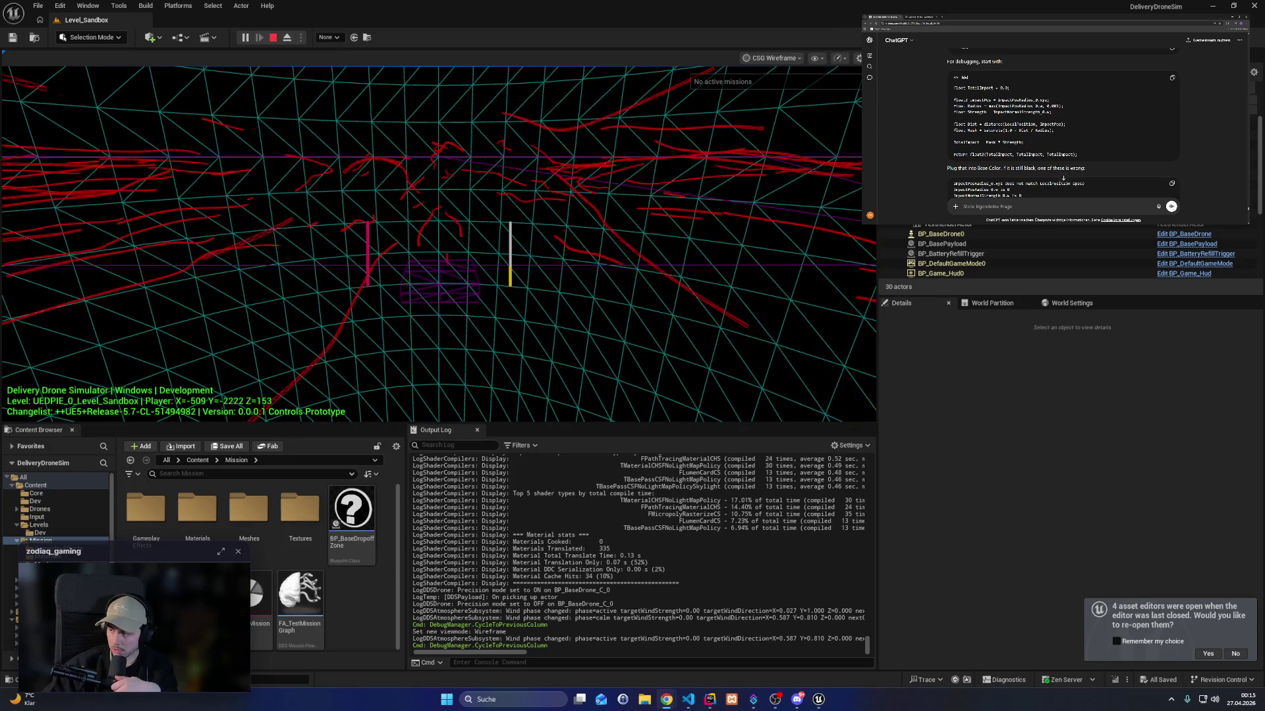
scroll(1063, 178, "down", 3)
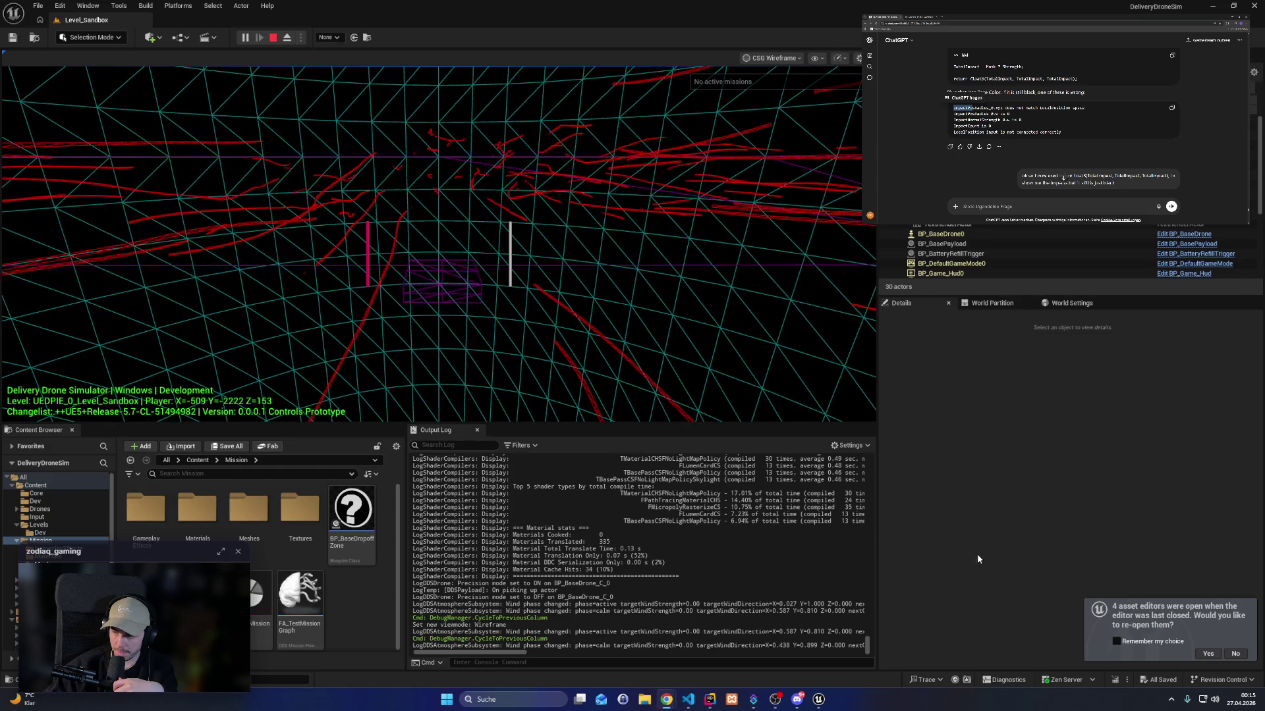
Set a Rider breakpoint on the position-parameter call at line 255, then return to Unreal.
left_click(712, 701)
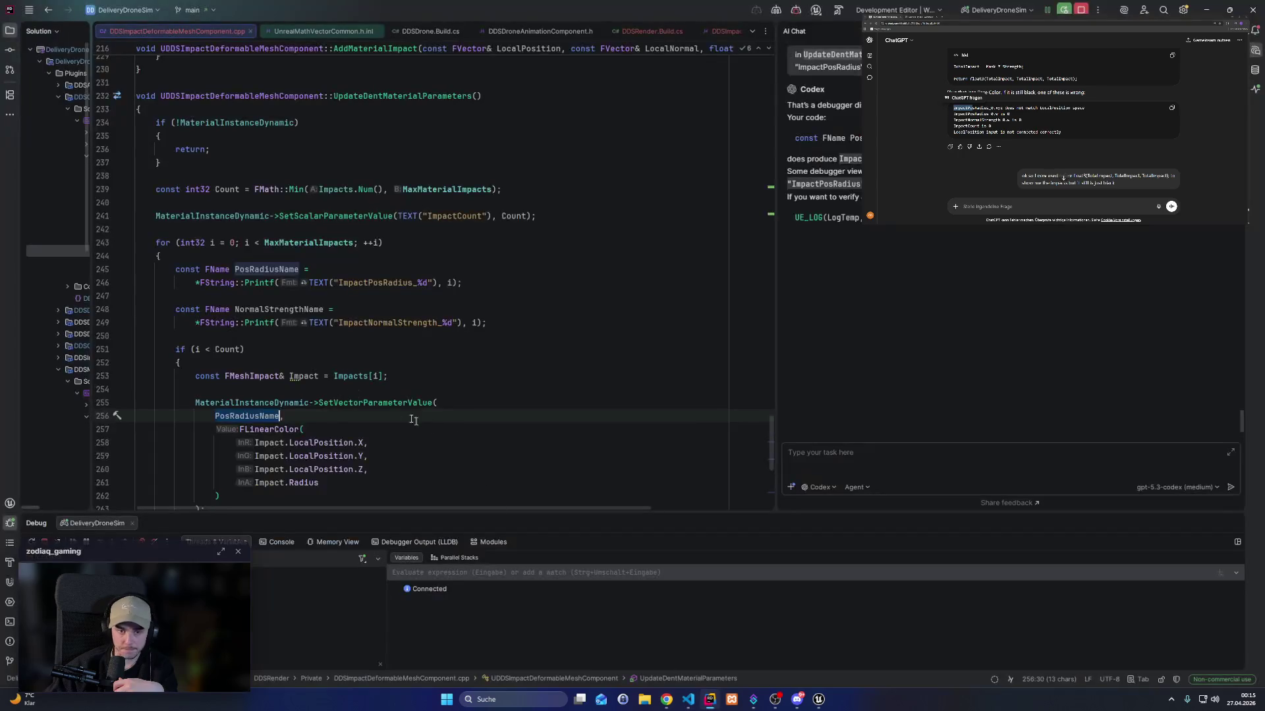
scroll(302, 372, "down", 2)
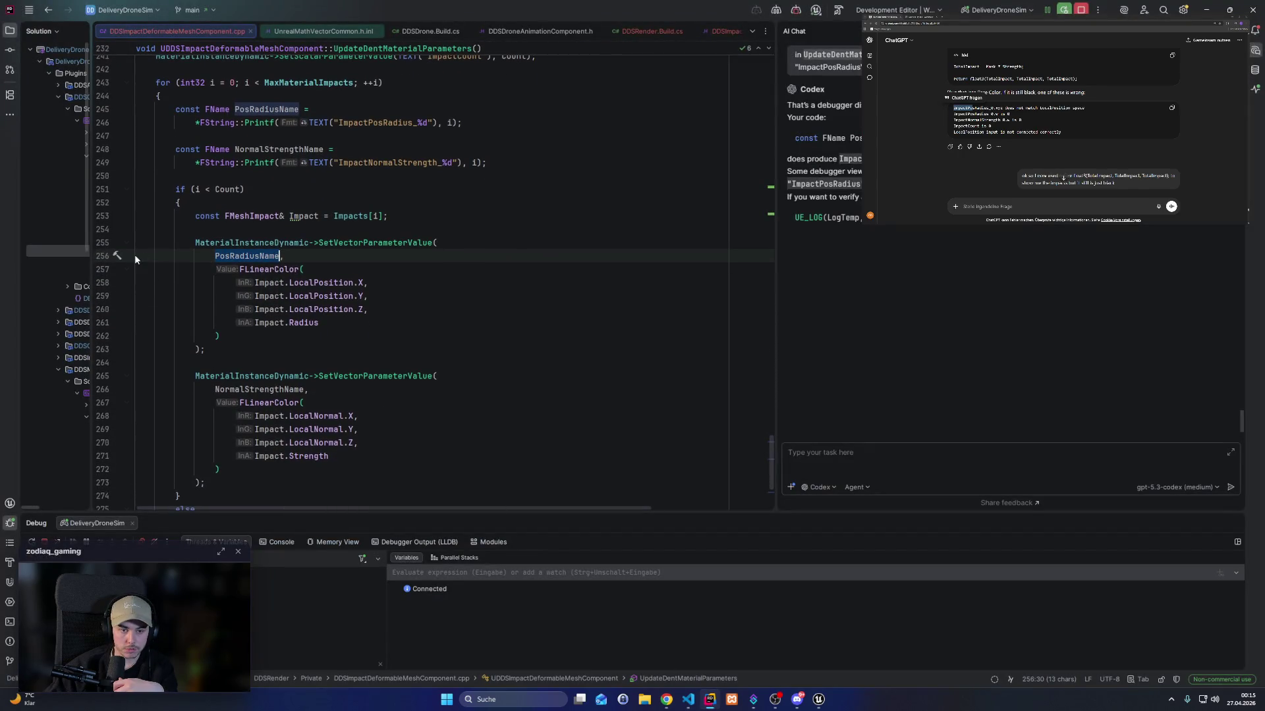
left_click(105, 245)
mouse_move(820, 700)
left_click(765, 644)
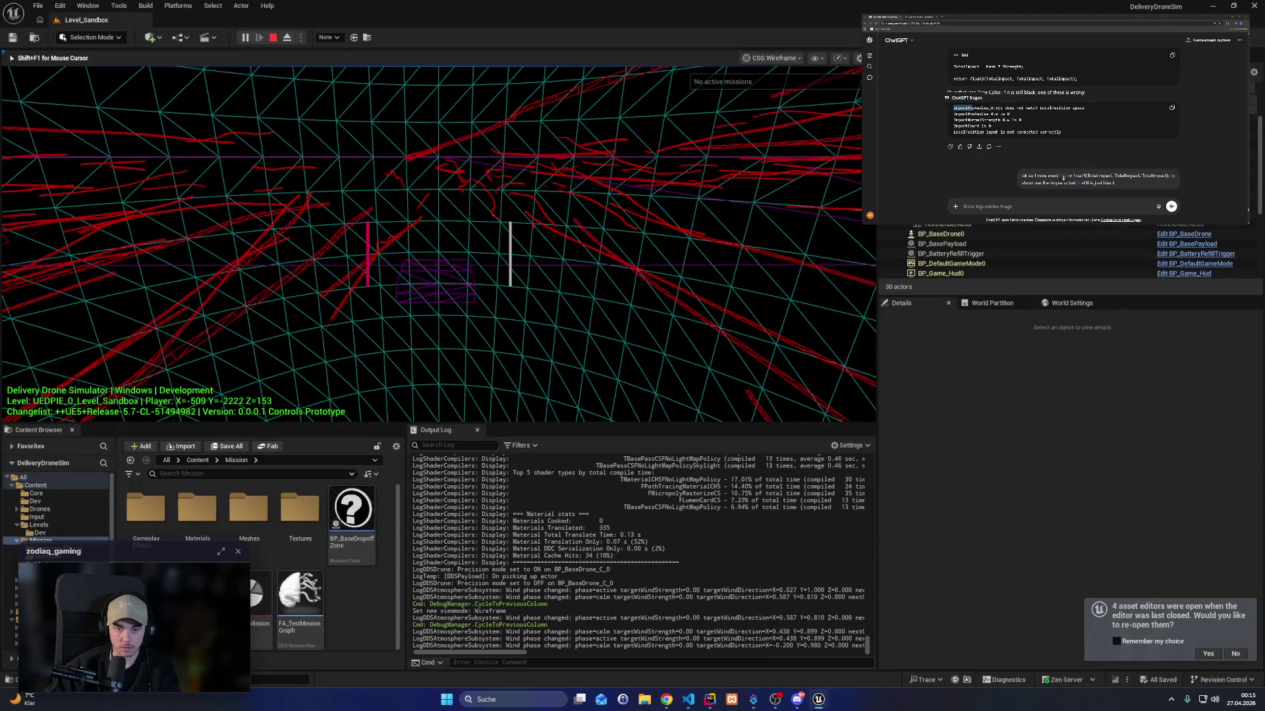
Restart the play session and fly the drone down to pick up the box and carry it onward.
key("Escape")
key("alt+p")
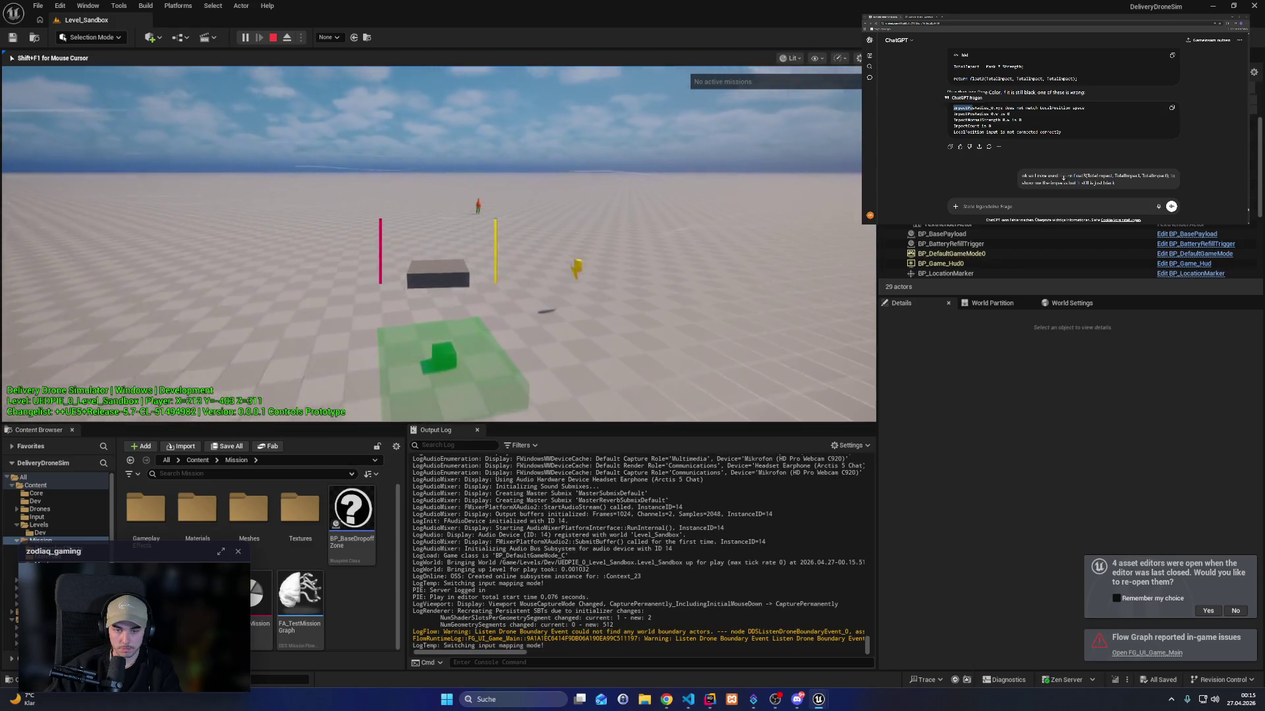
key("w")
key("shift")
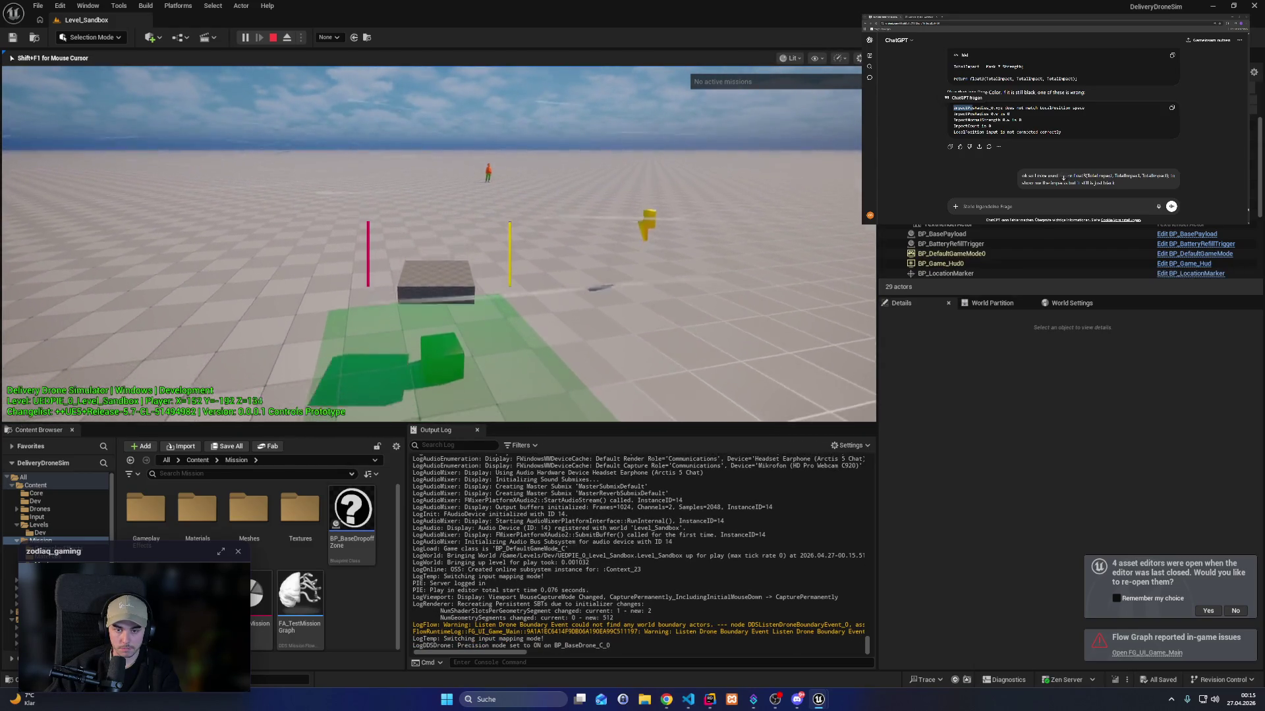
key("q")
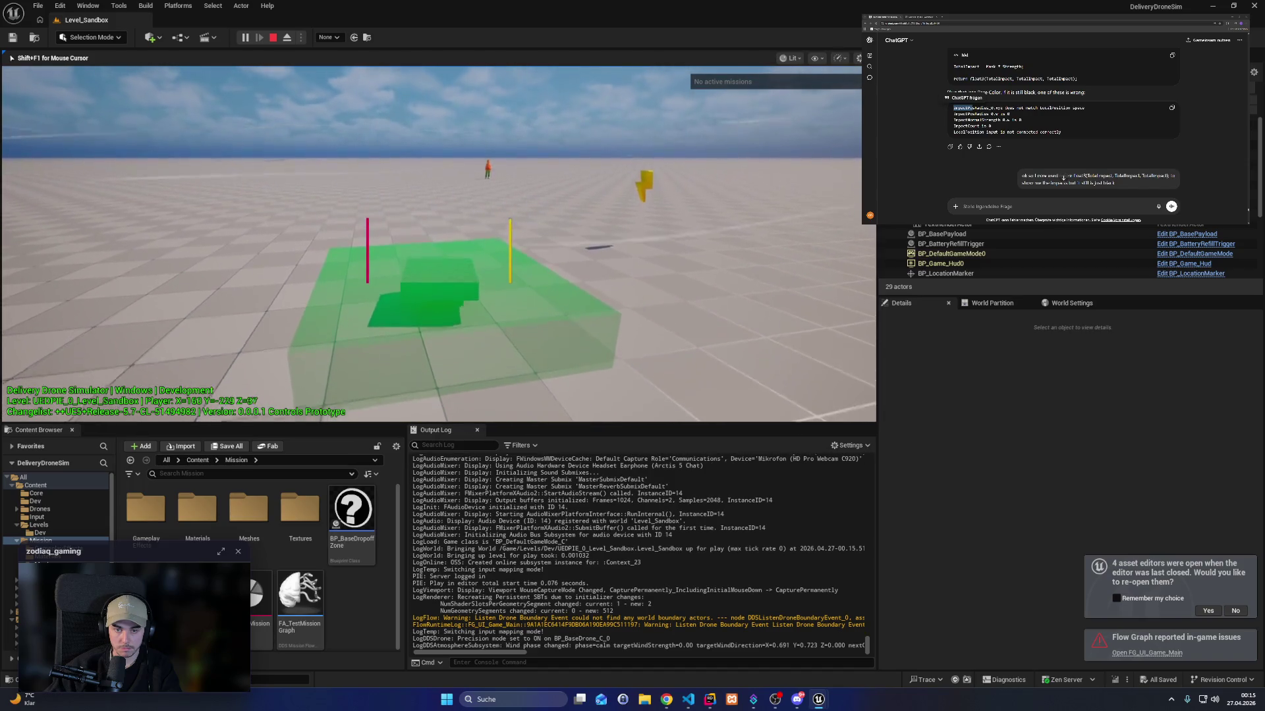
key("e")
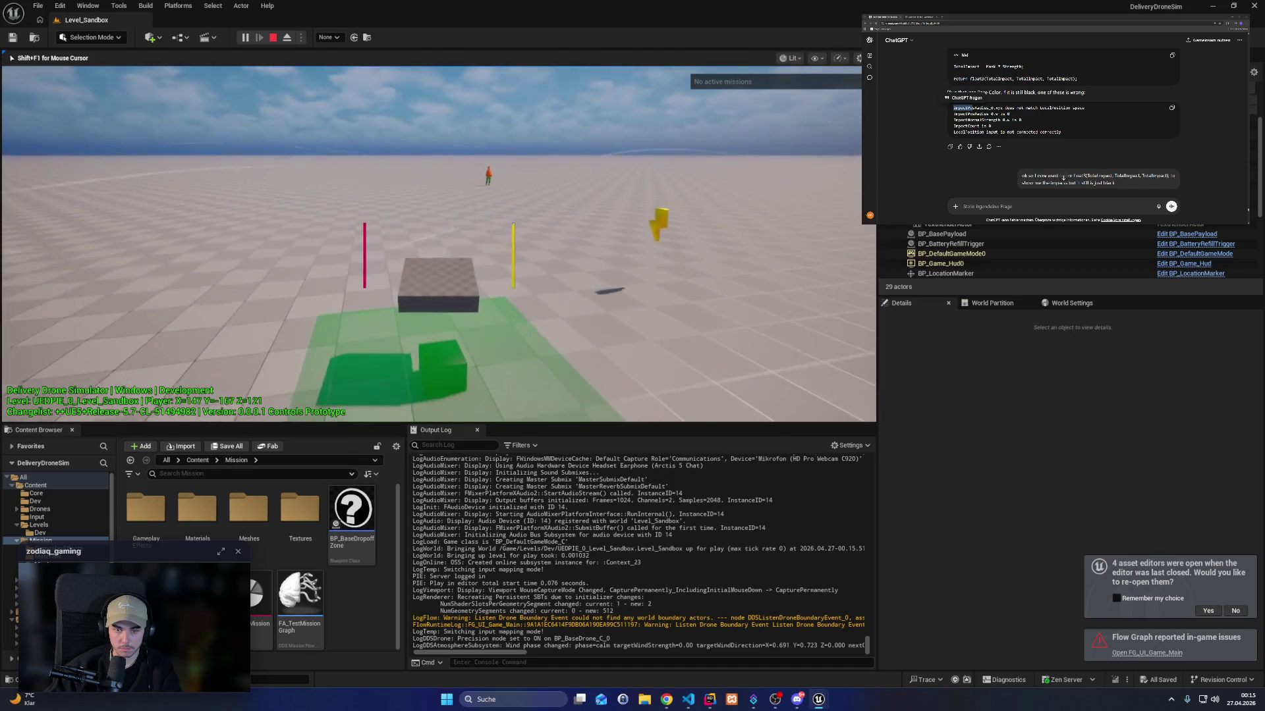
key("d")
key("shift")
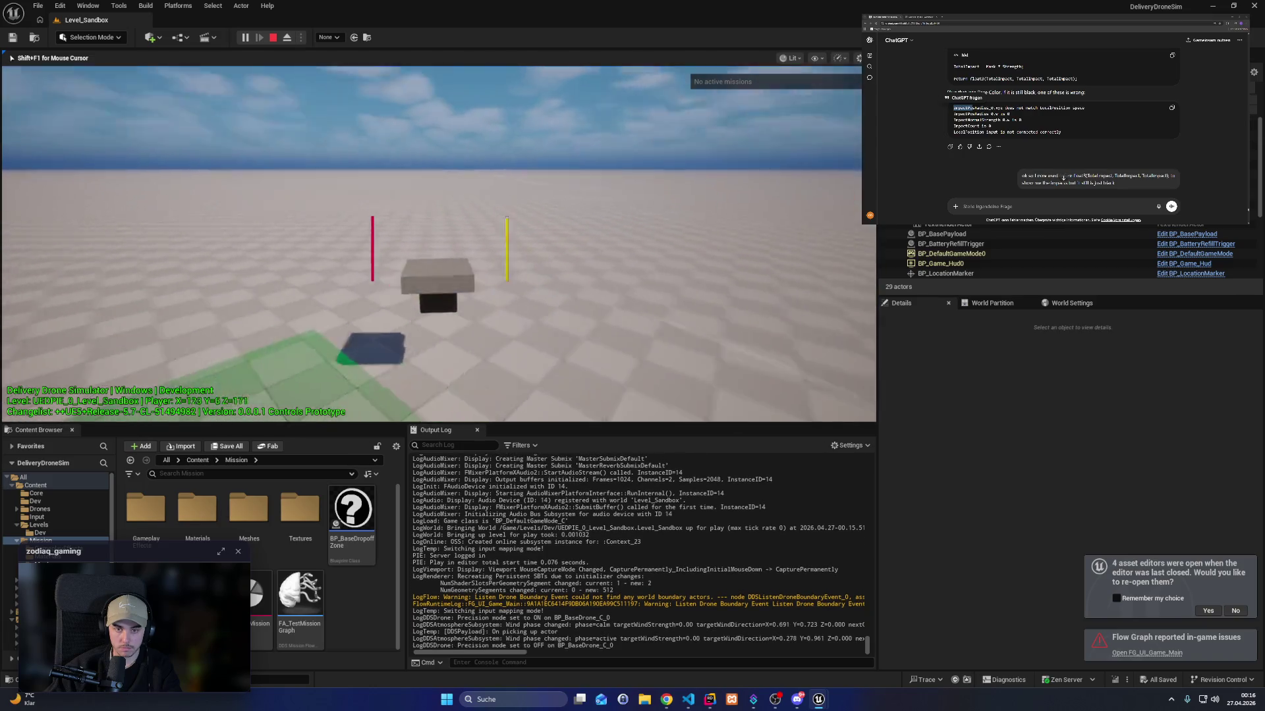
key("w")
key("e")
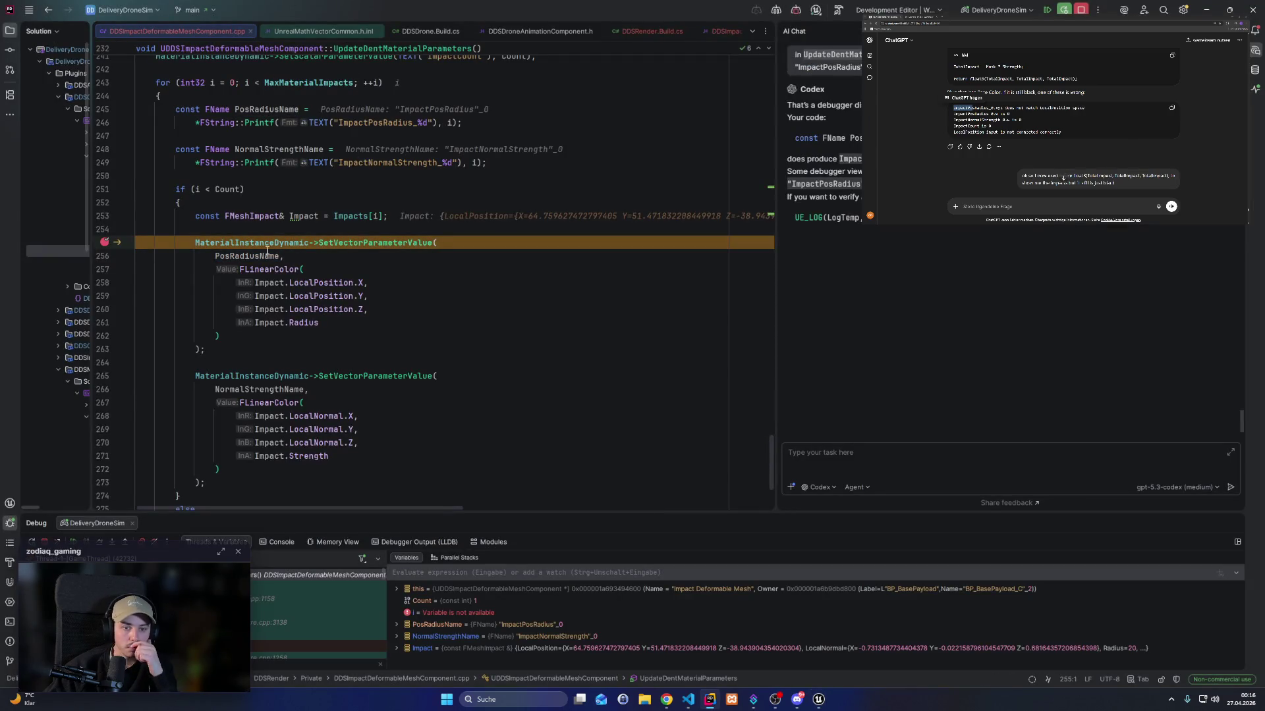
Inspect the Impact values at the Rider breakpoint: one impact with Radius 20 and Strength 100.
mouse_move(306, 284)
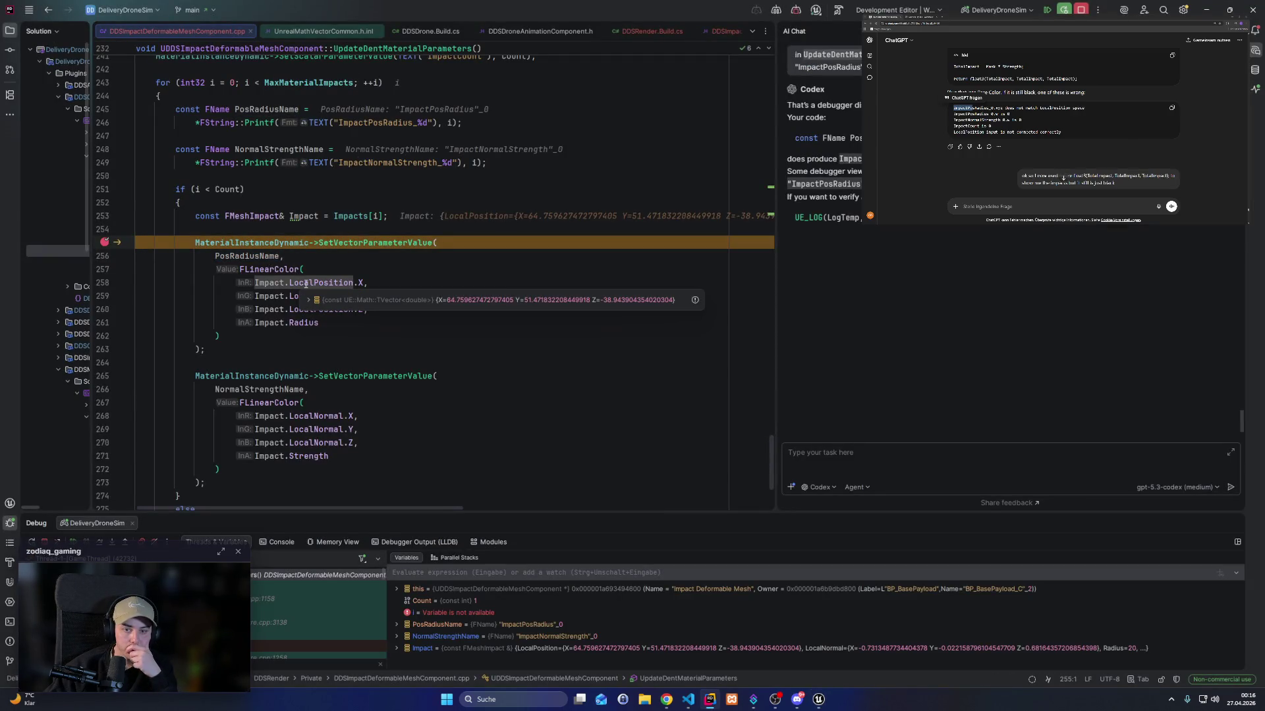
mouse_move(305, 323)
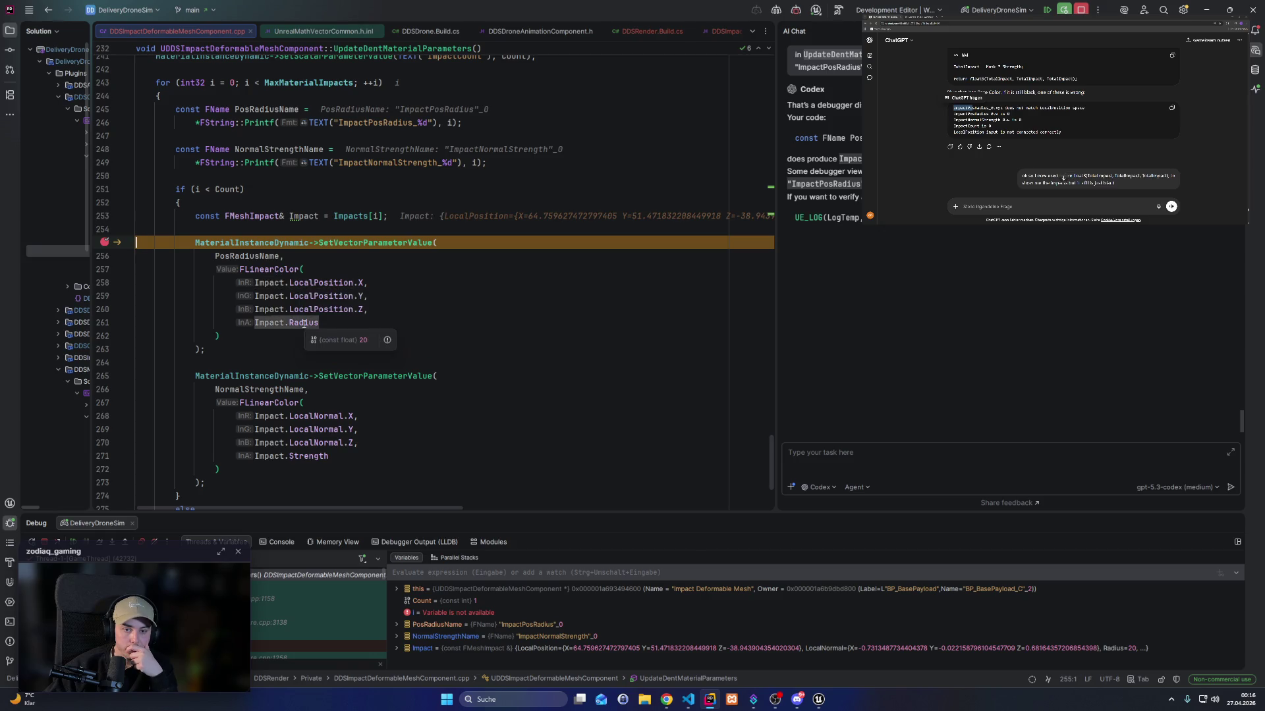
mouse_move(295, 457)
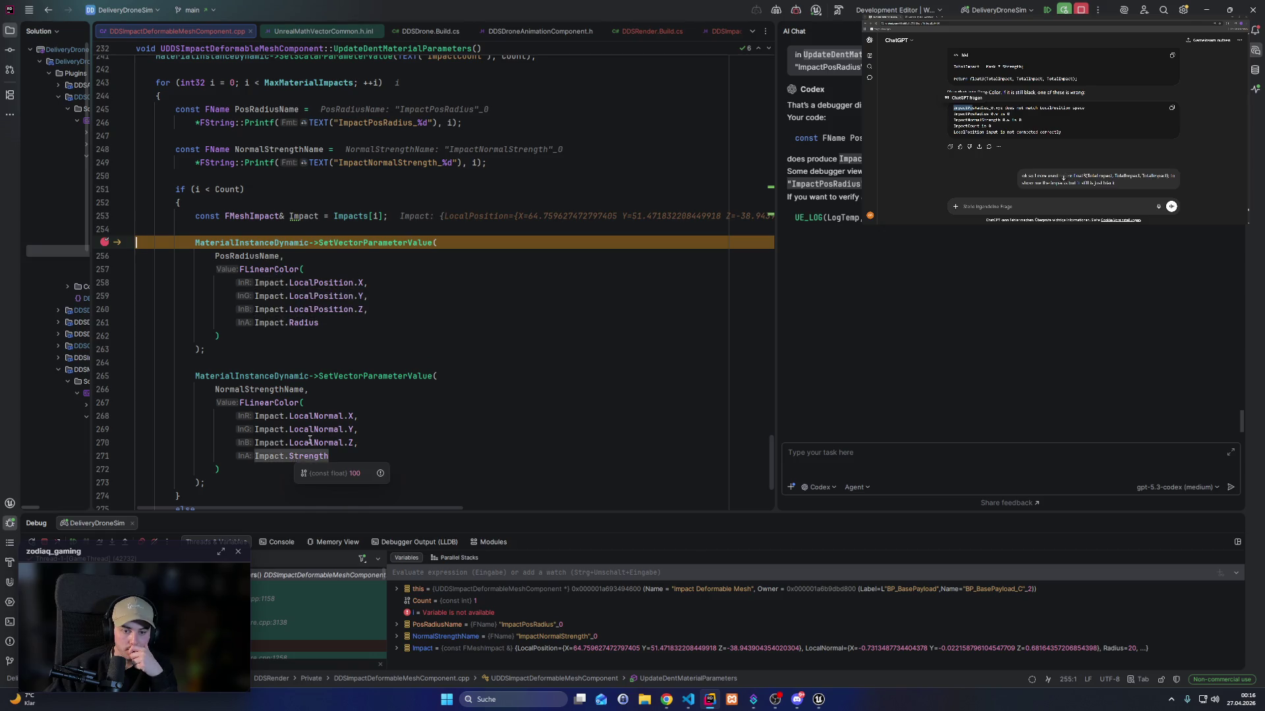
mouse_move(312, 429)
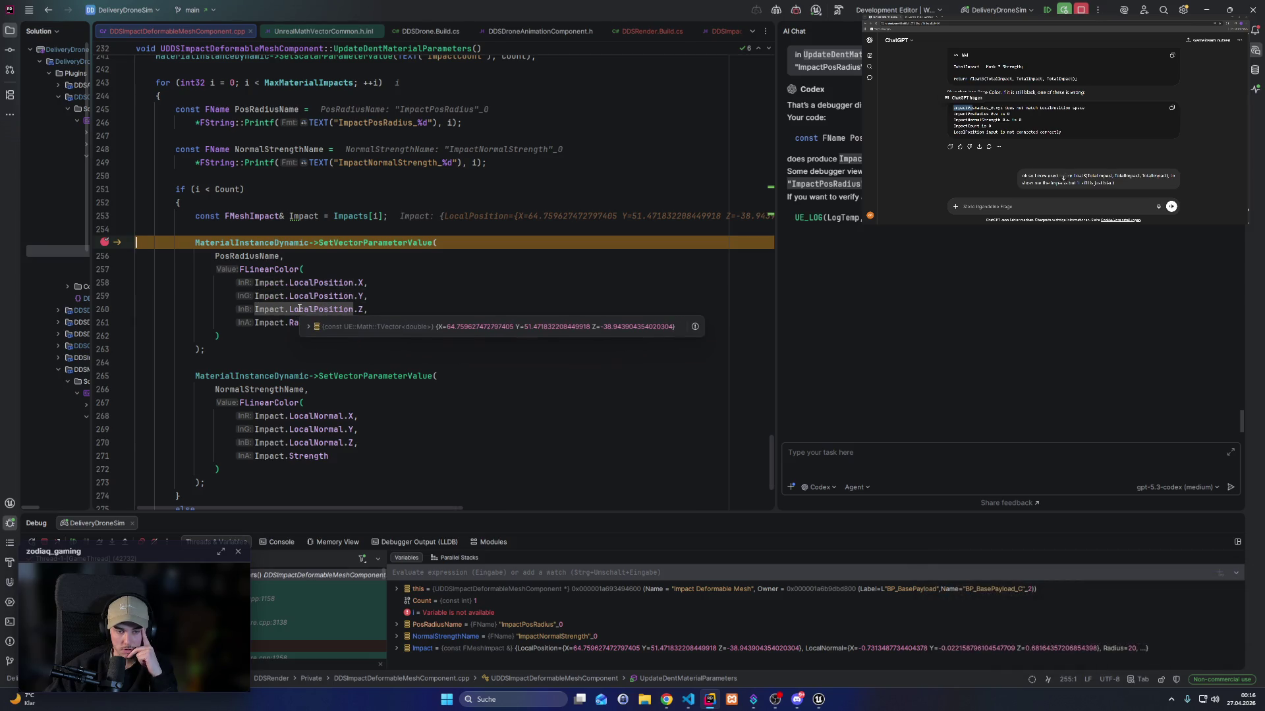
scroll(300, 309, "up", 4)
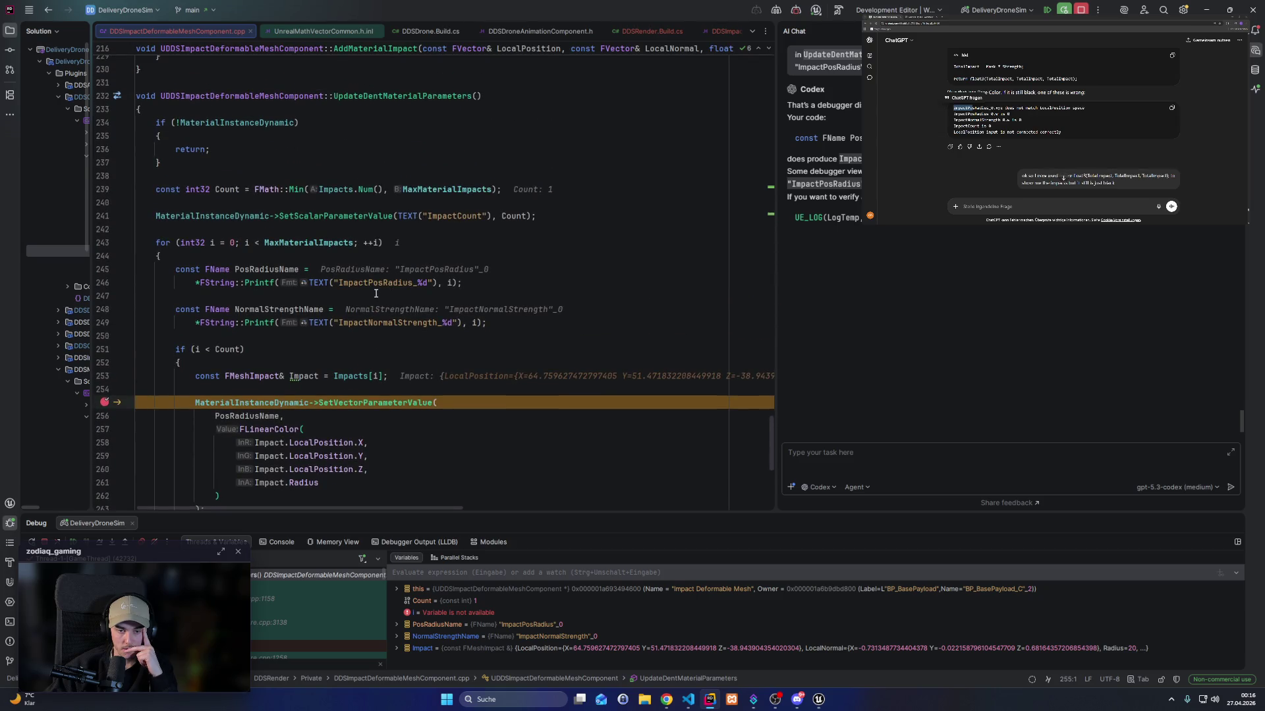
scroll(375, 293, "up", 1)
scroll(255, 343, "down", 3)
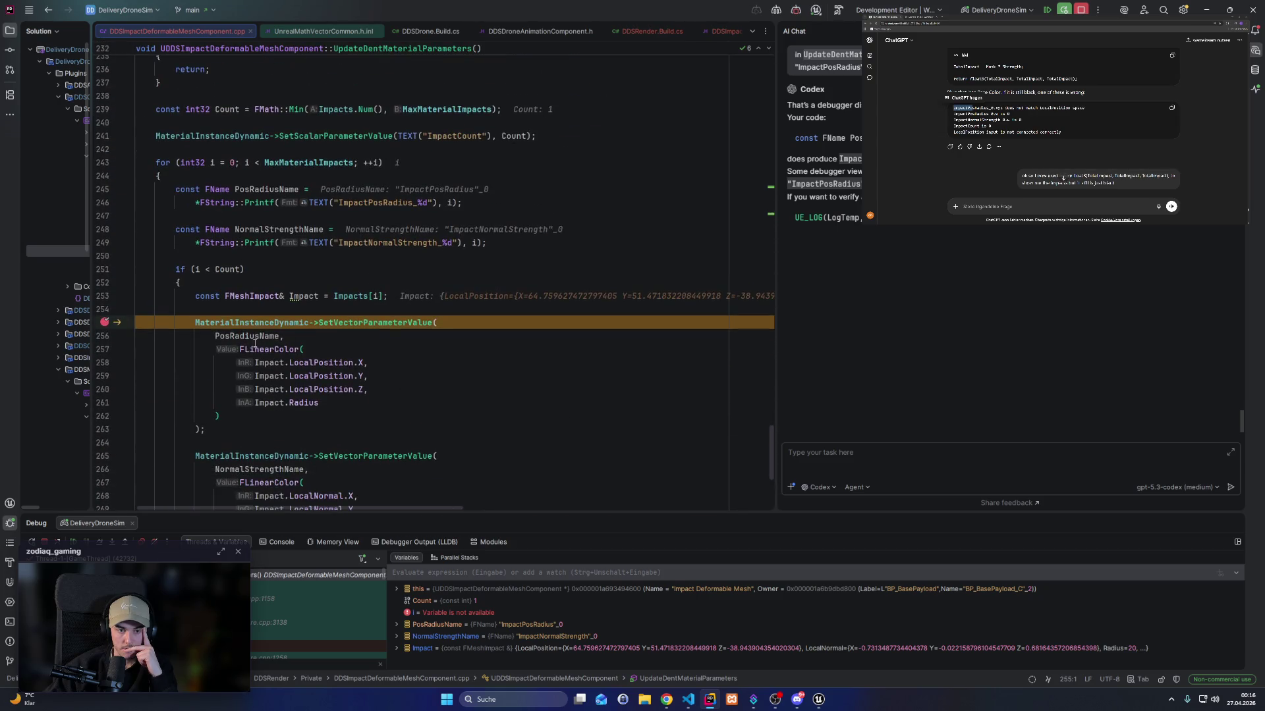
double_click(316, 363)
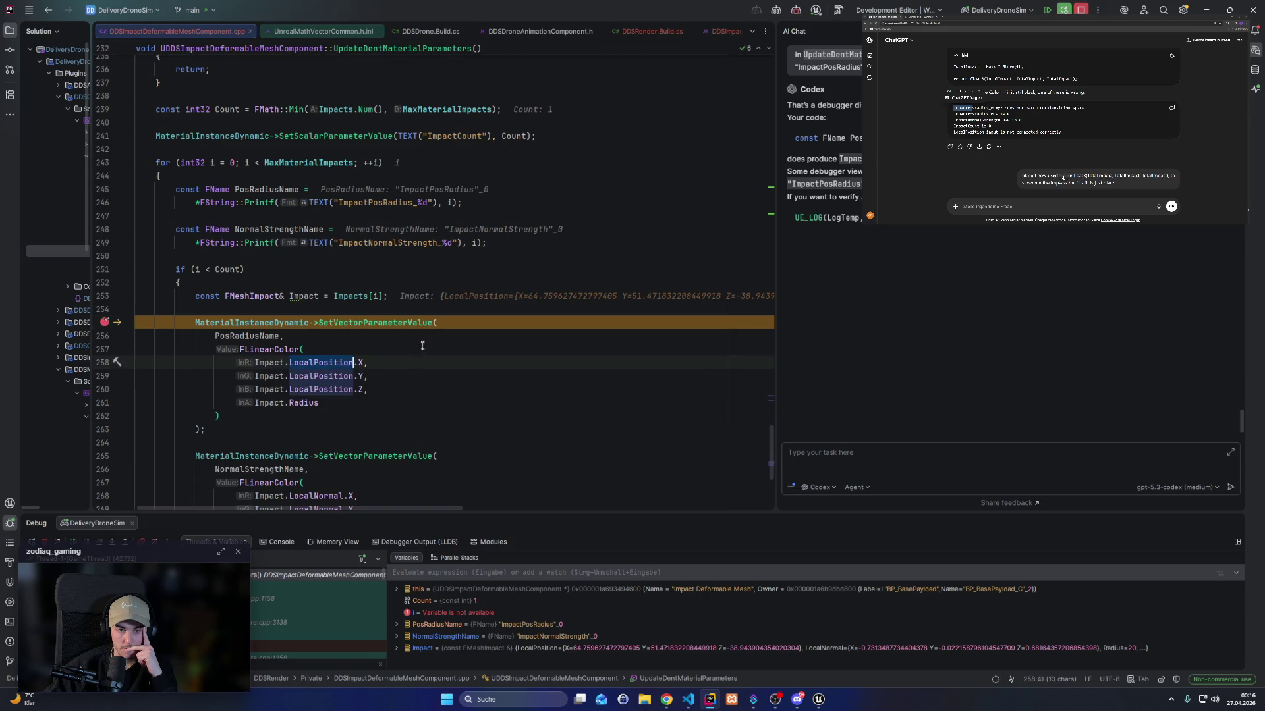
scroll(421, 356, "up", 10)
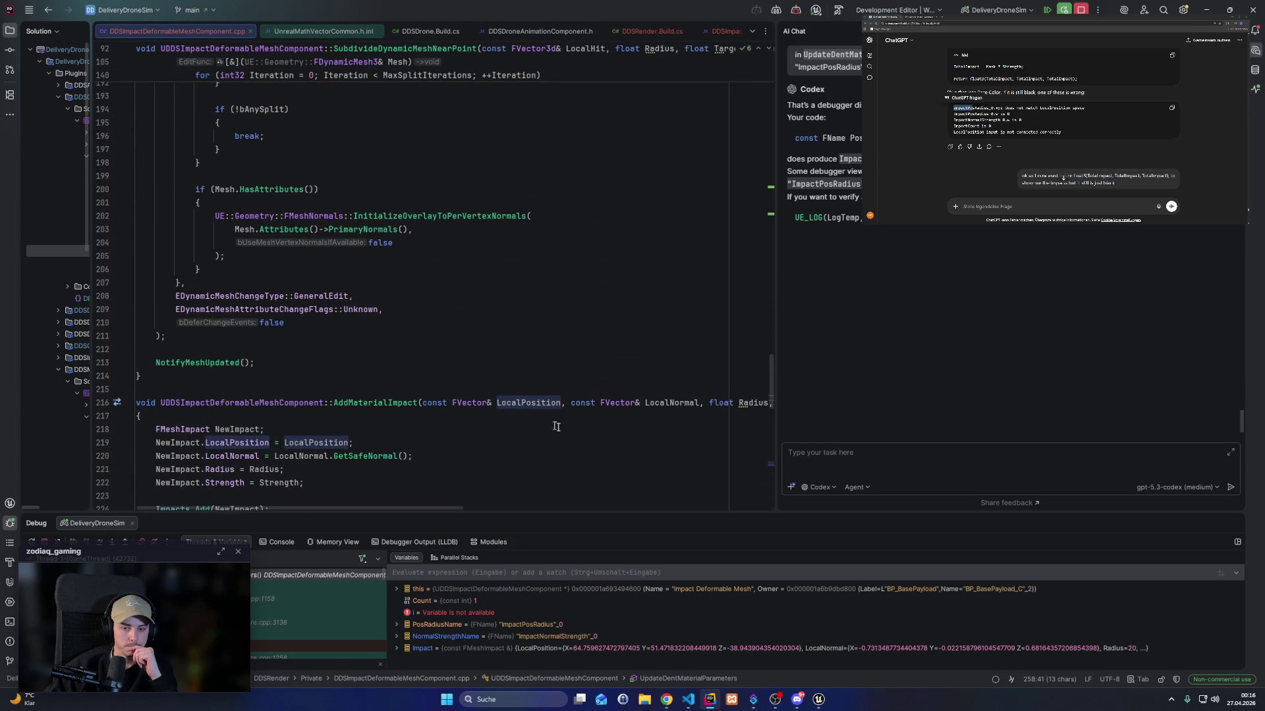
mouse_move(532, 405)
scroll(533, 405, "up", 15)
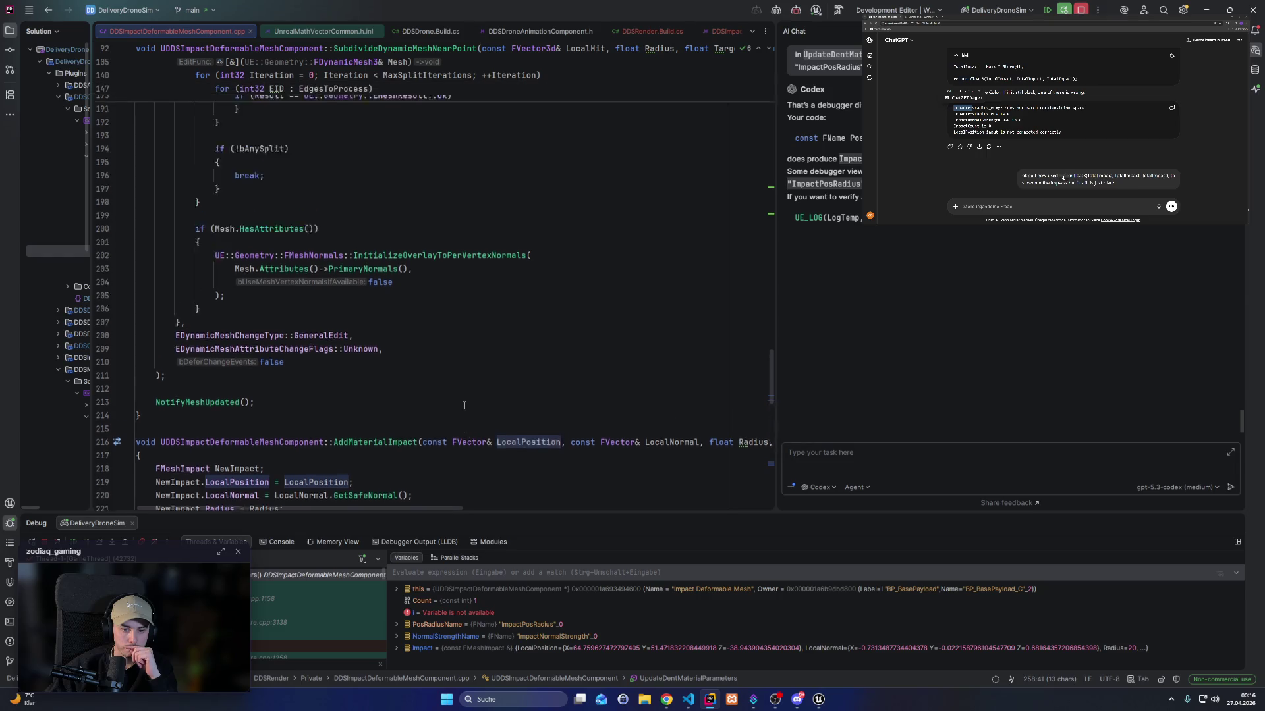
scroll(464, 405, "up", 15)
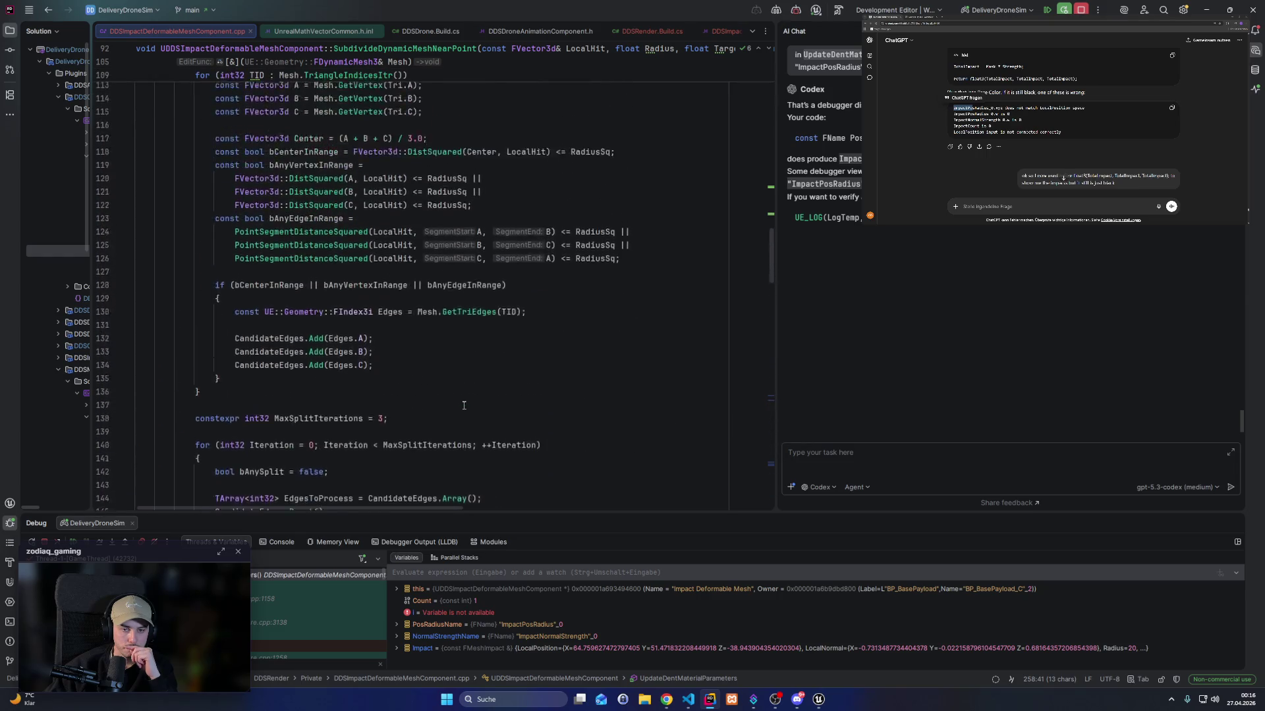
scroll(464, 406, "up", 15)
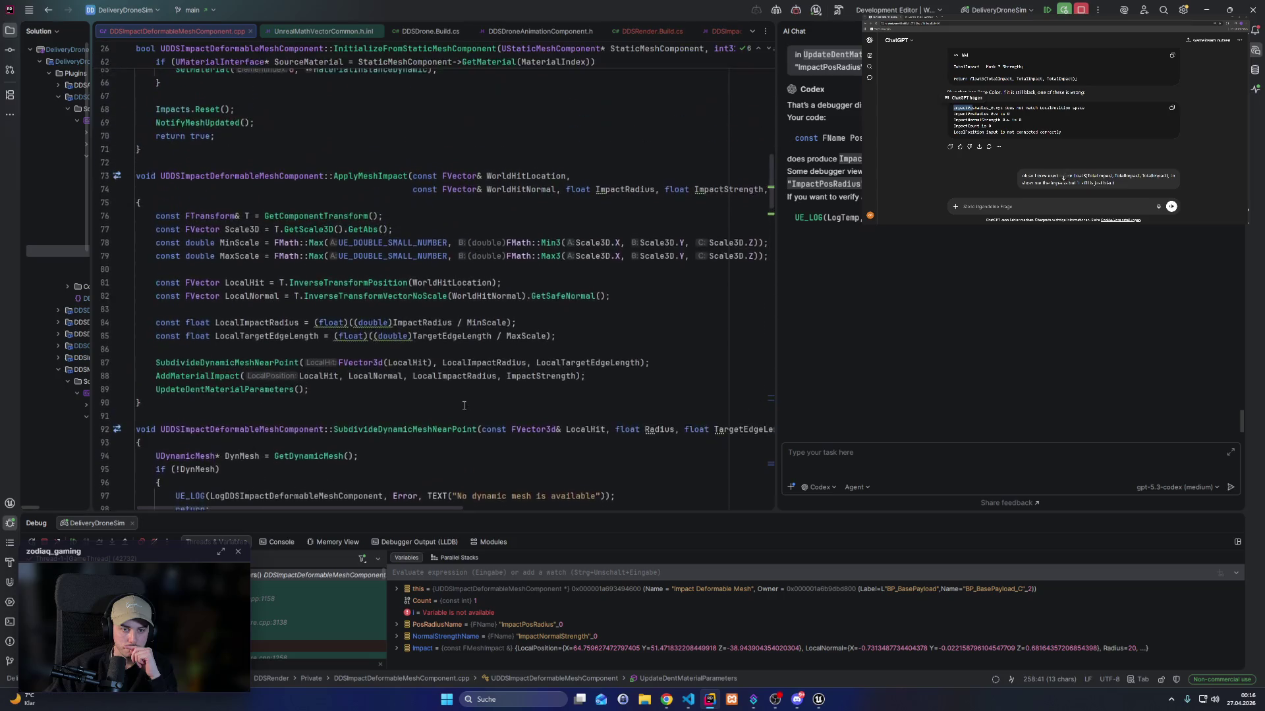
scroll(464, 405, "up", 5)
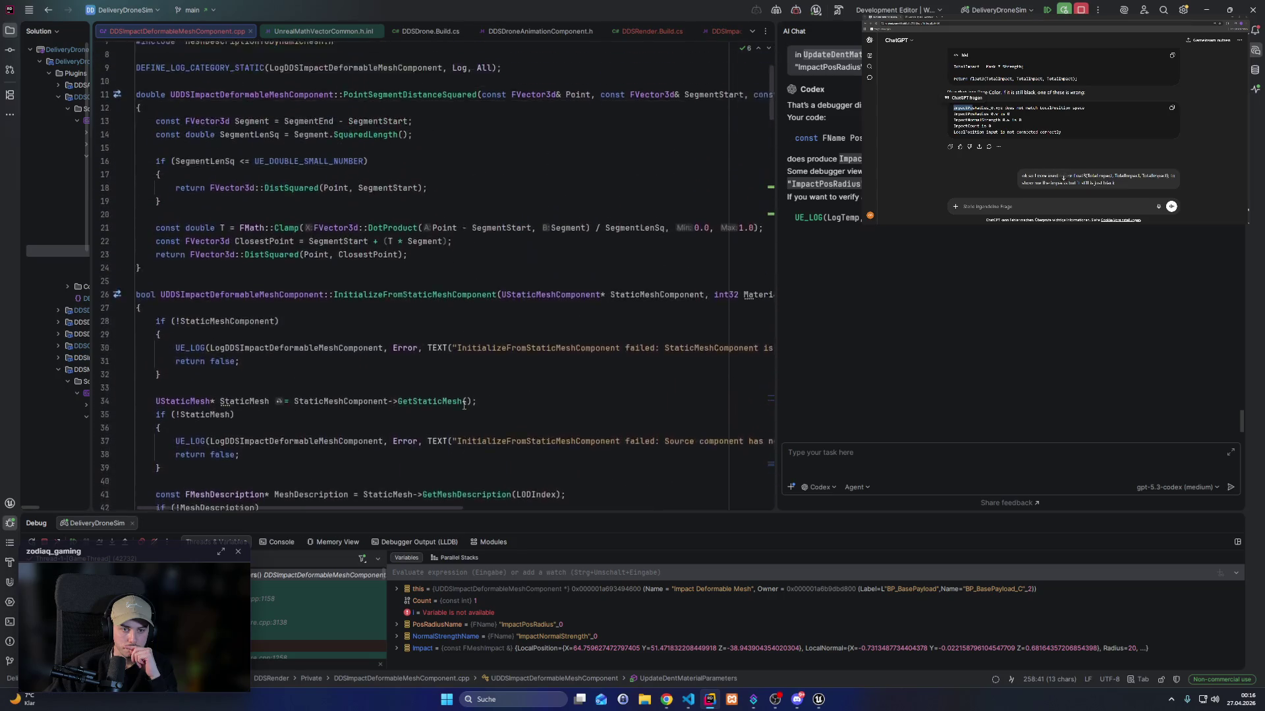
scroll(461, 408, "down", 10)
scroll(458, 413, "down", 5)
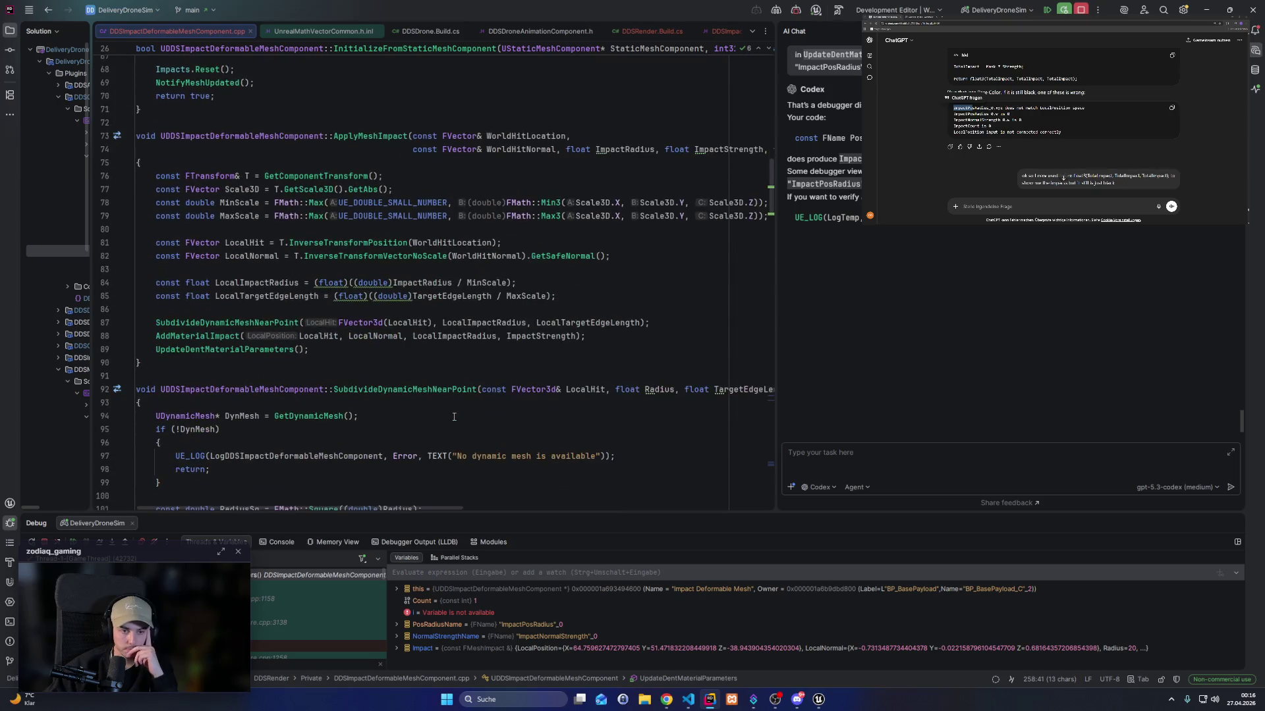
scroll(454, 416, "down", 2)
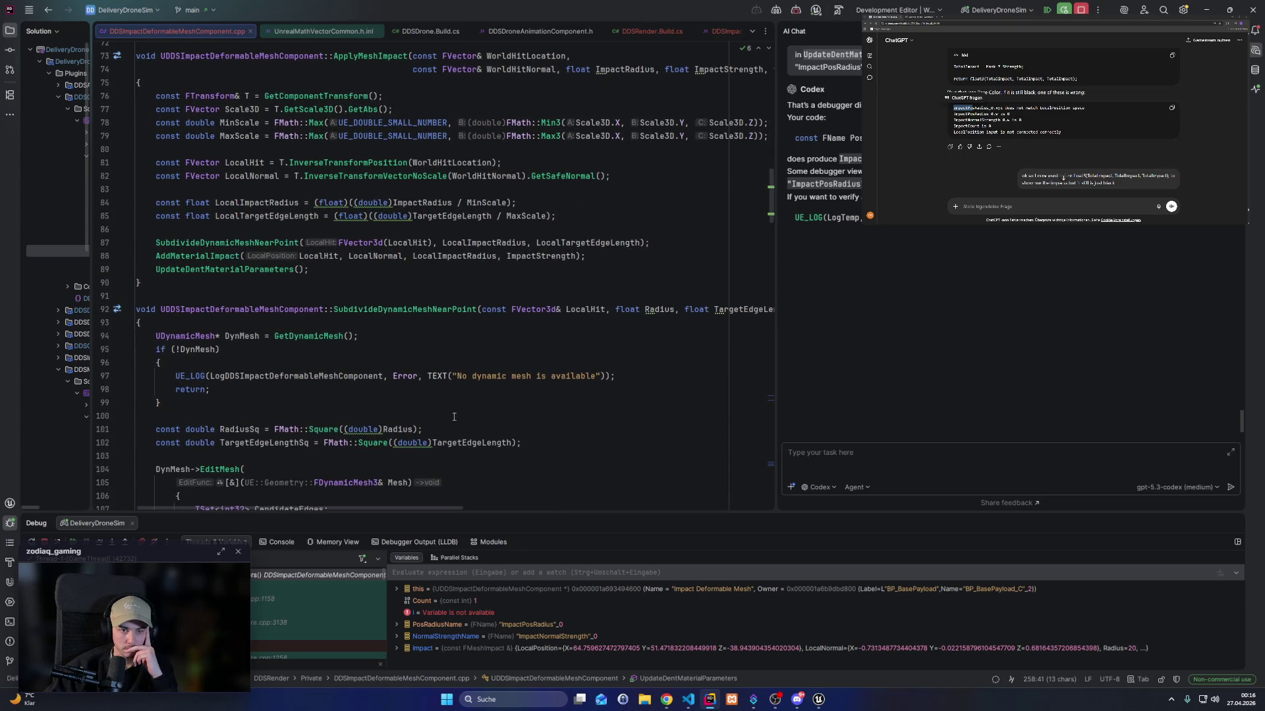
left_click(346, 163)
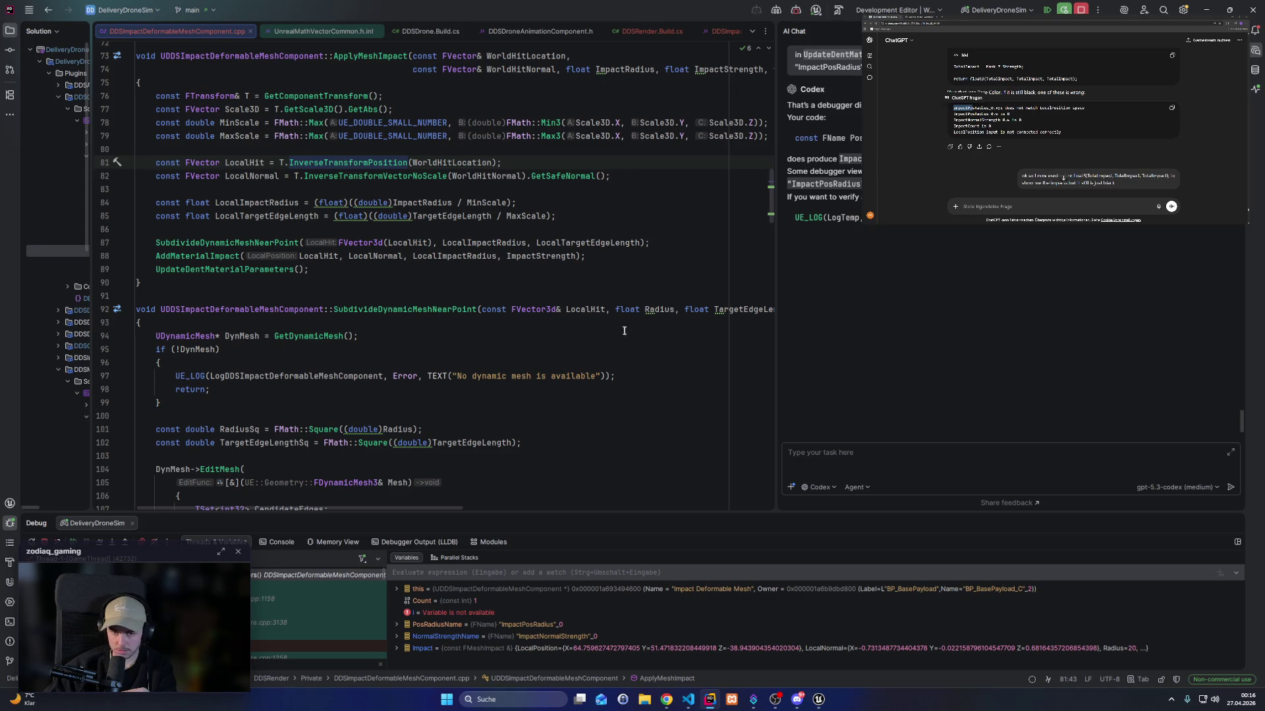
scroll(621, 329, "down", 15)
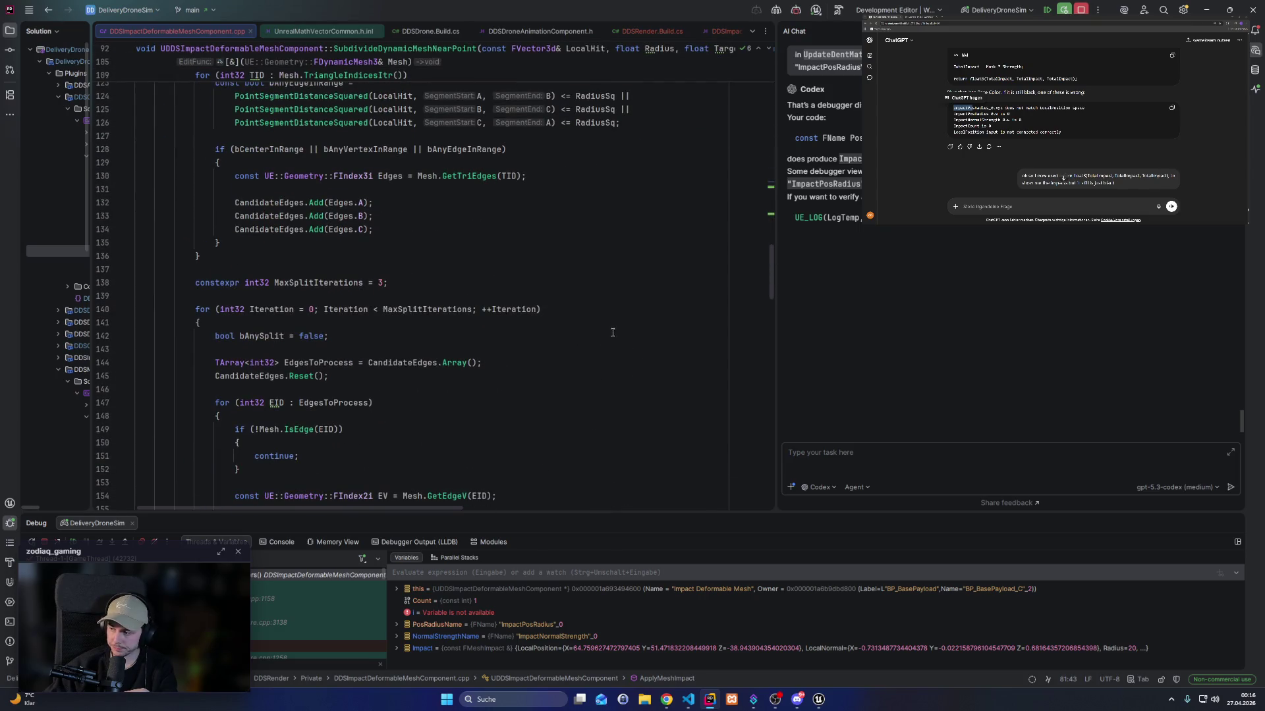
scroll(611, 314, "down", 10)
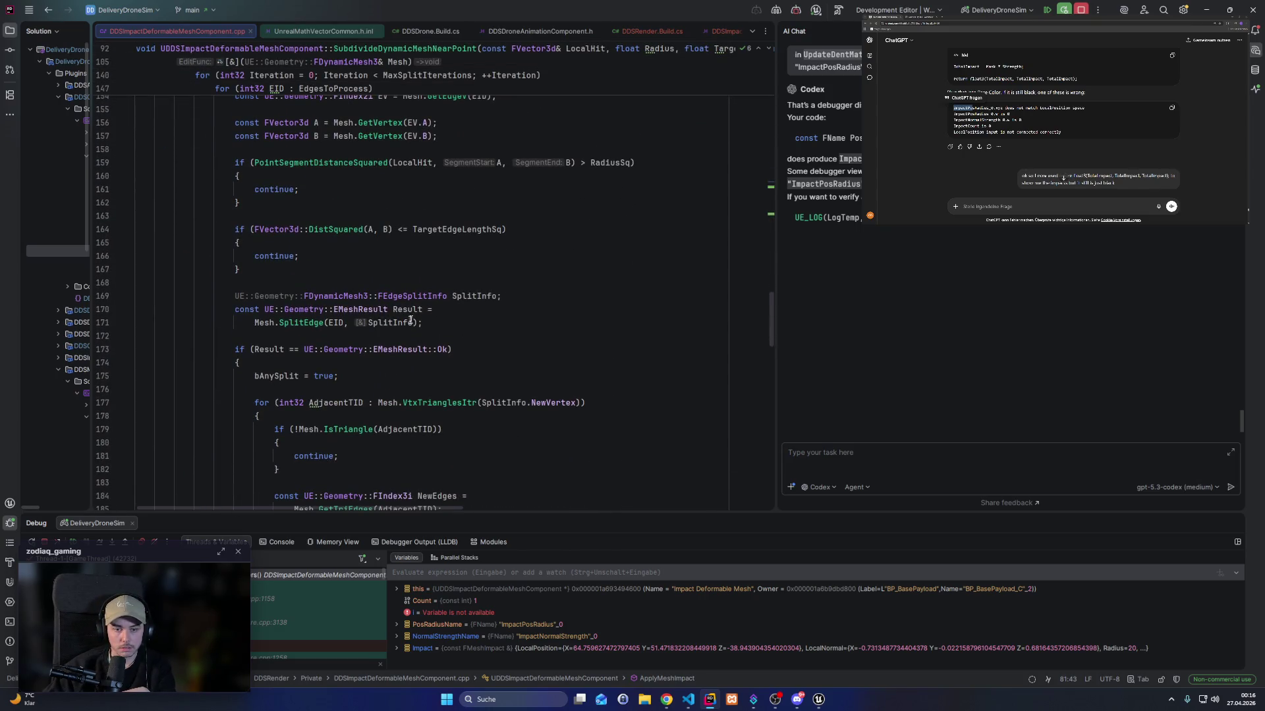
scroll(413, 318, "down", 17)
scroll(384, 396, "down", 9)
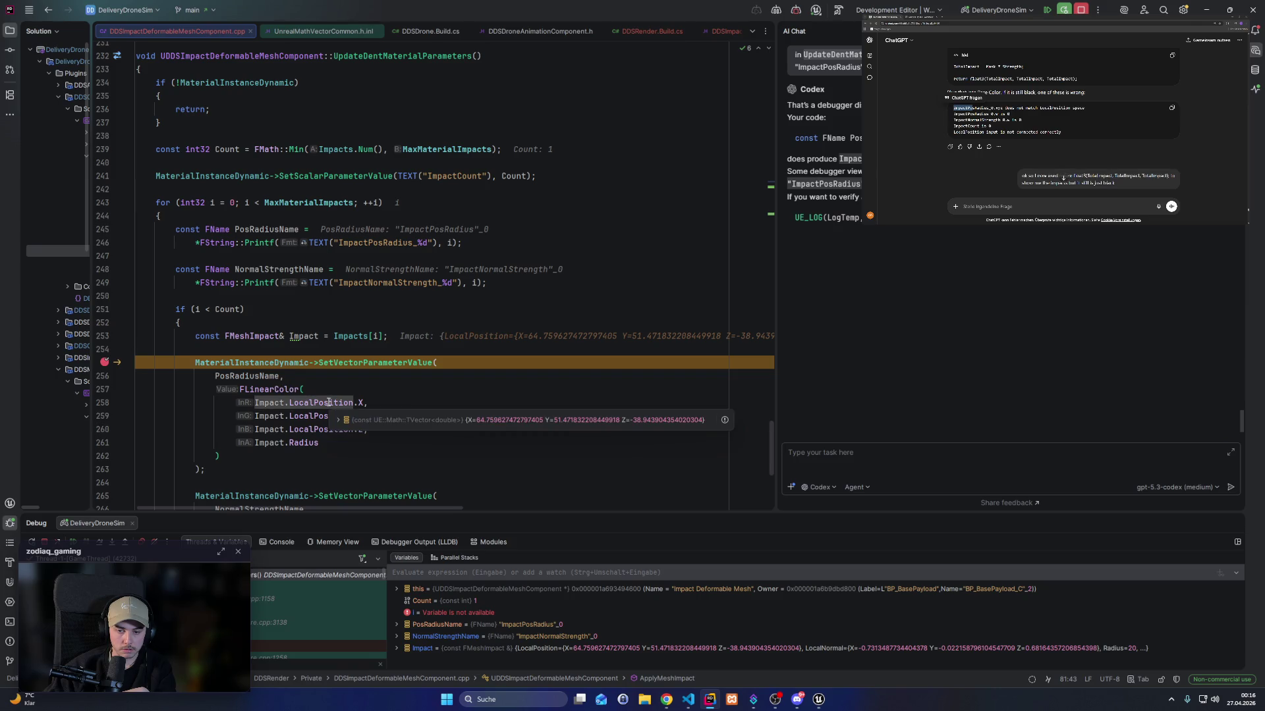
Expand Impact.LocalPosition into X, Y, Z, confirm Impact.Radius is 20, and resume execution.
left_click(338, 419)
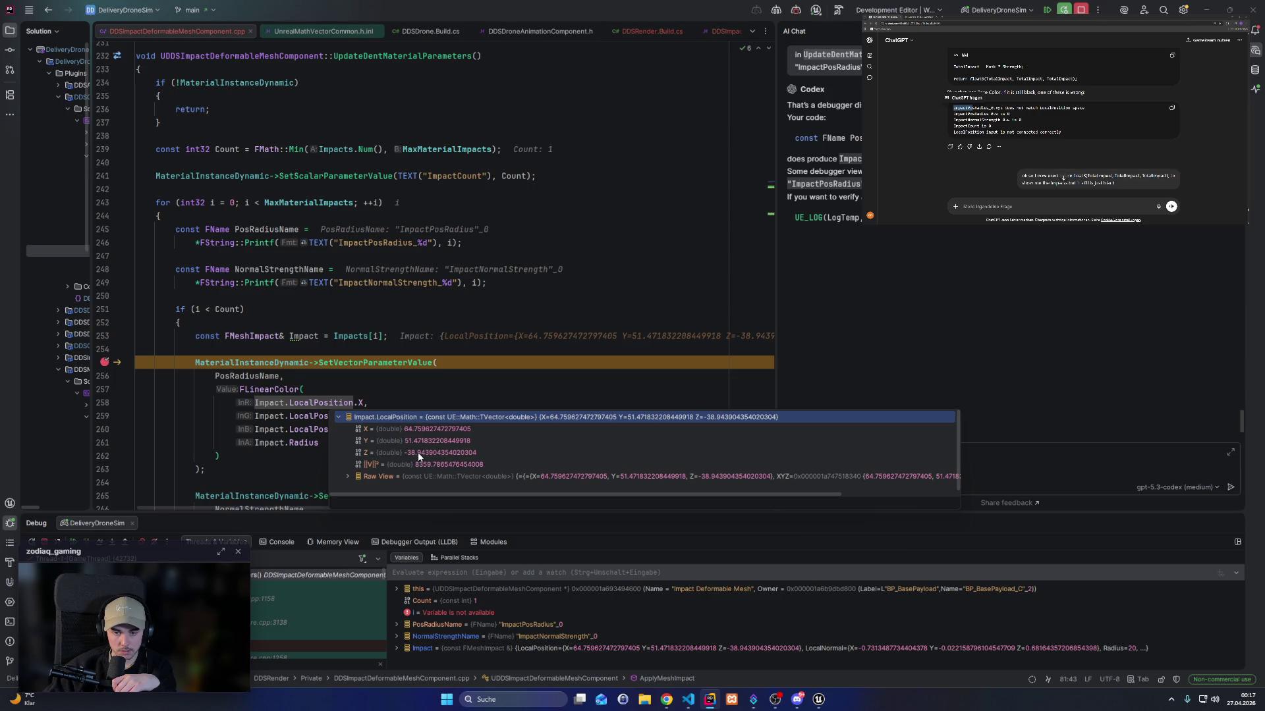
left_click(291, 444)
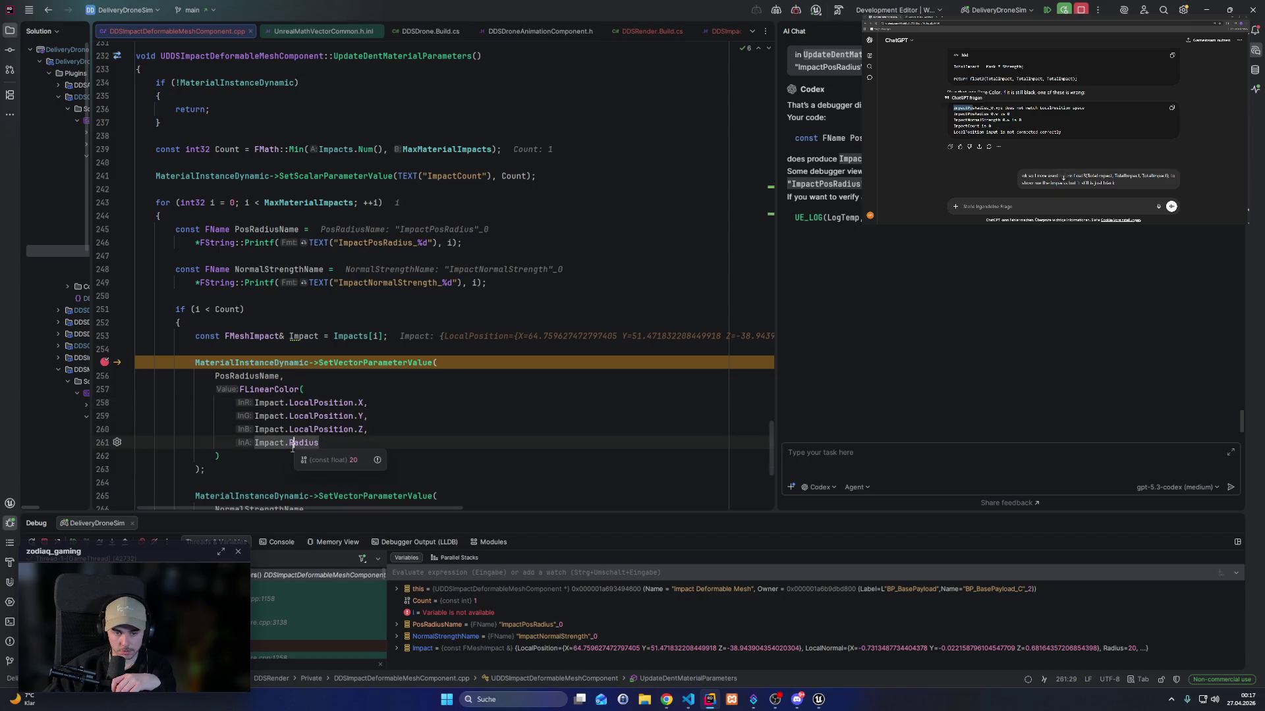
scroll(298, 402, "down", 2)
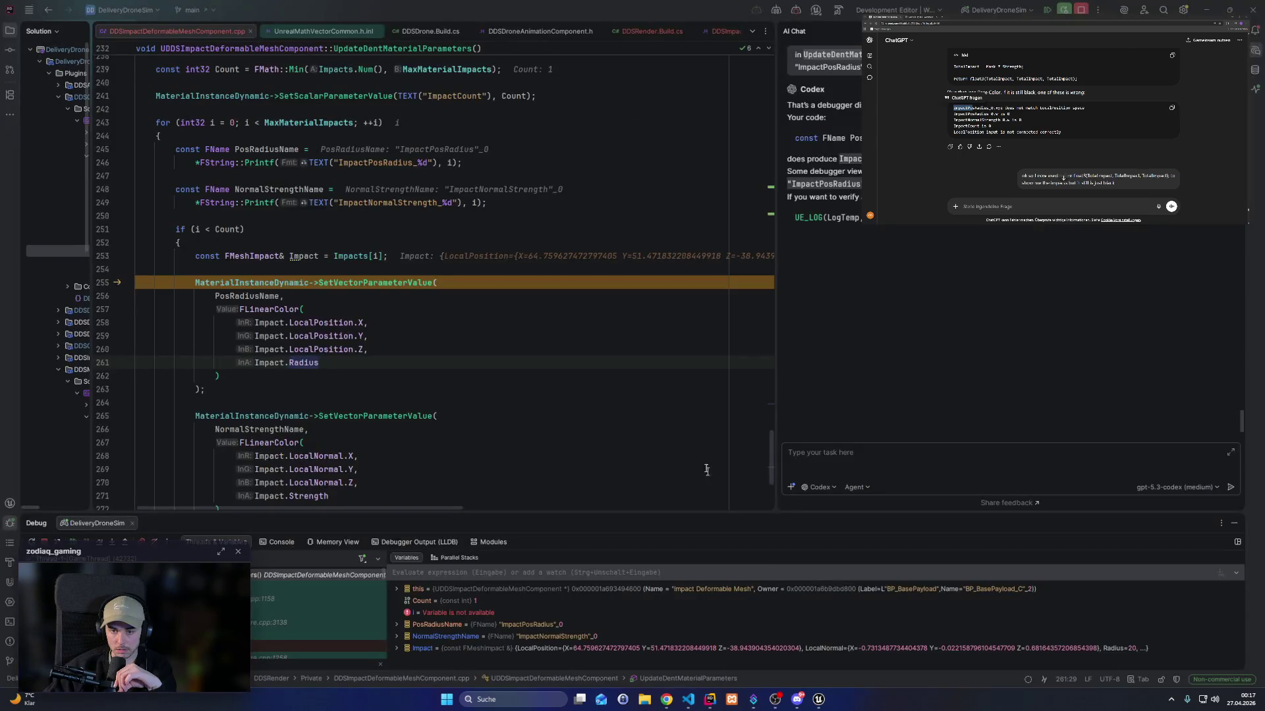
left_click(73, 543)
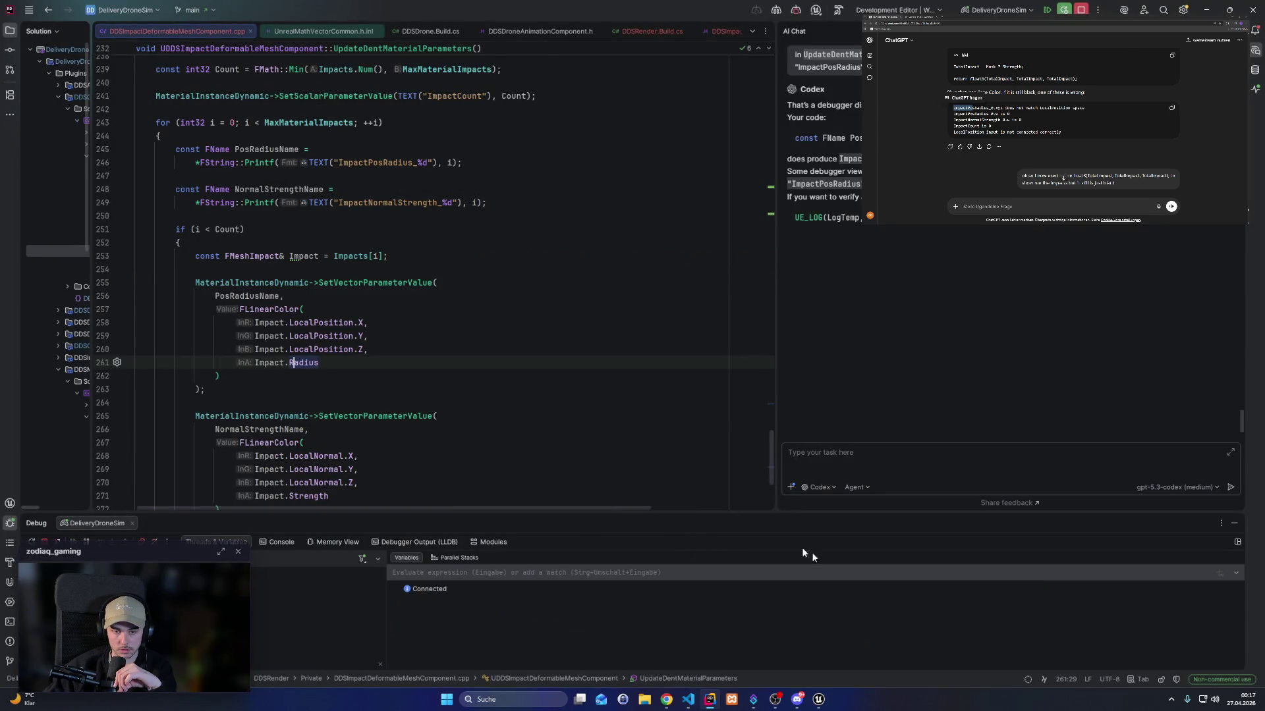
left_click(824, 702)
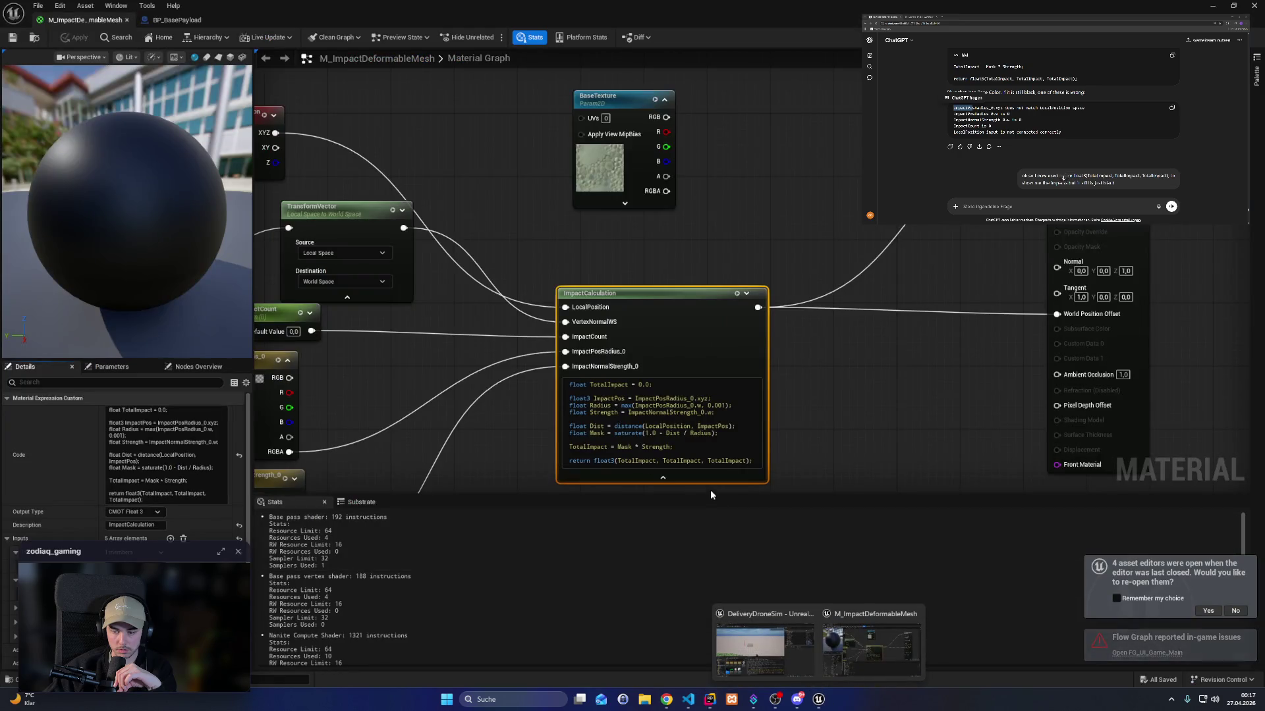
Add a DebugFloat4Values node from the 'debug' search and place it beside ImpactCalculation.
mouse_move(659, 389)
left_mouse_down()
mouse_move(624, 282)
mouse_move(650, 265)
mouse_move(461, 369)
left_mouse_up()
right_click(798, 363)
type("debug")
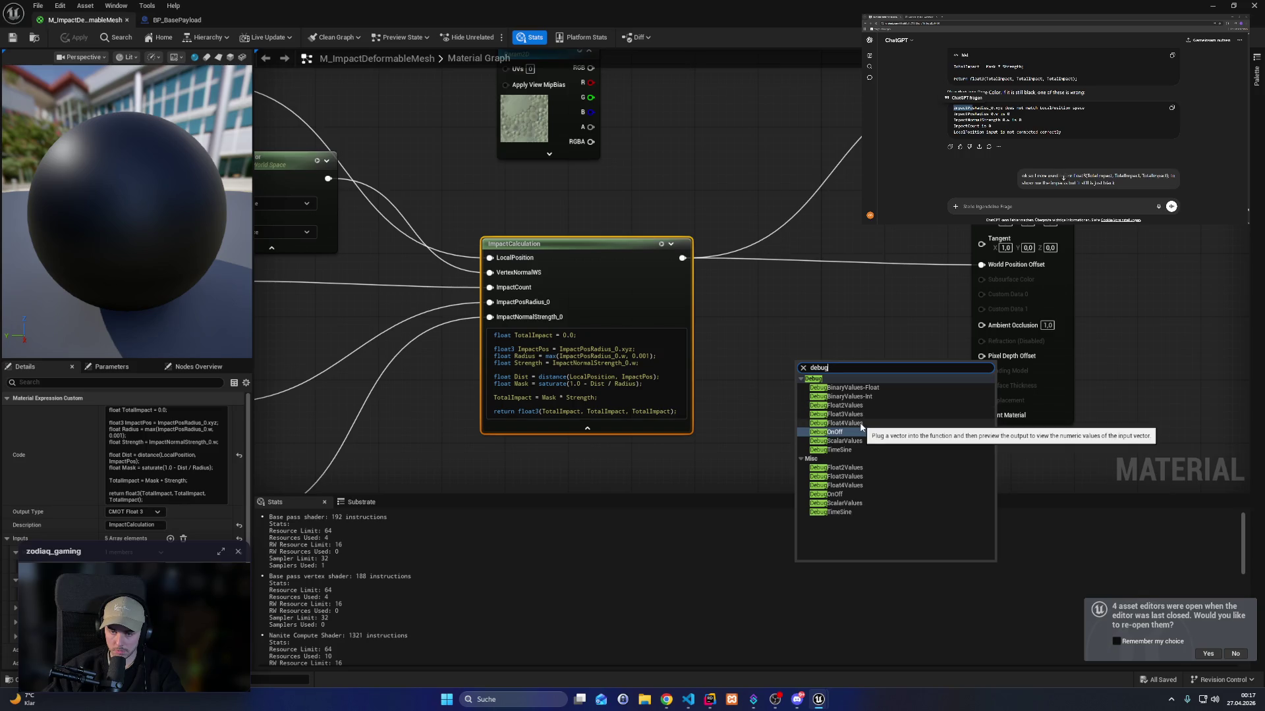
left_click(861, 424)
mouse_move(826, 369)
left_mouse_down()
mouse_move(817, 310)
mouse_move(747, 279)
left_mouse_up()
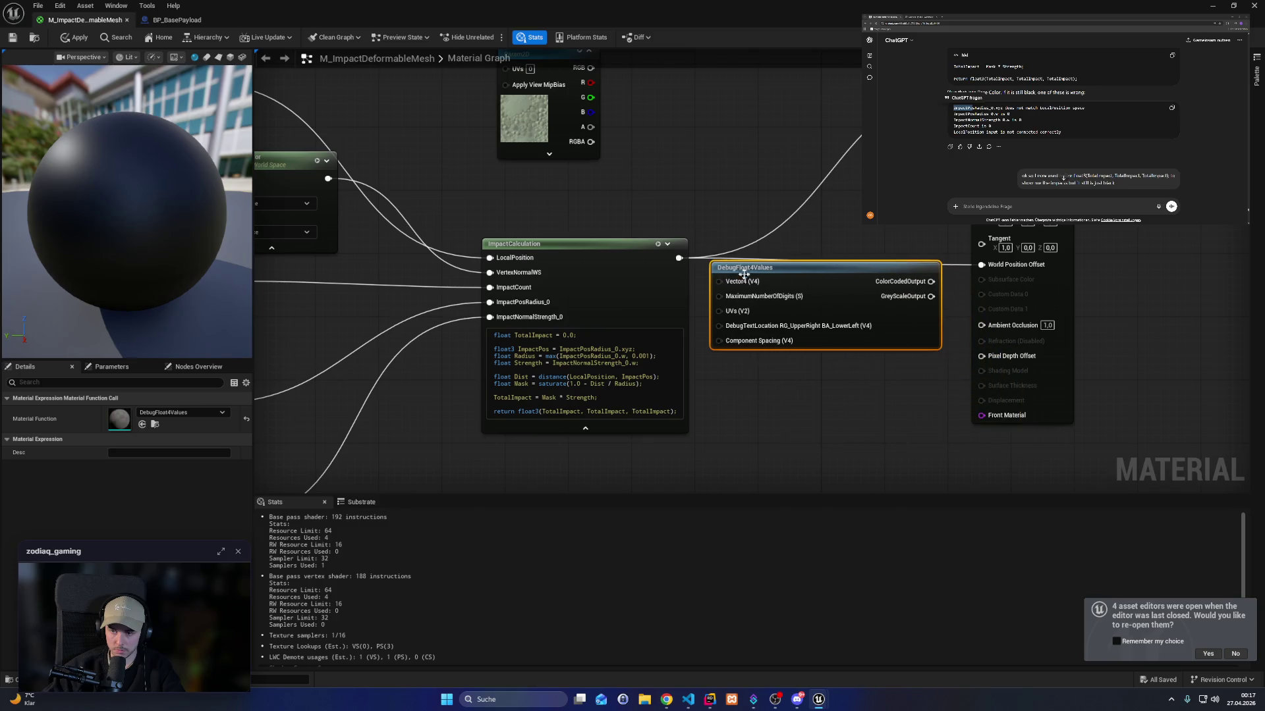
Wire ImpactCalculation into the Vector4 input and ColorCodedOutput into the material's Base Color.
left_click_drag(679, 257, 719, 281)
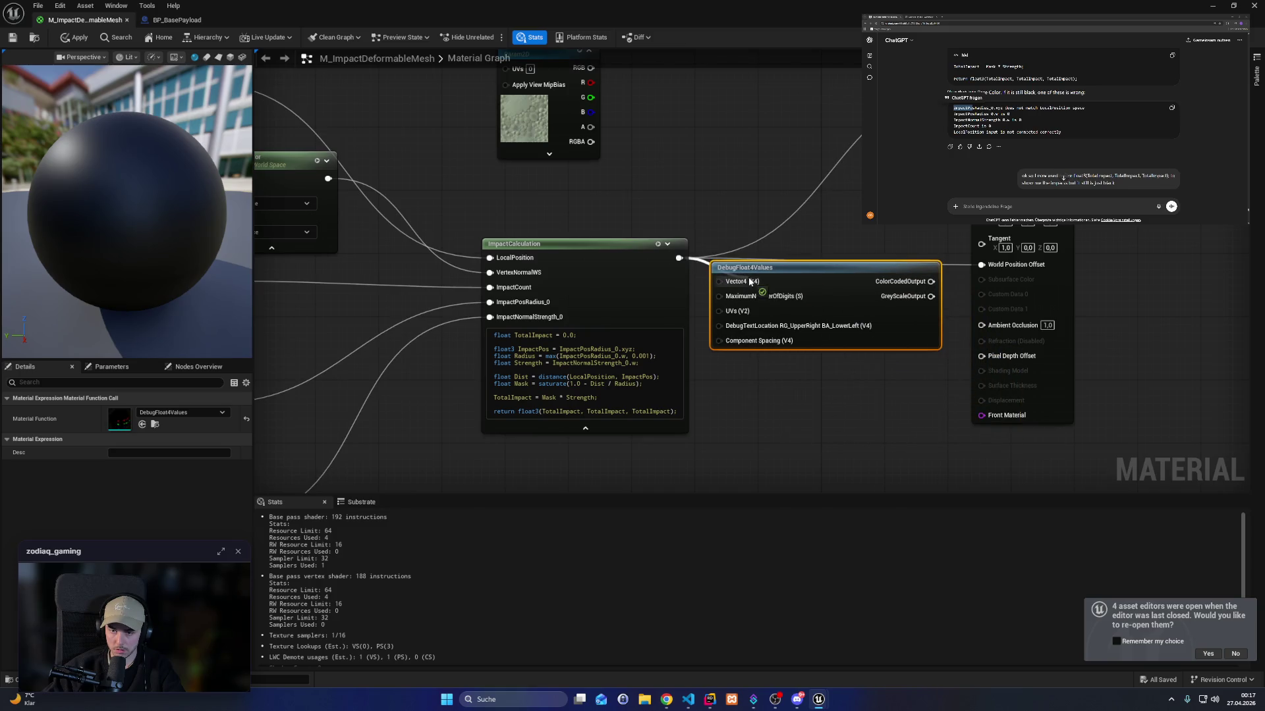
mouse_move(869, 271)
left_mouse_down()
mouse_move(861, 263)
mouse_move(981, 165)
left_mouse_up()
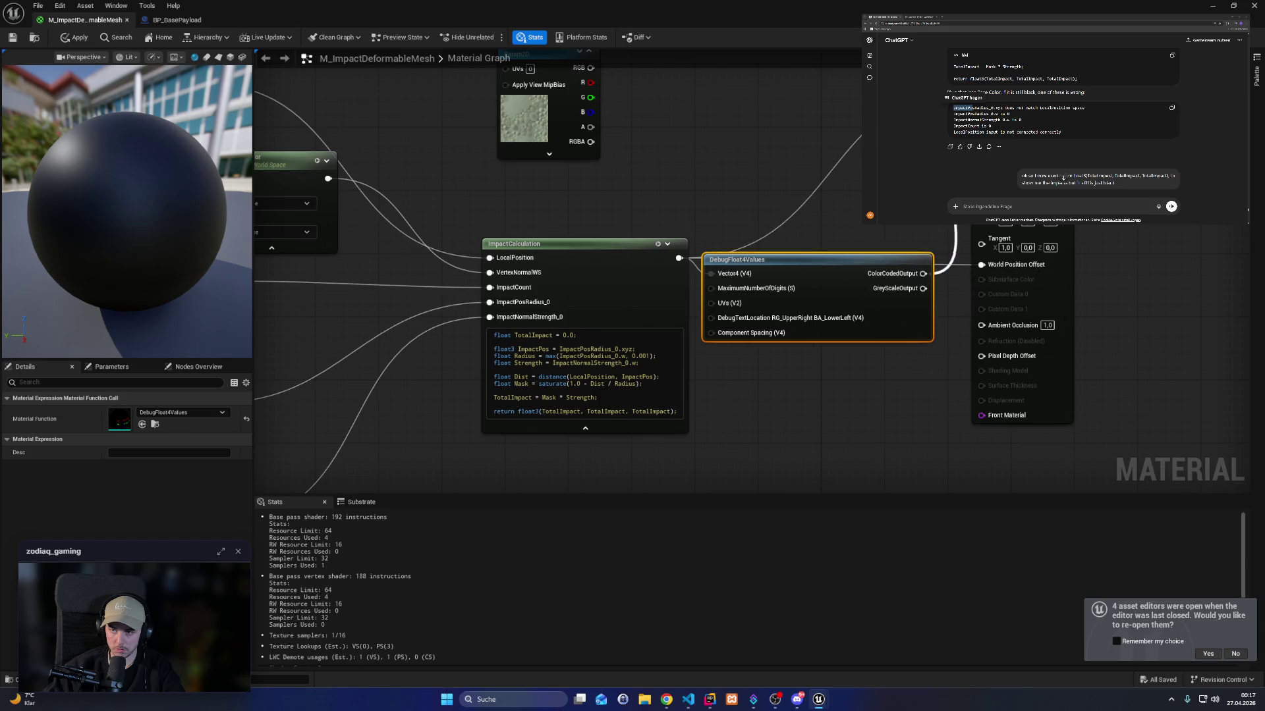
mouse_move(865, 343)
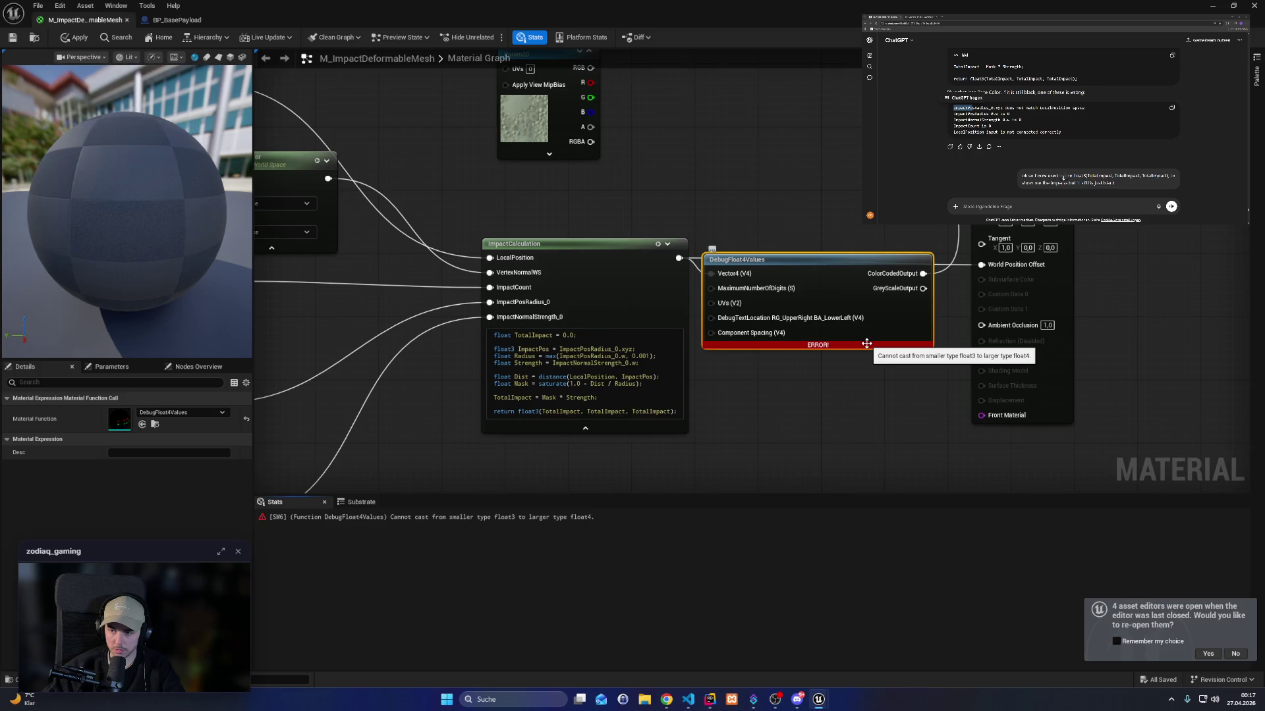
left_click_drag(871, 222, 666, 229)
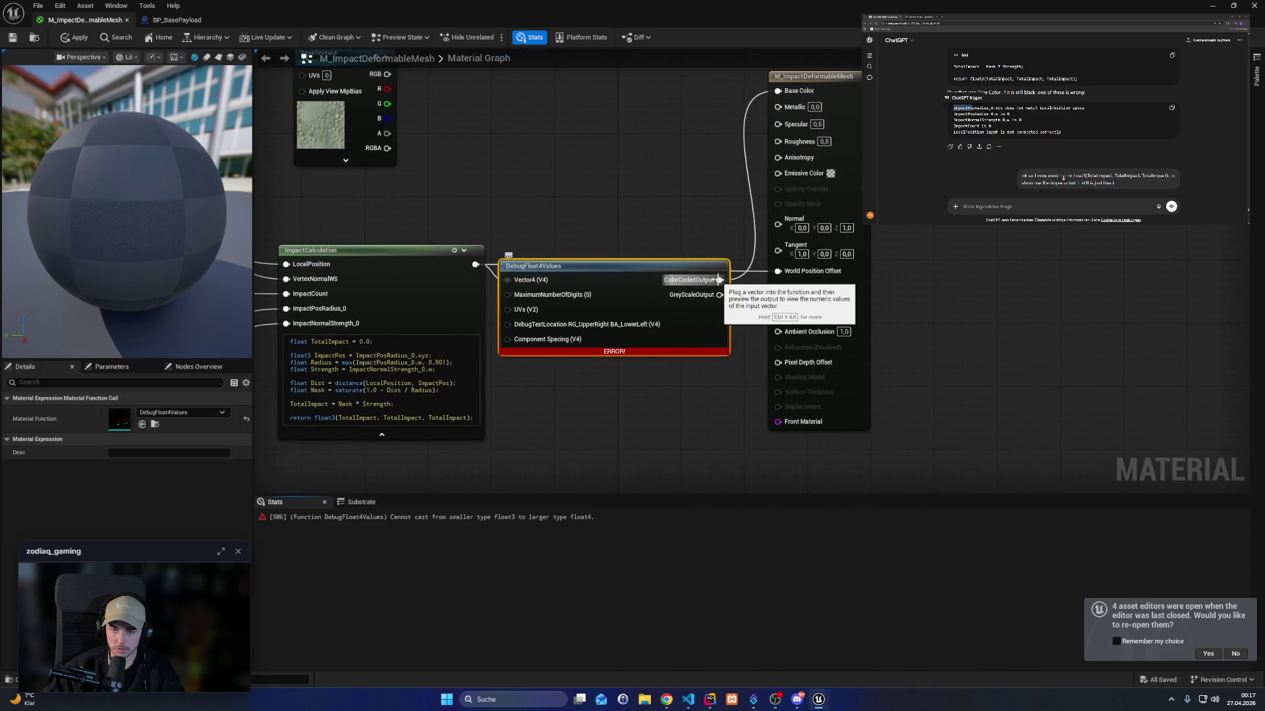
Drive Base Color from GreyScaleOutput, attempt a save, and move the material output node further right.
mouse_move(720, 295)
left_mouse_down()
mouse_move(774, 165)
mouse_move(778, 91)
left_mouse_up()
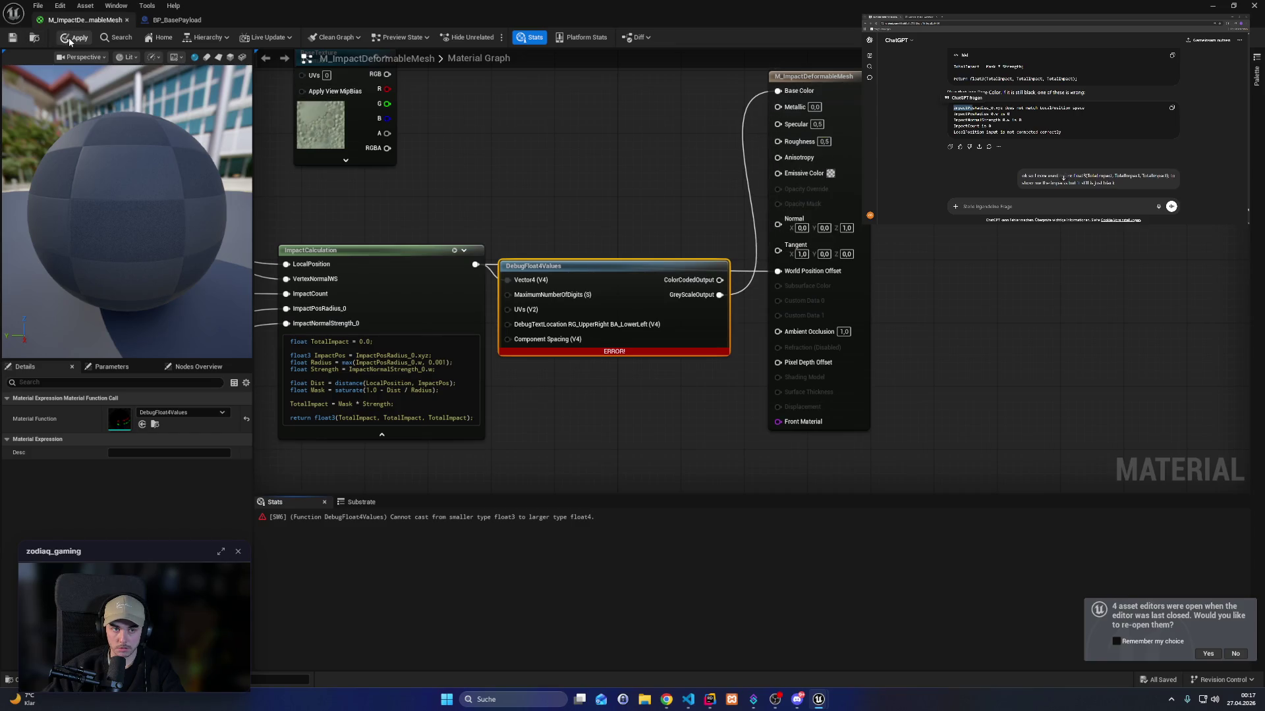
left_click(12, 40)
left_click(670, 370)
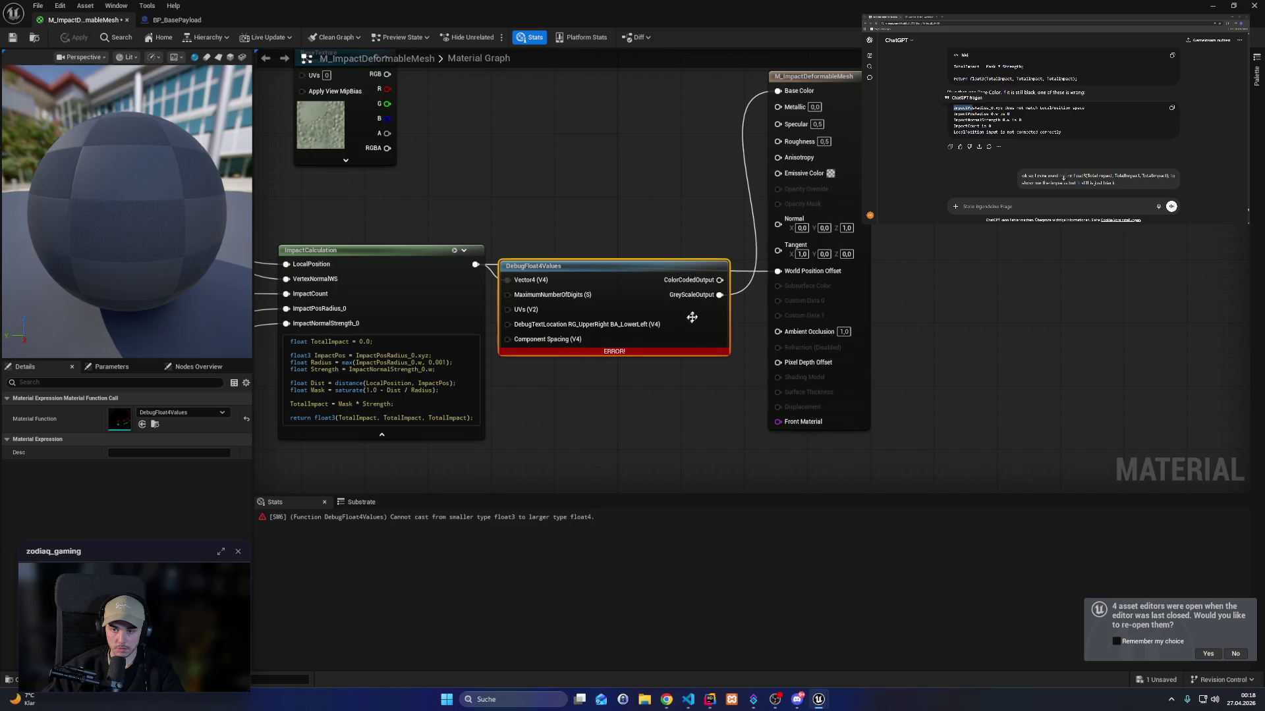
left_click_drag(720, 295, 733, 164)
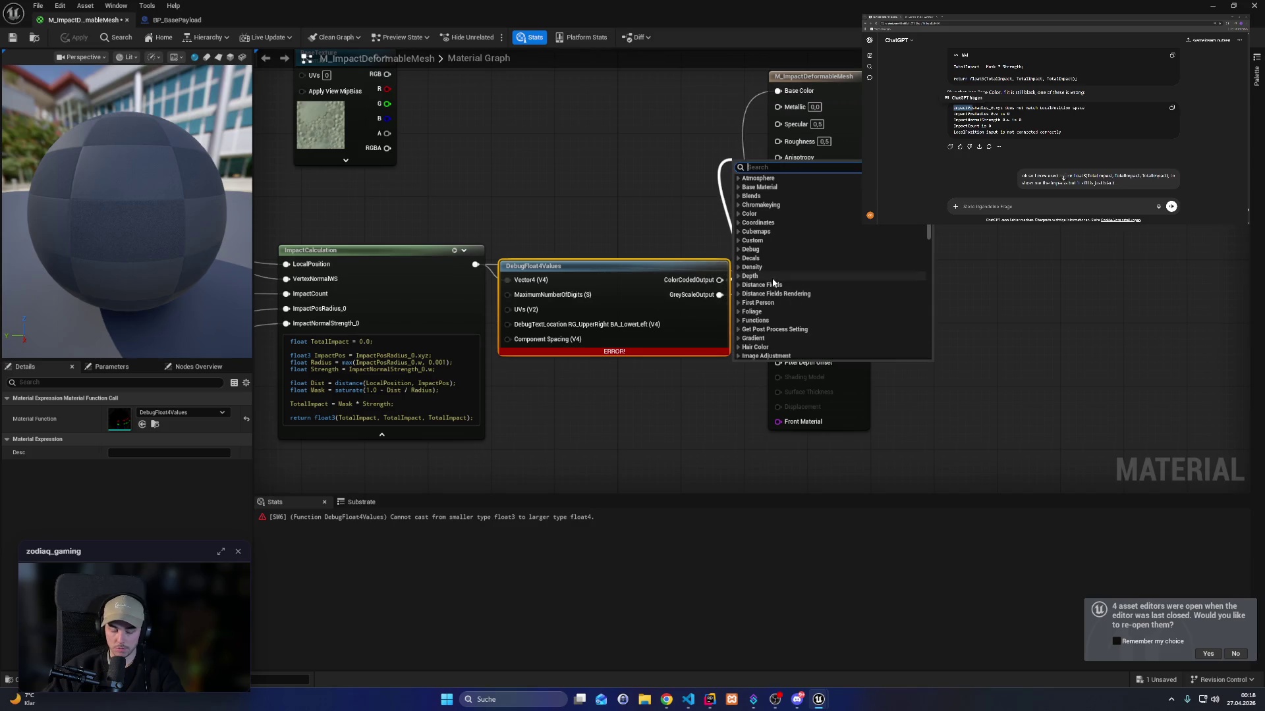
type("brea")
key("BackSpace")
key("BackSpace")
key("BackSpace")
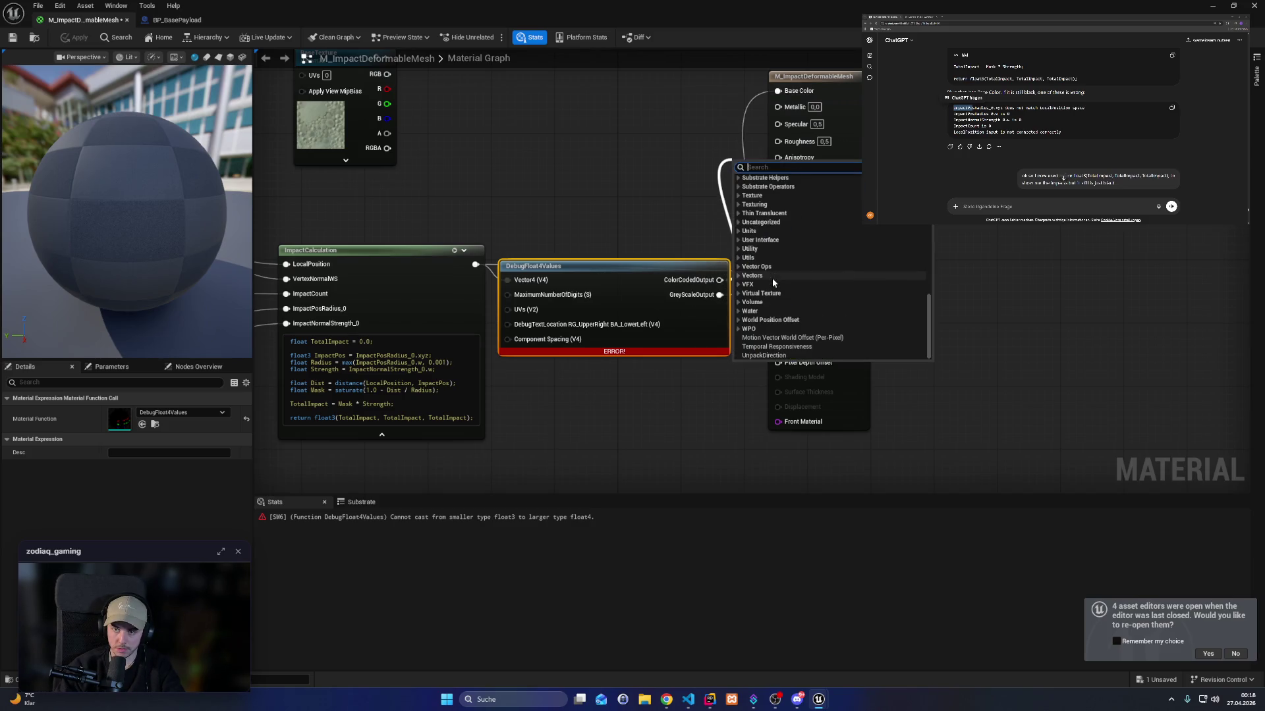
left_click(863, 328)
left_click_drag(863, 328, 1060, 335)
Try adding nodes from ColorCodedOutput, placing a WorldPosition-XY node and cancelling an 'rgb' search.
left_click_drag(719, 280, 848, 186)
type("xy")
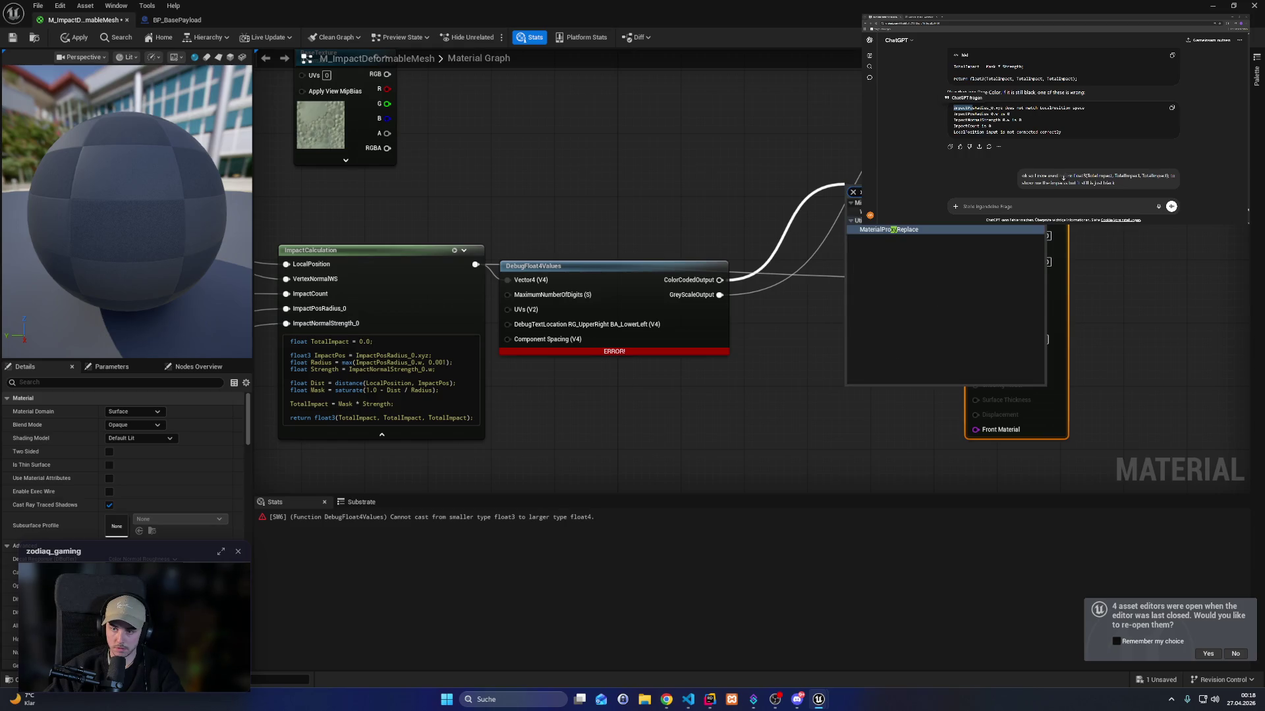
key("Return")
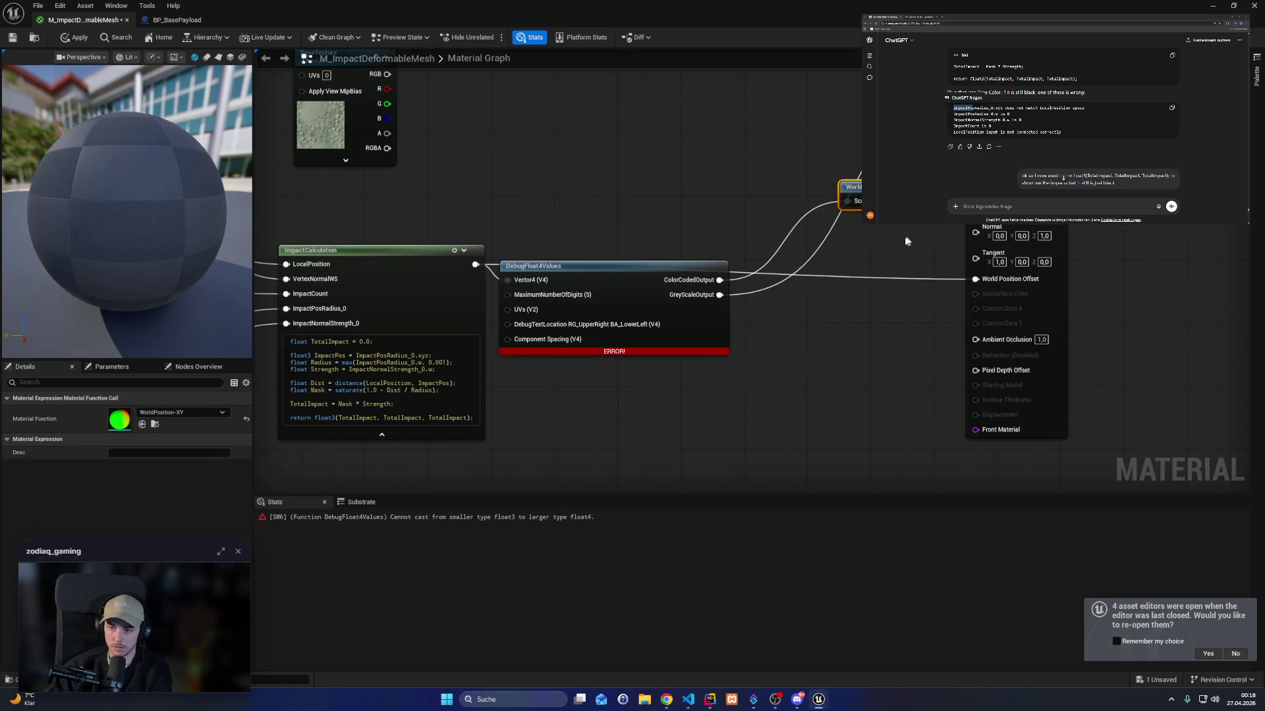
left_click(909, 241)
left_click_drag(719, 280, 787, 178)
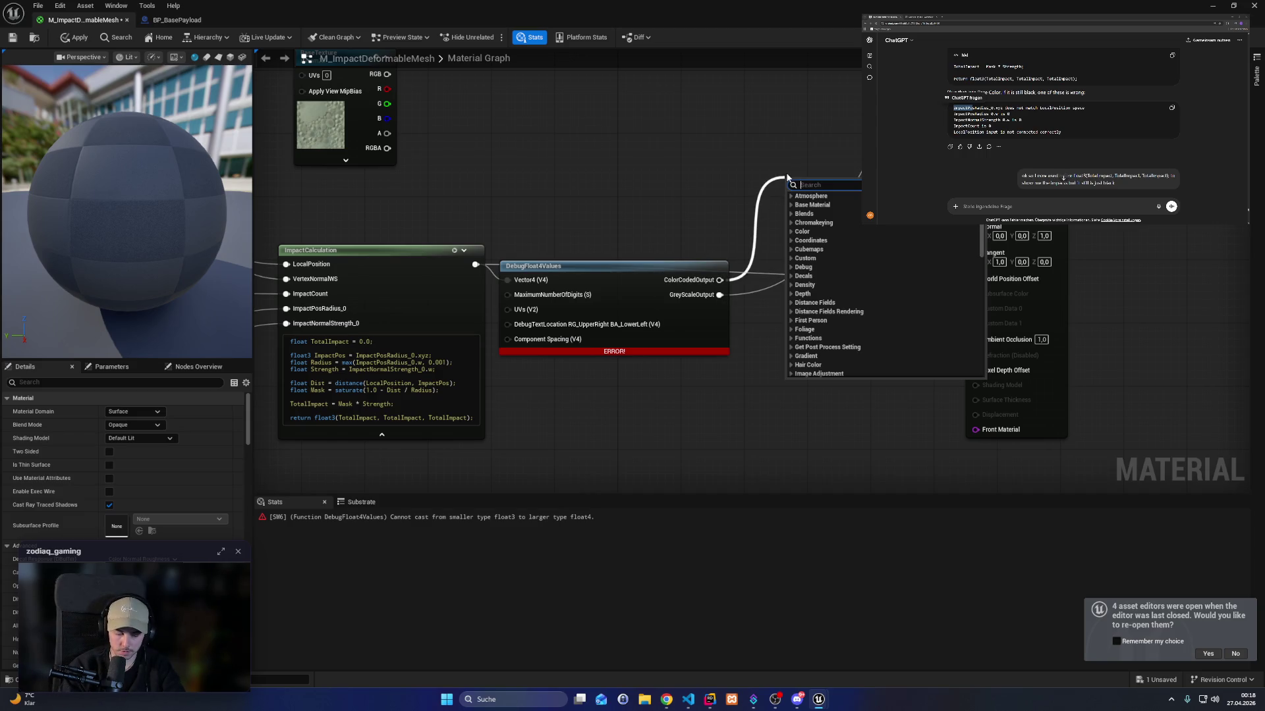
type("rgb")
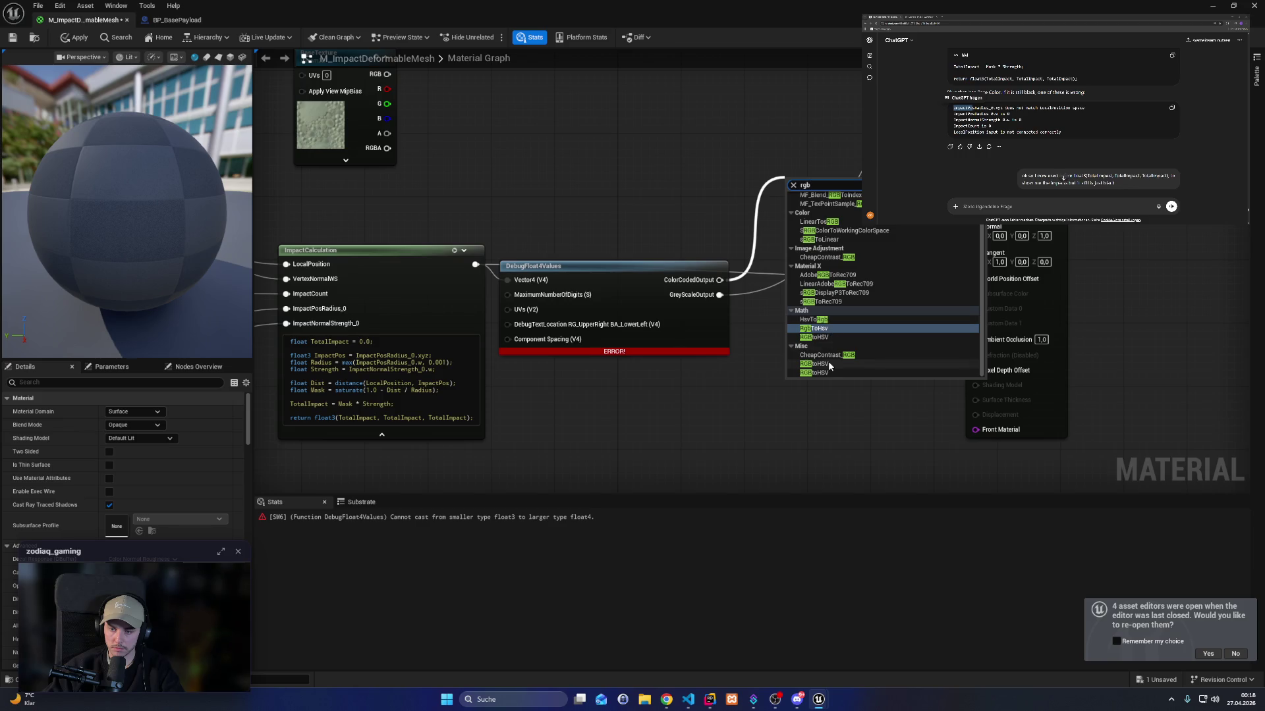
left_click(733, 251)
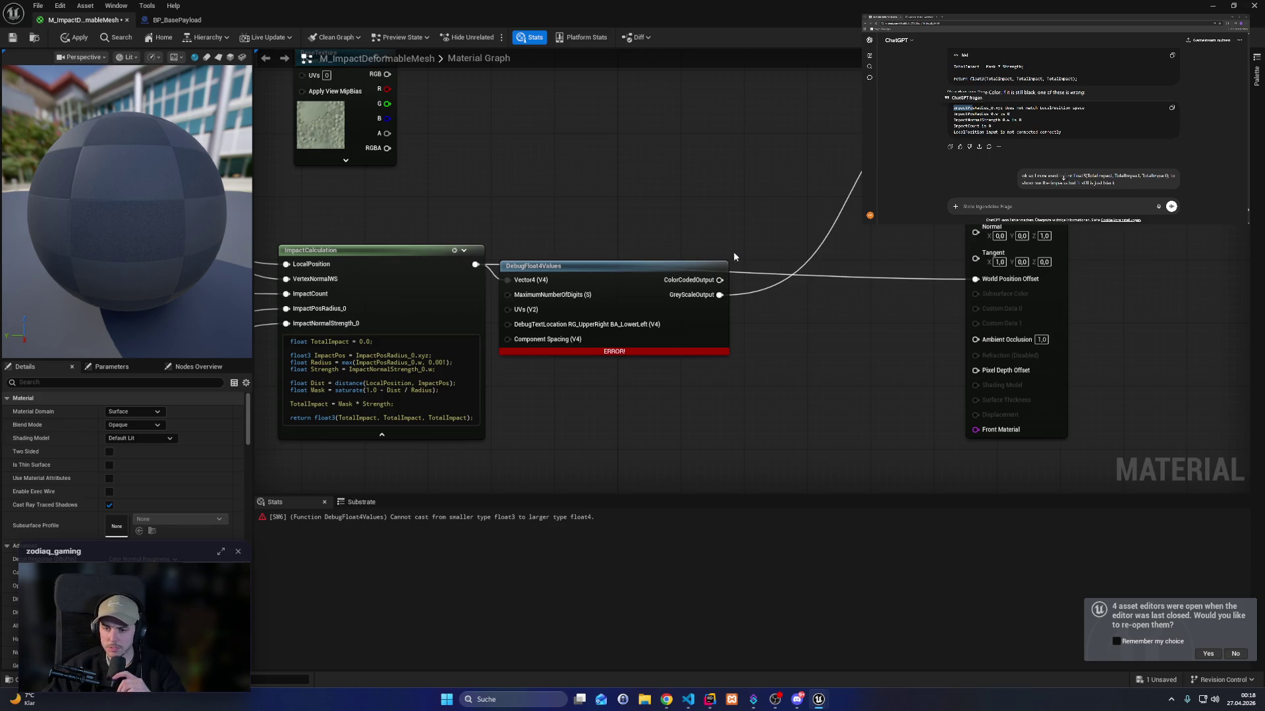
Break the GreyScaleOutput link to Base Color and delete the DebugFloat4Values node.
right_click(713, 286)
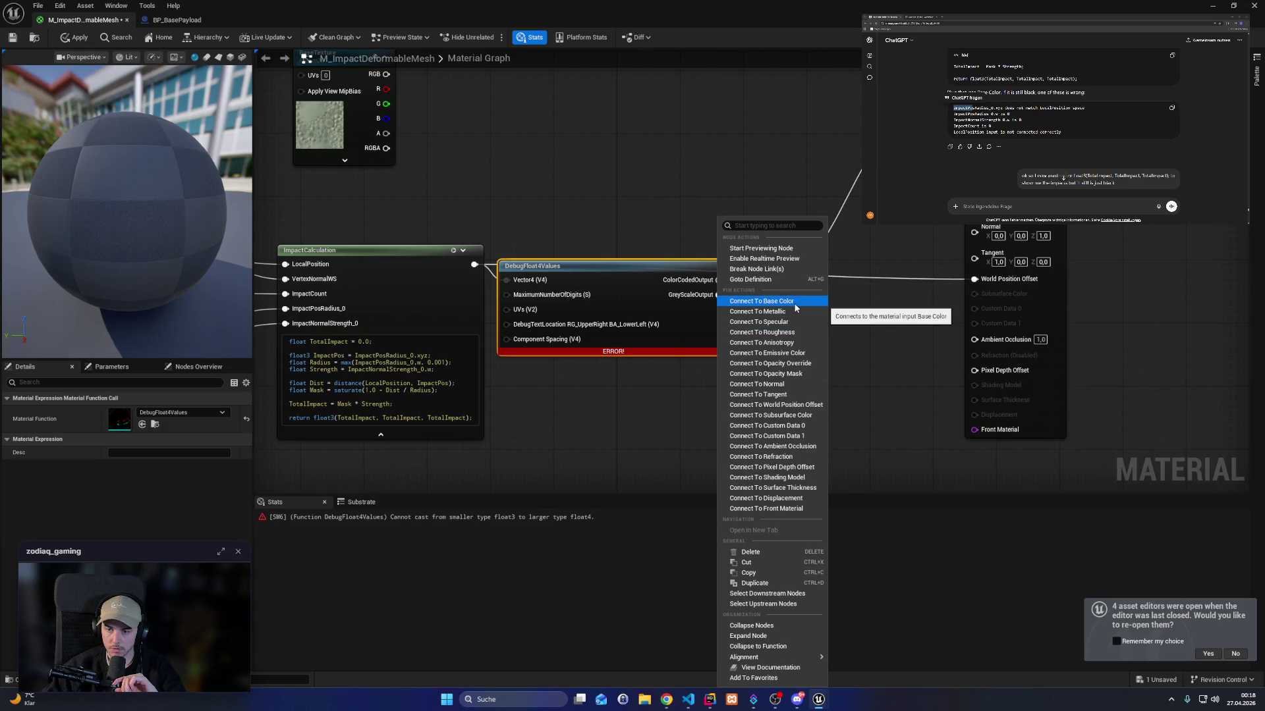
left_click(899, 319)
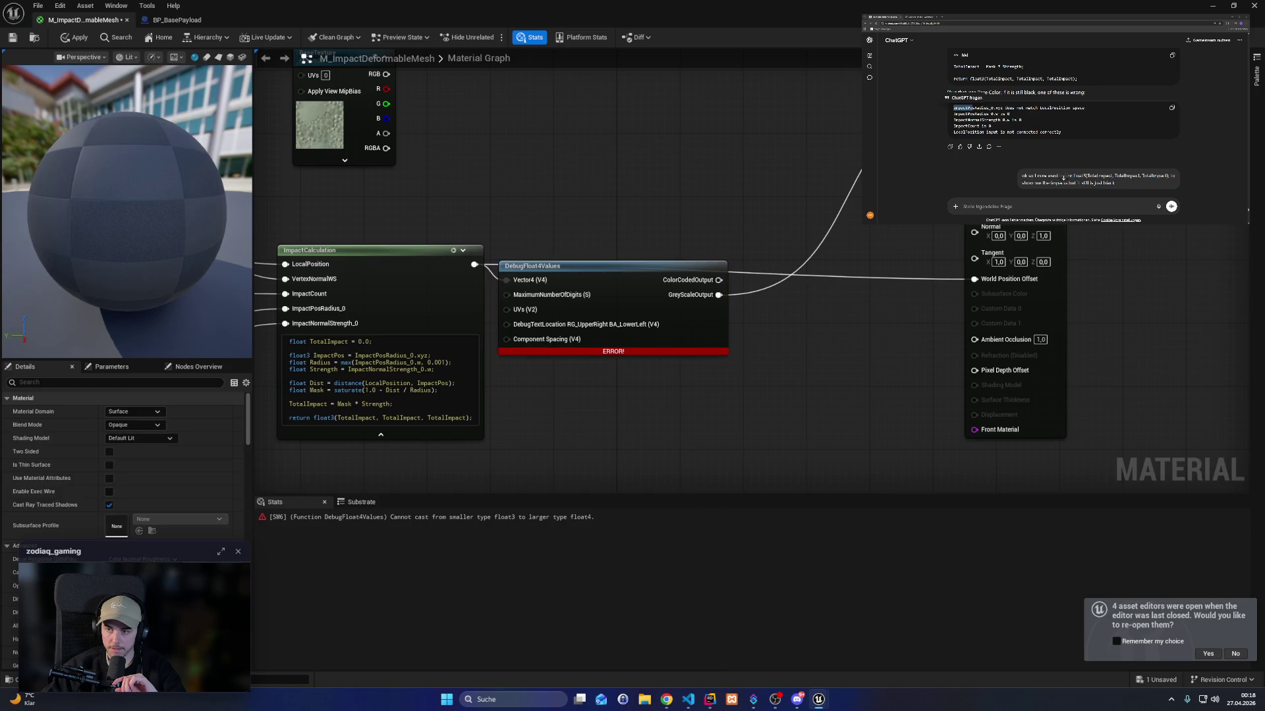
left_click(719, 295, "alt")
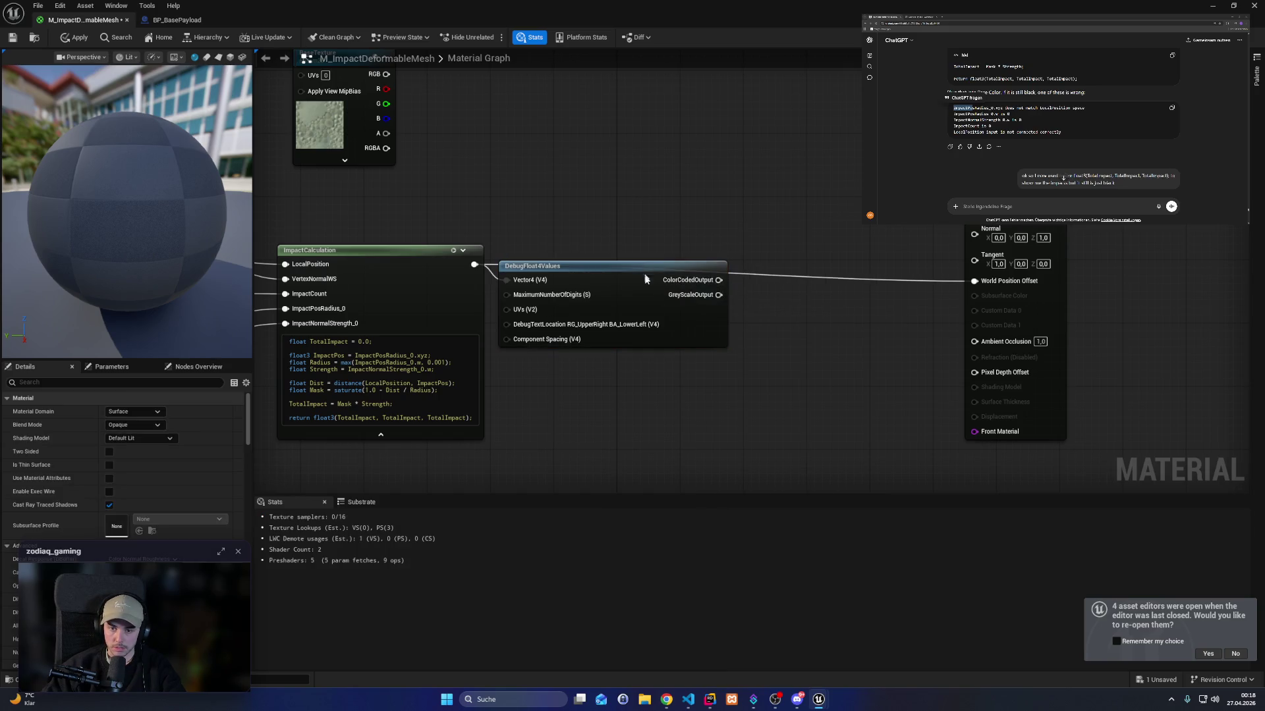
left_click_drag(633, 272, 642, 321)
key("Delete")
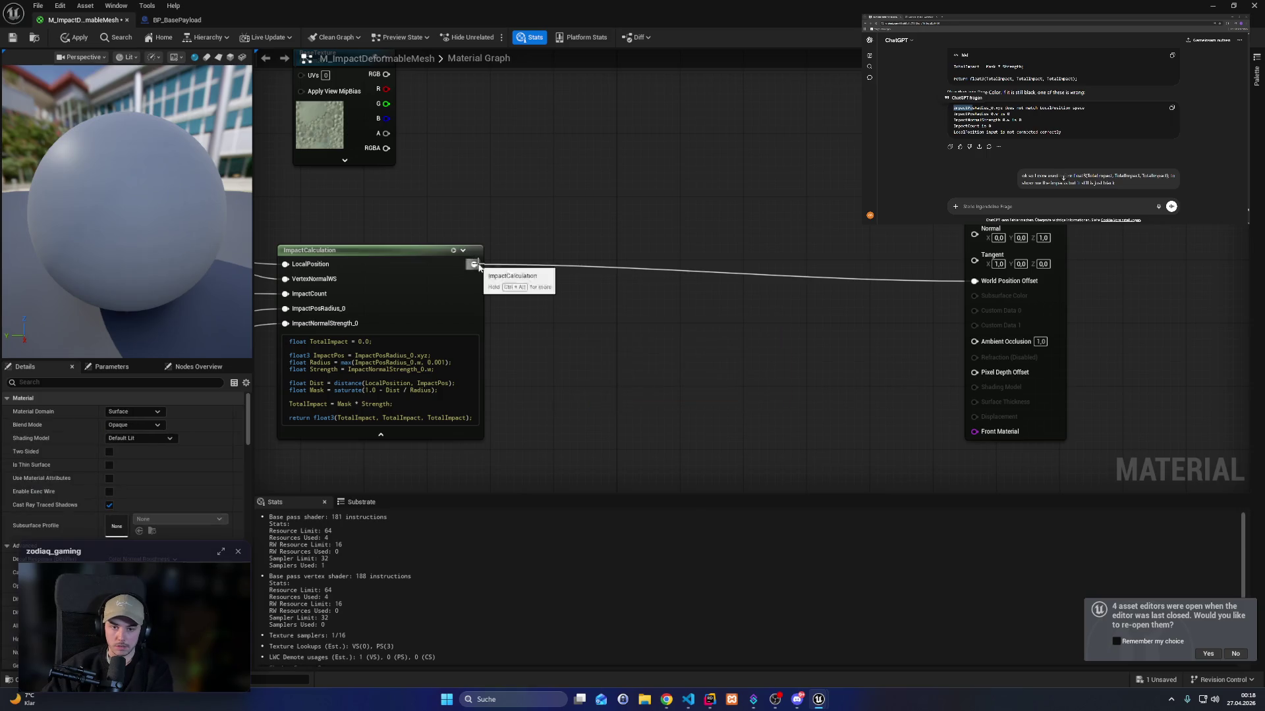
Add a DebugFloat3Values node off ImpactCalculation, wire ColorCodedOutput to Base Color, and exit the material editor.
left_click_drag(475, 264, 658, 361)
type("debug")
key("Up")
key("Up")
key("Up")
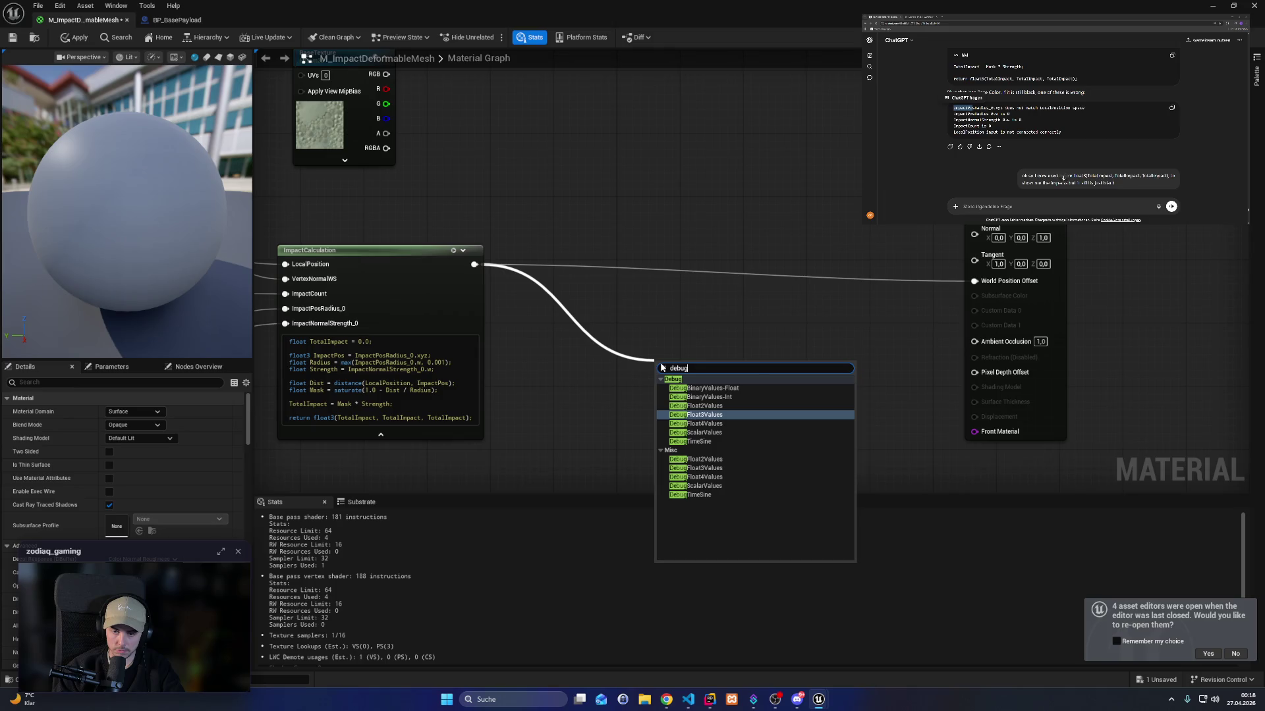
key("Return")
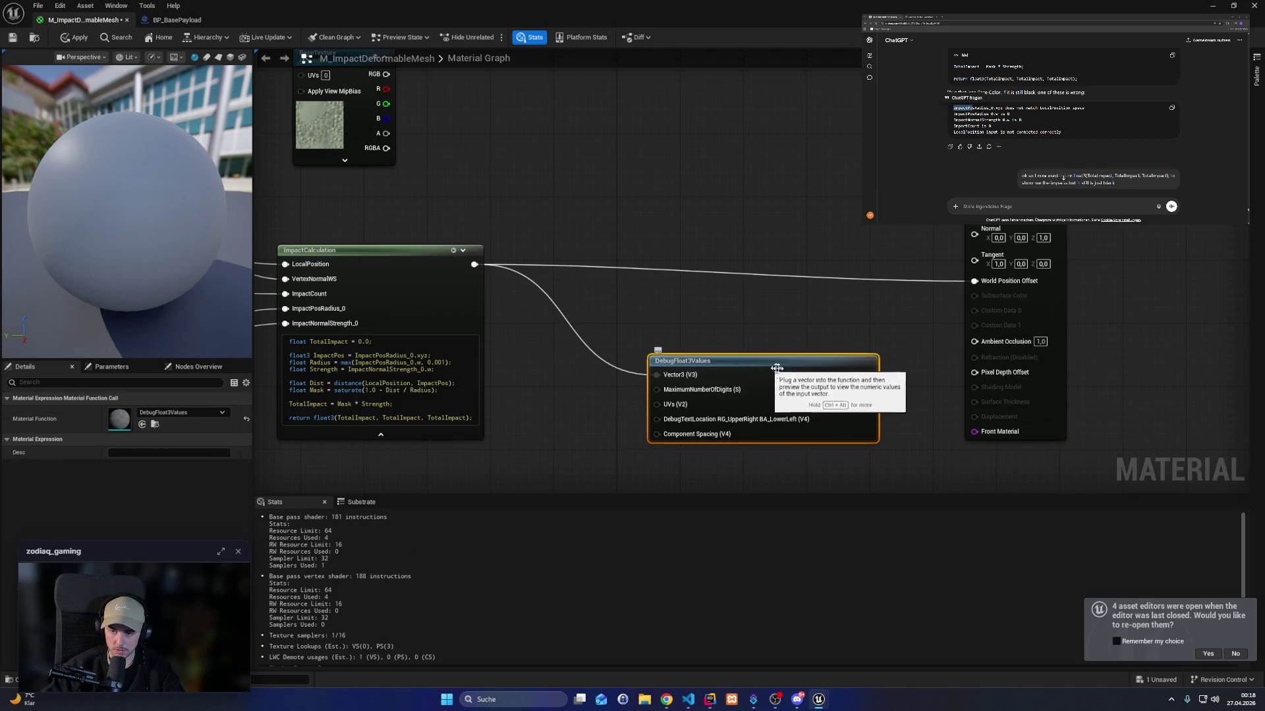
left_click_drag(869, 374, 974, 118)
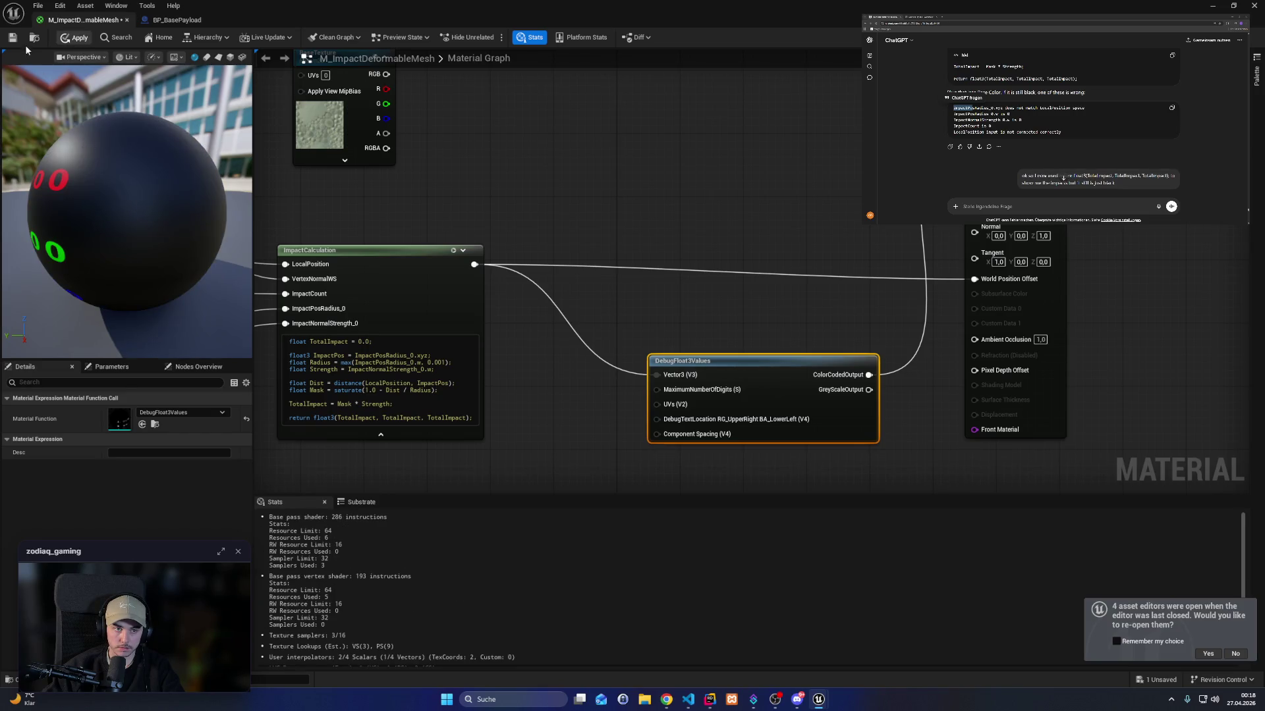
left_click(1230, 10)
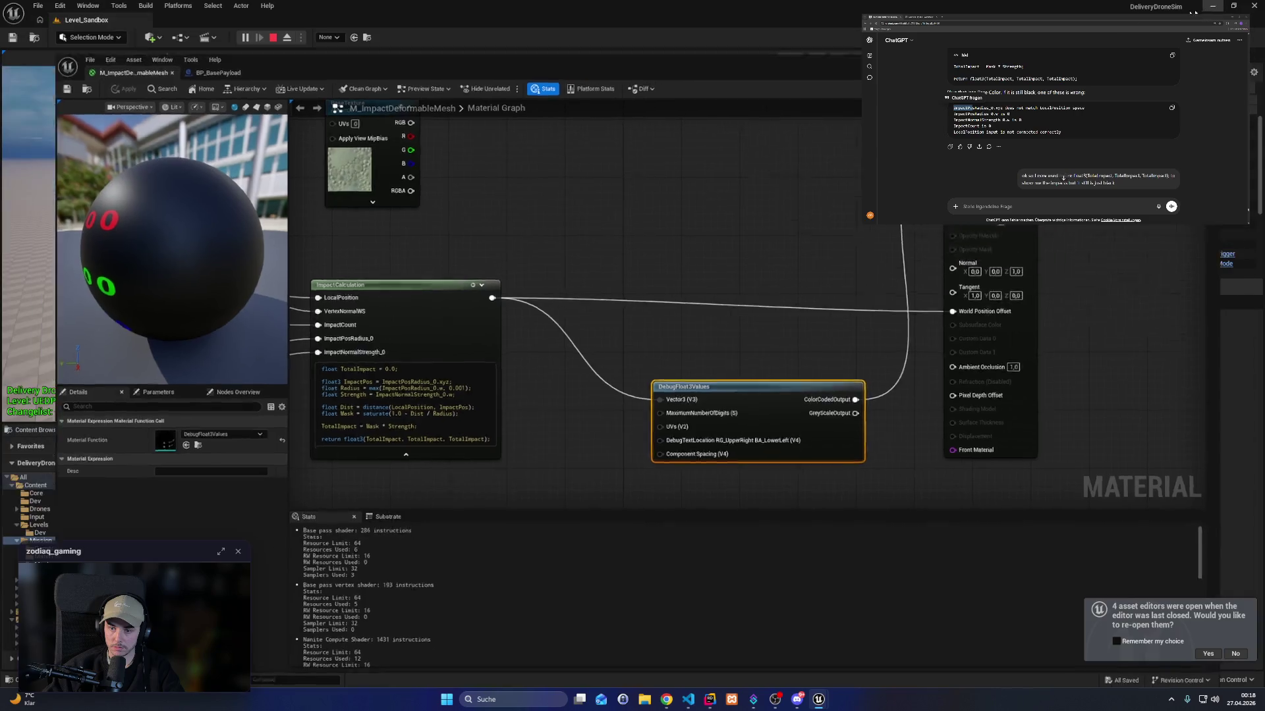
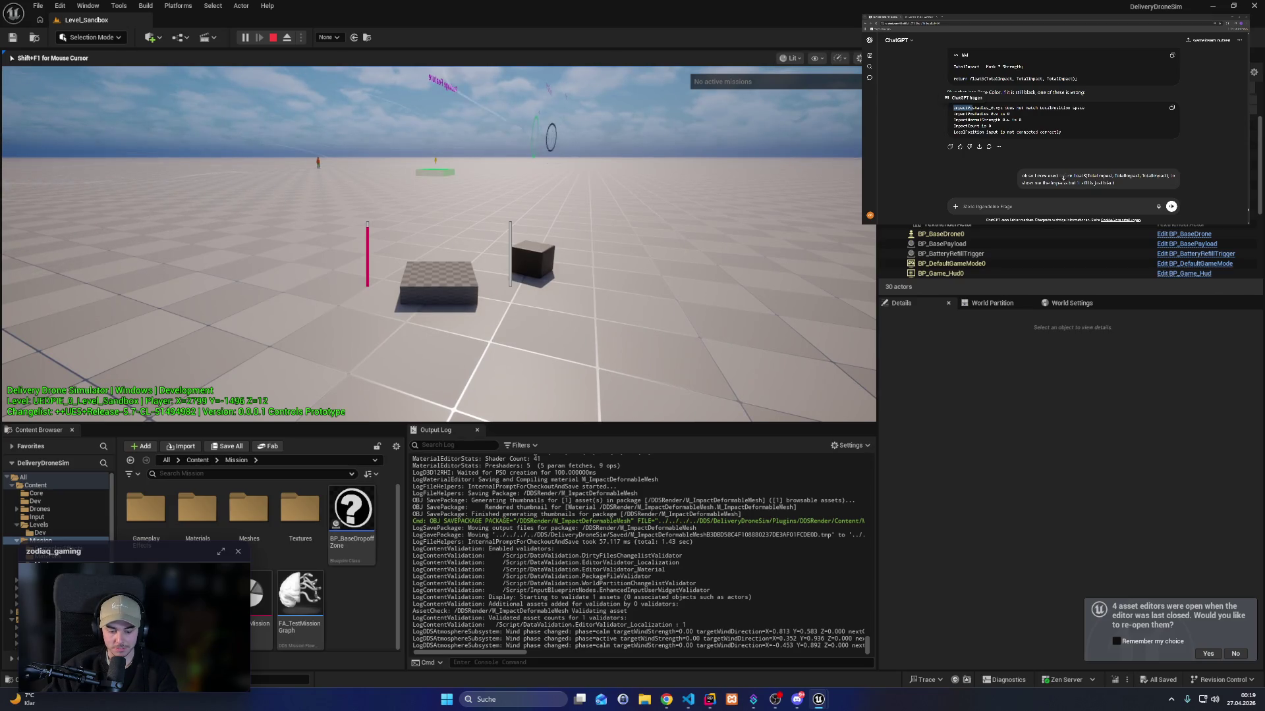
Eject from the running game, select the payload cube, lift it and rotate it about -20 degrees.
key("shift+F1")
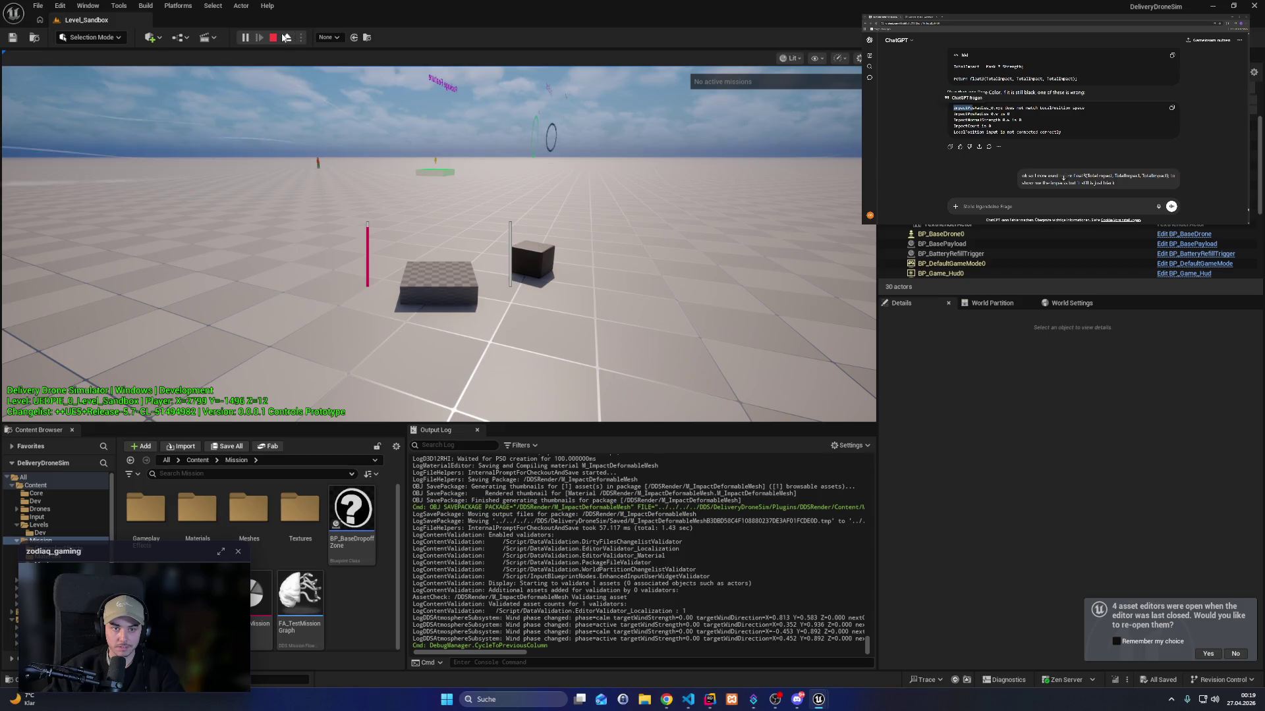
left_click(285, 38)
left_click(566, 251)
left_click_drag(572, 187, 573, 128)
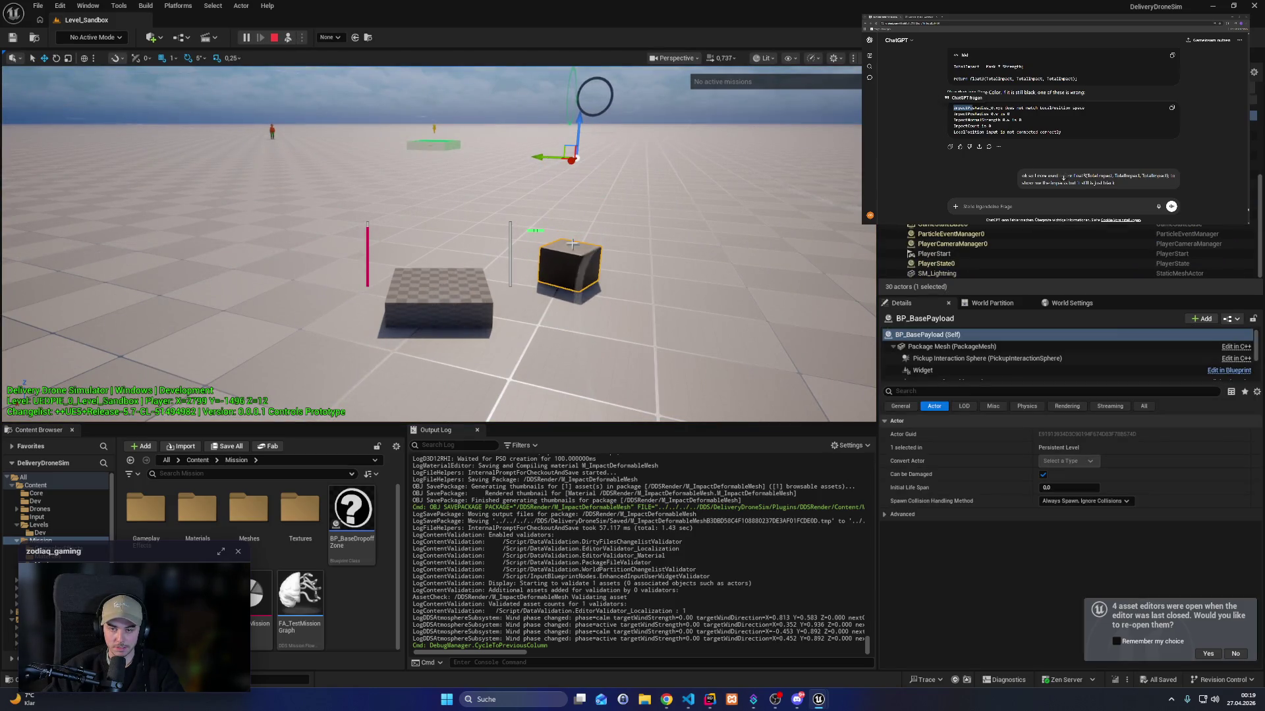
key("e")
left_click_drag(613, 92, 661, 107)
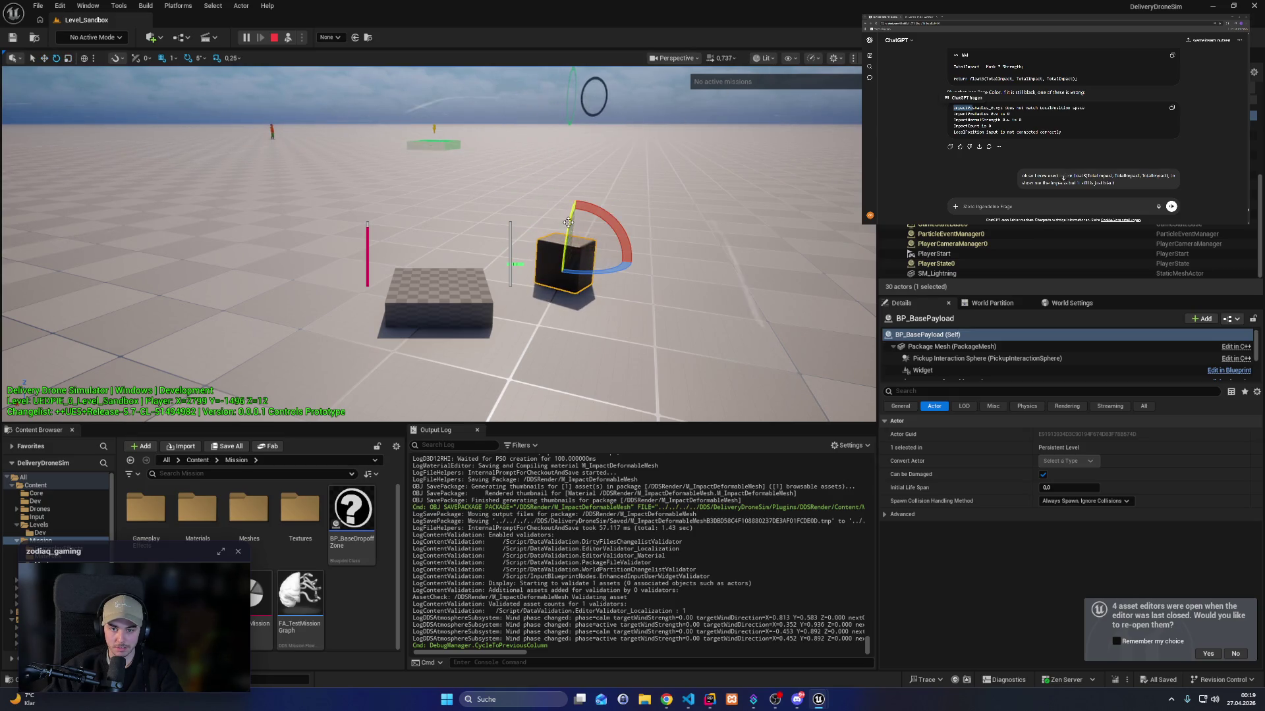
mouse_move(571, 214)
left_mouse_down()
mouse_move(596, 205)
mouse_move(557, 275)
left_mouse_up()
Raise the payload cube straight up and bring the impact material editor back to the front.
key("F8")
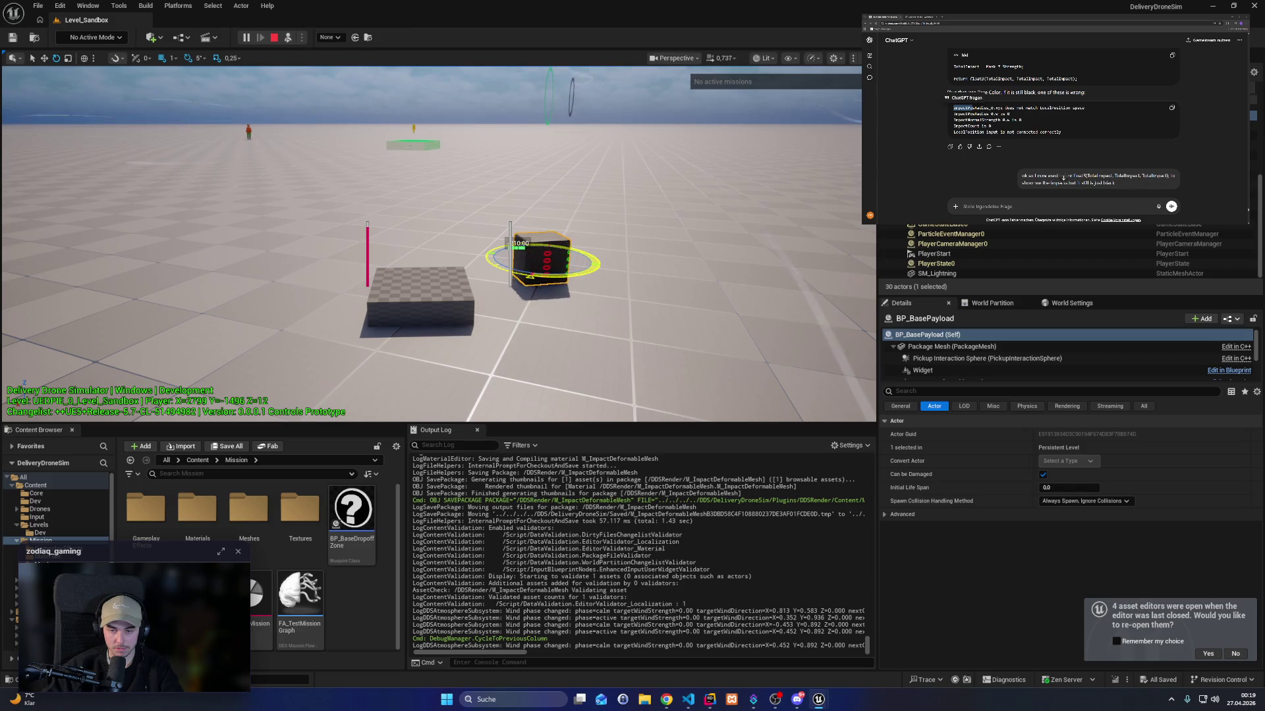
key("F8")
key("w")
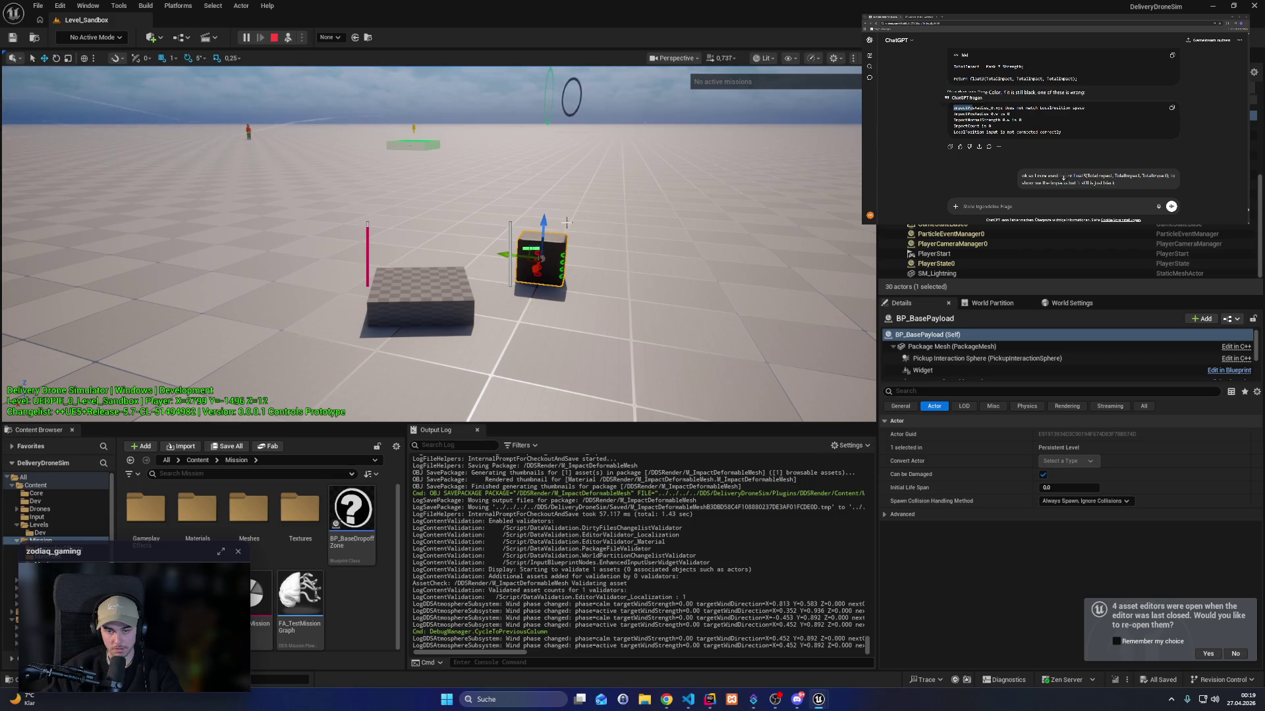
left_click_drag(543, 228, 547, 86)
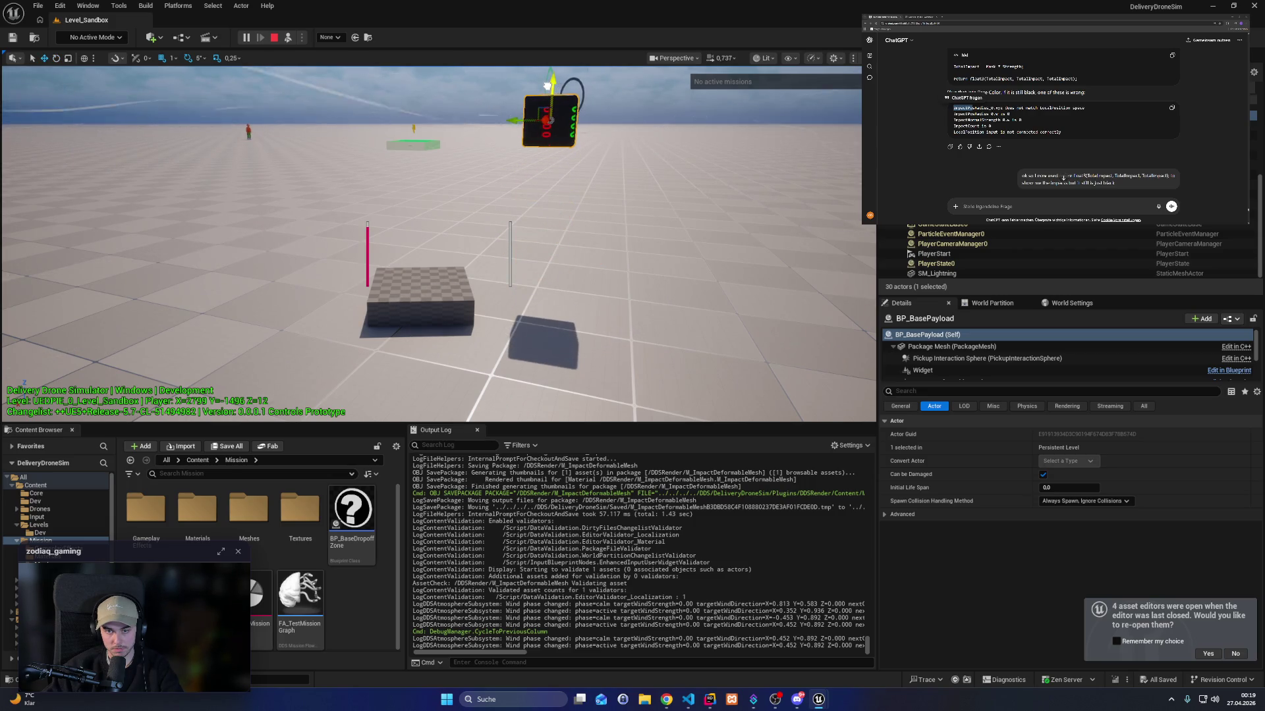
mouse_move(819, 699)
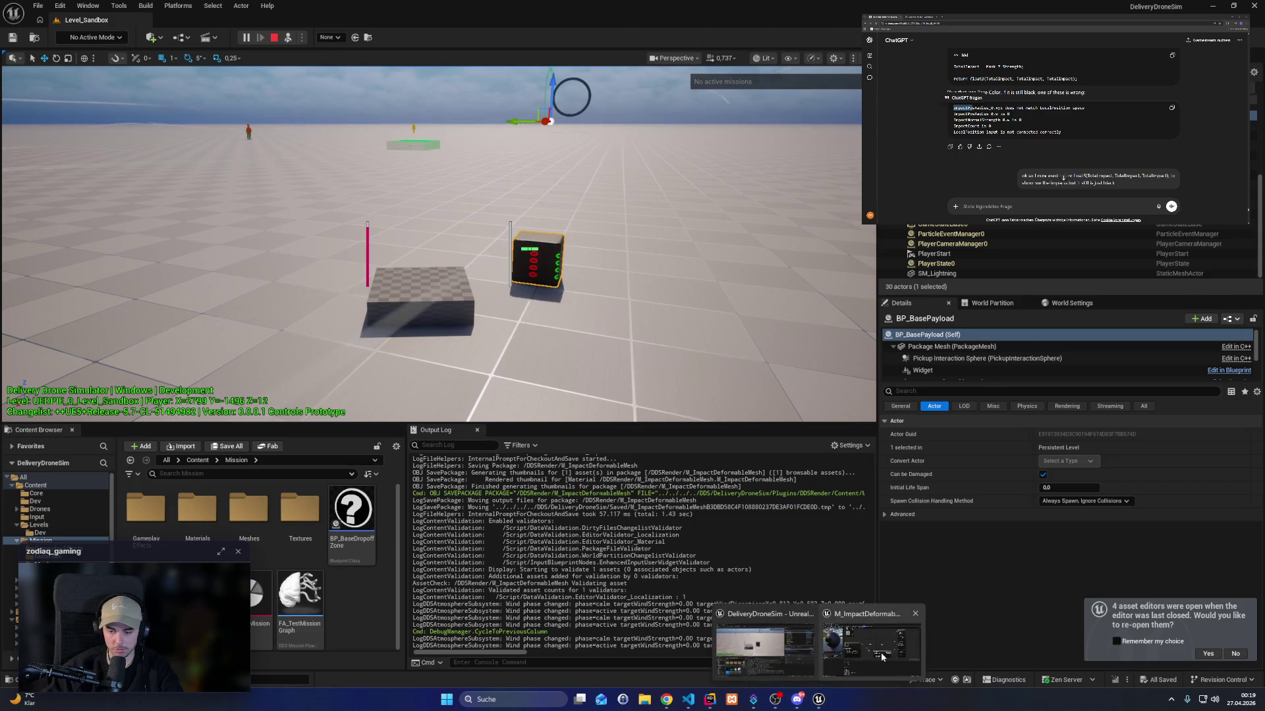
left_click(751, 643)
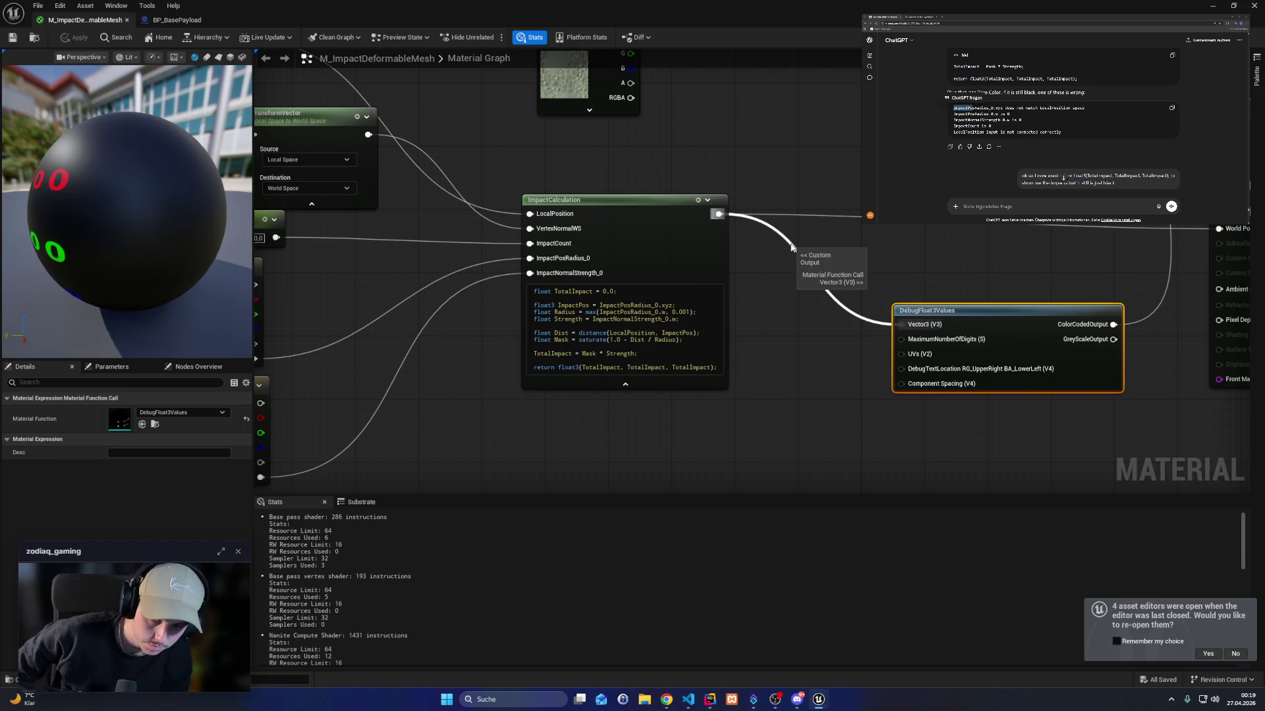
Replace the three TotalImpact values in ImpactCalculation's return line with Radius.
left_click(577, 300)
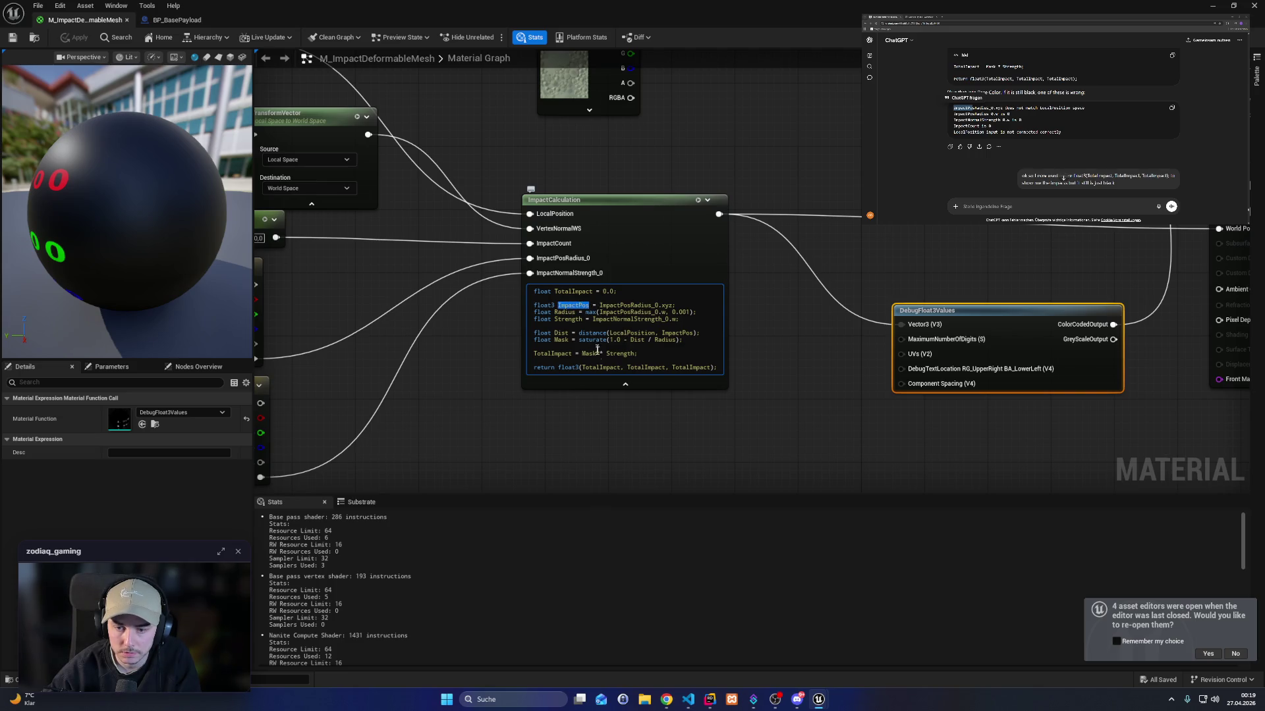
double_click(565, 312)
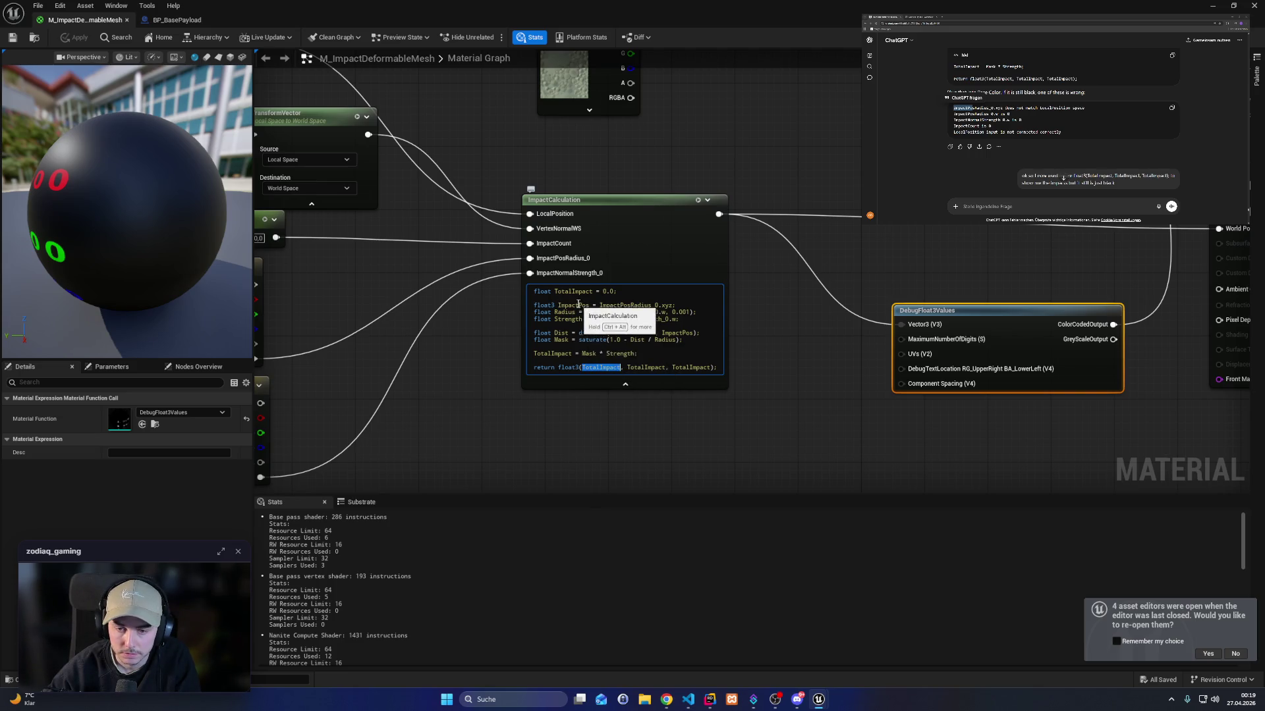
key("ctrl+c")
double_click(601, 367)
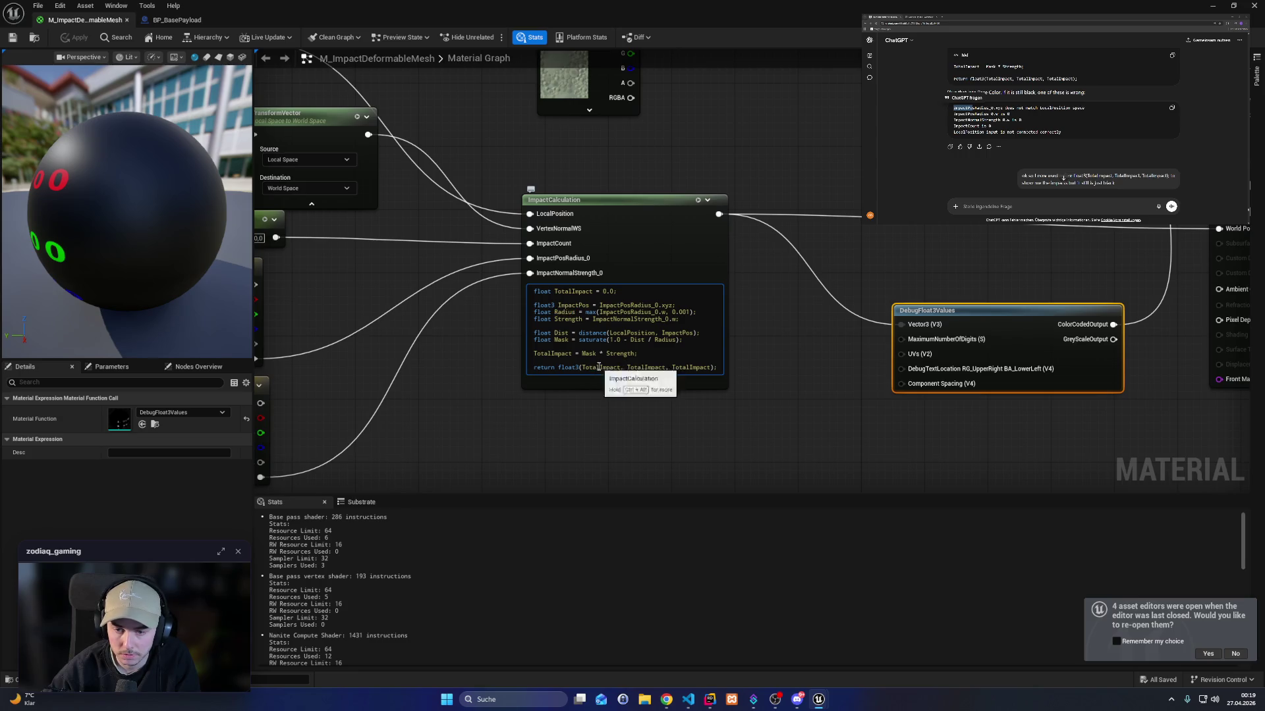
key("ctrl+v")
double_click(629, 368)
key("ctrl+v")
double_click(659, 368)
key("ctrl+v")
Apply the code change, preview the material on a cube, and minimize to view the level.
left_click(145, 170)
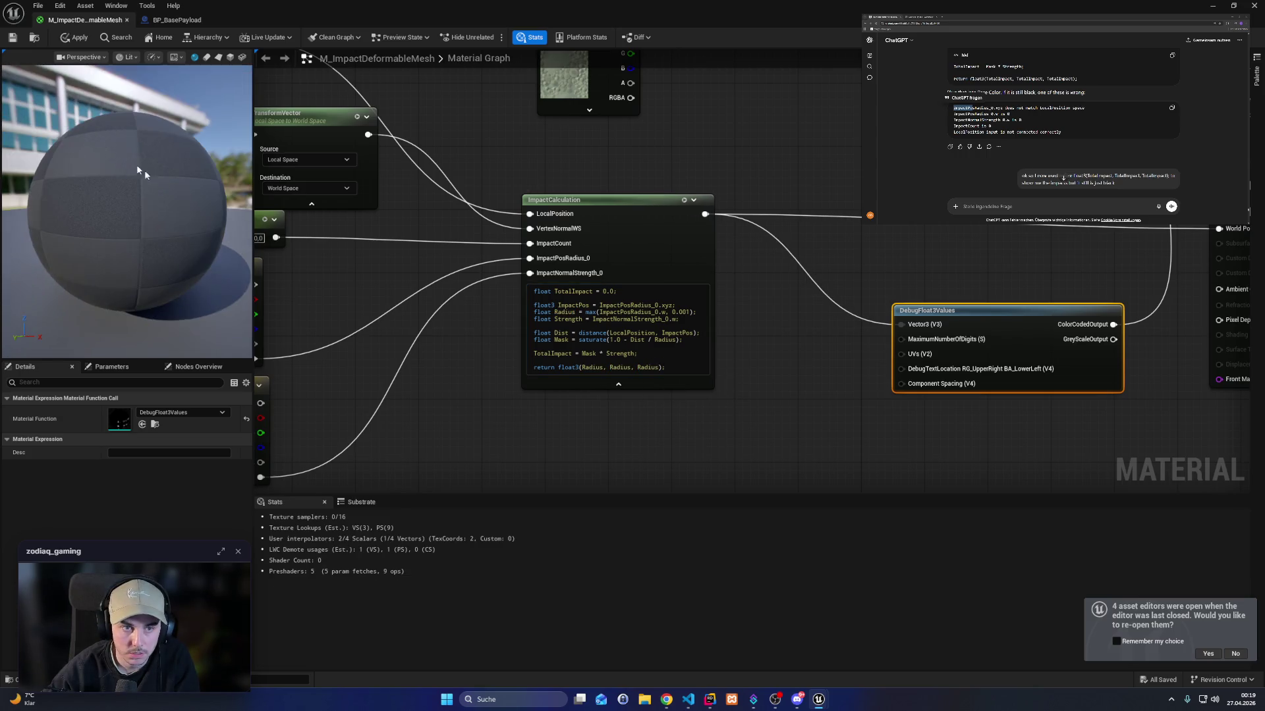
left_click(230, 56)
mouse_move(135, 187)
left_mouse_down()
mouse_move(122, 197)
mouse_move(138, 192)
left_mouse_up()
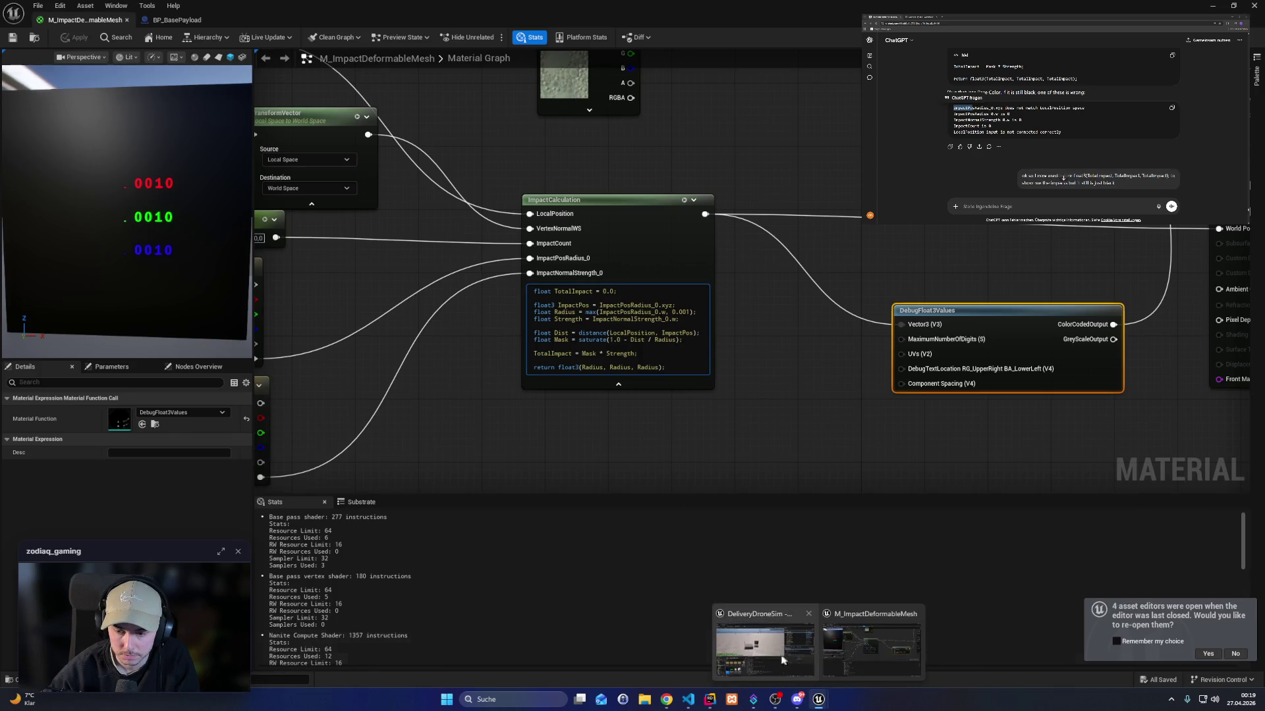
key("super+Down")
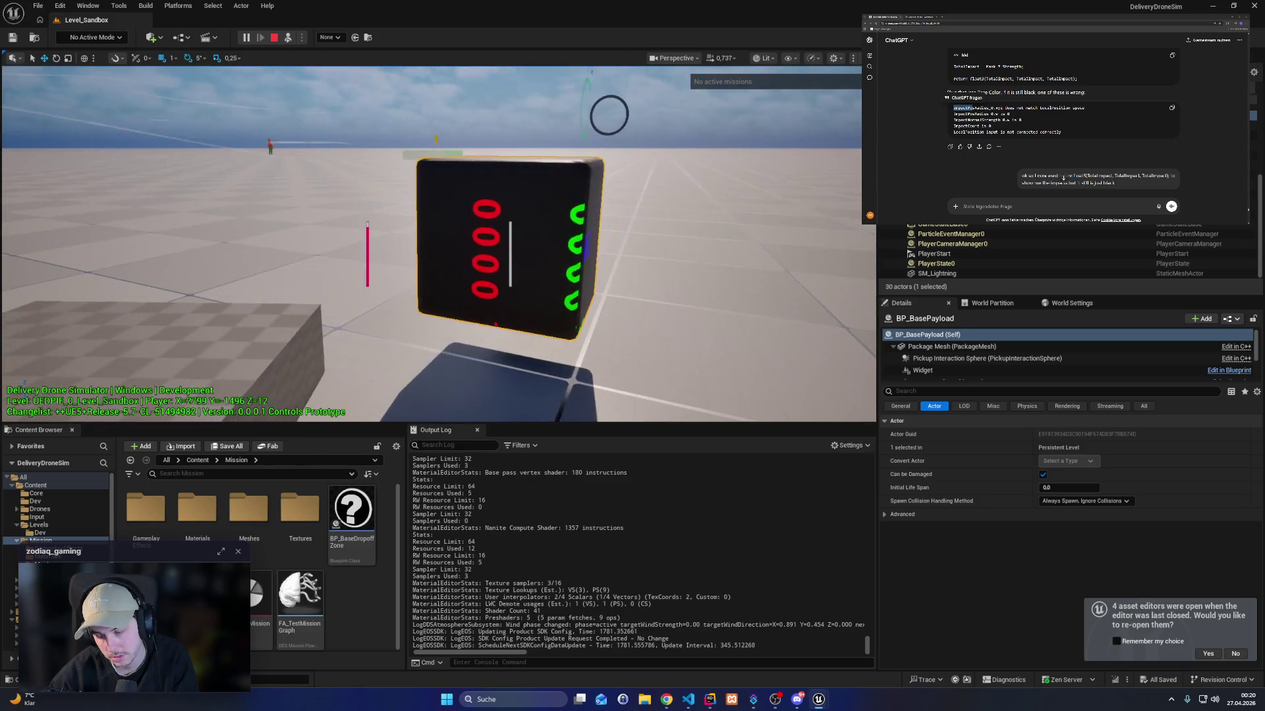
Replace the three Radius values in ImpactCalculation's return line with Strength.
key("alt+Tab")
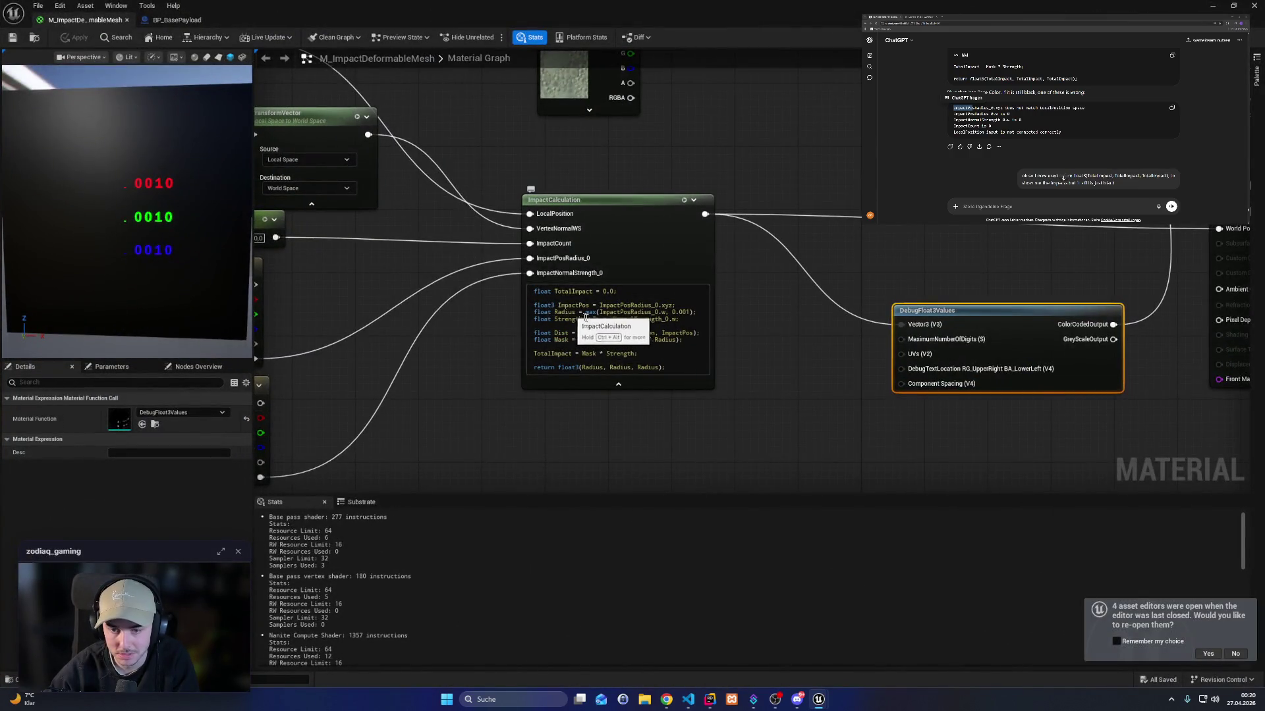
double_click(567, 319)
key("ctrl+c")
double_click(591, 367)
key("ctrl+v")
double_click(626, 367)
key("ctrl+v")
double_click(660, 367)
key("ctrl+v")
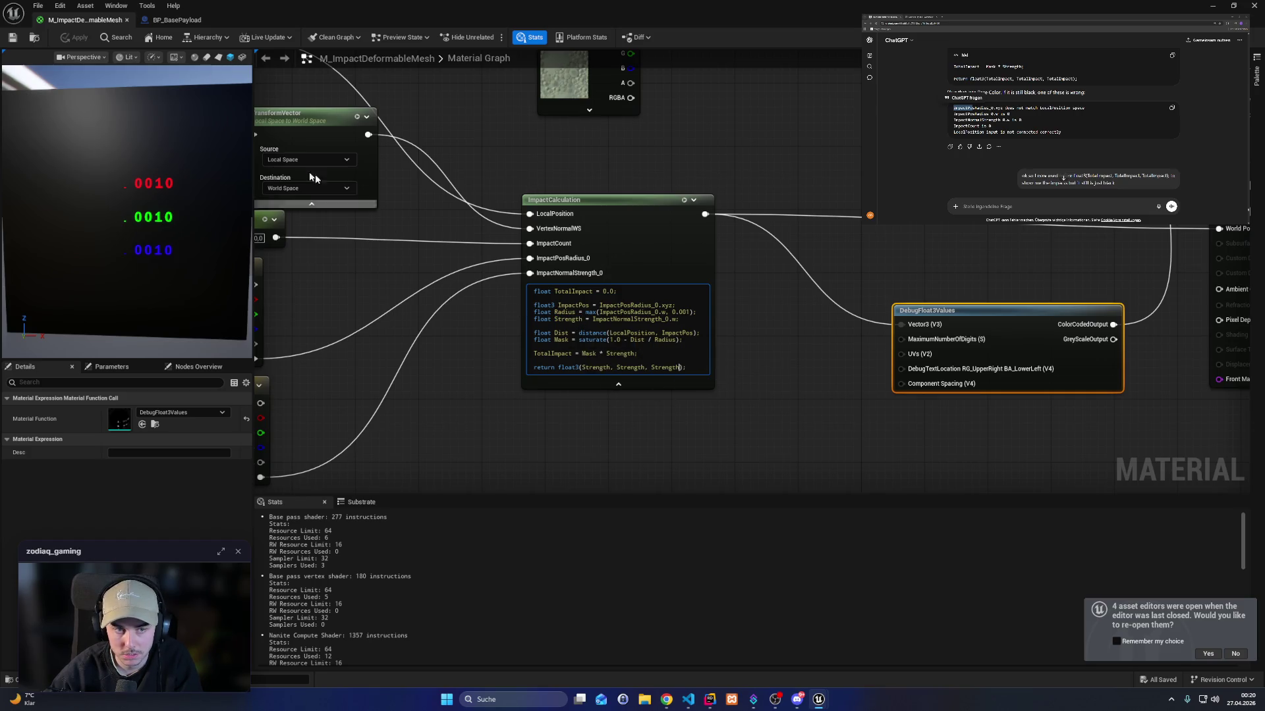
Check the payload's readout in the level, then restore the material editor.
left_click(61, 45)
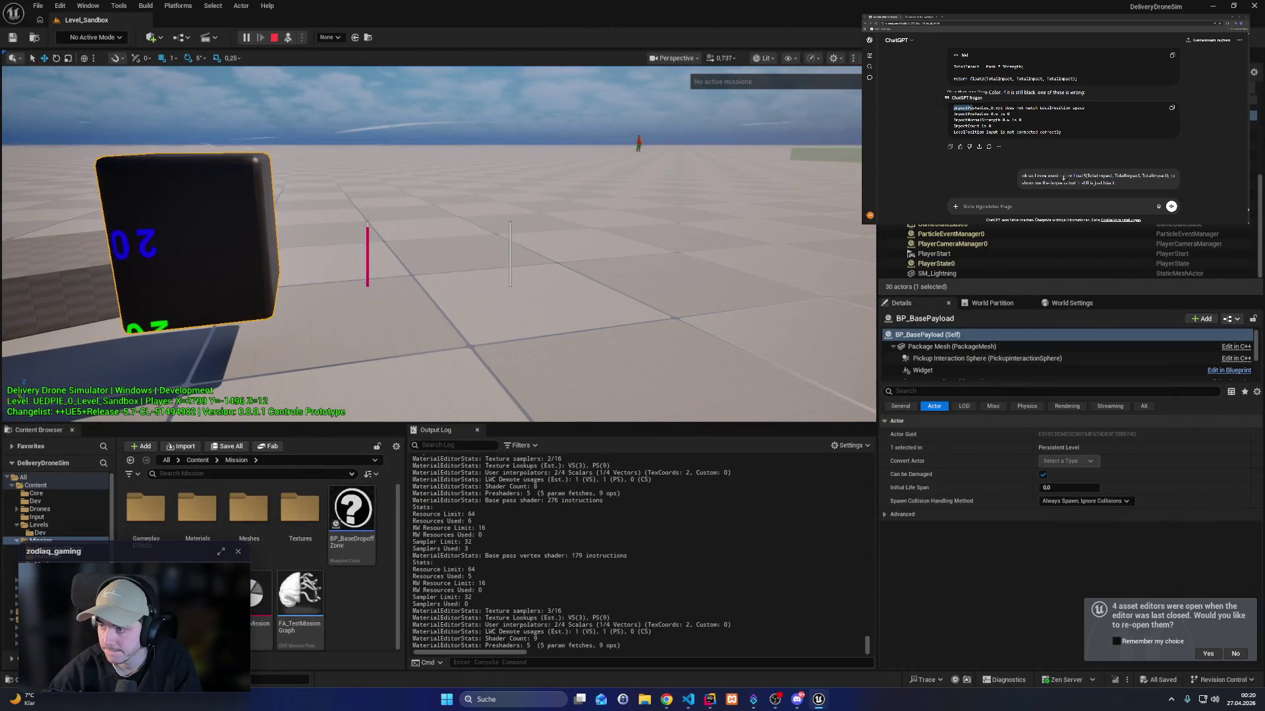
key("F8")
key("F8")
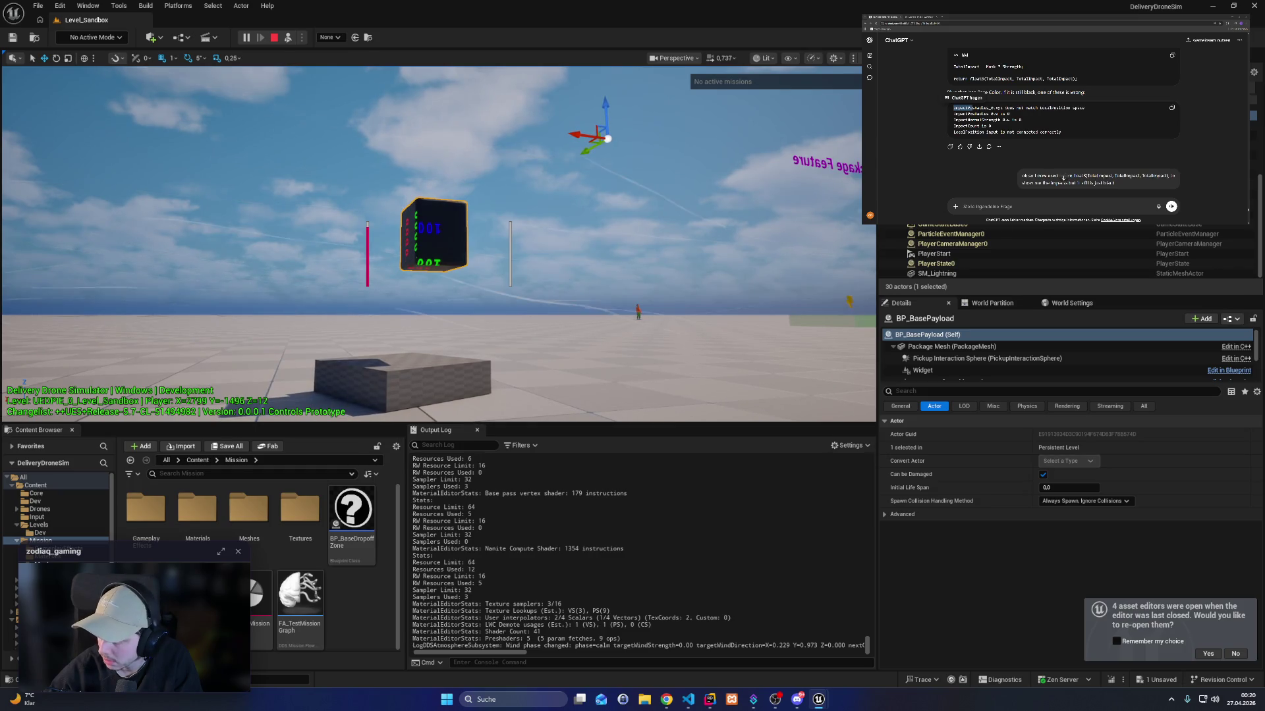
key("alt+Tab")
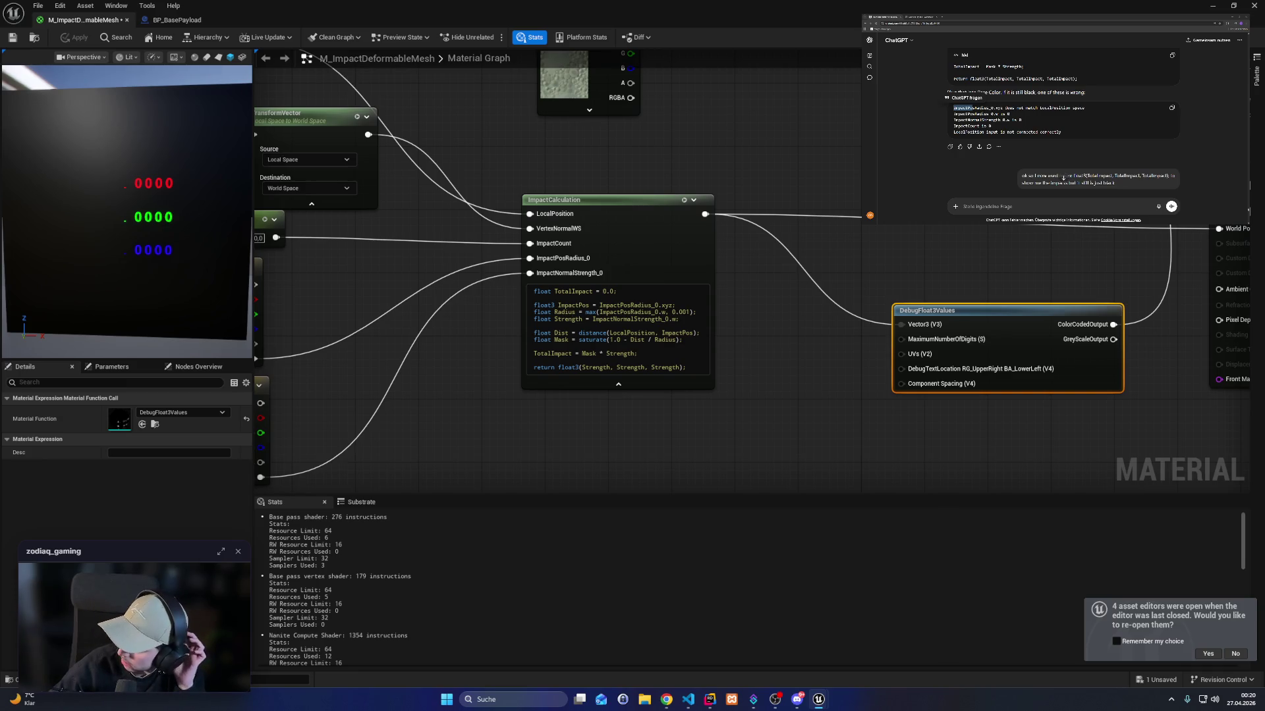
Replace each Strength in the return line with ImpactPosRadius_0.x, using a lowercase x.
double_click(646, 305)
double_click(600, 367)
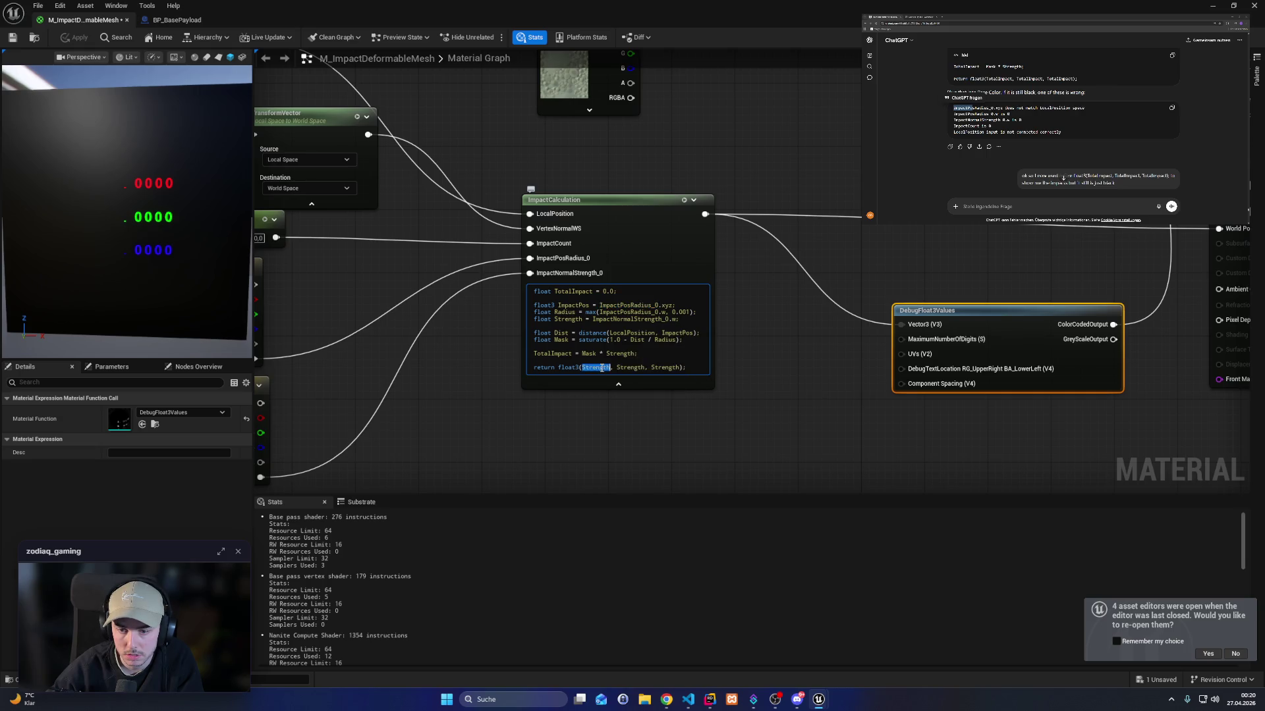
key("ctrl+v")
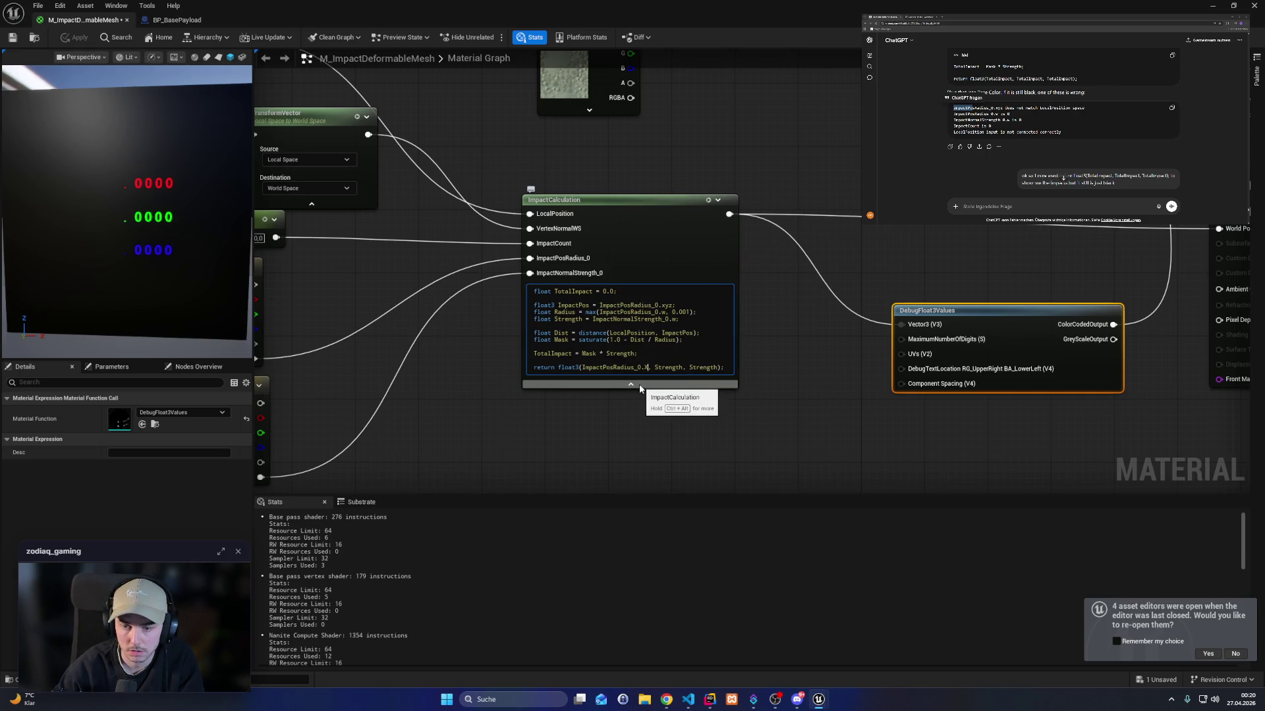
key("BackSpace")
type("x")
key("Right")
key("Right")
key("ctrl+shift+Right")
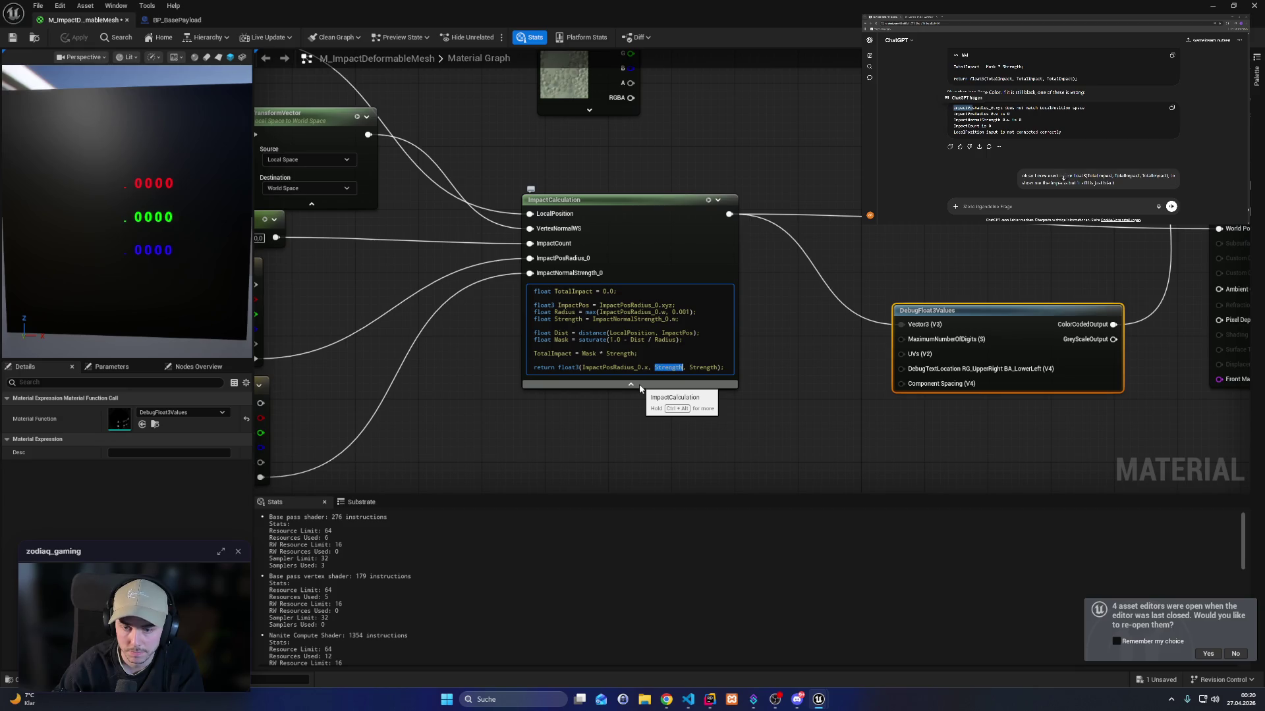
key("ctrl+v")
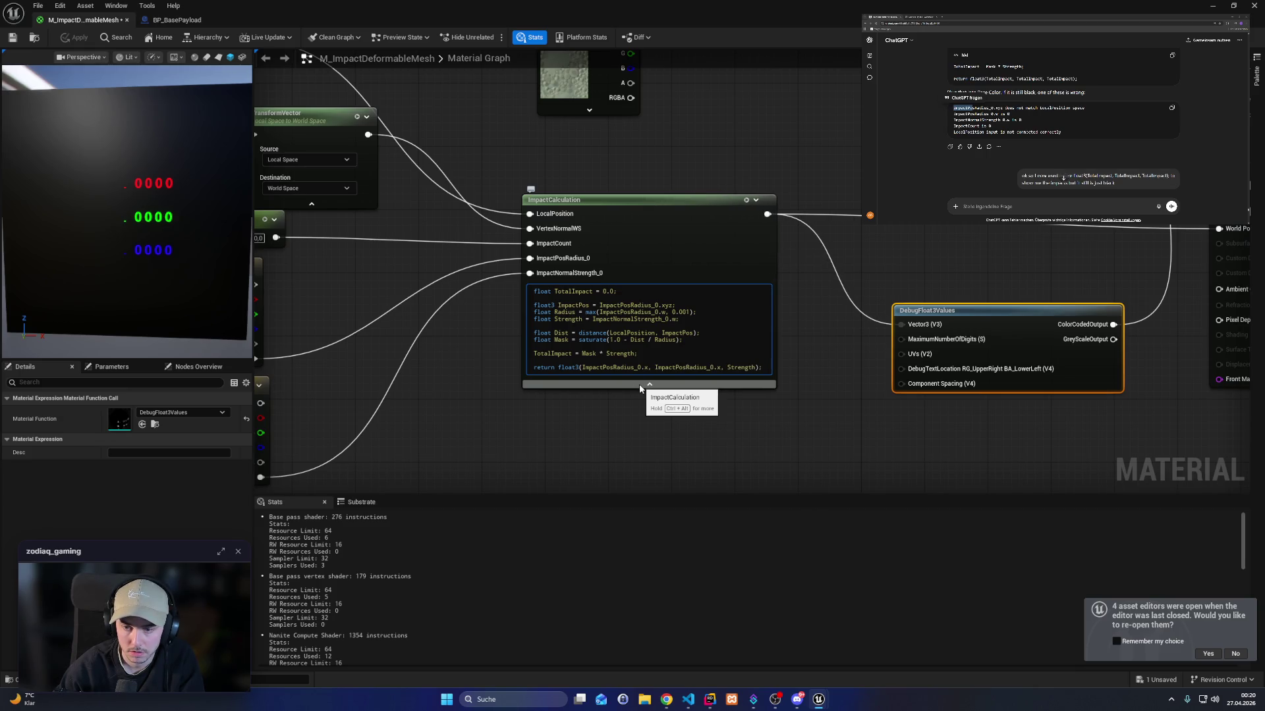
key("ctrl+shift+Right")
key("ctrl+v")
key("BackSpace")
type("x")
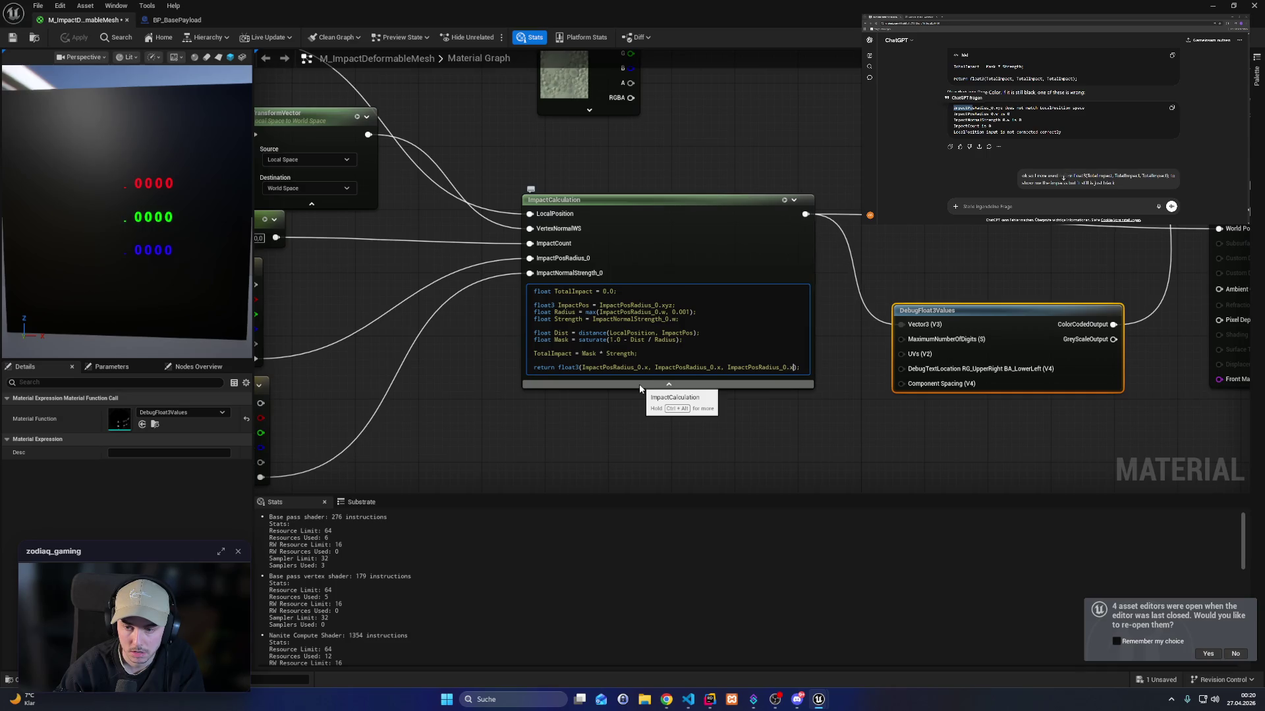
Save the material, check the level, and restore the material editor.
key("ctrl+s")
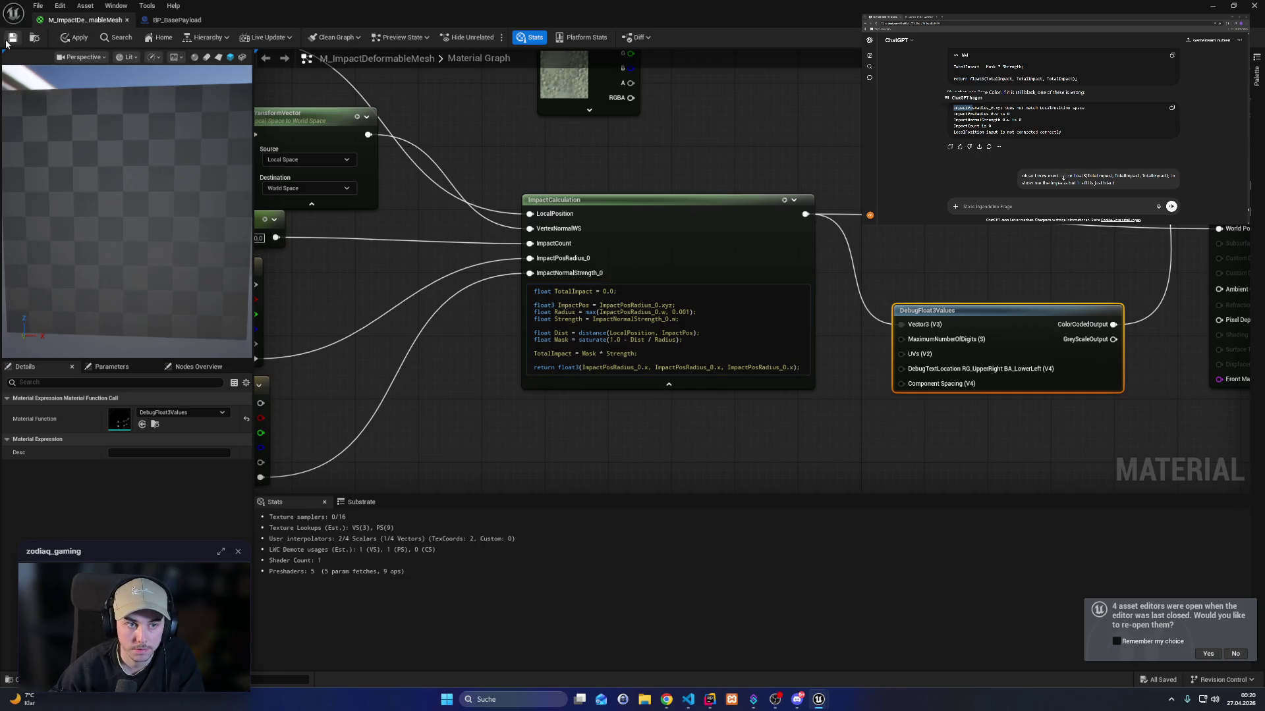
left_click(1219, 8)
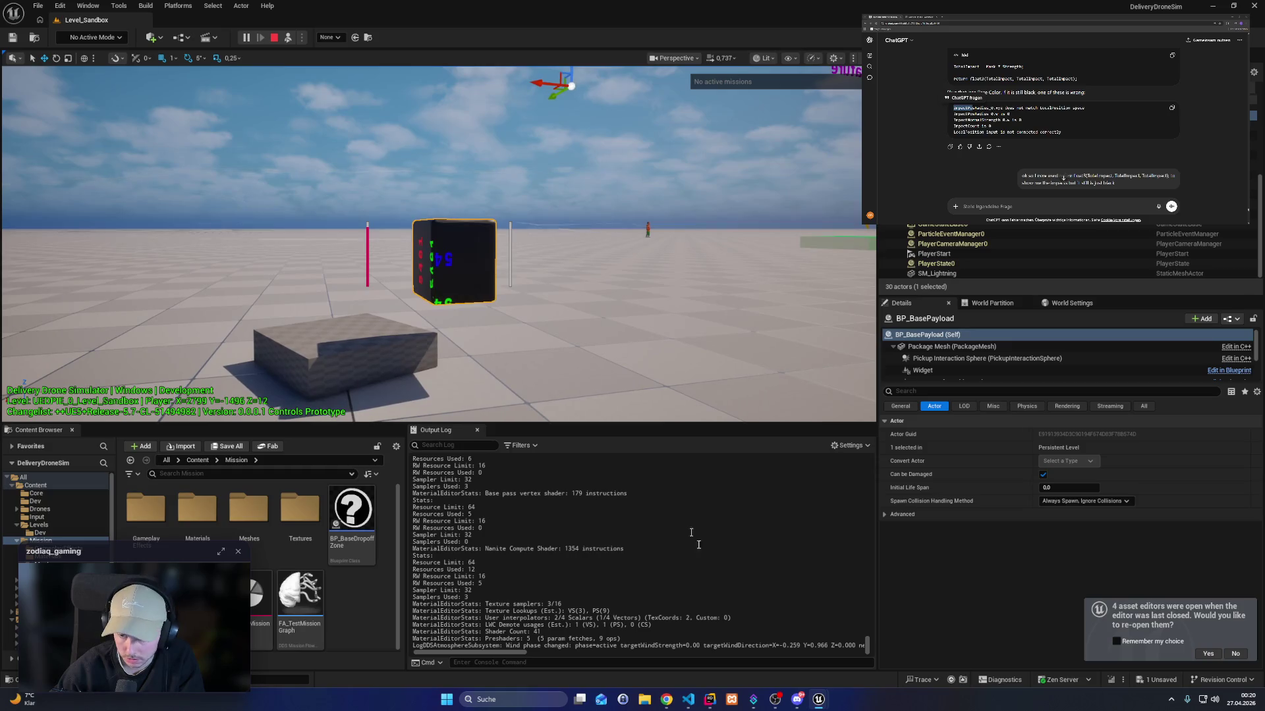
mouse_move(820, 701)
left_click(857, 632)
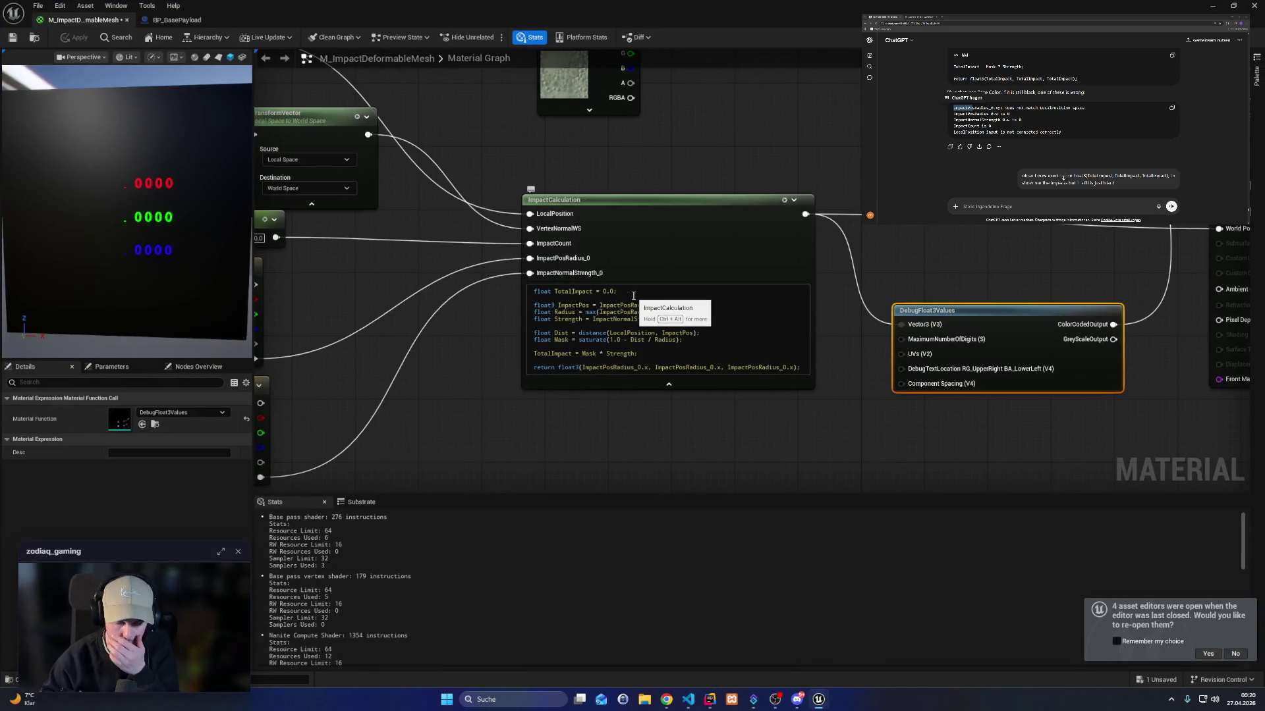
Set the TransformVector node to convert from World Space to Local Space.
double_click(631, 332)
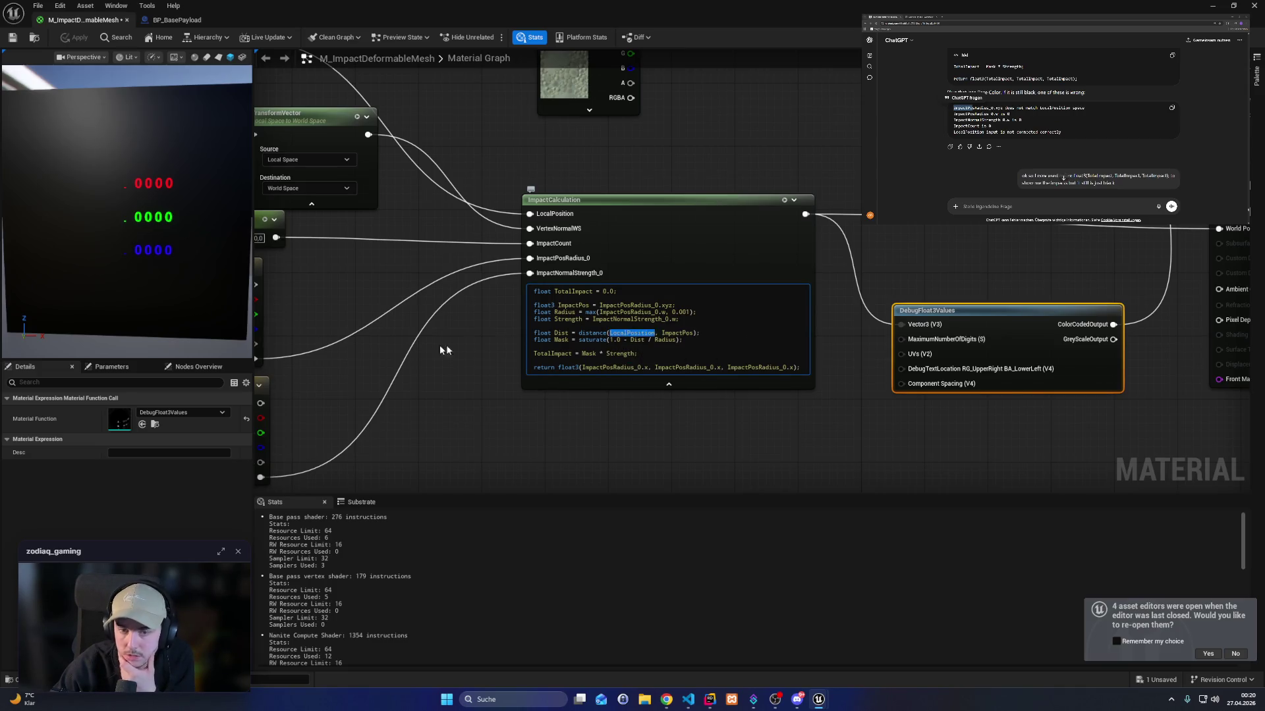
left_click_drag(467, 349, 782, 429)
left_click(632, 241)
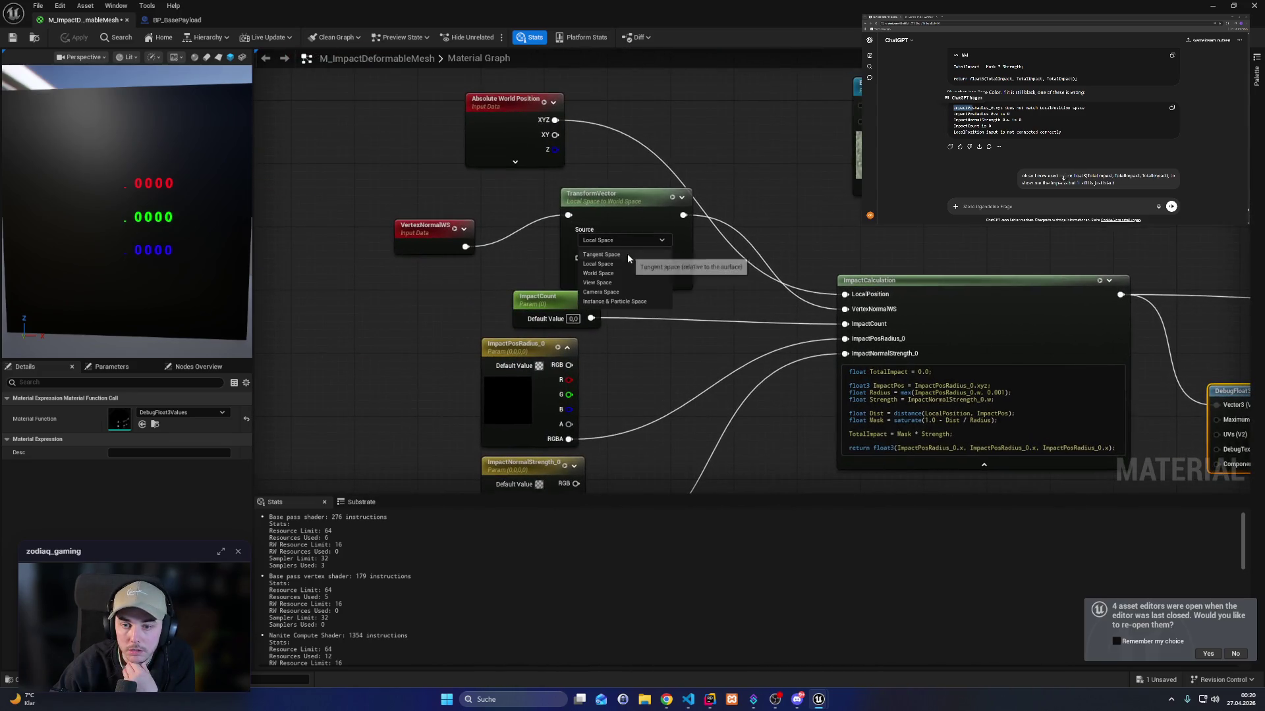
left_click(615, 273)
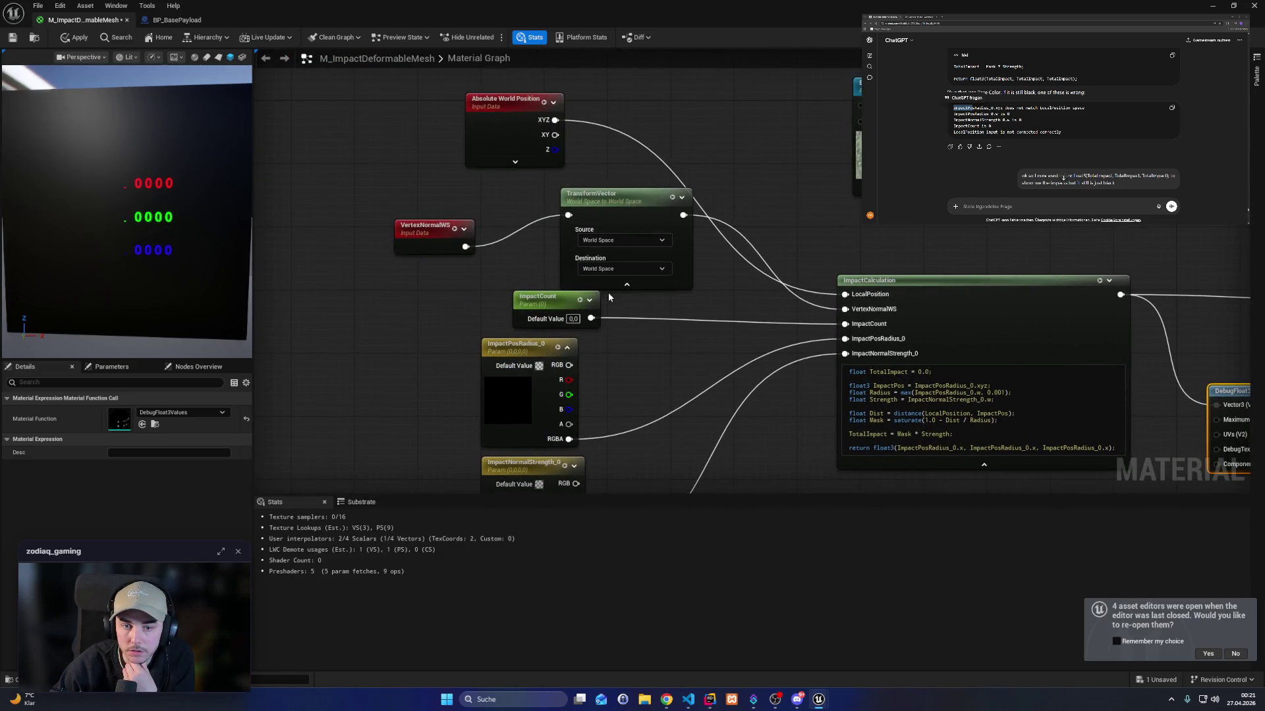
left_click(623, 269)
left_click(607, 301)
left_click_drag(450, 245, 479, 221)
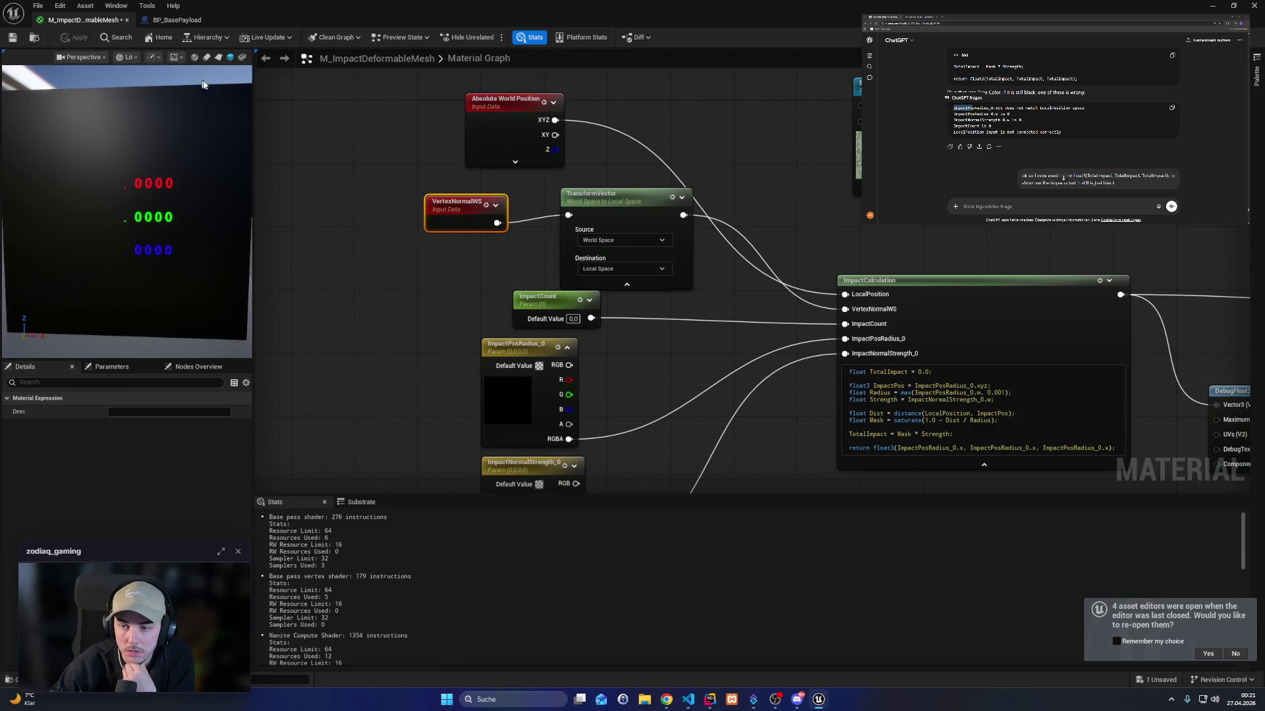
Keep material shader offsets included on Absolute World Position and recompile the material.
left_click(524, 163)
left_click_drag(562, 101, 505, 85)
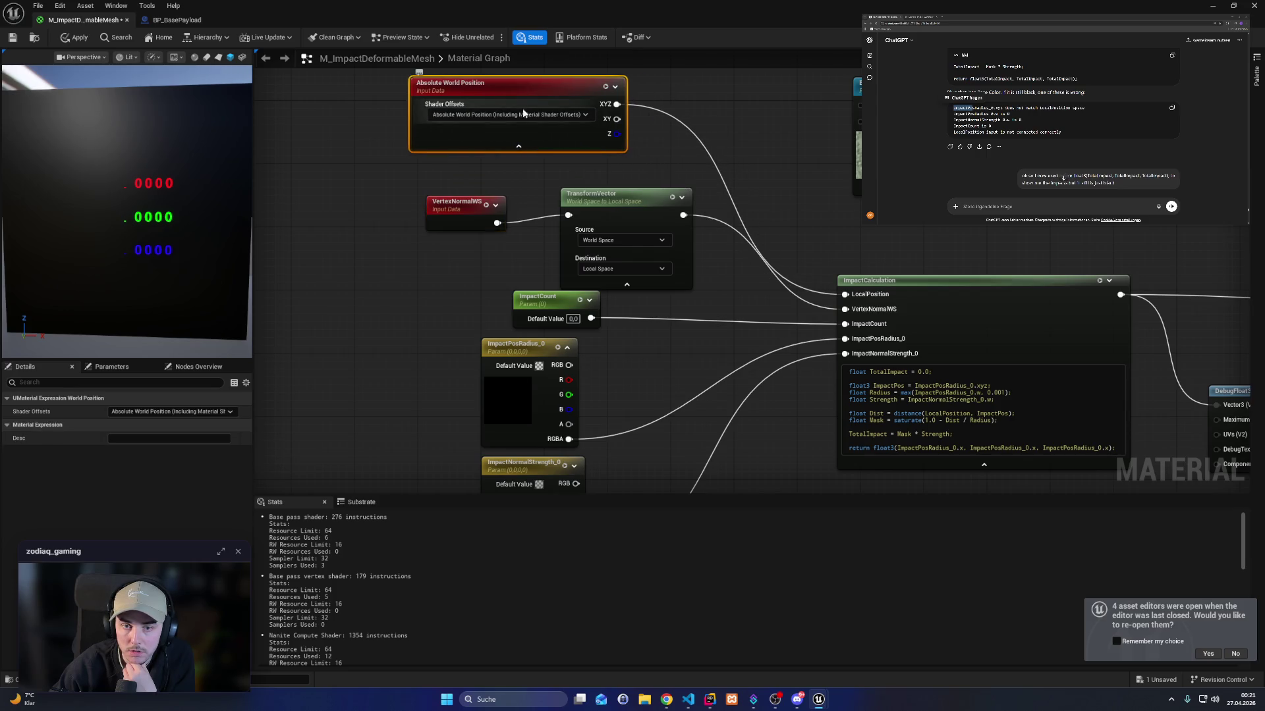
left_click(518, 116)
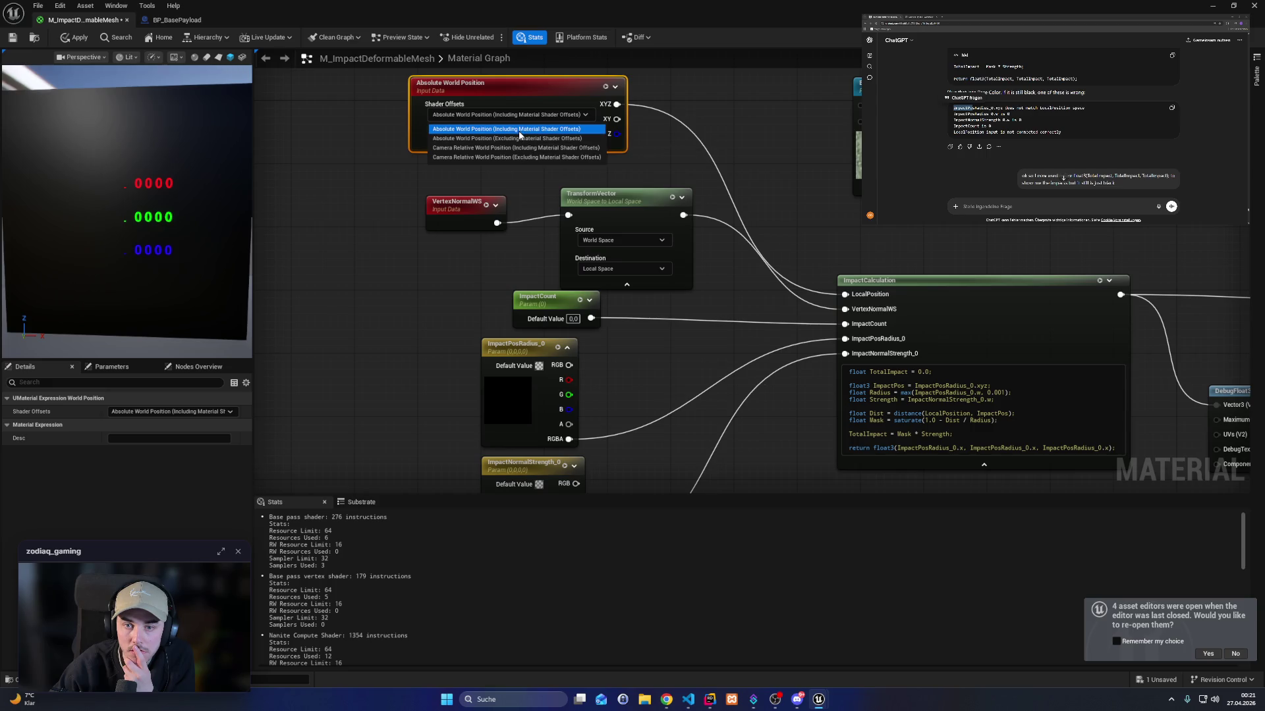
left_click(521, 131)
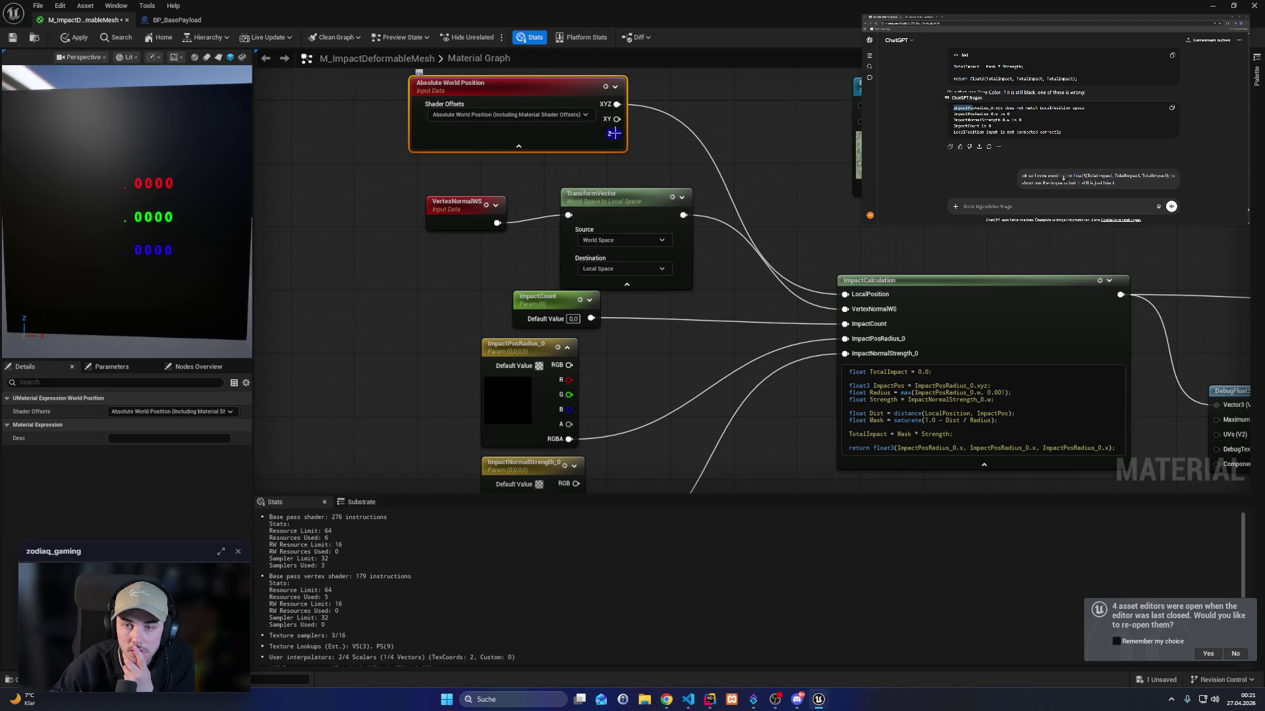
left_click(13, 37)
left_click_drag(815, 296, 578, 364)
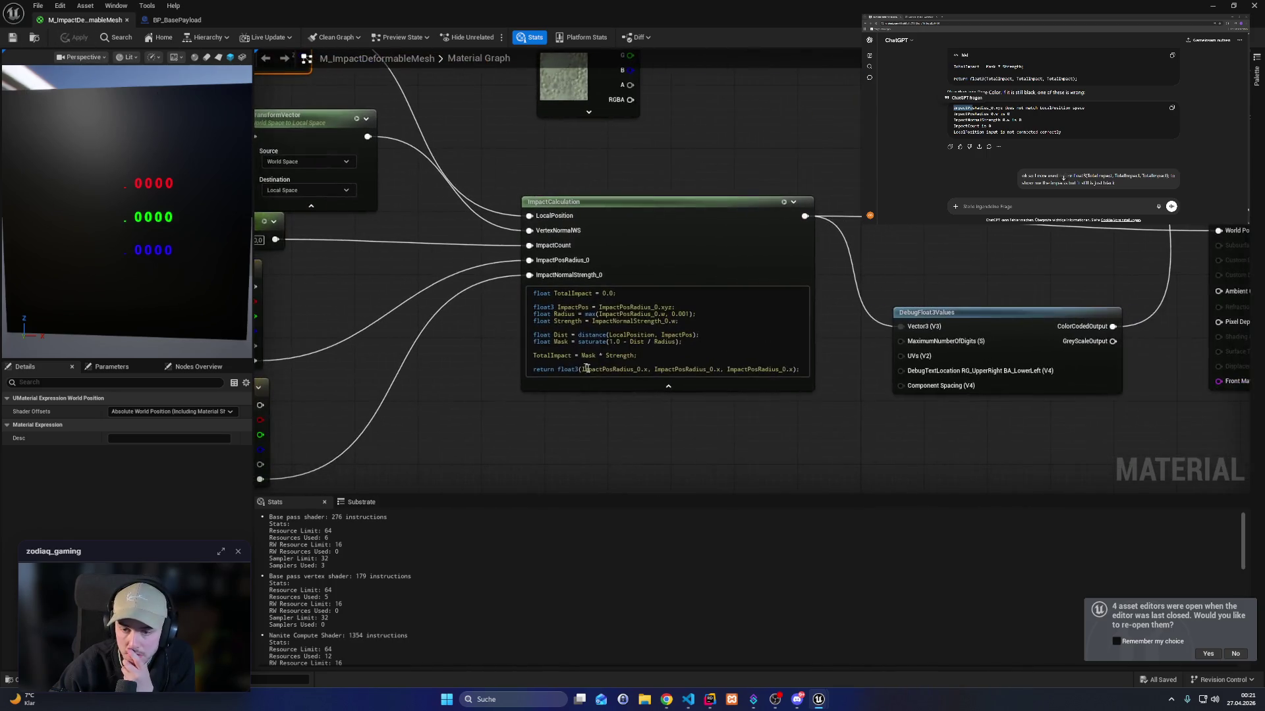
Paste TotalImpact into all three return arguments of ImpactCalculation, apply, and check the level.
left_click(595, 369)
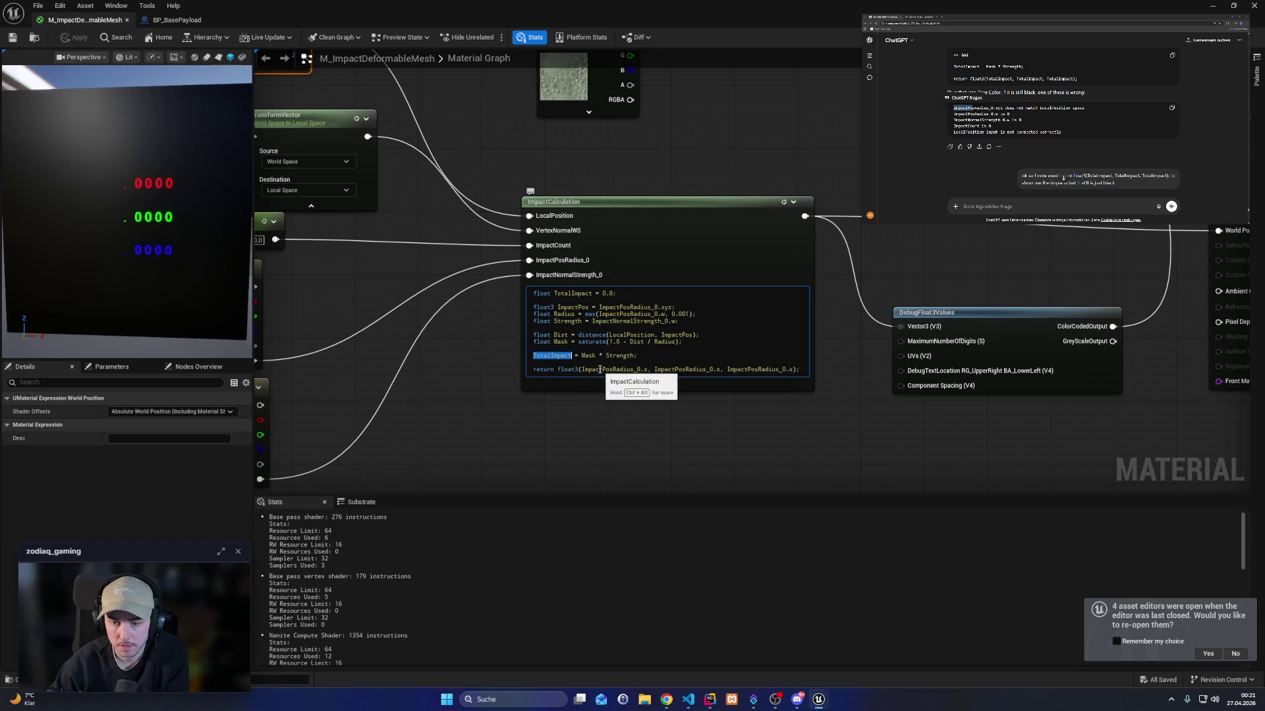
left_click_drag(582, 370, 648, 369)
type("TotalImpact")
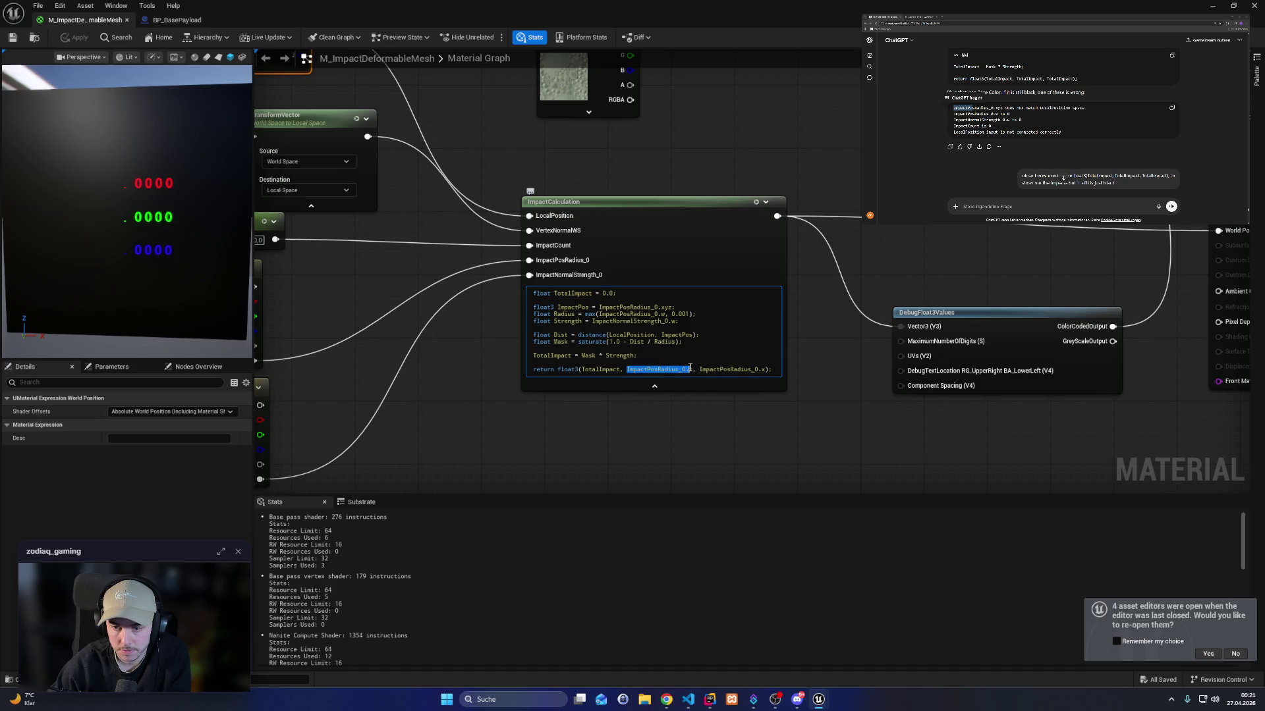
type("TotalImpact")
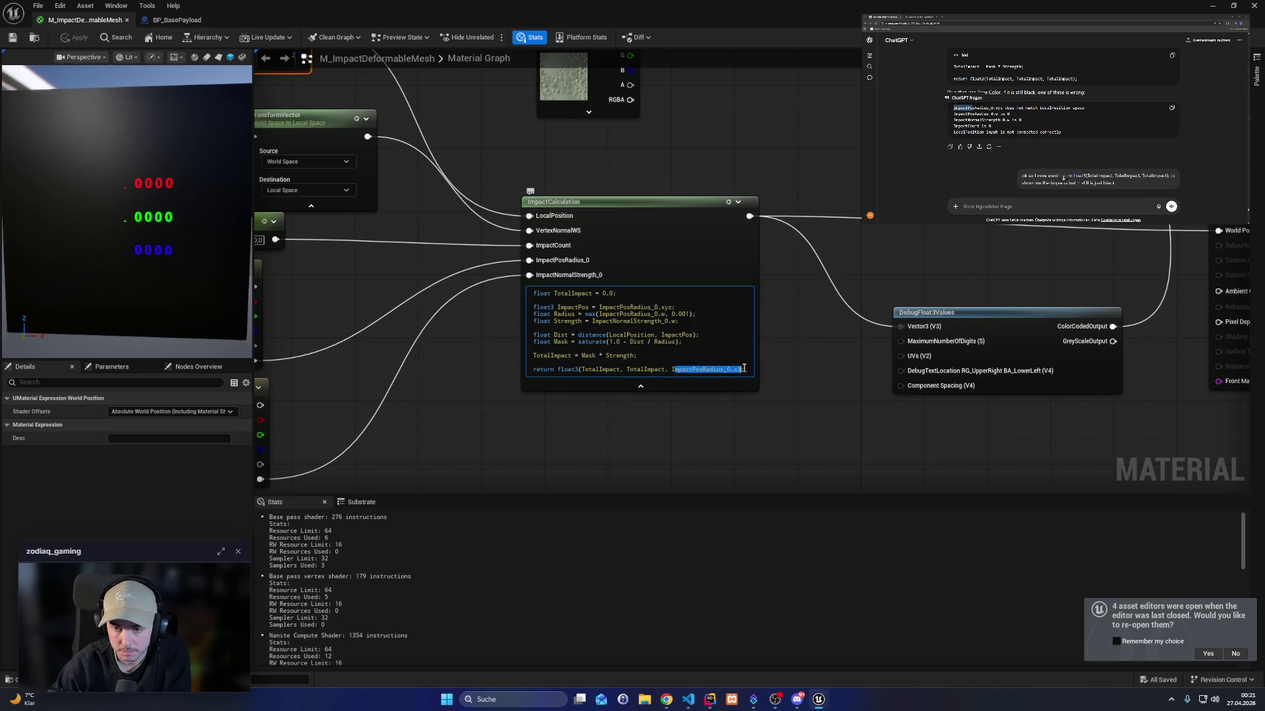
type("TotalImpact")
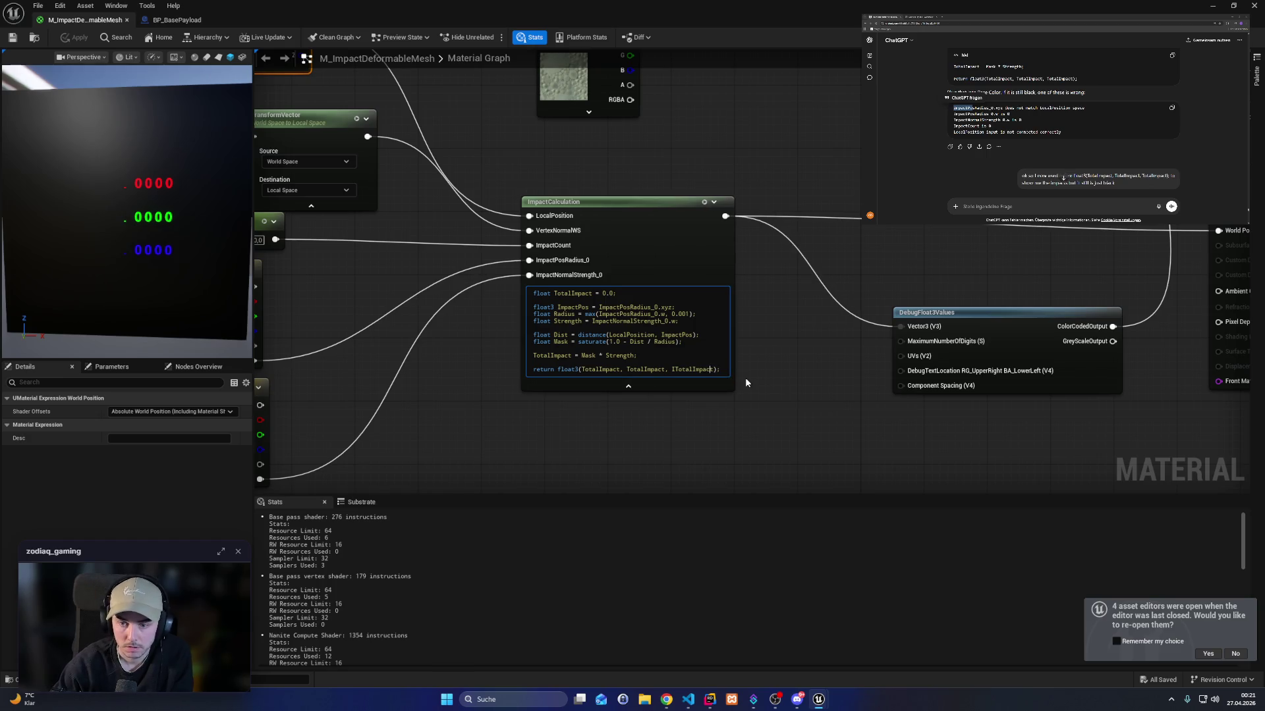
key("BackSpace")
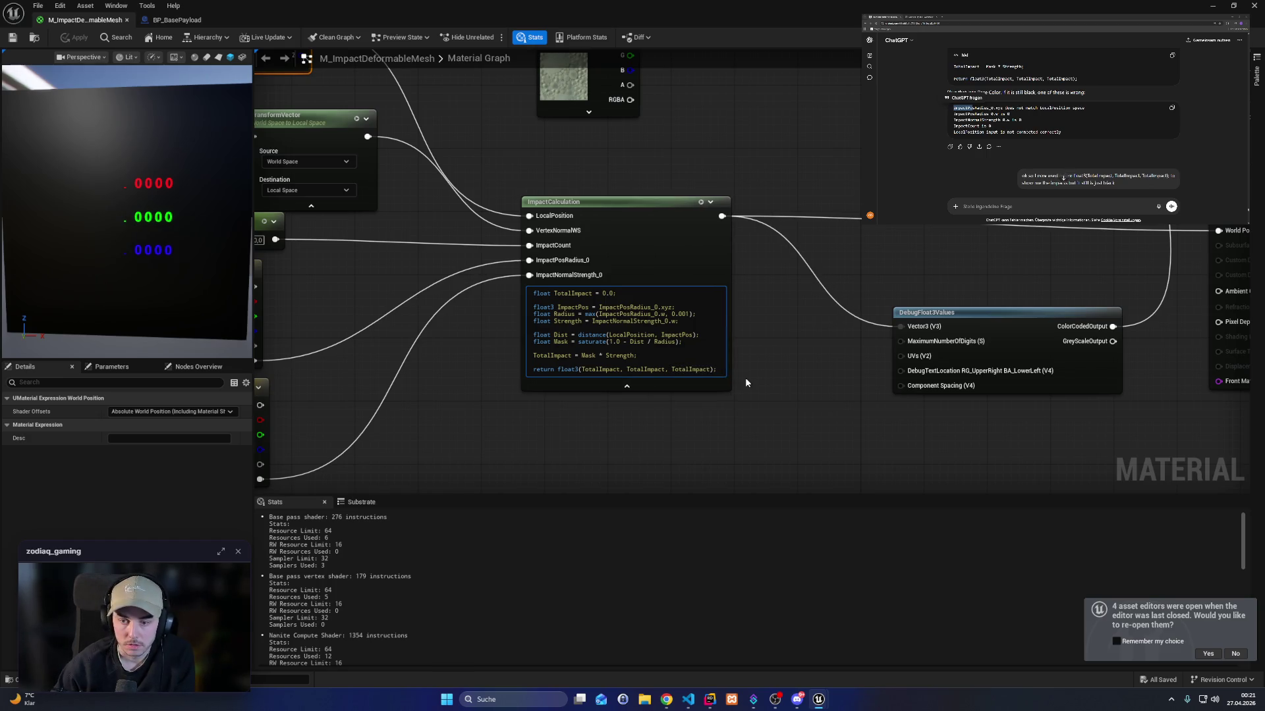
left_click(71, 39)
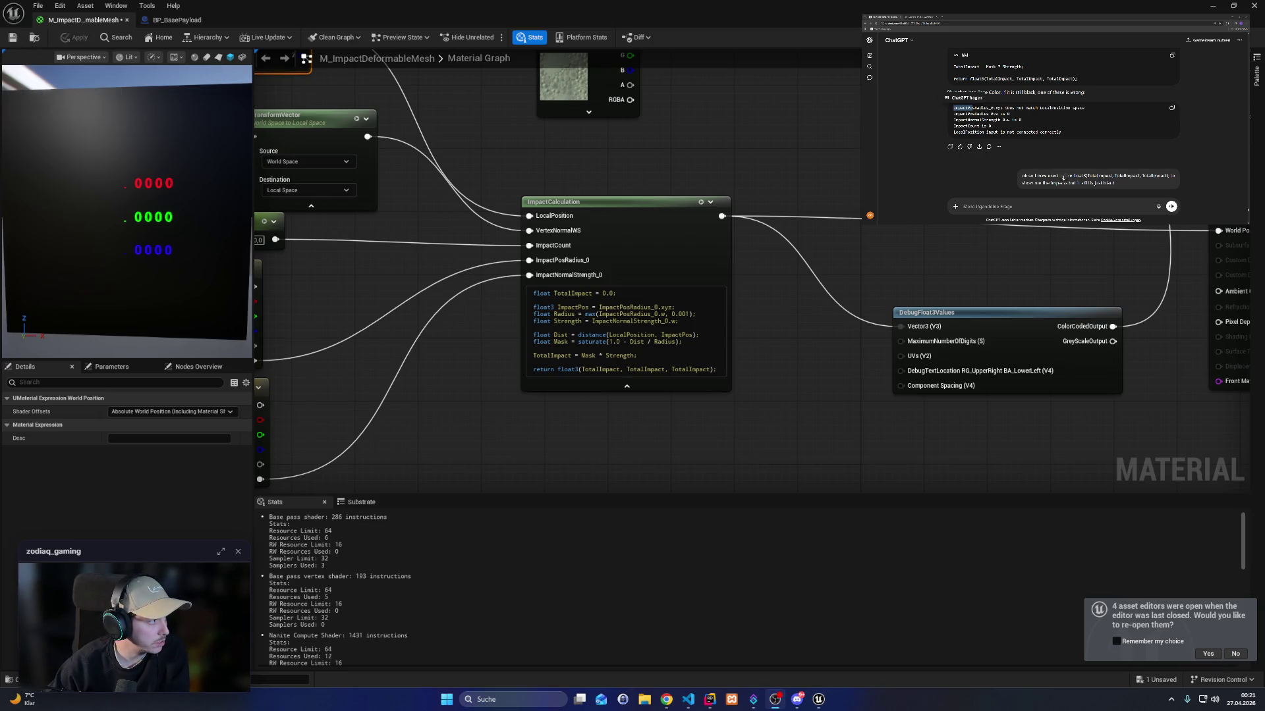
left_click(1214, 6)
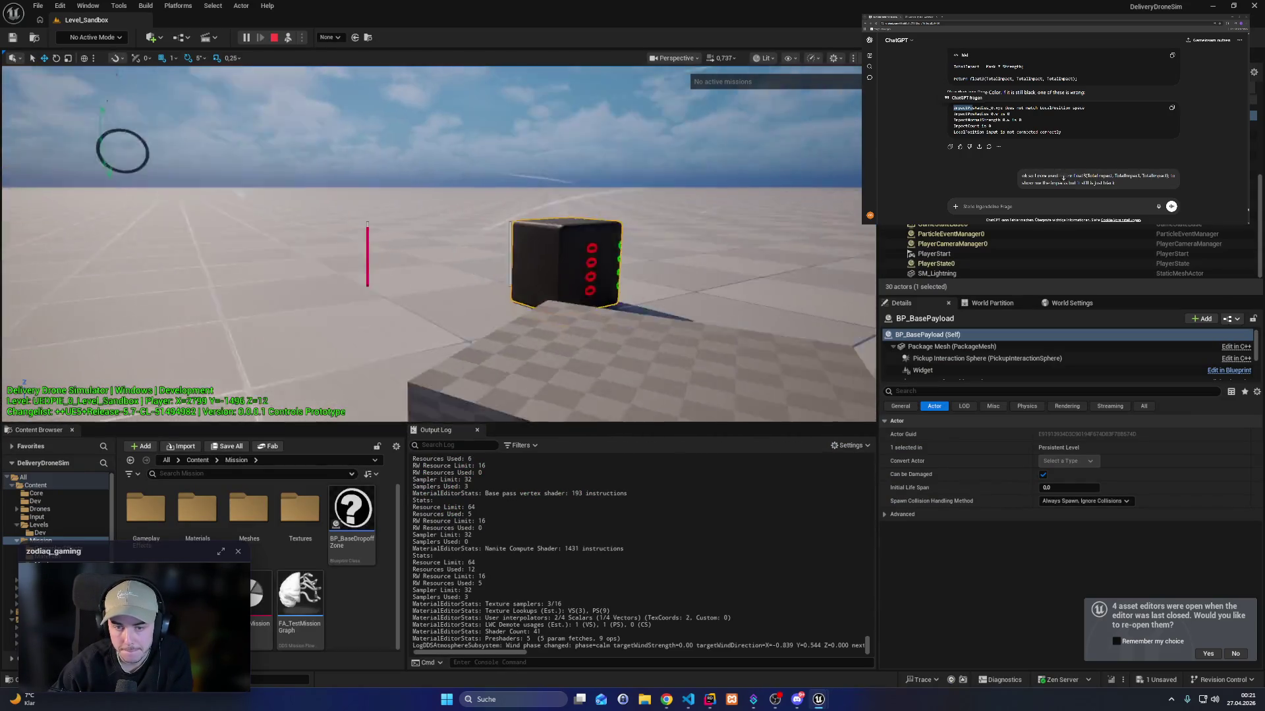
left_click(818, 700)
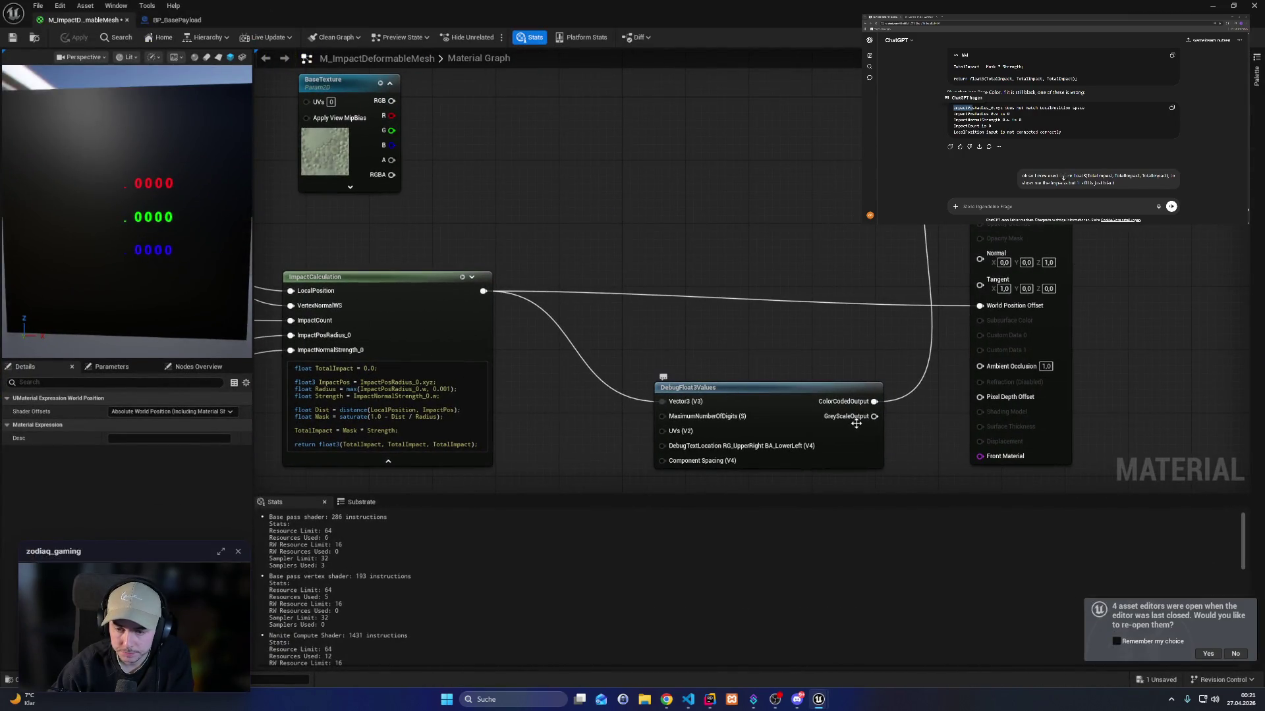
Wire DebugFloat3Values' GreyScaleOutput to the material input and recompile, abandoning an attempted UV node.
mouse_move(874, 416)
left_mouse_down()
mouse_move(903, 417)
mouse_move(980, 135)
left_mouse_up()
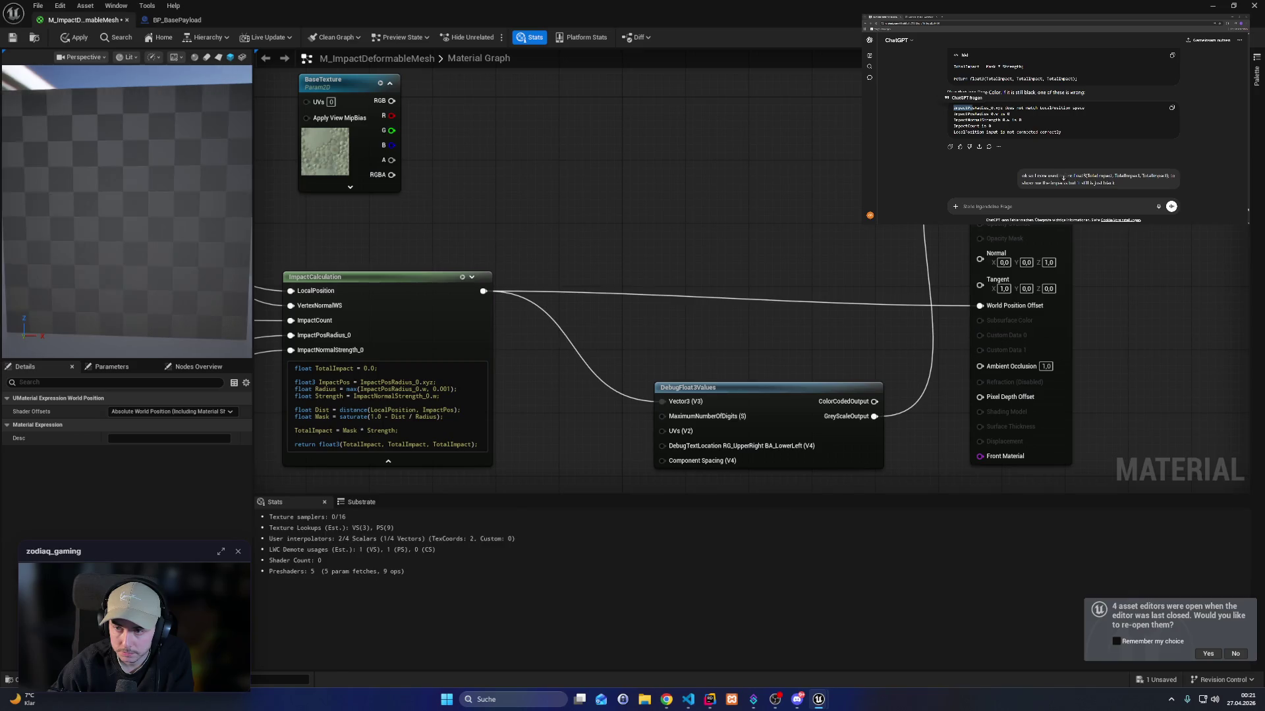
left_click(14, 39)
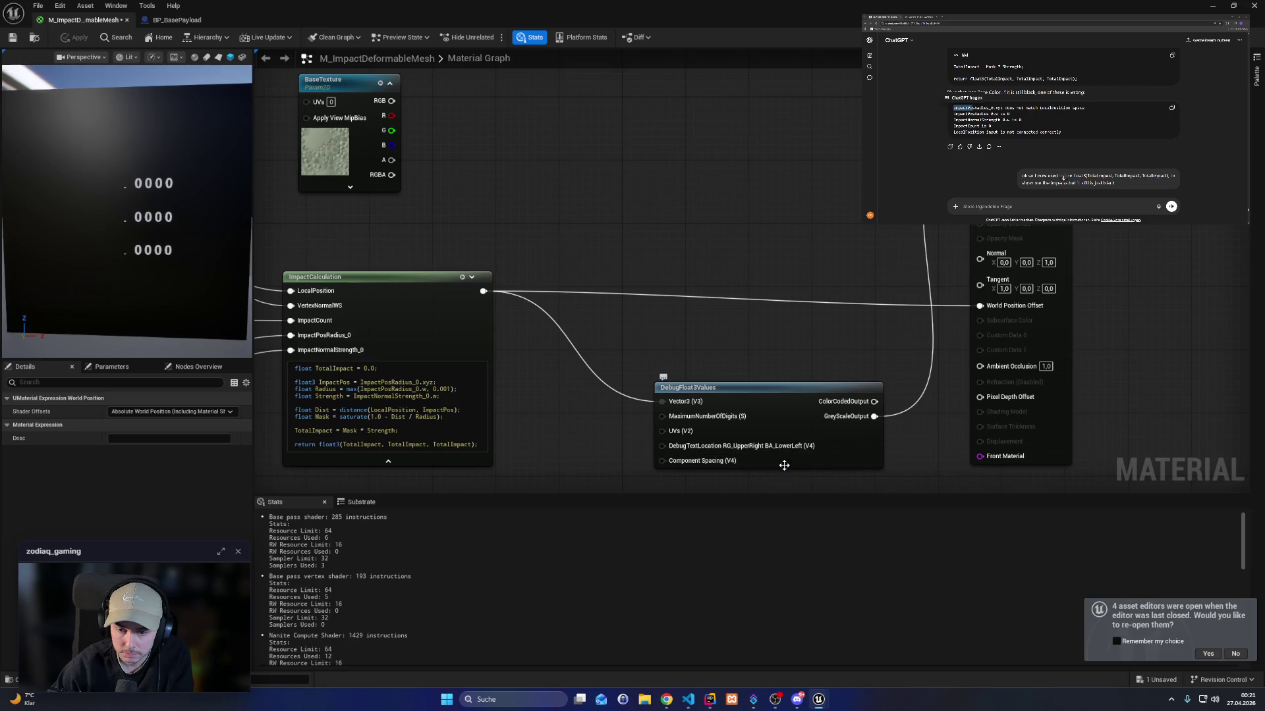
mouse_move(664, 430)
left_mouse_down()
mouse_move(876, 363)
mouse_move(781, 435)
left_mouse_up()
type("uv")
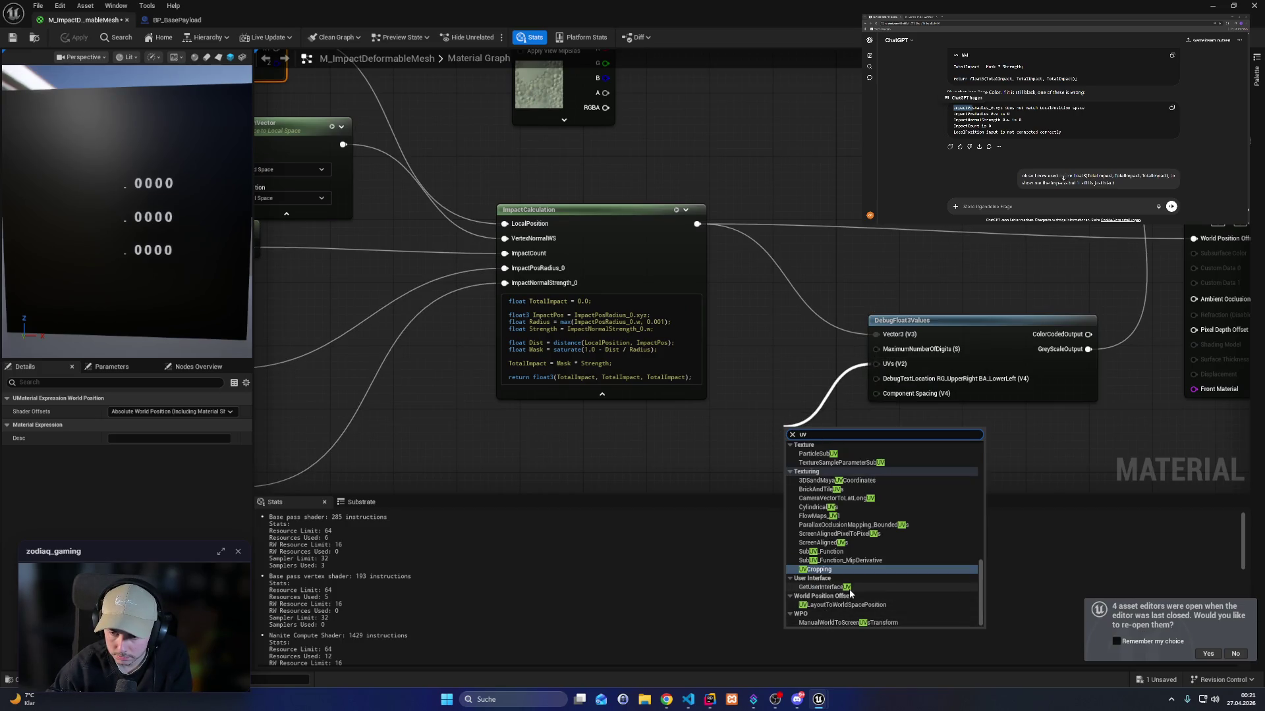
scroll(840, 571, "up", 10)
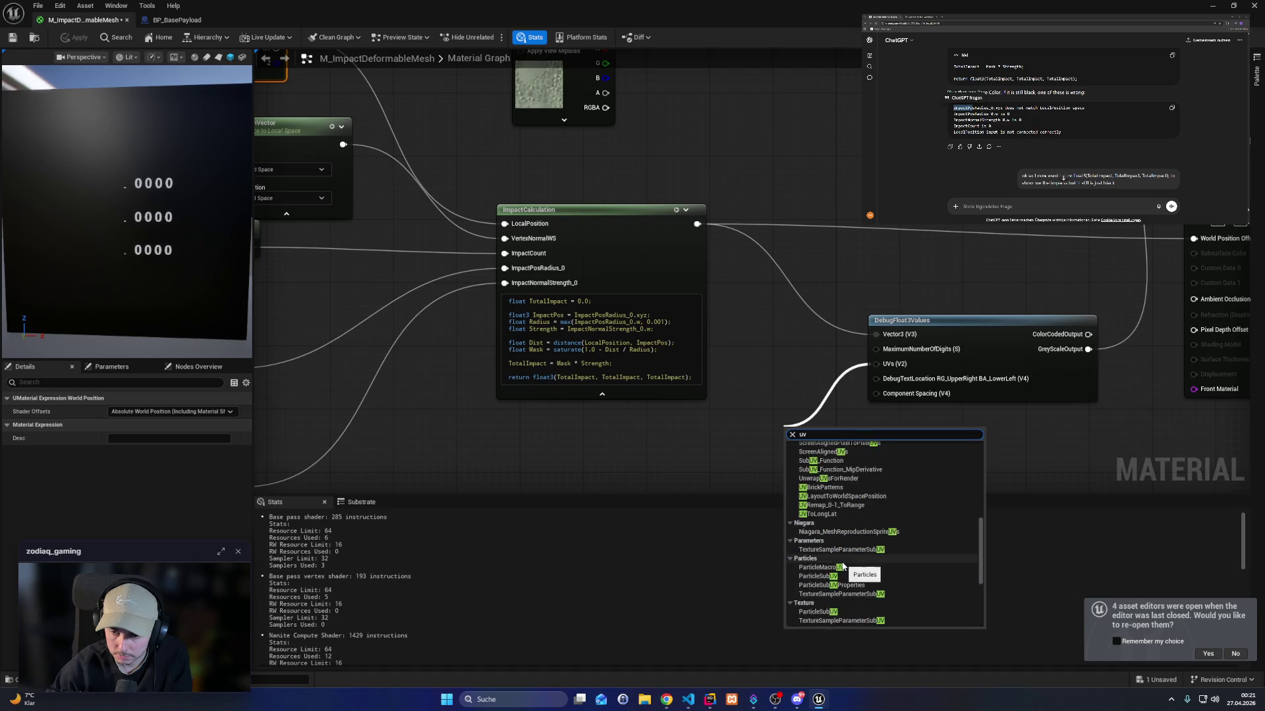
scroll(845, 564, "up", 2)
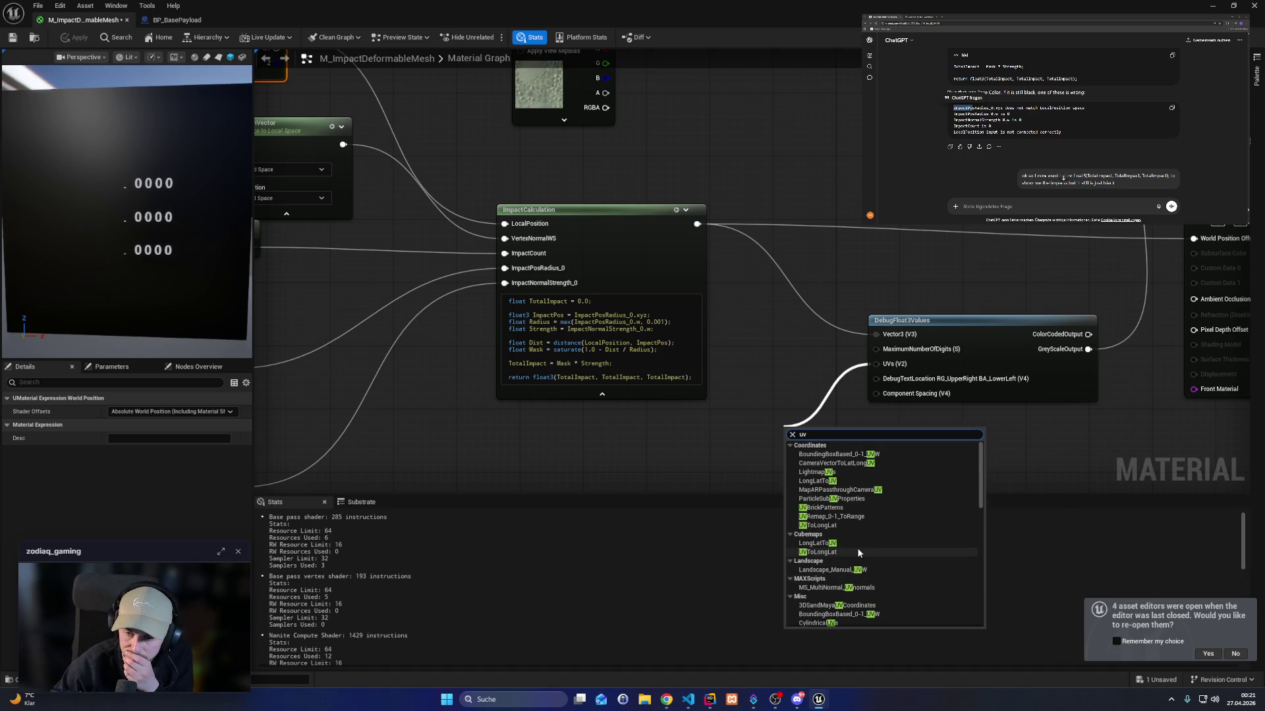
left_click(753, 393)
Reframe the graph around BaseTexture and ImpactCalculation, then switch to JetBrains Rider.
left_click_drag(769, 393, 722, 373)
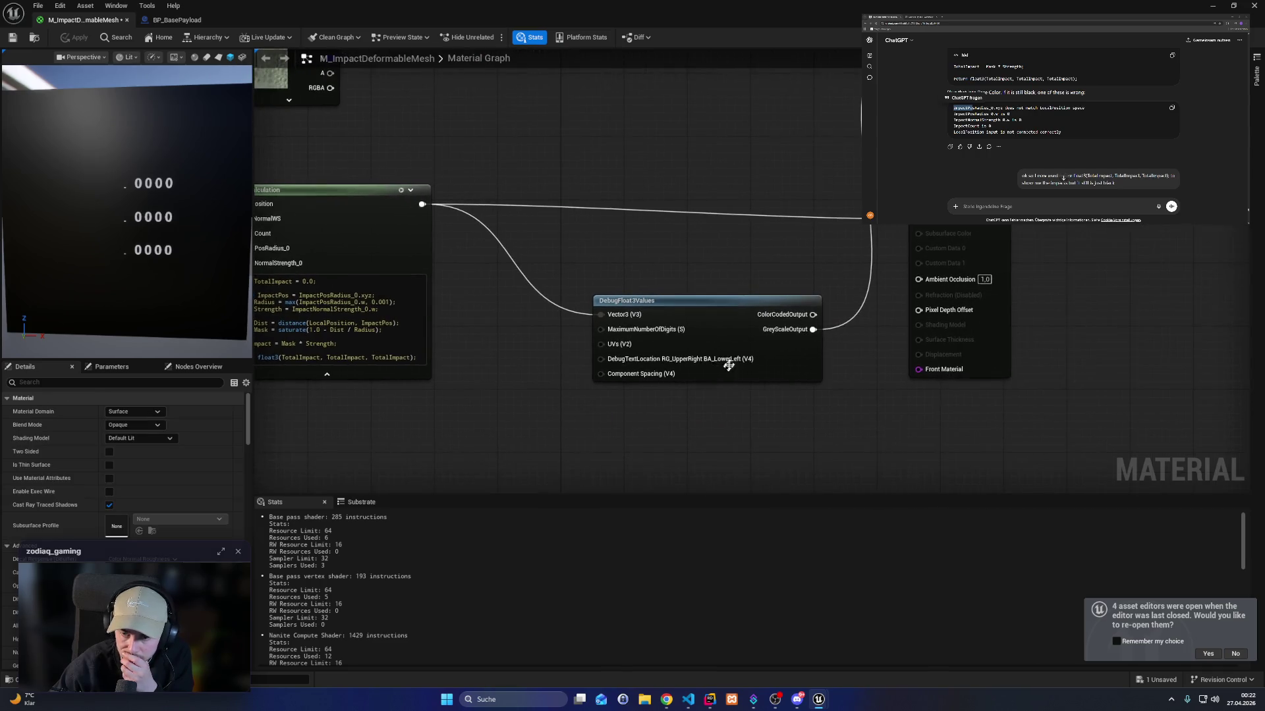
left_click_drag(666, 255, 736, 363)
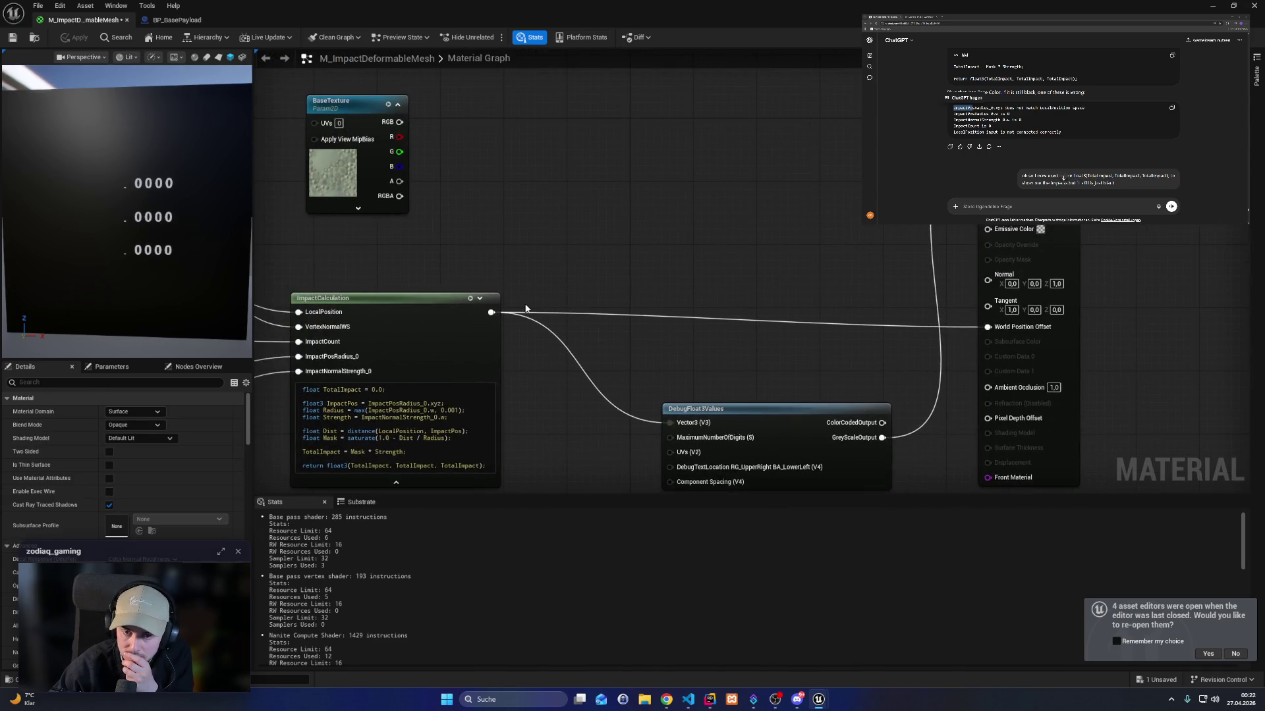
left_click_drag(828, 344, 953, 266)
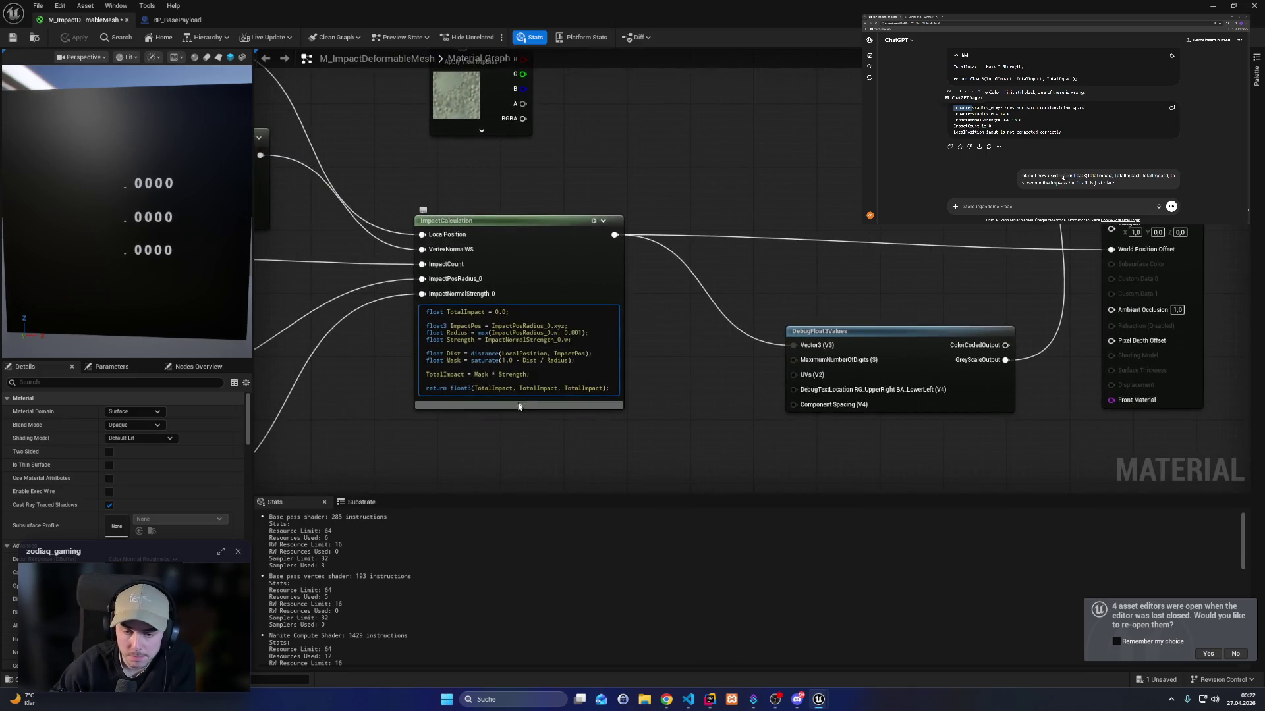
left_click(708, 700)
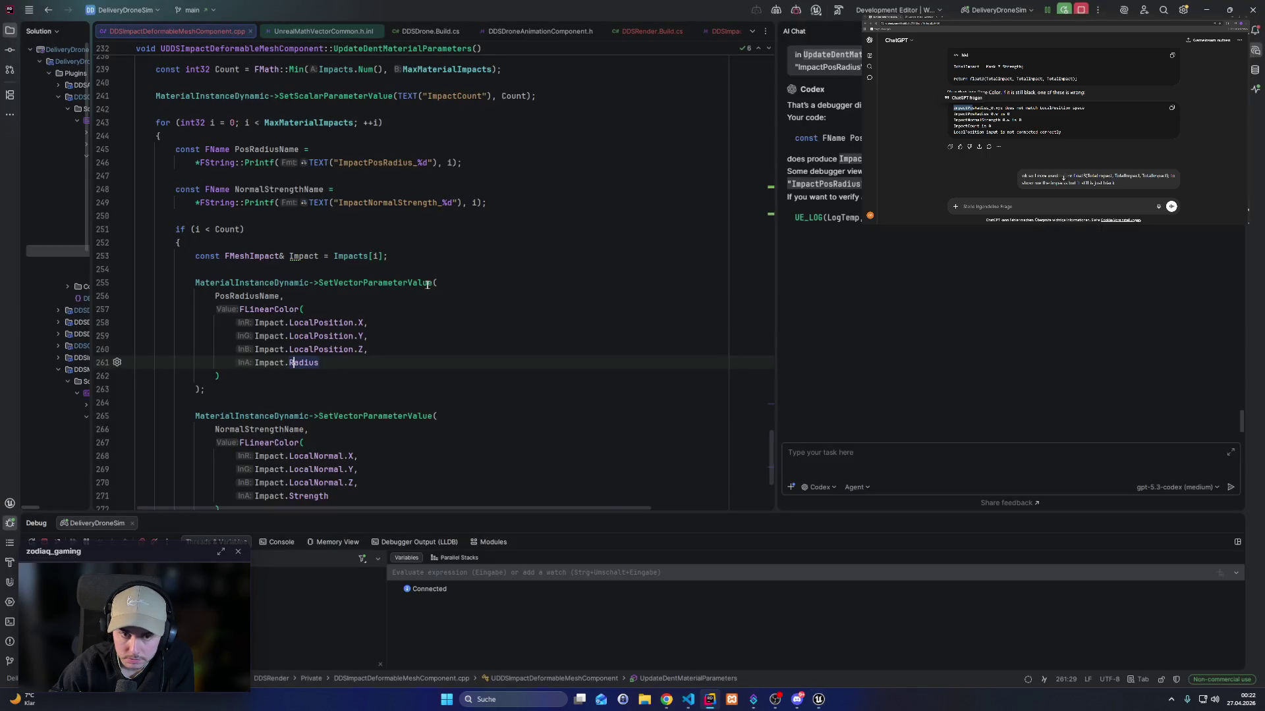
Move from the impact deformable mesh source file to the header and the InitializeFromStaticMeshComponent definition.
scroll(428, 285, "up", 20)
scroll(429, 355, "up", 17)
scroll(428, 356, "up", 5)
scroll(417, 361, "down", 10)
scroll(417, 362, "down", 3)
scroll(416, 362, "up", 7)
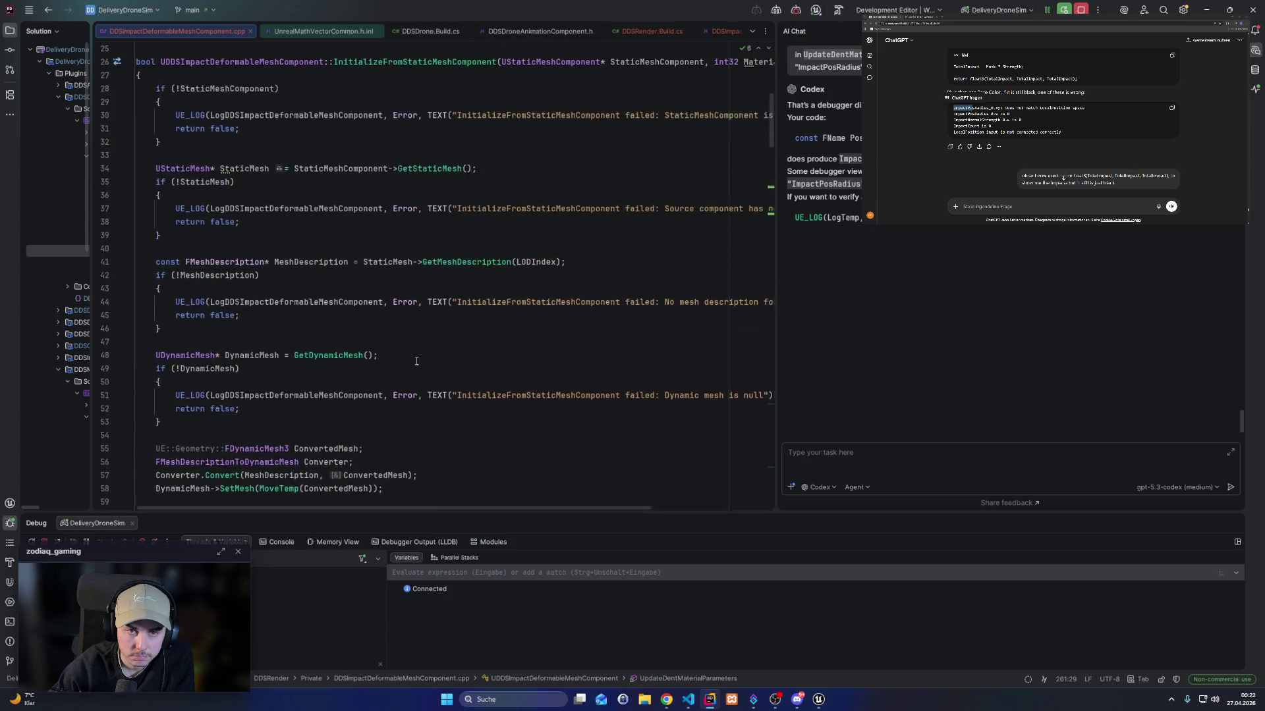
scroll(414, 359, "up", 3)
left_click(250, 31)
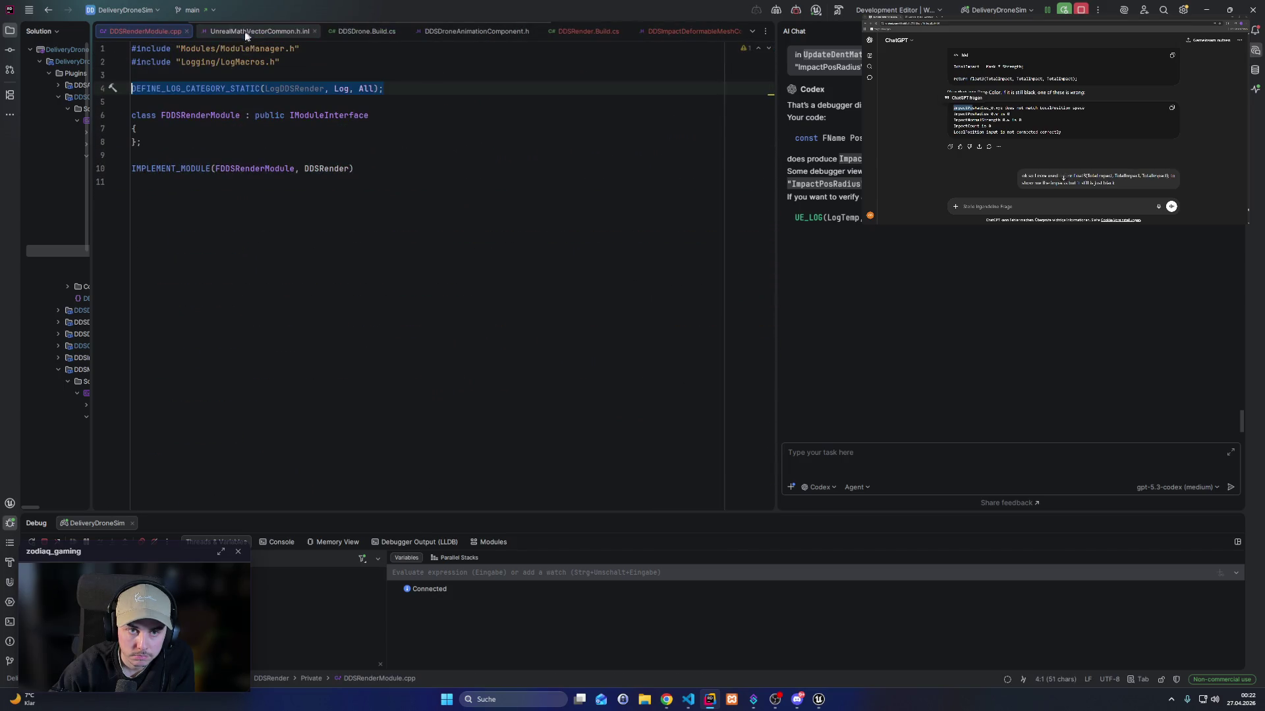
left_click(688, 31)
scroll(239, 230, "up", 4)
scroll(239, 231, "down", 5)
left_click(239, 218, "ctrl")
scroll(297, 278, "down", 10)
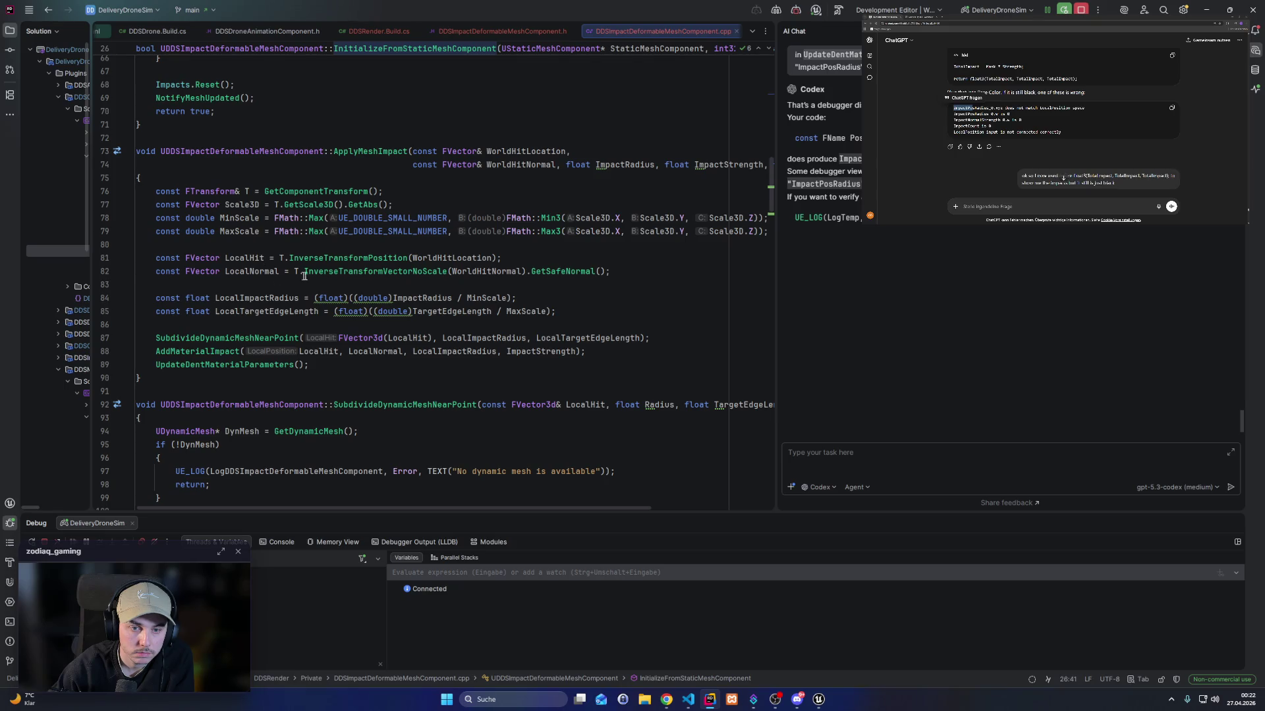
Pass WorldHitLocation instead of LocalHit to the subdivide call.
double_click(249, 259)
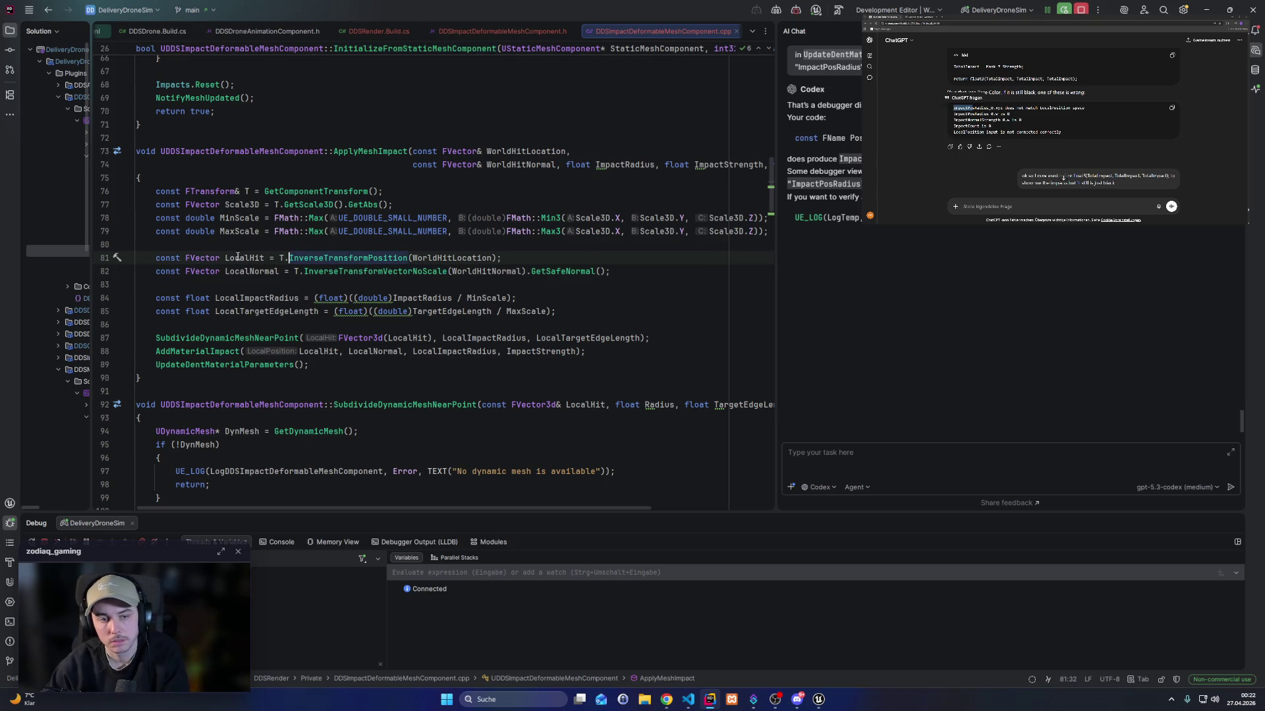
double_click(432, 258)
key("ctrl+c")
double_click(407, 338)
key("ctrl+v")
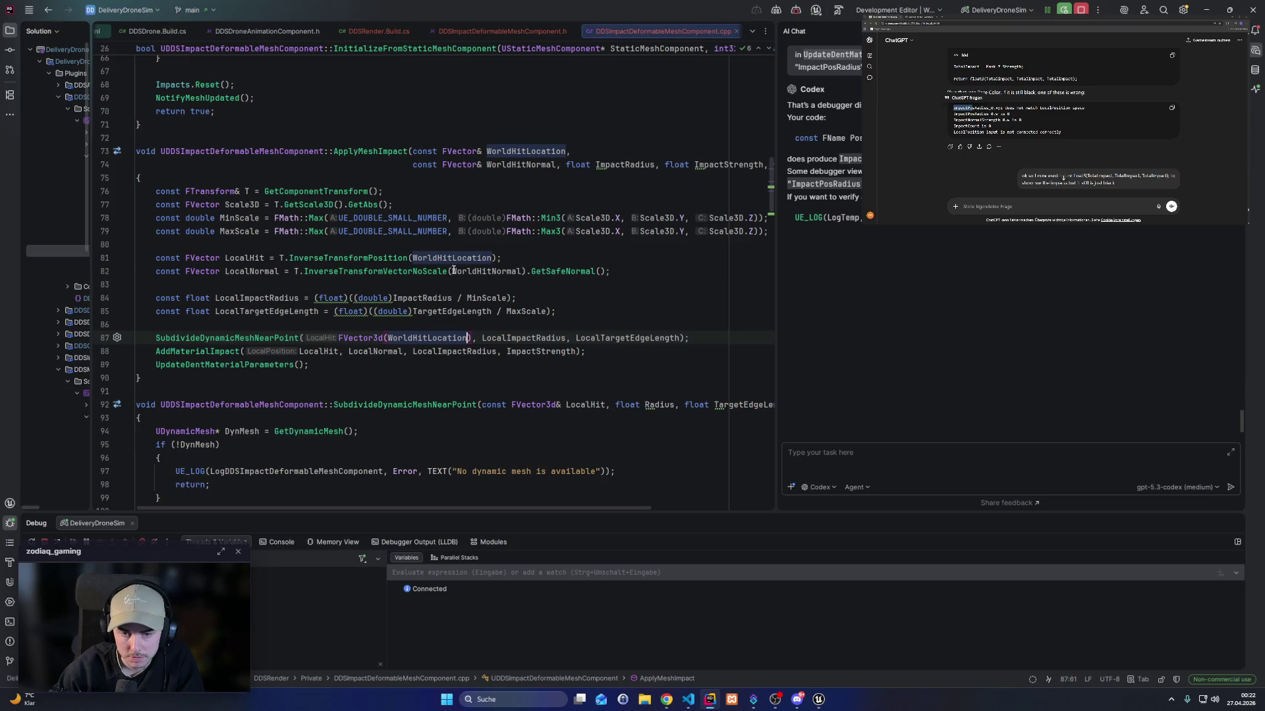
Pass WorldHitNormal and WorldHitLocation instead of LocalNormal and LocalHit to AddMaterialImpact.
double_click(473, 272)
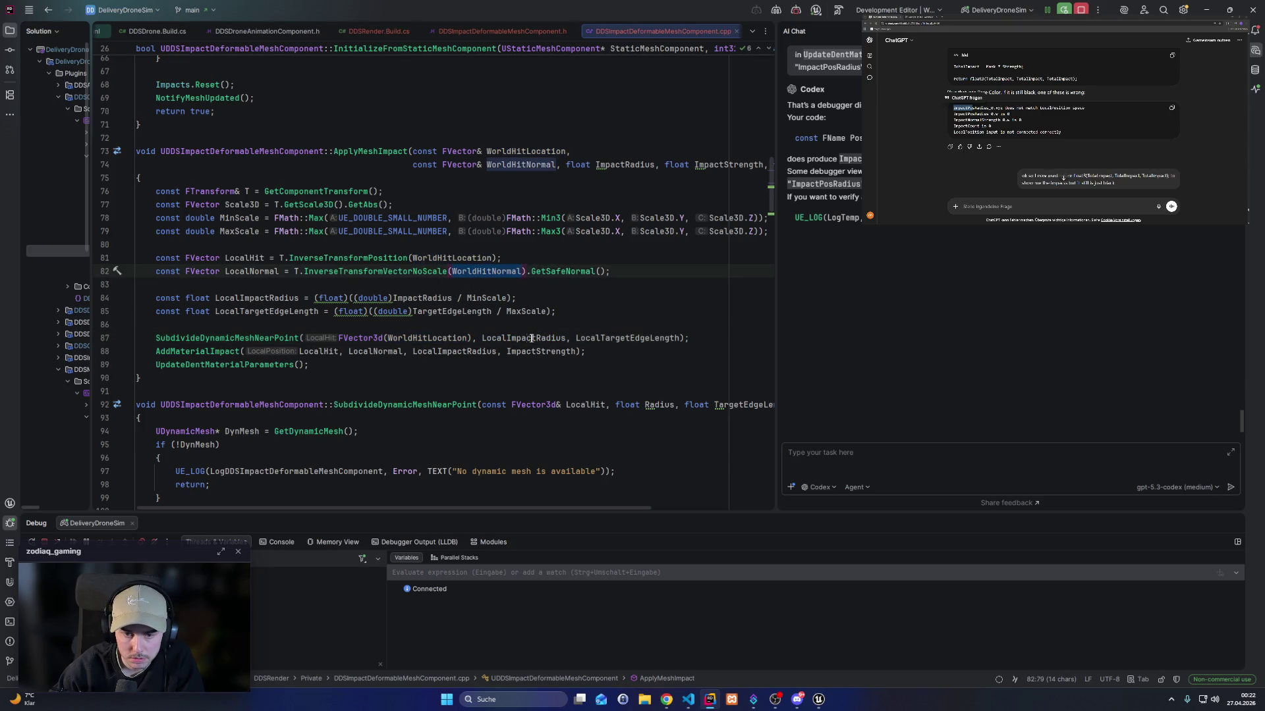
left_click(251, 271)
double_click(375, 351)
key("ctrl+v")
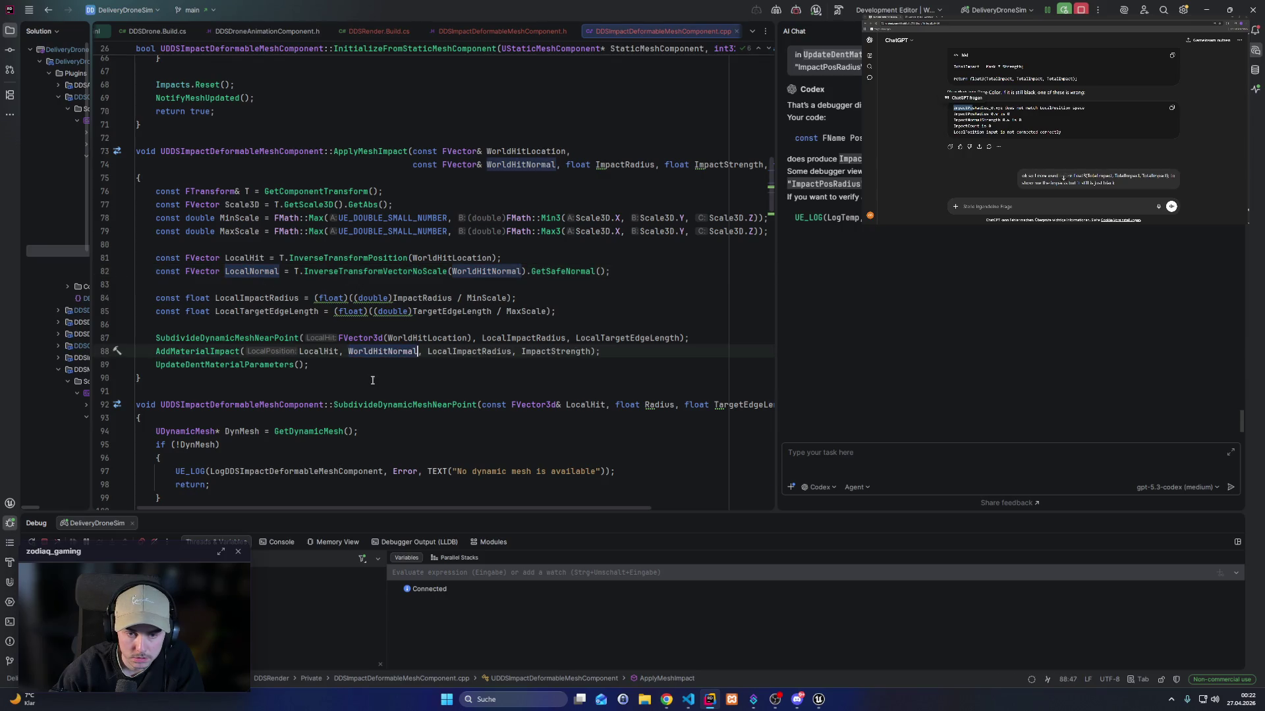
double_click(408, 338)
key("ctrl+c")
double_click(318, 351)
key("ctrl+v")
left_click(369, 258)
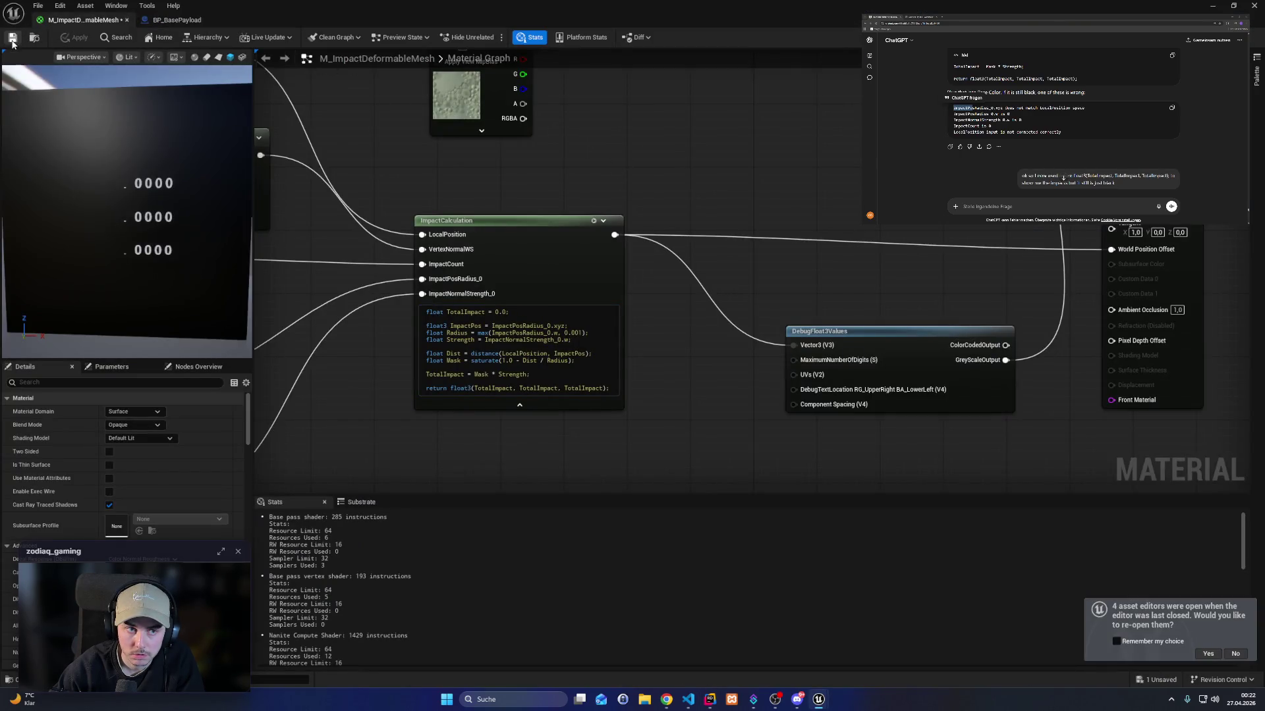
Close the material editor, highlight the local hit and normal lines, and return to Unreal.
left_click(1253, 6)
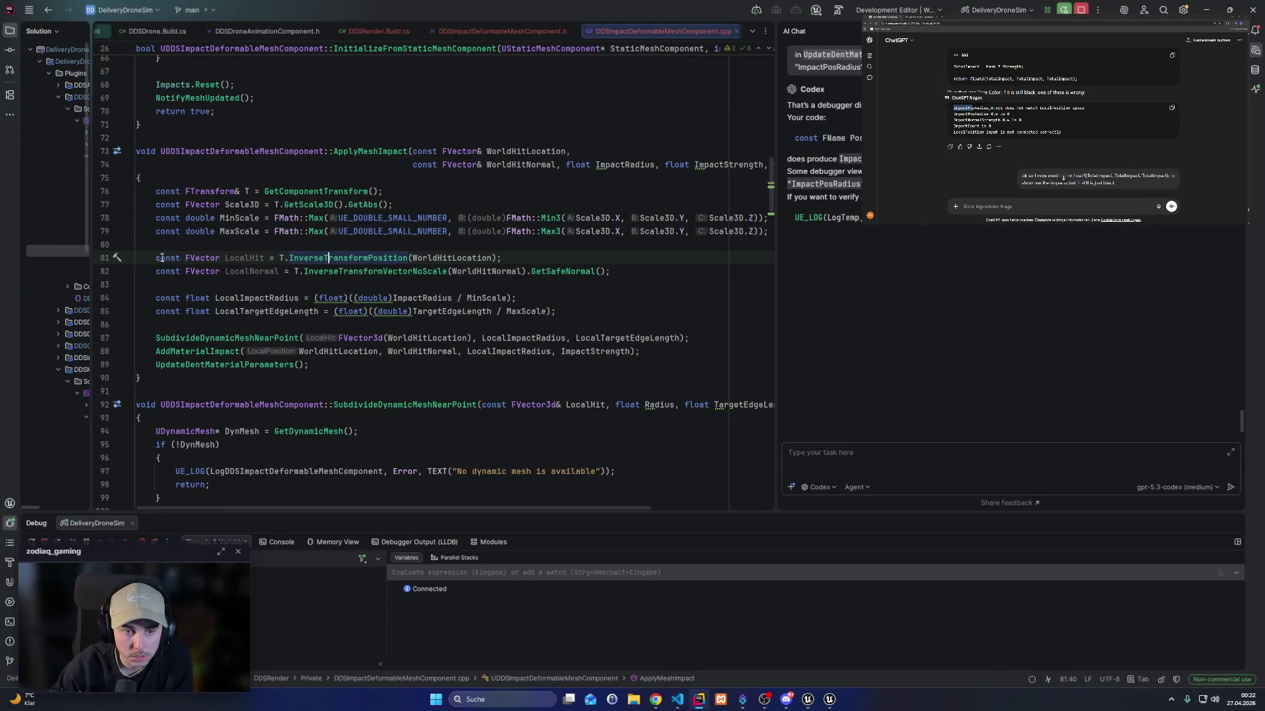
left_click_drag(153, 257, 613, 270)
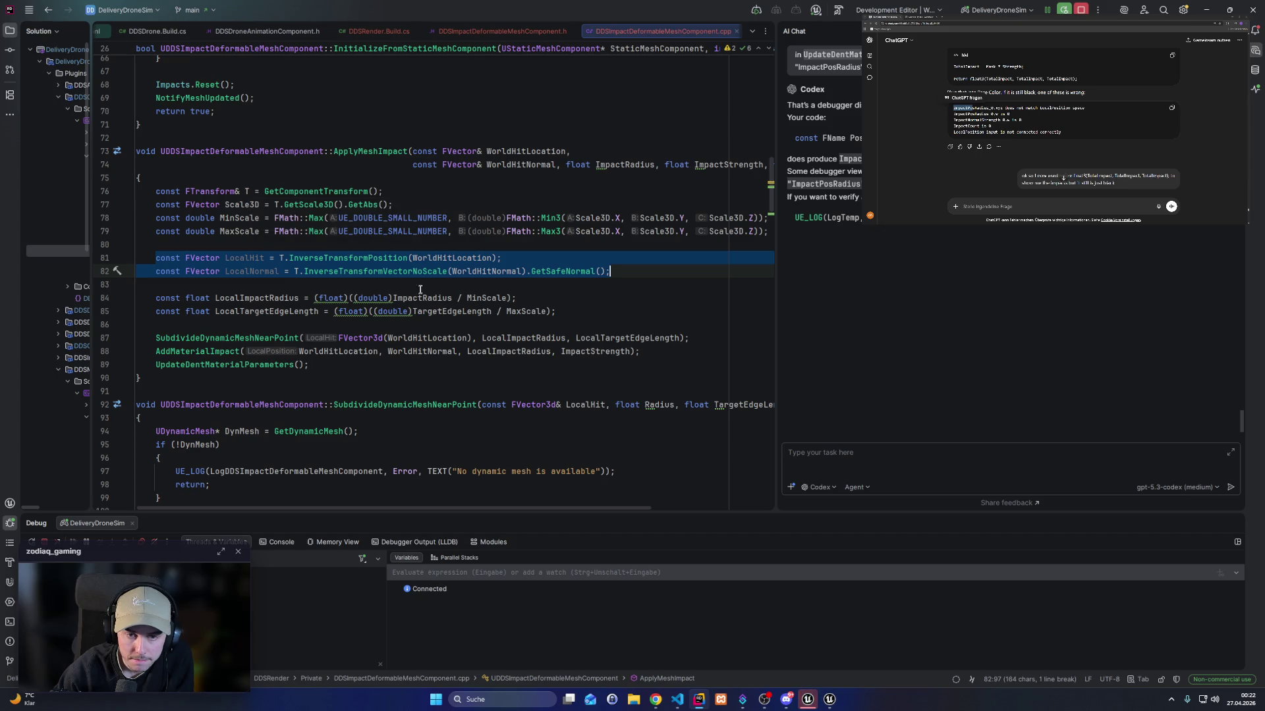
left_click(809, 700)
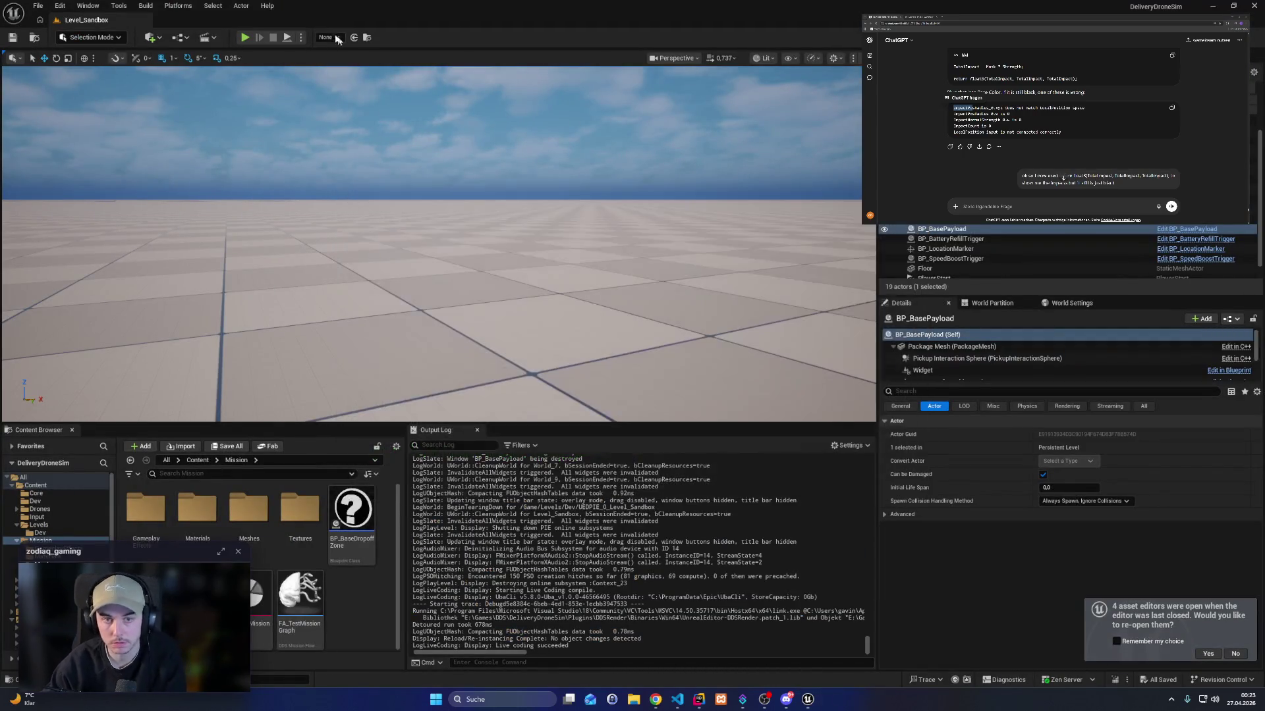
Play the level and fly the drone onto the green zone to pick up the payload.
key("alt+p")
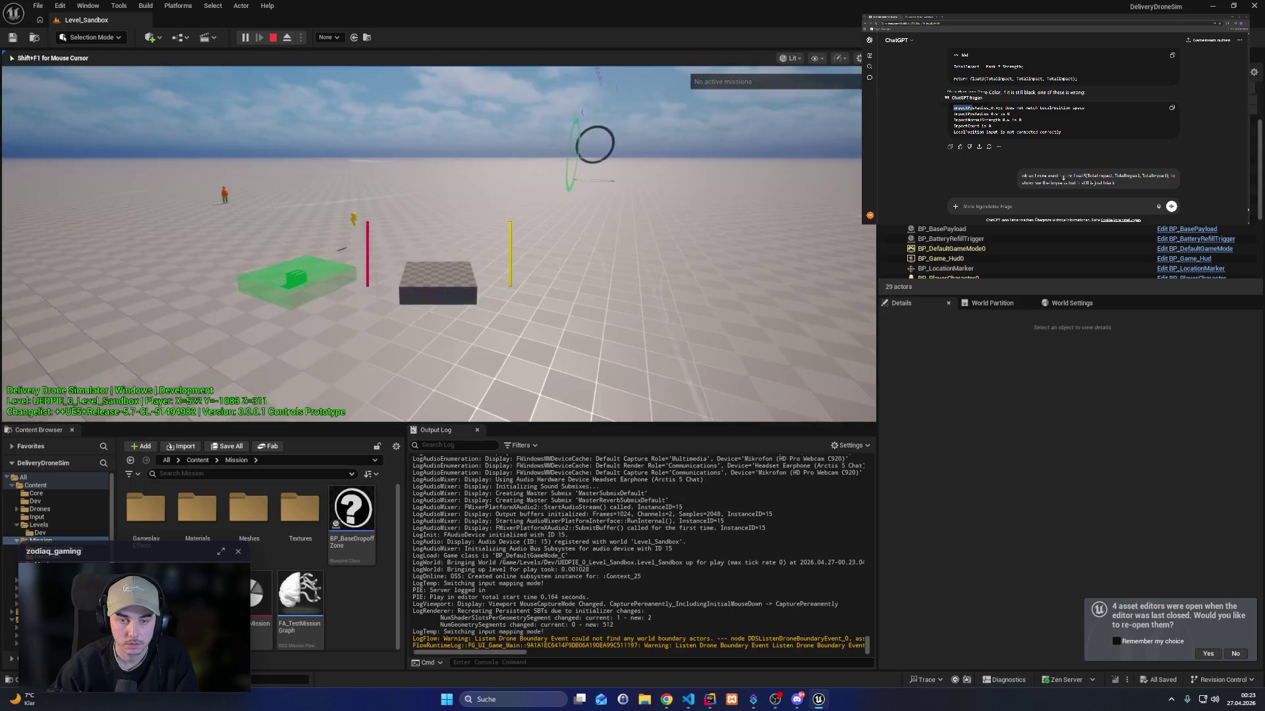
key("w")
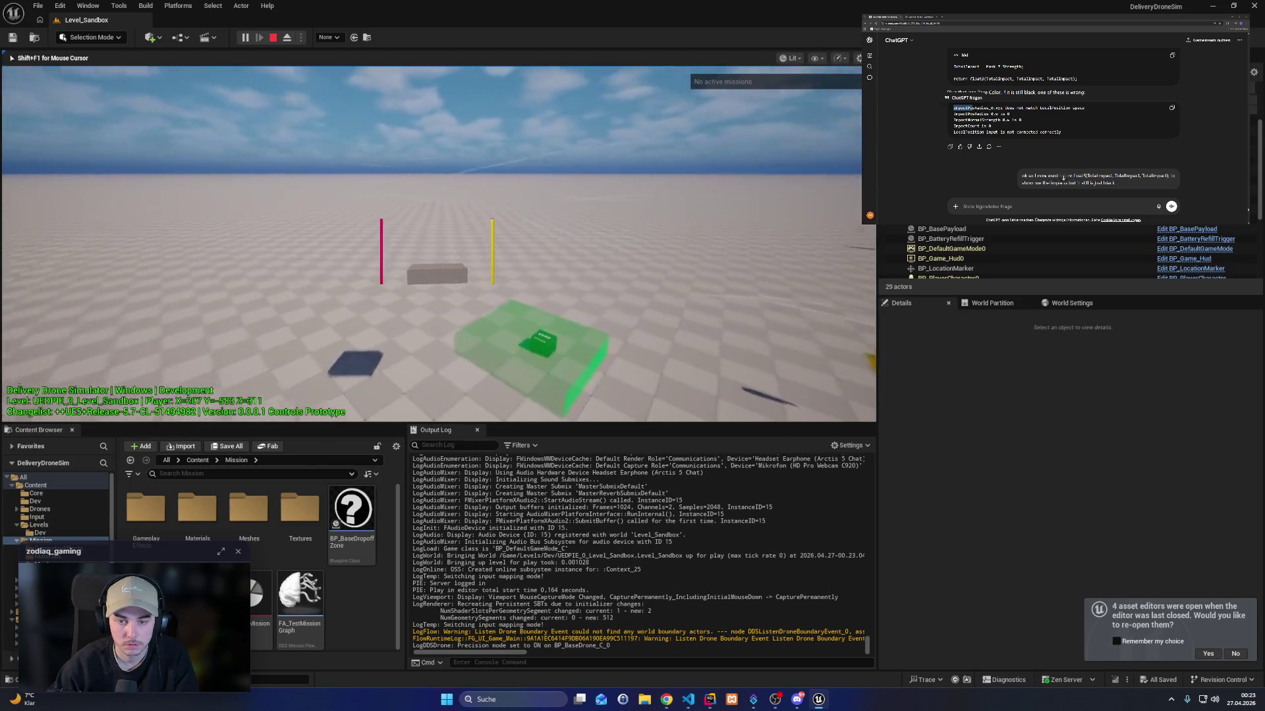
key("w")
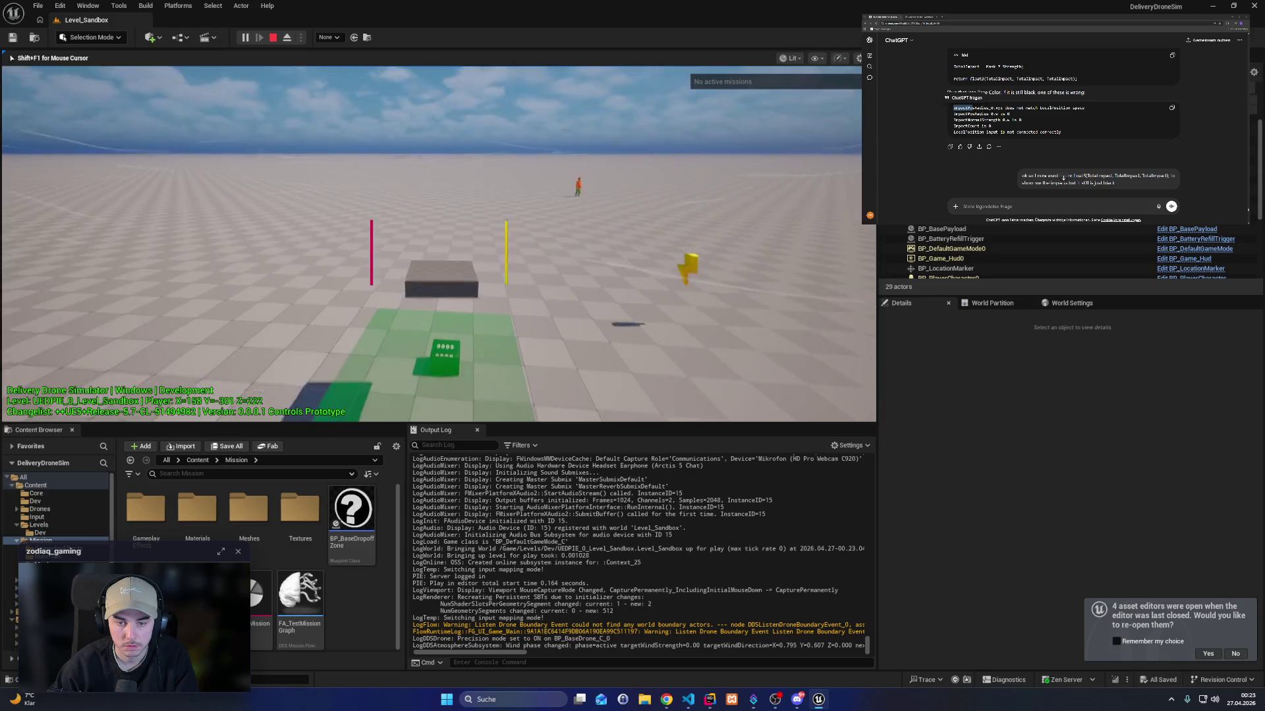
key("s")
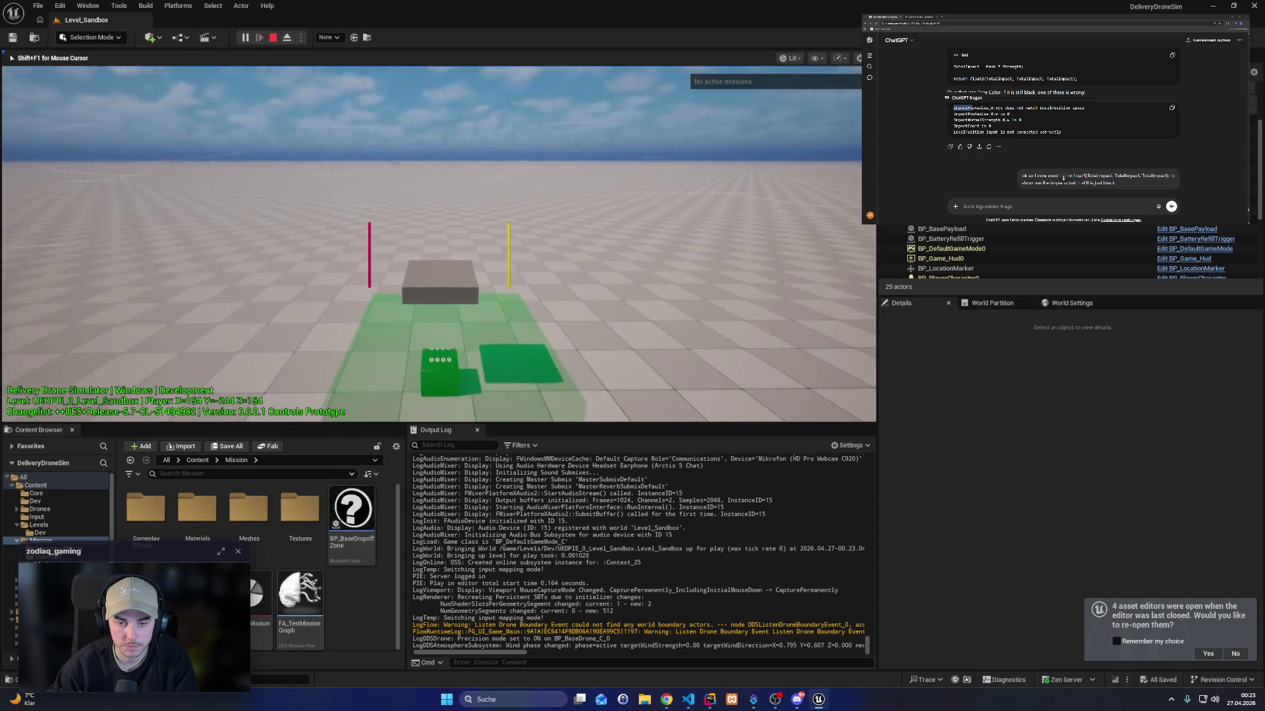
key("s")
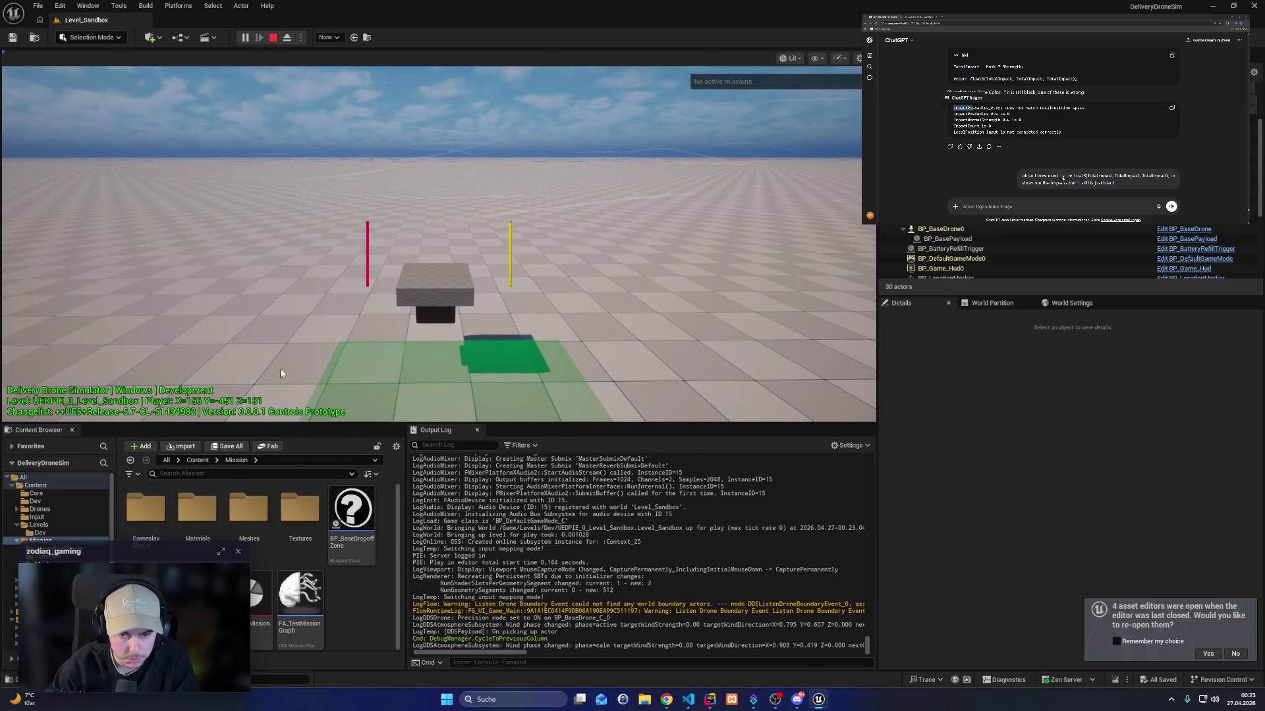
scroll(59, 507, "down", 5)
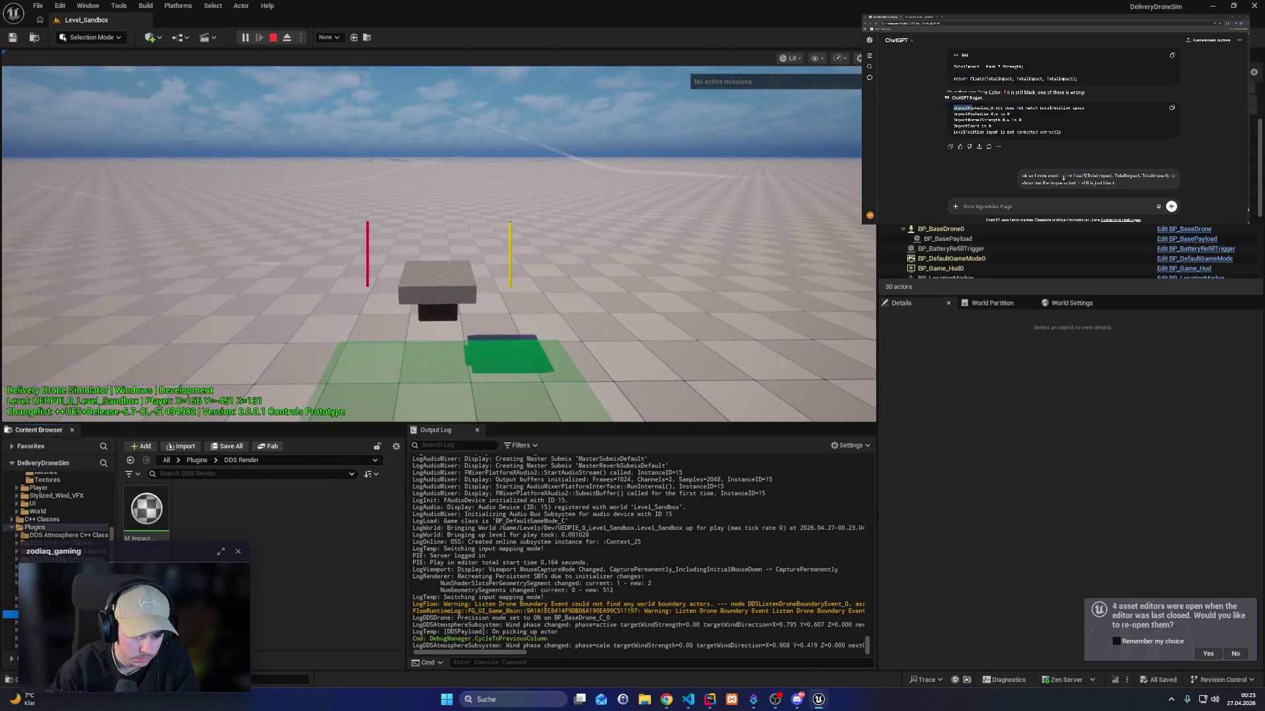
Inspect the material graph's outputs and debug node, then stop the play session.
key("alt+Tab")
mouse_move(704, 287)
left_mouse_down()
mouse_move(810, 290)
mouse_move(984, 395)
left_mouse_up()
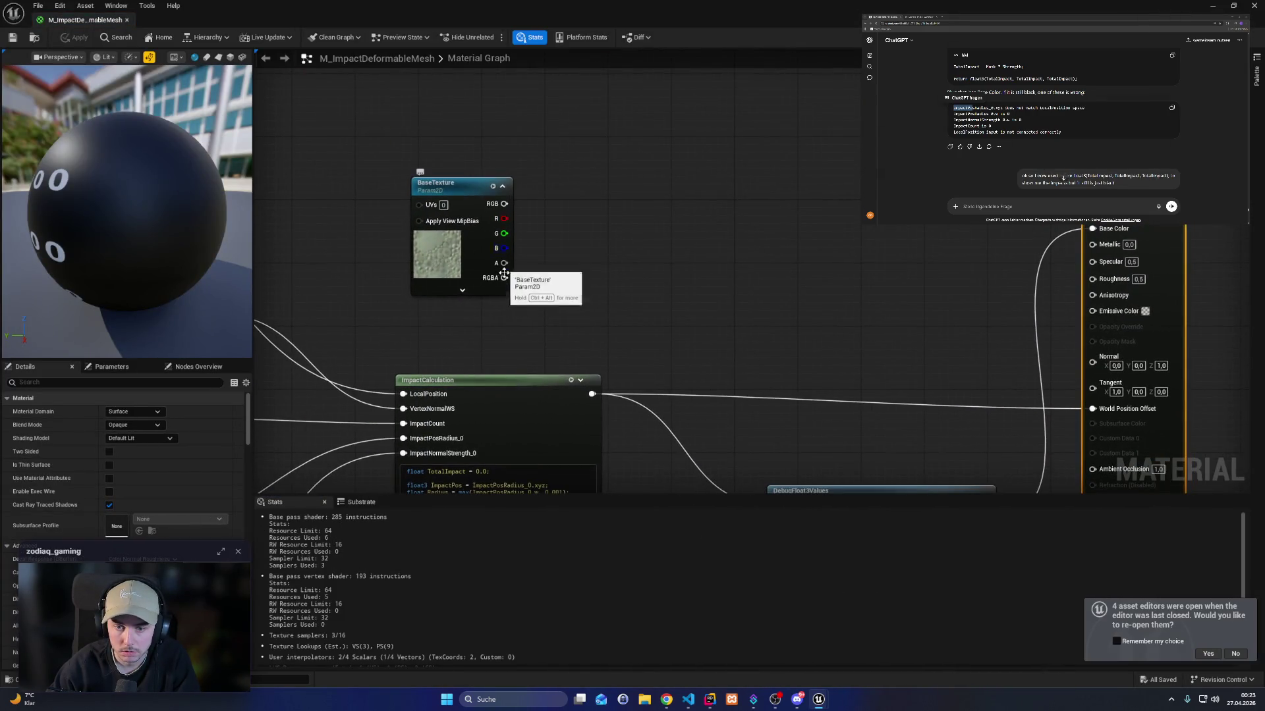
left_click_drag(724, 339, 646, 210)
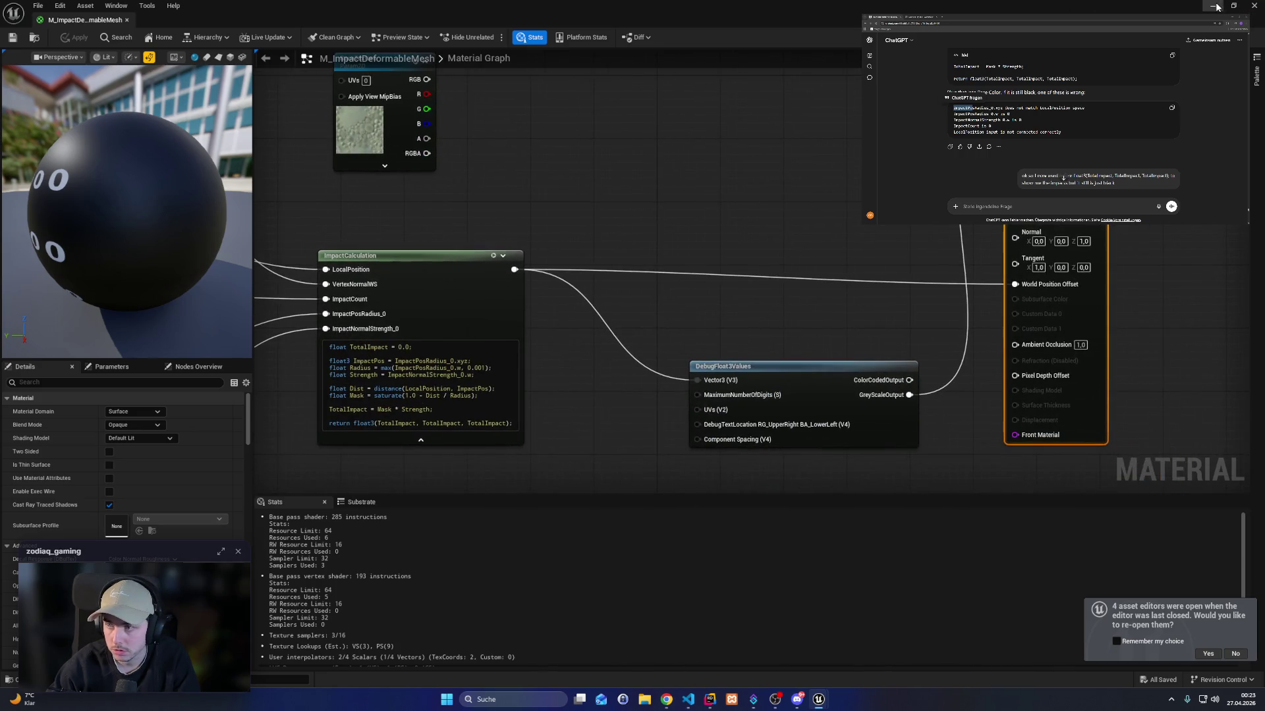
left_click(1214, 6)
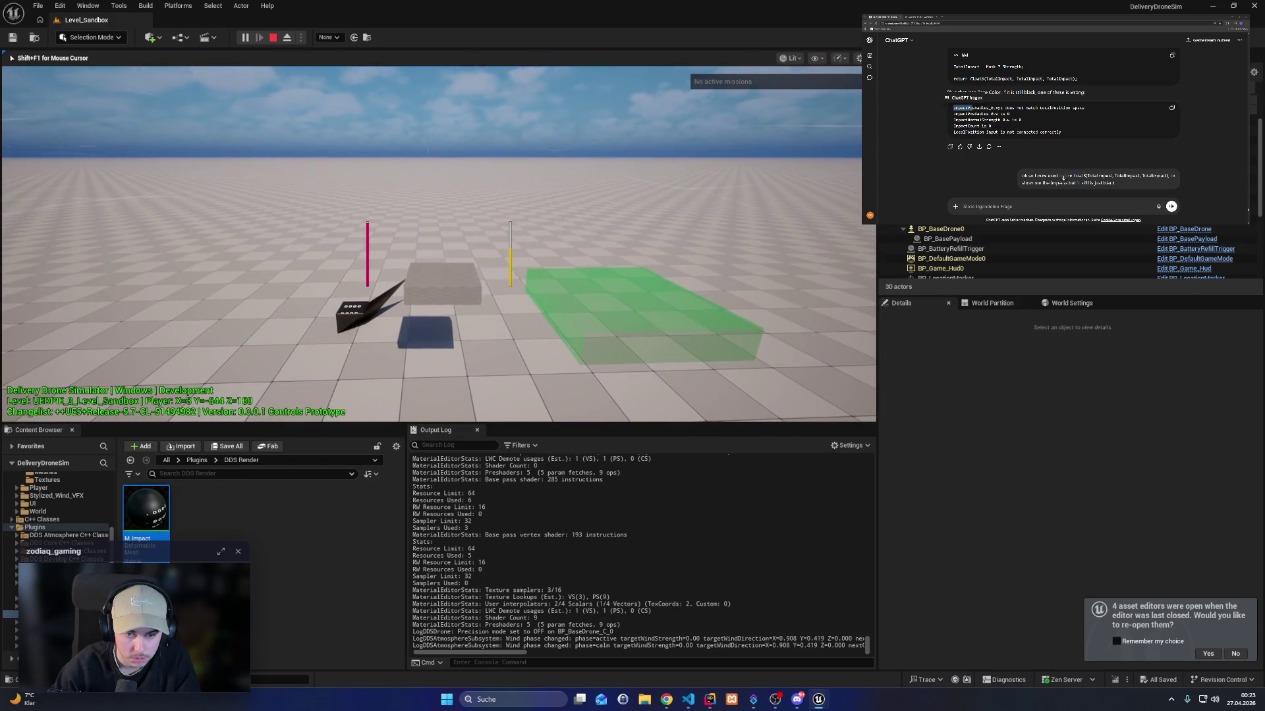
key("Escape")
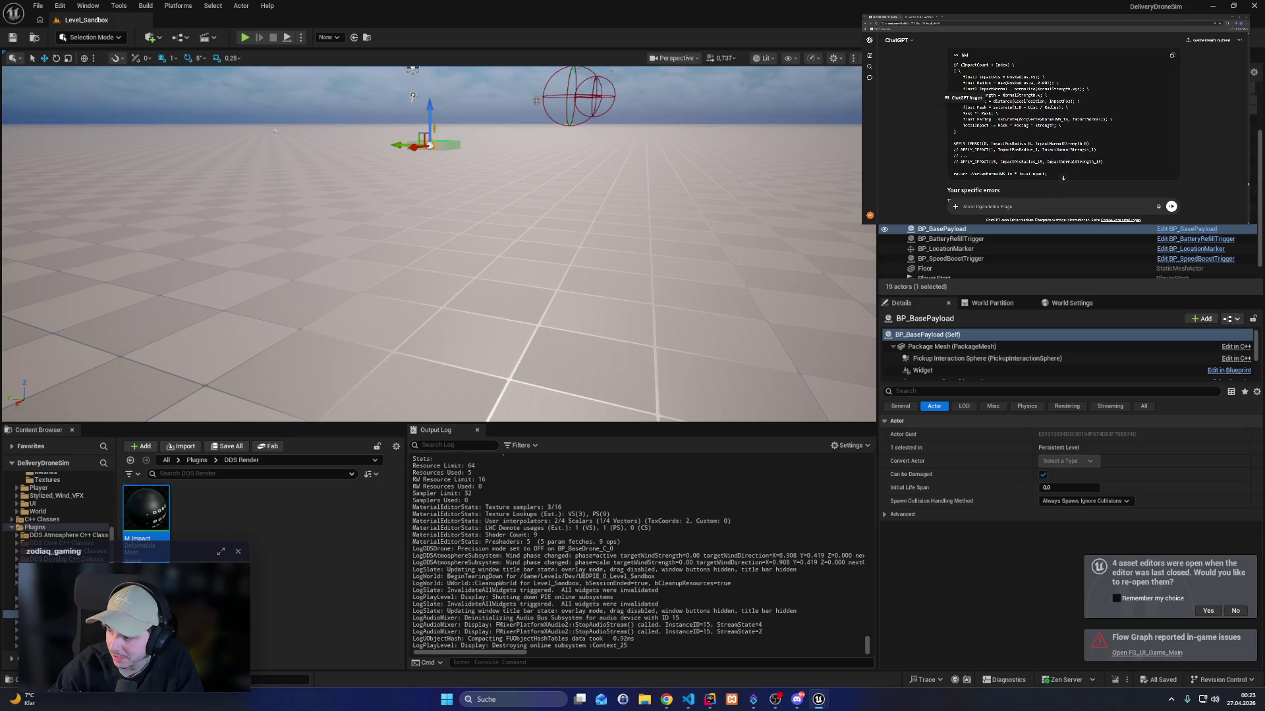
mouse_move(956, 131)
left_mouse_down()
mouse_move(968, 66)
mouse_move(972, 107)
left_mouse_up()
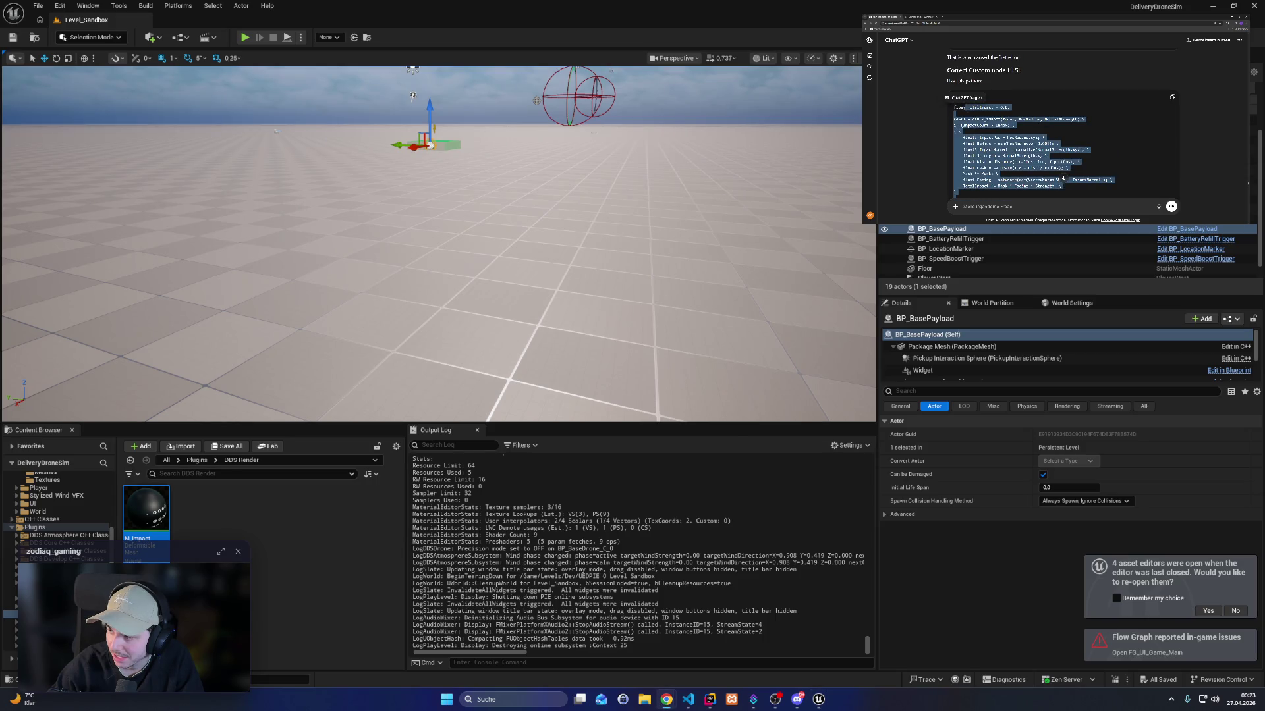
Replace the ImpactCalculation node's code with the APPLY_IMPACT macro version.
mouse_move(834, 705)
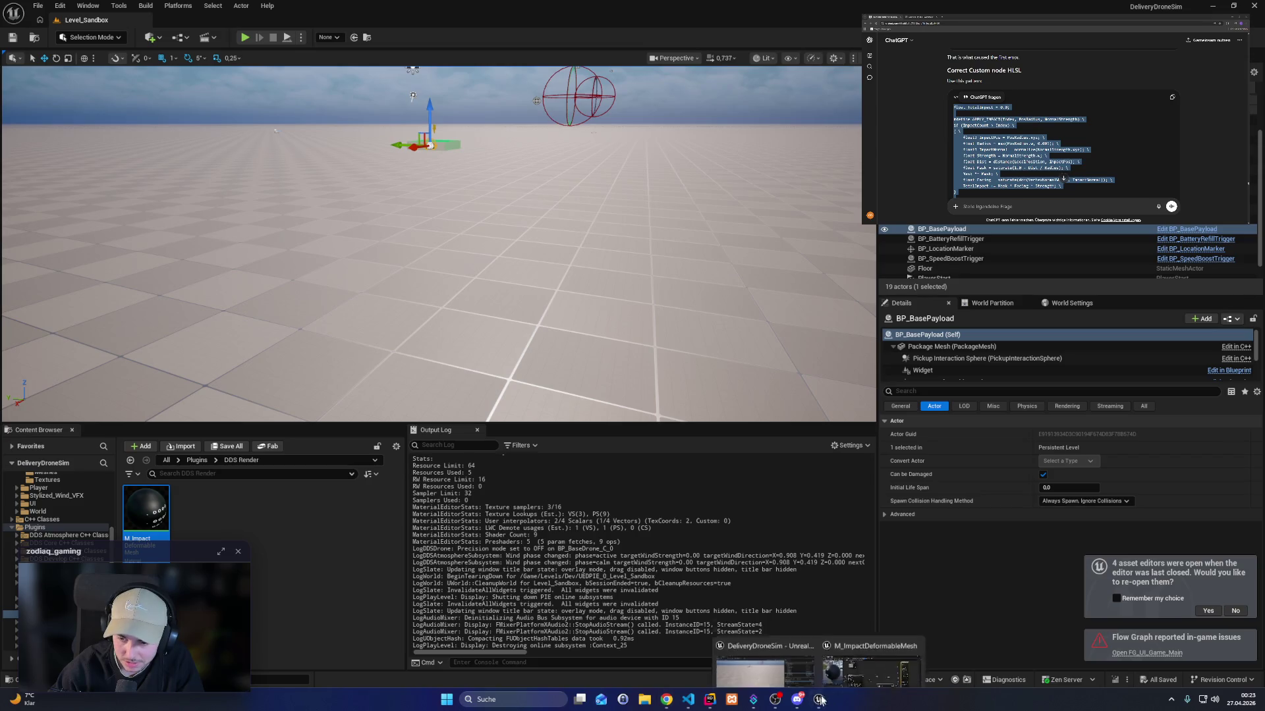
left_click(856, 666)
key("ctrl+a")
key("ctrl+v")
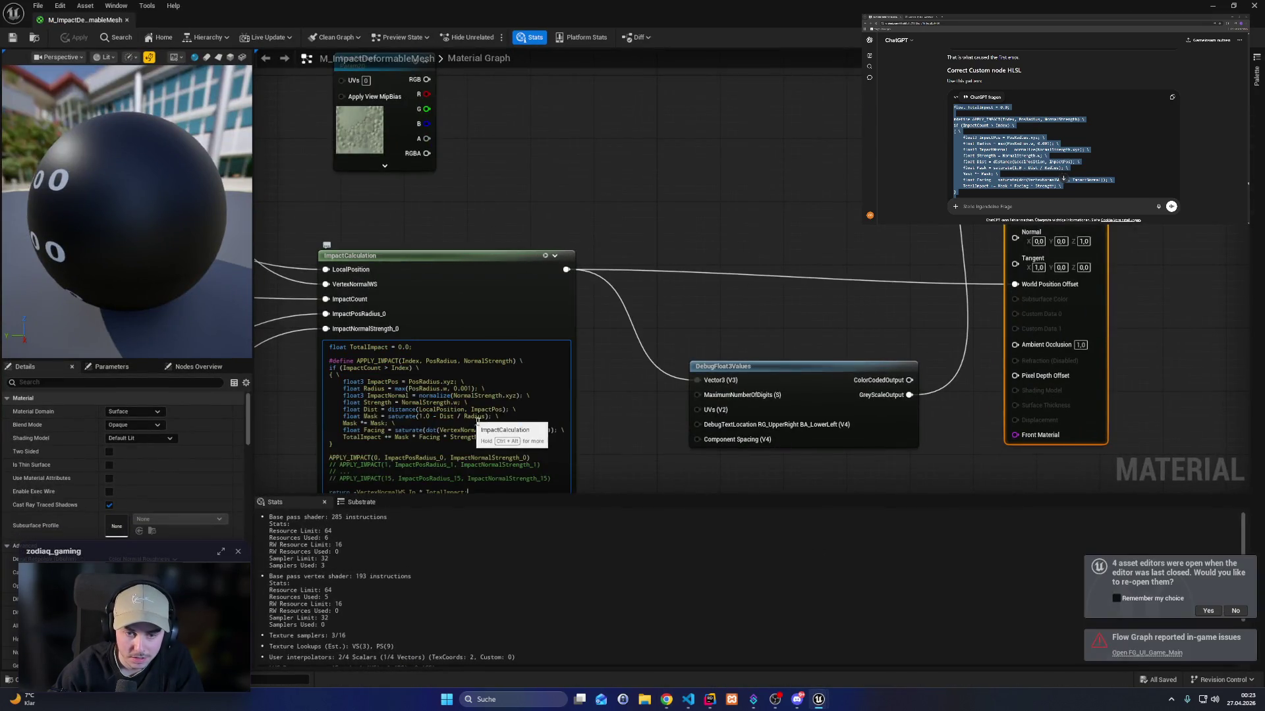
Fix the compile errors: add a semicolon, rename TotalImpact to TotalImpacts, and change VertexNormalWS_In to VertexNormalWS.
right_click(597, 401)
scroll(550, 447, "down", 3)
key("Escape")
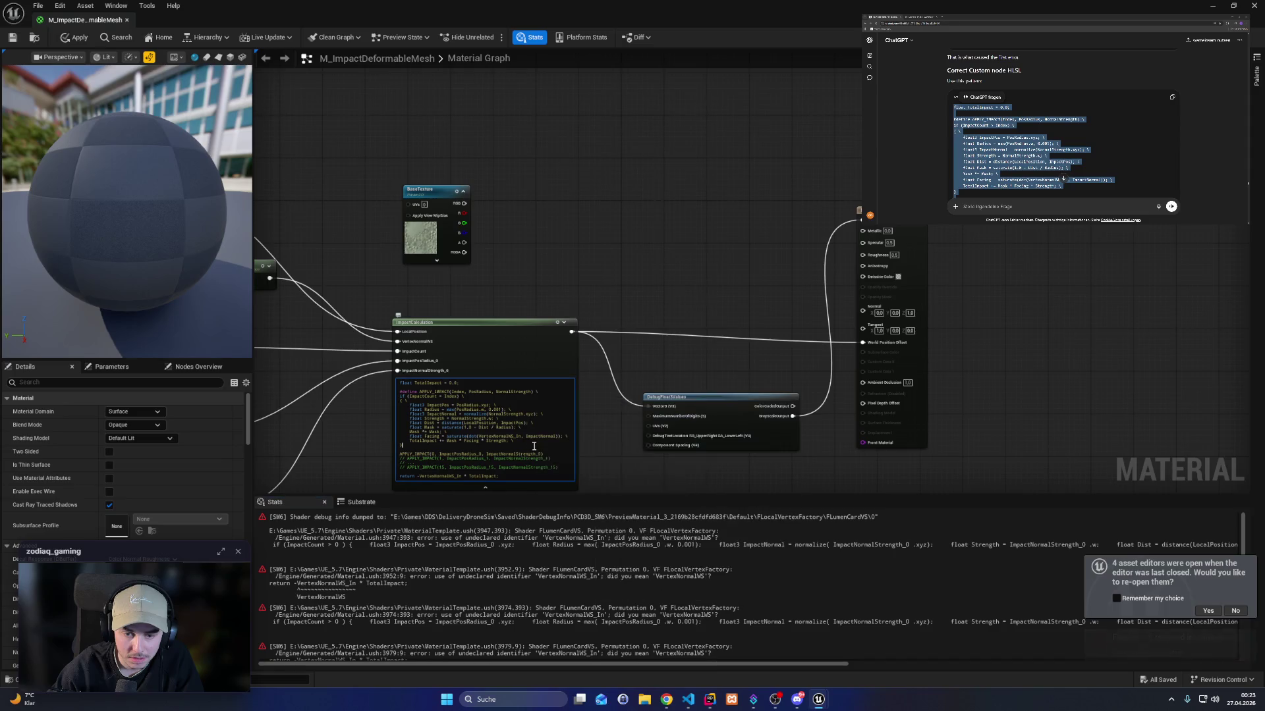
scroll(630, 455, "up", 1)
left_click_drag(593, 403, 645, 207)
scroll(435, 250, "up", 2)
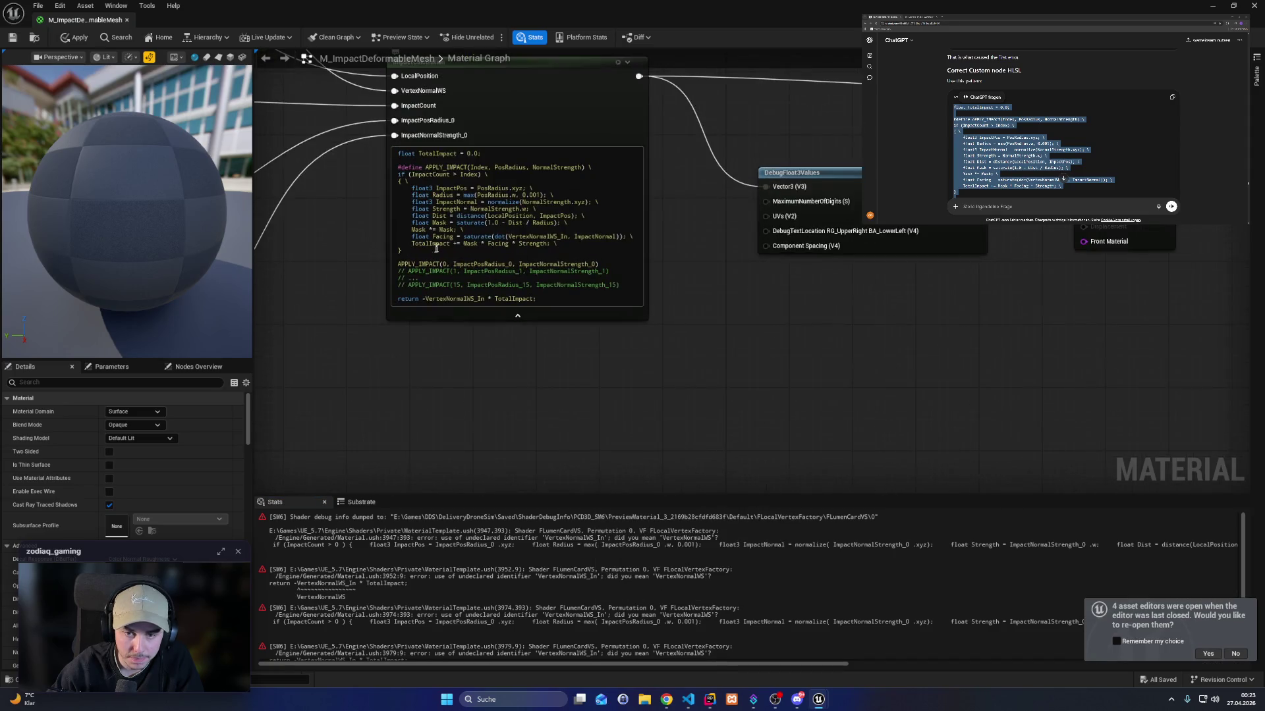
type("s;")
left_click(476, 154)
type("s")
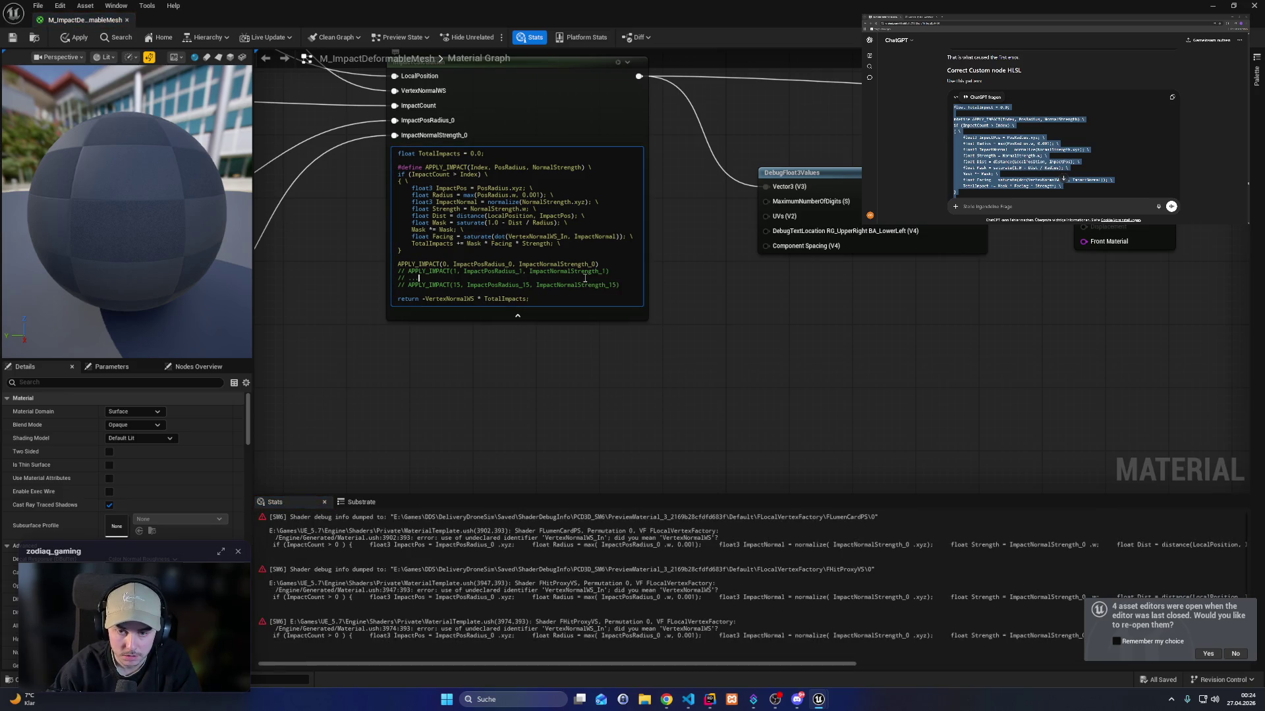
left_click(570, 236)
key("BackSpace")
key("BackSpace")
key("BackSpace")
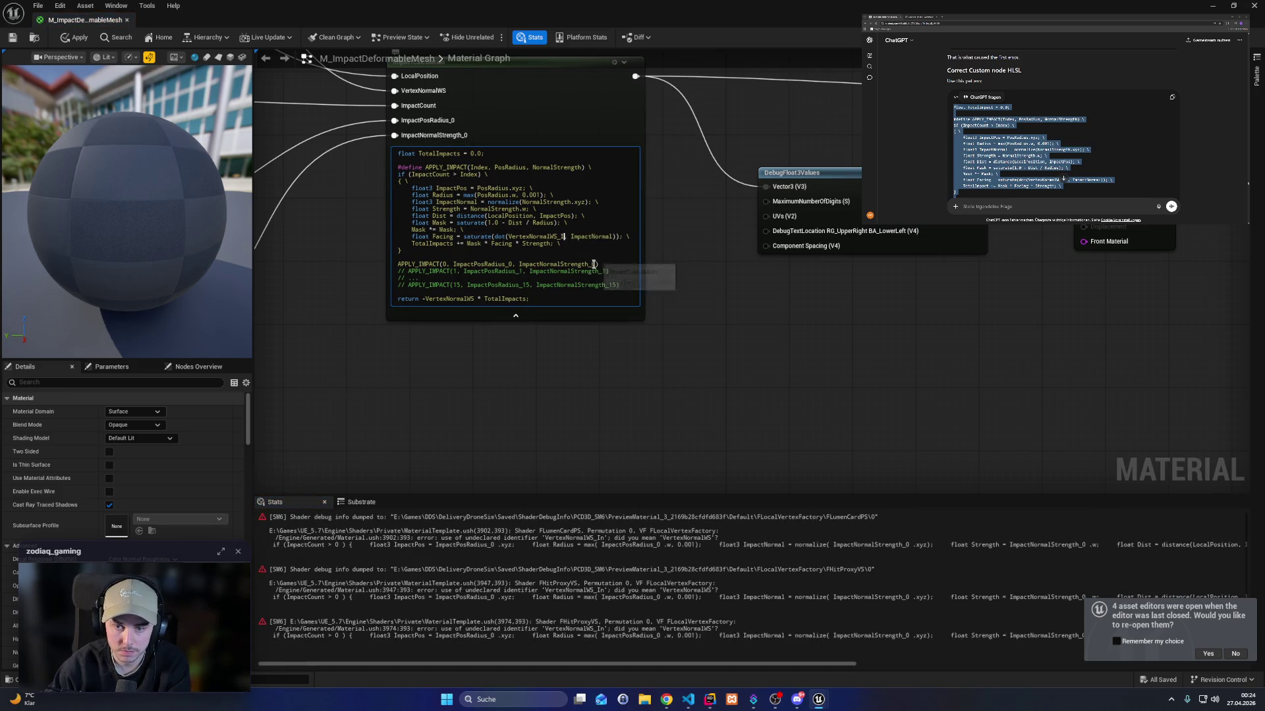
Apply the updated material and start a Level_Sandbox play session to test it.
left_click(686, 227)
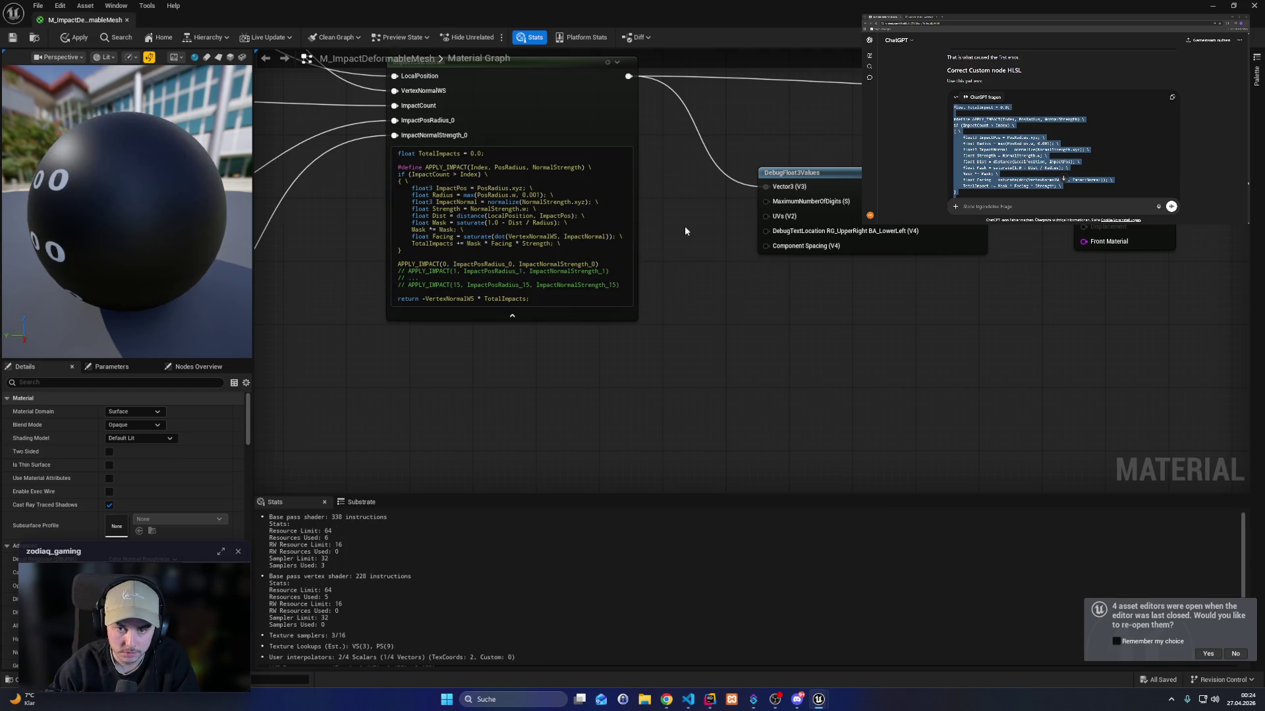
left_click(74, 36)
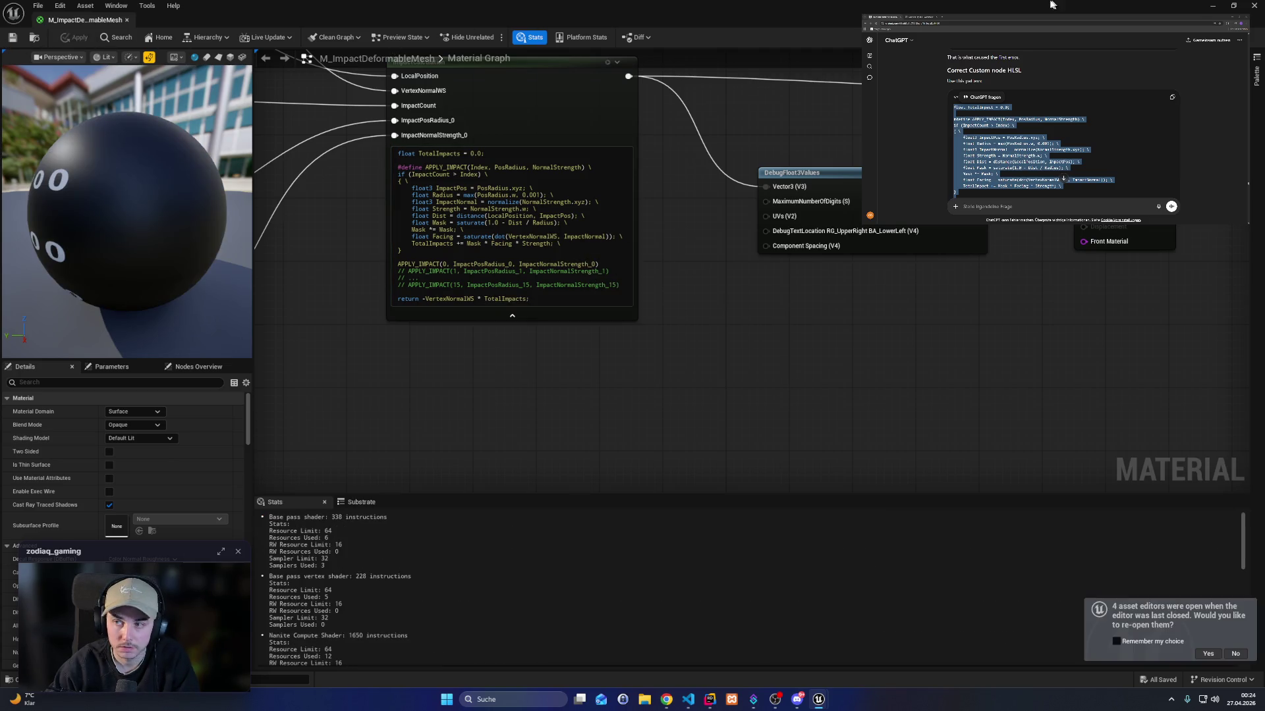
left_click(1215, 7)
left_click(243, 38)
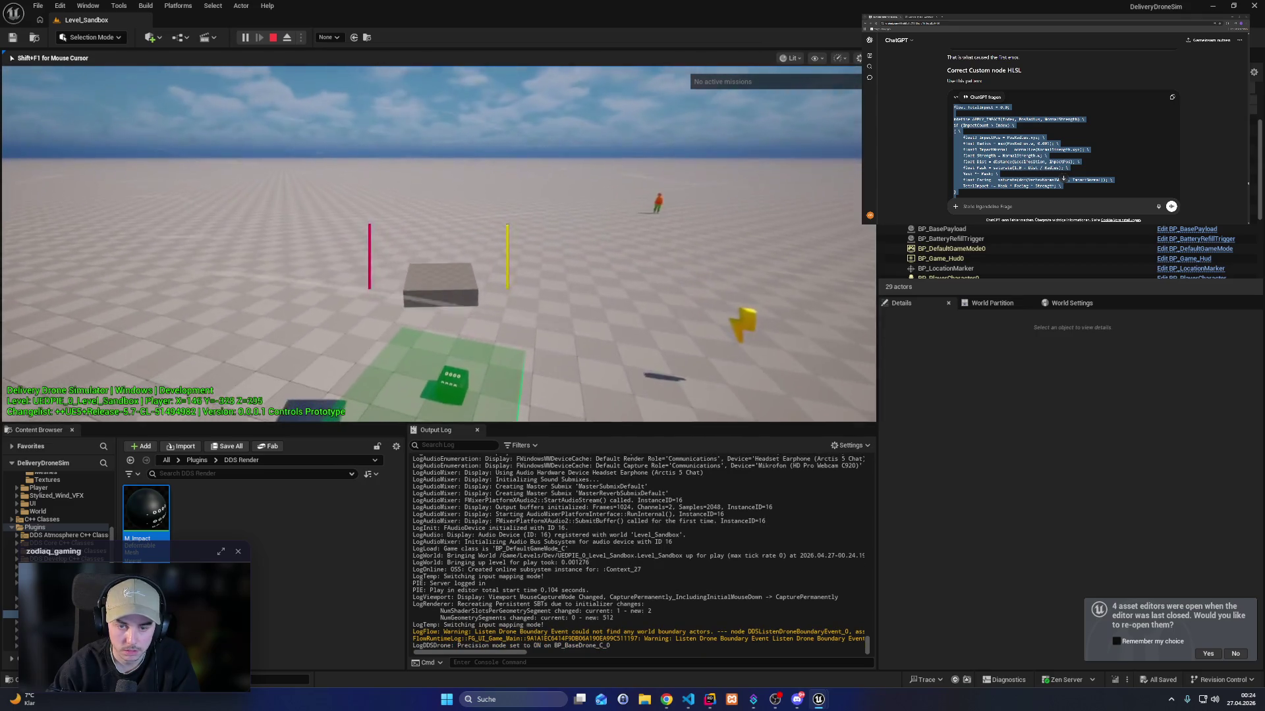
Fly the drone to the payload cube in wireframe view, then stop the play session.
key("shift")
key("w")
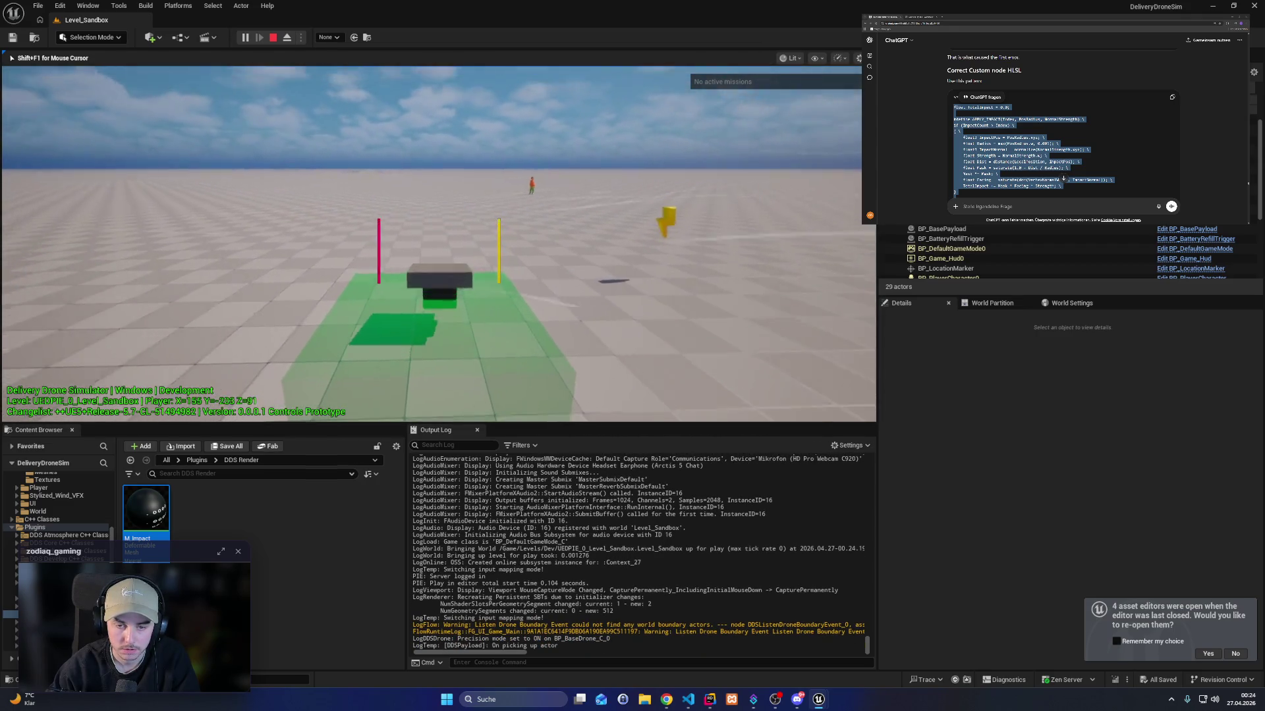
key("shift")
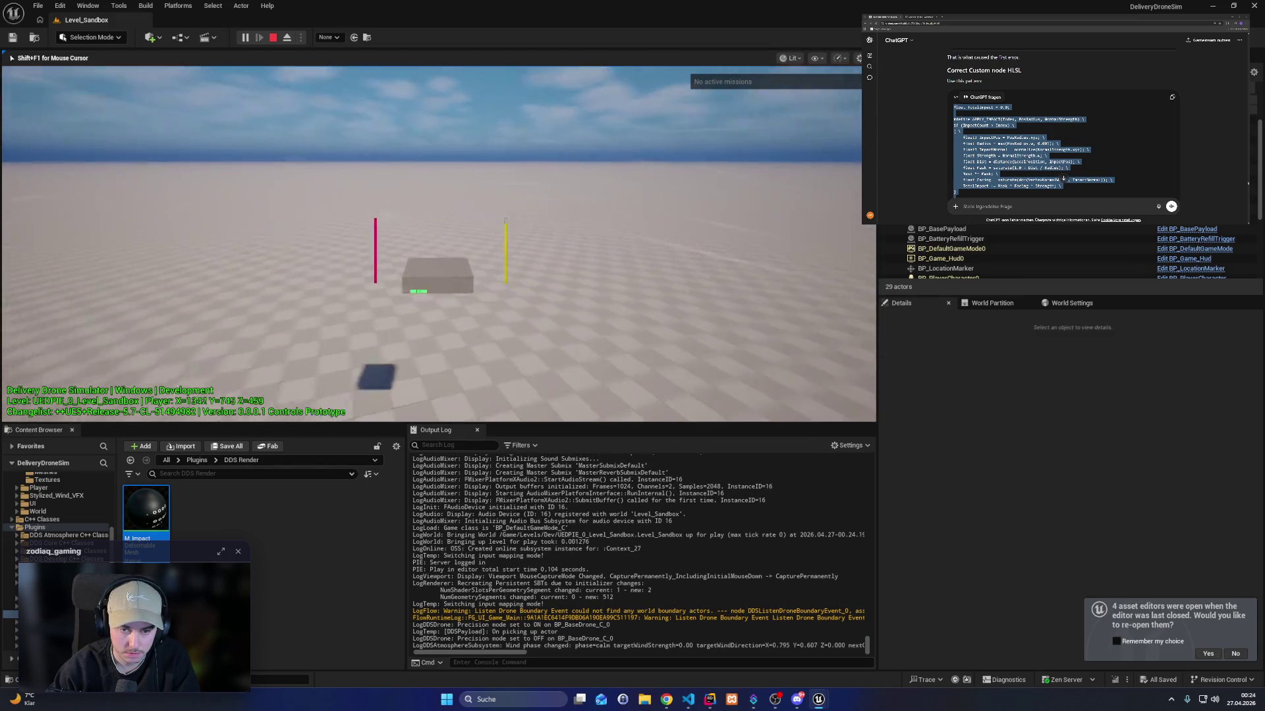
key("F1")
key("q")
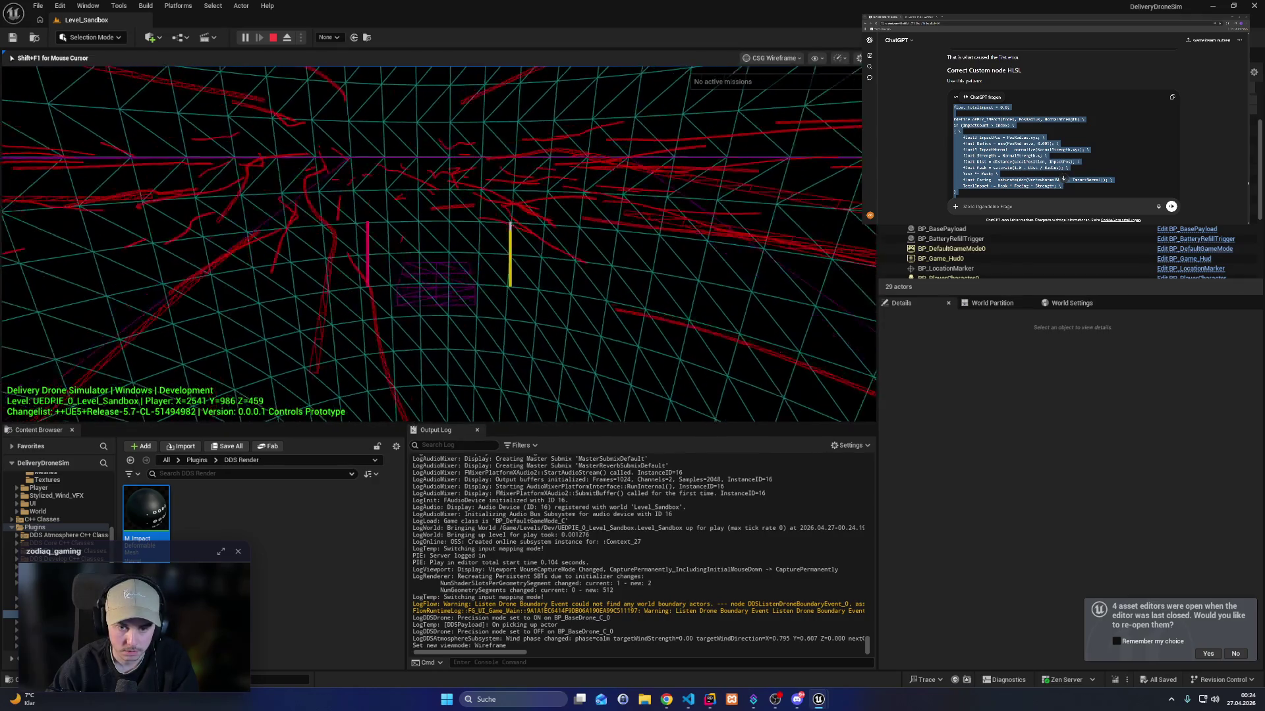
key("e")
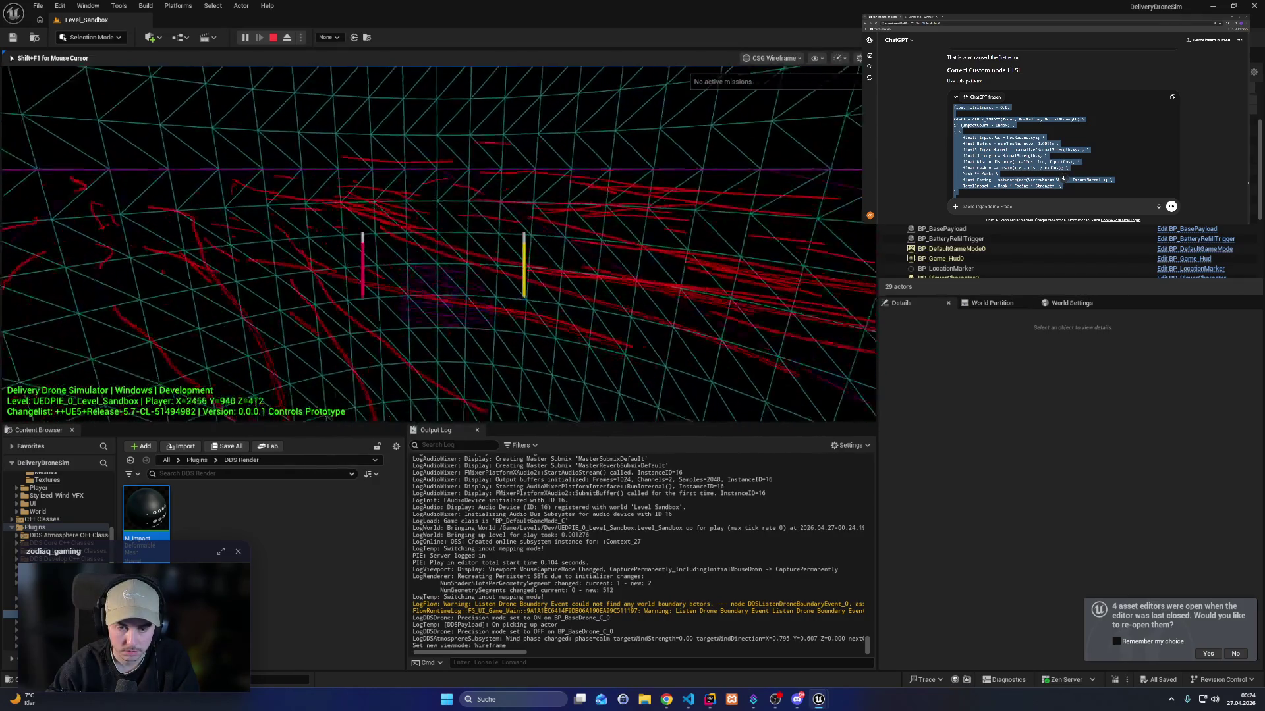
key("w")
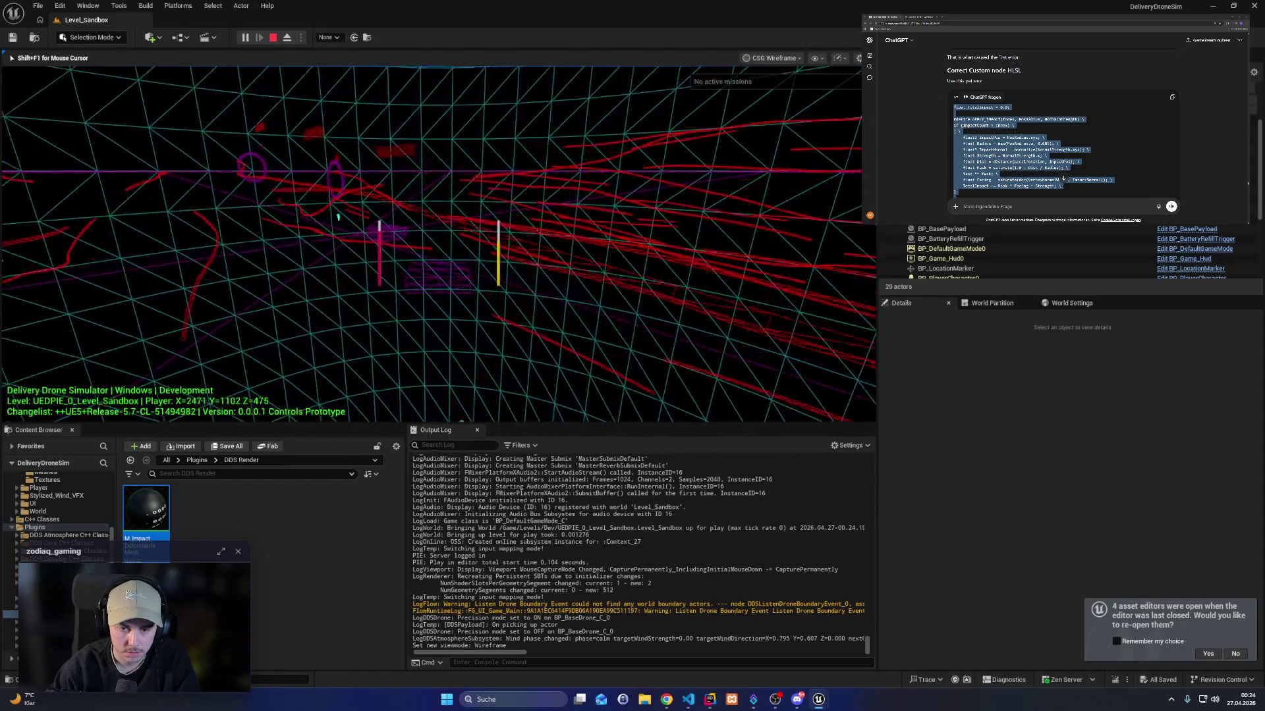
key("q")
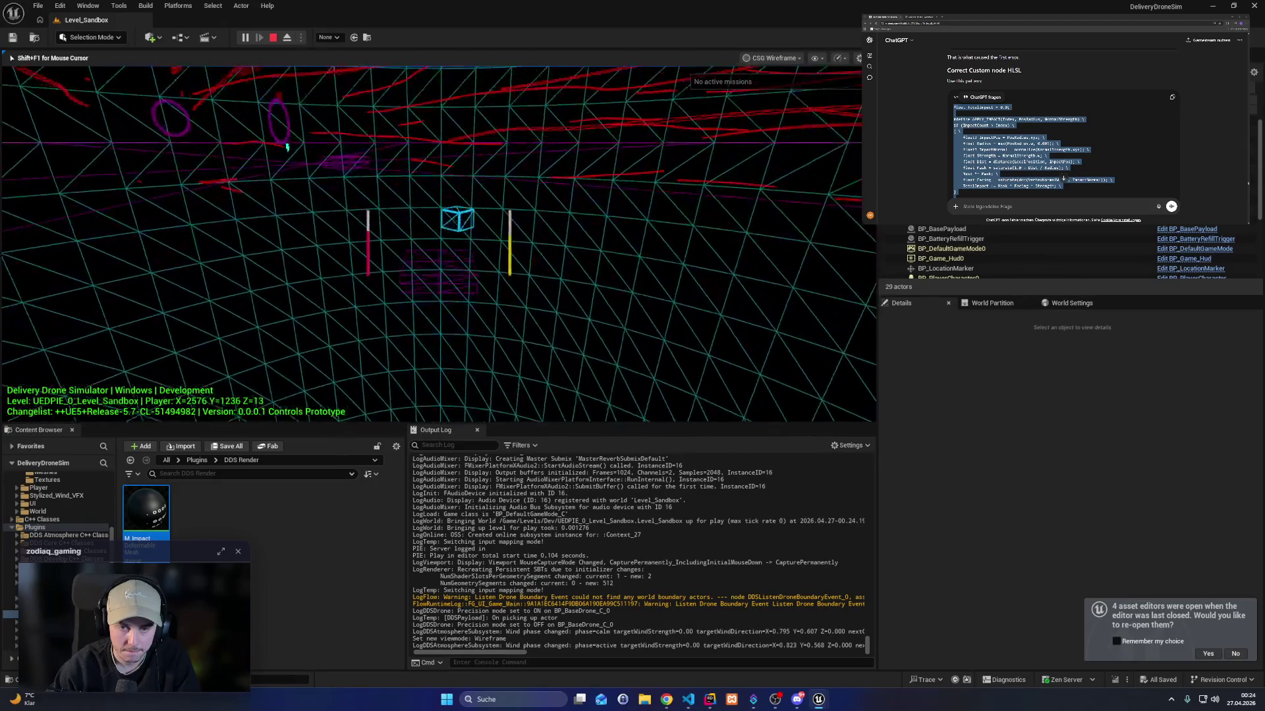
key("q")
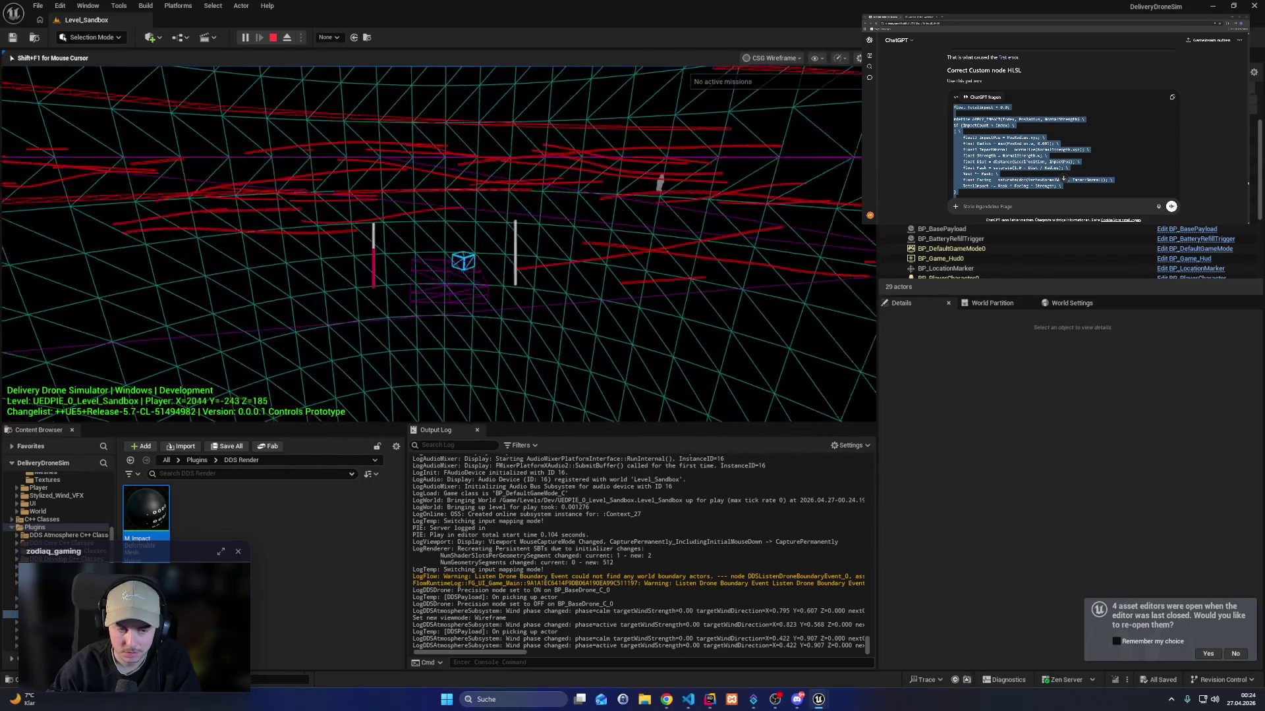
key("Escape")
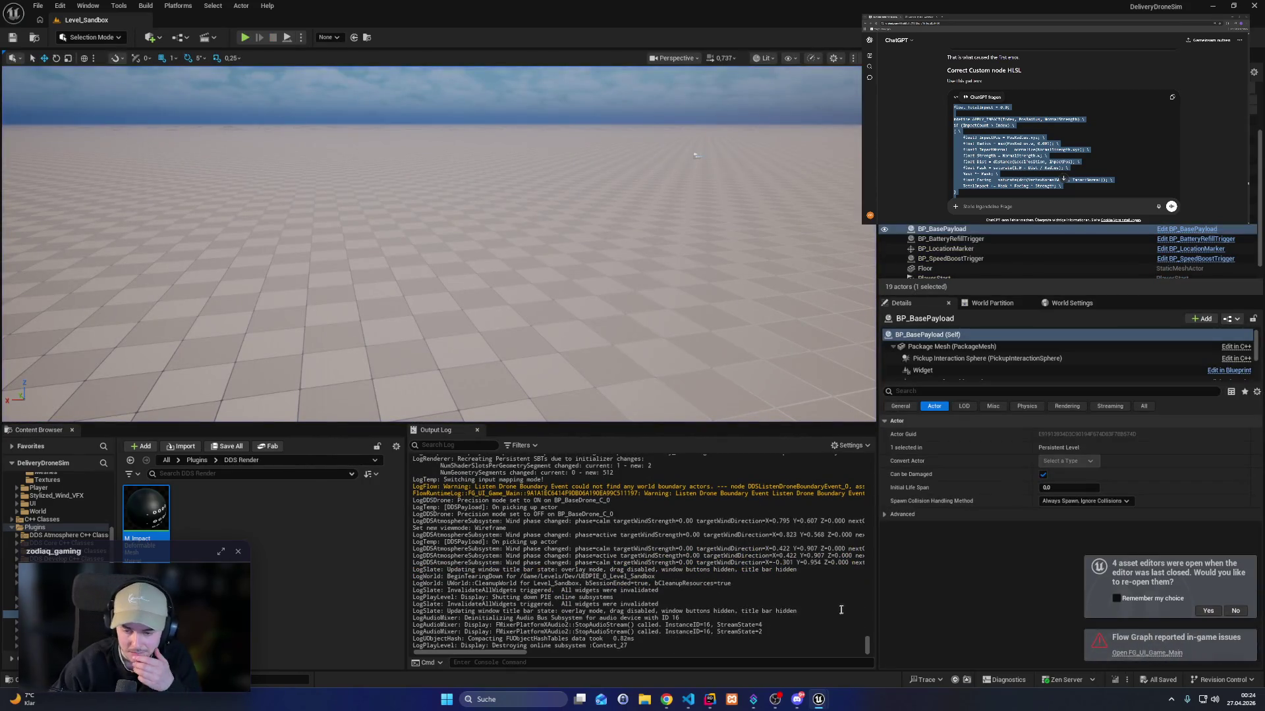
Check ImpactCalculation's input parameters in the material graph, then return to ApplyMeshImpact in Rider.
left_click(710, 703)
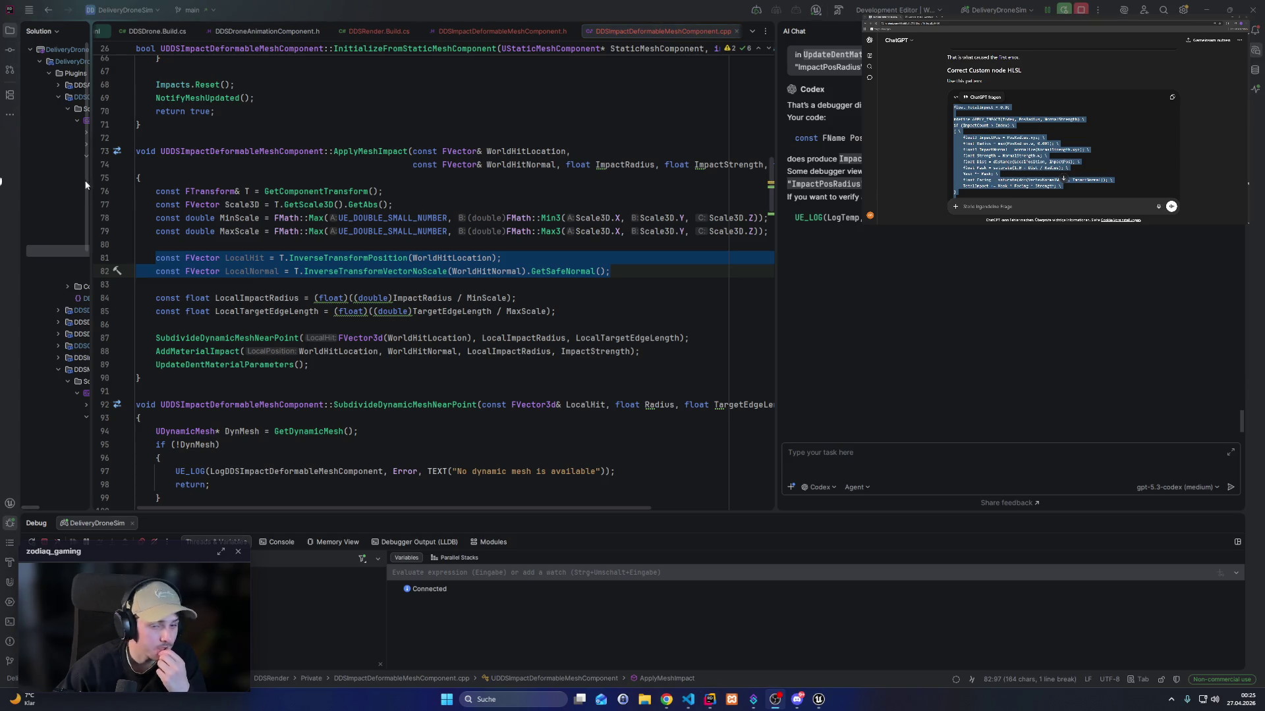
left_click(526, 293)
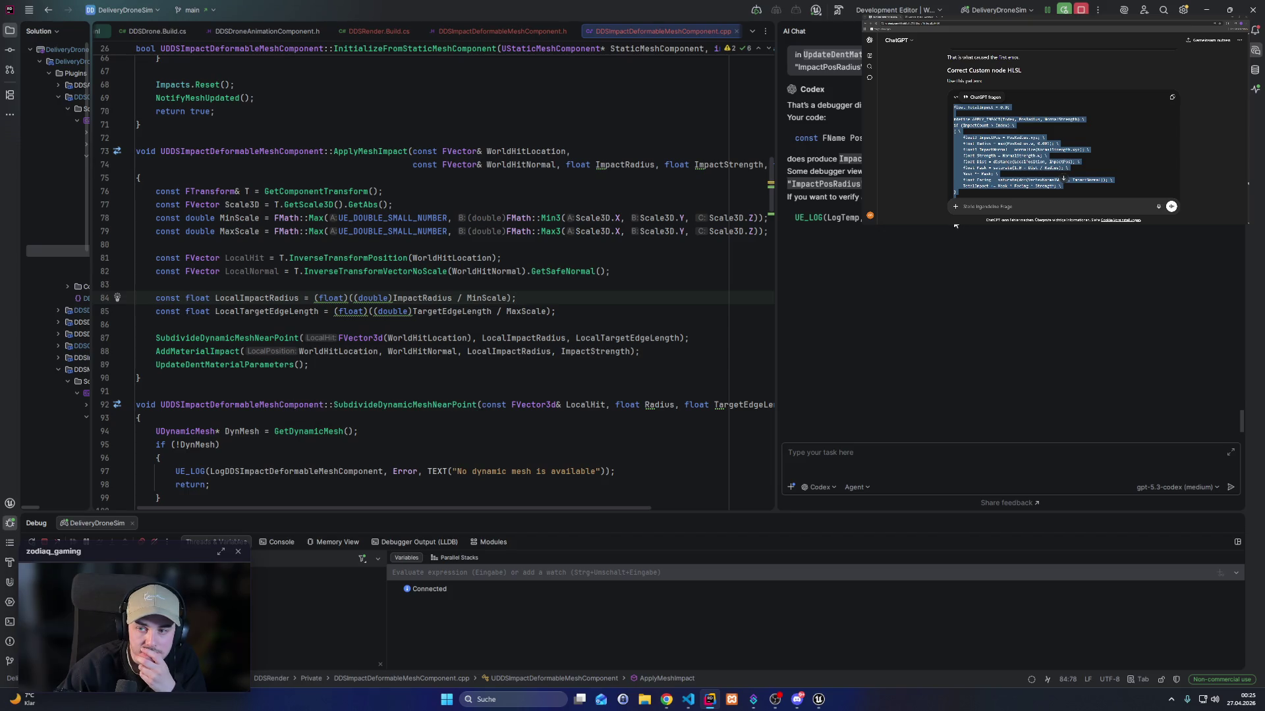
left_click(853, 675)
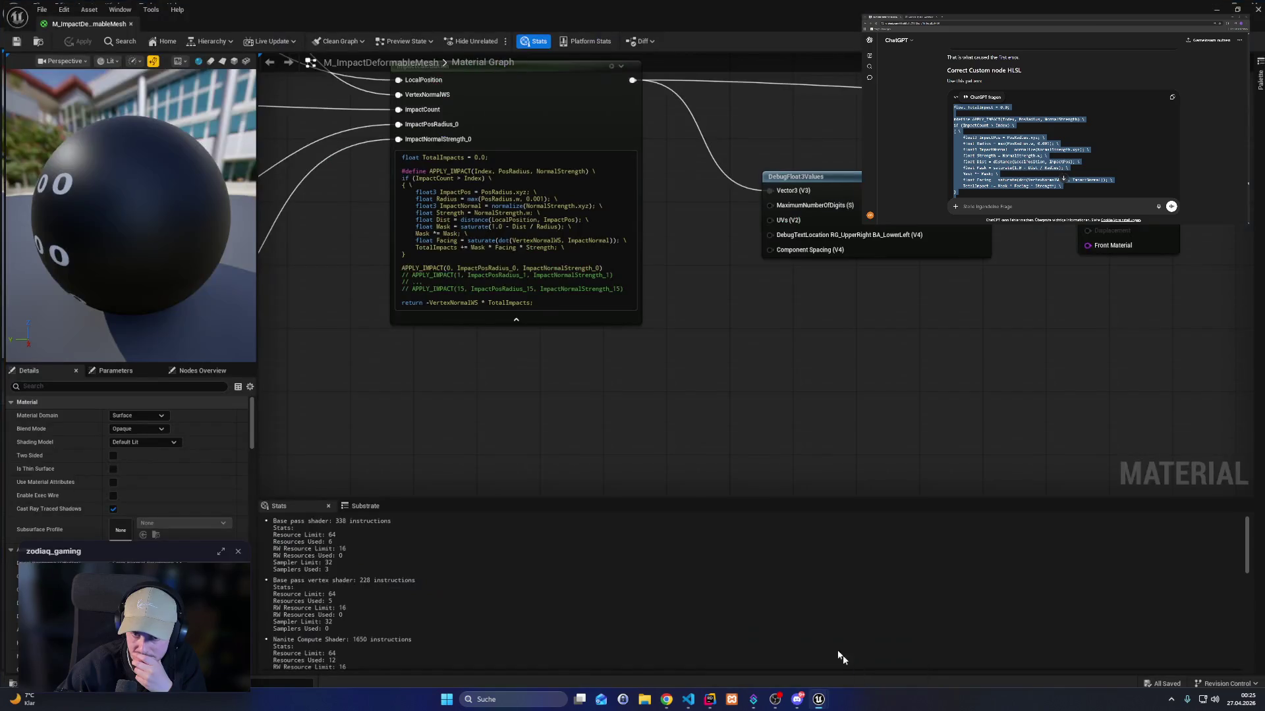
mouse_move(479, 354)
left_mouse_down()
mouse_move(533, 421)
mouse_move(565, 526)
left_mouse_up()
mouse_move(395, 368)
left_mouse_down()
mouse_move(369, 430)
mouse_move(417, 355)
mouse_move(592, 314)
mouse_move(698, 306)
left_mouse_up()
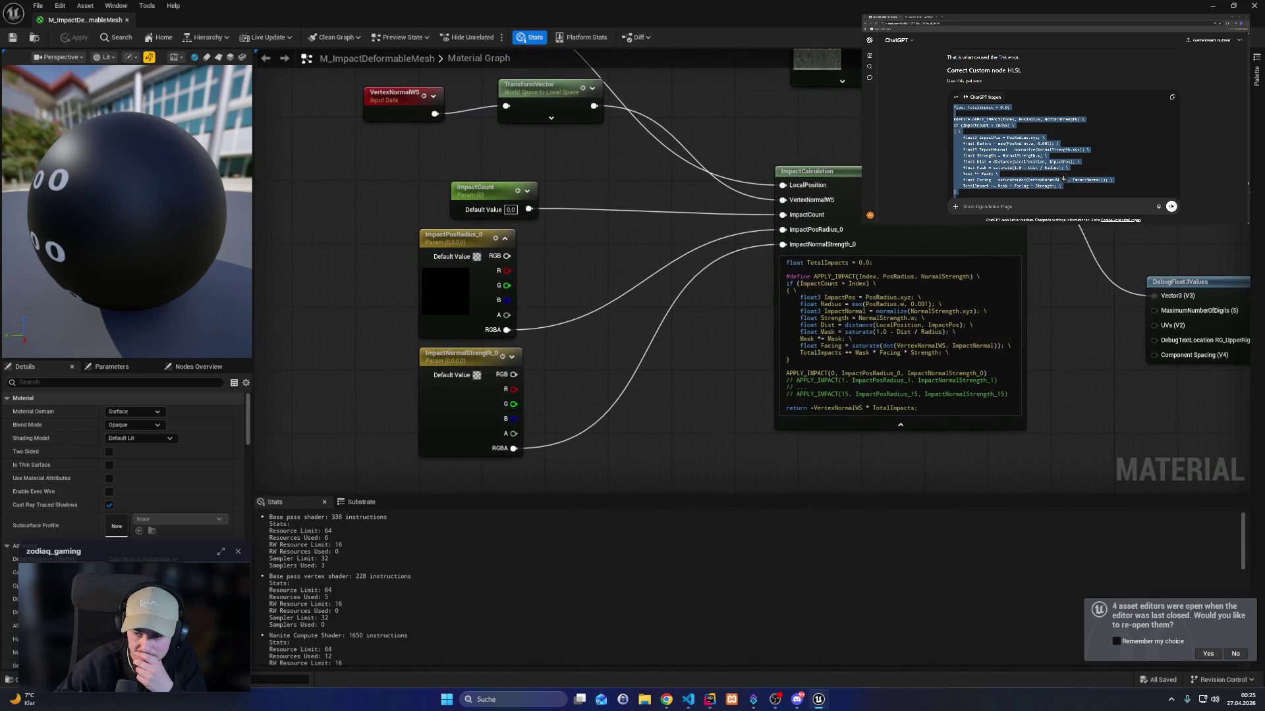
left_click_drag(947, 250, 646, 276)
key("alt+Tab")
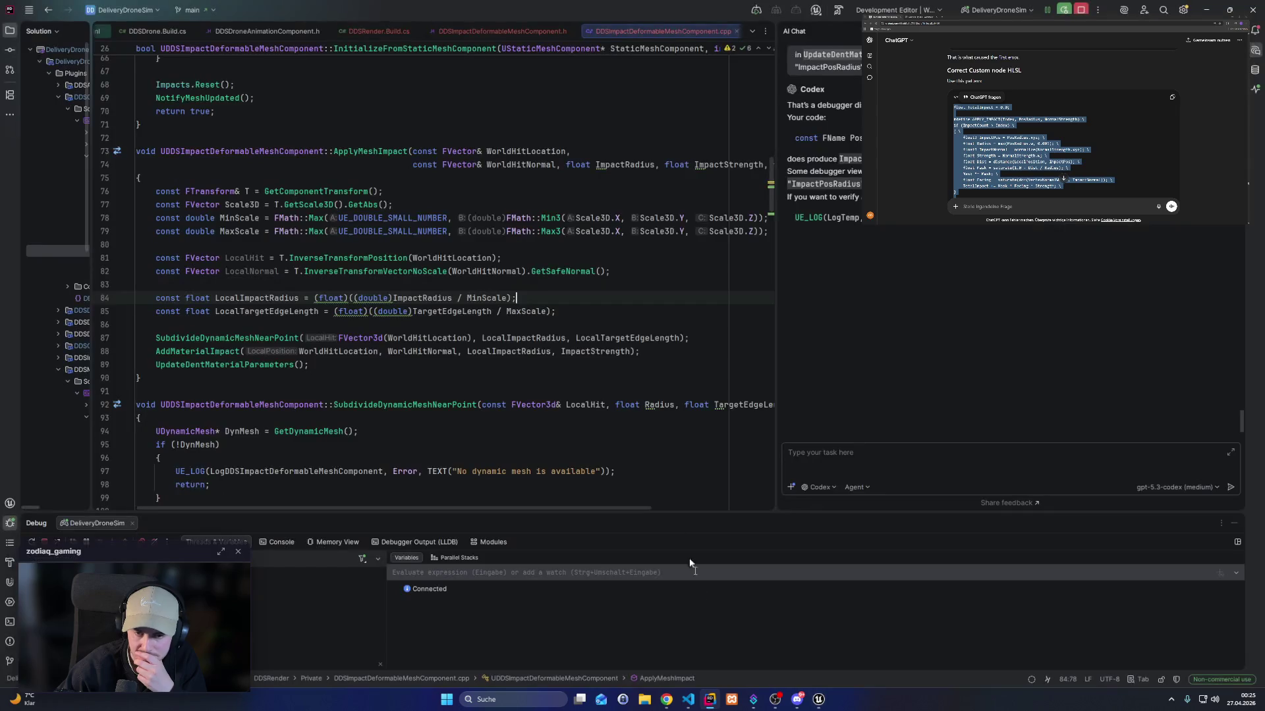
Replace WorldHitLocation with LocalHit in the SubdivideDynamicMeshNearPoint call on line 87.
left_click(248, 270)
left_click(253, 258)
left_click(255, 270)
left_click(257, 257)
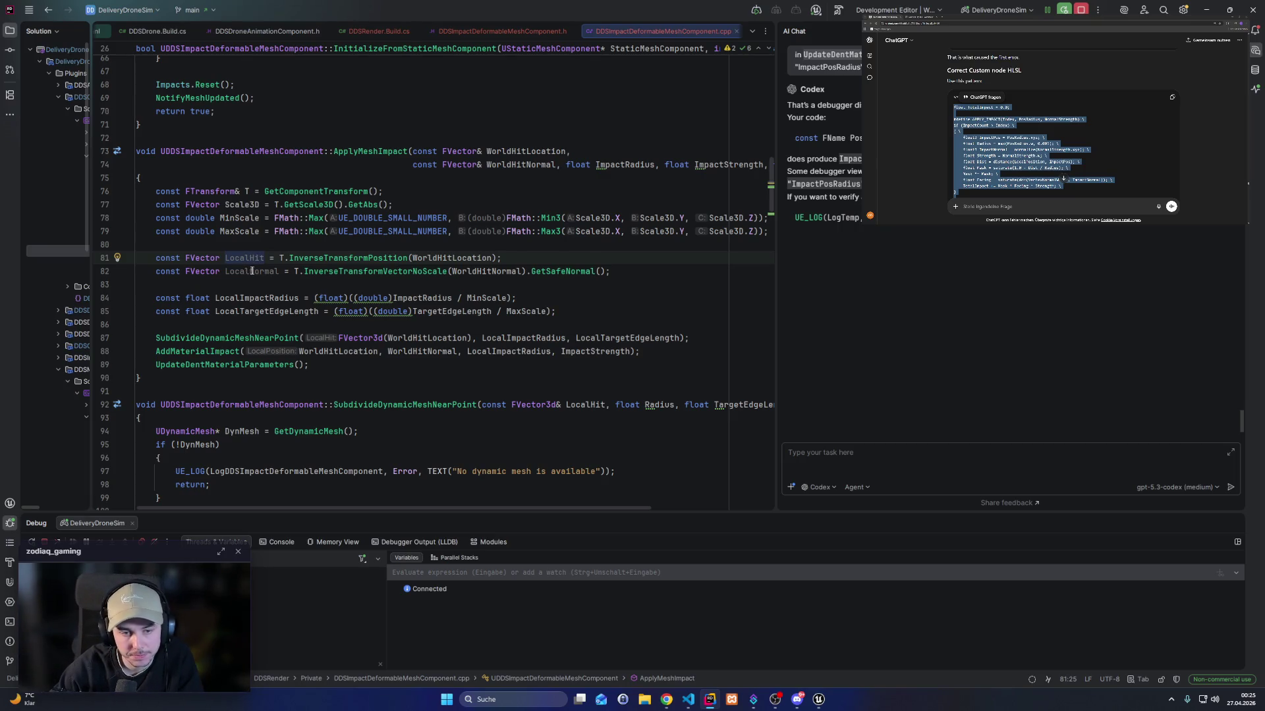
left_click(230, 351)
left_click(228, 339)
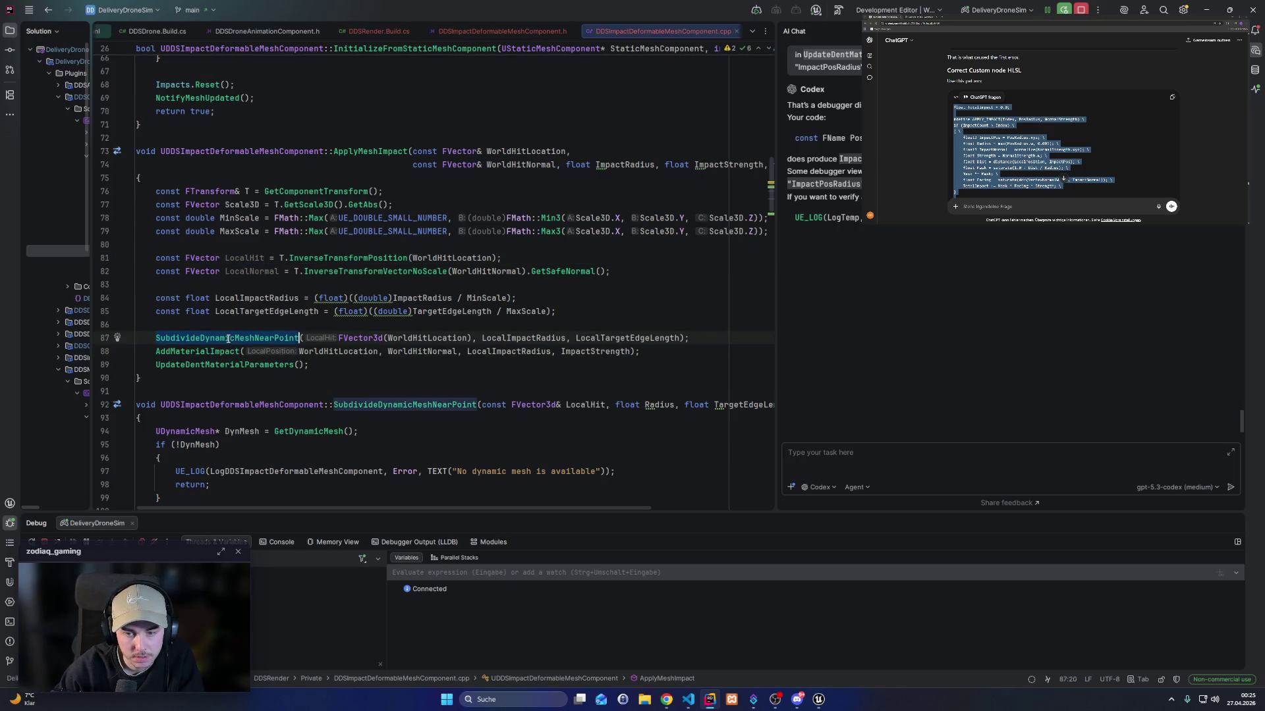
left_click(239, 257)
key("ctrl+c")
double_click(422, 338)
key("ctrl+v")
left_click(263, 272)
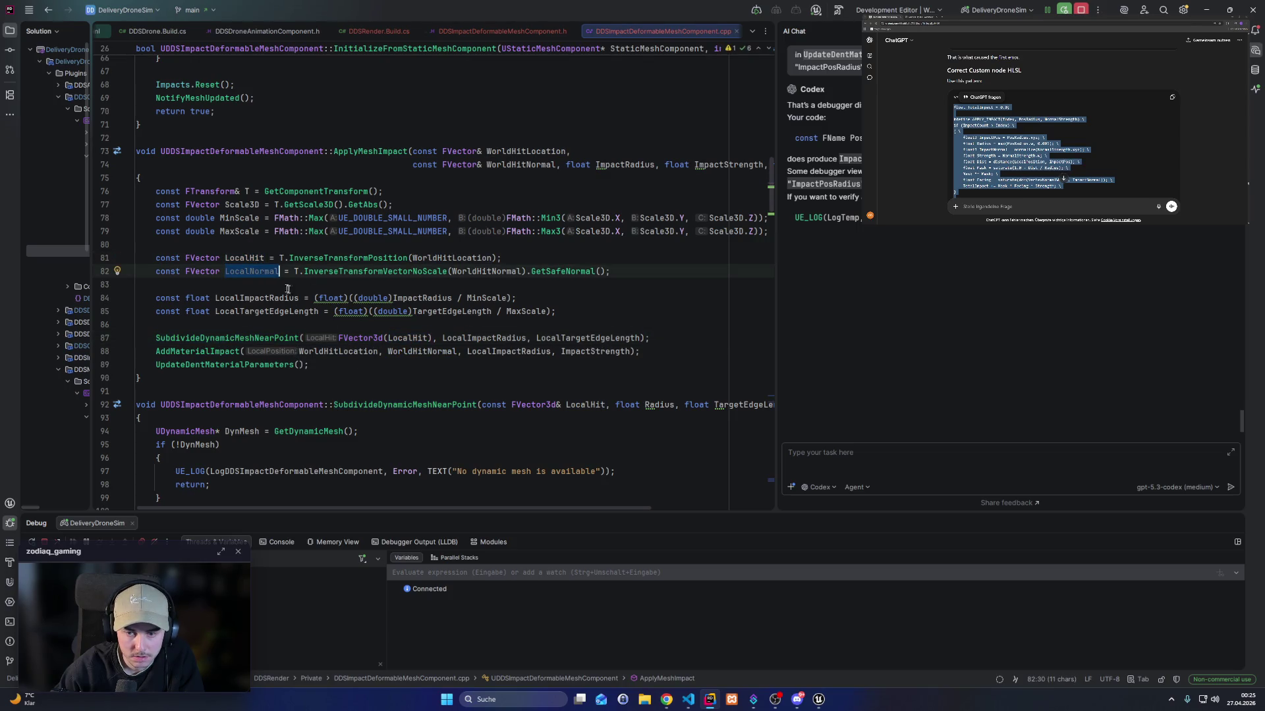
key("alt+Tab")
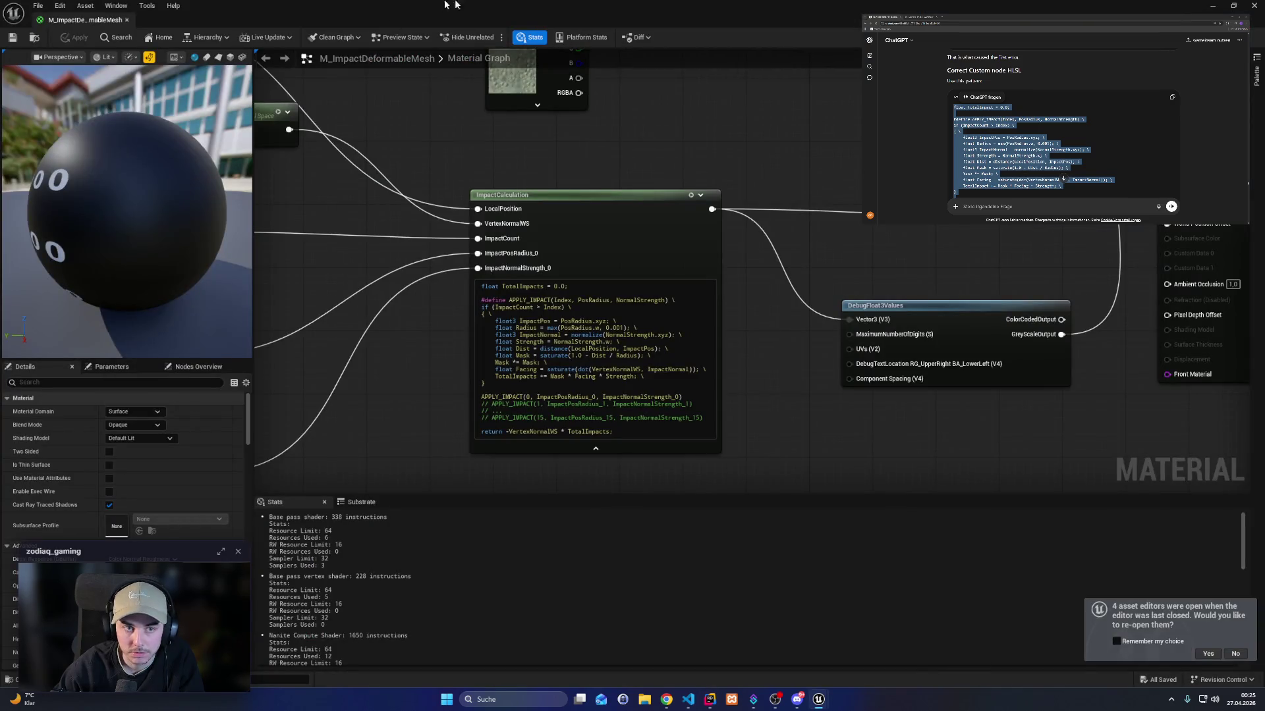
Close the material editor, hot-reload the C++ change with Live Coding, and play Level_Sandbox.
left_click(1256, 6)
key("ctrl+alt+F11")
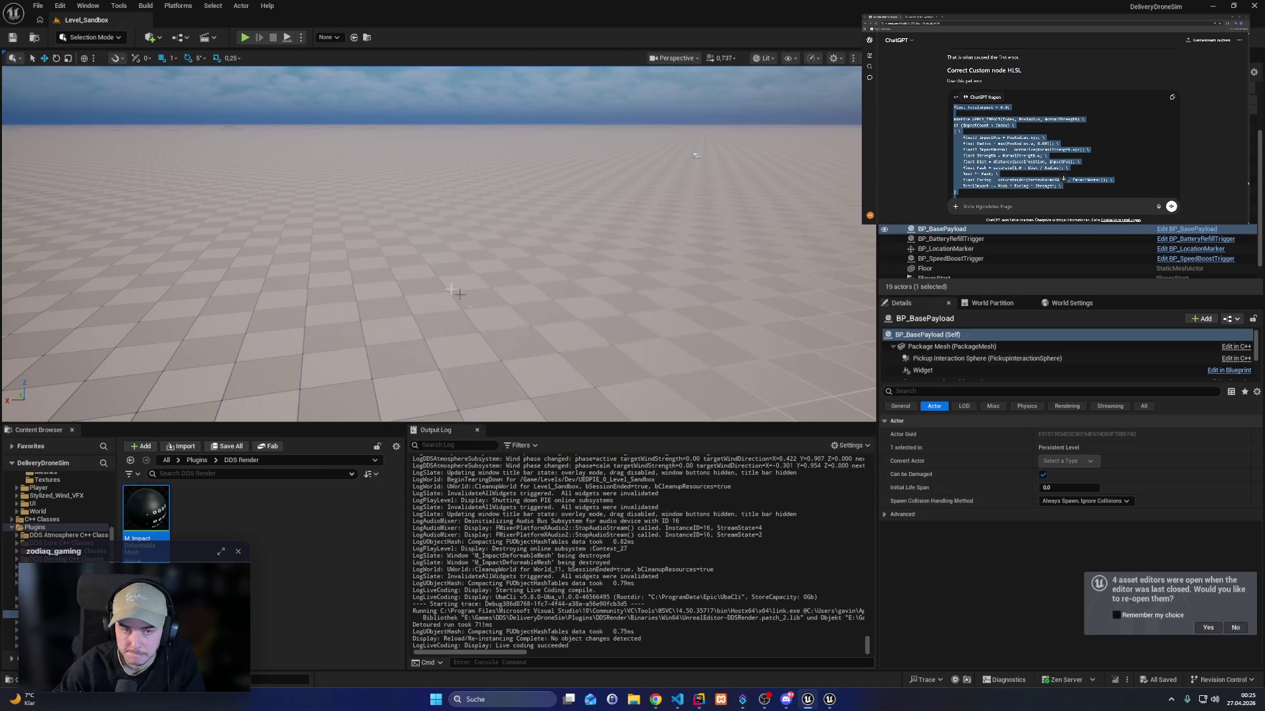
left_click(246, 38)
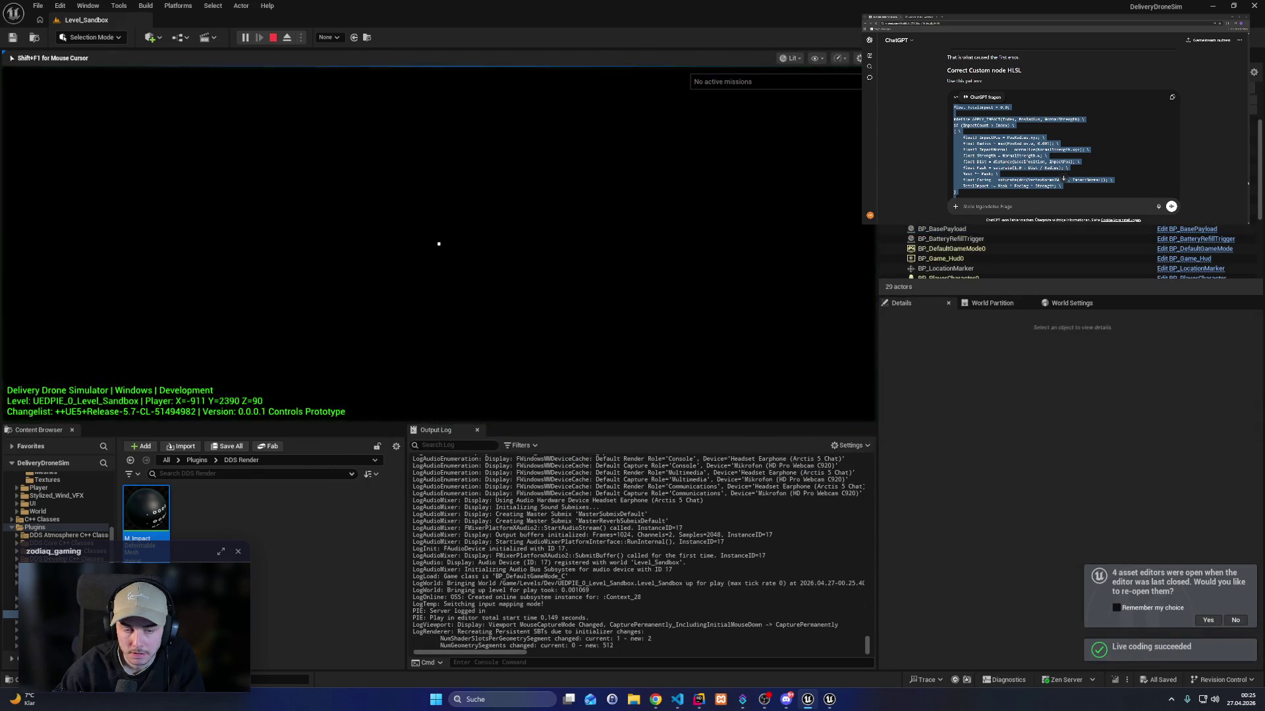
Fly the drone around the payload, cycling wireframe, unlit and lit views, then eject to the editor camera.
key("w")
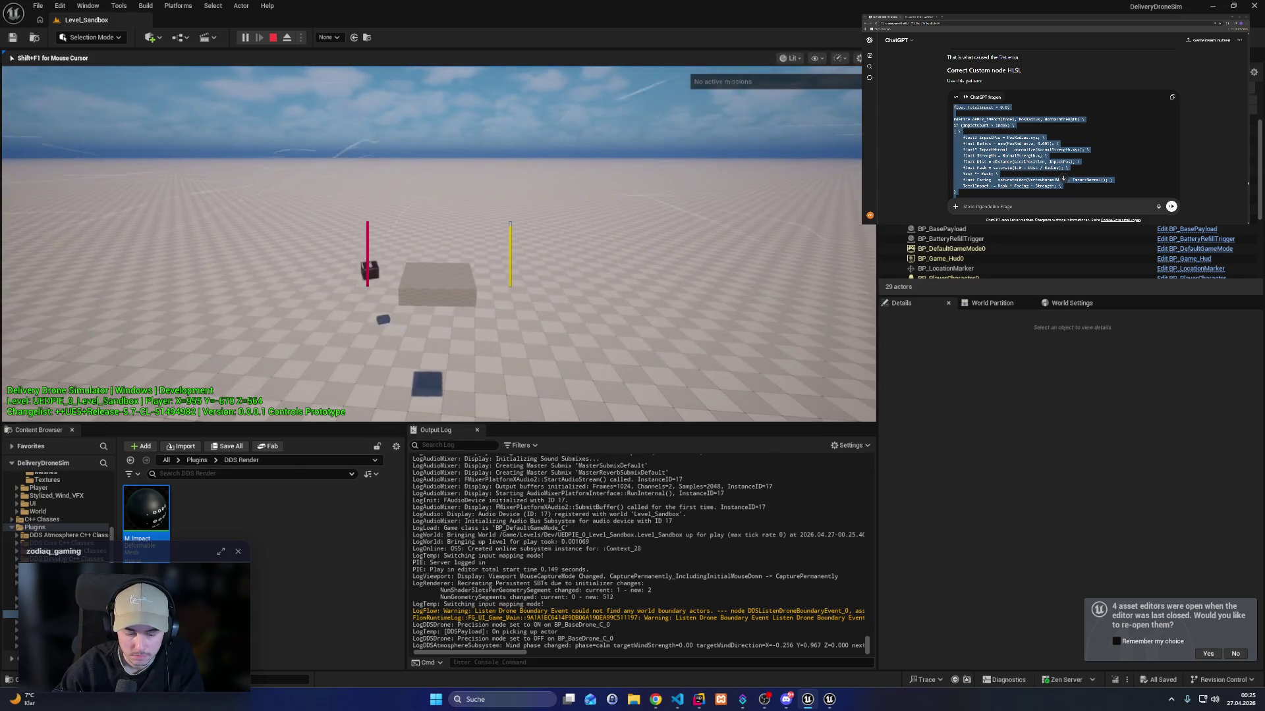
key("F1")
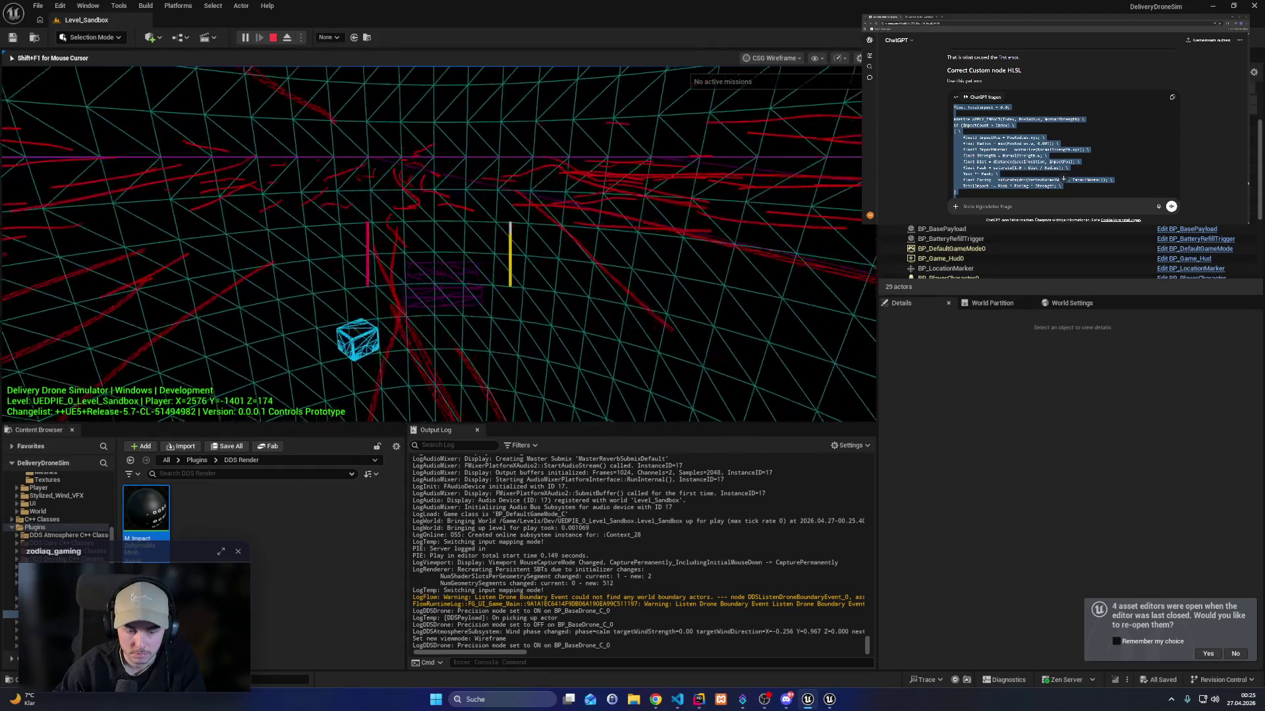
key("F2")
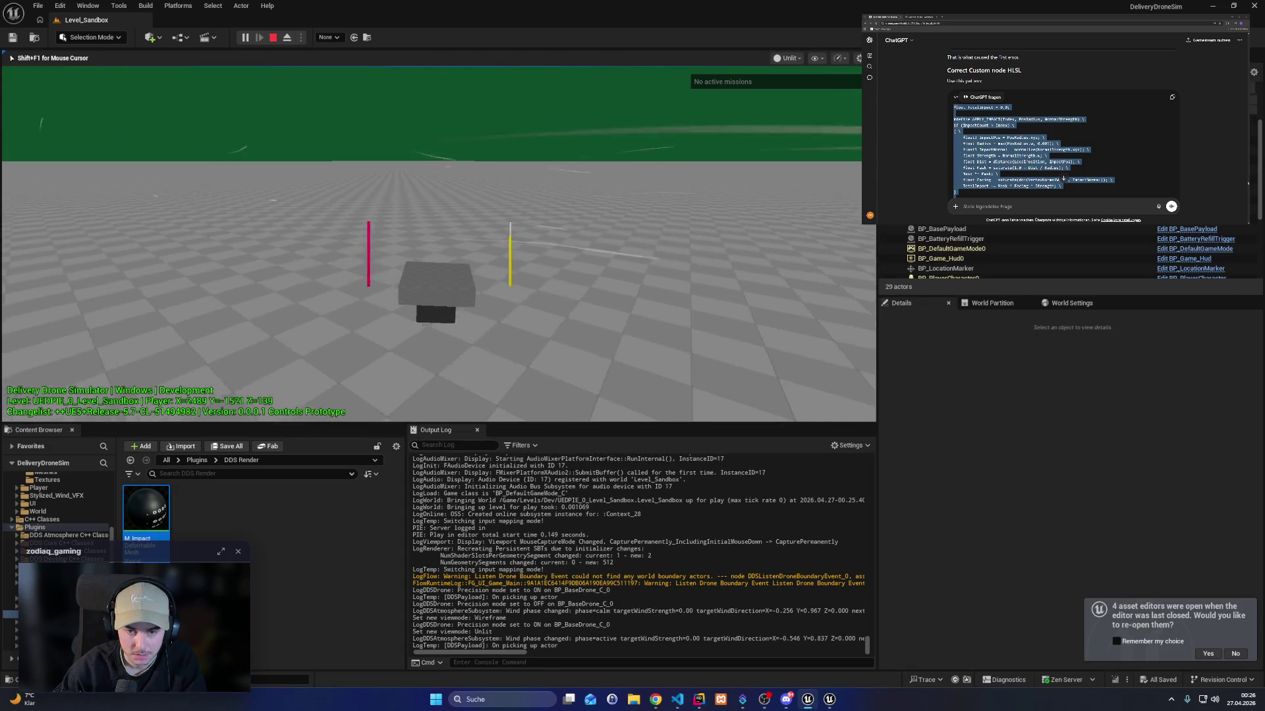
key("F2")
key("F1")
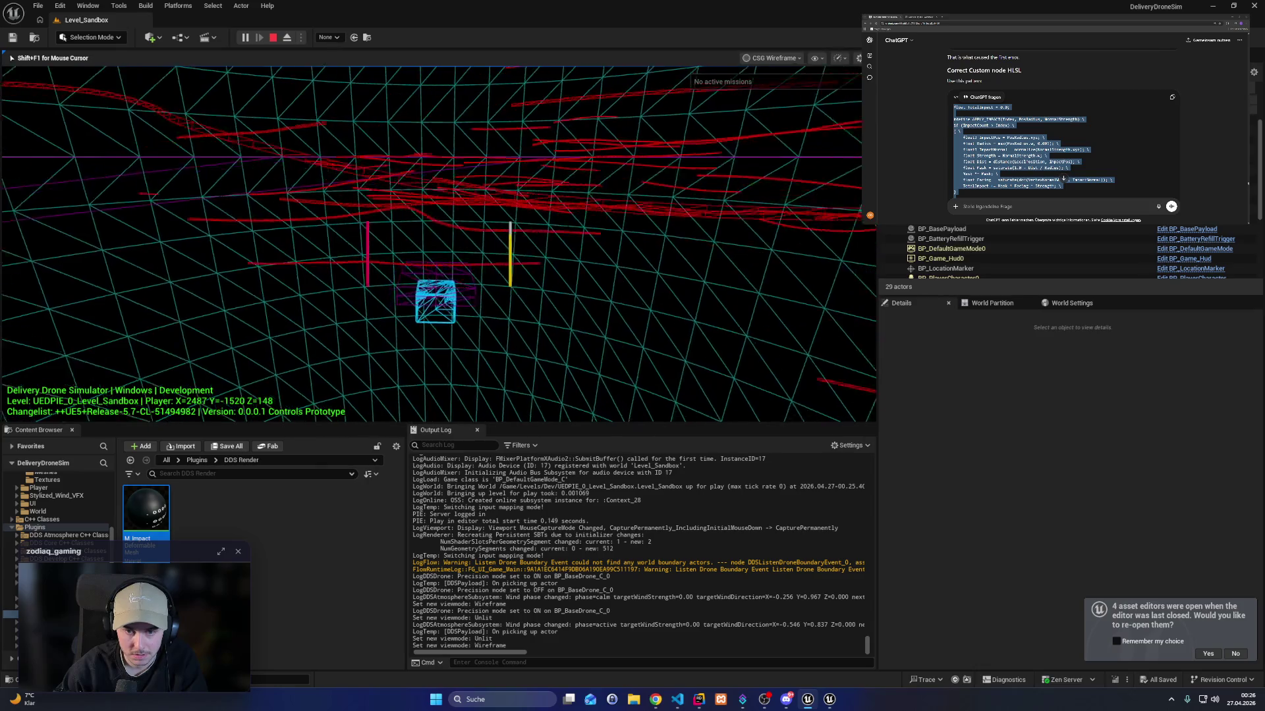
key("w")
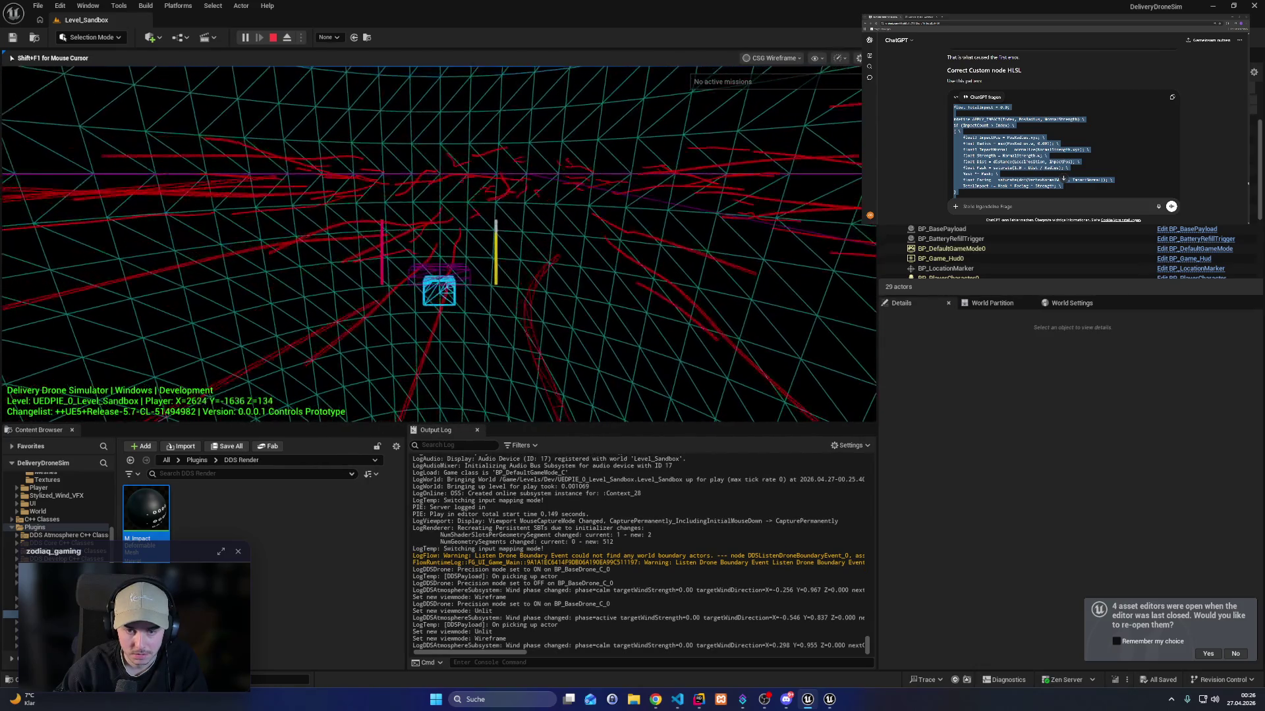
key("s")
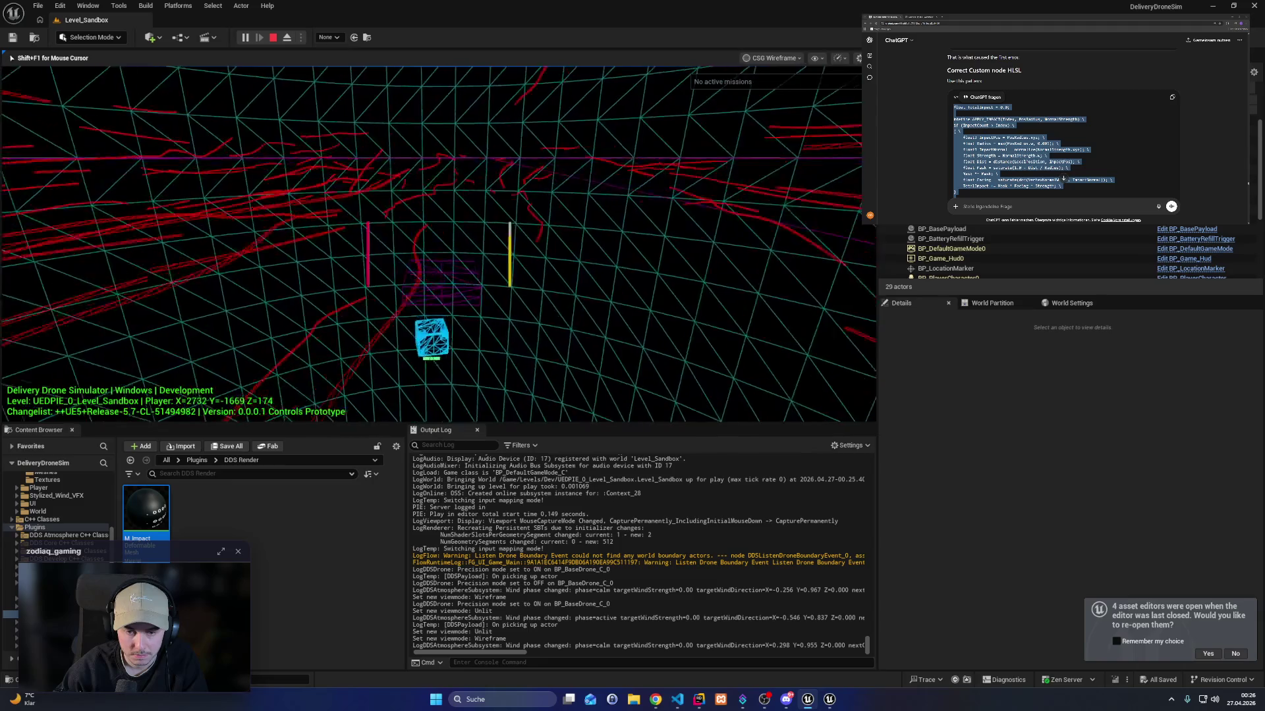
key("F2")
key("F1")
key("F3")
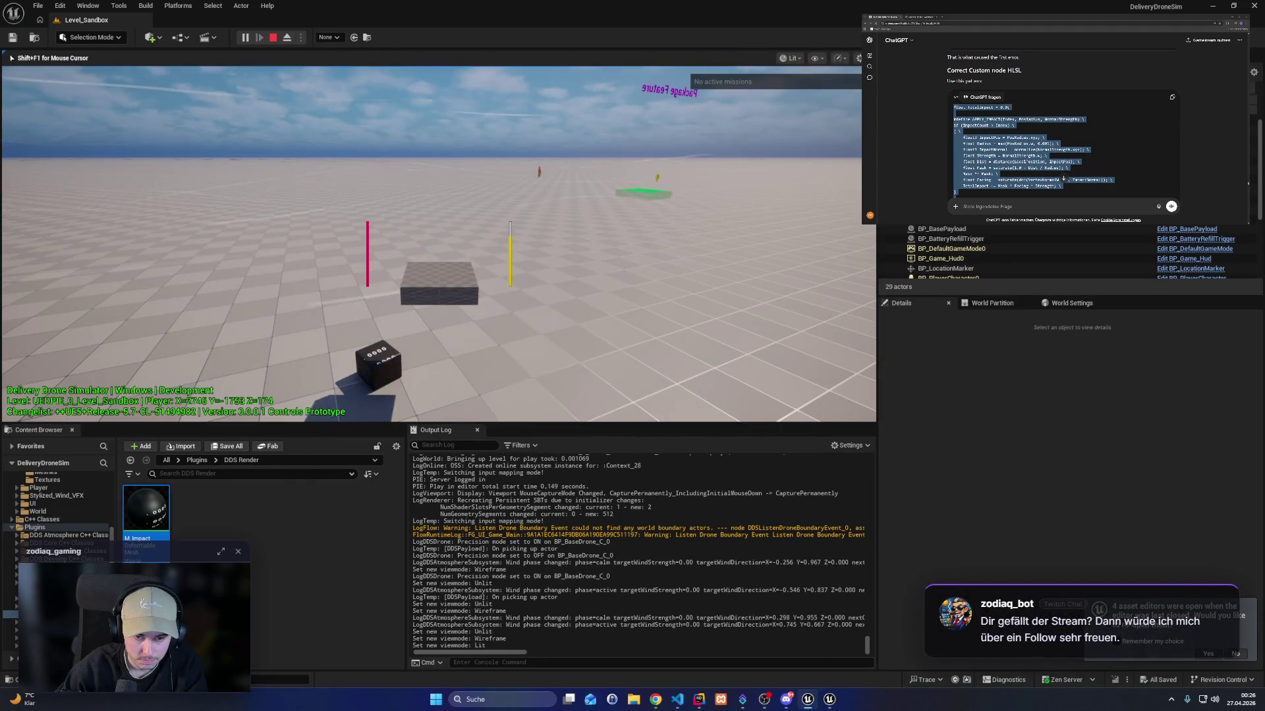
key("d")
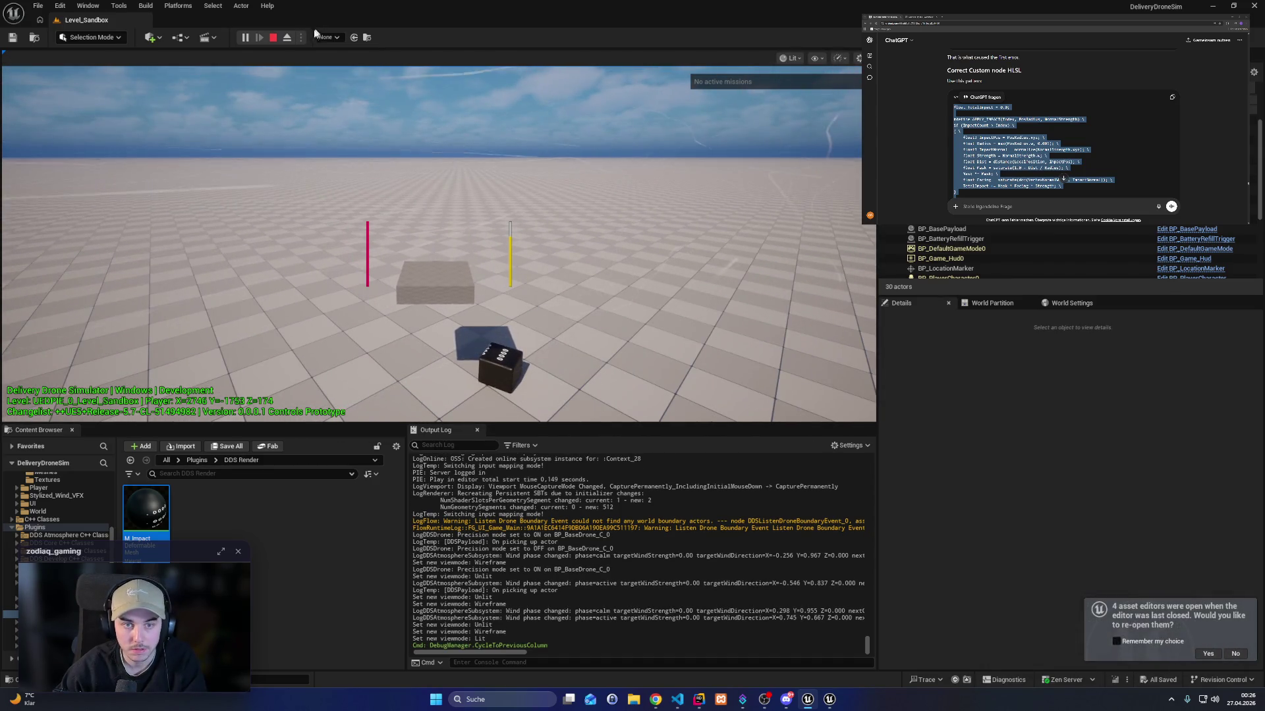
key("F8")
Frame the payload cube and rotate it to inspect its dents, then return to the material graph.
key("f")
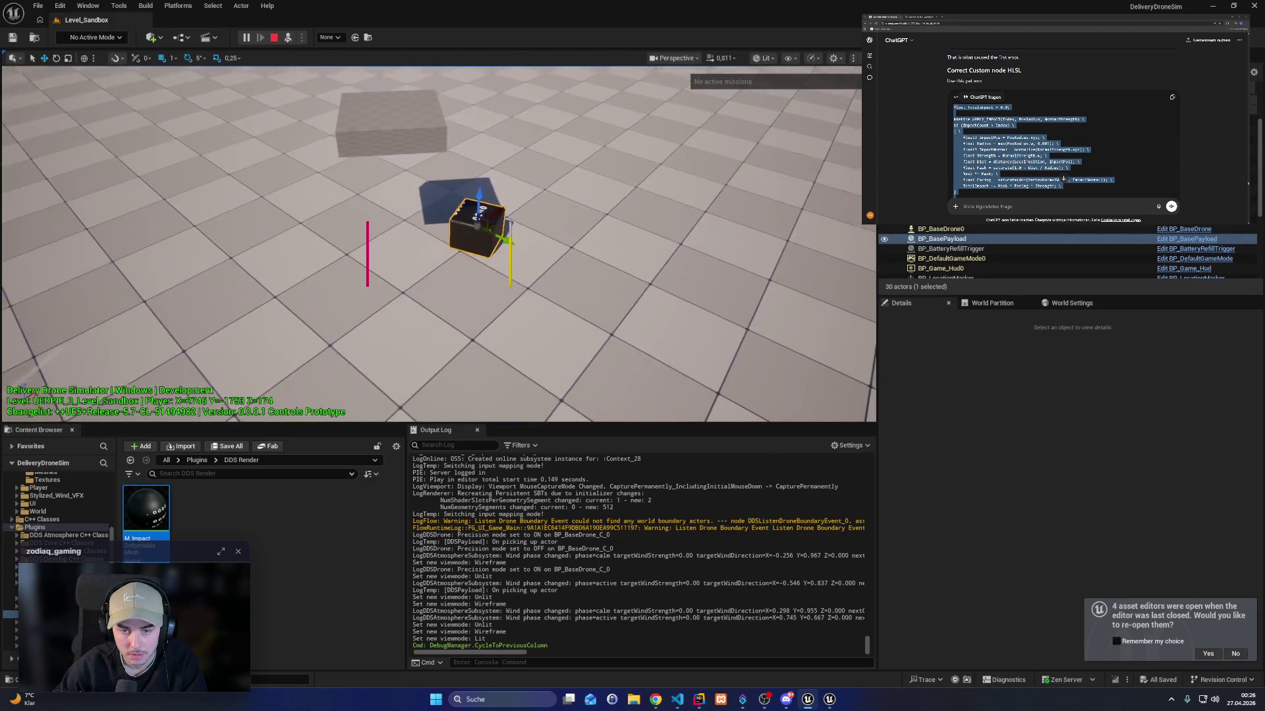
scroll(488, 265, "up", 3)
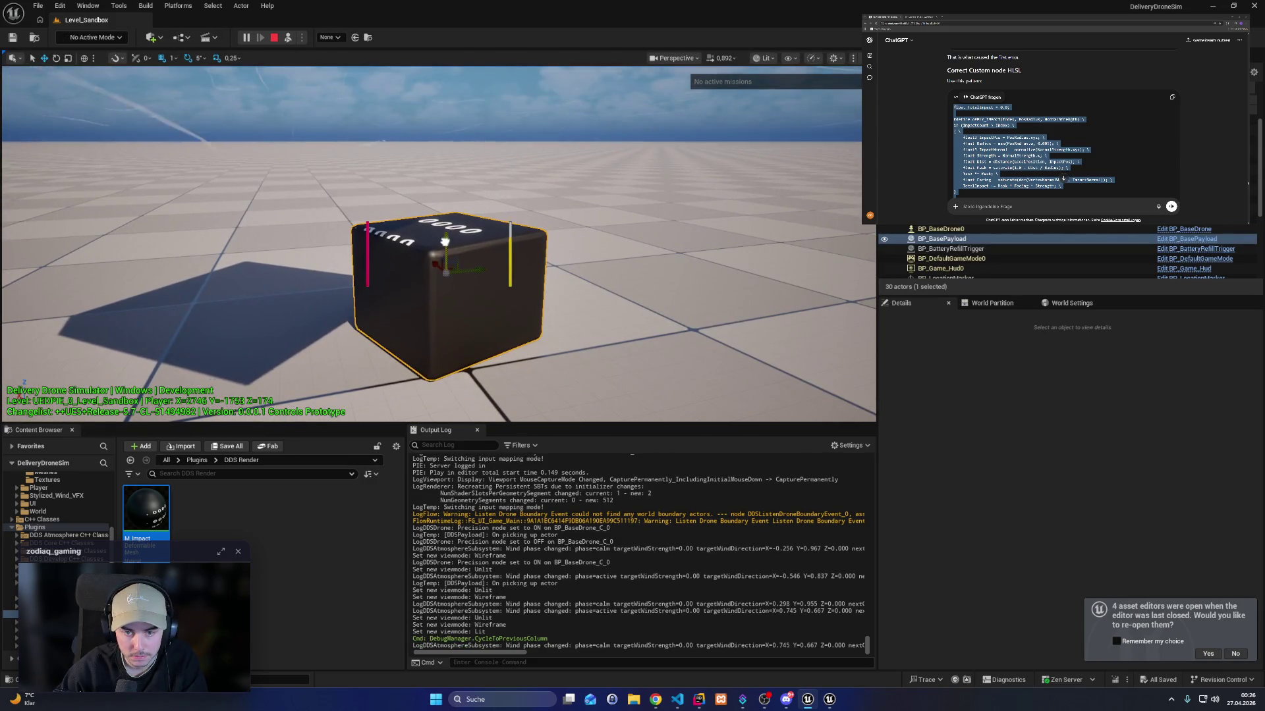
key("e")
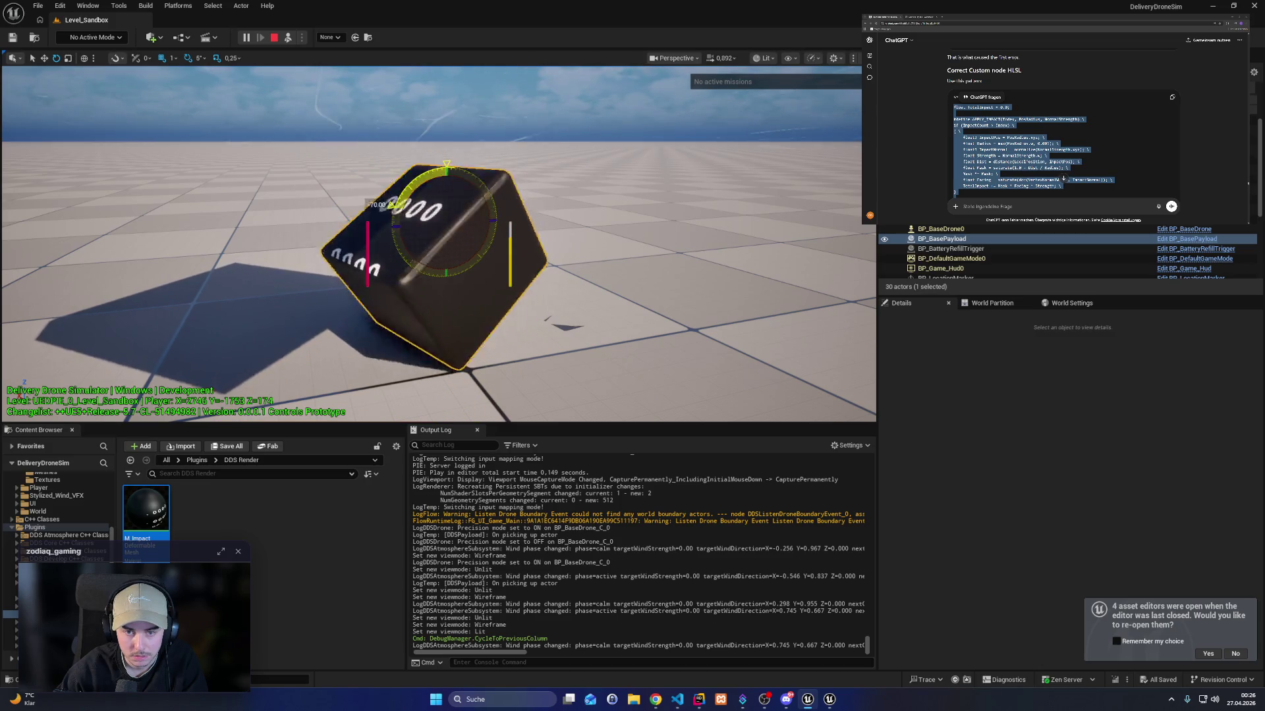
left_click_drag(434, 290, 389, 260)
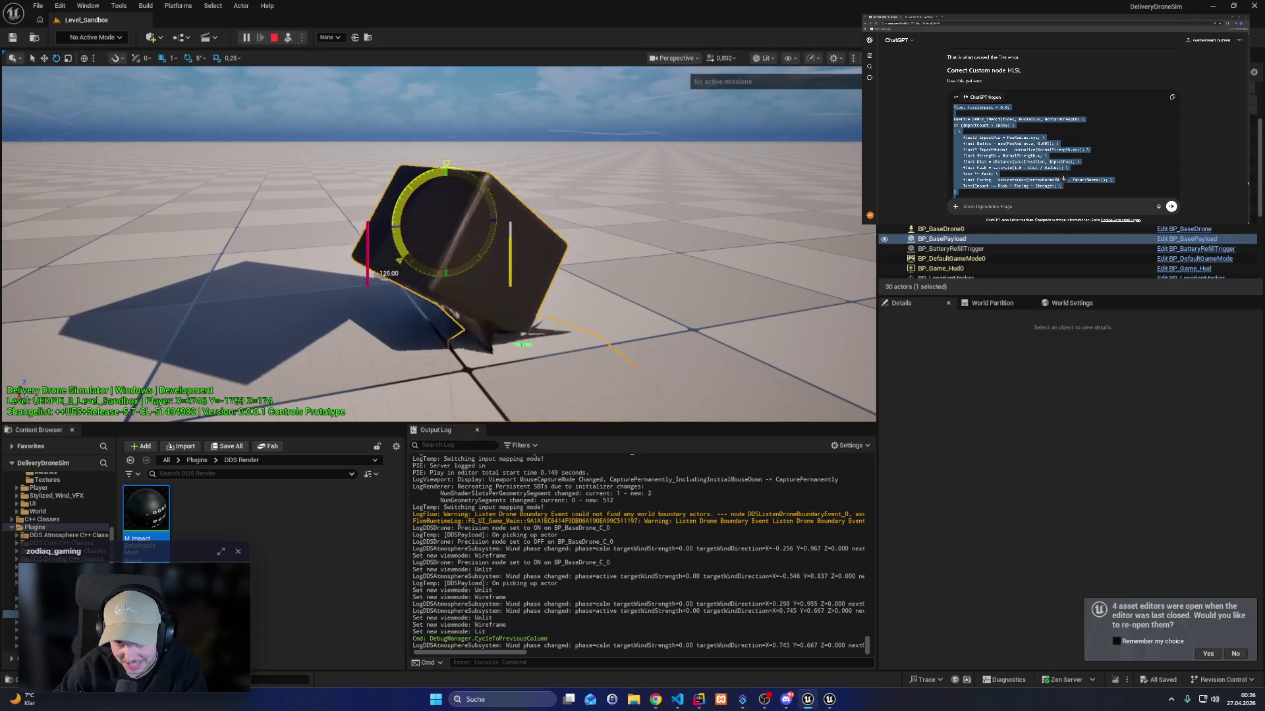
left_click_drag(389, 258, 391, 264)
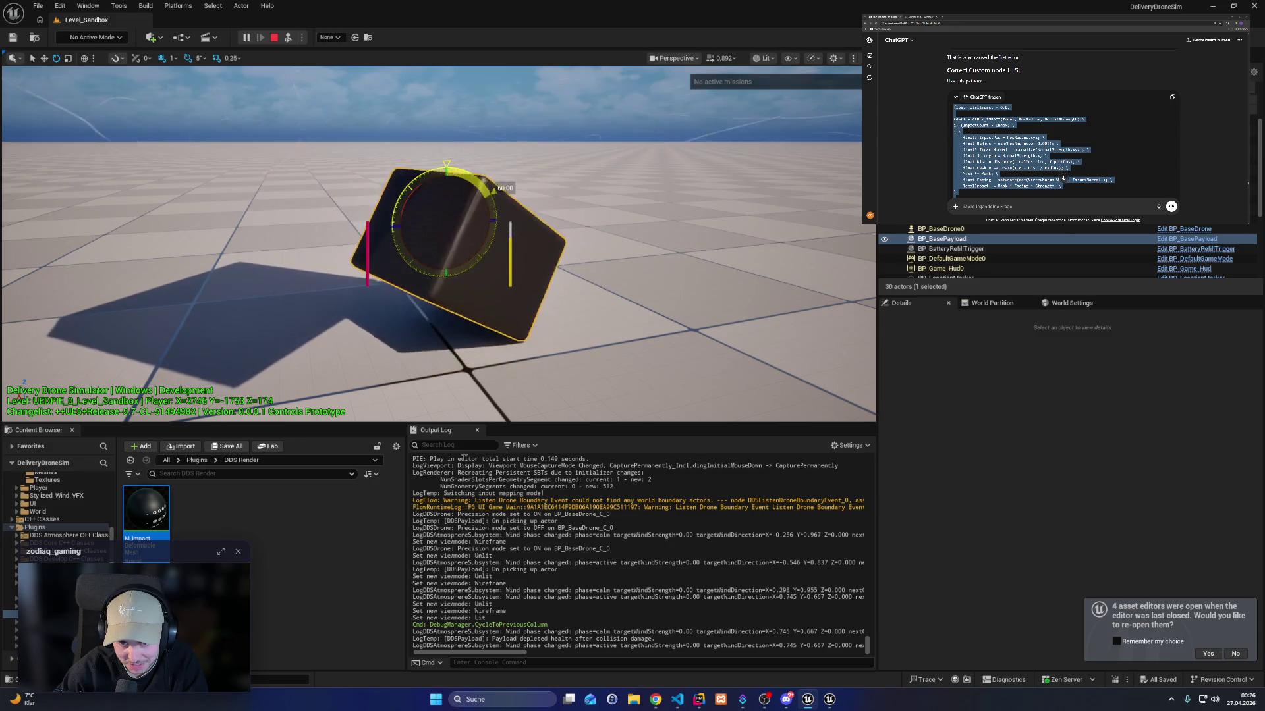
mouse_move(479, 284)
left_mouse_down()
mouse_move(460, 291)
mouse_move(478, 294)
mouse_move(504, 380)
left_mouse_up()
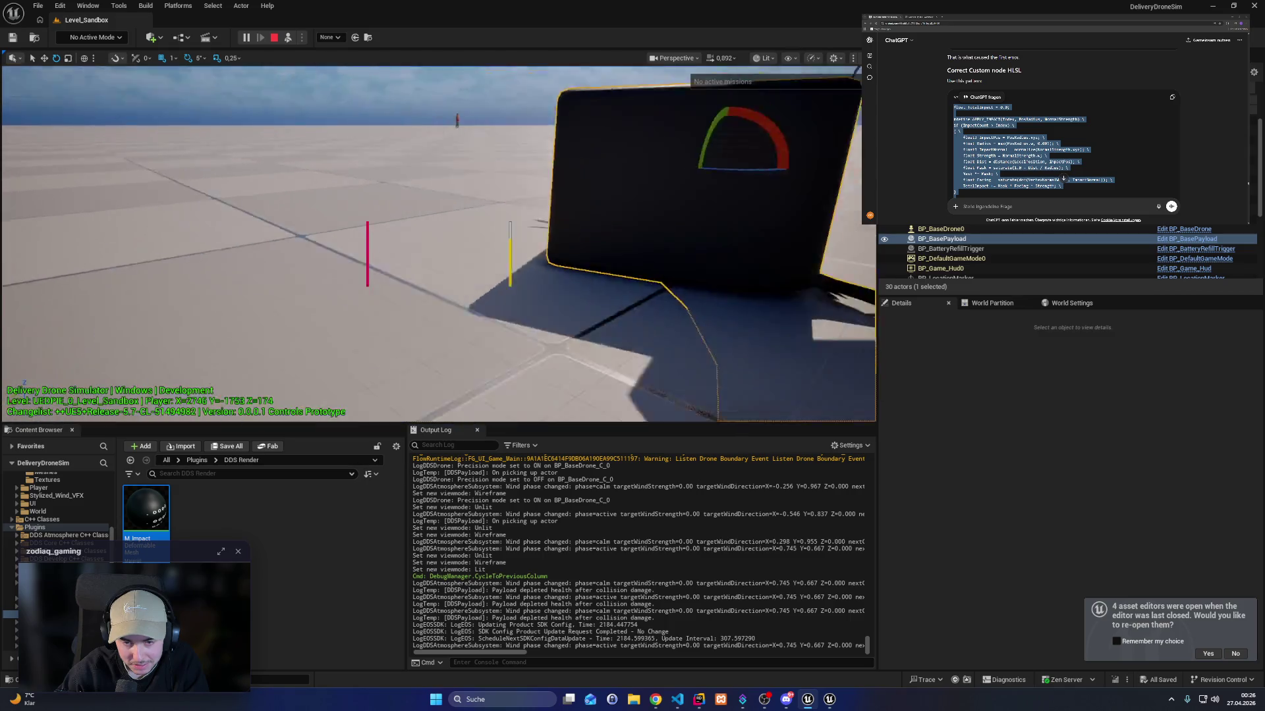
left_click(828, 698)
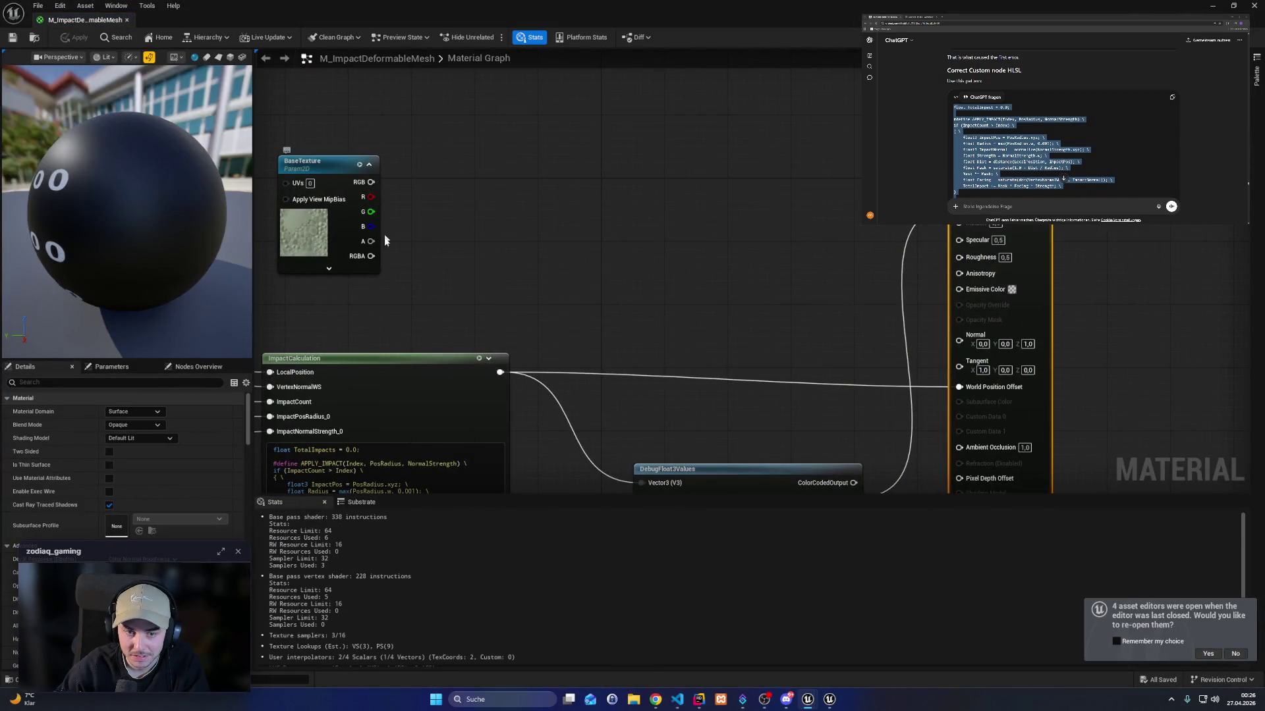
Connect BaseTexture's RGBA output to the material's Base Color.
left_click_drag(371, 182, 988, 223)
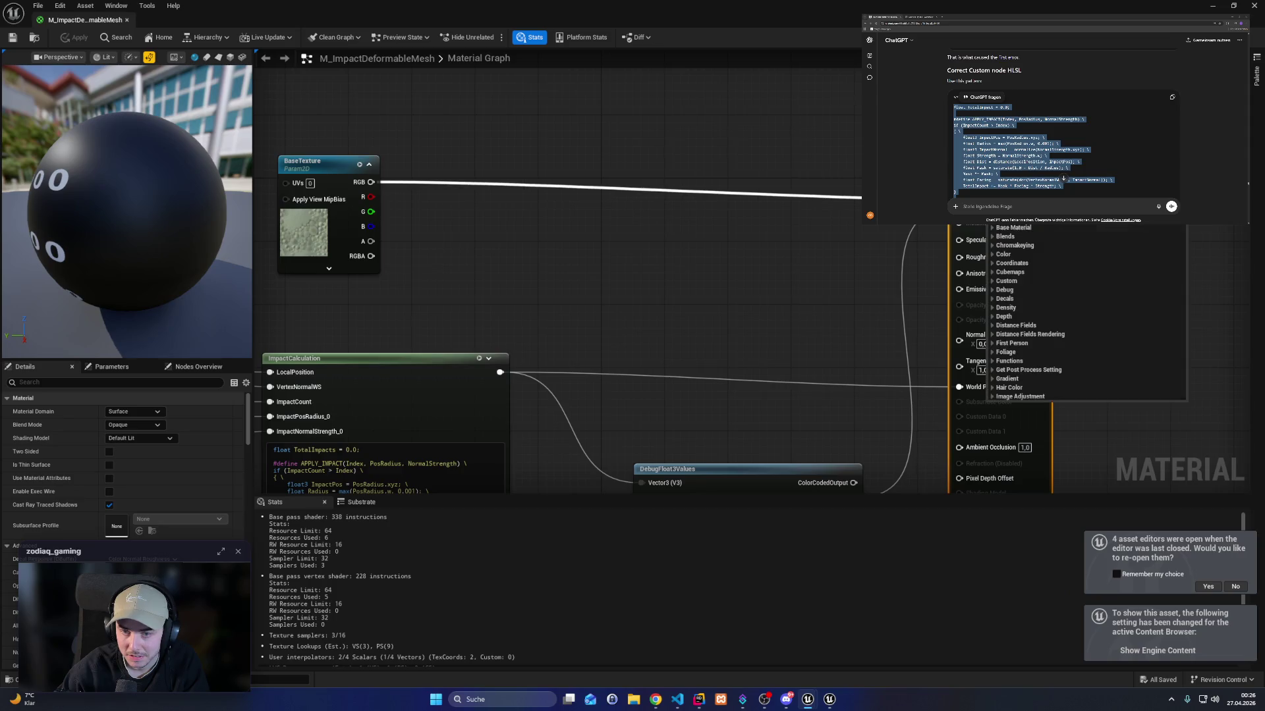
key("Escape")
mouse_move(371, 256)
left_mouse_down()
mouse_move(804, 248)
mouse_move(959, 208)
left_mouse_up()
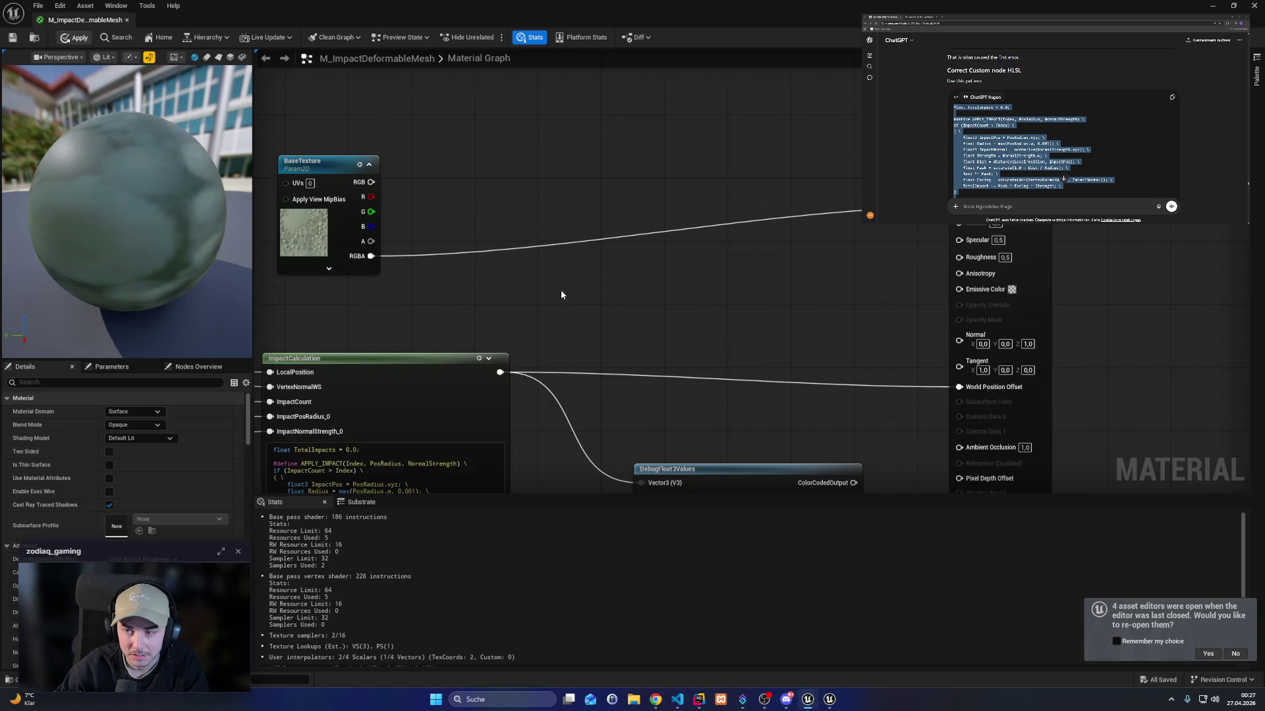
Select the DebugFloat3Values node and save the impact material.
left_click_drag(811, 377, 829, 193)
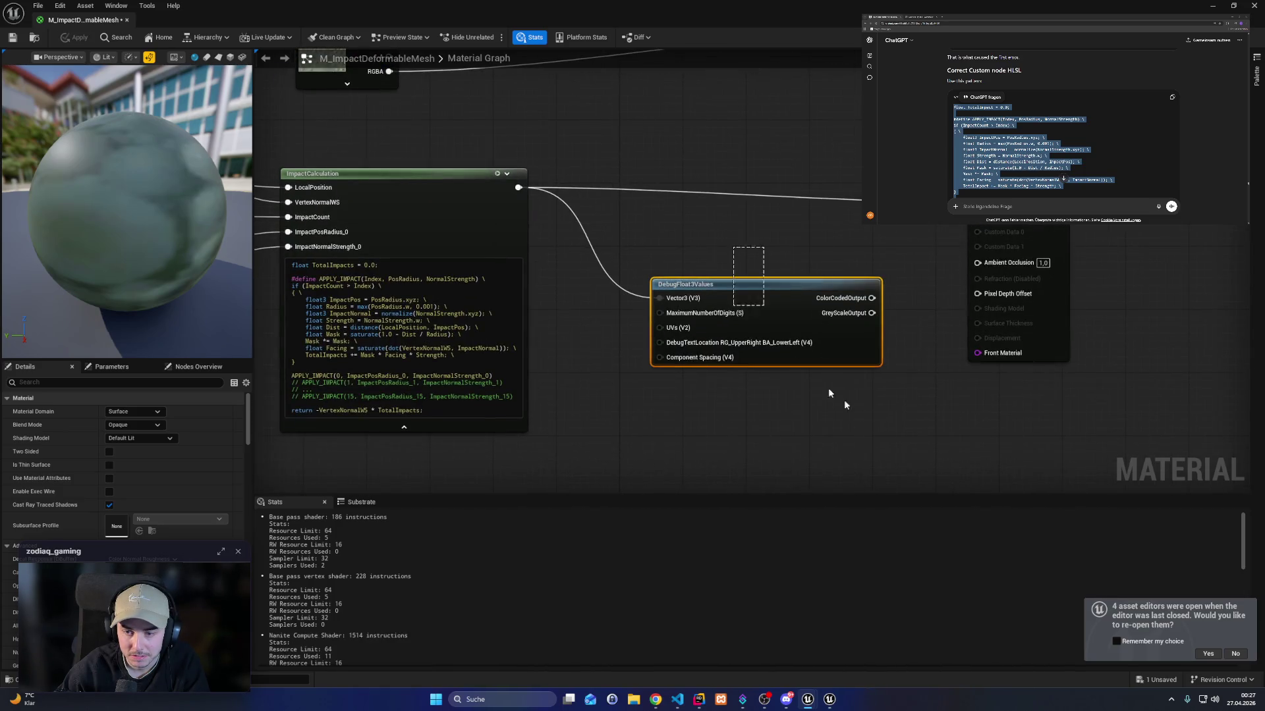
left_click(797, 361)
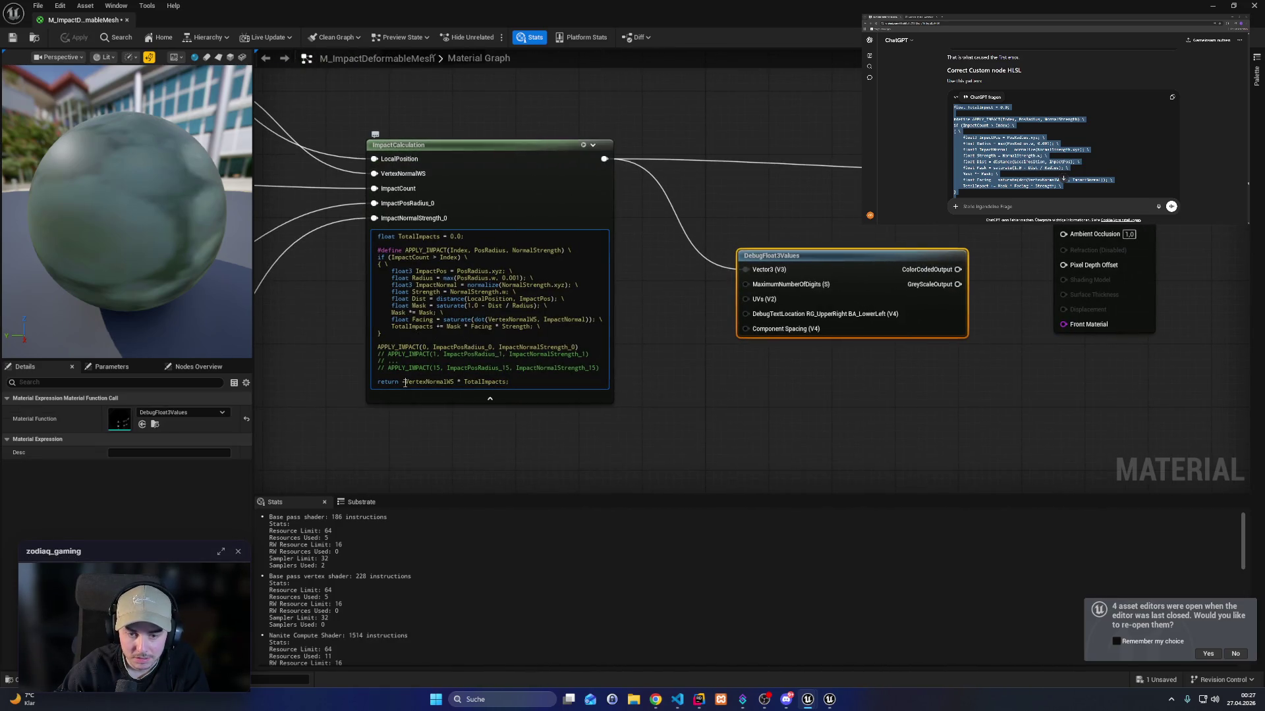
key("ctrl+s")
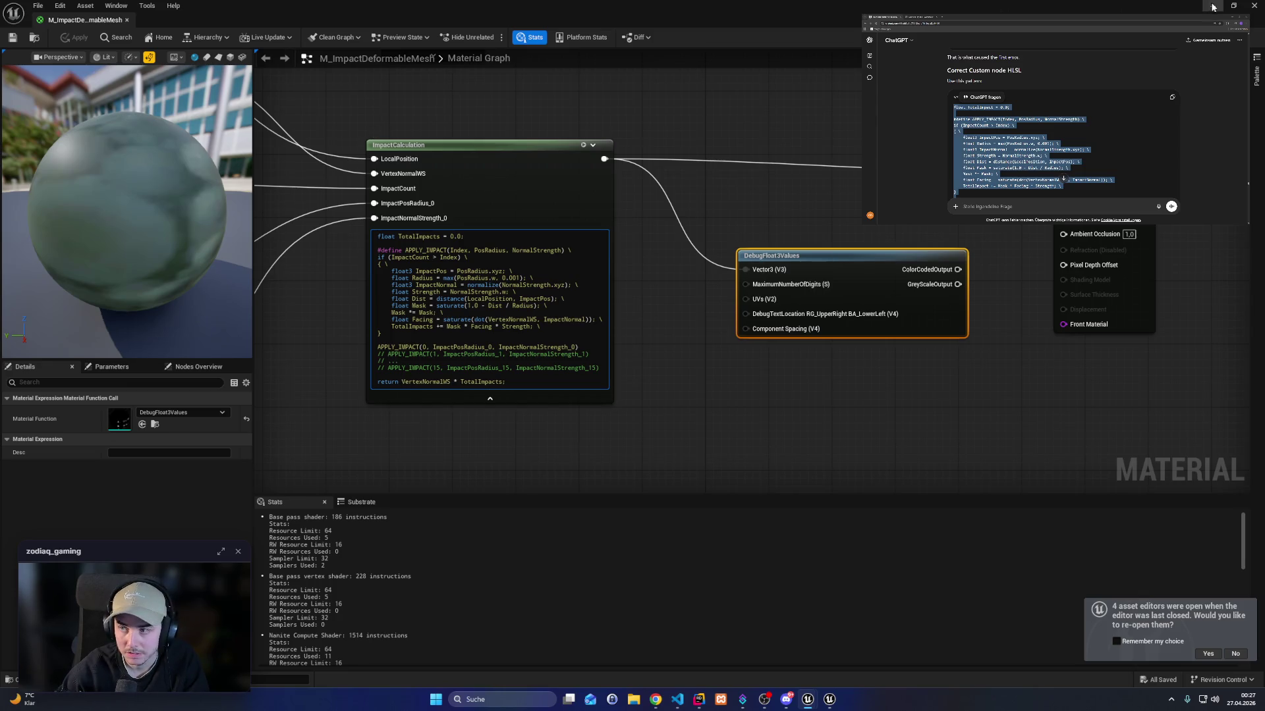
left_click(1212, 7)
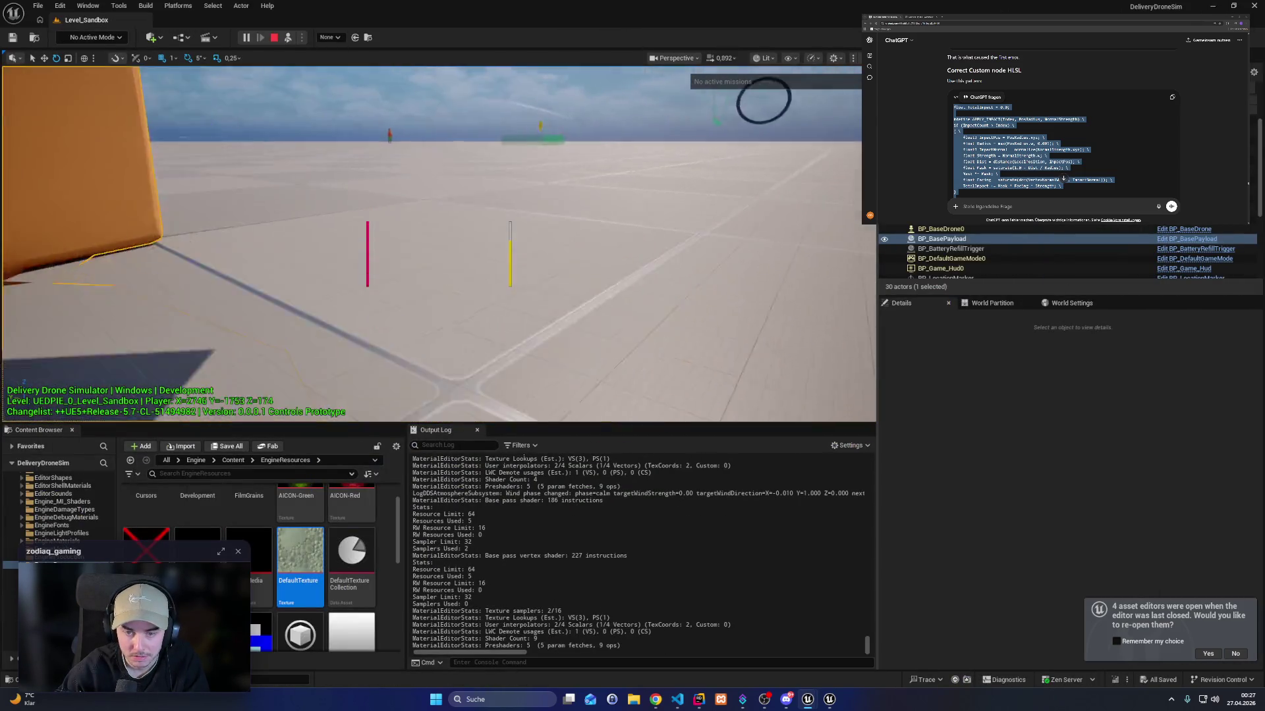
Make ImpactCalculation return -VertexNormalWS * TotalImpacts, recompile, and view the payload in game.
key("alt+Tab")
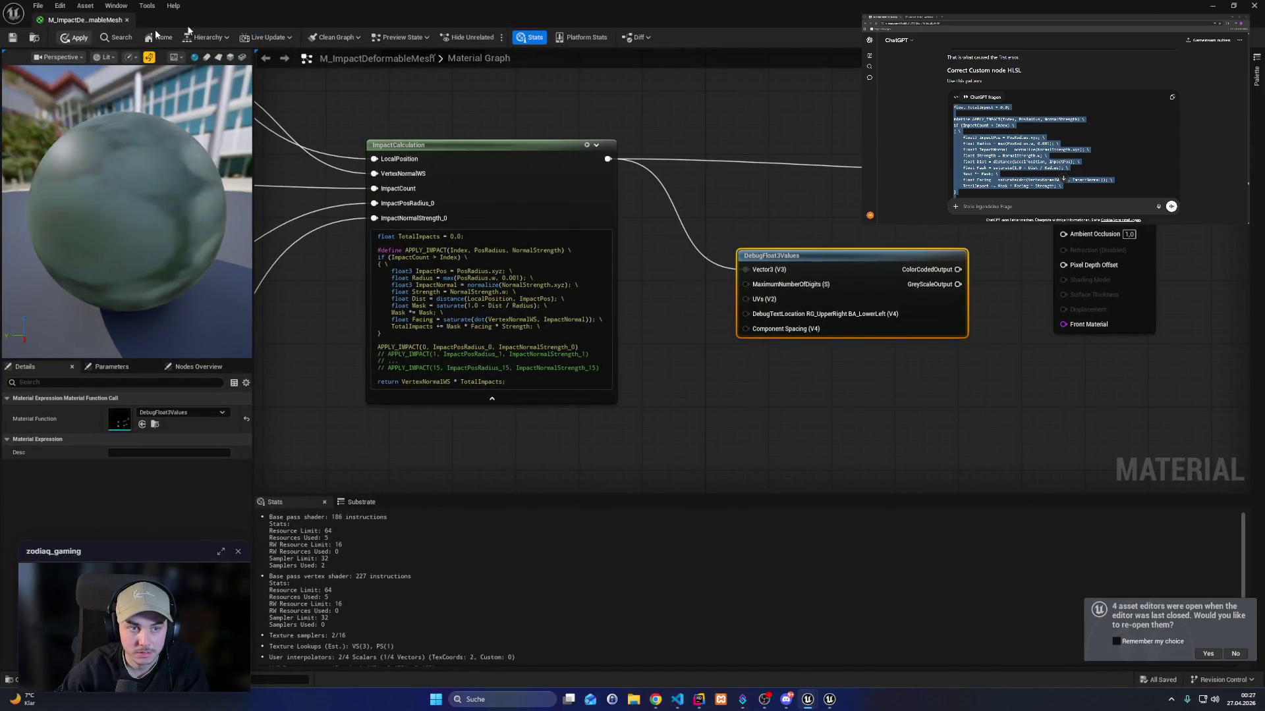
left_click(1212, 6)
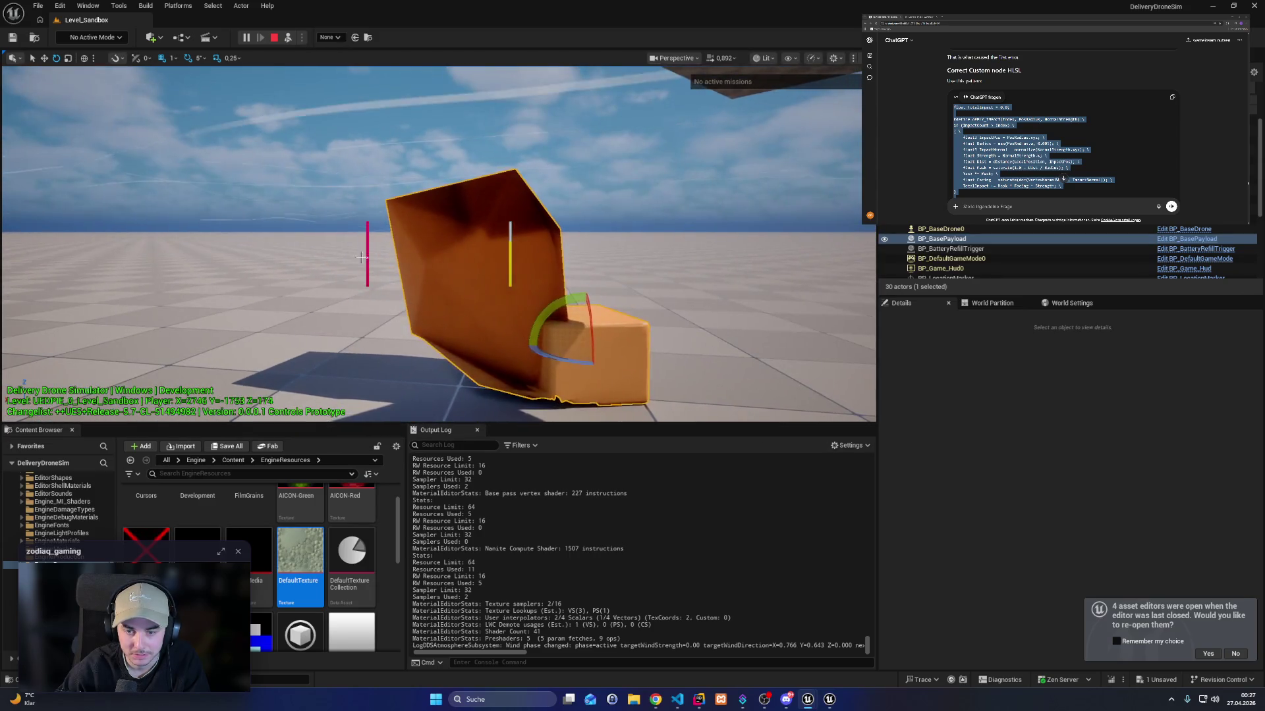
key("alt+Tab")
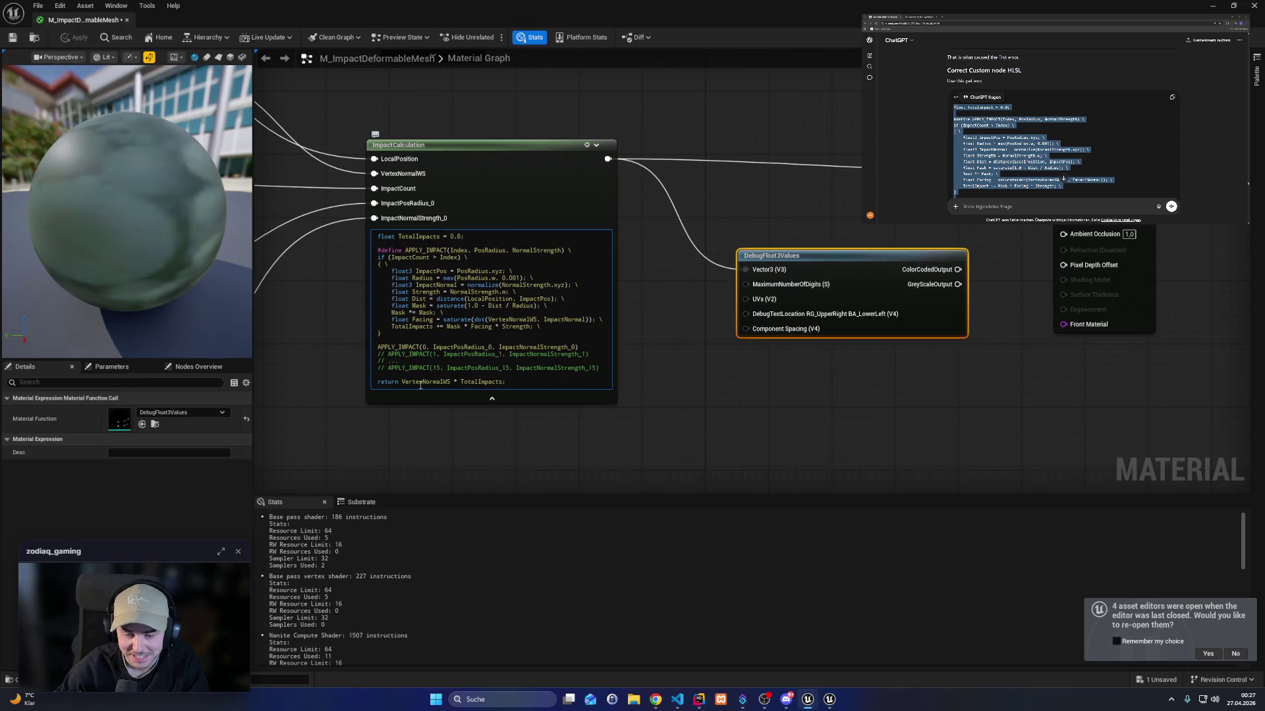
left_click(55, 40)
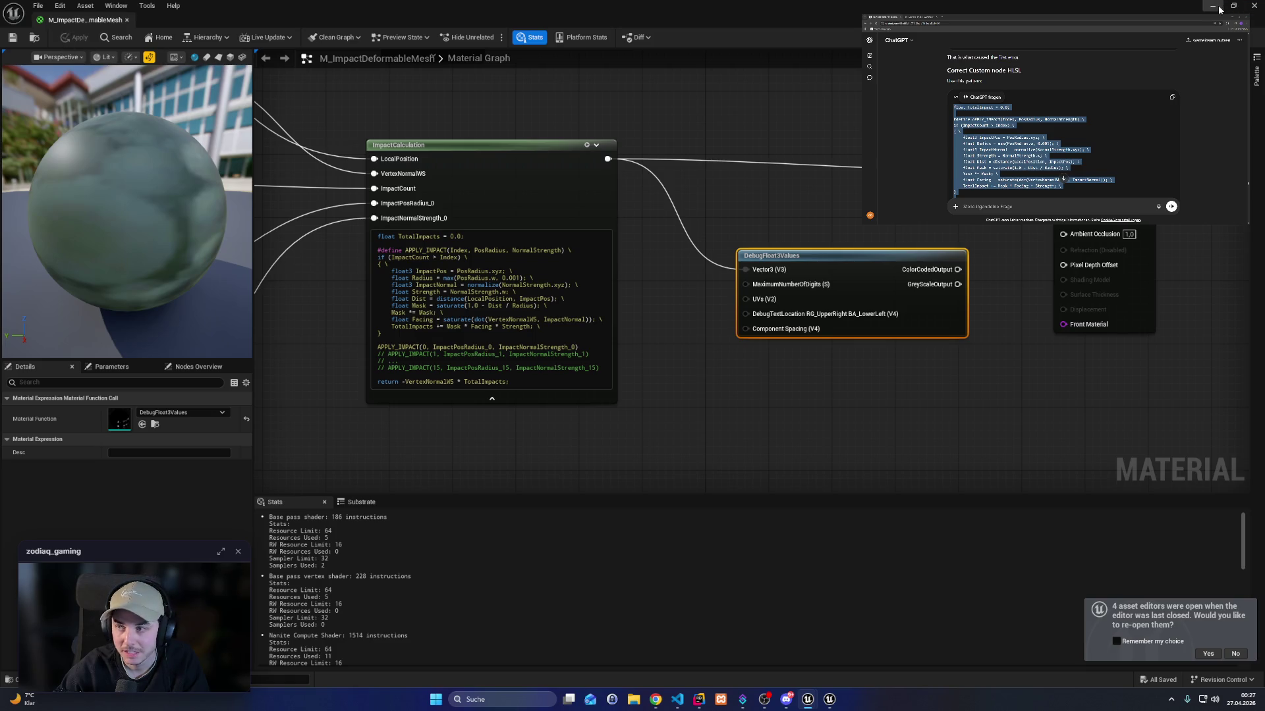
left_click(1219, 9)
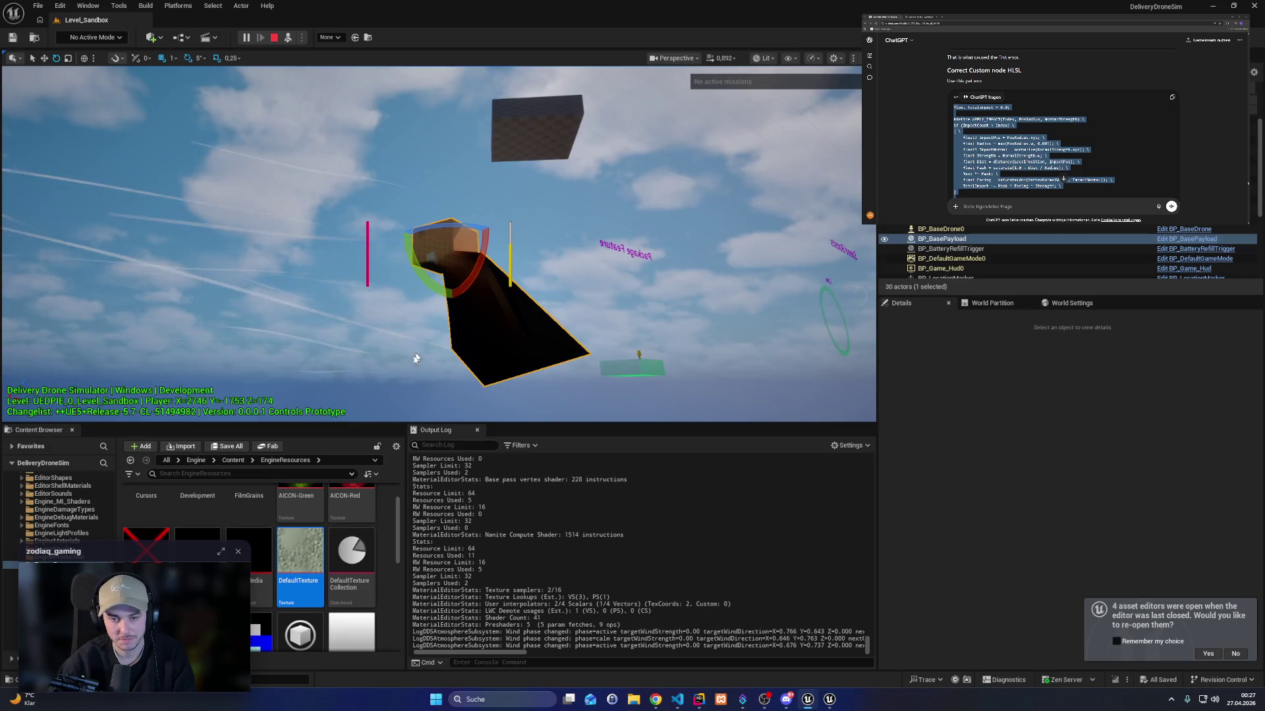
Snip the stretched payload with Snipping Tool and send the screenshot to ChatGPT for help.
left_click(467, 699)
type("Snipping Tool")
key("Return")
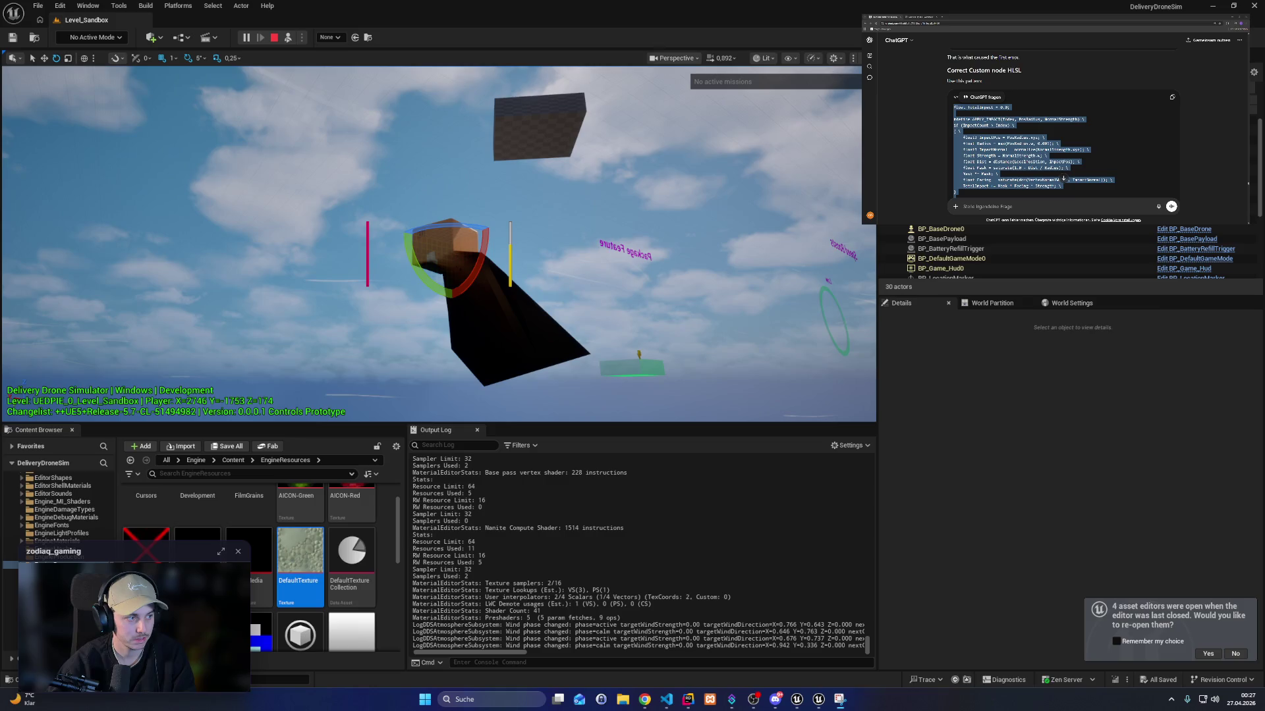
mouse_move(333, 178)
left_mouse_down()
mouse_move(562, 387)
mouse_move(655, 411)
left_mouse_up()
key("ctrl+v")
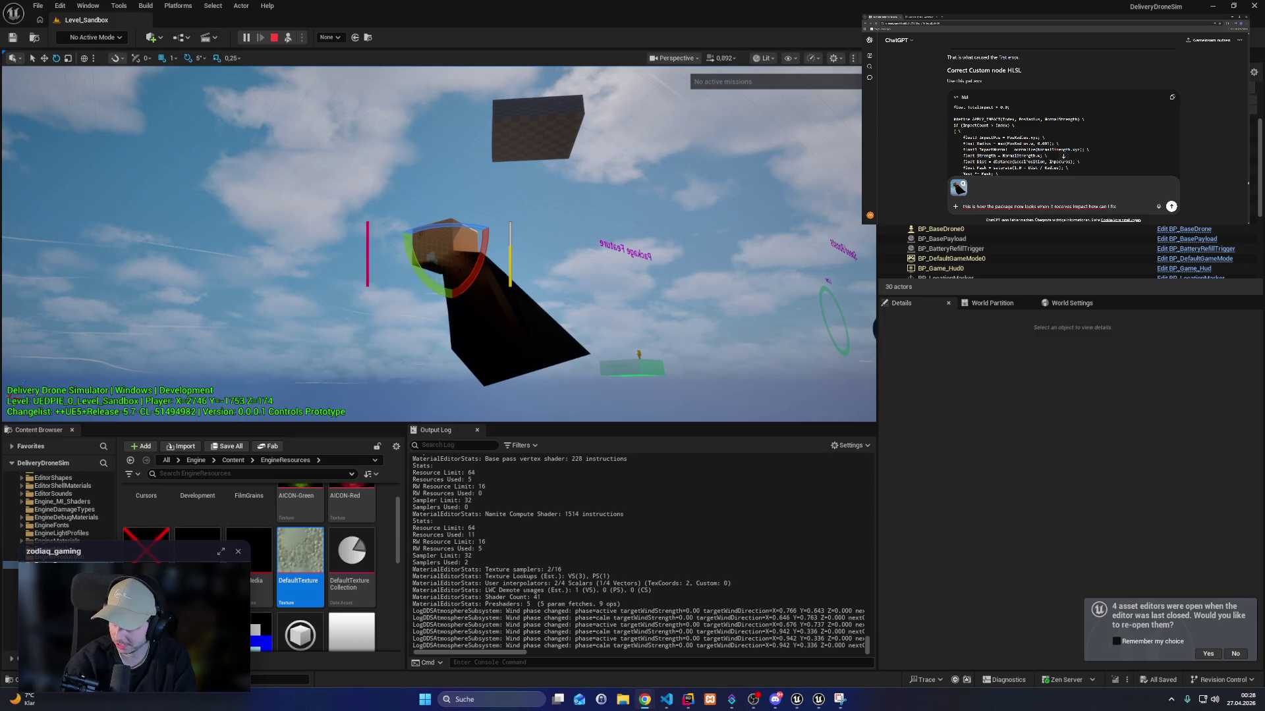
key("Return")
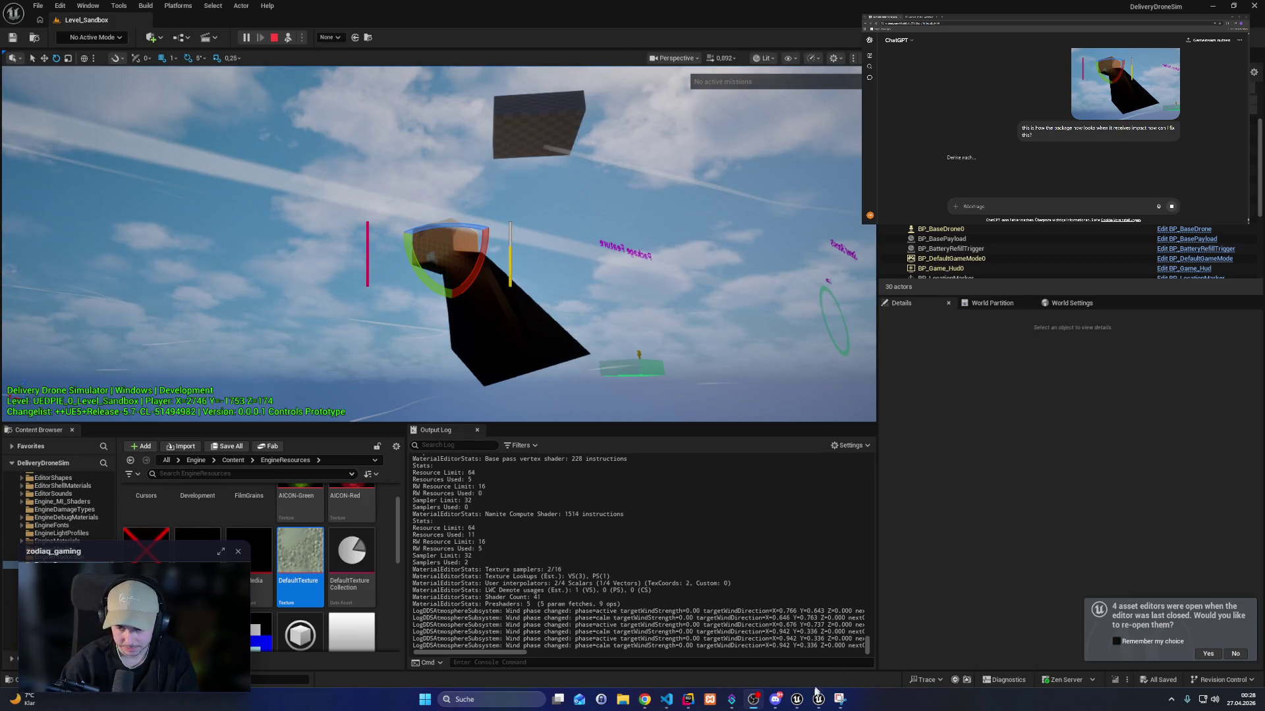
Return to the impact material graph and centre the ImpactCalculation code node.
mouse_move(806, 704)
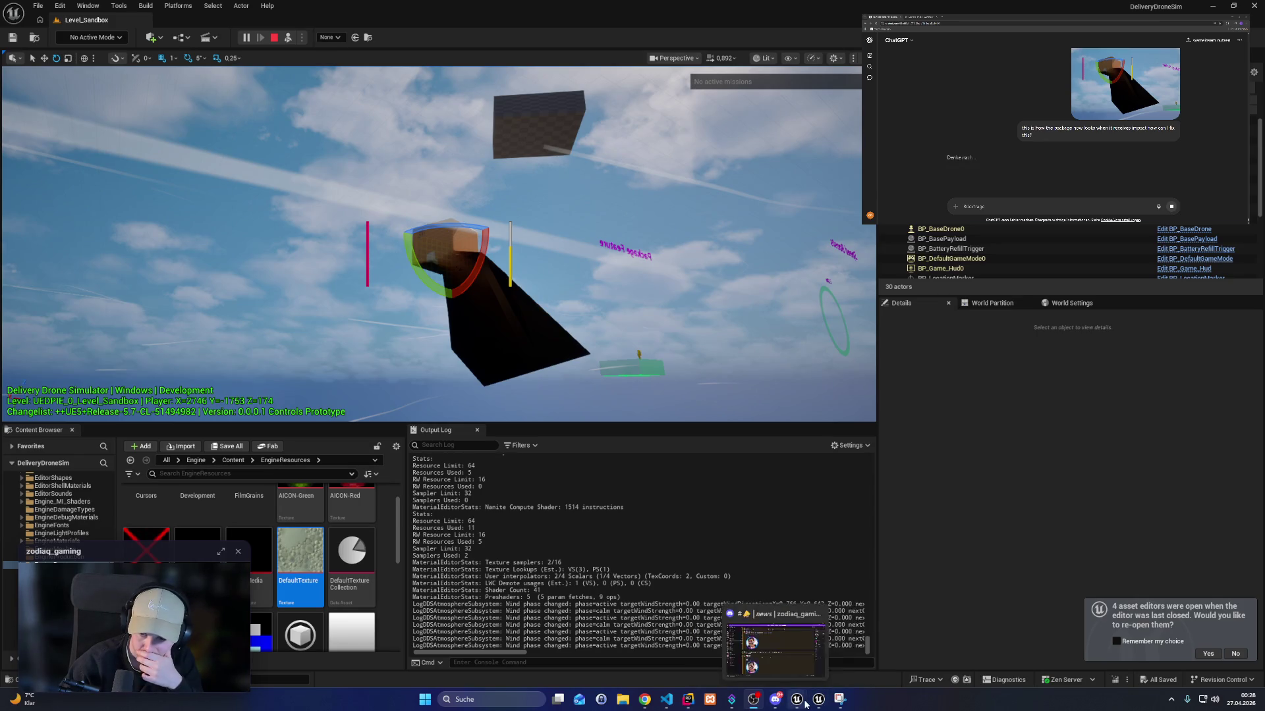
left_click(666, 652)
left_click_drag(850, 360, 752, 385)
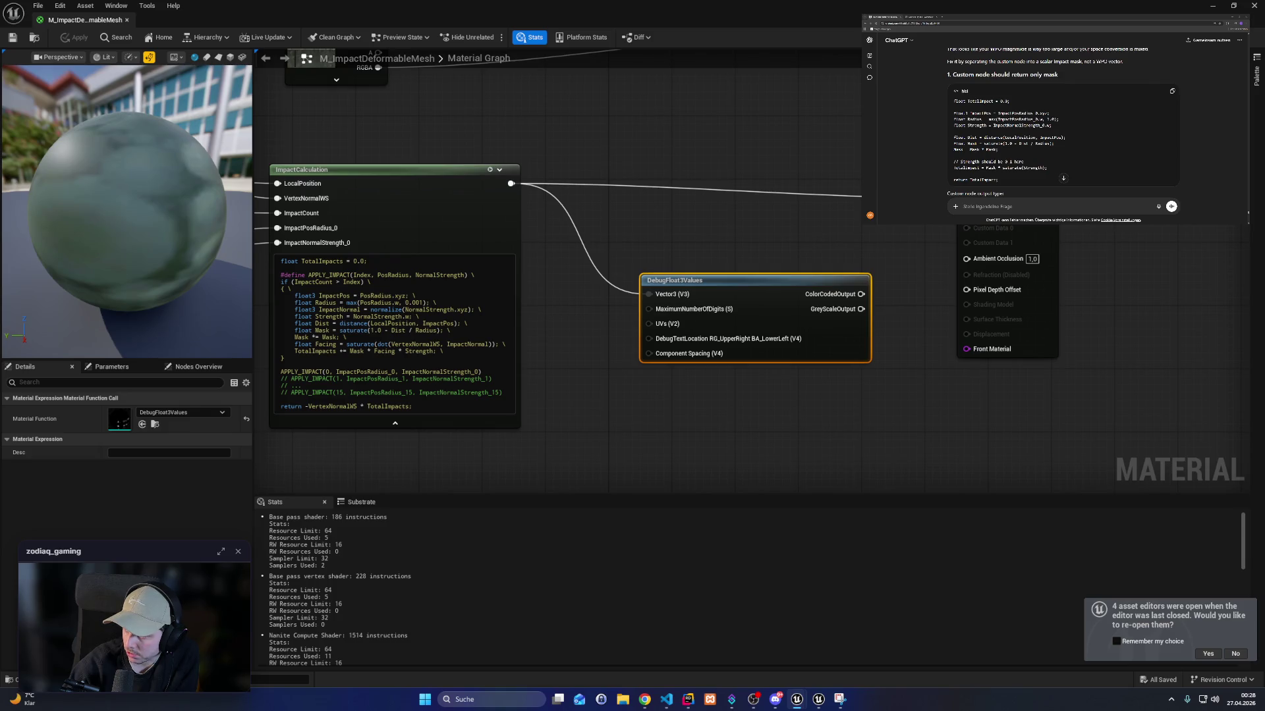
Paste ChatGPT's scalar mask-only code into ImpactCalculation and recompile, revealing an undeclared TotalImpact error.
scroll(1063, 125, "down", 3)
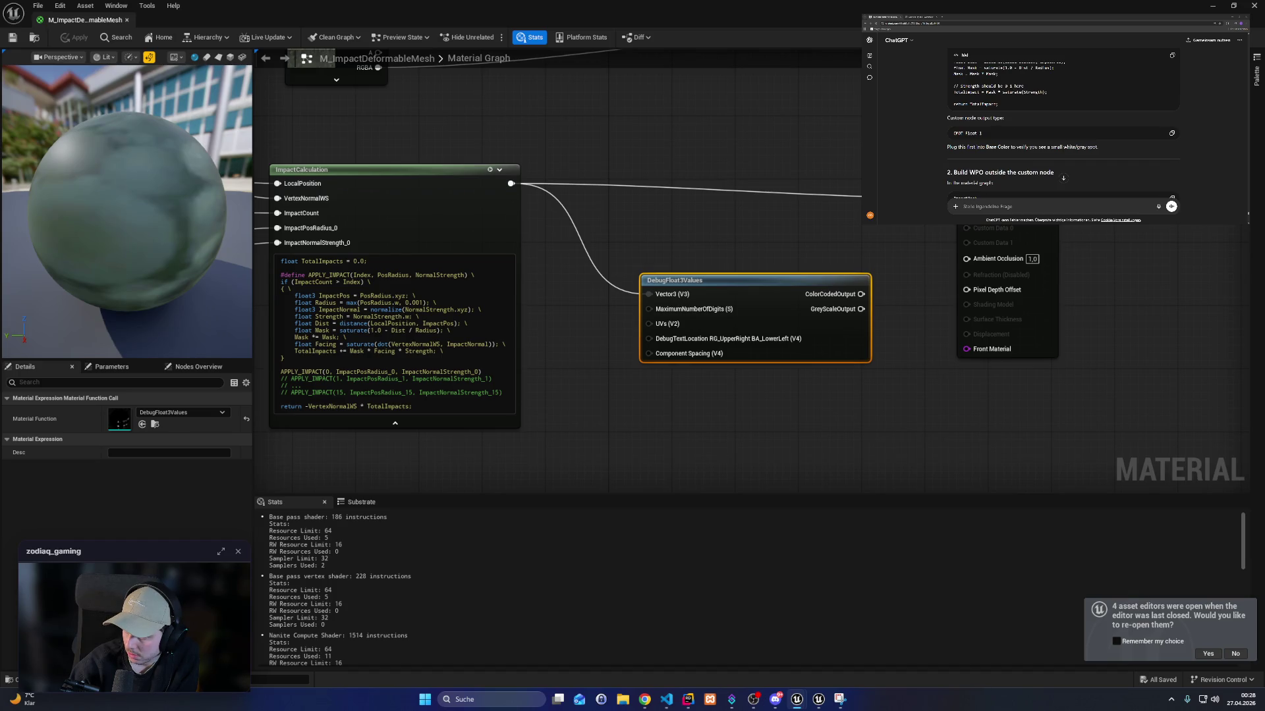
scroll(1063, 125, "up", 1)
left_click_drag(999, 135, 944, 72)
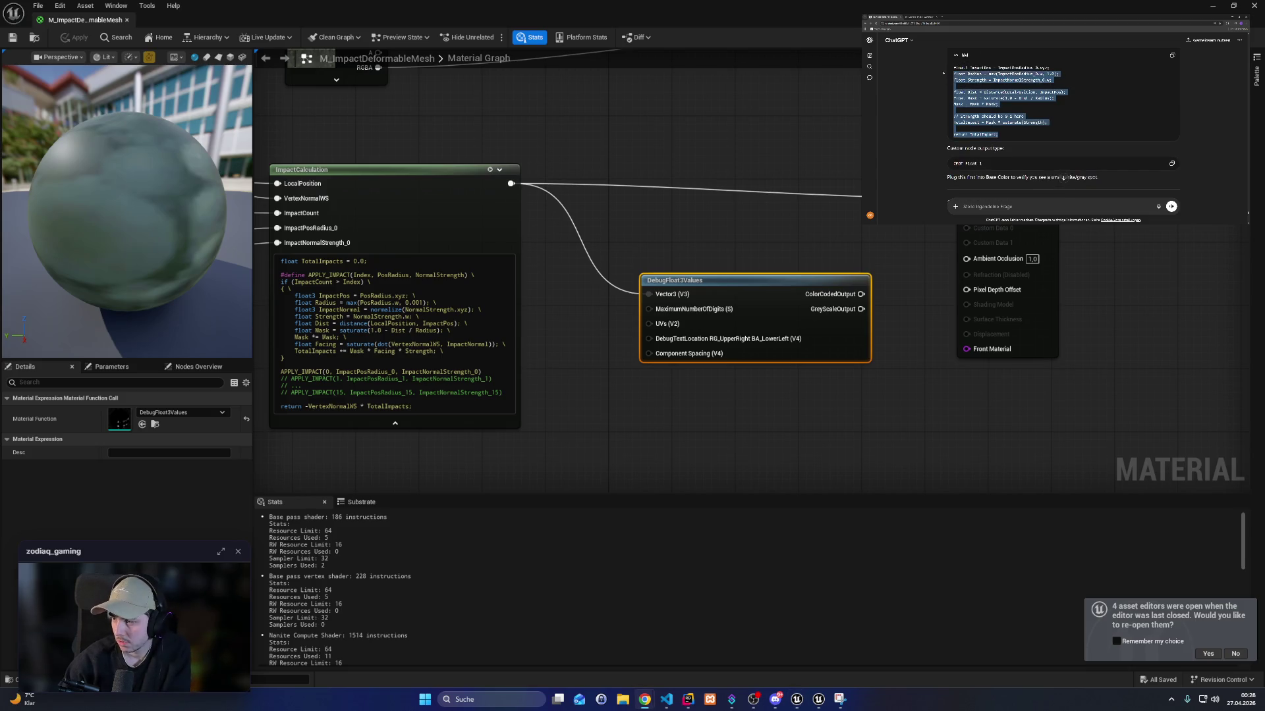
left_click(472, 324)
key("ctrl+a")
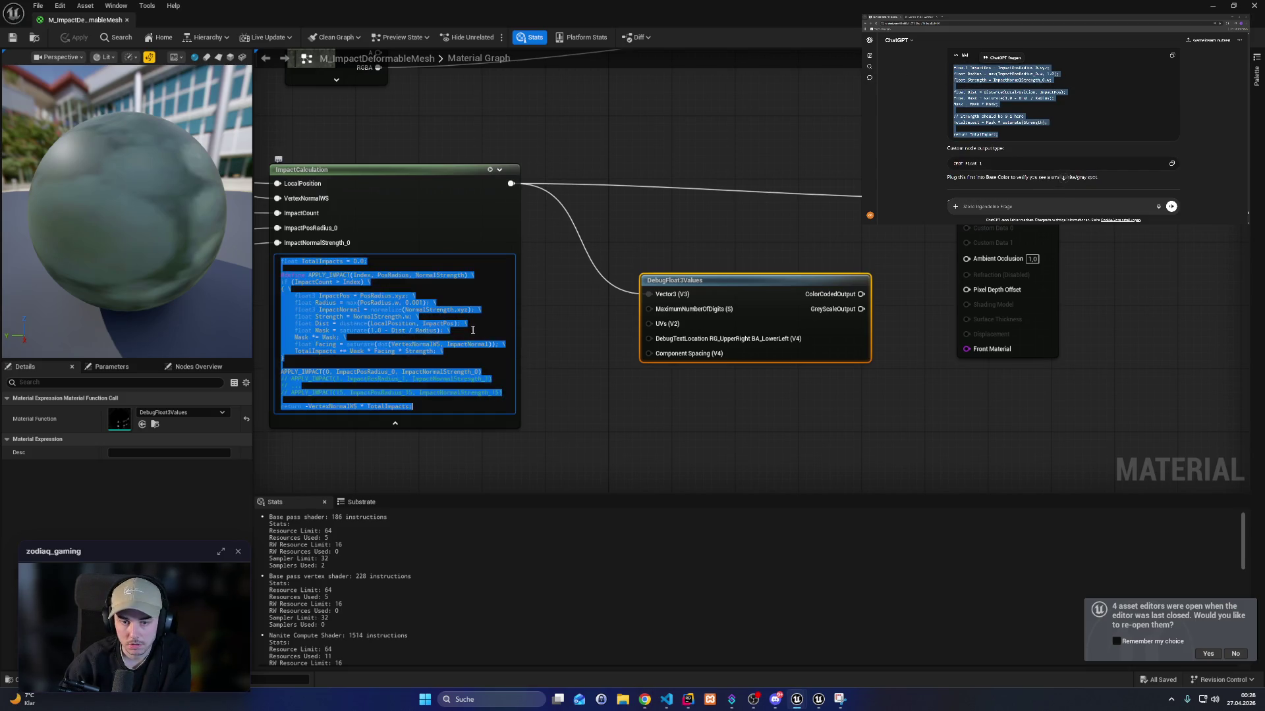
type("float3 ImpactPos = ImpactPosRadius_0.xyz; float Radius = max(ImpactPosRadius_0.w, 1.0); float Strength = ImpactNormalStrength_0.w;  float Dist = distance(LocalPosition, ImpactPos); float Mask = saturate(1.0 - Dist / Radius); Mask = Mask * Mask;  // Strength should be 0-1 here TotalImpact = Mask * saturate(Strength);  return TotalImpact;")
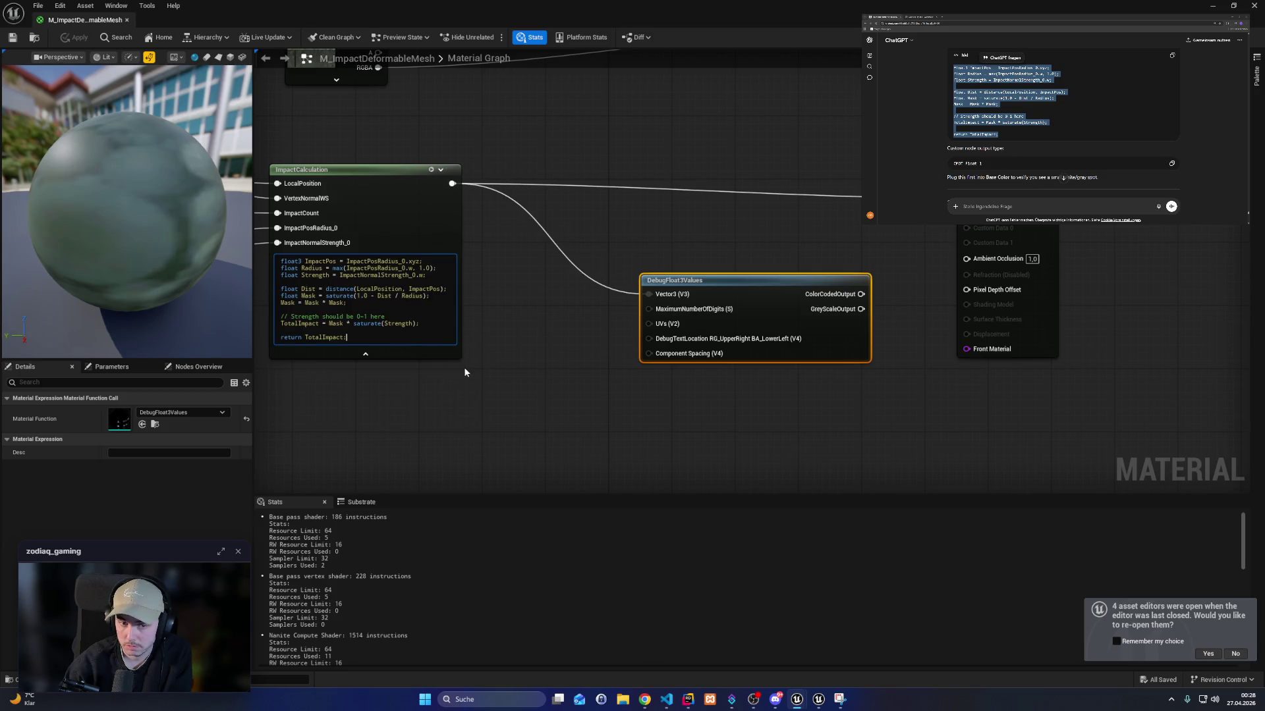
left_click(464, 372)
mouse_move(519, 274)
left_mouse_down()
mouse_move(530, 337)
mouse_move(600, 322)
left_mouse_up()
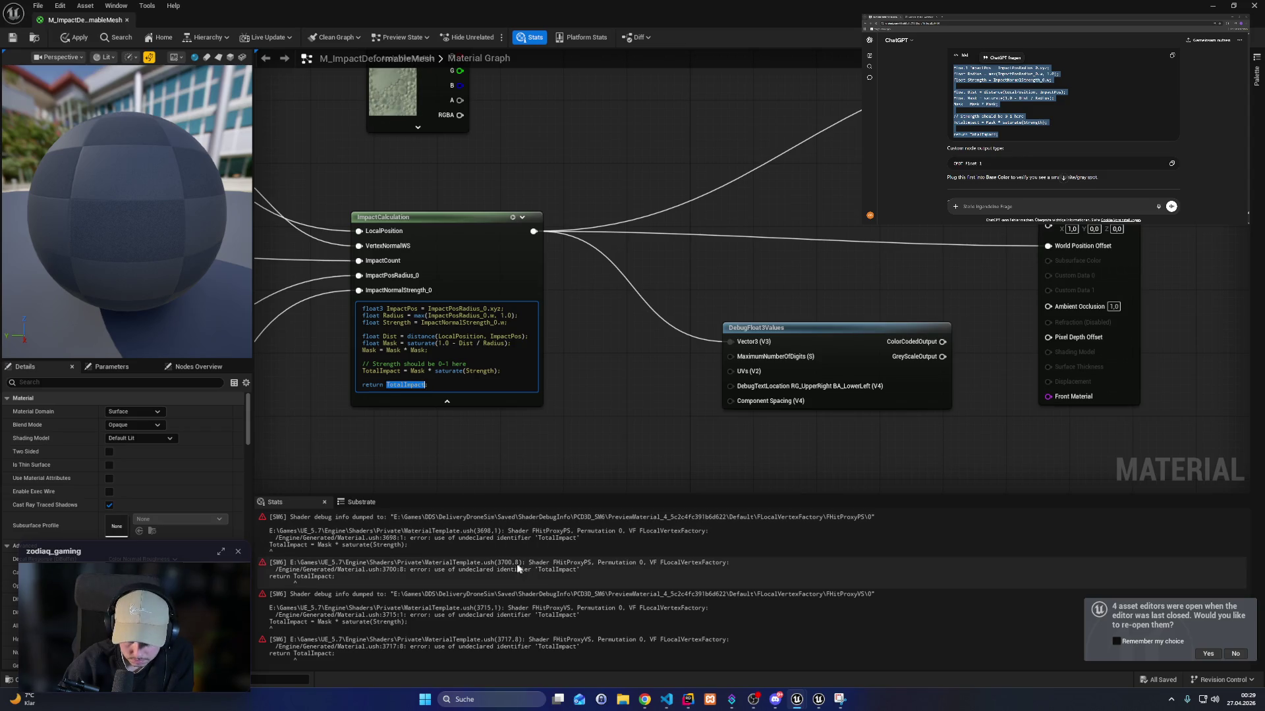
Add 'float TotalImpact = 0.0;' as the first line of the mask custom code.
mouse_move(388, 448)
left_mouse_down()
mouse_move(702, 444)
mouse_move(738, 367)
mouse_move(714, 342)
mouse_move(641, 425)
left_mouse_up()
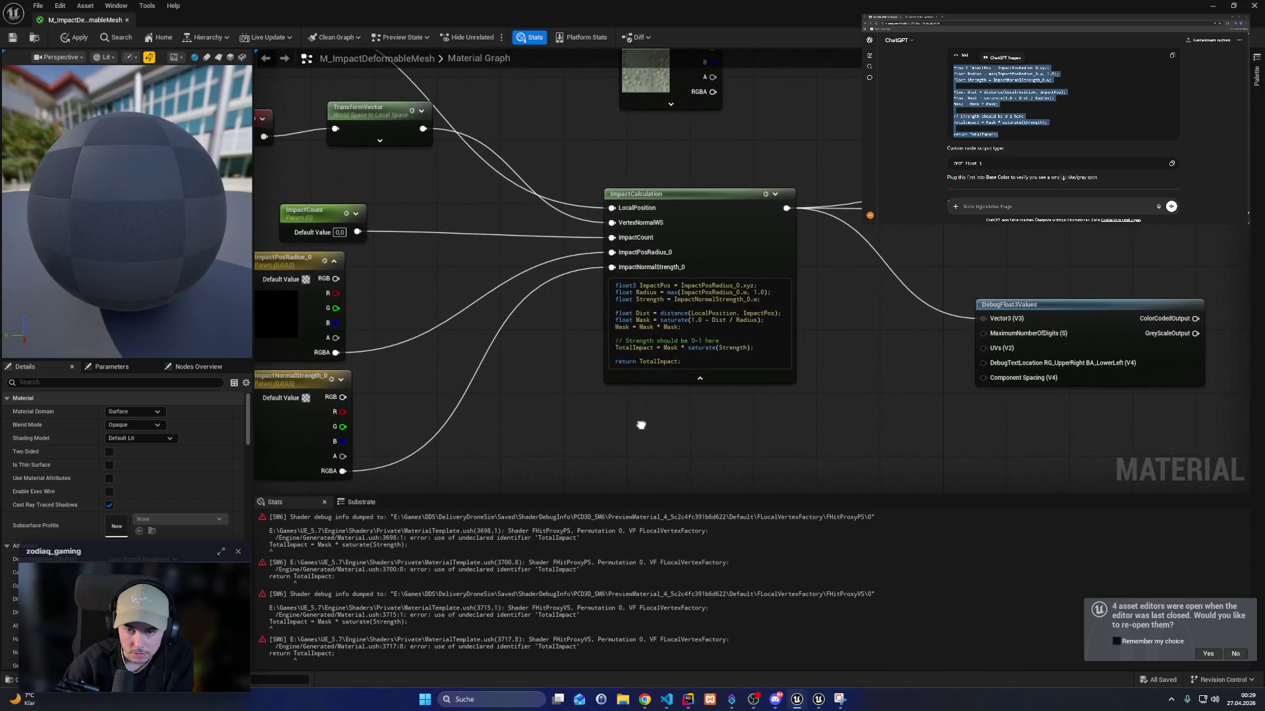
double_click(636, 347)
scroll(1063, 177, "down", 5)
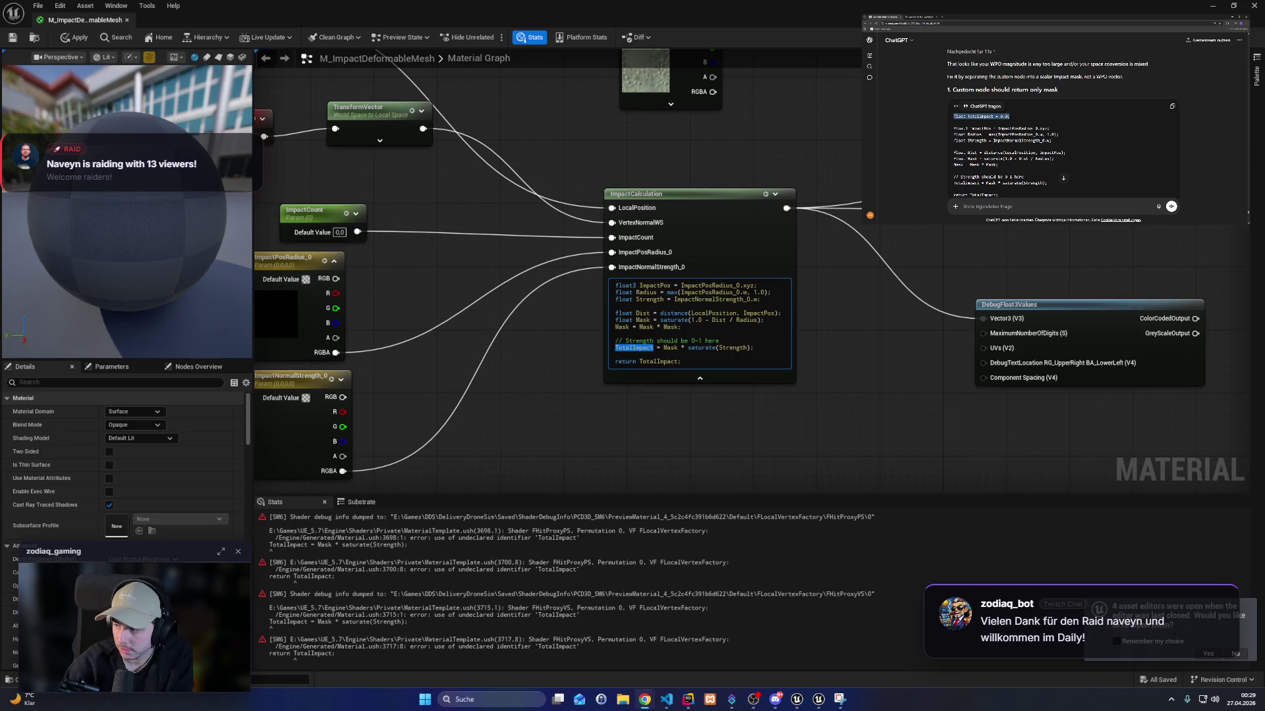
left_click(614, 285)
key("Return")
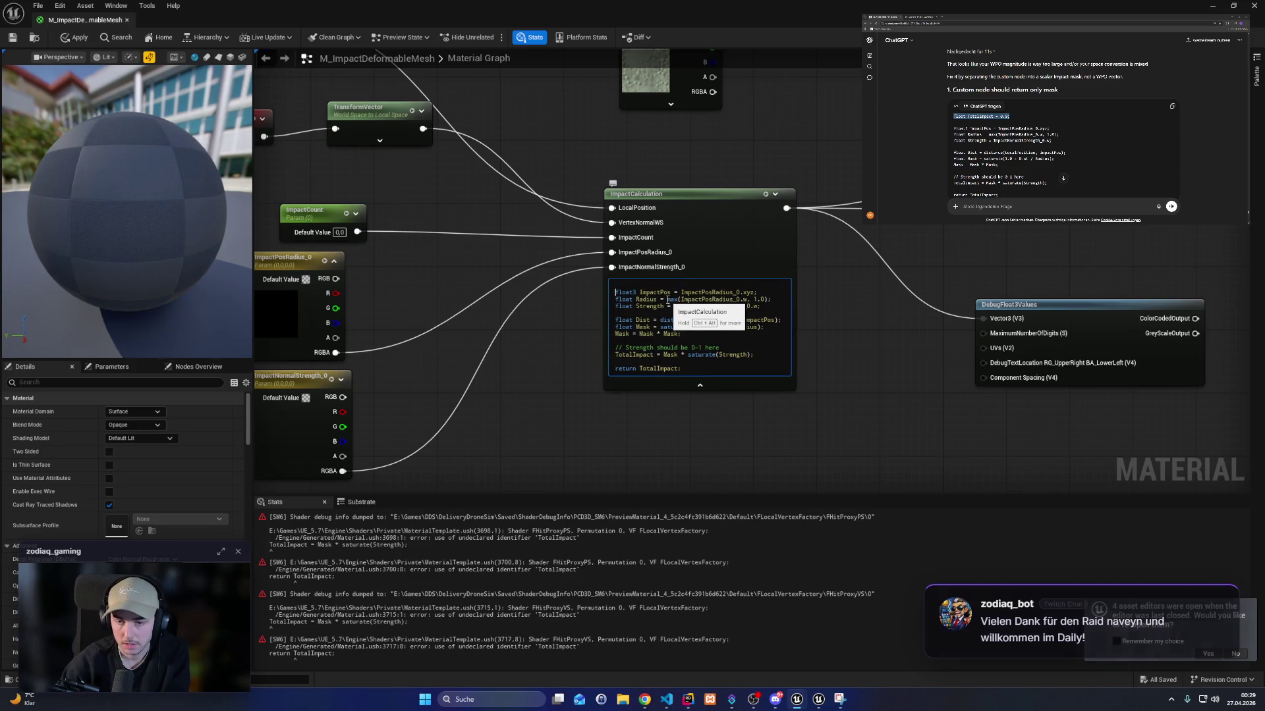
type("float TotalImpact = 0.0;")
Recompile the material to a 193-instruction base pass and shrink the editor beside the game.
left_click(669, 369)
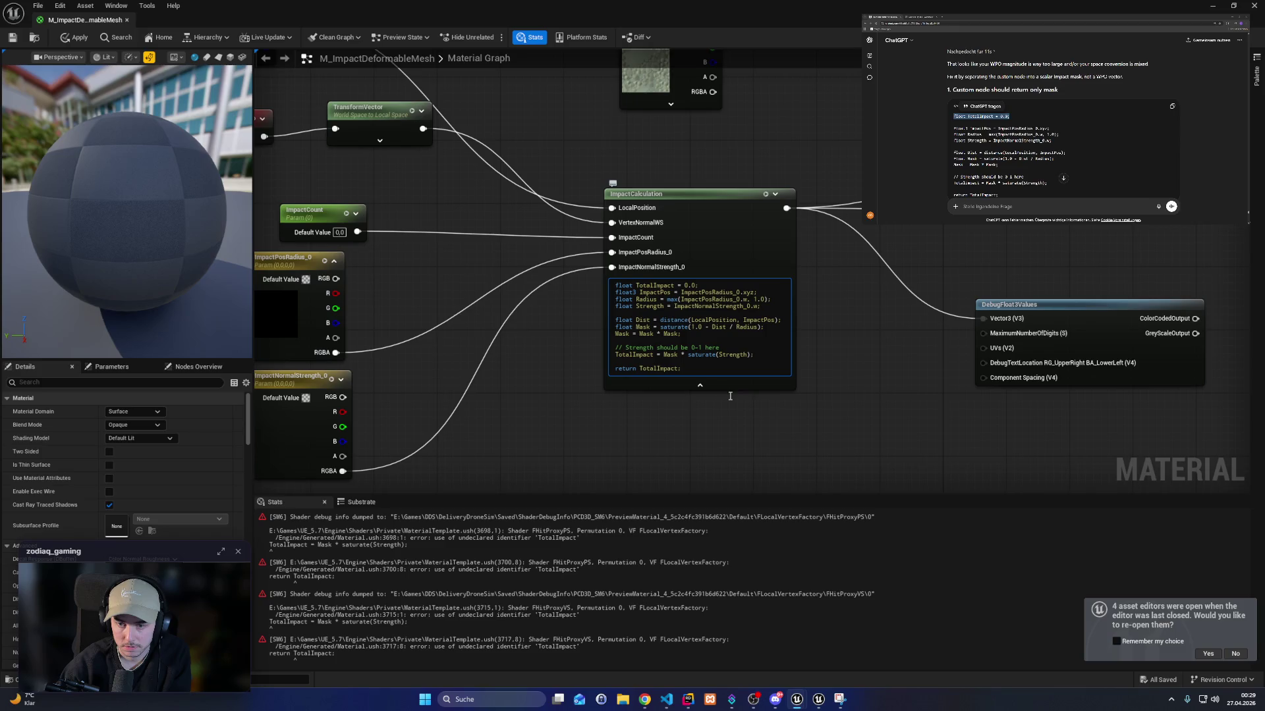
left_click(700, 270)
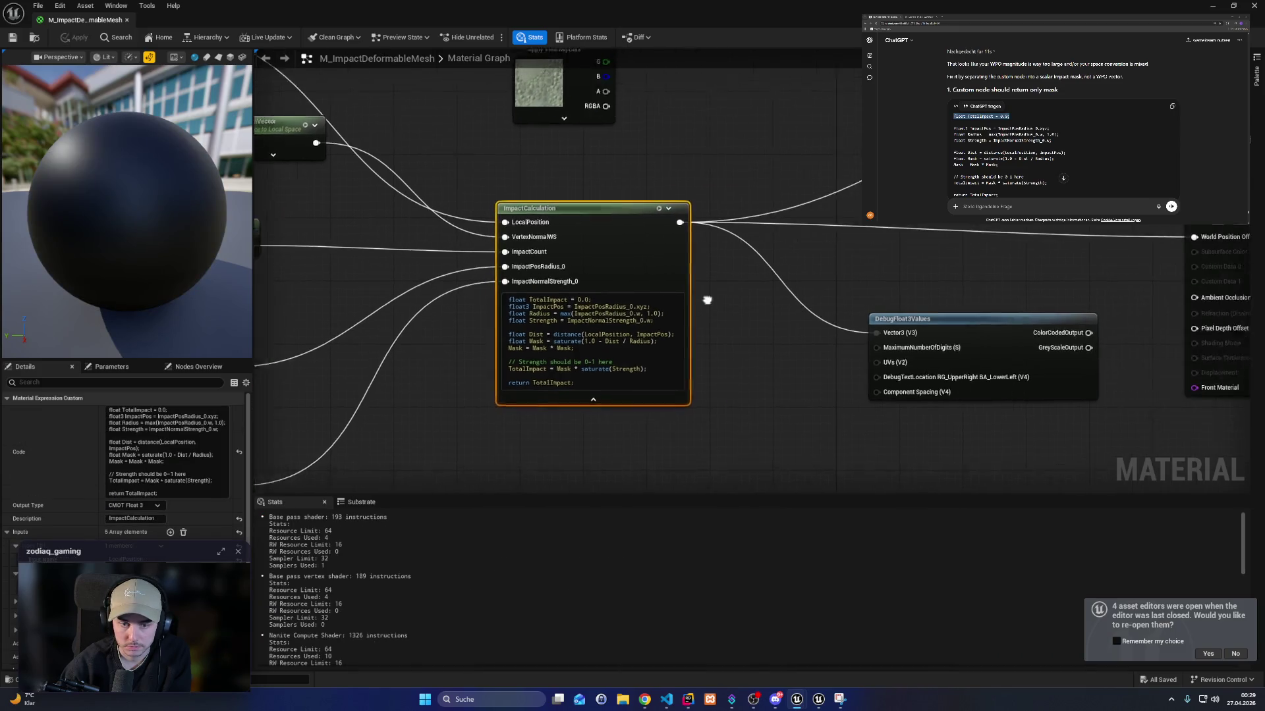
mouse_move(411, 5)
left_mouse_down()
mouse_move(718, 161)
mouse_move(858, 212)
left_mouse_up()
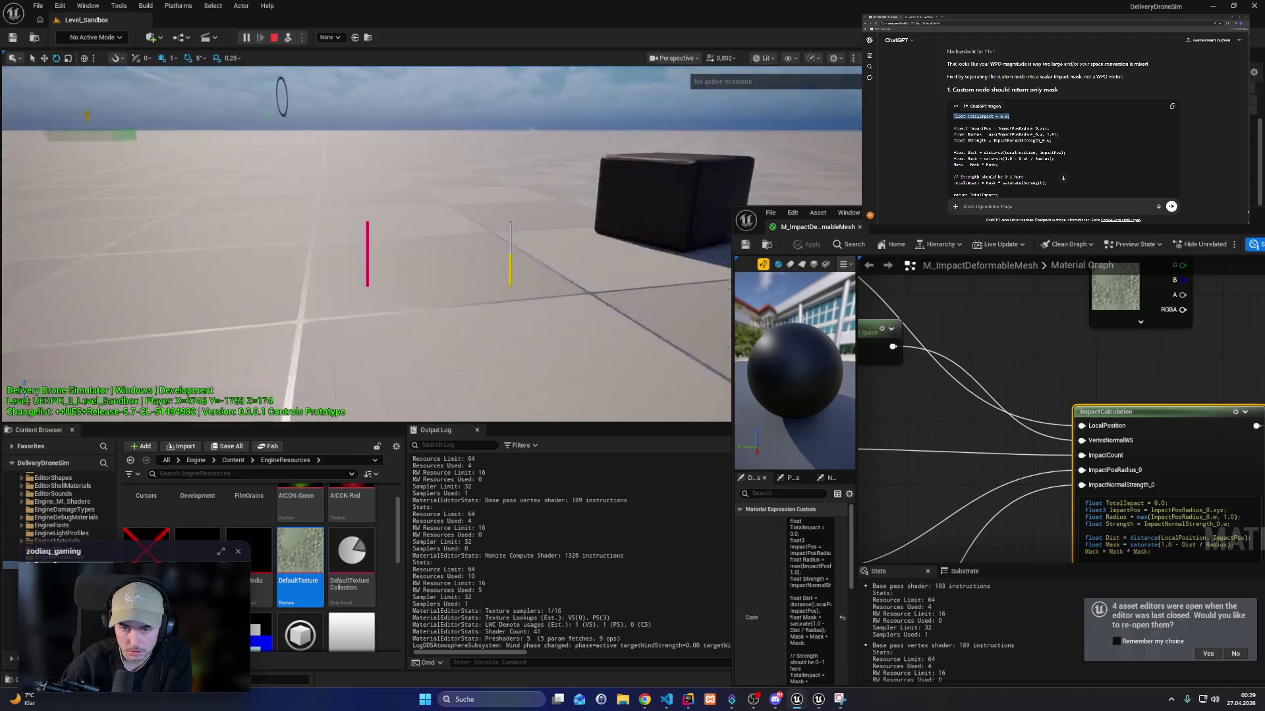
Pan the graph, maximize the M_ImpactDeformableMesh editor again and zoom into ImpactCalculation.
scroll(974, 389, "down", 3)
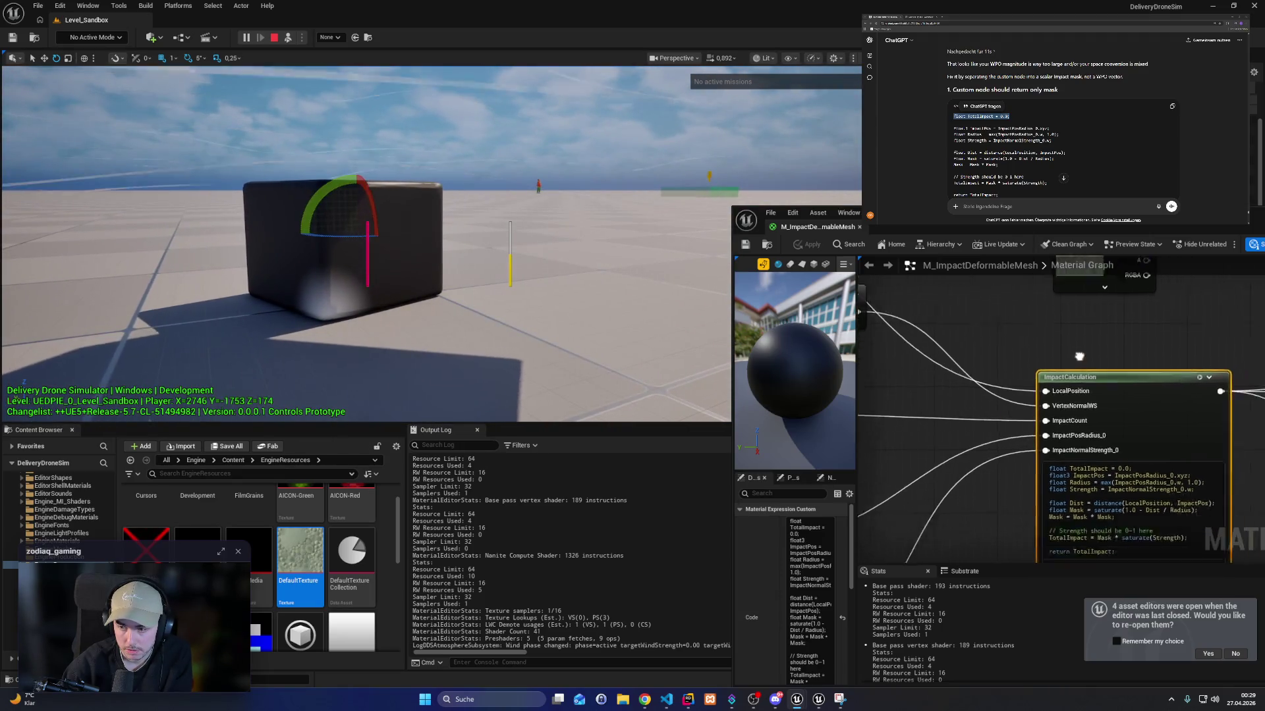
left_click_drag(973, 389, 1082, 409)
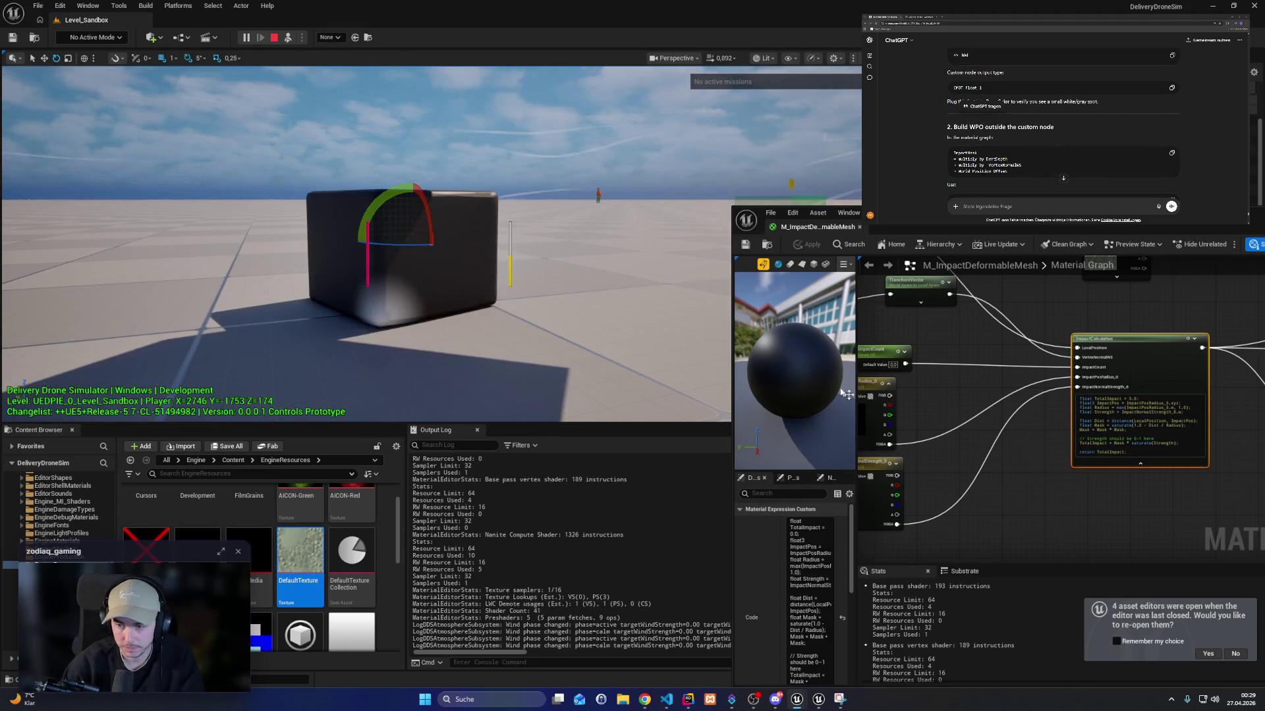
key("super+Up")
scroll(527, 350, "up", 3)
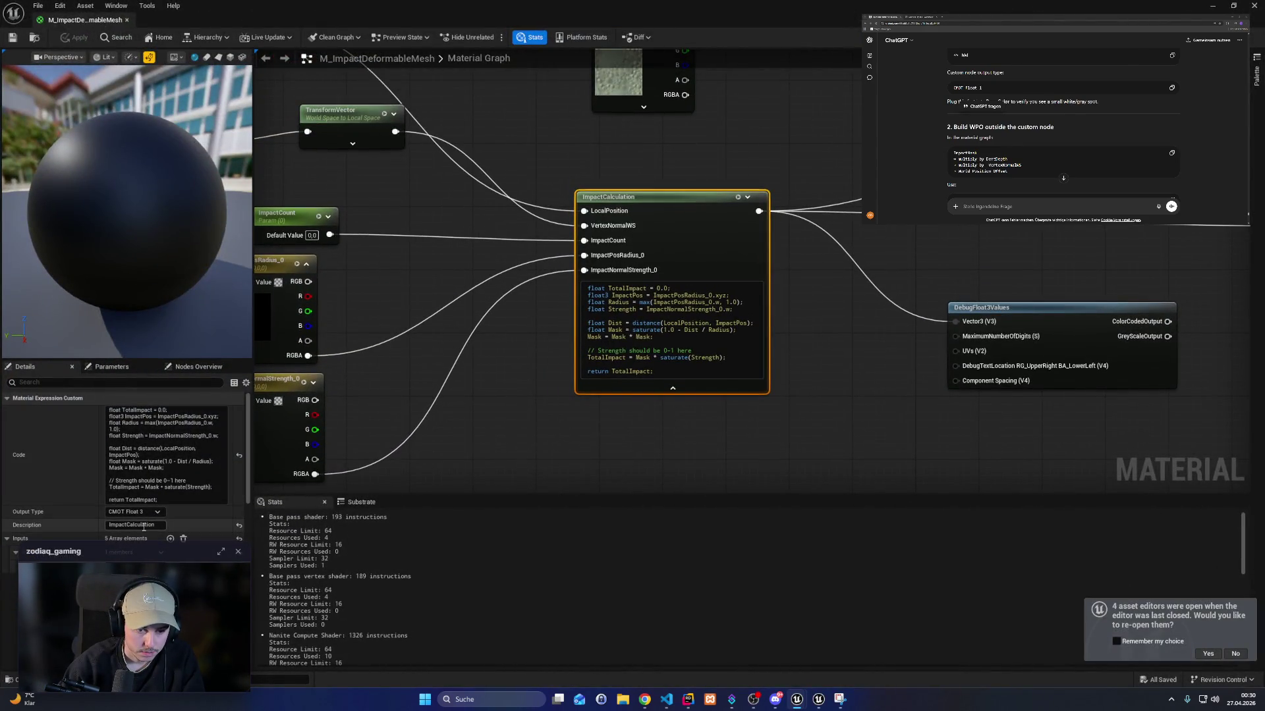
Locate the CreateImpactMask node and delete the DebugFloat3Values node.
type("Create")
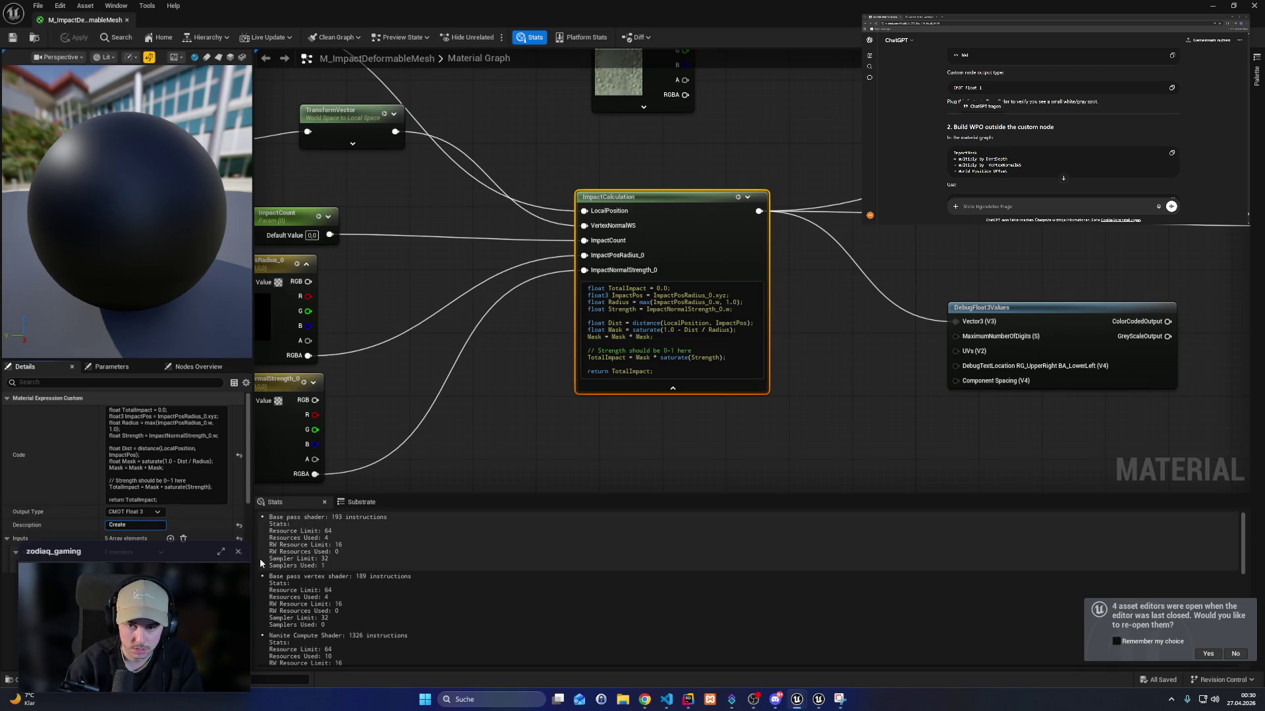
type("k")
key("Return")
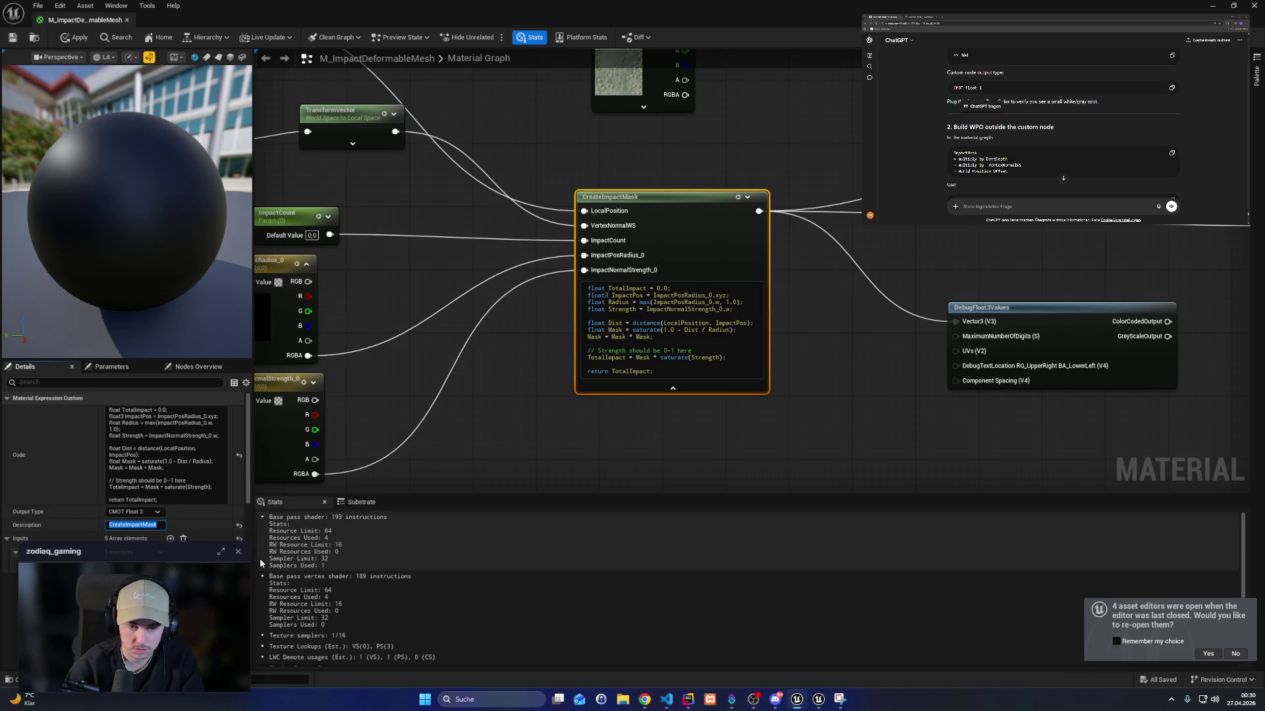
scroll(717, 415, "down", 2)
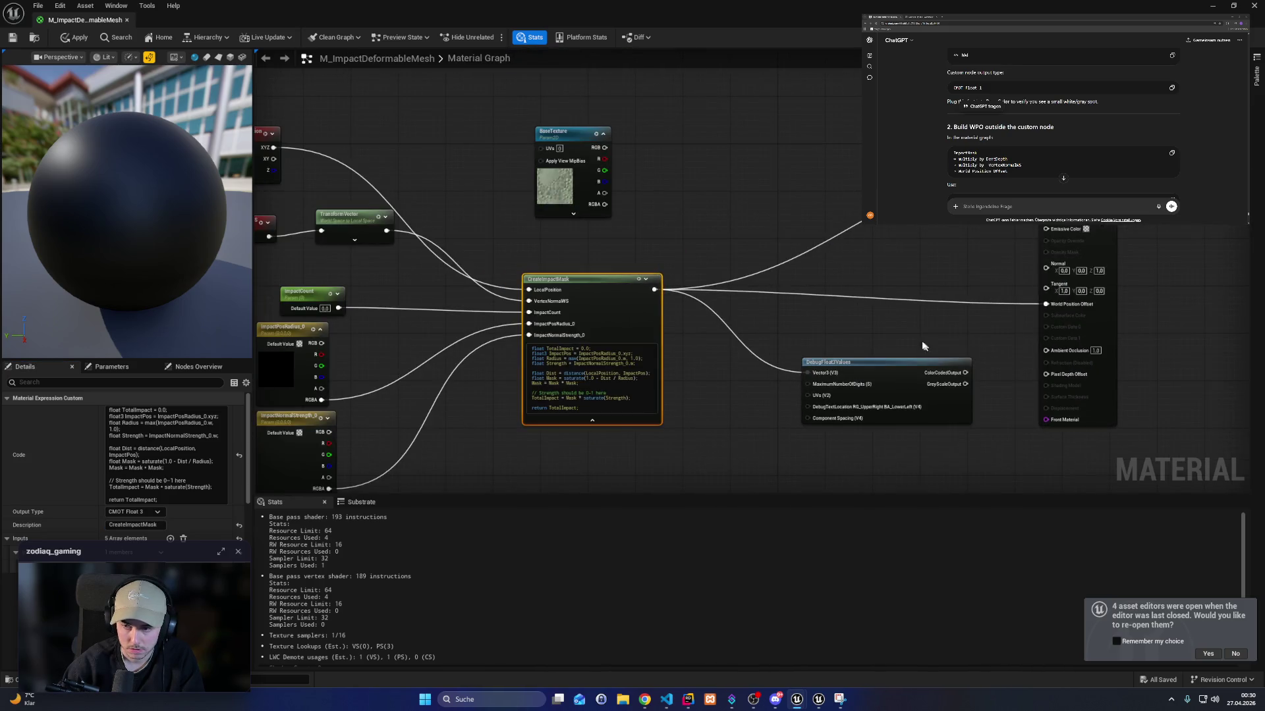
left_click(922, 362)
left_click(1046, 304, "alt")
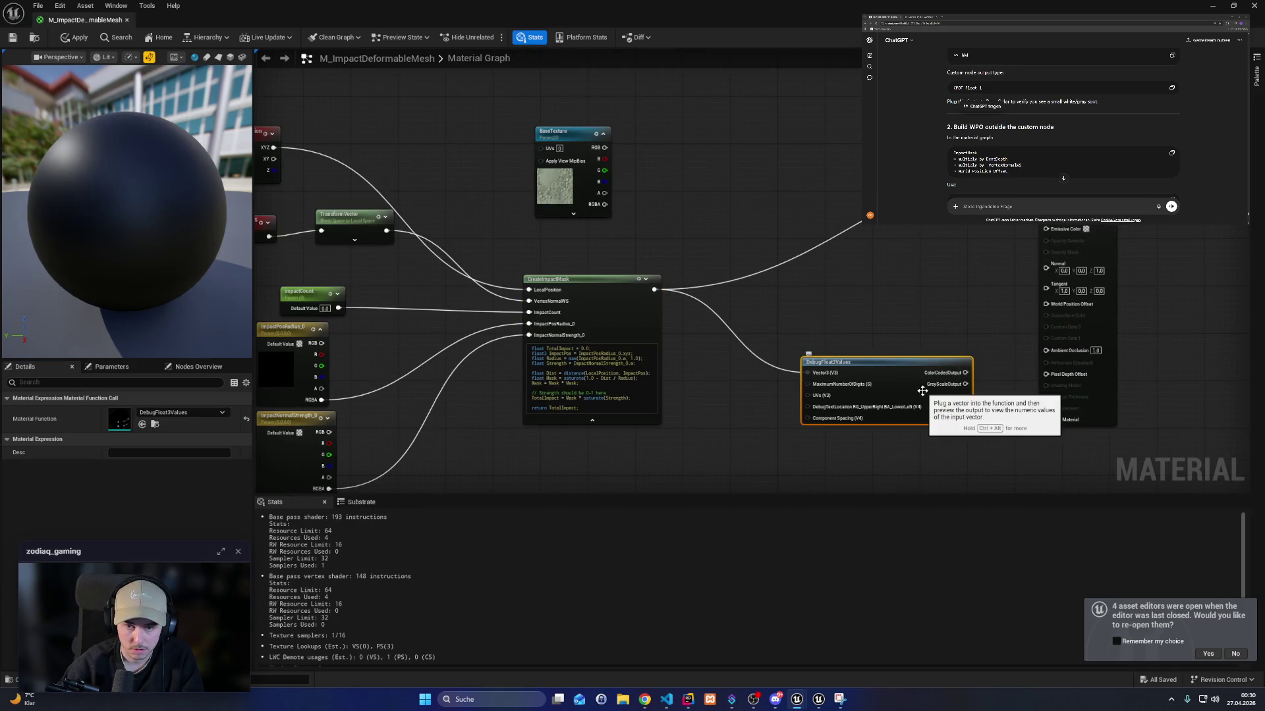
key("Delete")
Set the custom node's Output Type to CMOT Float 1.
left_click_drag(611, 317, 593, 311)
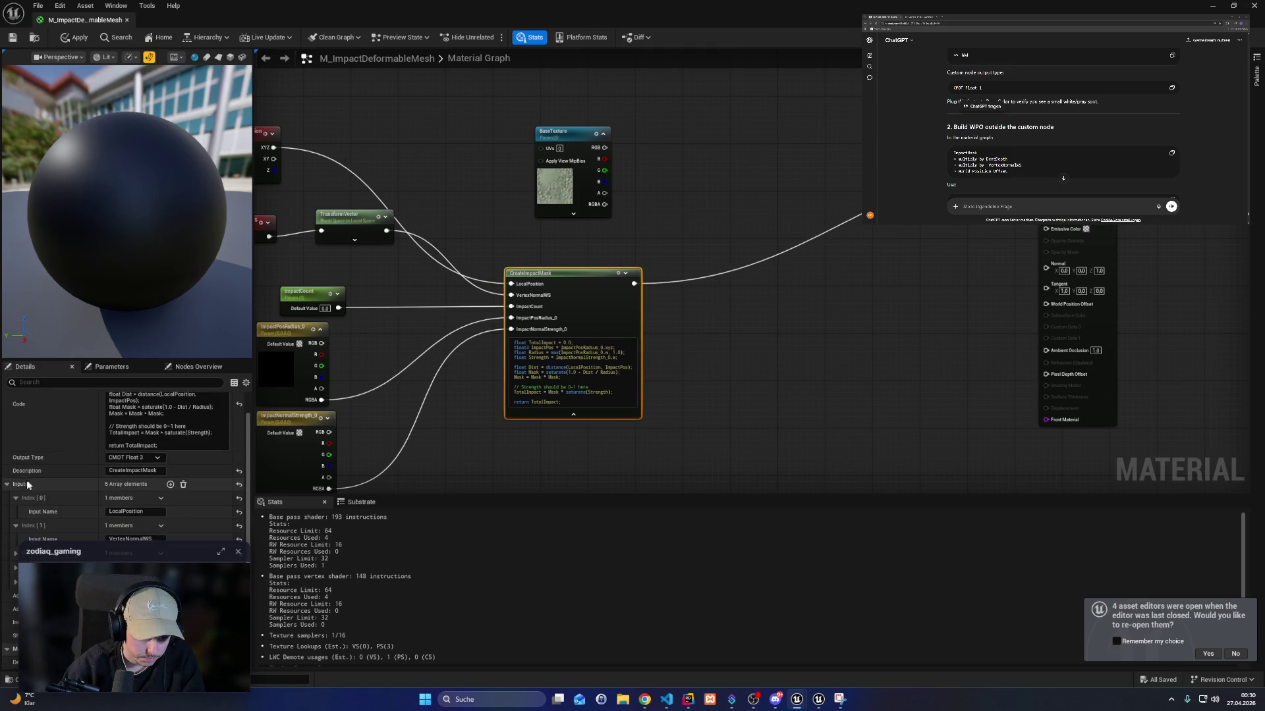
left_click(119, 459)
left_click(123, 467)
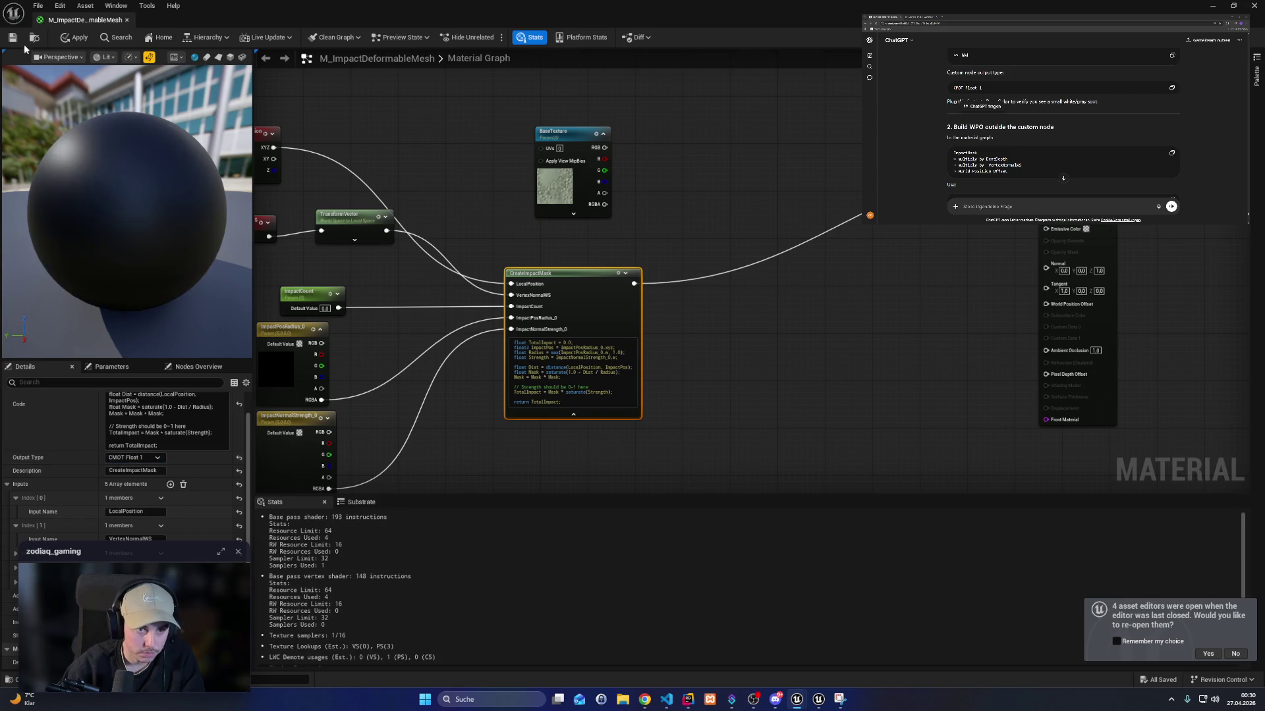
mouse_move(949, 5)
left_mouse_down()
mouse_move(1046, 74)
mouse_move(1032, 89)
mouse_move(880, 2)
left_mouse_up()
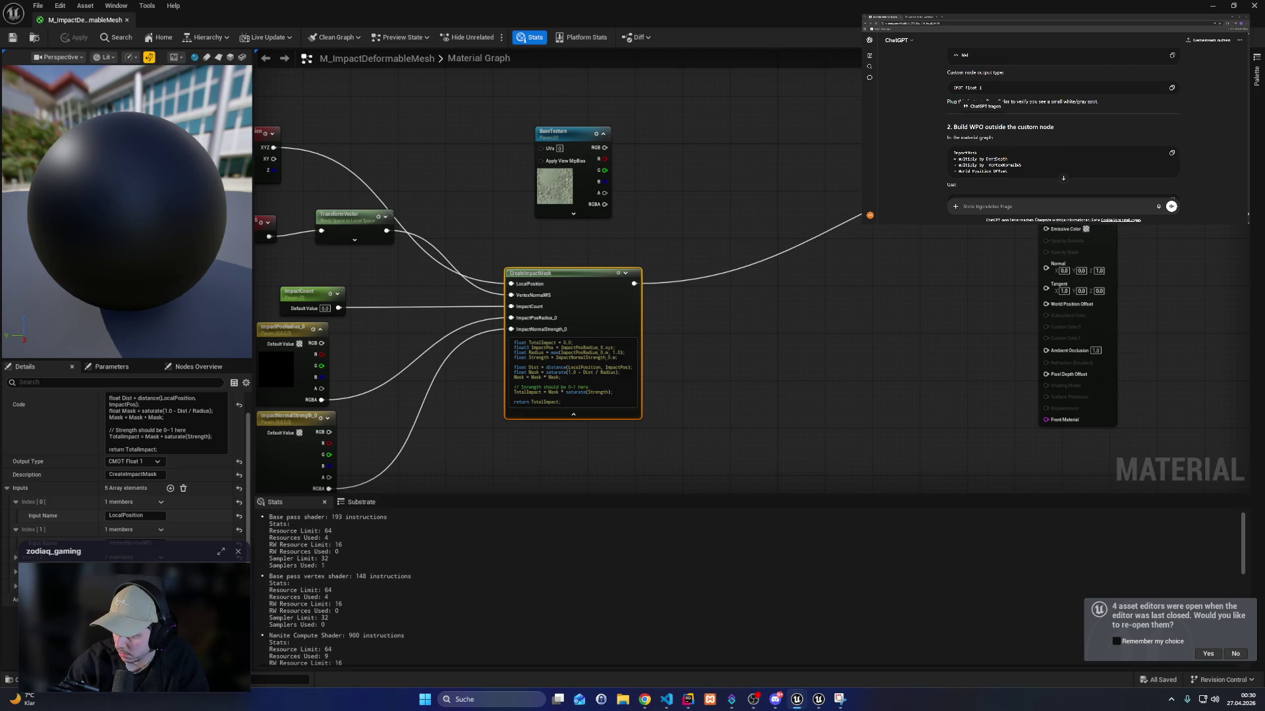
Rename the custom node's Description to ImpactMask.
left_click_drag(801, 363, 732, 354)
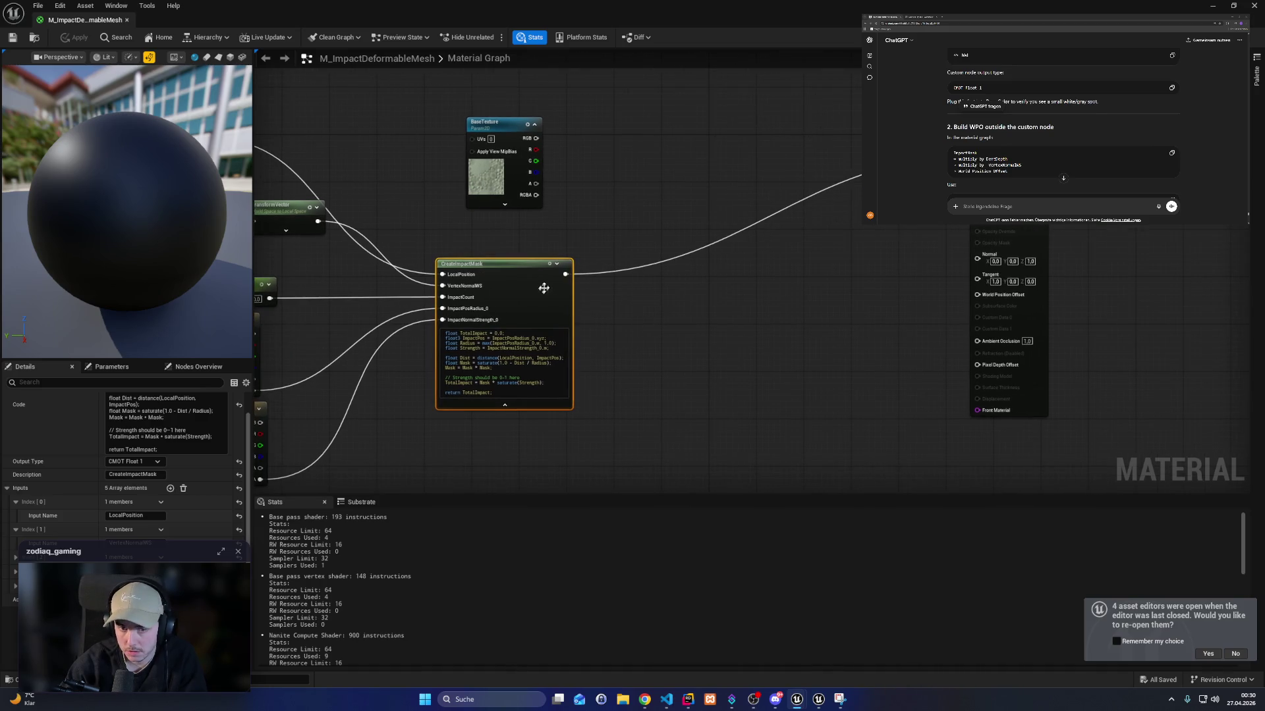
double_click(118, 475)
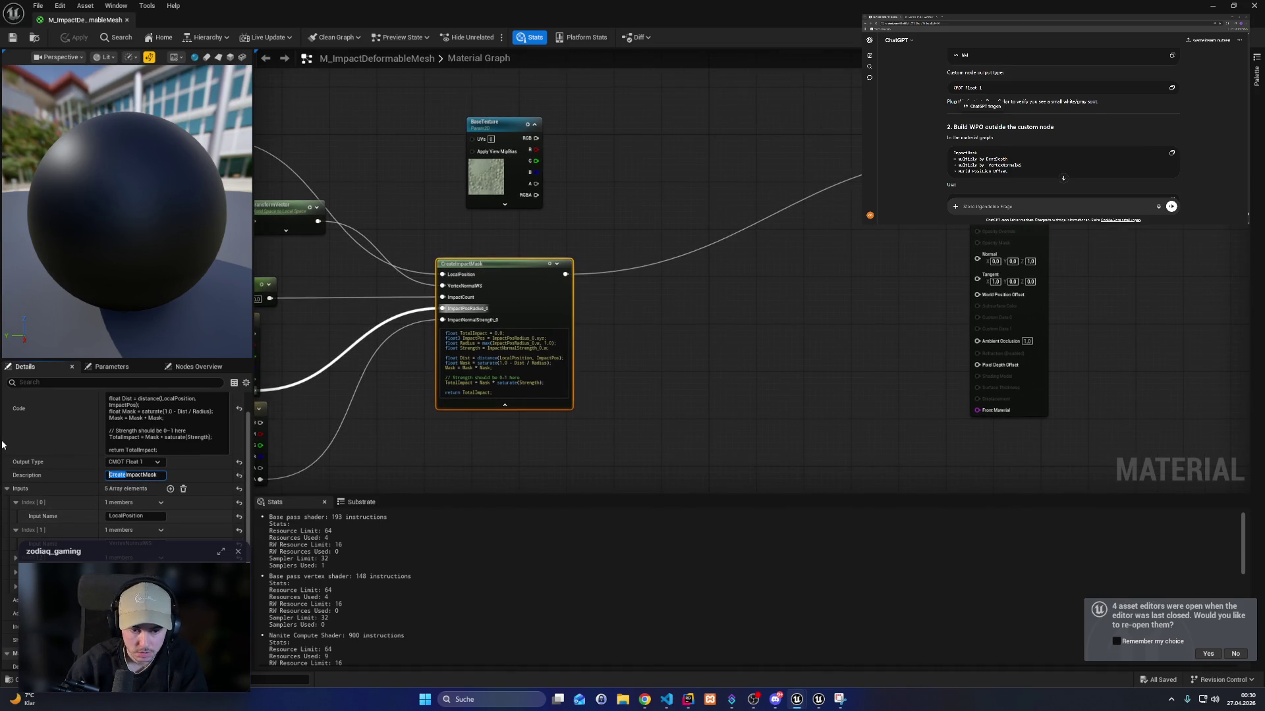
left_click(683, 452)
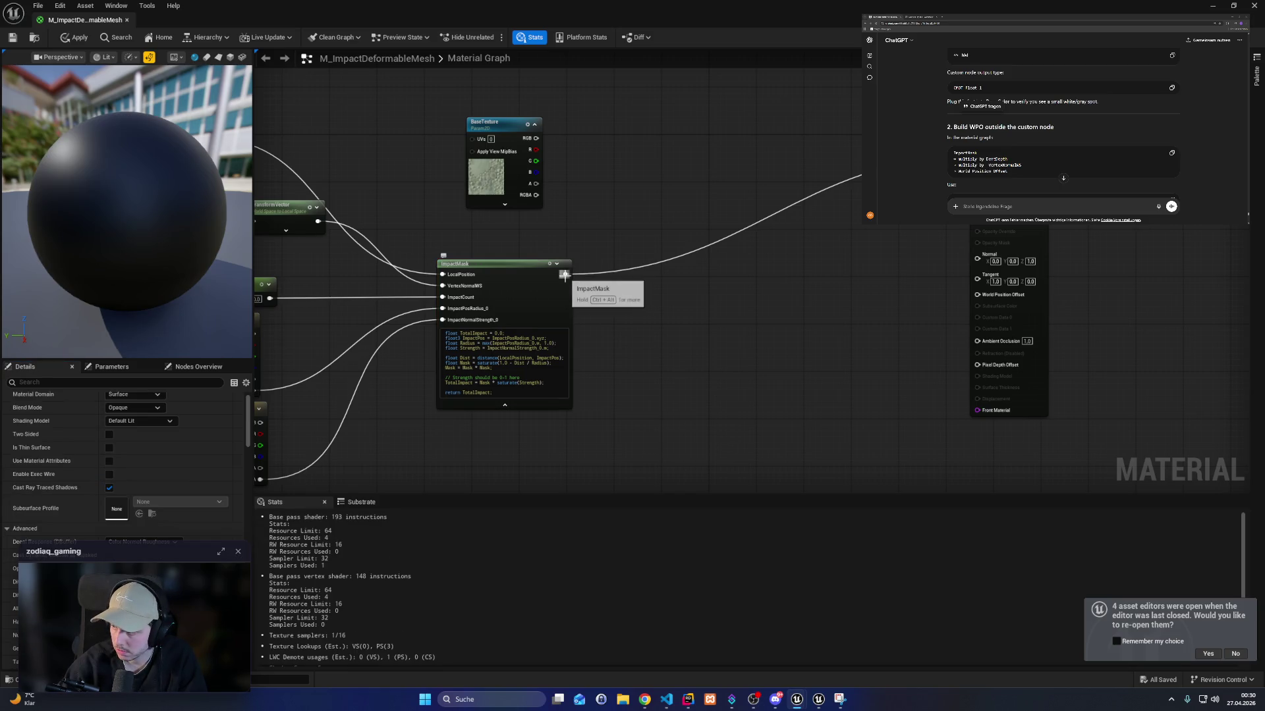
Chain two Multiply nodes off the ImpactMask output.
left_click_drag(564, 274, 697, 328)
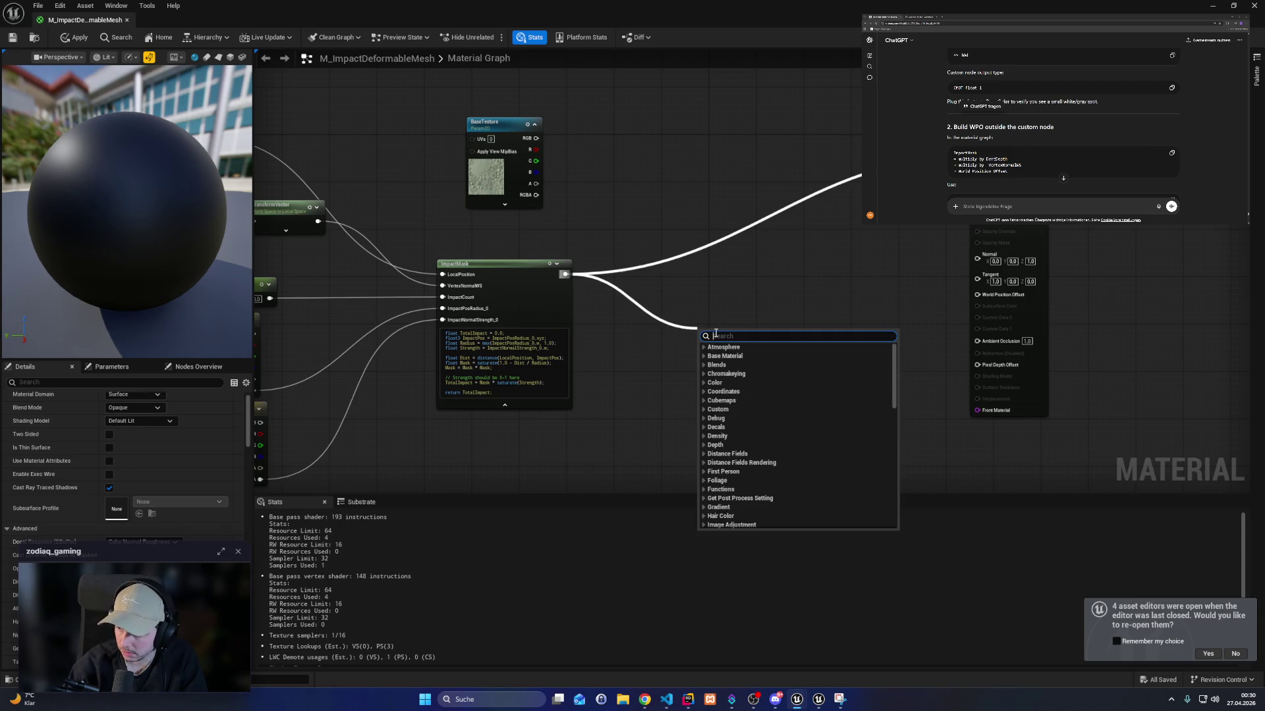
type("multiply")
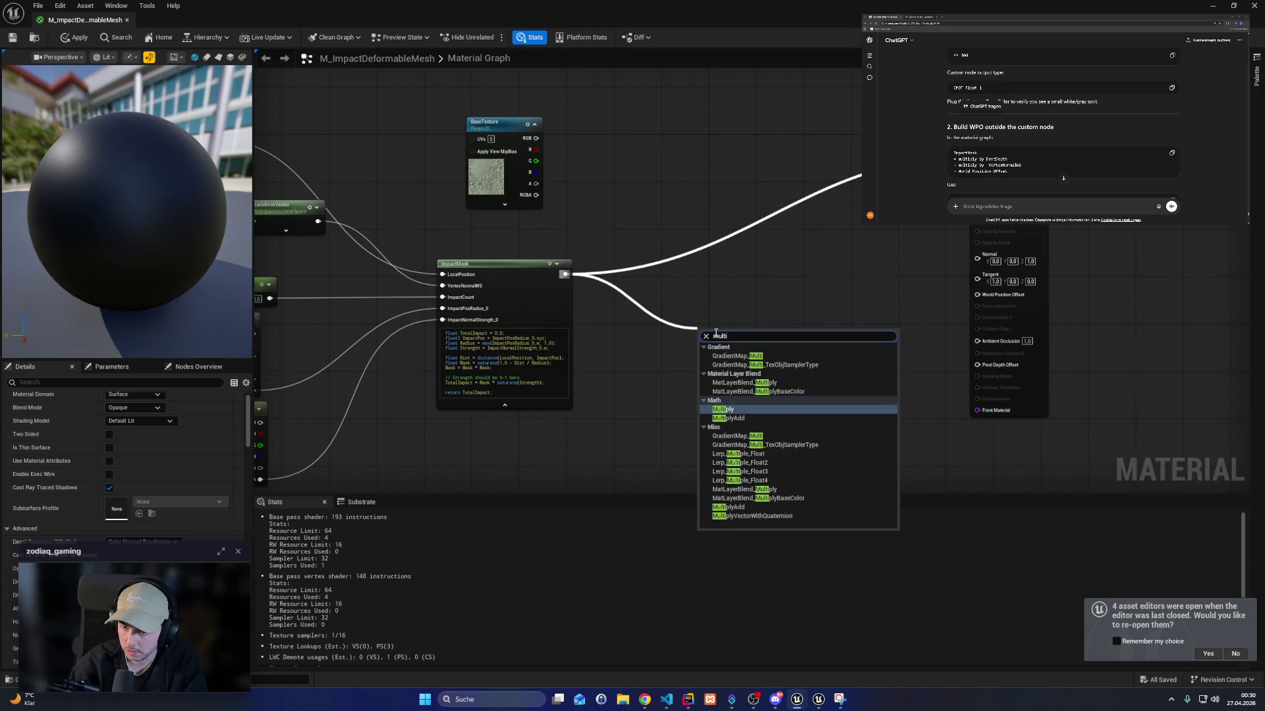
key("Return")
left_click_drag(714, 332, 726, 337)
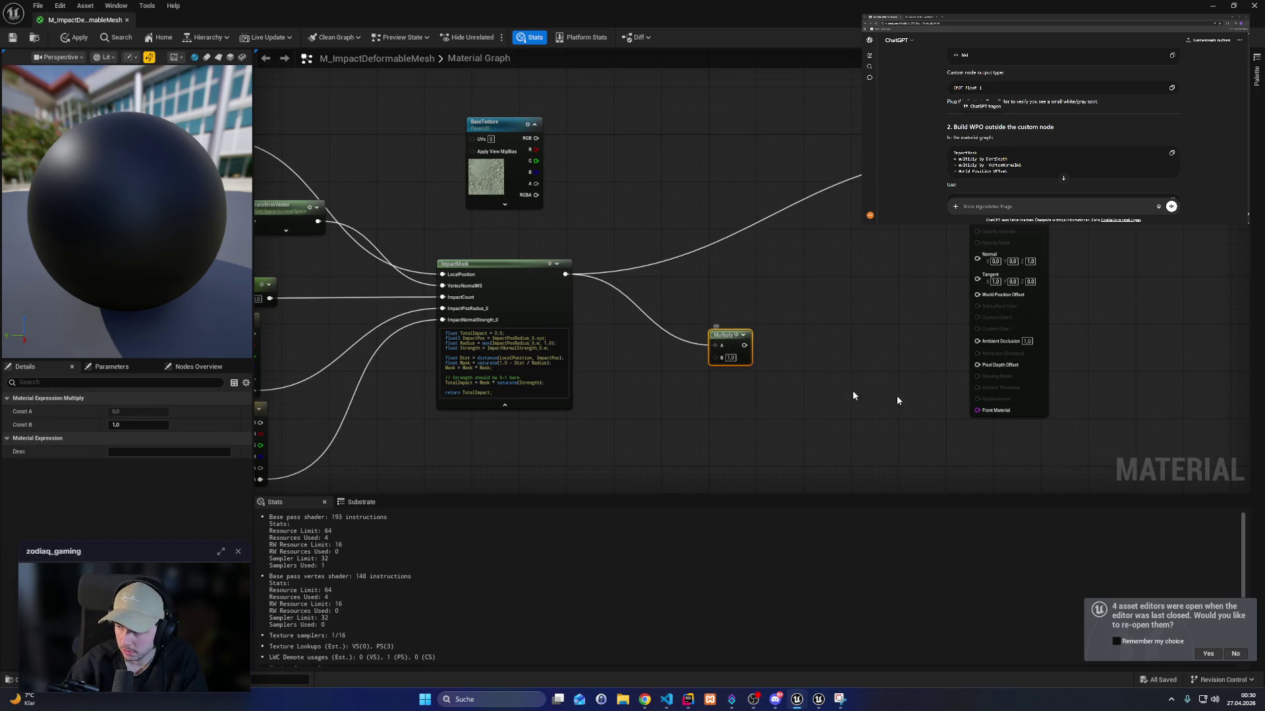
left_click(758, 356)
left_click_drag(744, 345, 808, 417)
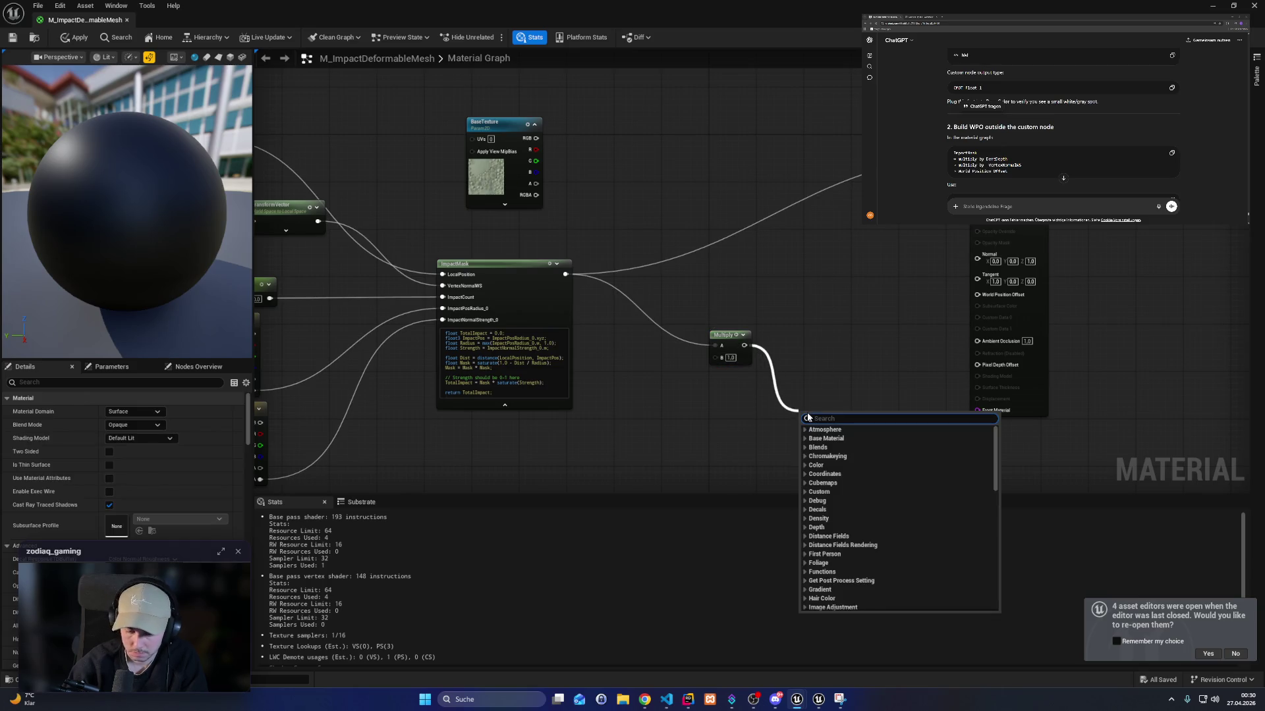
type("multiply")
key("Return")
Copy and paste the VertexNormalWS and TransformVector nodes near the Multiply nodes.
mouse_move(774, 410)
left_mouse_down()
mouse_move(1179, 385)
mouse_move(1149, 425)
left_mouse_up()
left_click(550, 239)
left_click_drag(850, 413, 757, 386)
left_click(830, 405)
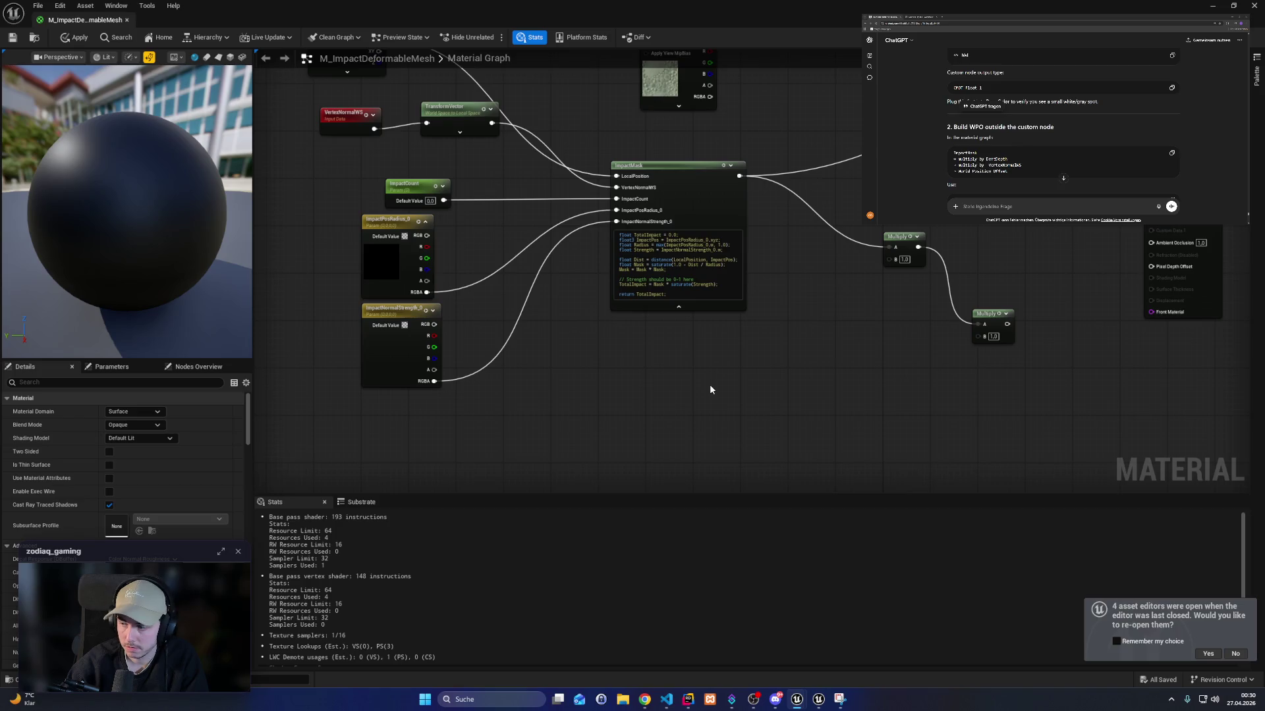
left_click_drag(349, 146, 504, 95)
key("ctrl+c")
key("ctrl+v")
Multiply the copied normal and feed it into the final Multiply for World Position Offset, then apply.
left_click_drag(691, 422, 851, 347)
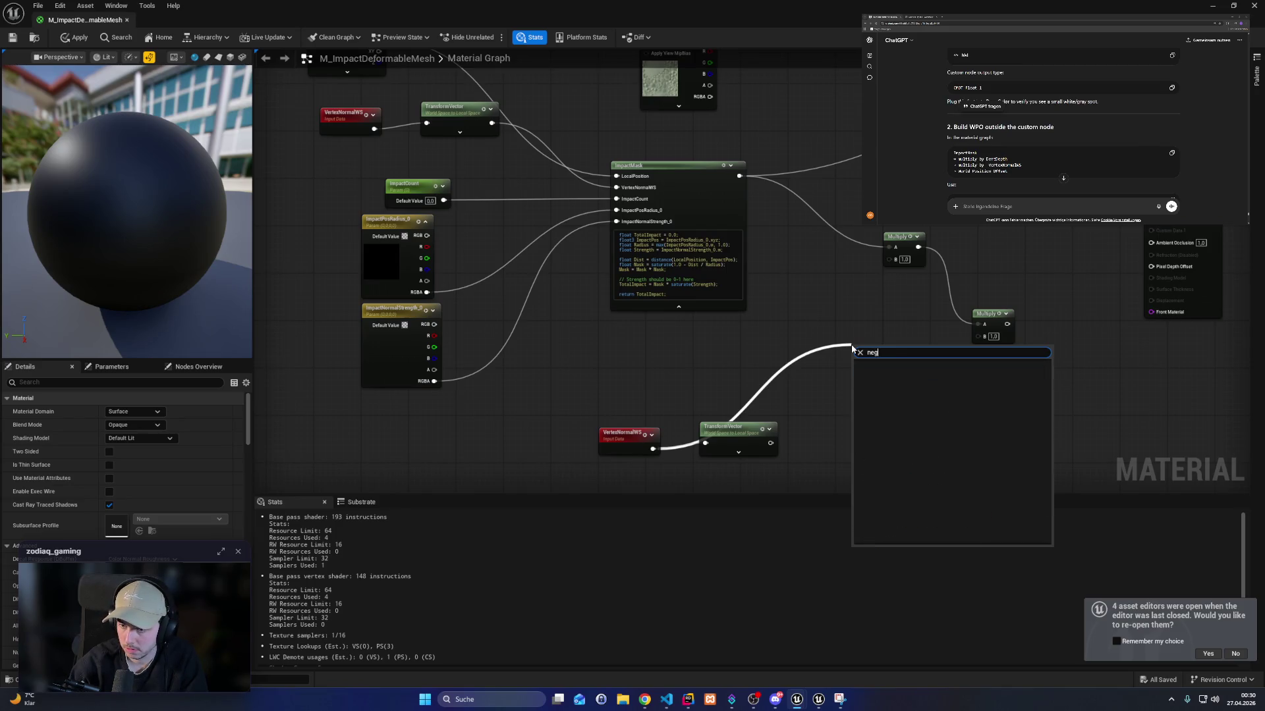
type("-")
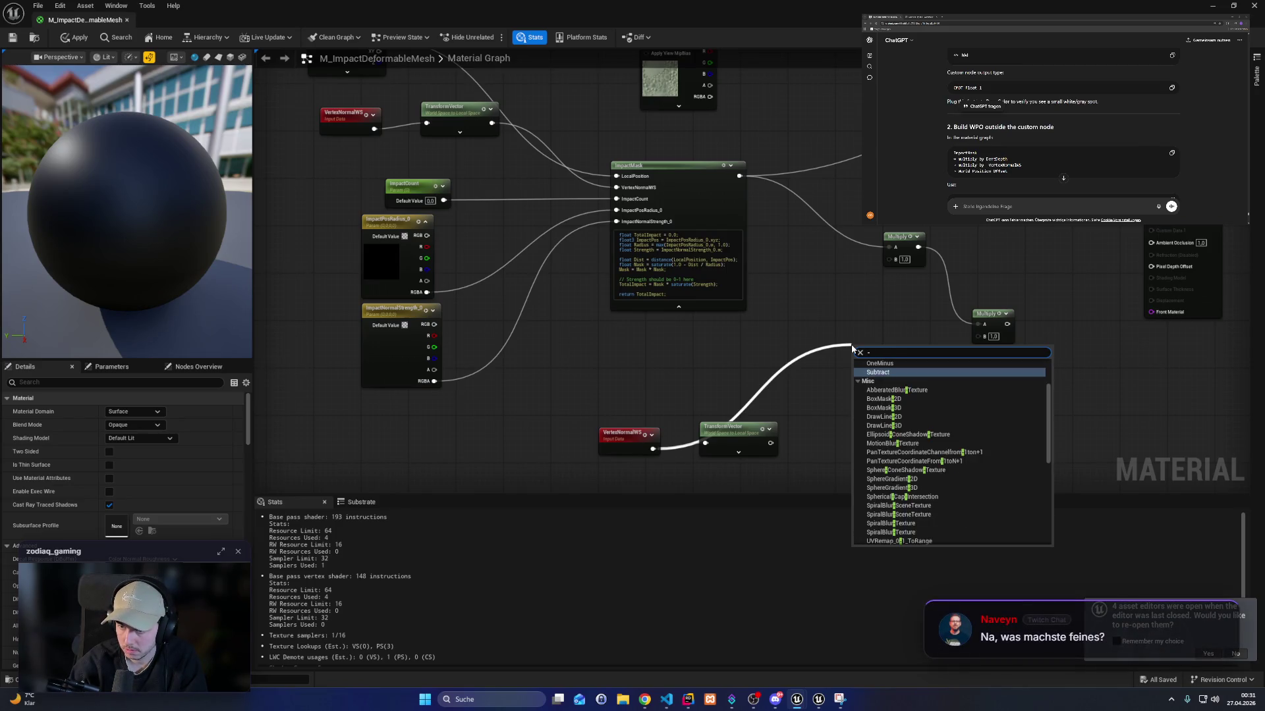
left_click(875, 382)
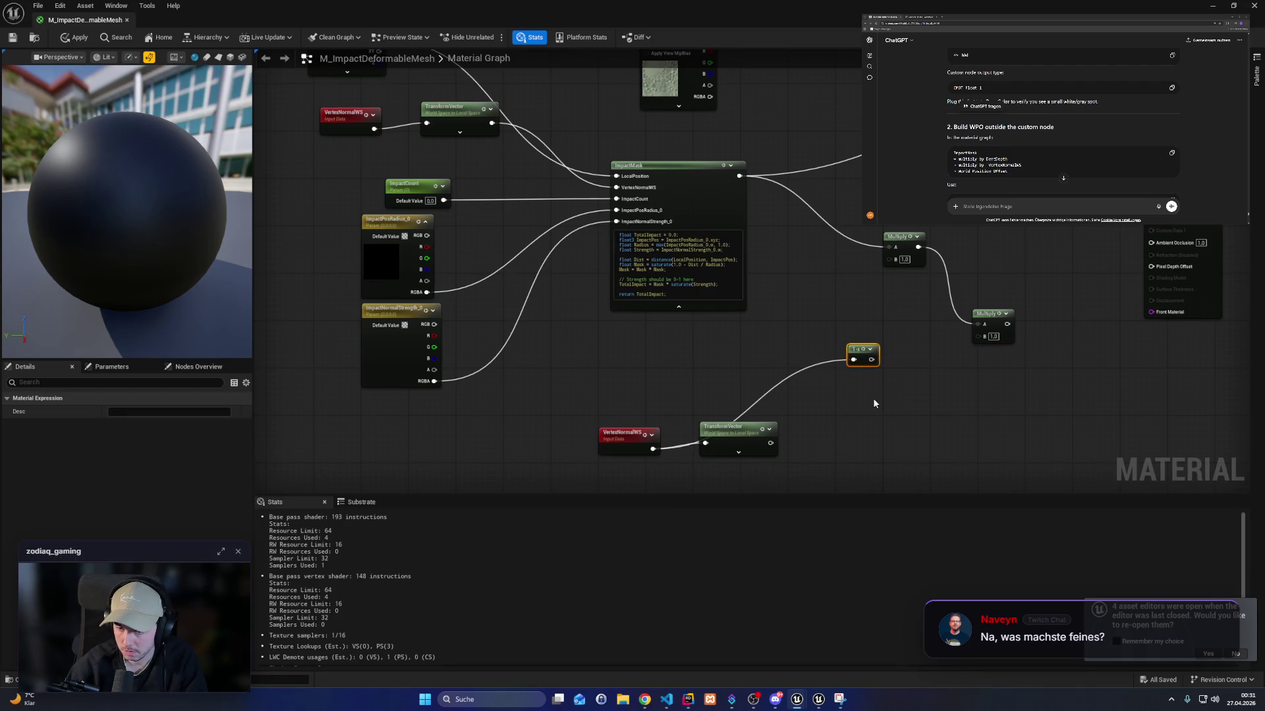
key("Delete")
mouse_move(652, 449)
left_mouse_down()
mouse_move(737, 461)
mouse_move(781, 373)
left_mouse_up()
type("*")
key("Return")
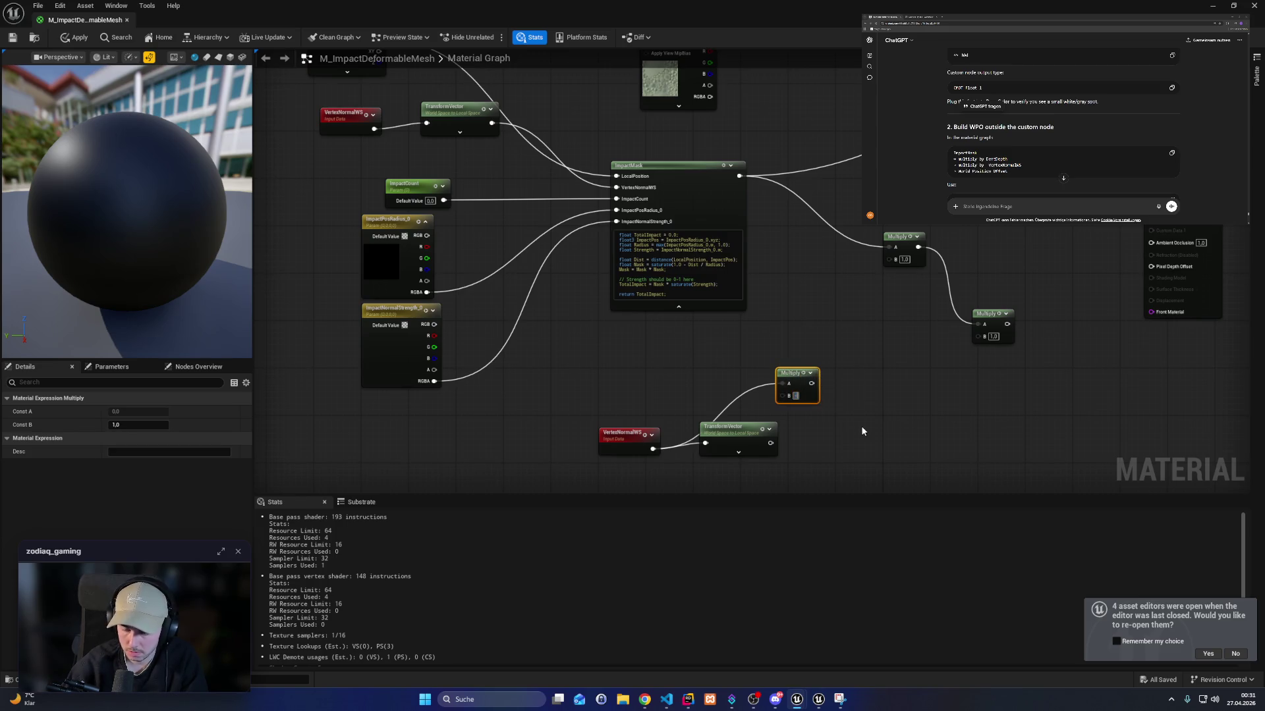
left_click_drag(815, 383, 976, 337)
mouse_move(1100, 344)
left_mouse_down()
mouse_move(1039, 342)
mouse_move(774, 401)
mouse_move(896, 243)
left_mouse_up()
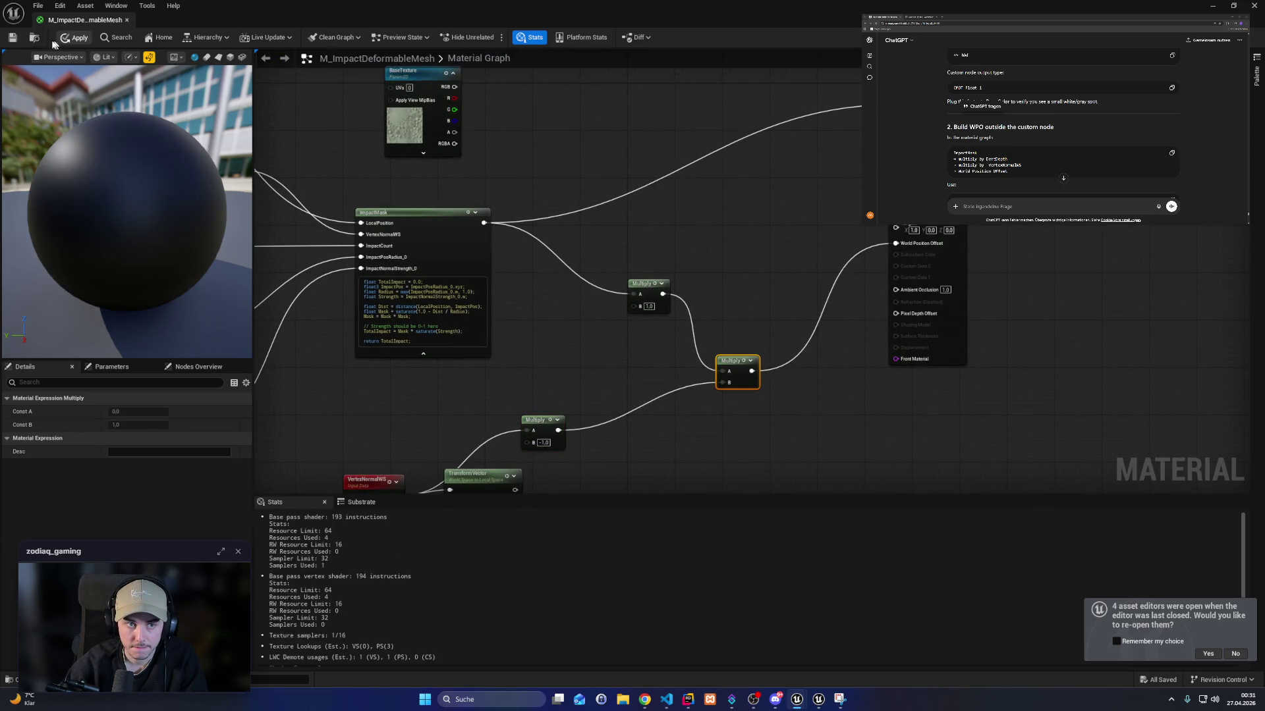
left_click(1256, 5)
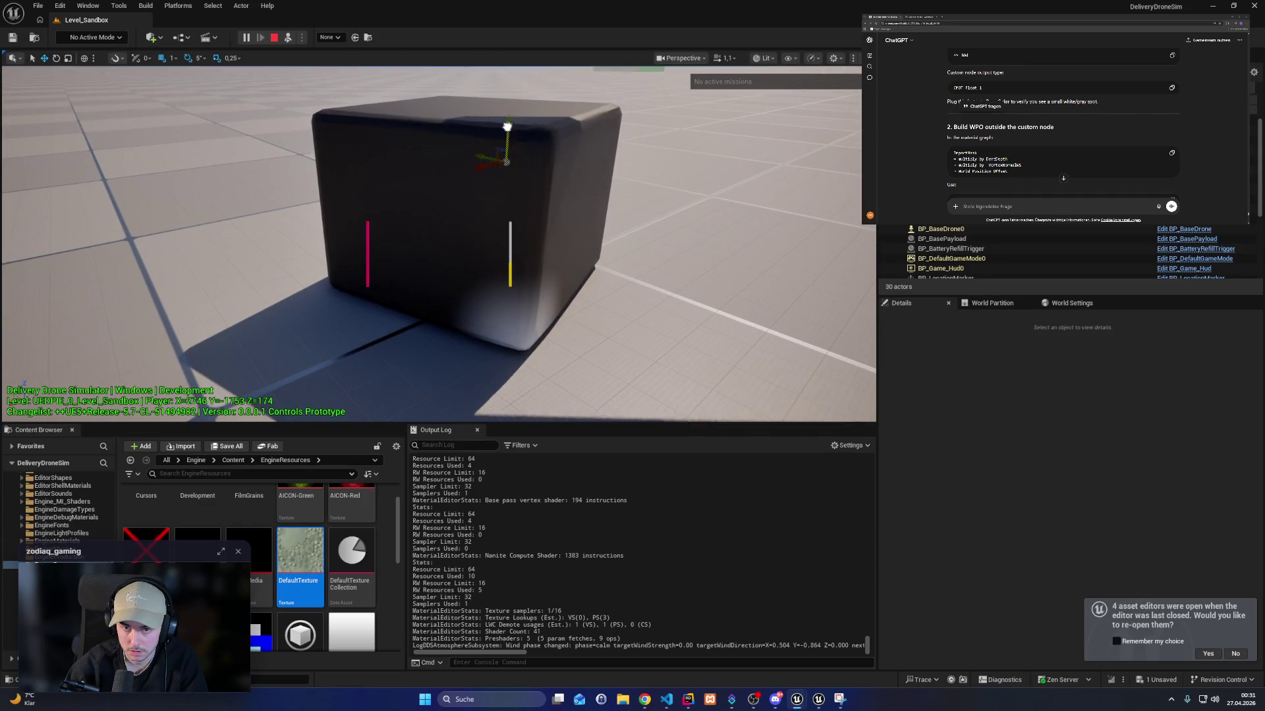
Select the payload cube and rotate it about 80 degrees to inspect its deformation.
left_click(473, 197)
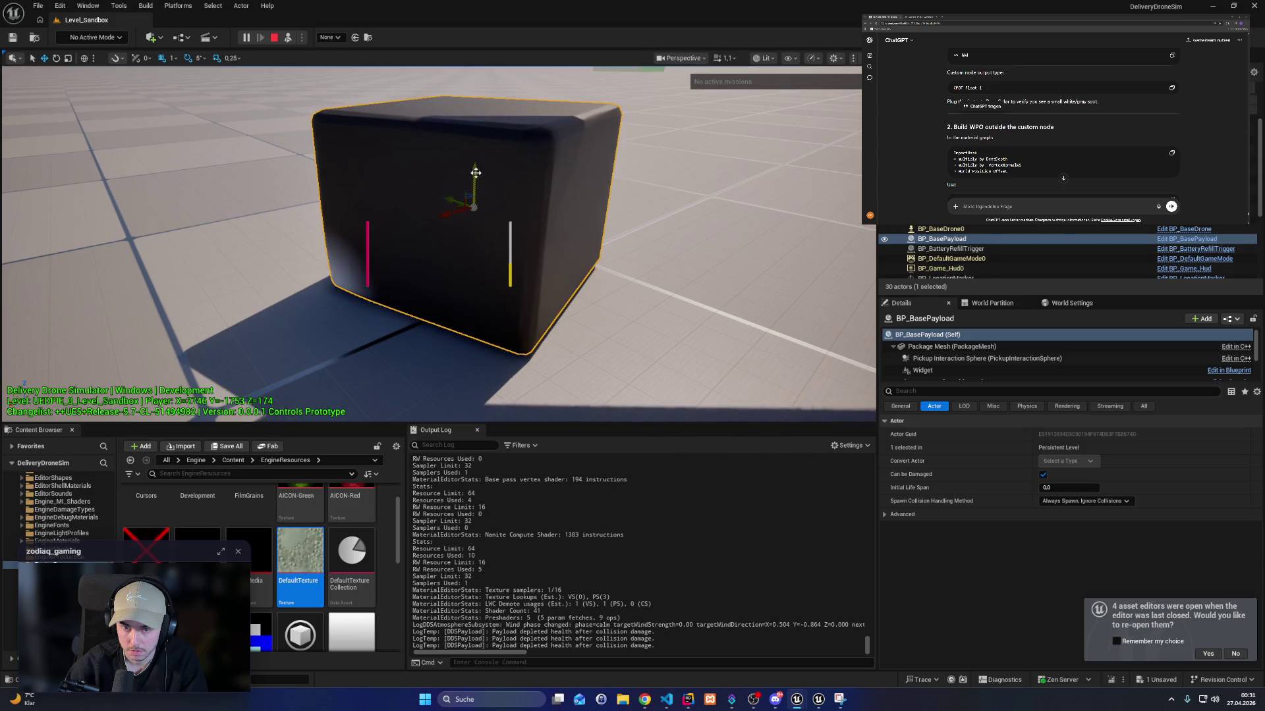
key("e")
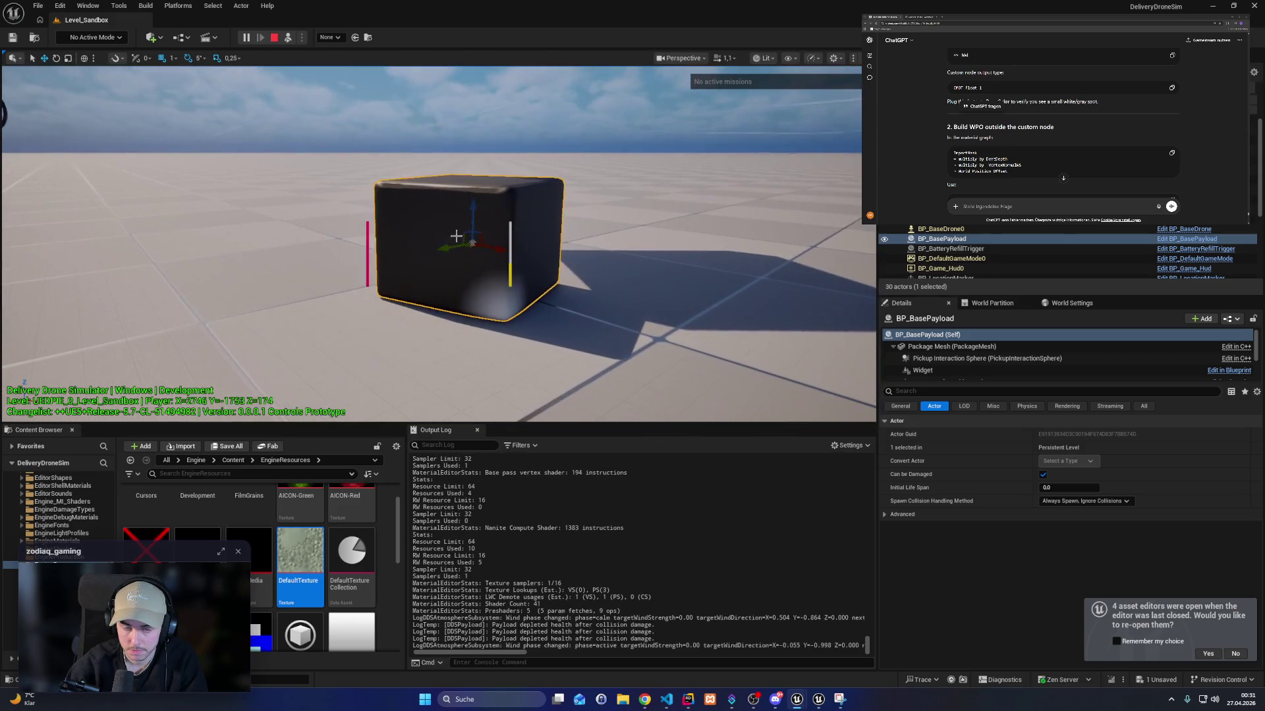
mouse_move(506, 221)
left_mouse_down()
mouse_move(487, 264)
mouse_move(461, 259)
mouse_move(443, 181)
mouse_move(479, 164)
mouse_move(435, 197)
mouse_move(405, 181)
mouse_move(415, 167)
mouse_move(395, 152)
mouse_move(361, 158)
mouse_move(424, 193)
left_mouse_up()
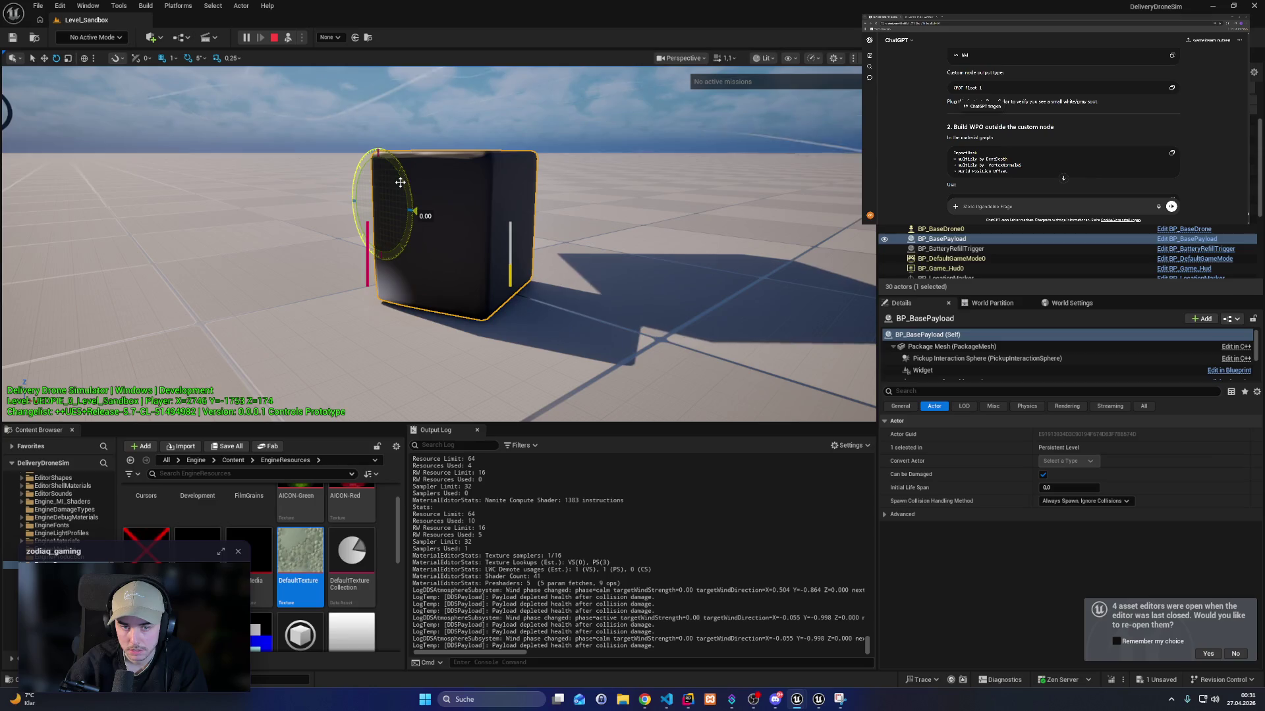
left_click_drag(404, 175, 398, 211)
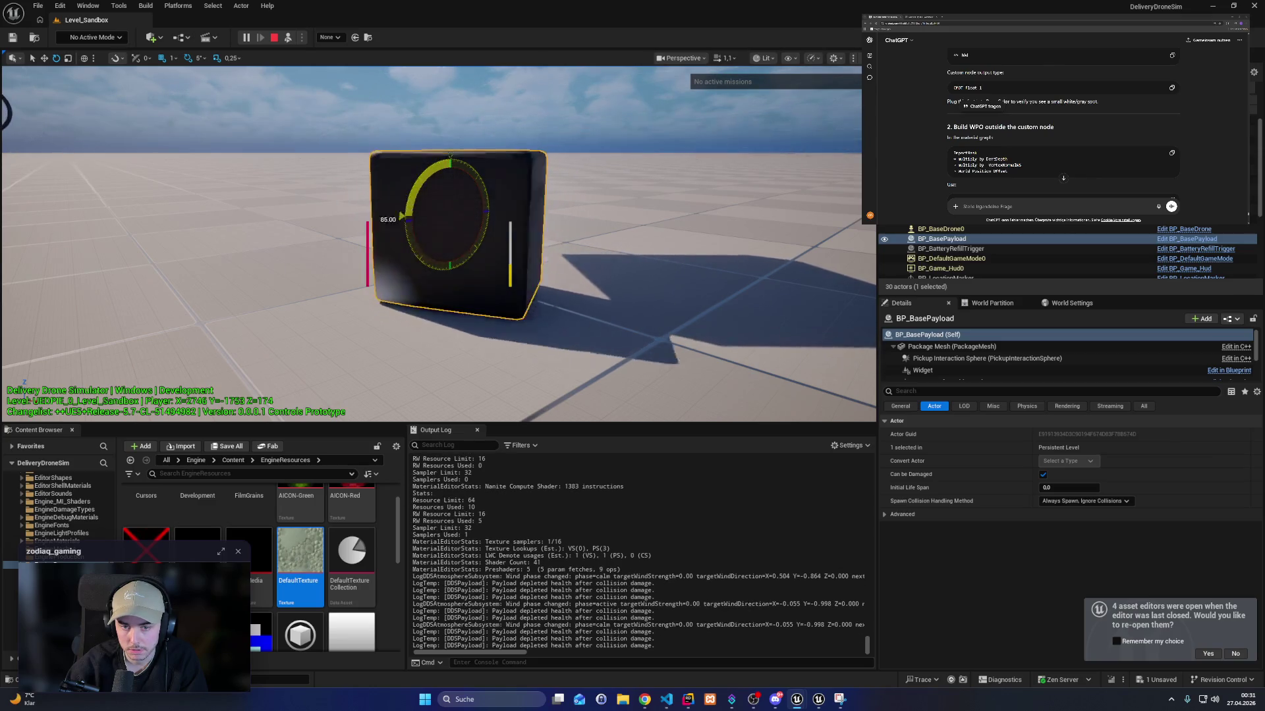
mouse_move(499, 203)
left_mouse_down()
mouse_move(487, 174)
mouse_move(463, 223)
left_mouse_up()
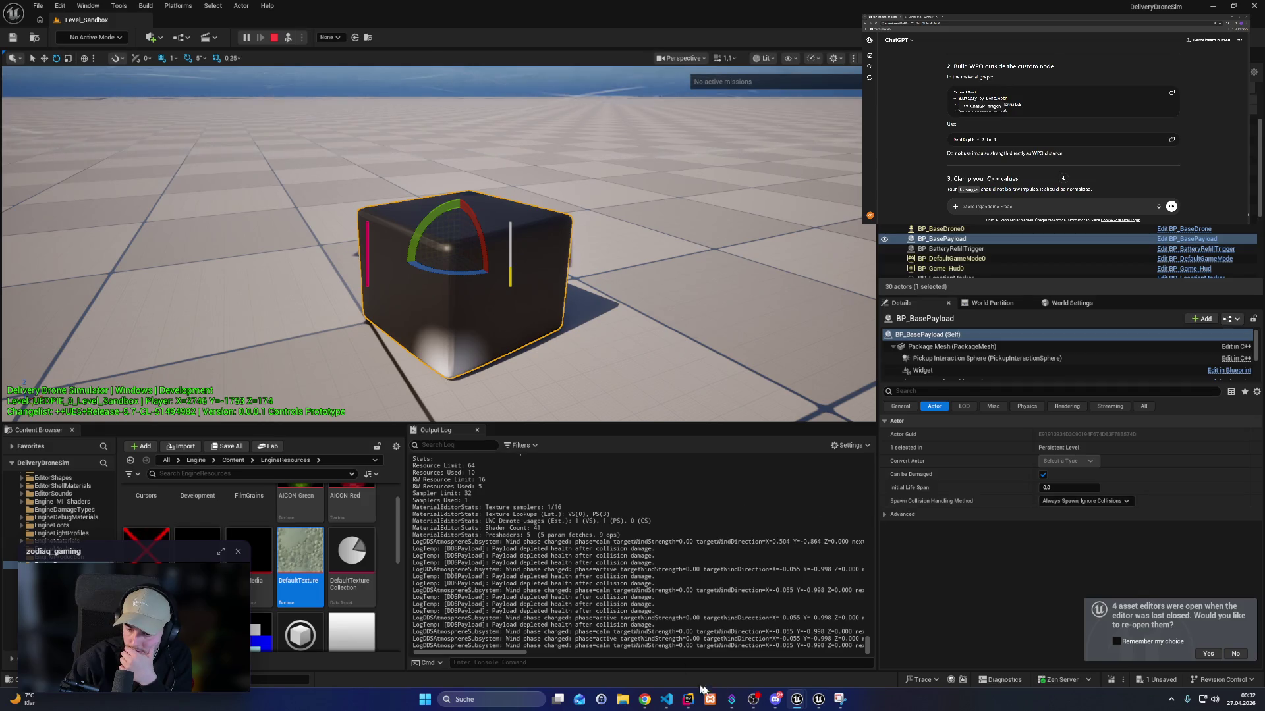
mouse_move(803, 704)
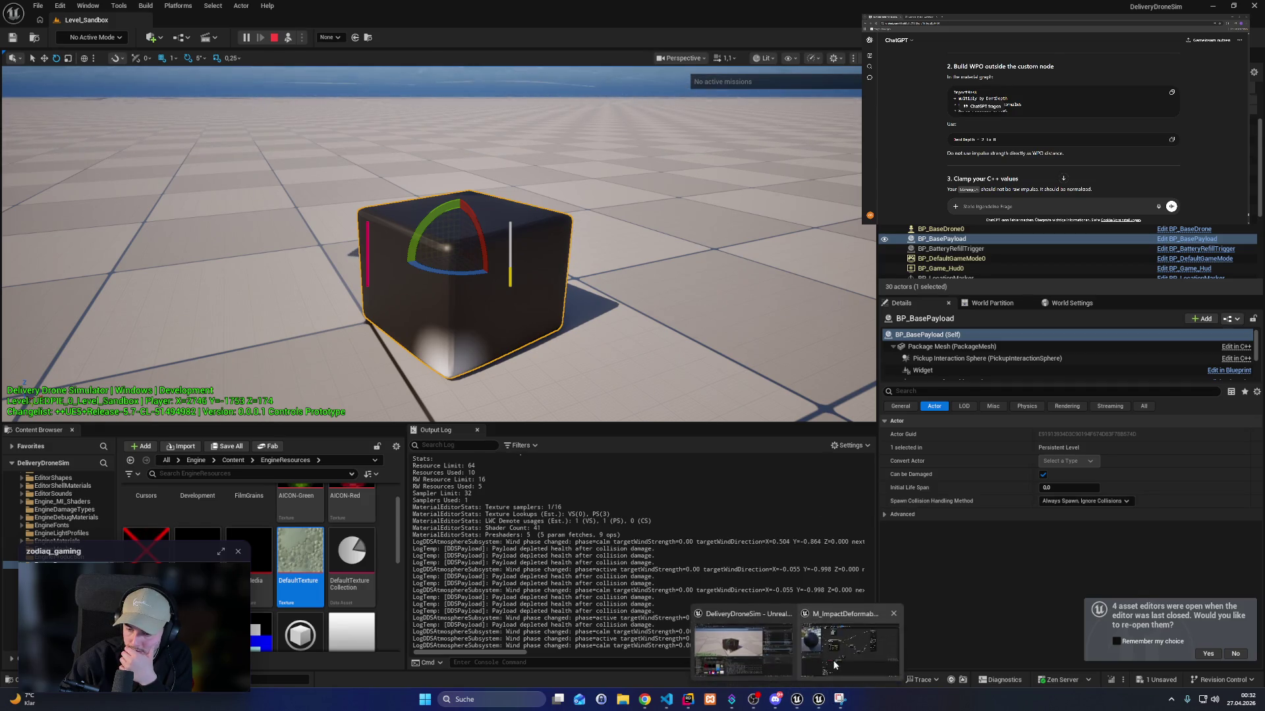
left_click(849, 642)
Wire the TransformVector output into Multiply A and set the mask multiplier to 8.0.
mouse_move(564, 380)
left_mouse_down()
mouse_move(586, 318)
mouse_move(509, 294)
mouse_move(607, 331)
left_mouse_up()
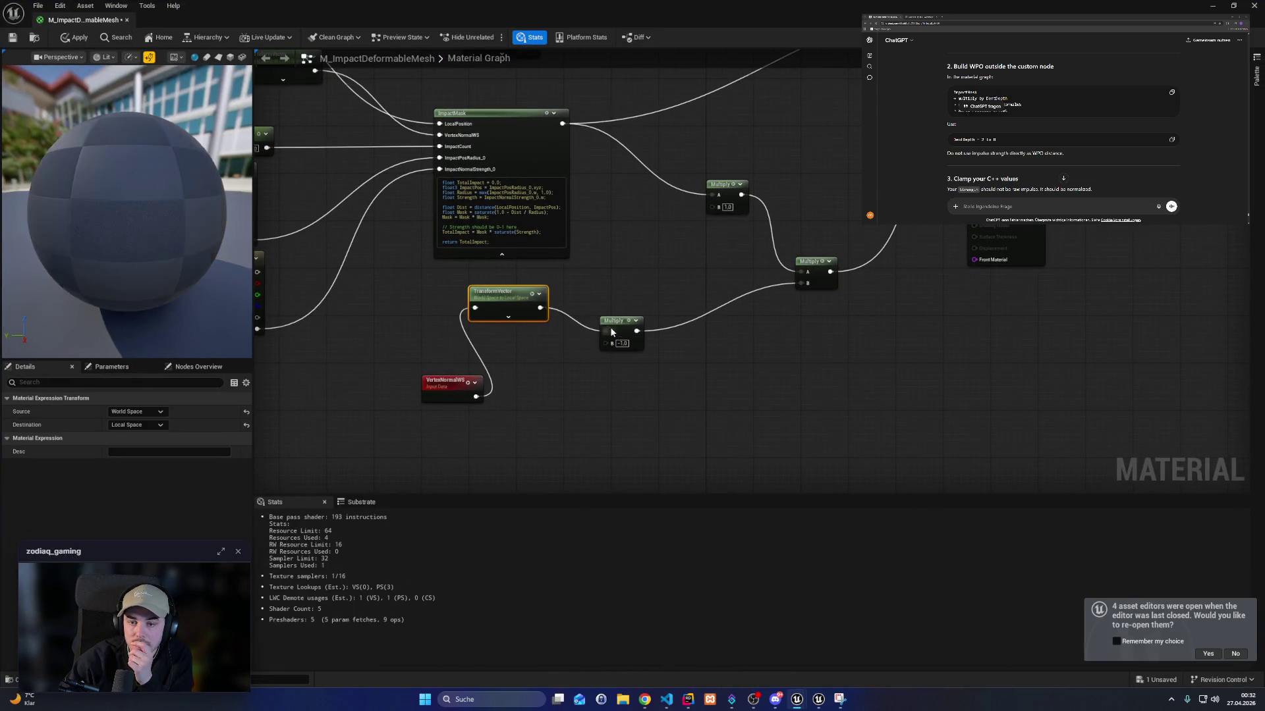
left_click_drag(527, 307, 551, 325)
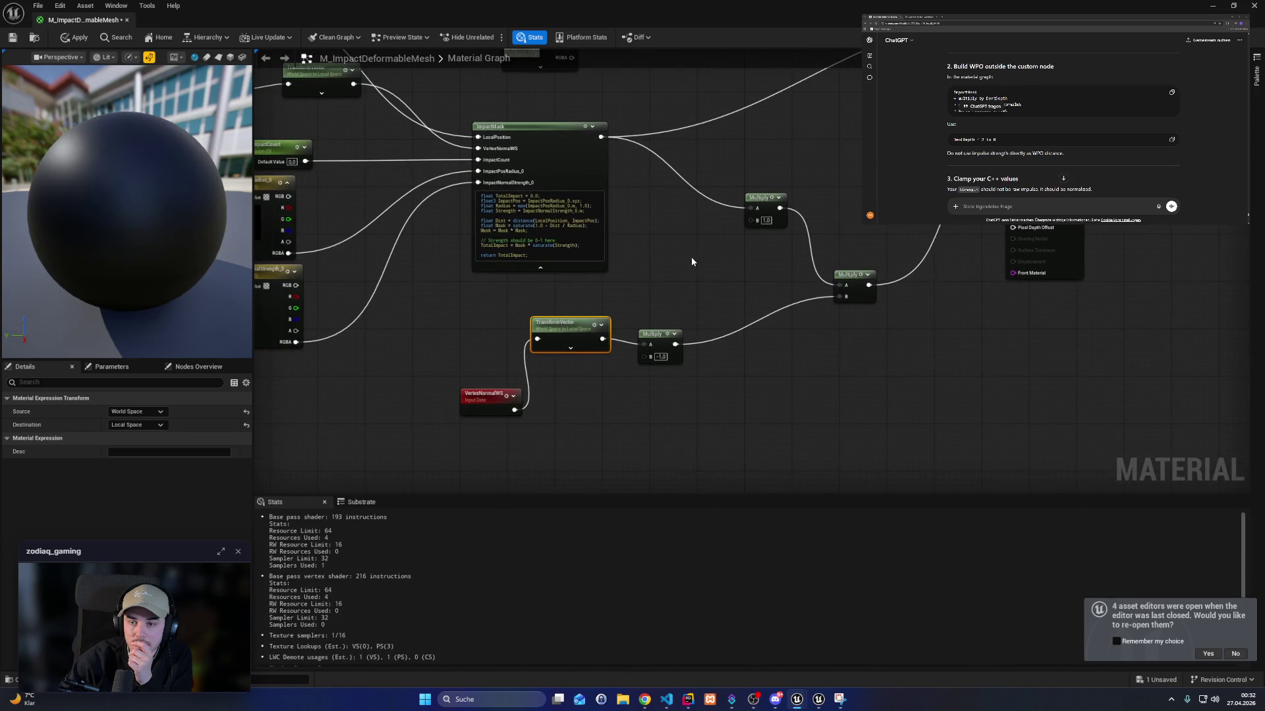
left_click_drag(690, 262, 609, 311)
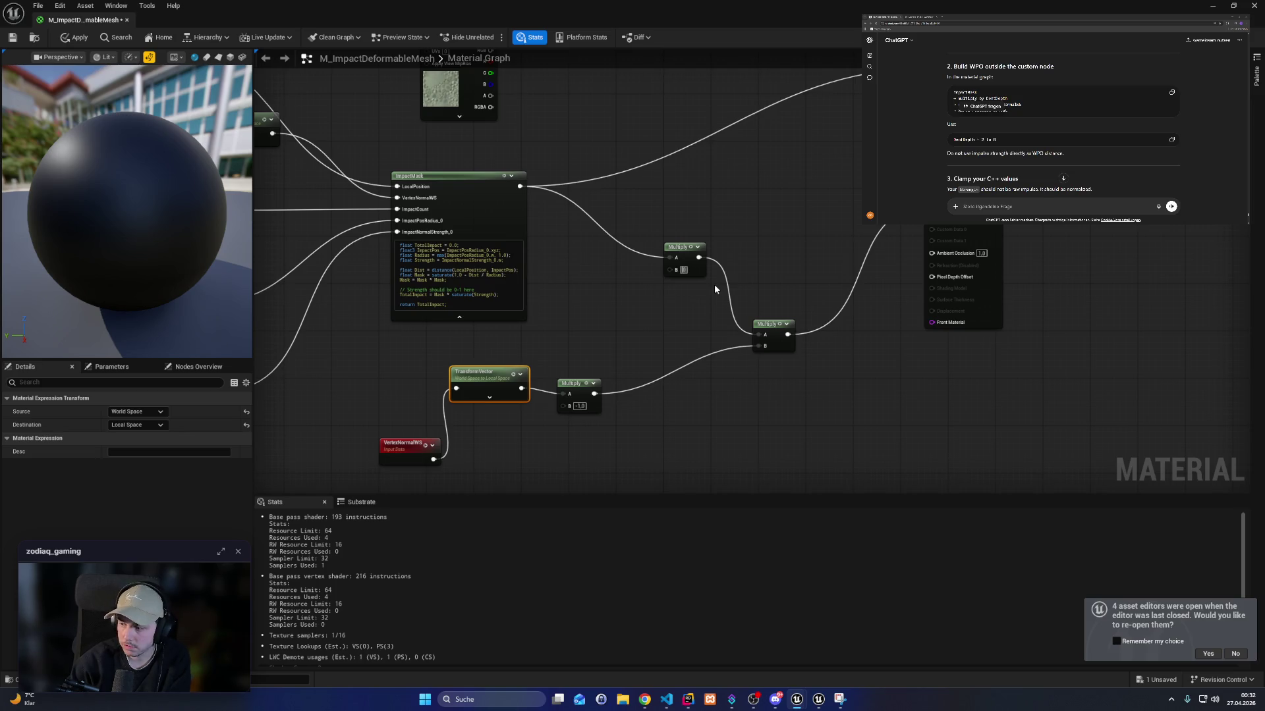
key("Return")
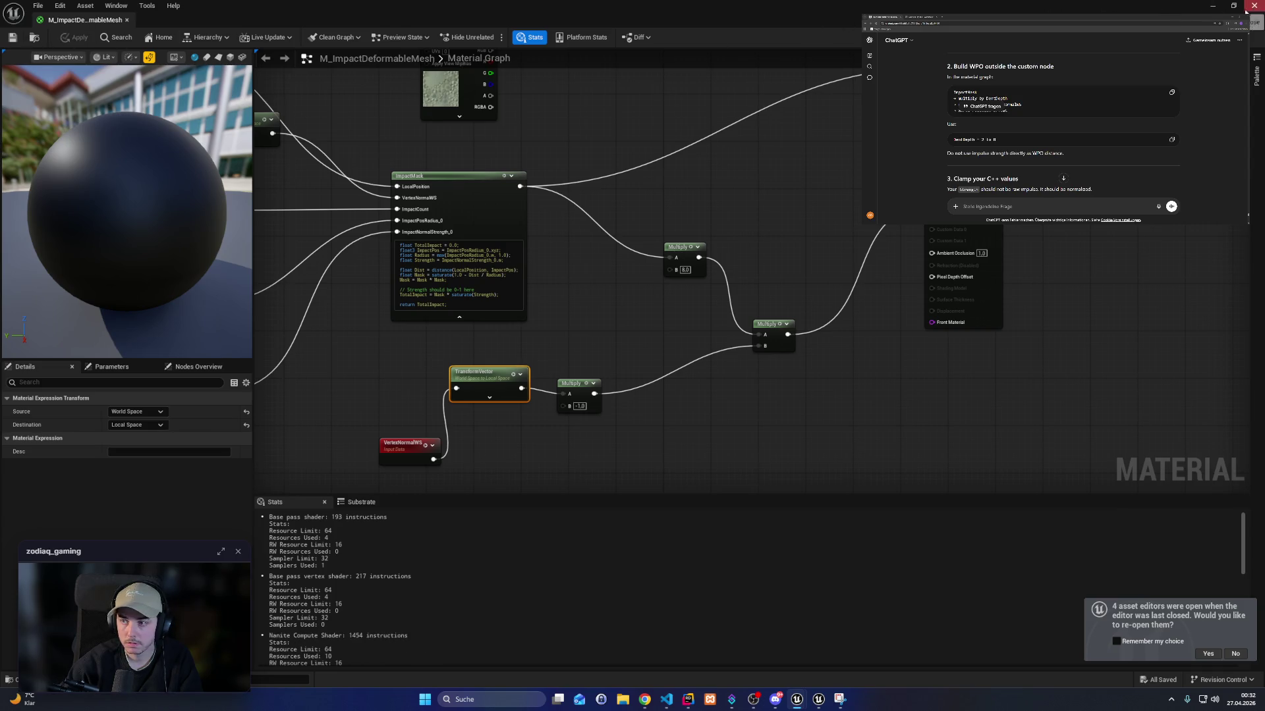
left_click(1212, 5)
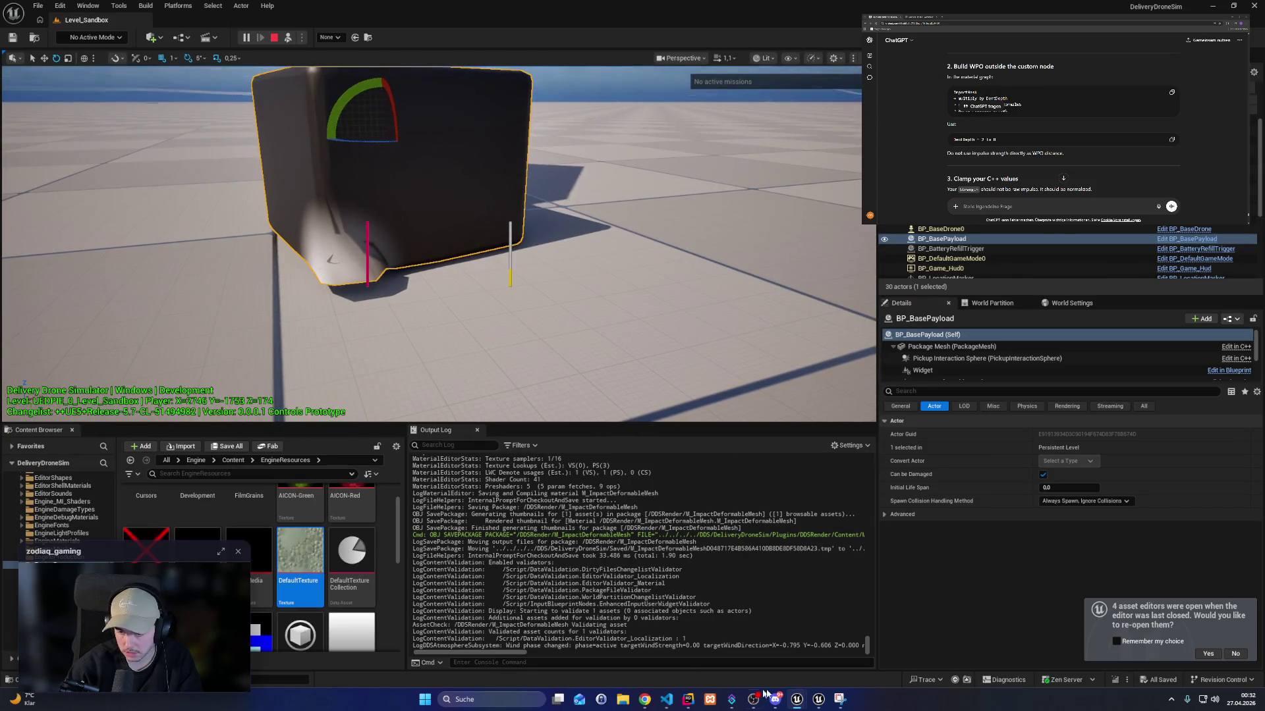
Commit the normal Multiply's B value of 1.0, apply the material, and check the Live Coding log.
key("alt+Tab")
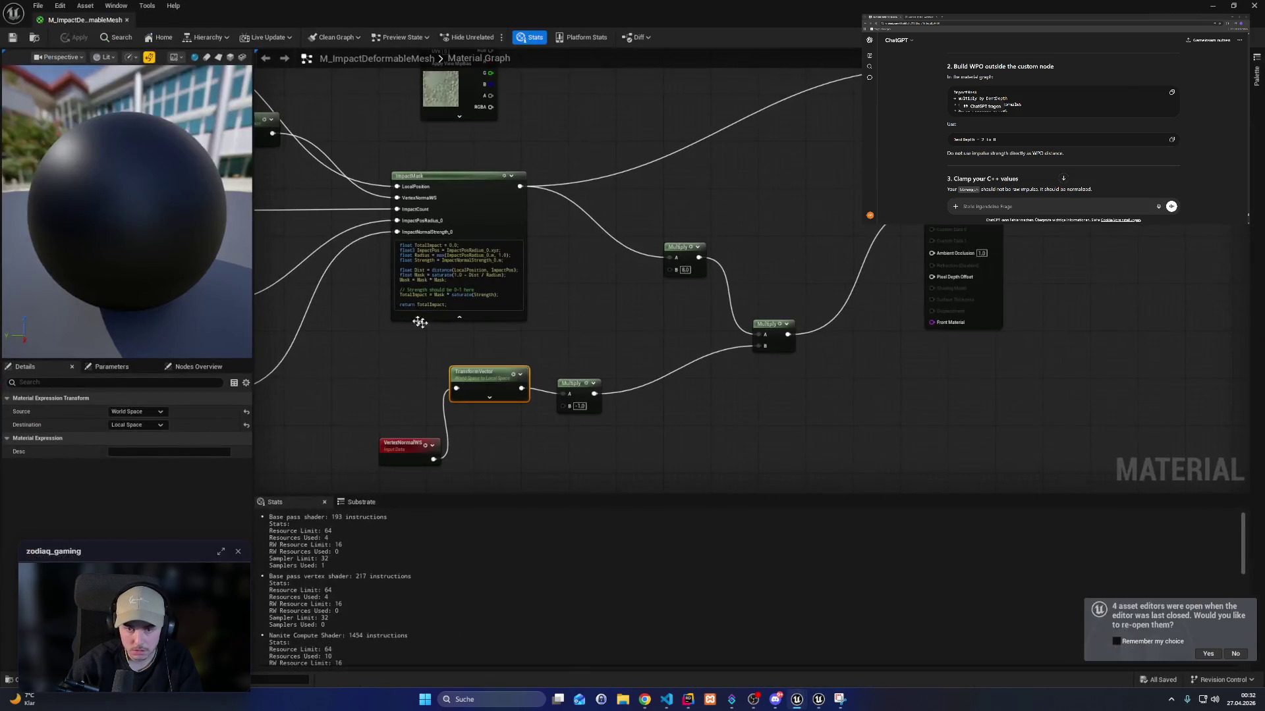
key("Return")
left_click(78, 41)
left_click(1212, 5)
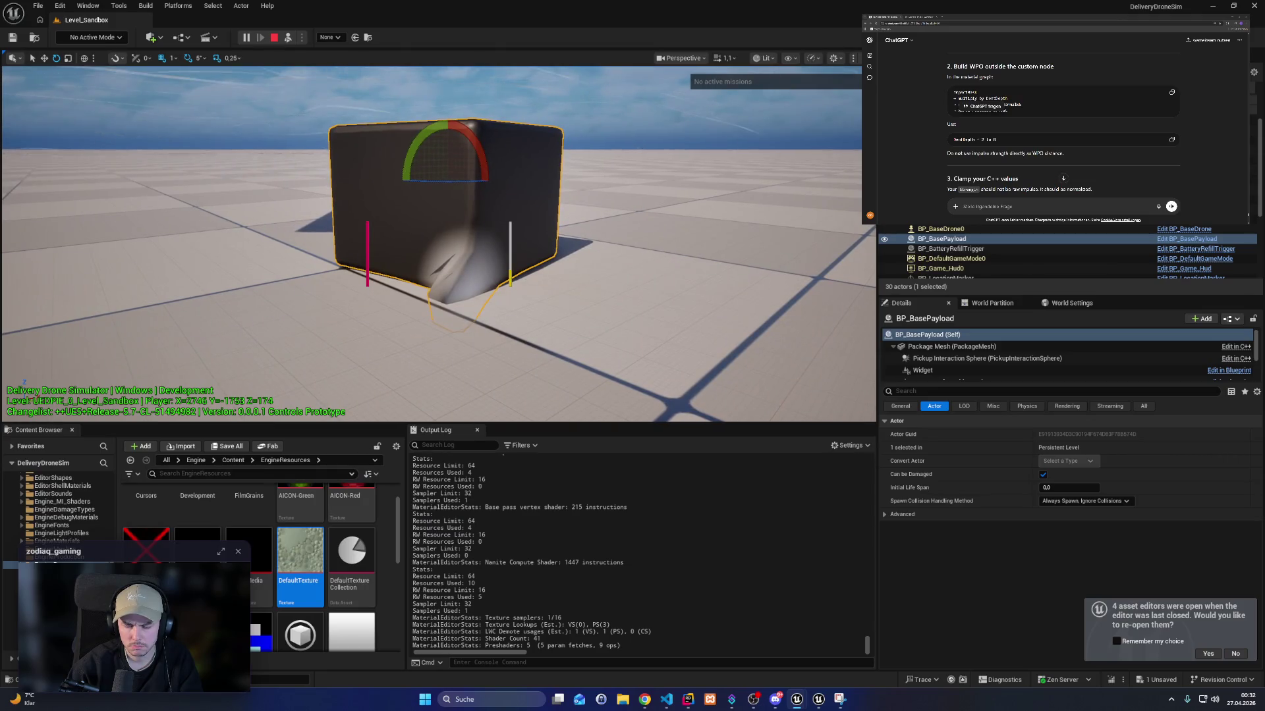
left_click(820, 706)
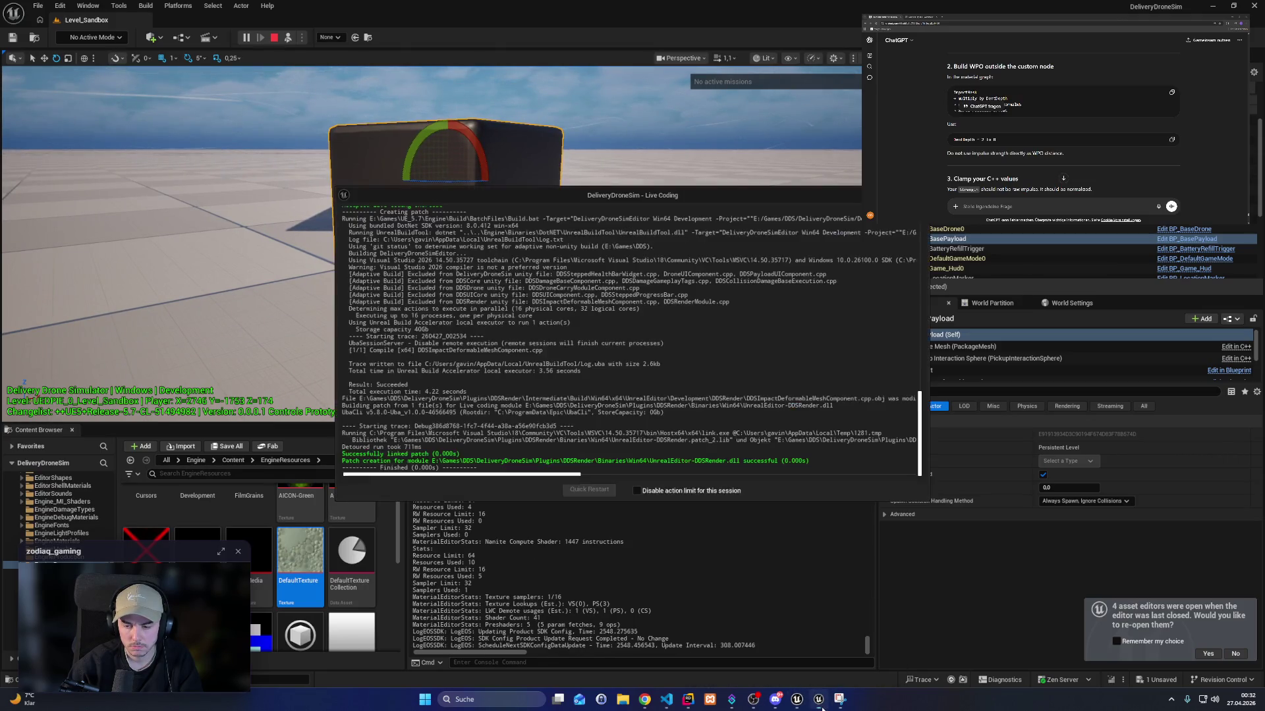
mouse_move(806, 706)
left_click(850, 648)
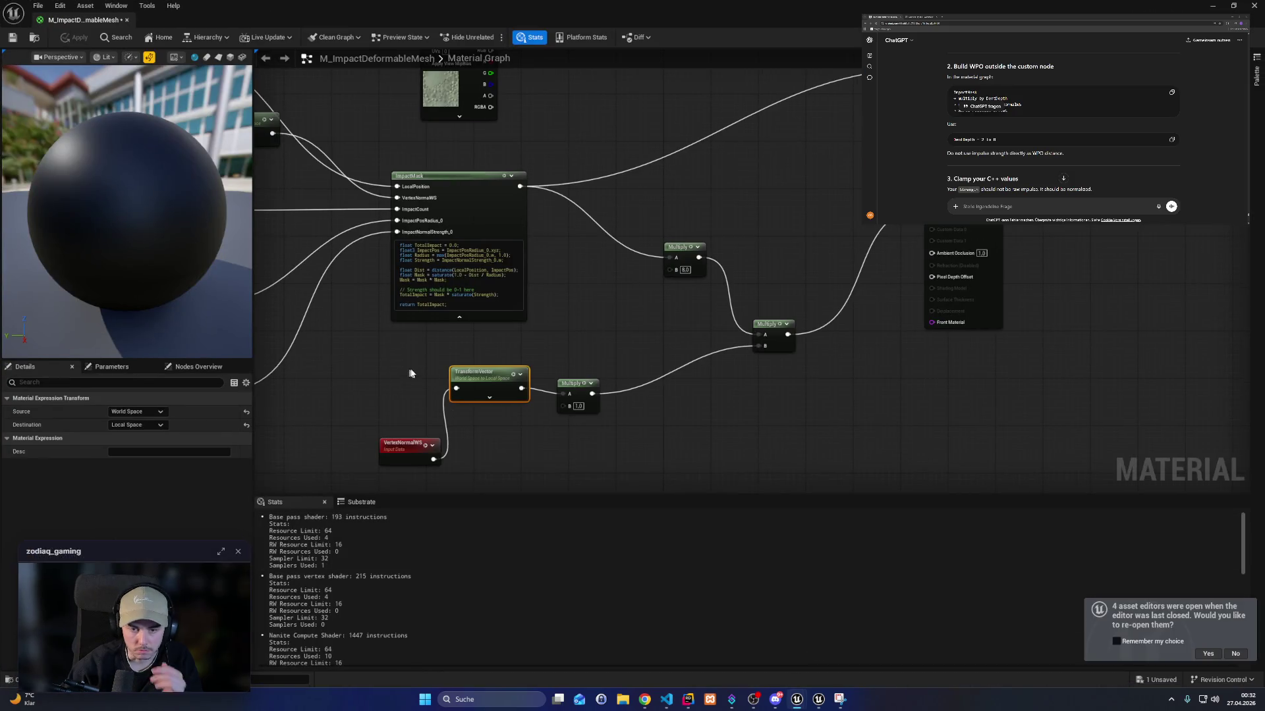
Wire VertexNormalWS into the Multiply, save, and rotate the payload to test the dent.
left_click_drag(422, 388, 564, 394)
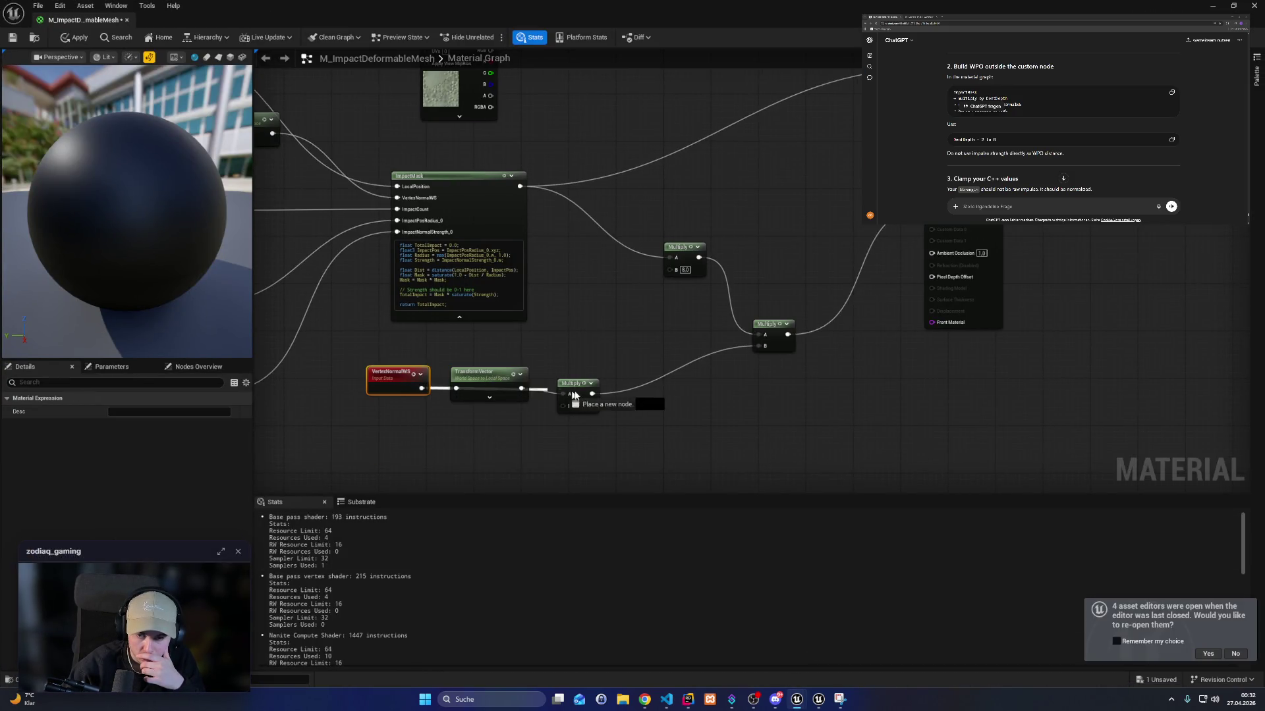
left_click(12, 40)
left_click(1212, 6)
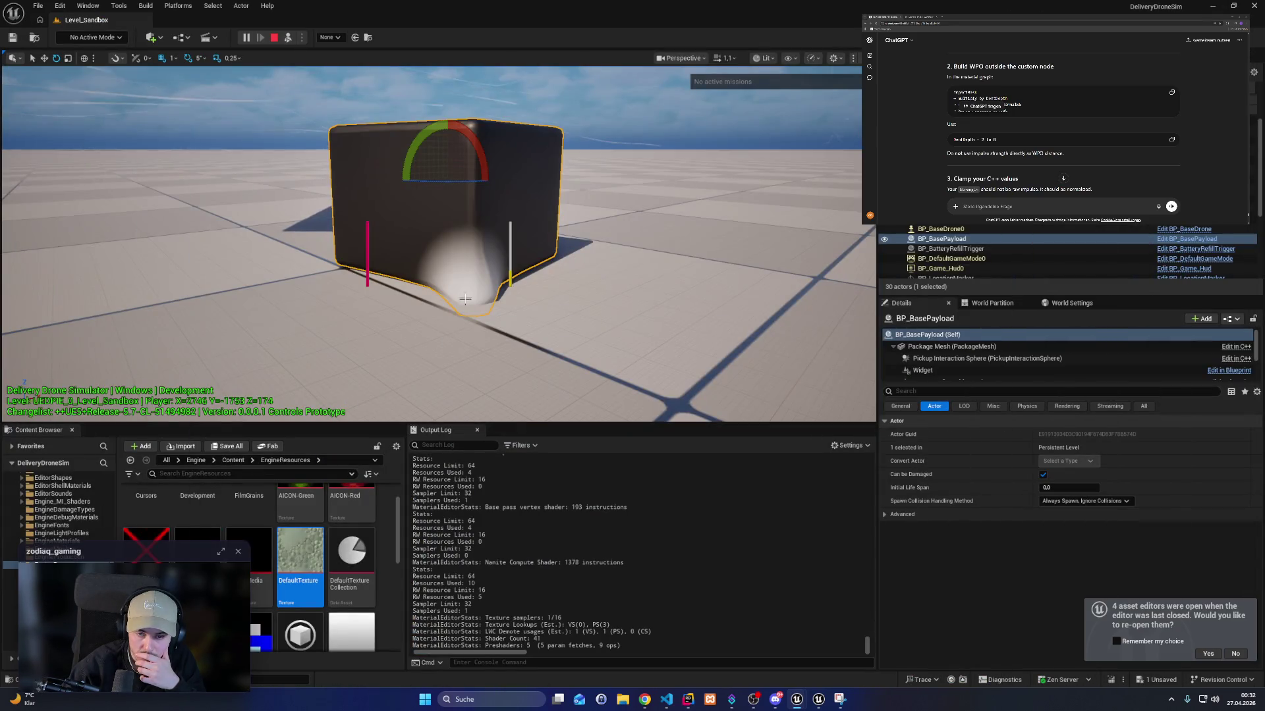
mouse_move(461, 126)
left_mouse_down()
mouse_move(495, 138)
mouse_move(456, 145)
mouse_move(462, 185)
left_mouse_up()
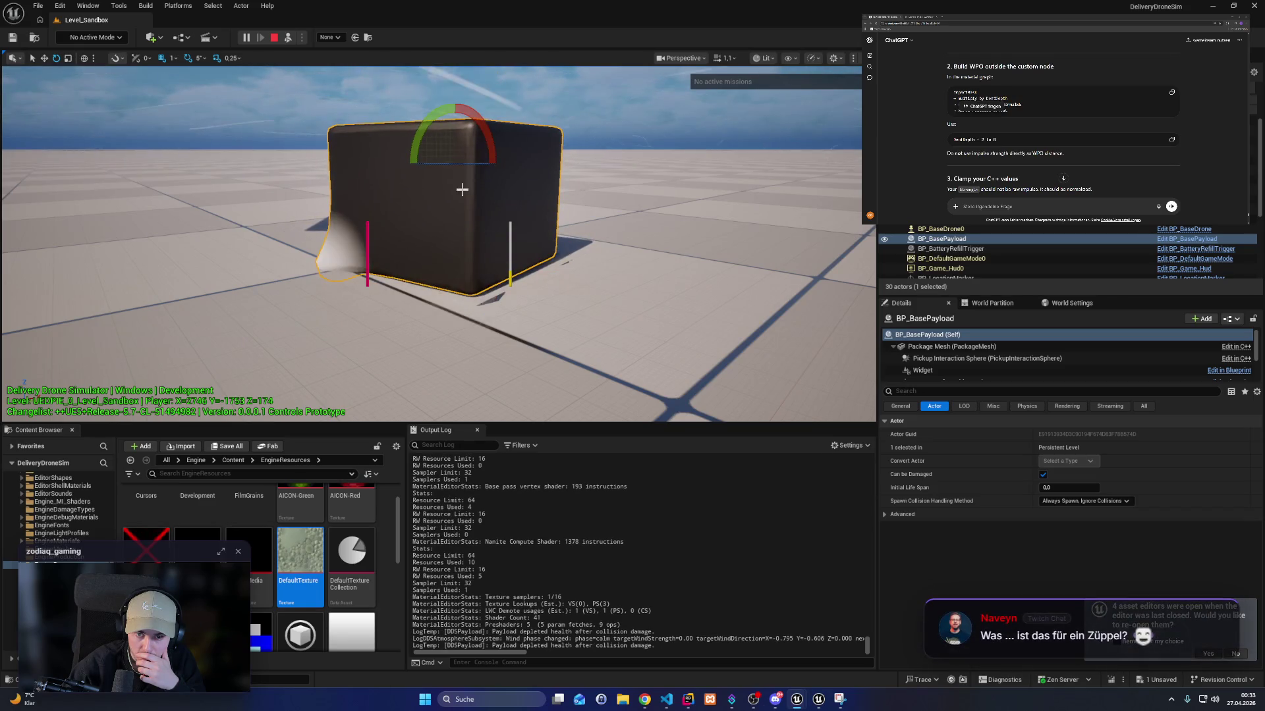
left_click_drag(356, 158, 381, 164)
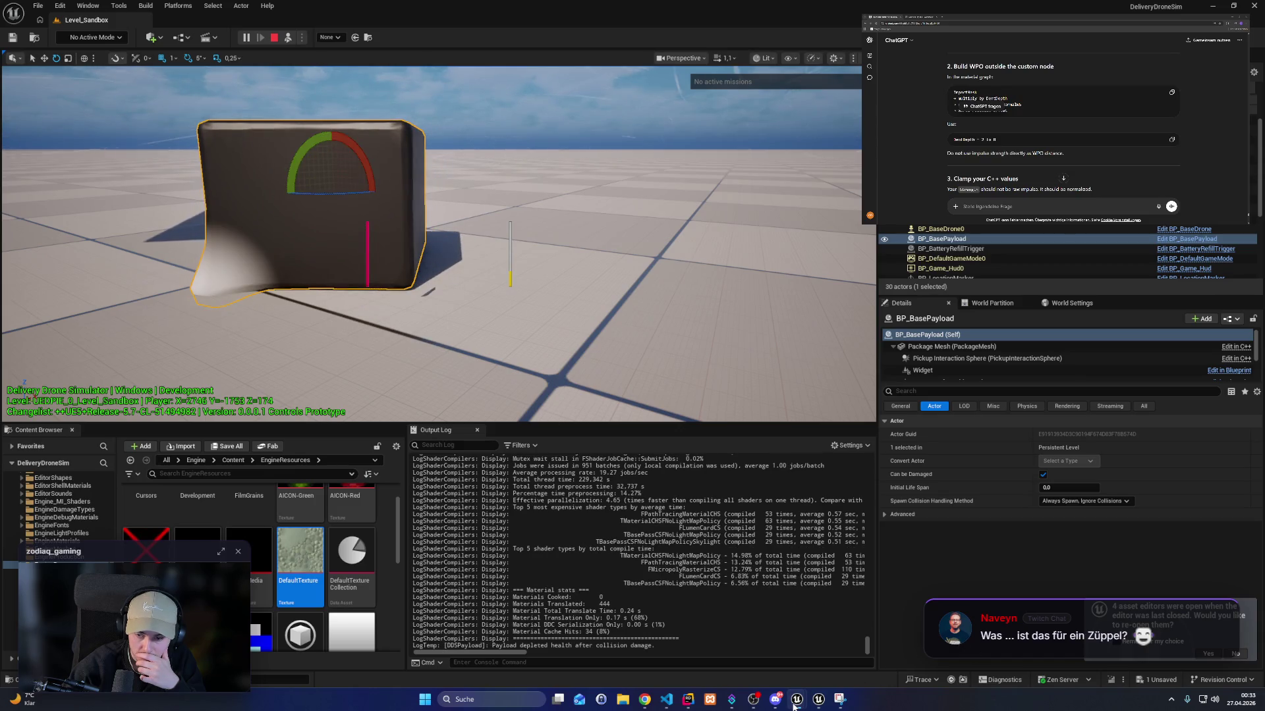
Move TransformVector aside, connect VertexNormalWS to Multiply A, and set B to -1.0.
mouse_move(796, 705)
left_click(844, 647)
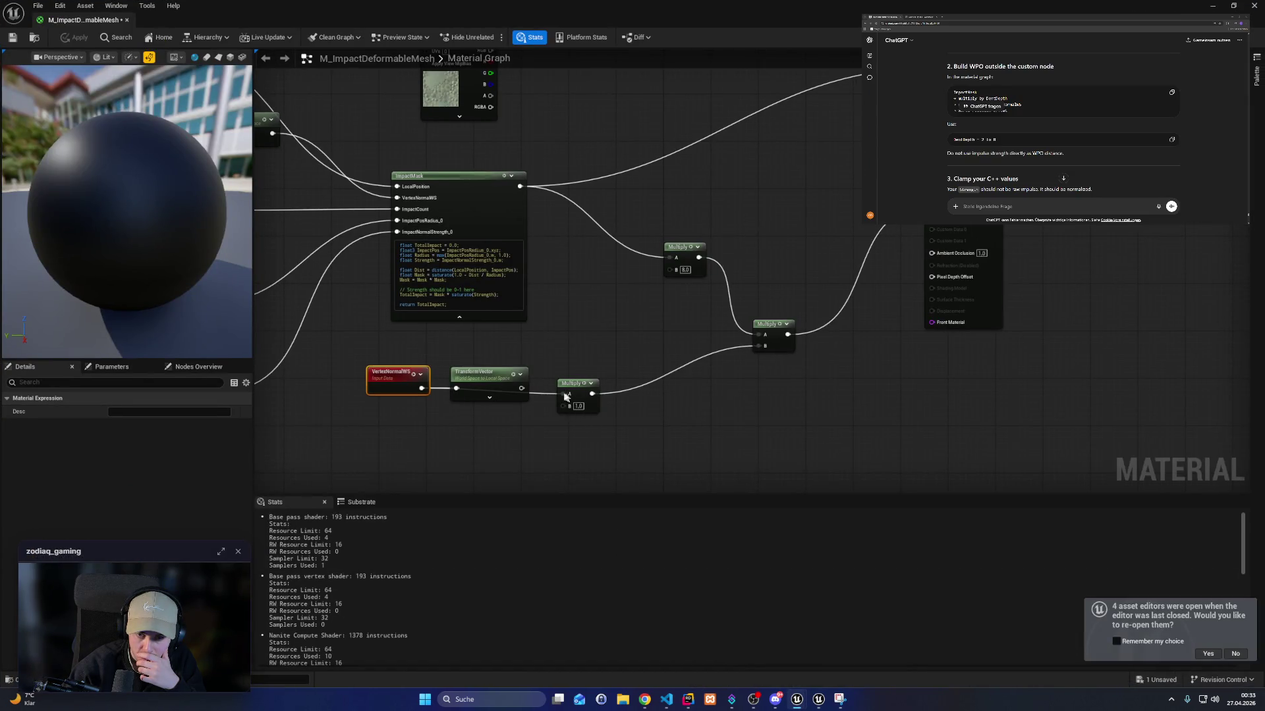
left_click_drag(484, 373, 484, 338)
left_click_drag(422, 388, 564, 399)
left_click(577, 395)
type("-1")
key("Return")
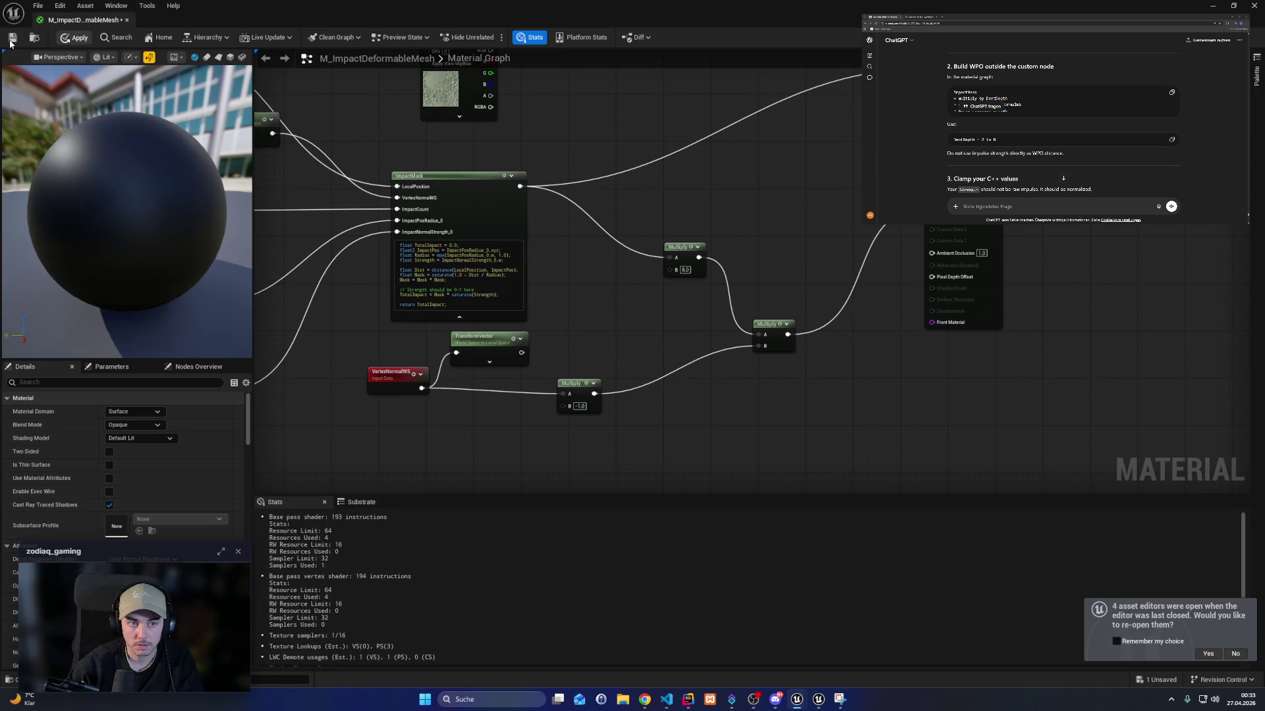
Check the dented payload in the level, then delete the unused TransformVector node.
left_click(1212, 5)
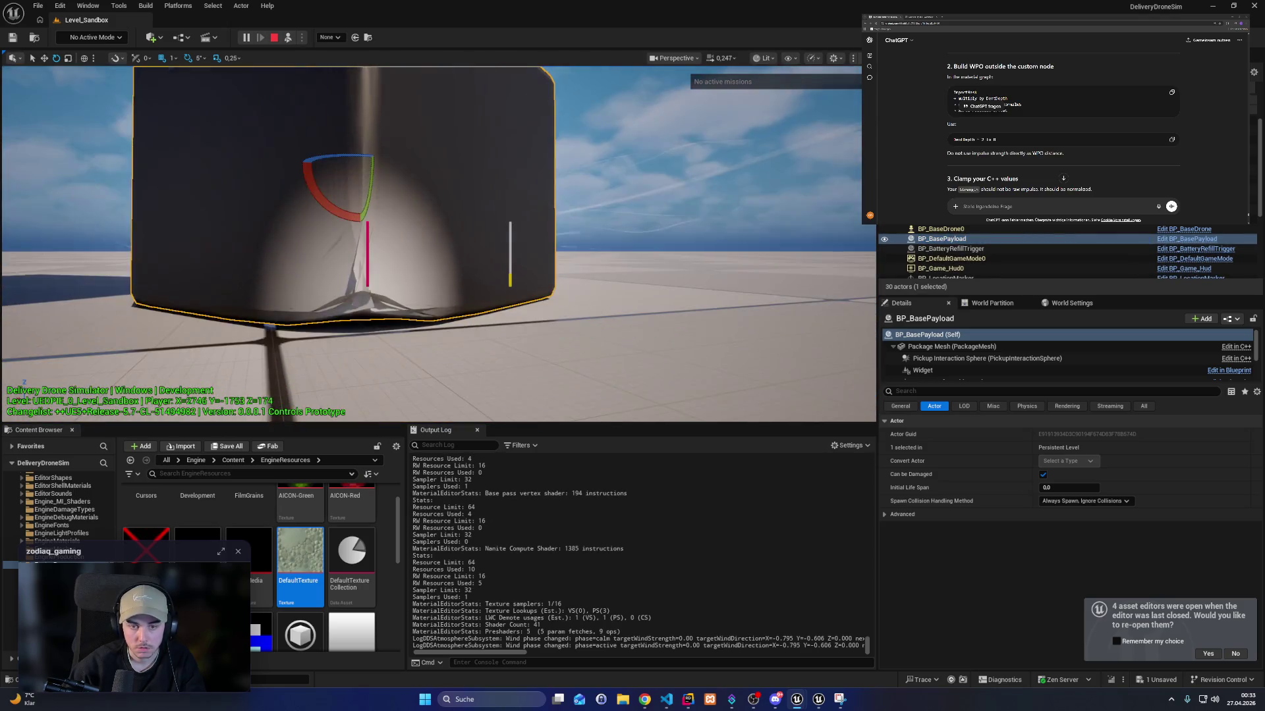
mouse_move(797, 699)
left_click(850, 643)
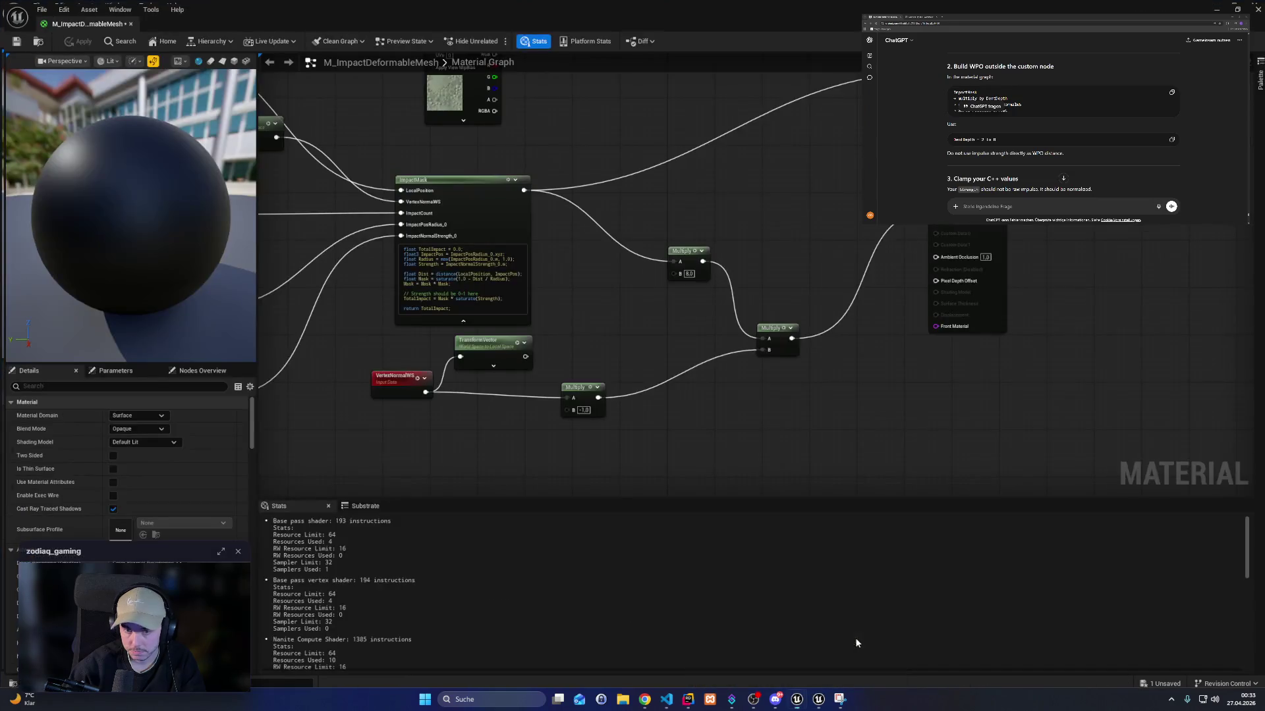
left_click(502, 342)
key("Delete")
Move VertexNormalWS beside its Multiply node, then hide the material editor to view the payload.
mouse_move(411, 375)
left_mouse_down()
mouse_move(482, 399)
mouse_move(525, 377)
mouse_move(697, 365)
left_mouse_up()
left_click(574, 383, "ctrl")
left_click(757, 434)
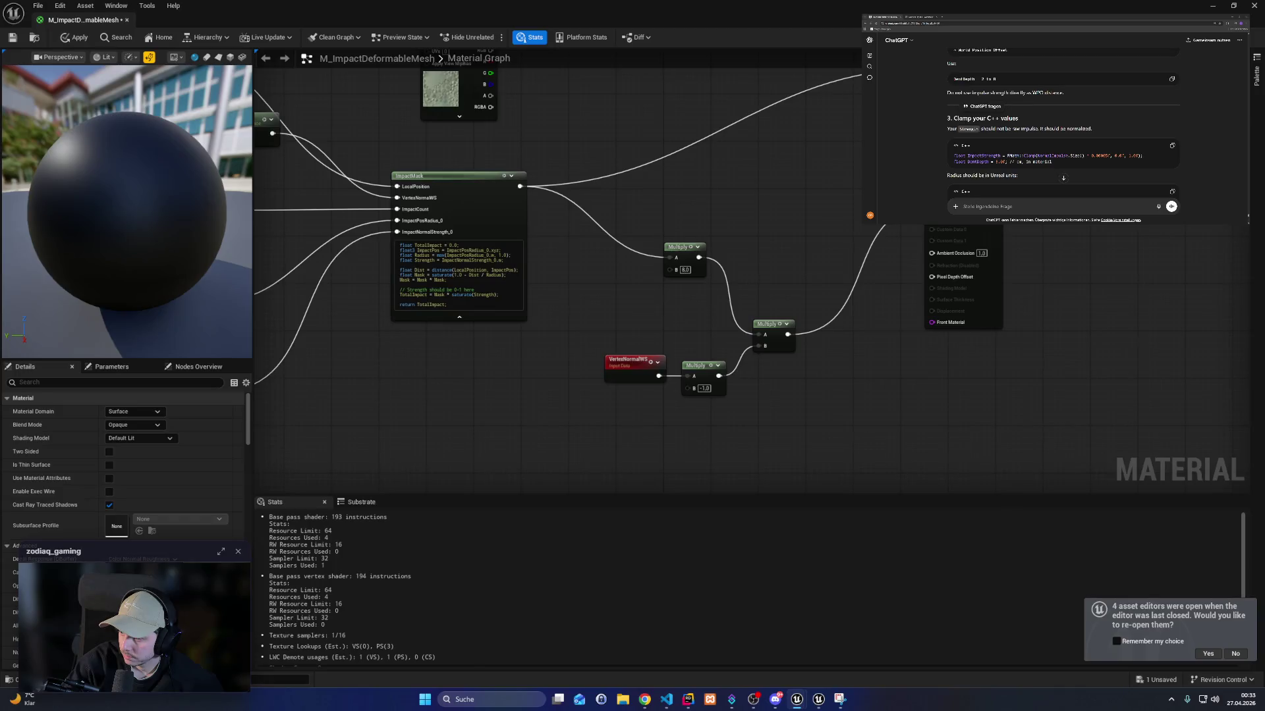
scroll(1063, 122, "down", 5)
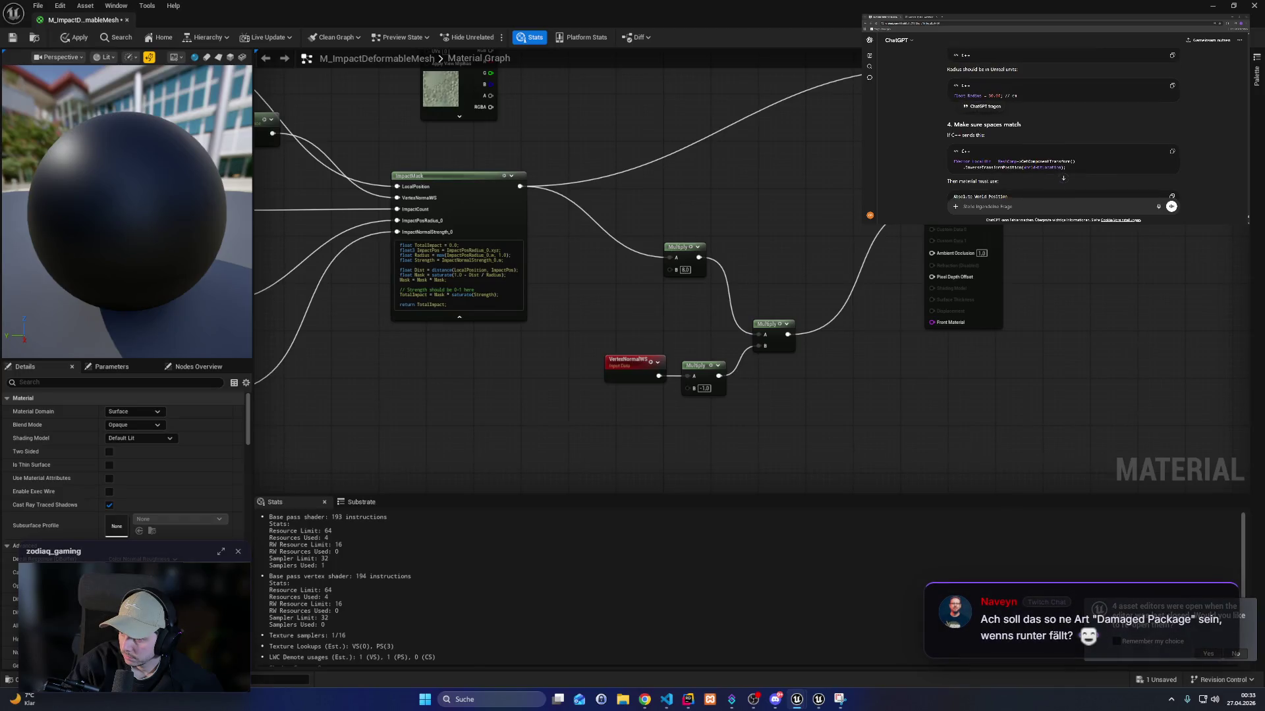
scroll(1063, 125, "down", 2)
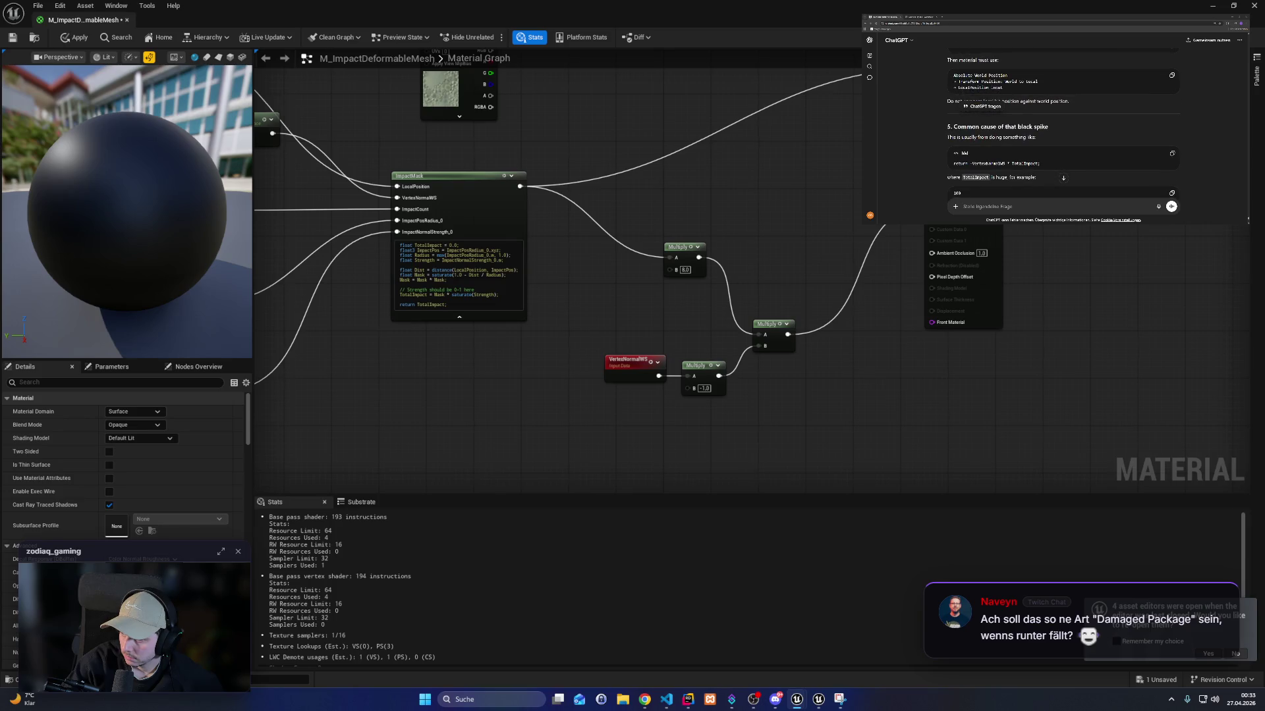
scroll(1063, 132, "down", 3)
scroll(1063, 125, "down", 2)
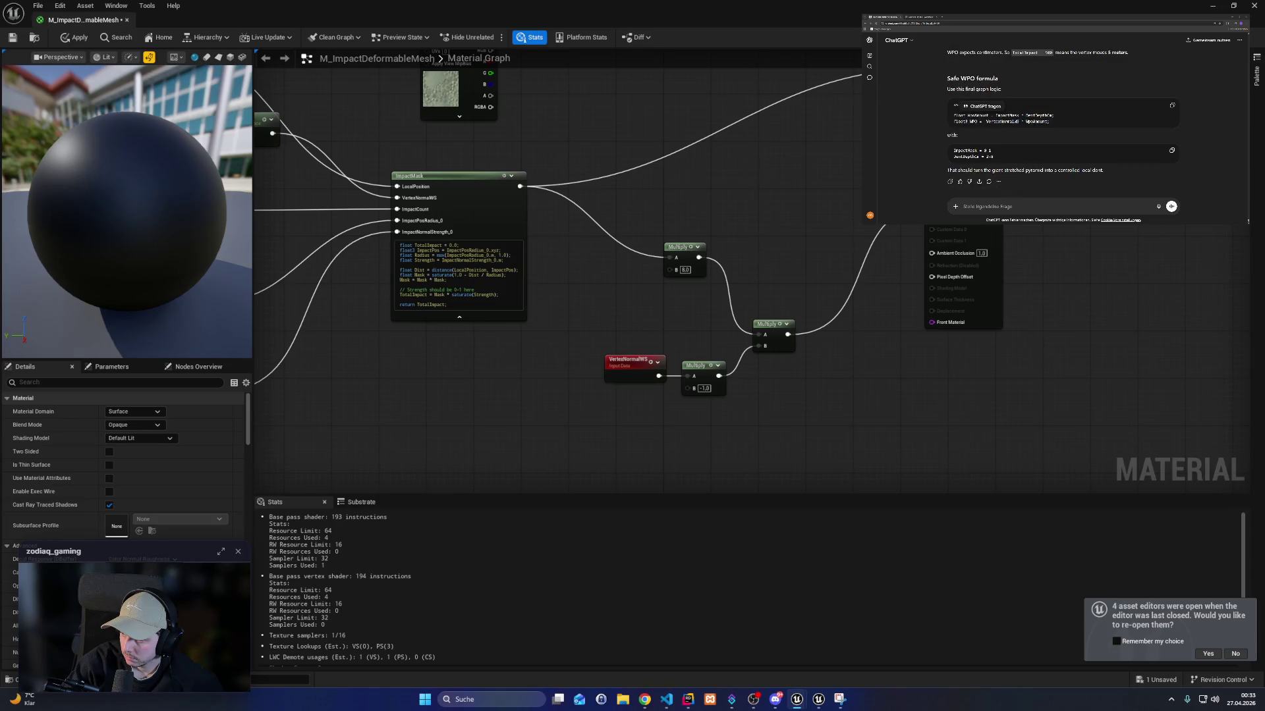
left_click(817, 699)
left_click(797, 704)
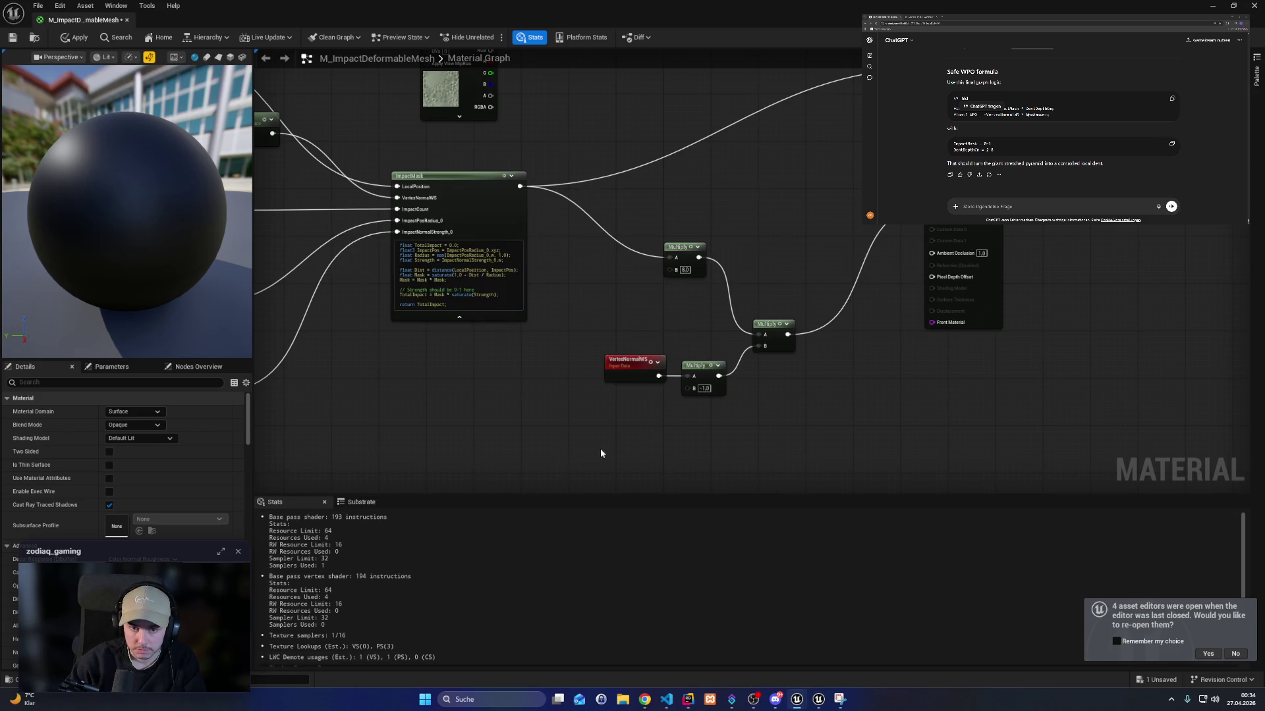
left_click(1212, 8)
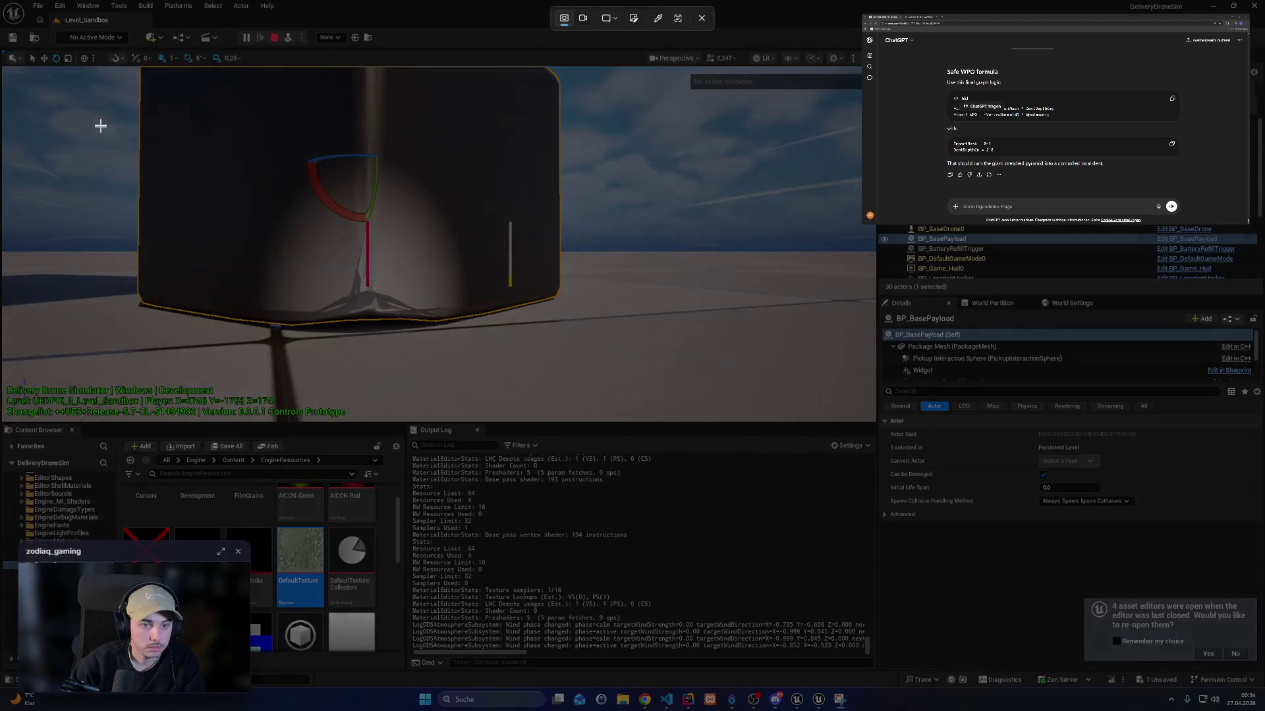
Snip the stretched payload deformation, send it to ChatGPT with a question, and jump to the reply.
mouse_move(85, 107)
left_mouse_down()
mouse_move(610, 373)
mouse_move(867, 423)
left_mouse_up()
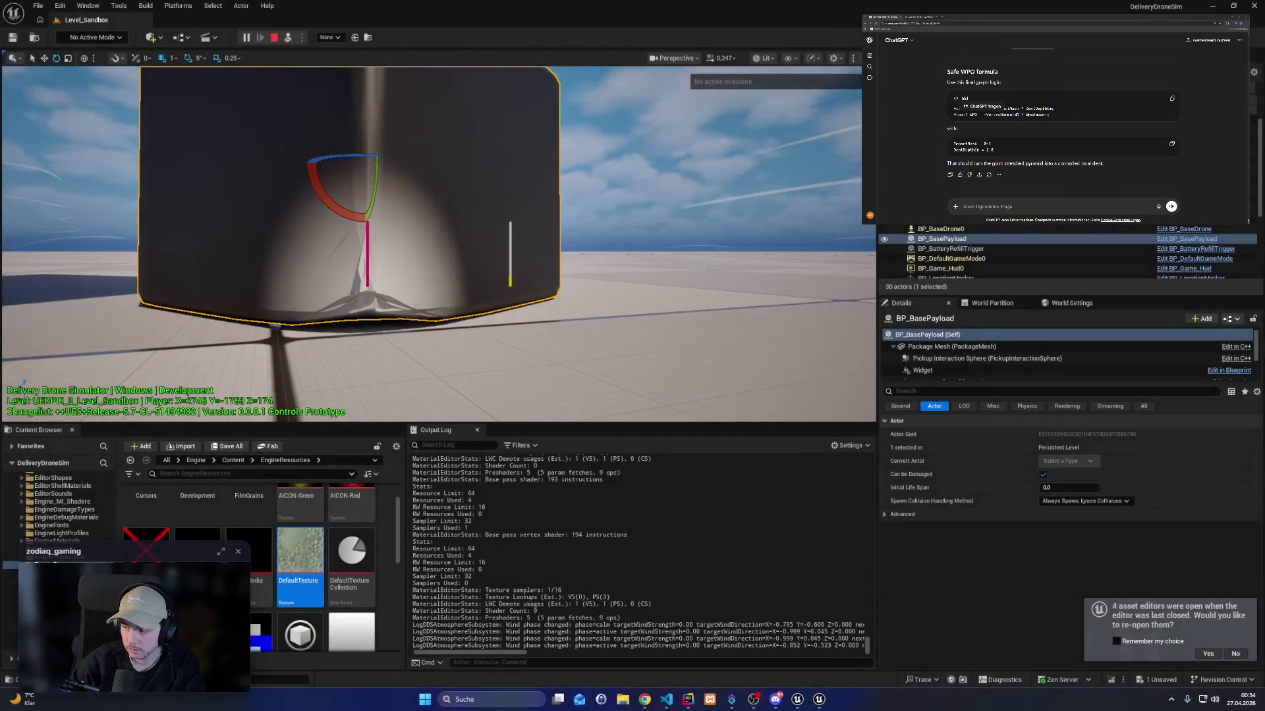
key("ctrl+v")
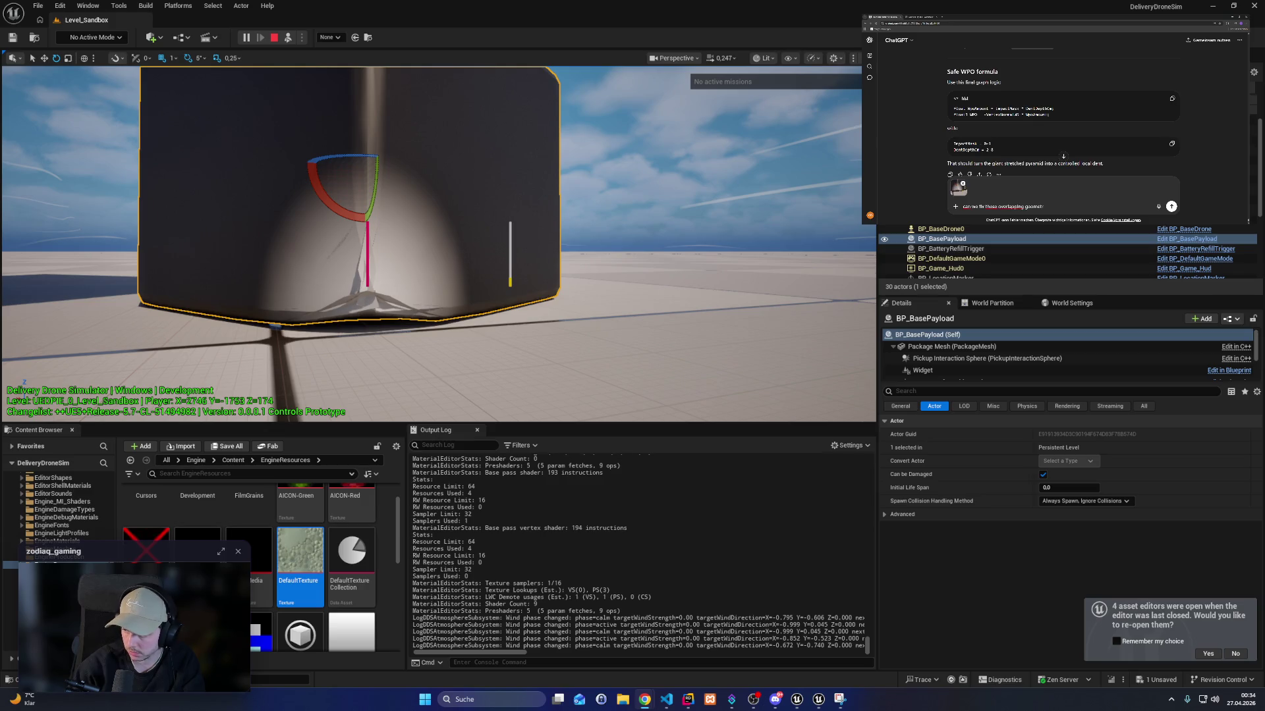
key("Return")
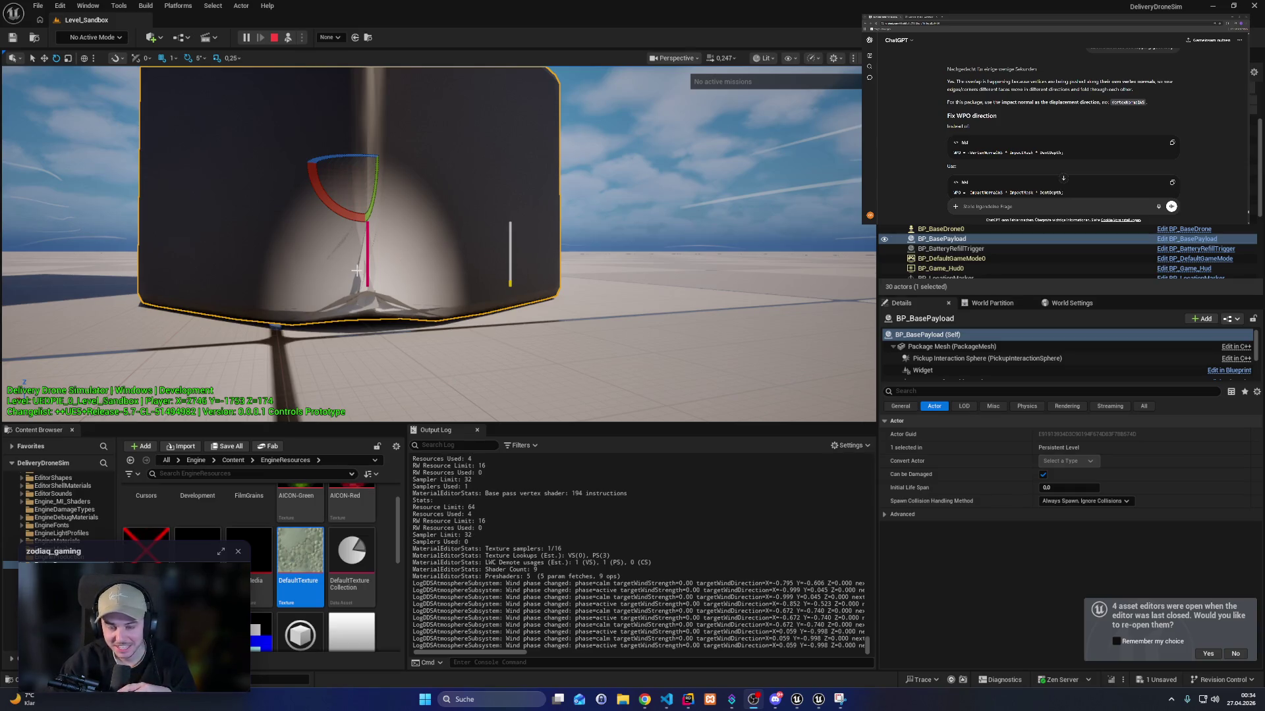
left_click(1063, 178)
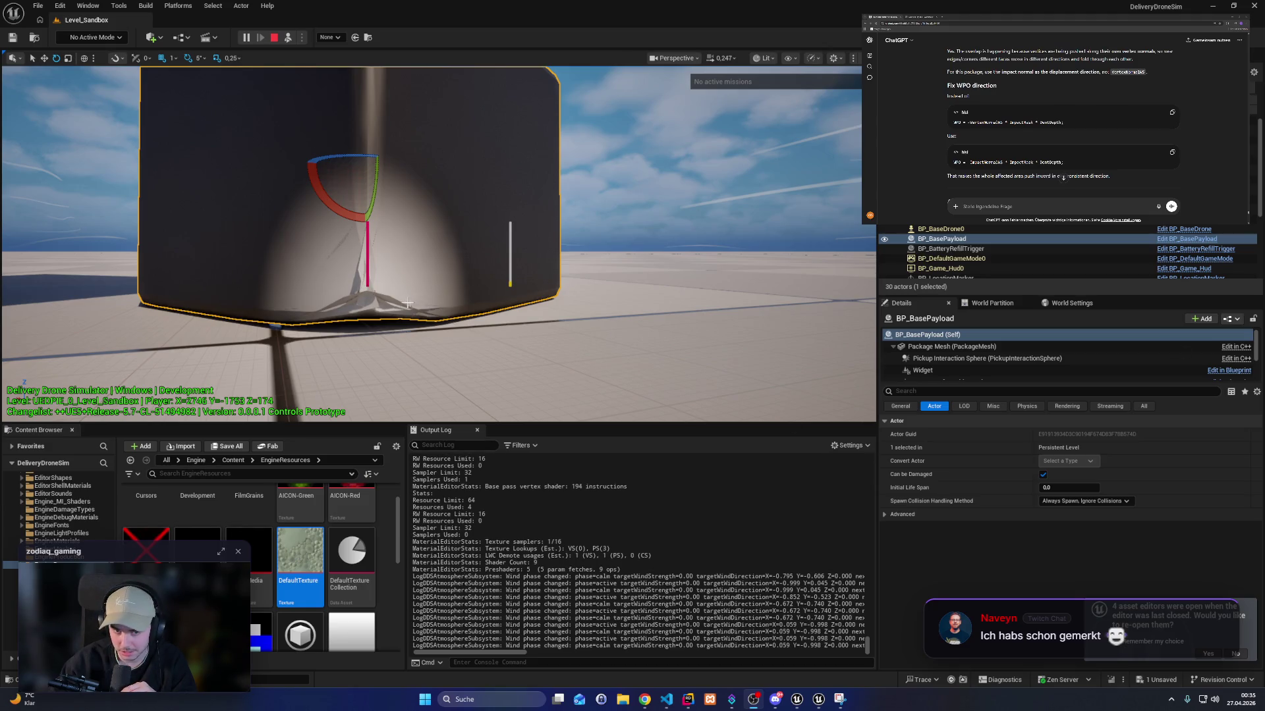
mouse_move(408, 321)
left_mouse_down()
mouse_move(395, 323)
mouse_move(461, 316)
mouse_move(343, 297)
left_mouse_up()
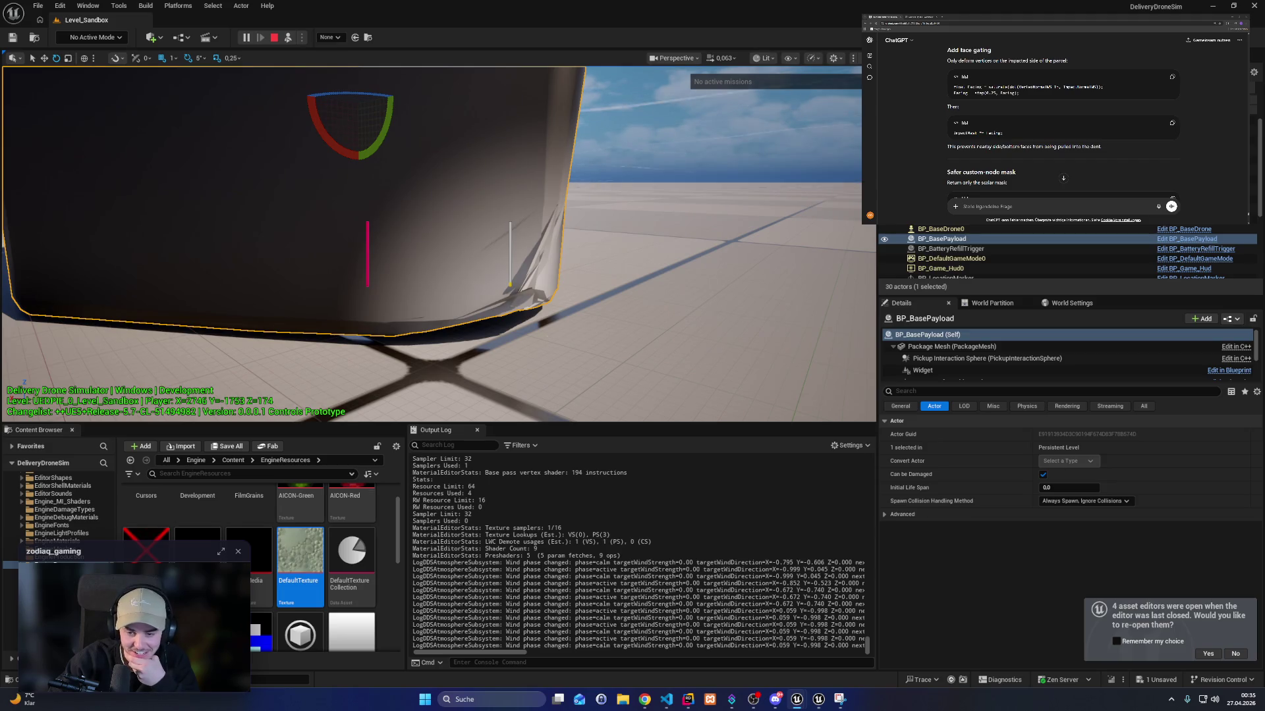
Read through ChatGPT's WPO-direction advice, then bring the M_ImpactDeformableMesh material editor back to front.
scroll(1060, 126, "down", 2)
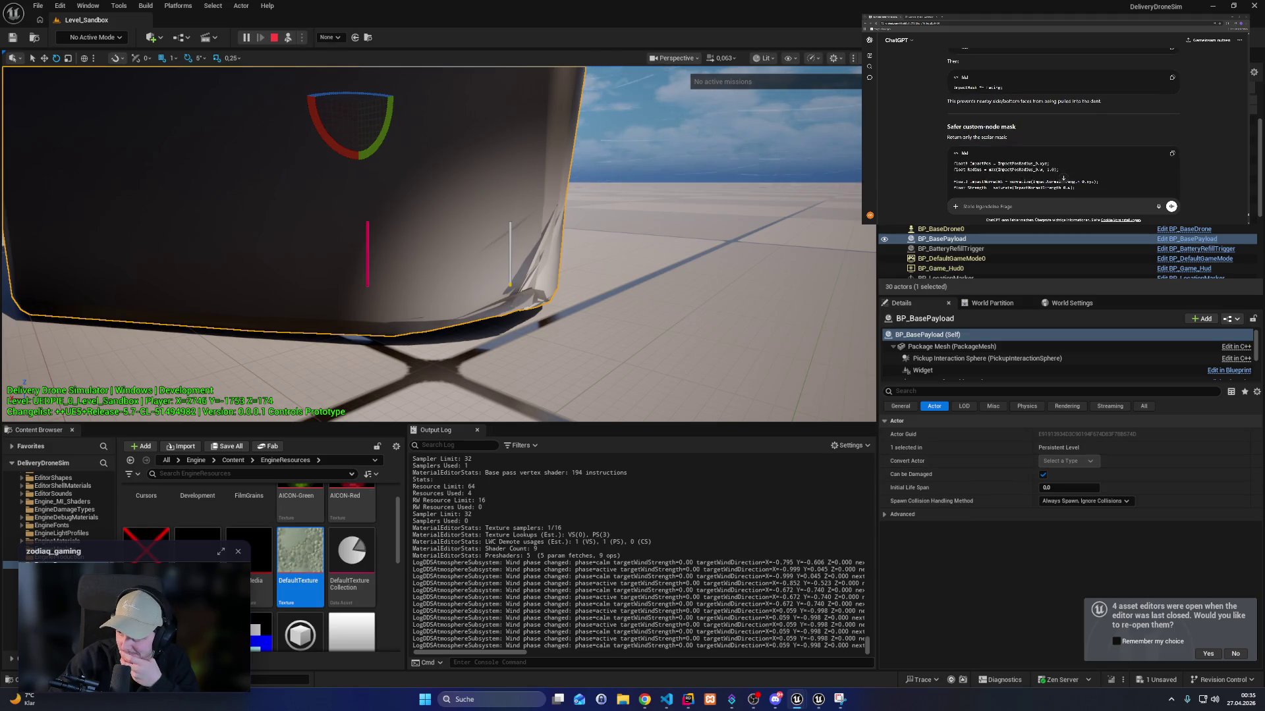
scroll(1063, 127, "down", 1)
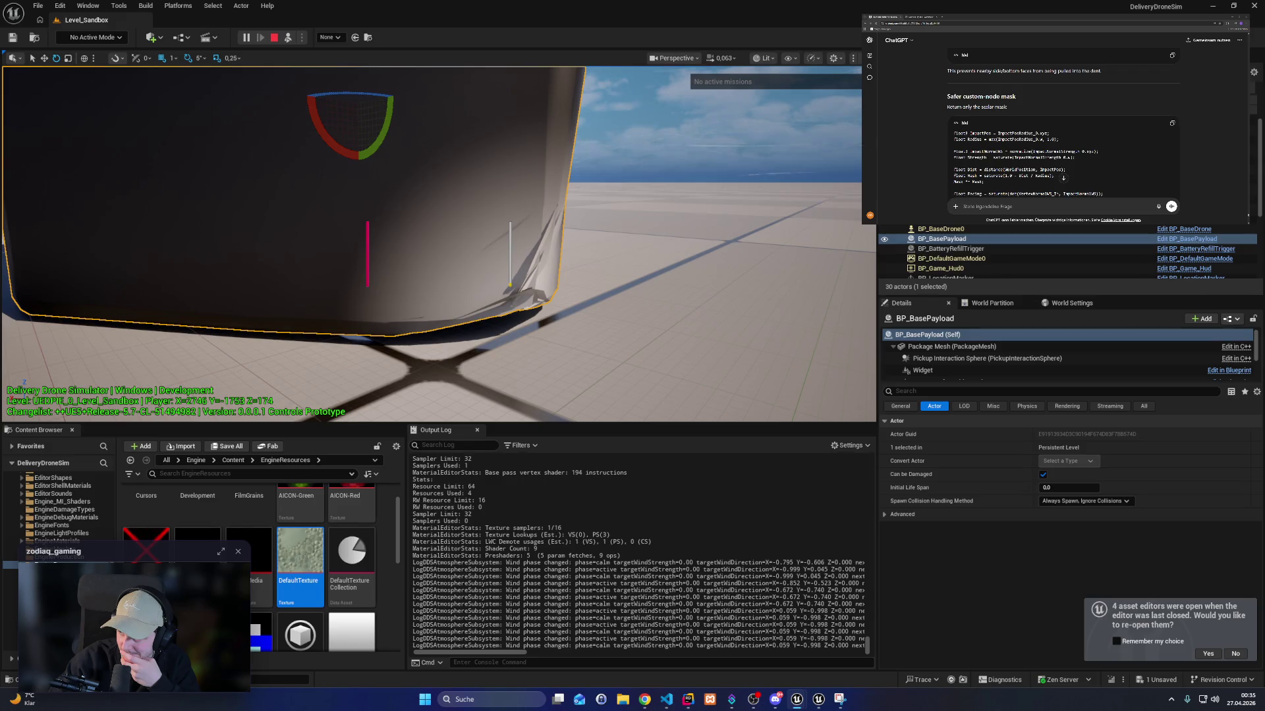
scroll(1063, 178, "down", 5)
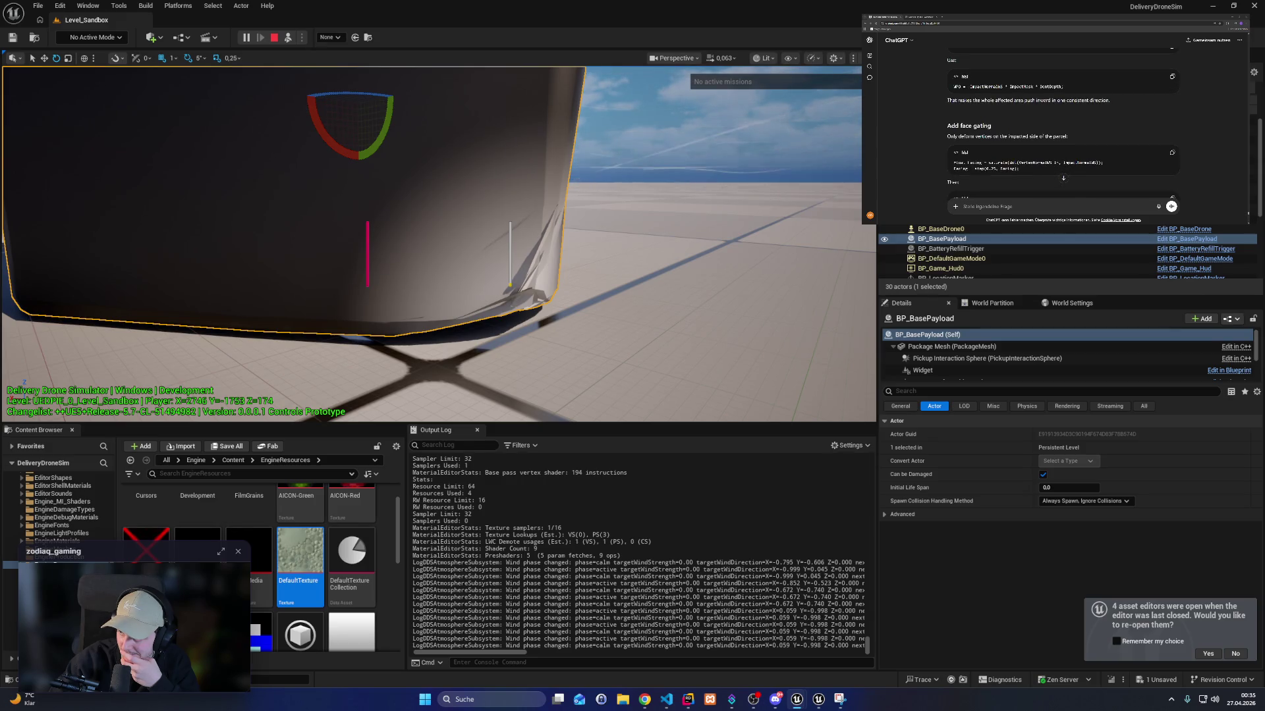
scroll(1061, 125, "up", 2)
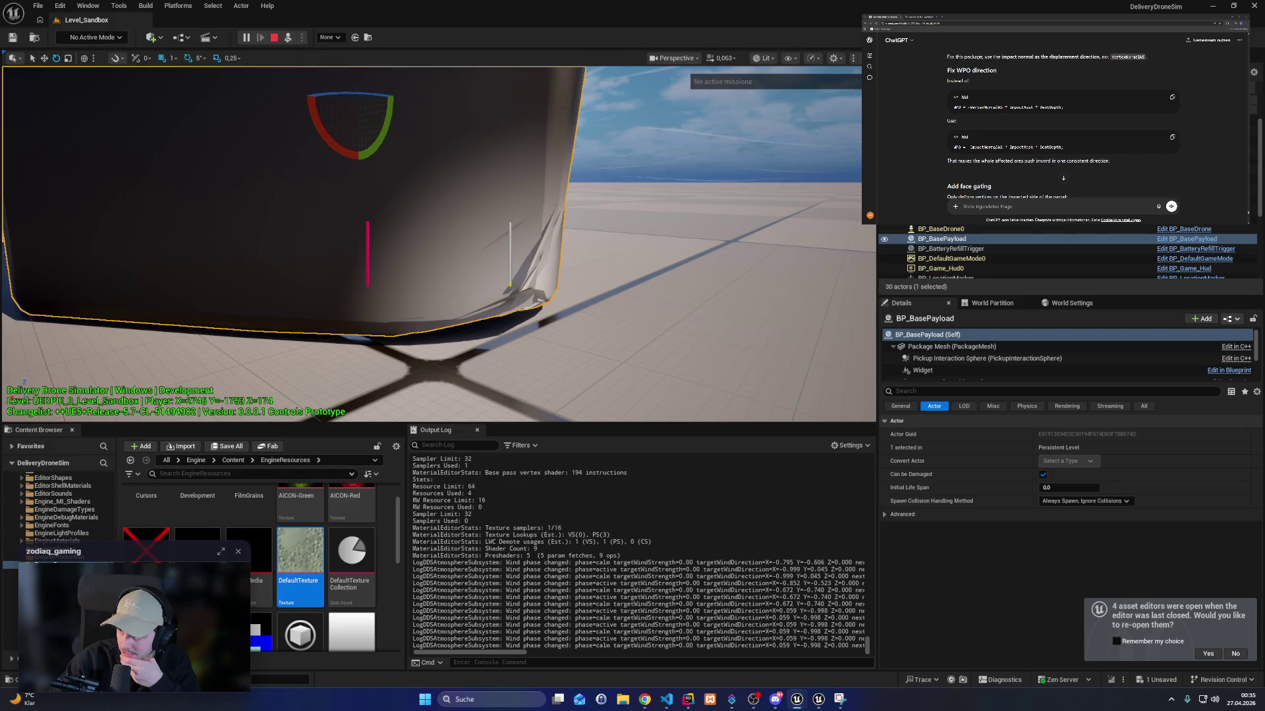
scroll(1063, 126, "up", 3)
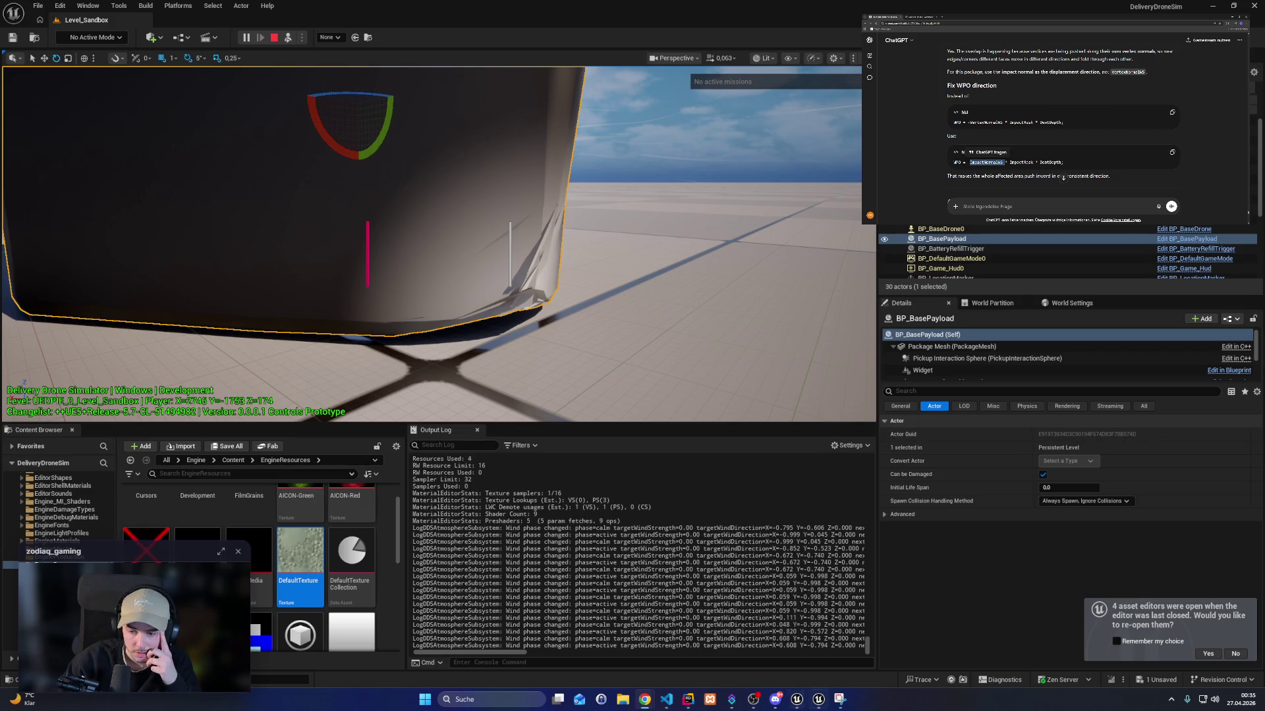
mouse_move(807, 707)
left_click(847, 649)
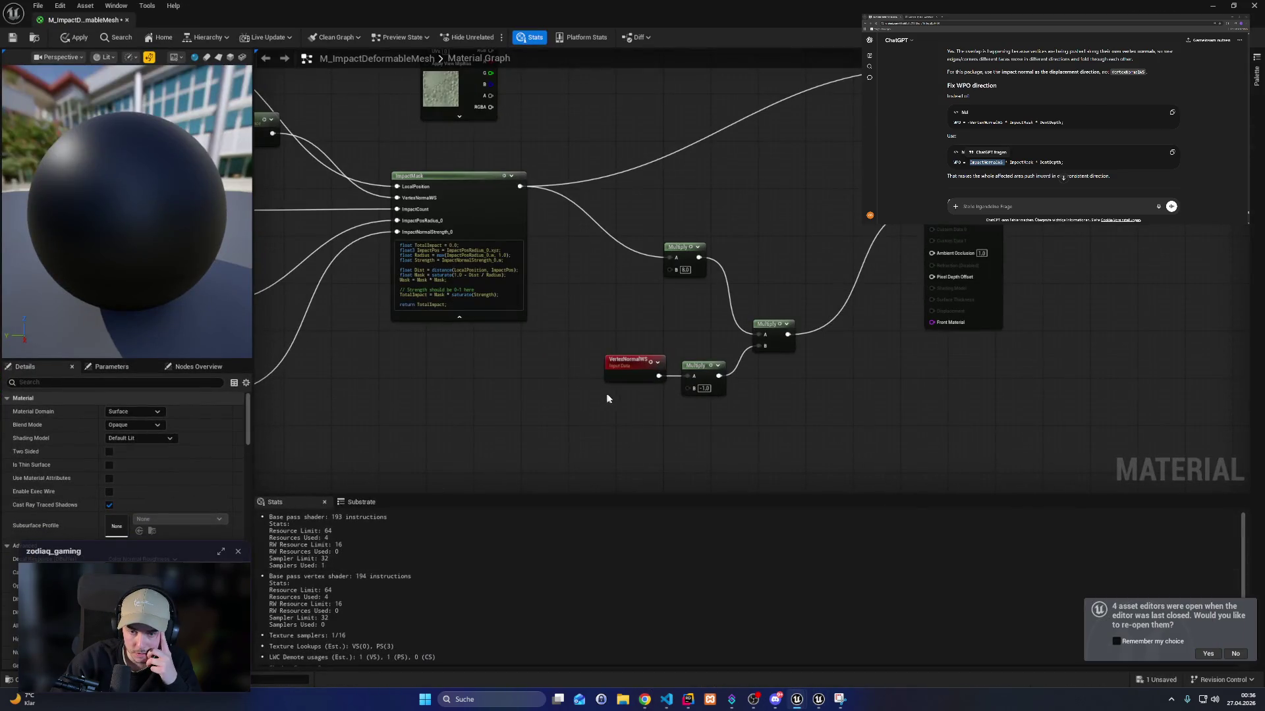
Connect ImpactNormalStrength_0's RGBA into the lower Multiply's A input, then apply and save the material.
left_click_drag(702, 375, 901, 380)
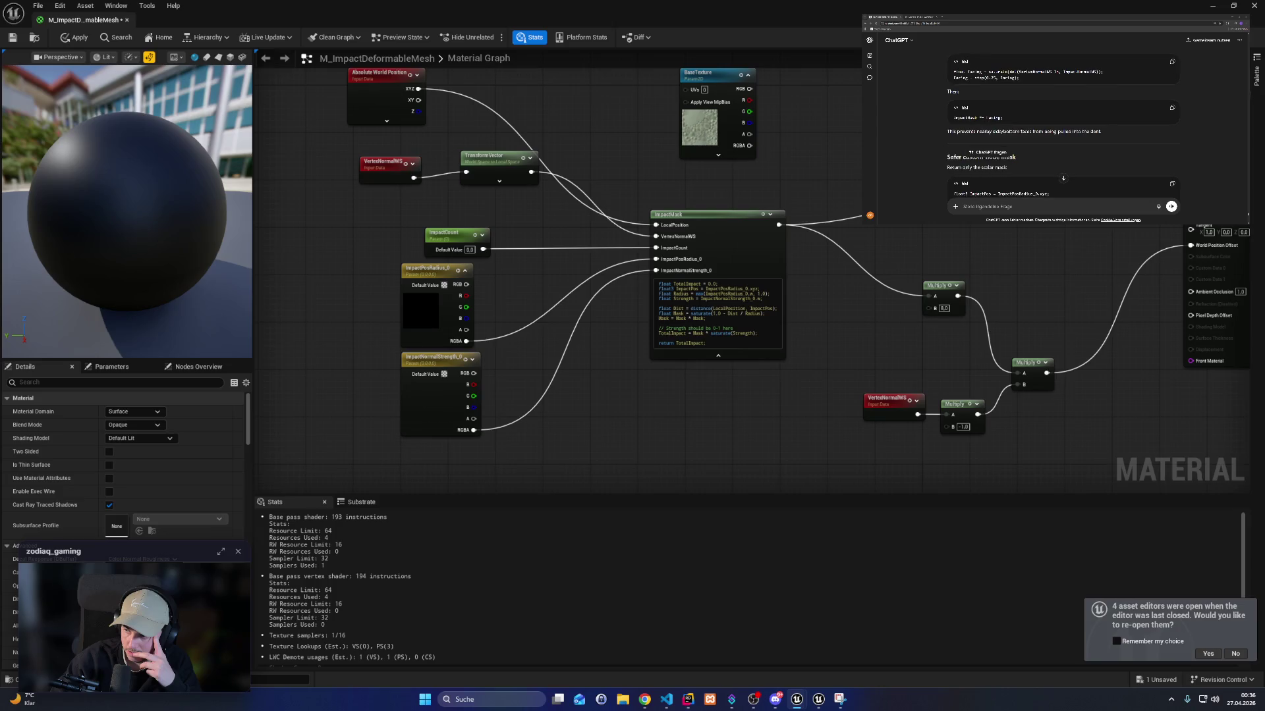
scroll(1063, 125, "up", 3)
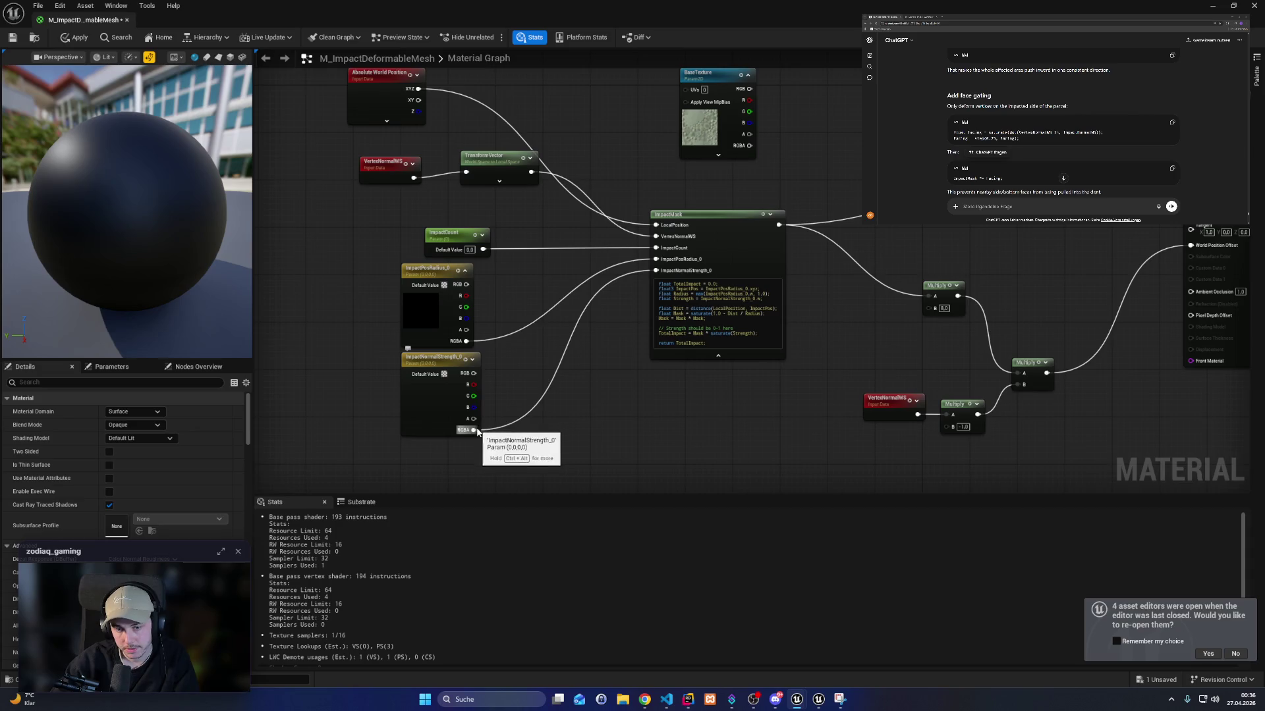
mouse_move(472, 431)
left_mouse_down()
mouse_move(939, 429)
mouse_move(852, 438)
mouse_move(946, 413)
left_mouse_up()
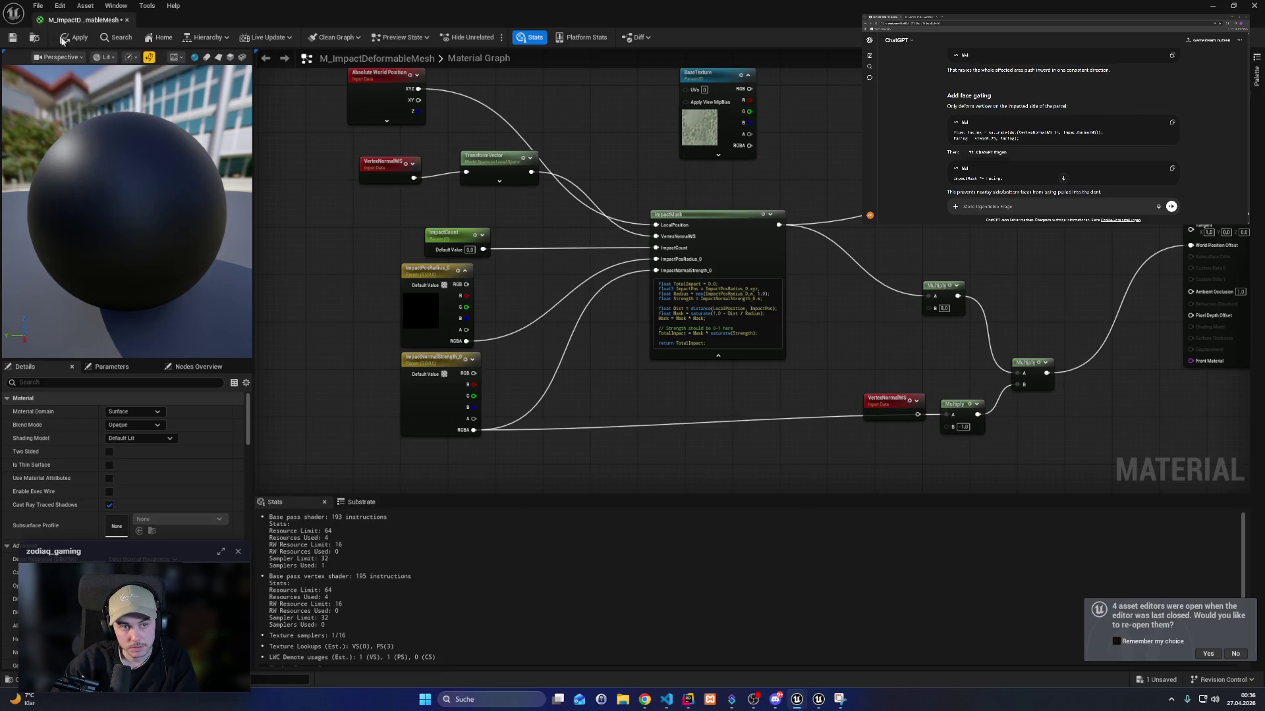
left_click(13, 39)
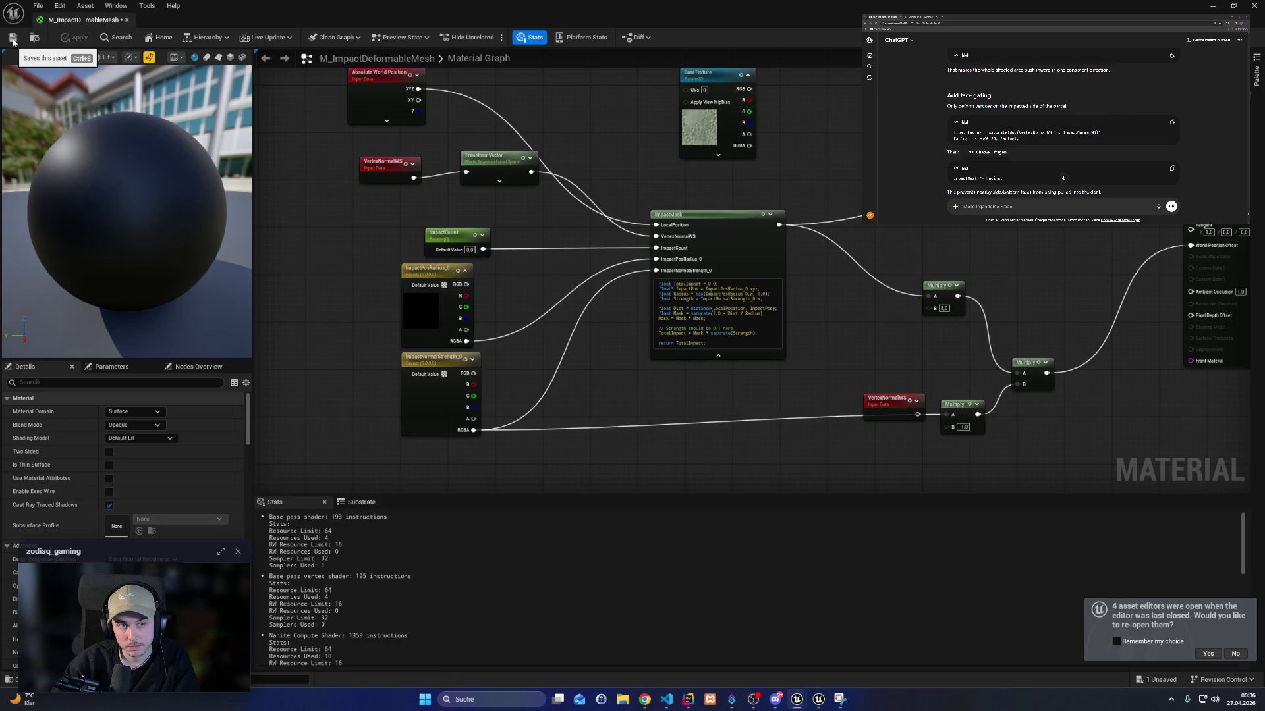
left_click(14, 39)
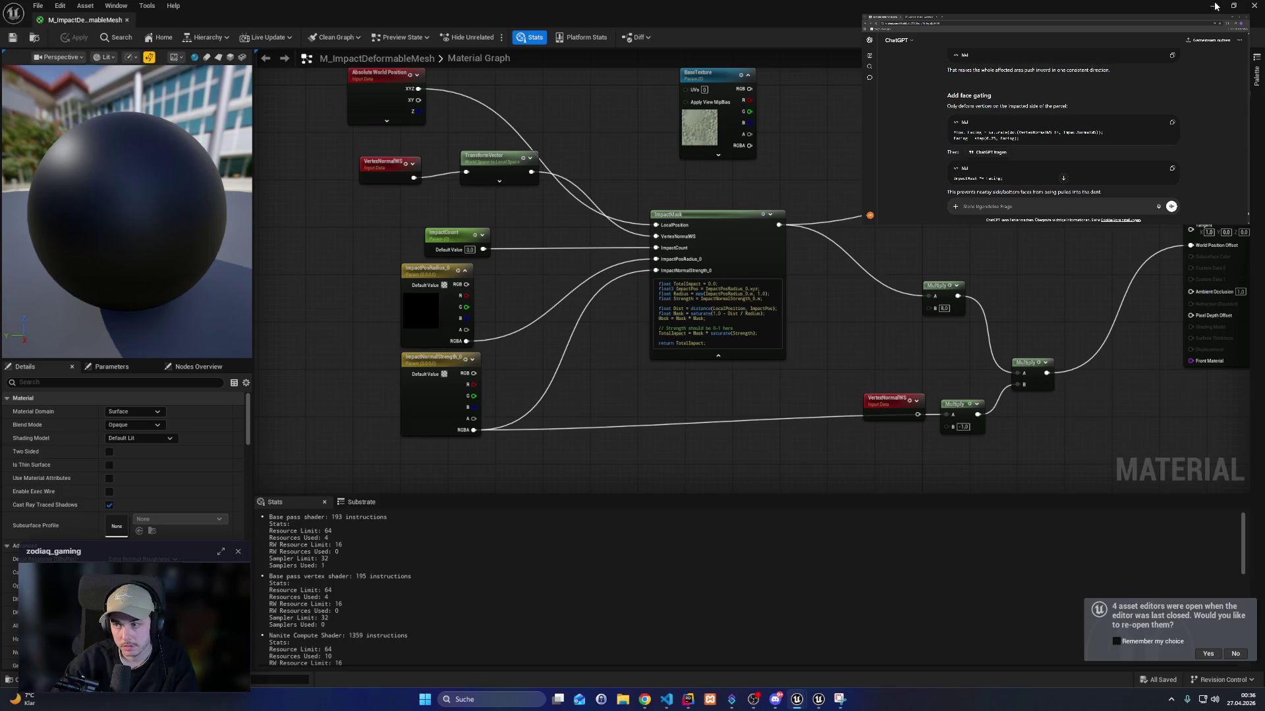
left_click(1216, 7)
Change the lower Multiply's B factor from -1.0 to 1.0 and apply it.
key("alt+Tab")
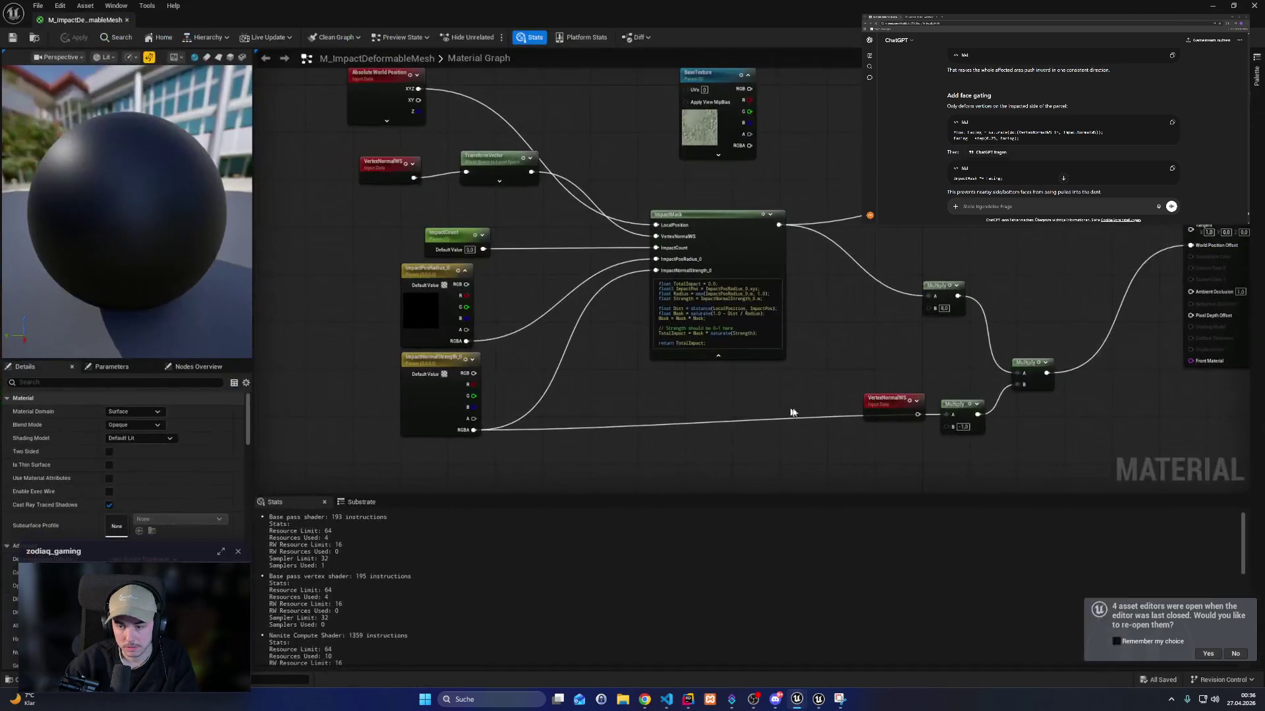
type("1")
key("Return")
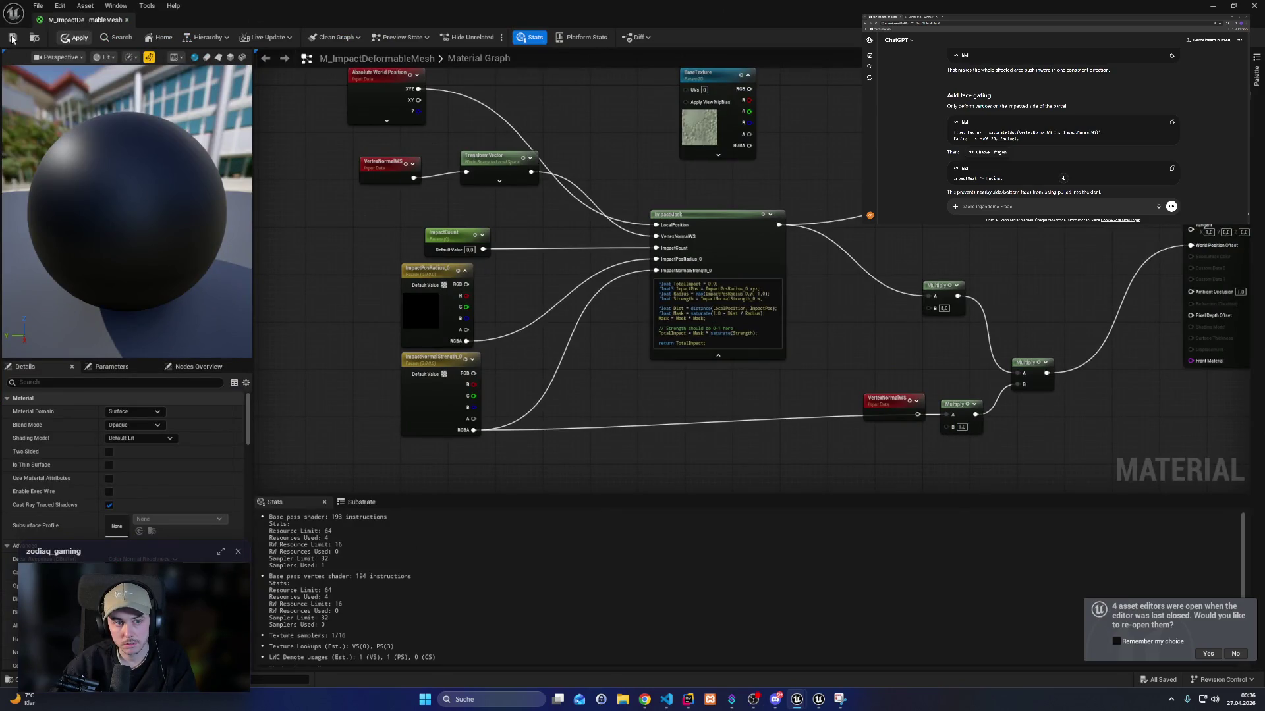
left_click(12, 38)
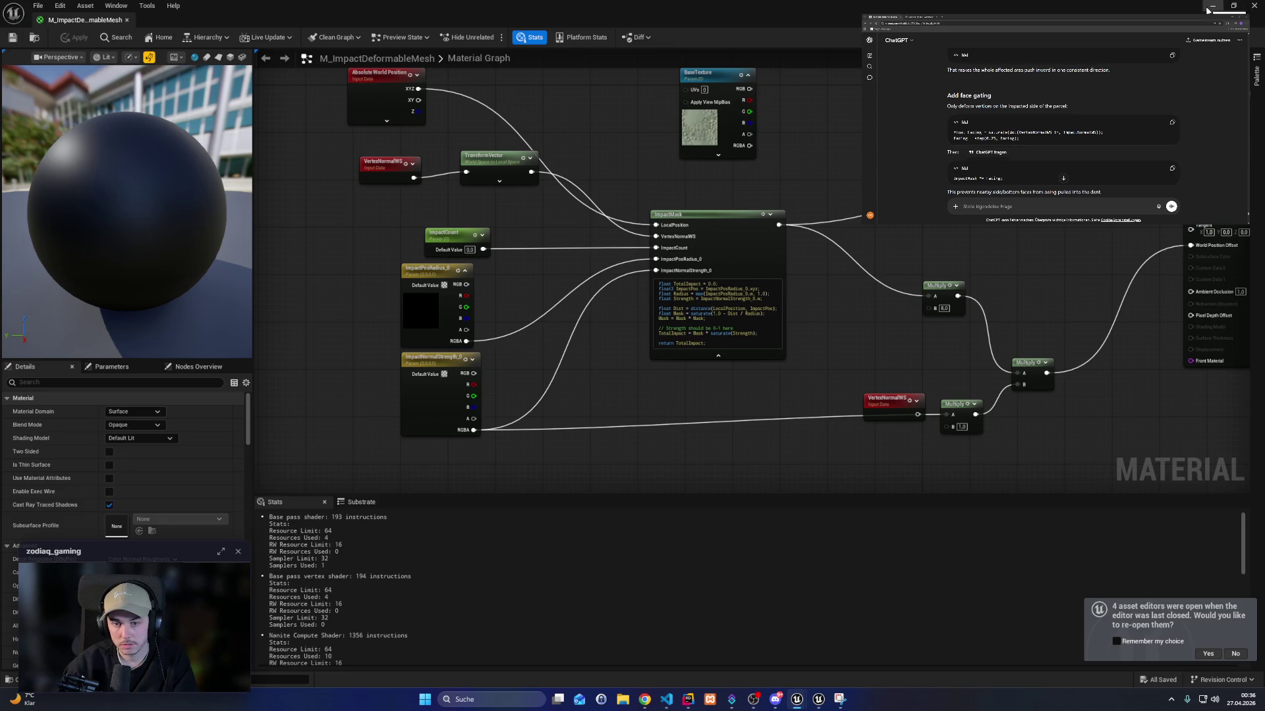
left_click(1210, 7)
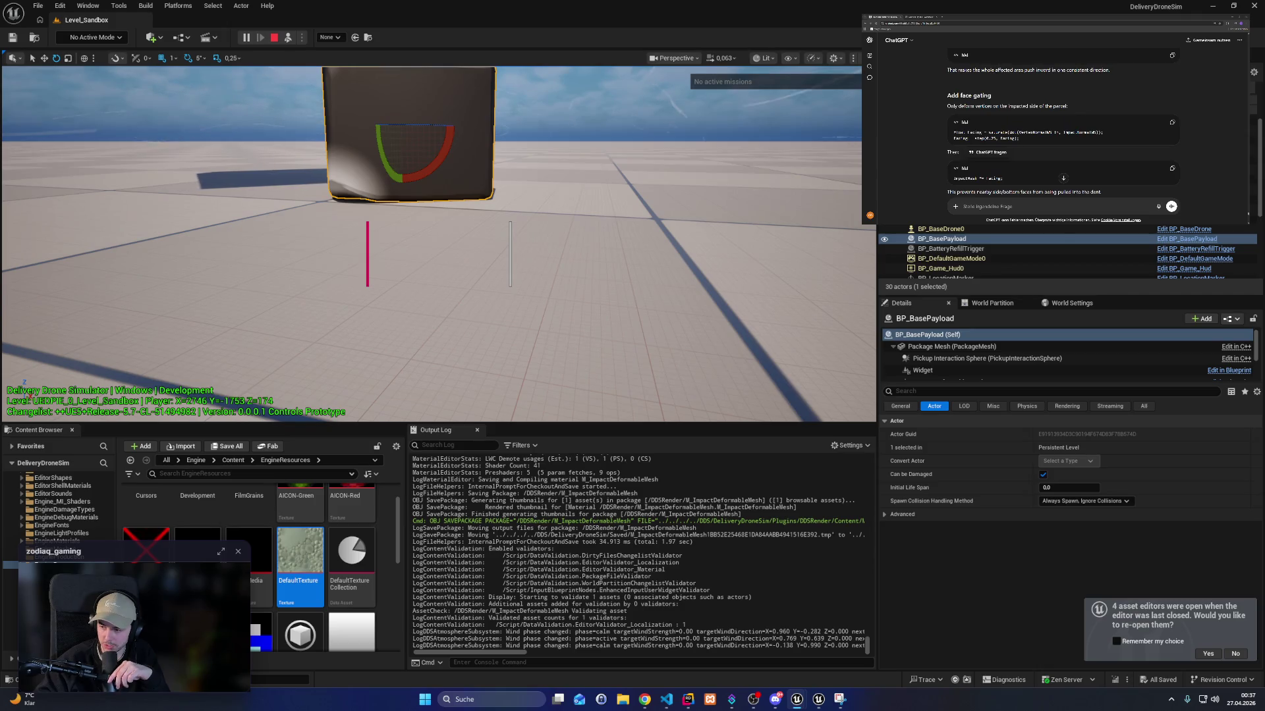
scroll(1060, 132, "down", 3)
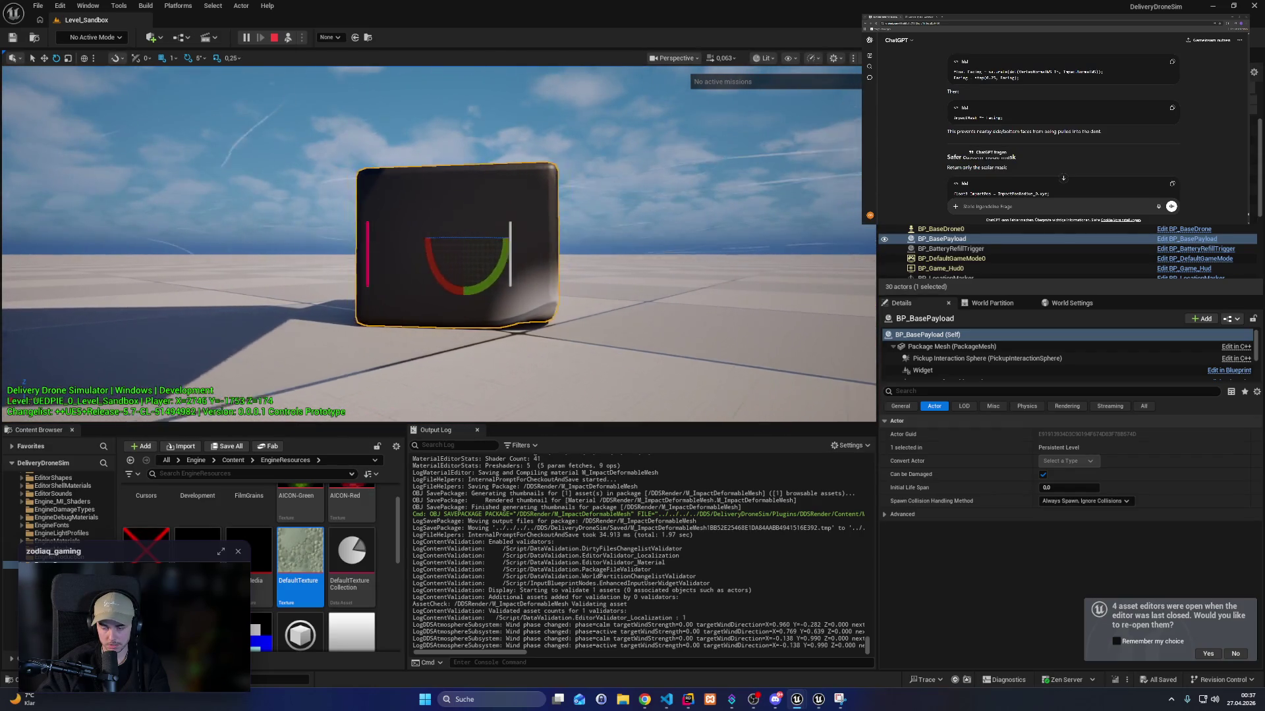
mouse_move(818, 700)
left_click(841, 642)
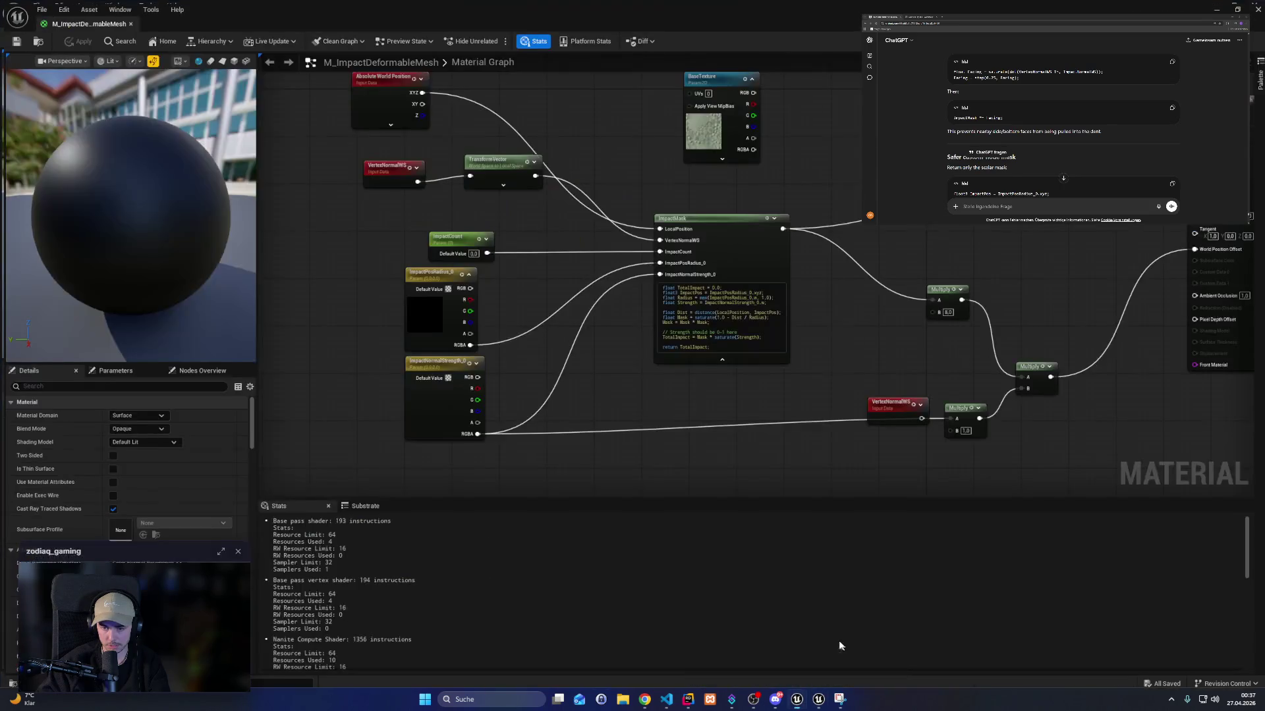
Delete the leftover VertexNormalWS node and move the lower Multiply closer to the parameters.
left_click_drag(887, 396, 868, 360)
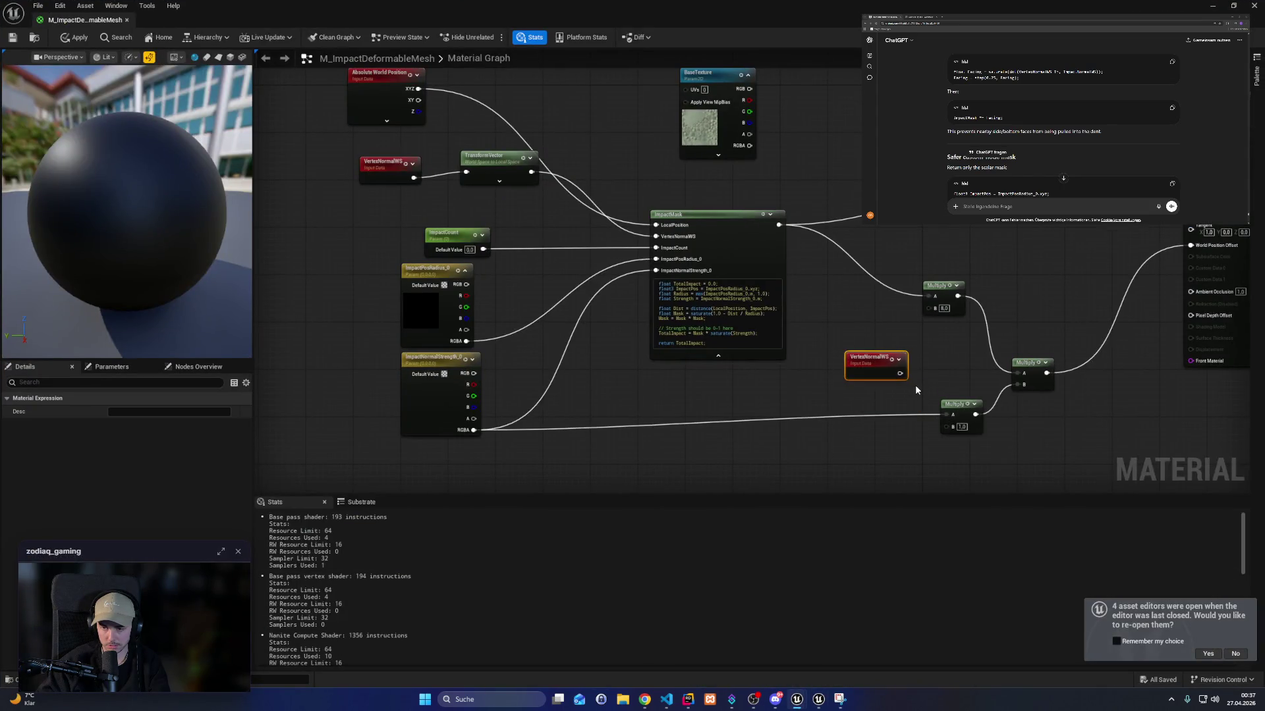
key("Delete")
mouse_move(945, 404)
left_mouse_down()
mouse_move(887, 438)
mouse_move(816, 409)
mouse_move(797, 425)
left_mouse_up()
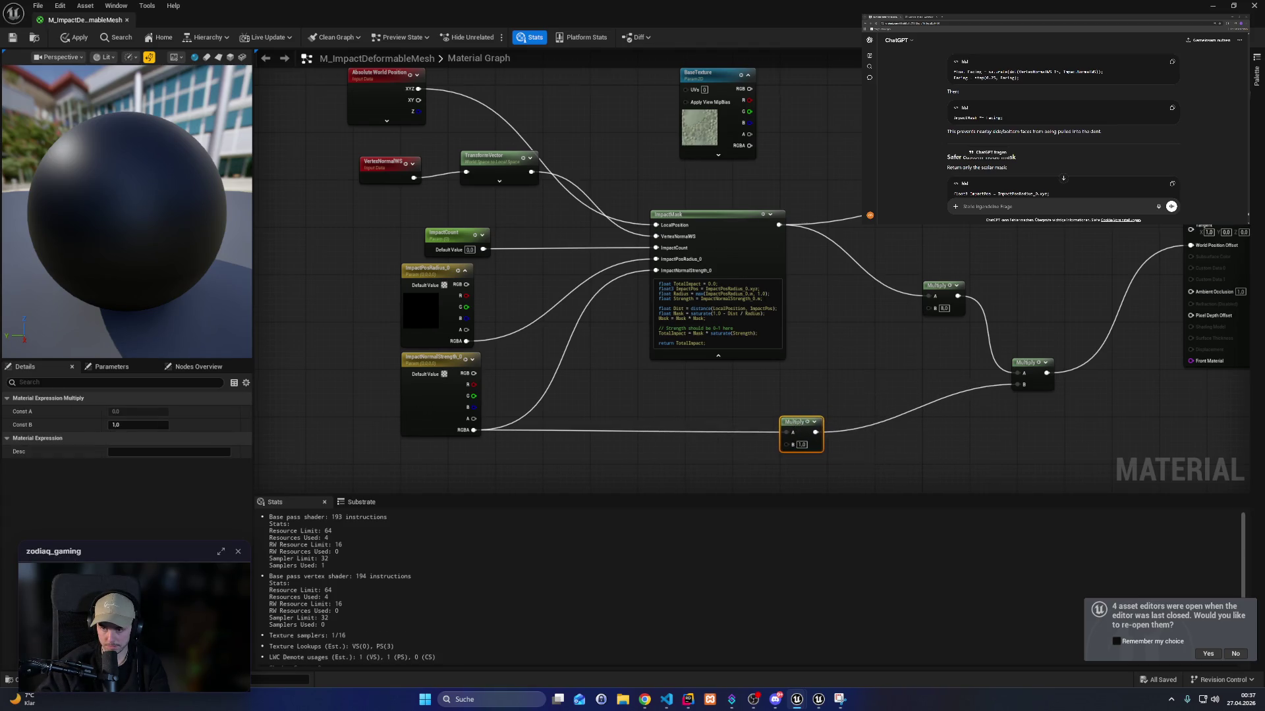
left_click_drag(876, 381, 853, 371)
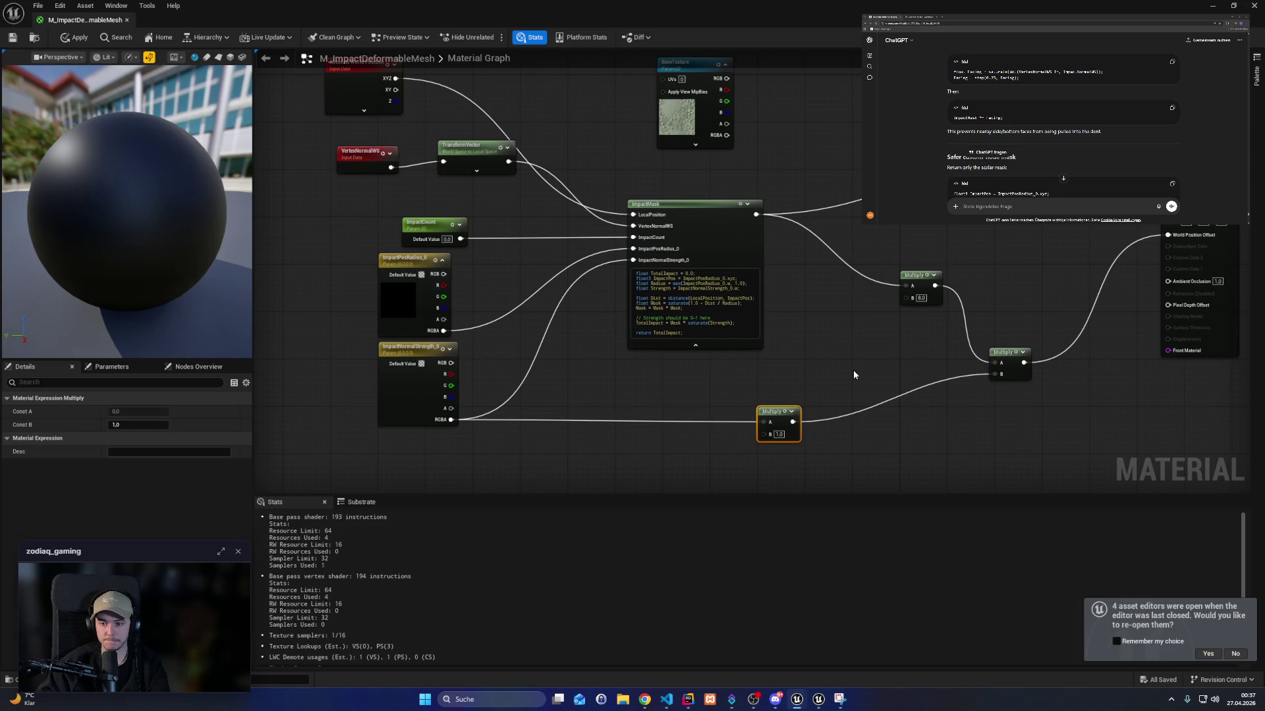
left_click_drag(687, 459, 688, 441)
Regroup ImpactMask, its parameters, the normal nodes and lower Multiply compactly, then close the material editor.
mouse_move(771, 389)
left_mouse_down()
mouse_move(607, 466)
mouse_move(424, 240)
left_mouse_up()
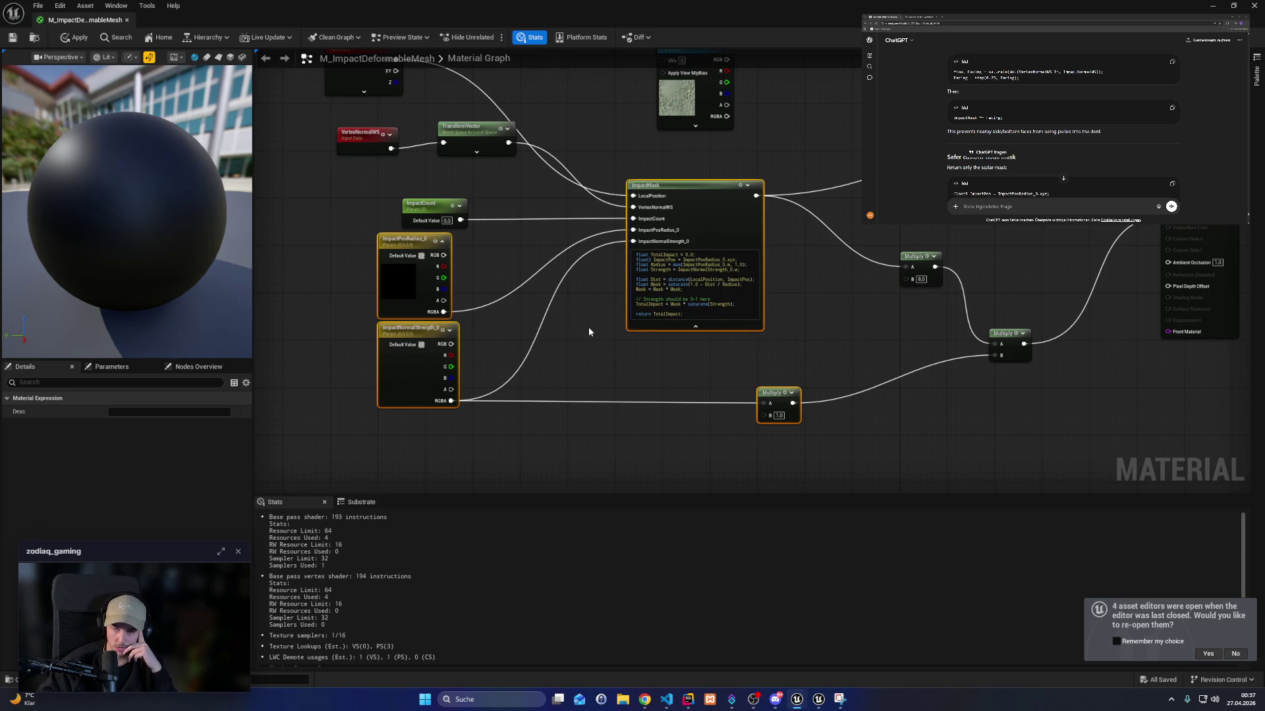
left_click_drag(381, 114, 464, 157)
mouse_move(471, 141)
left_mouse_down()
mouse_move(442, 182)
mouse_move(447, 162)
left_mouse_up()
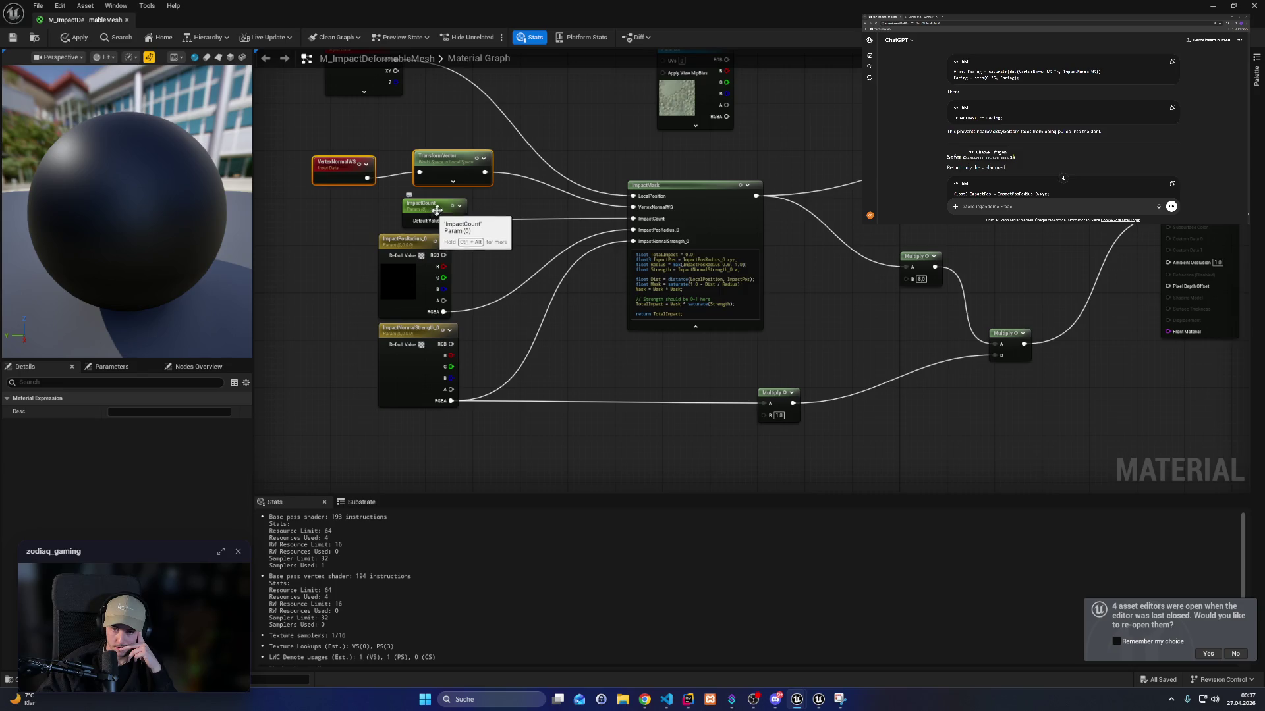
left_click_drag(791, 443, 320, 155)
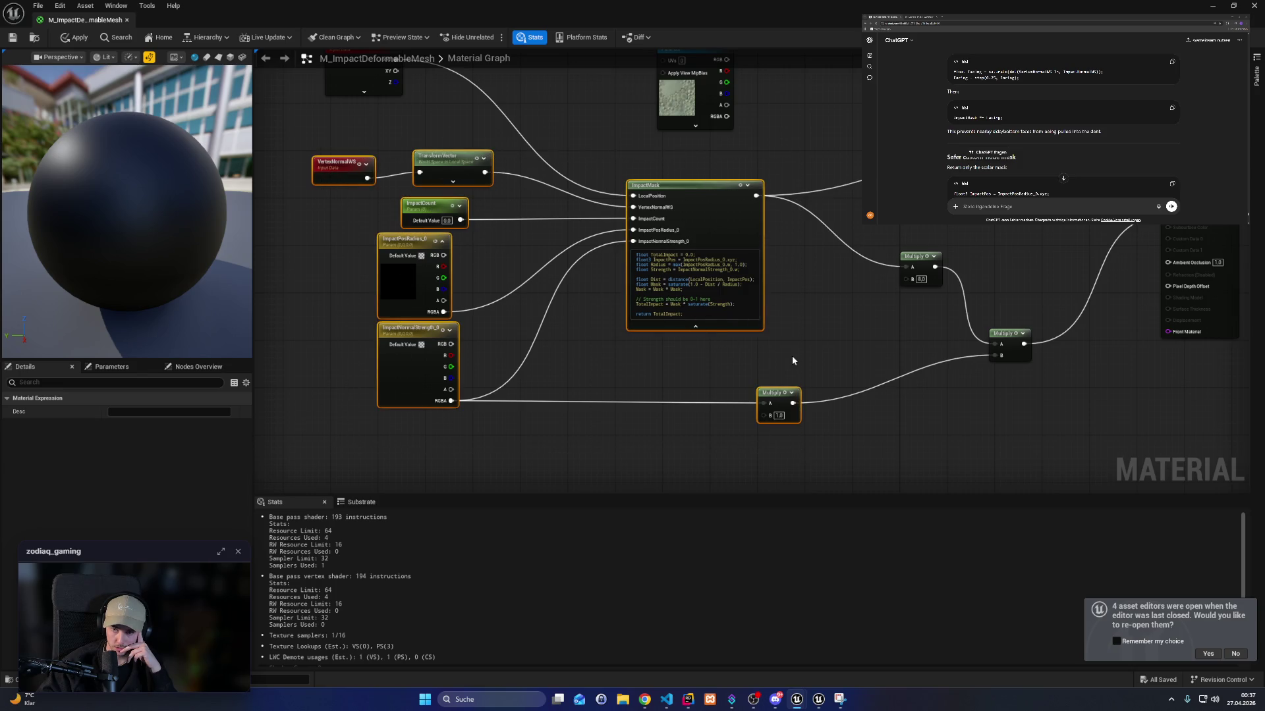
left_click_drag(792, 356, 676, 392)
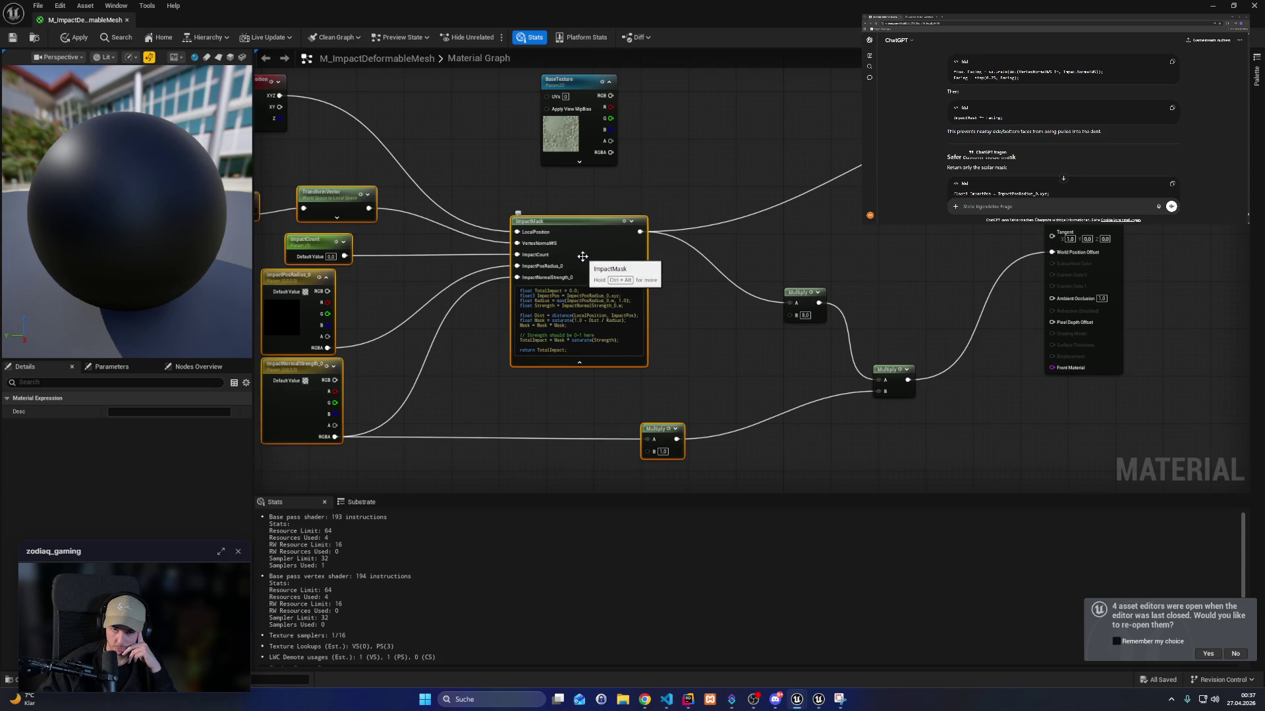
left_click(582, 256)
right_click(590, 252)
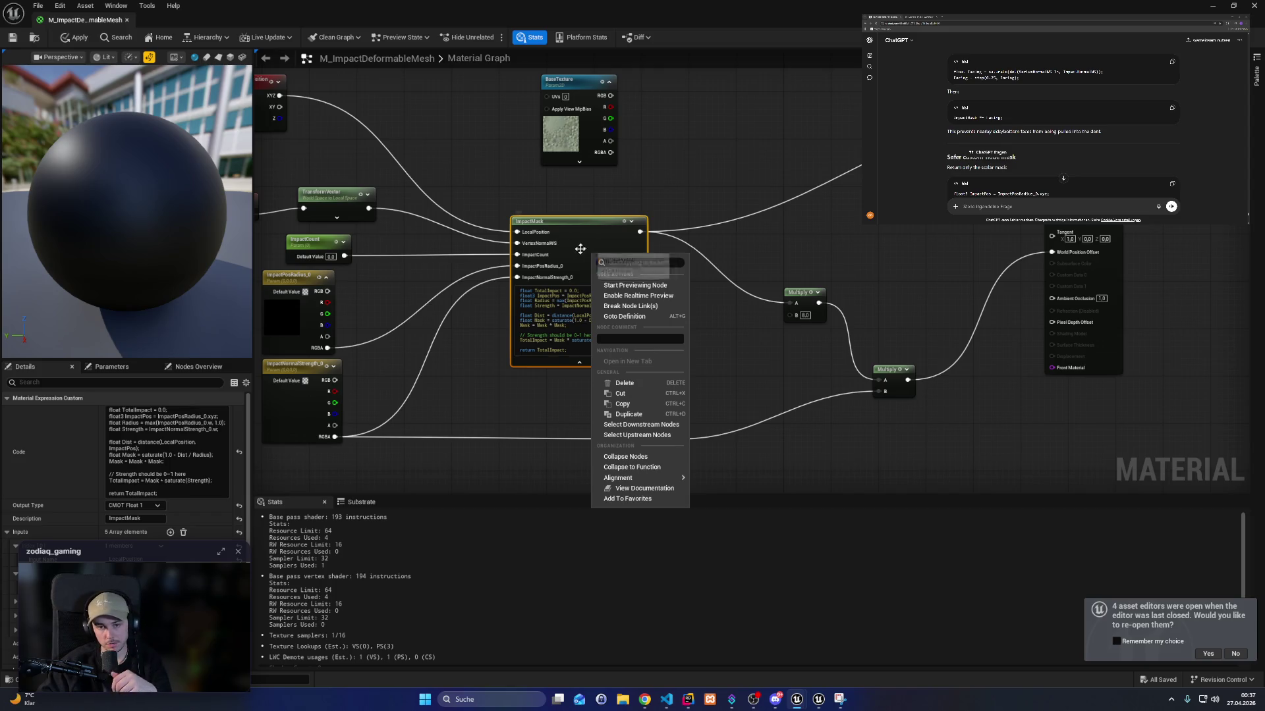
left_click(1254, 5)
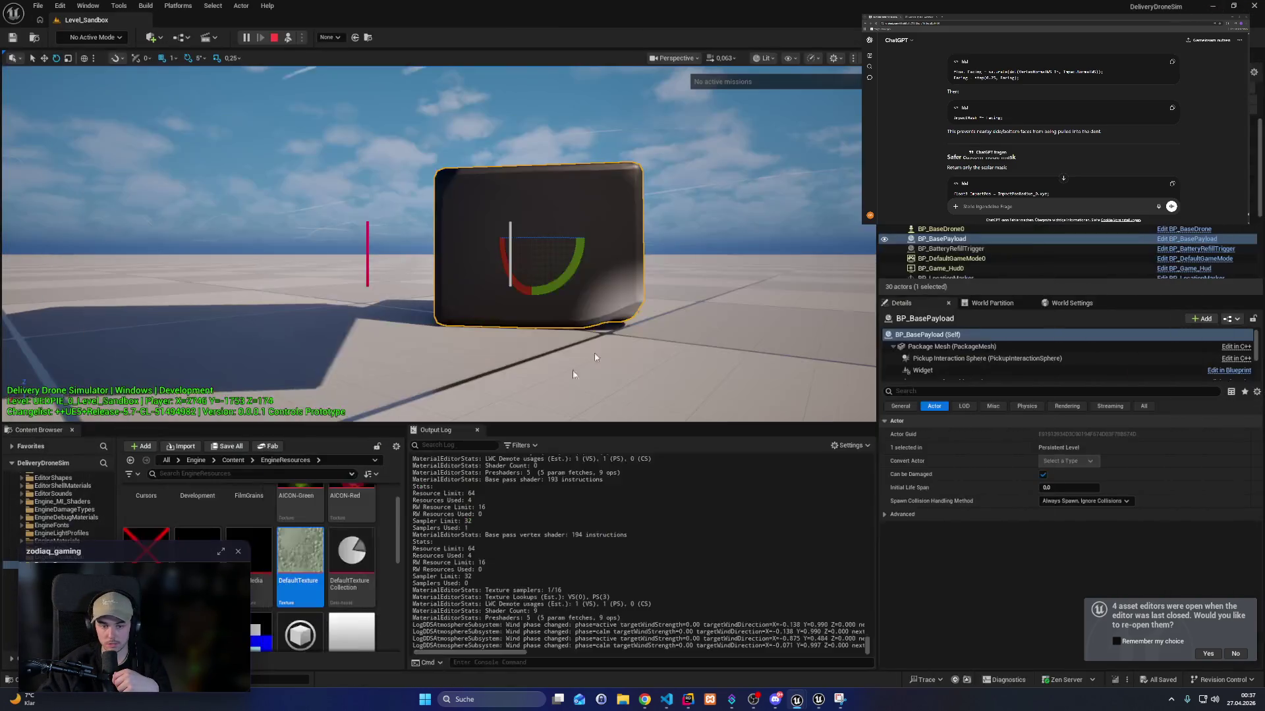
Create a new Material Function in the DDS Render plugin folder, initially named MF_ImpactMAsk.
scroll(56, 508, "up", 6)
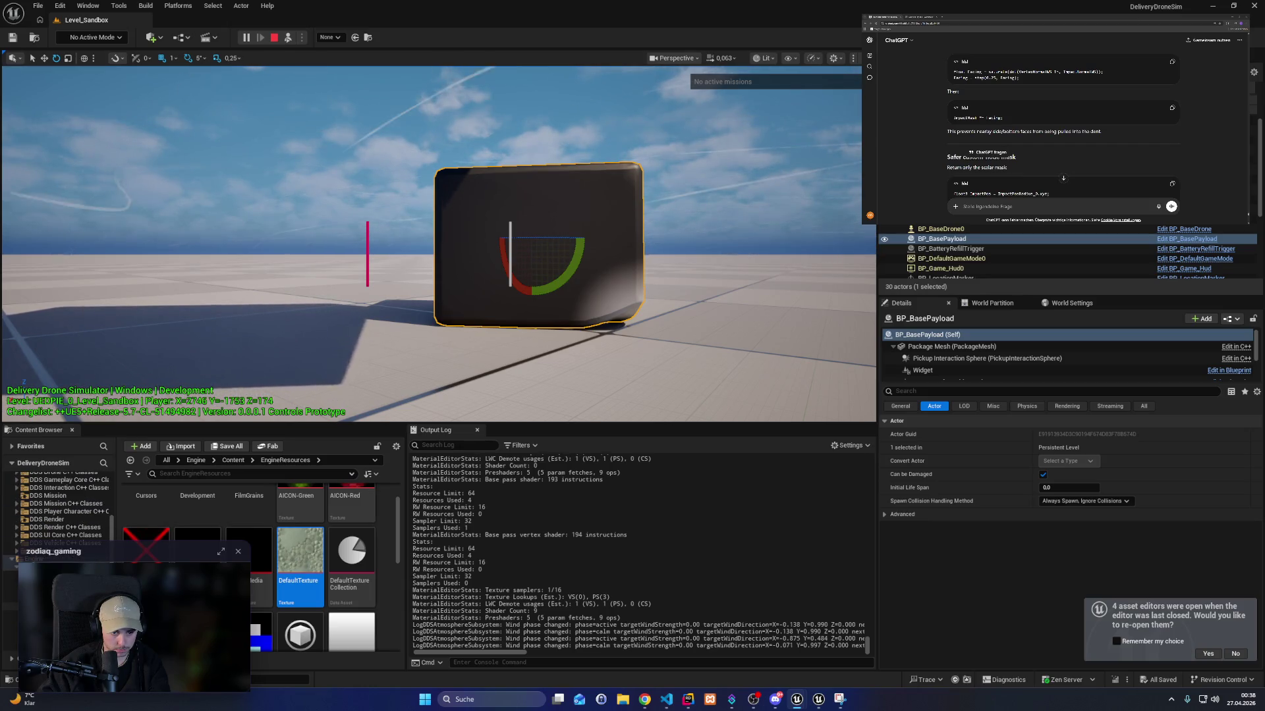
scroll(56, 507, "down", 5)
left_click(13, 645, "ctrl")
left_click(40, 606)
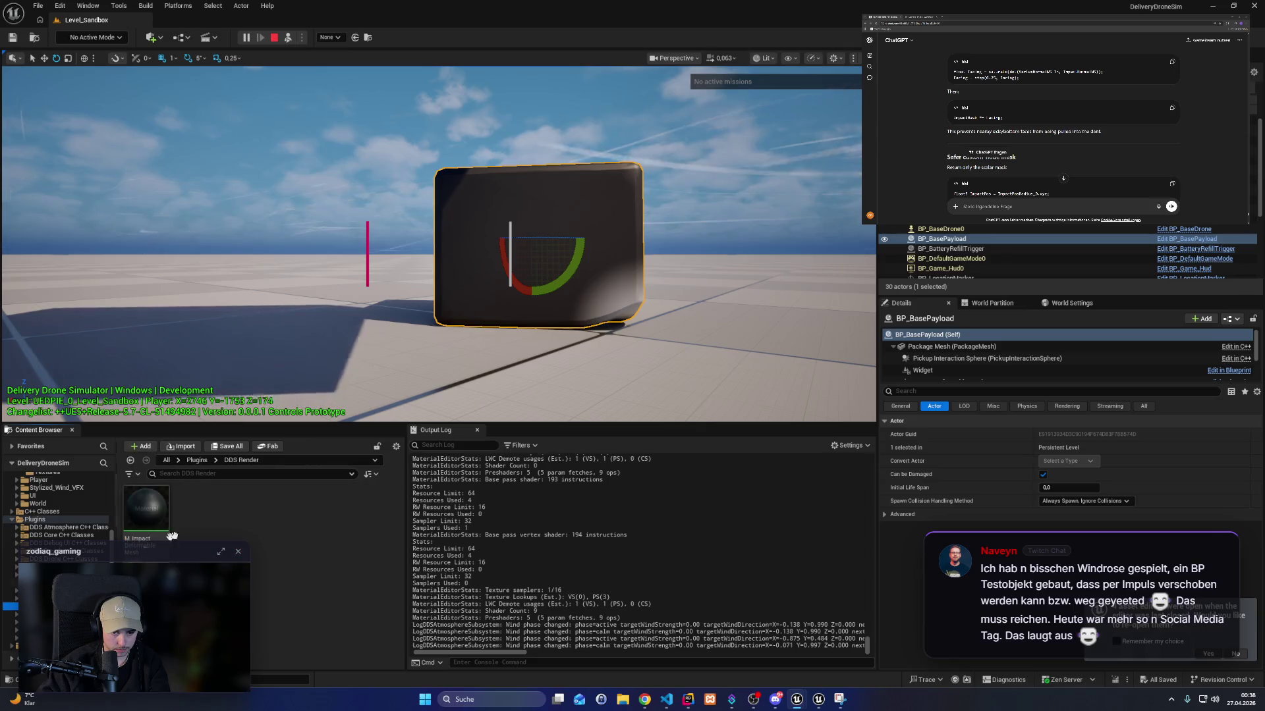
right_click(204, 527)
mouse_move(250, 510)
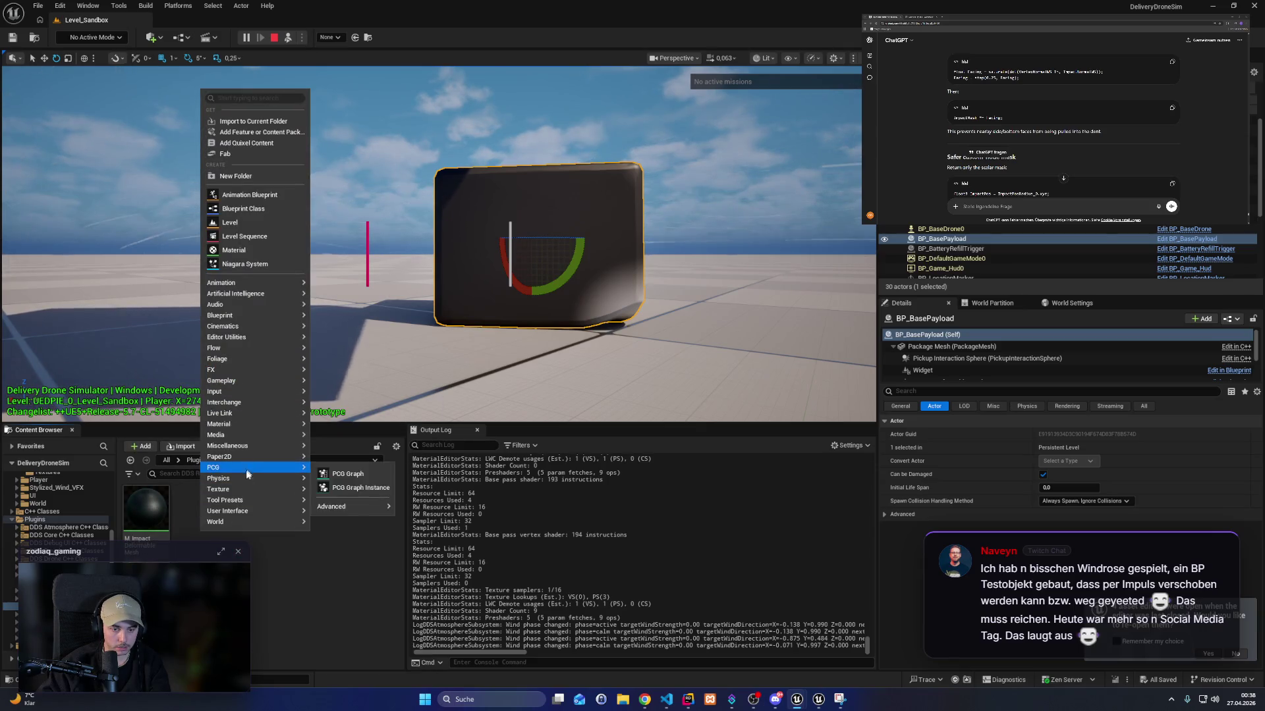
mouse_move(240, 467)
mouse_move(239, 427)
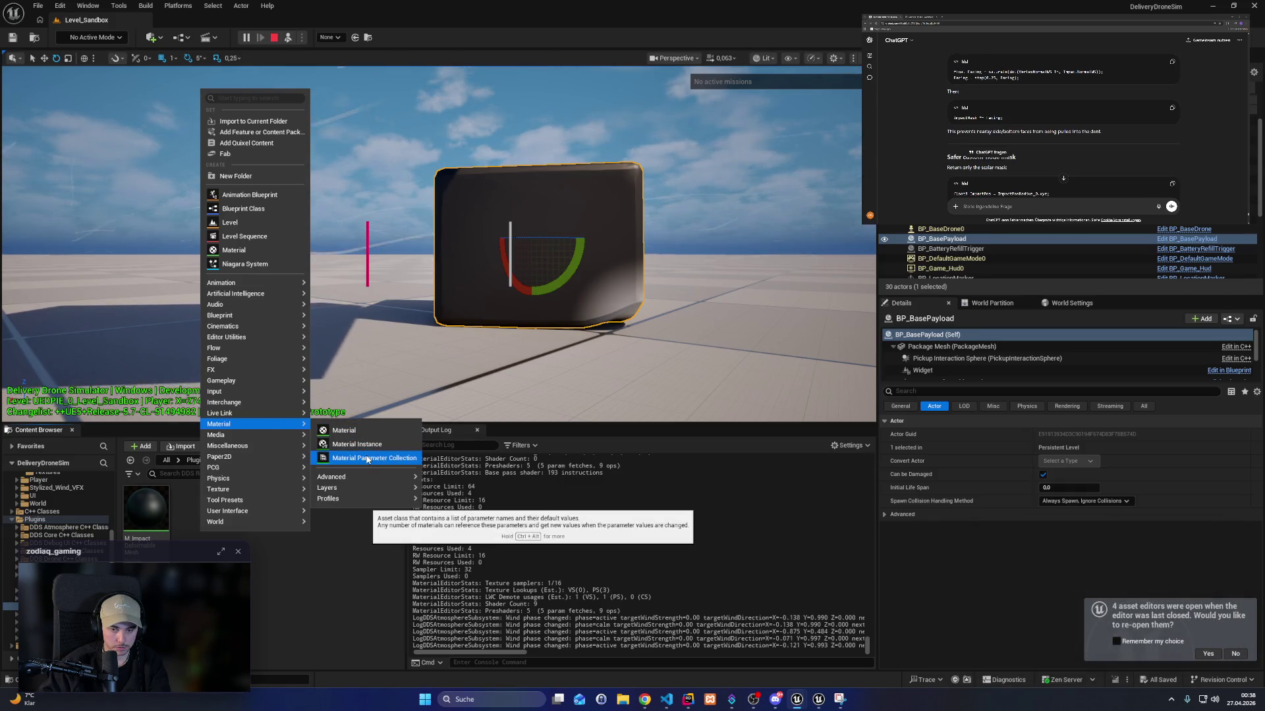
mouse_move(357, 481)
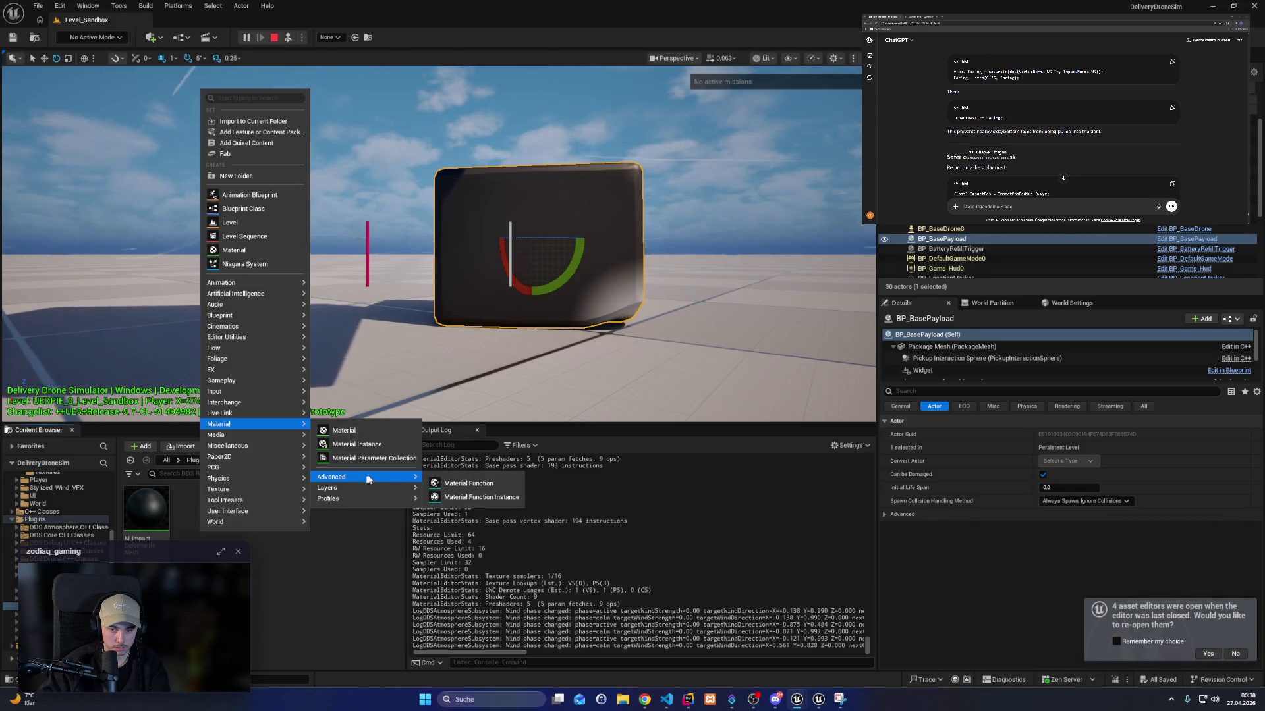
left_click(472, 483)
type("MF_")
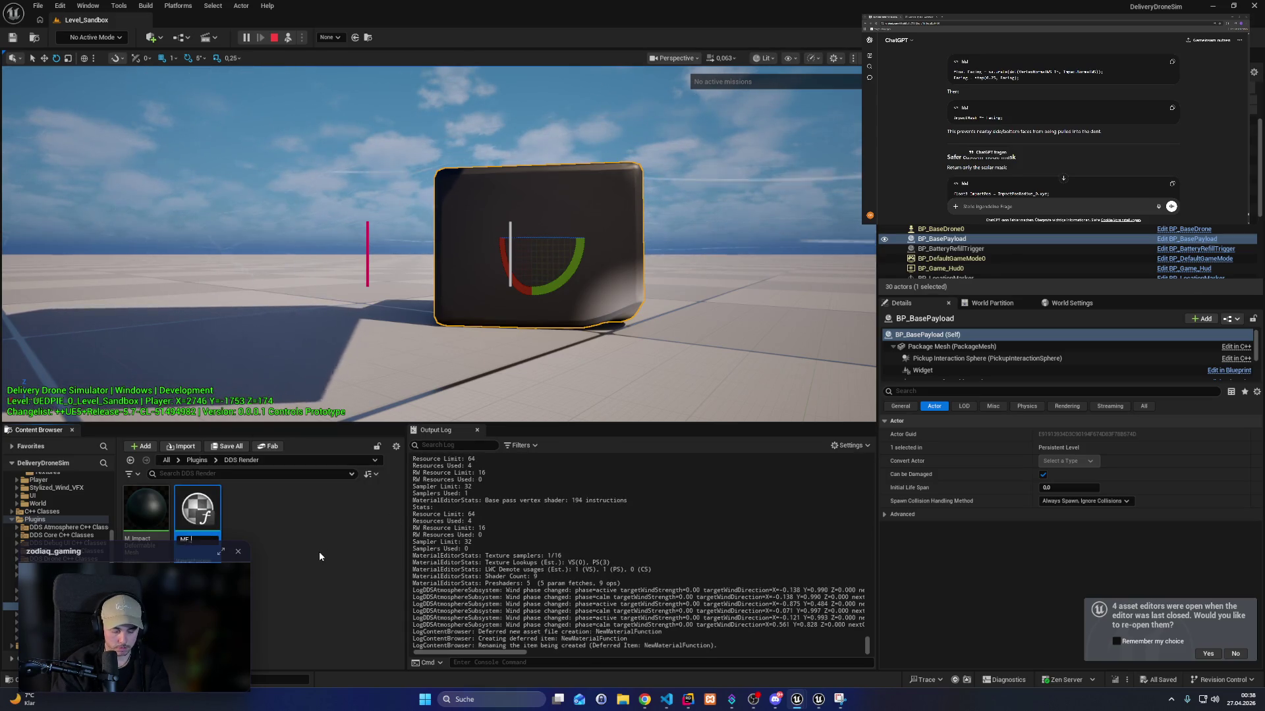
type("ImpactMAsk")
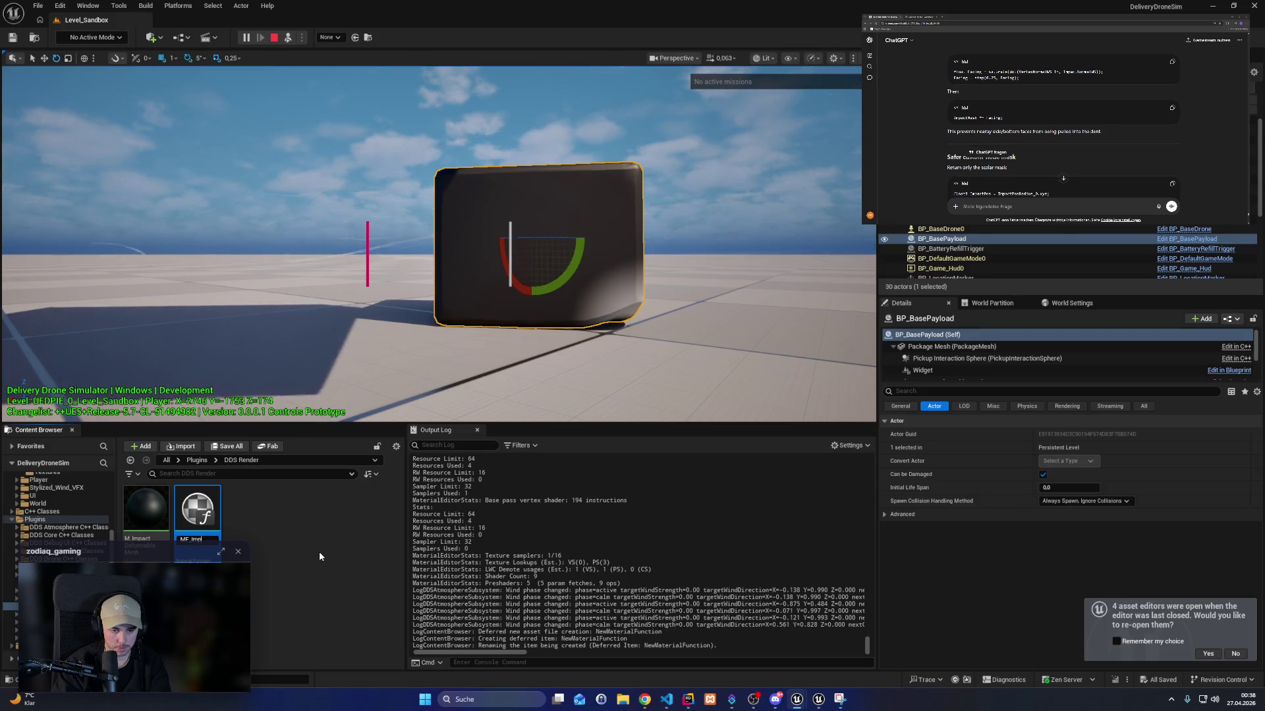
key("Return")
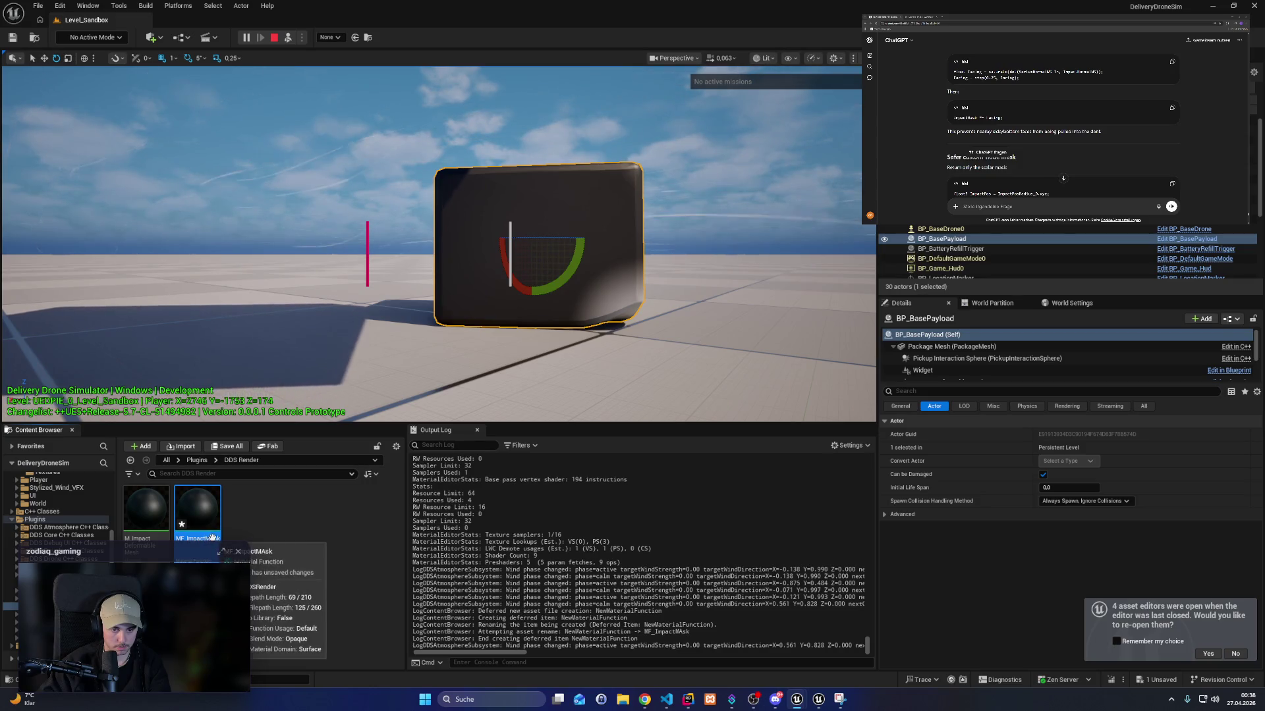
Correct the function's name to MF_ImpactMask and open it for editing.
left_click(208, 537)
type("MF_ImpactMask")
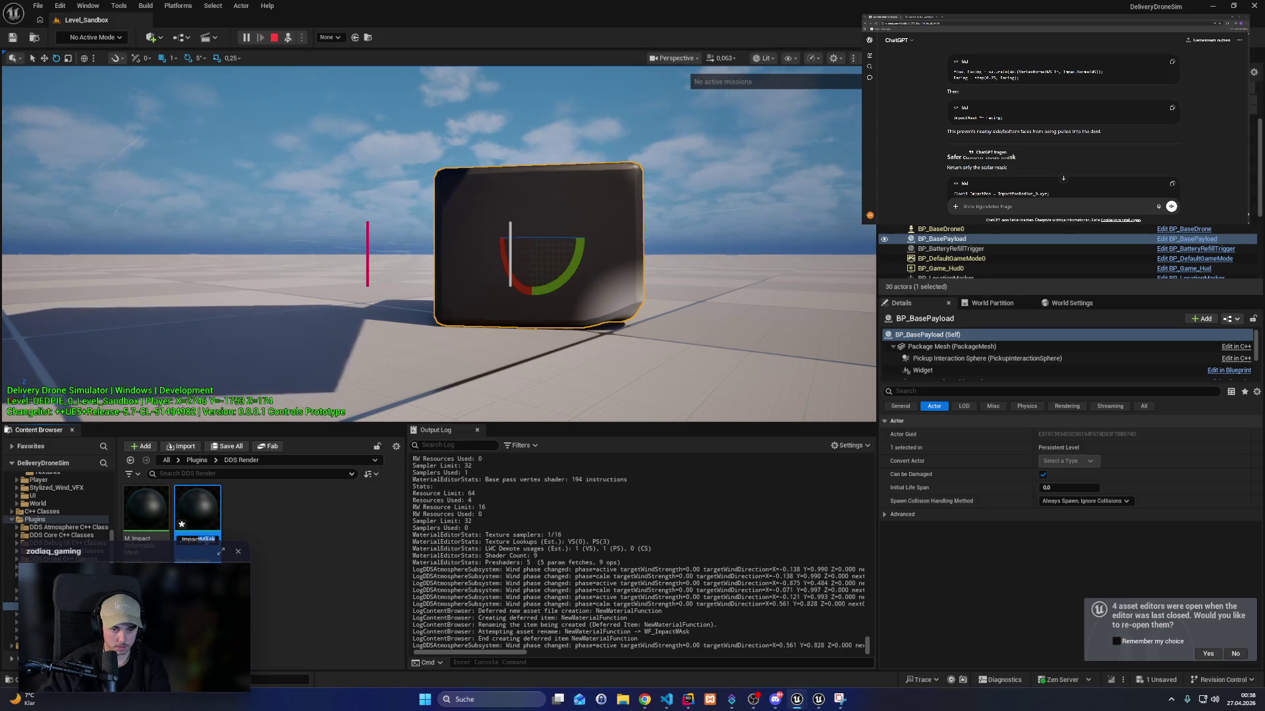
key("Return")
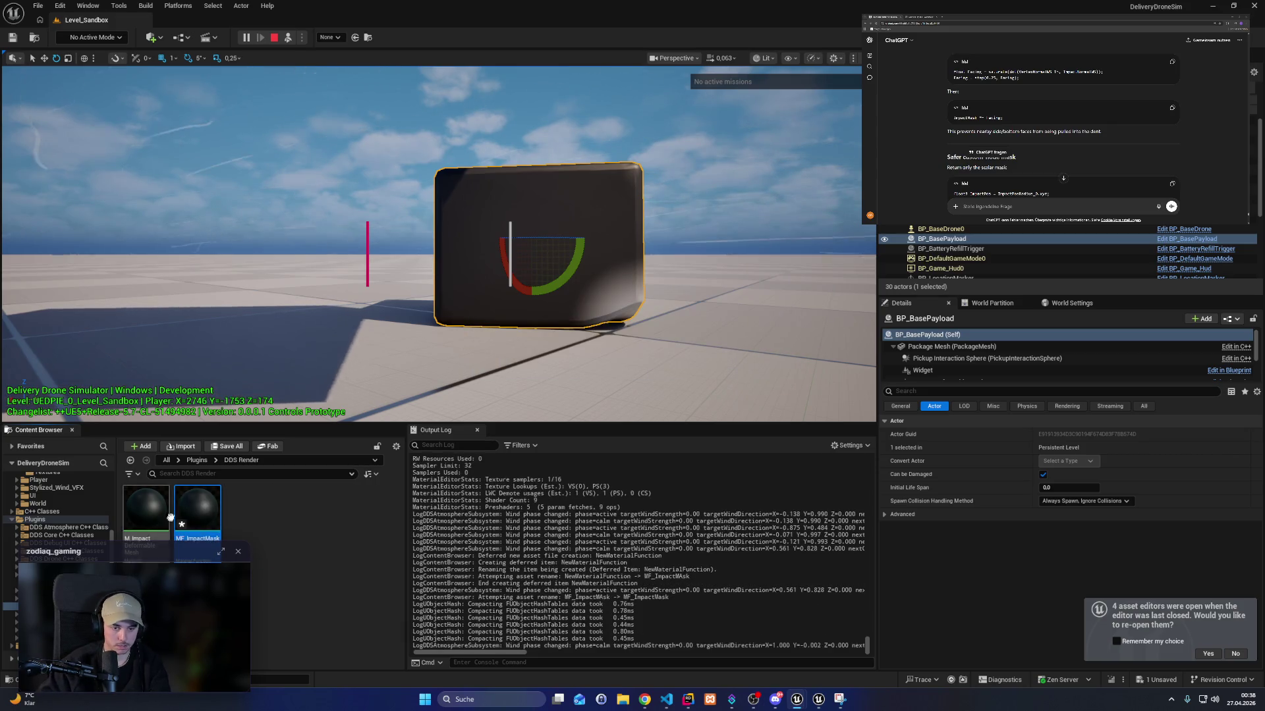
double_click(197, 511)
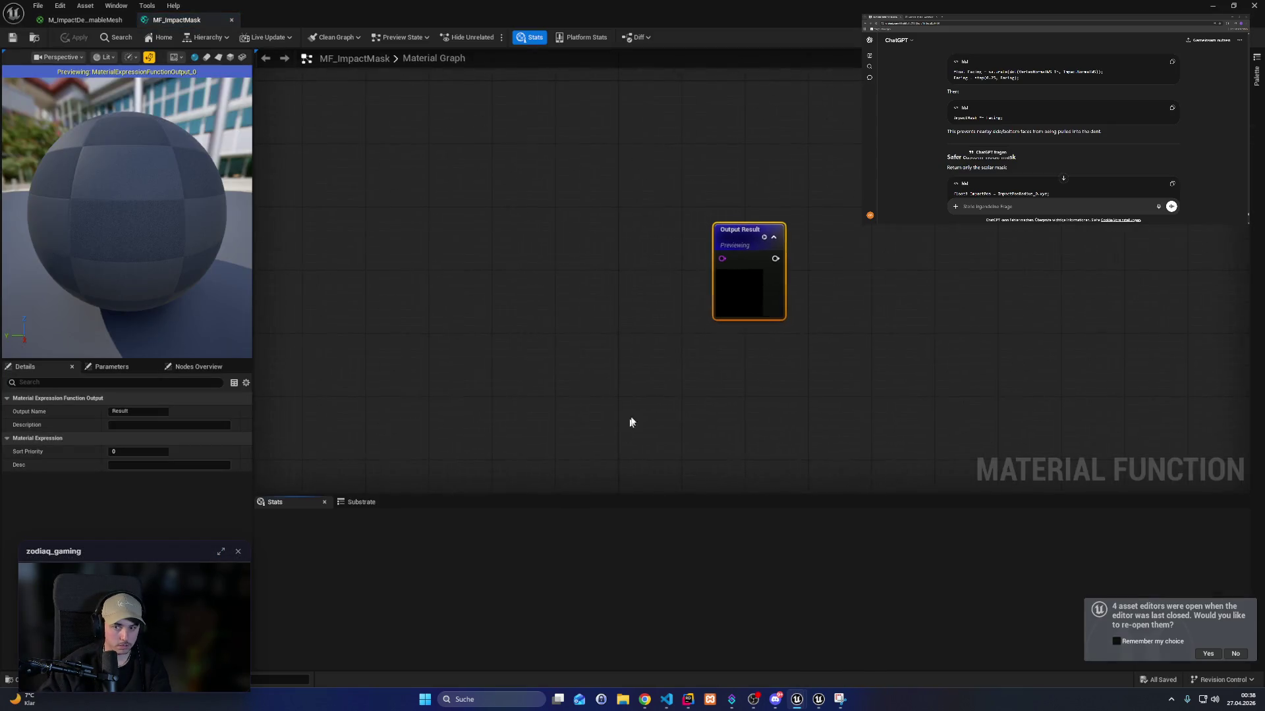
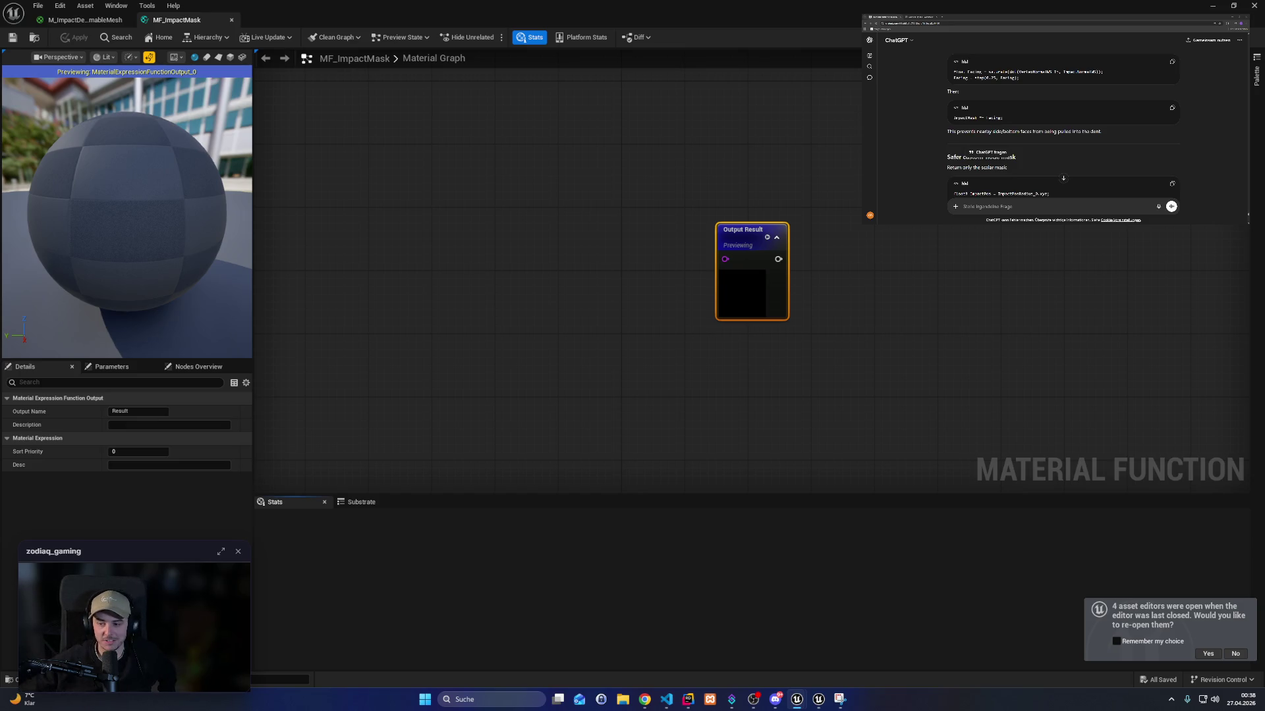
Paste the ImpactMask custom node into MF_ImpactMask and wire its output to Output Result.
left_click(86, 19)
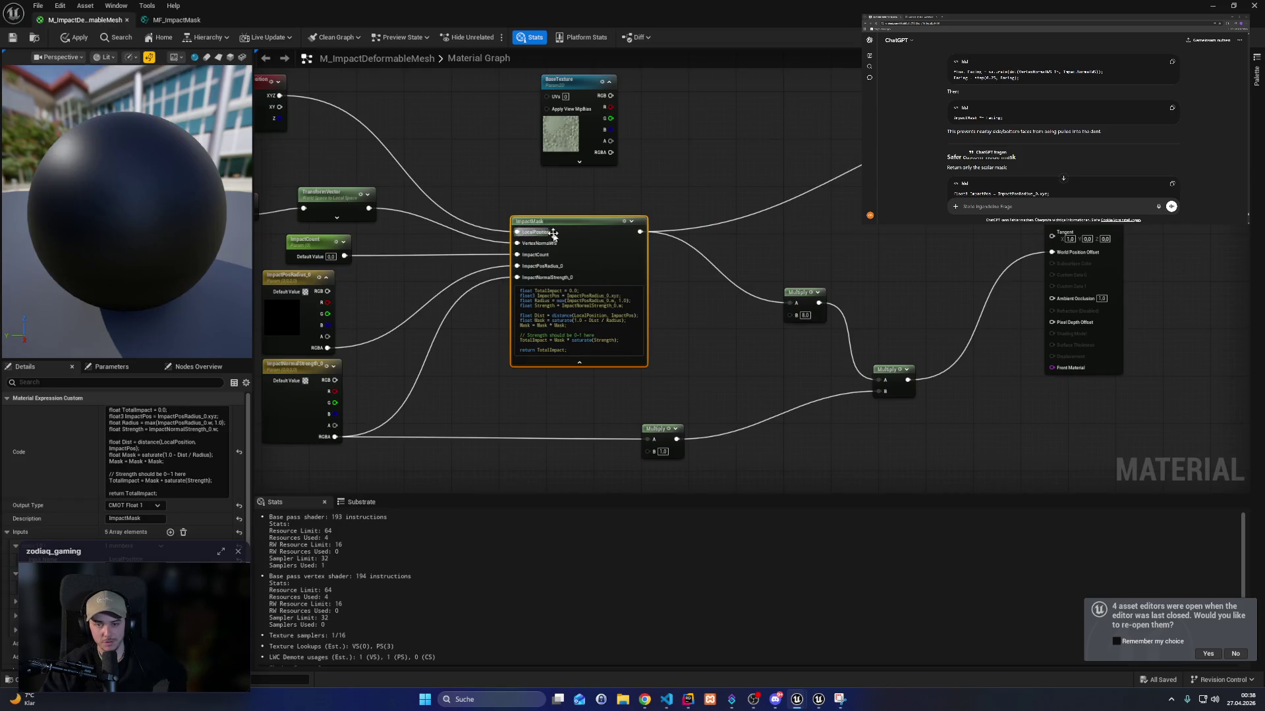
left_click(177, 19)
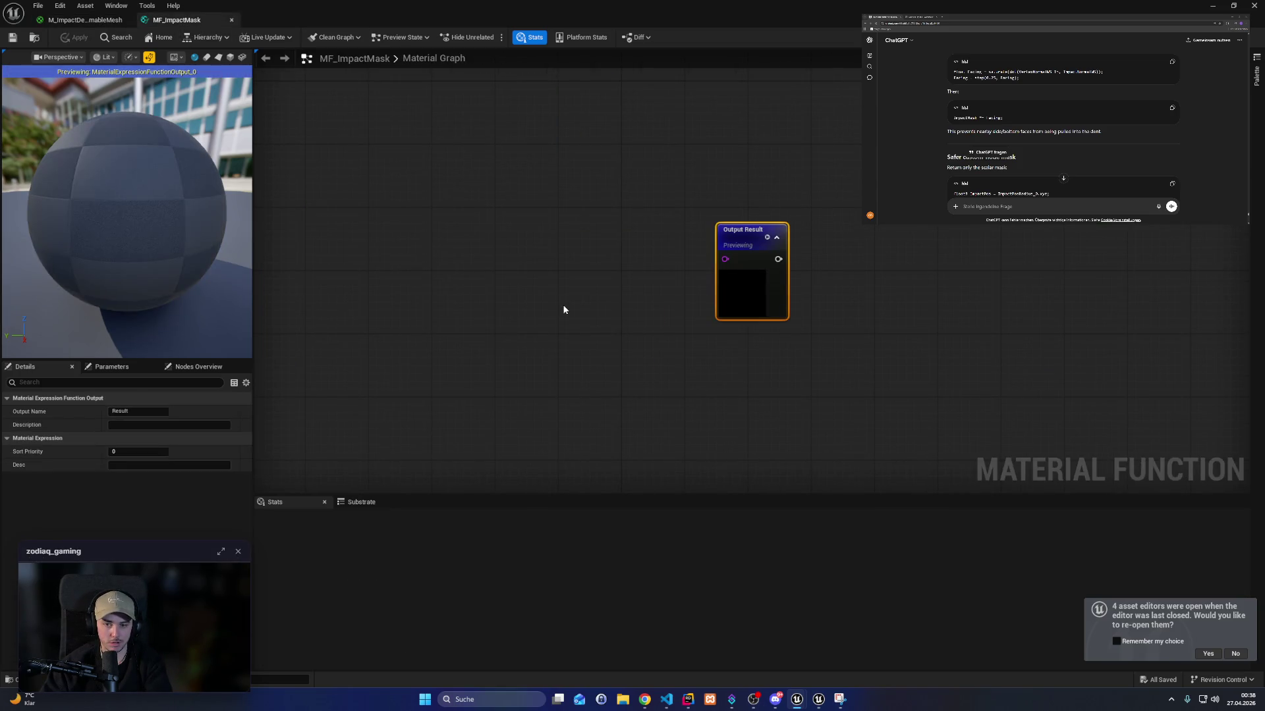
key("ctrl+v")
mouse_move(558, 273)
left_mouse_down()
mouse_move(557, 233)
mouse_move(725, 258)
left_mouse_up()
left_click_drag(627, 228, 727, 260)
mouse_move(511, 222)
left_mouse_down()
mouse_move(549, 258)
mouse_move(551, 246)
left_mouse_up()
left_click(92, 20)
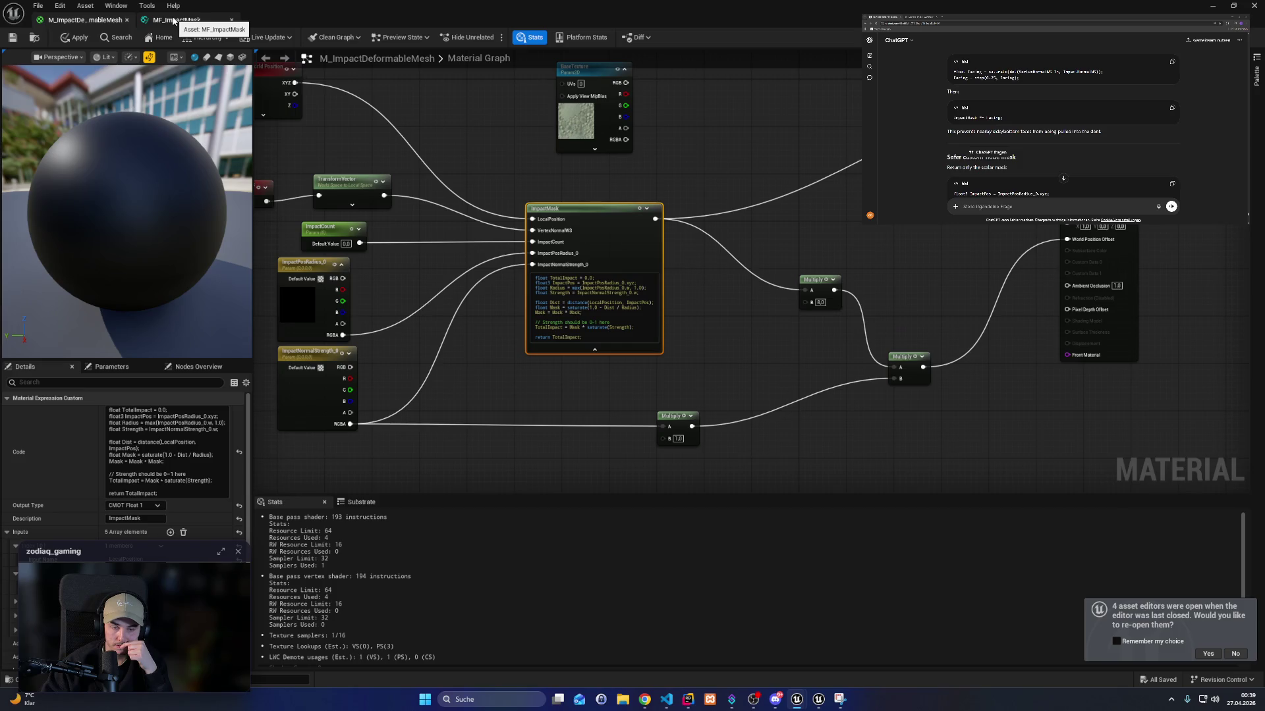
left_click(174, 21)
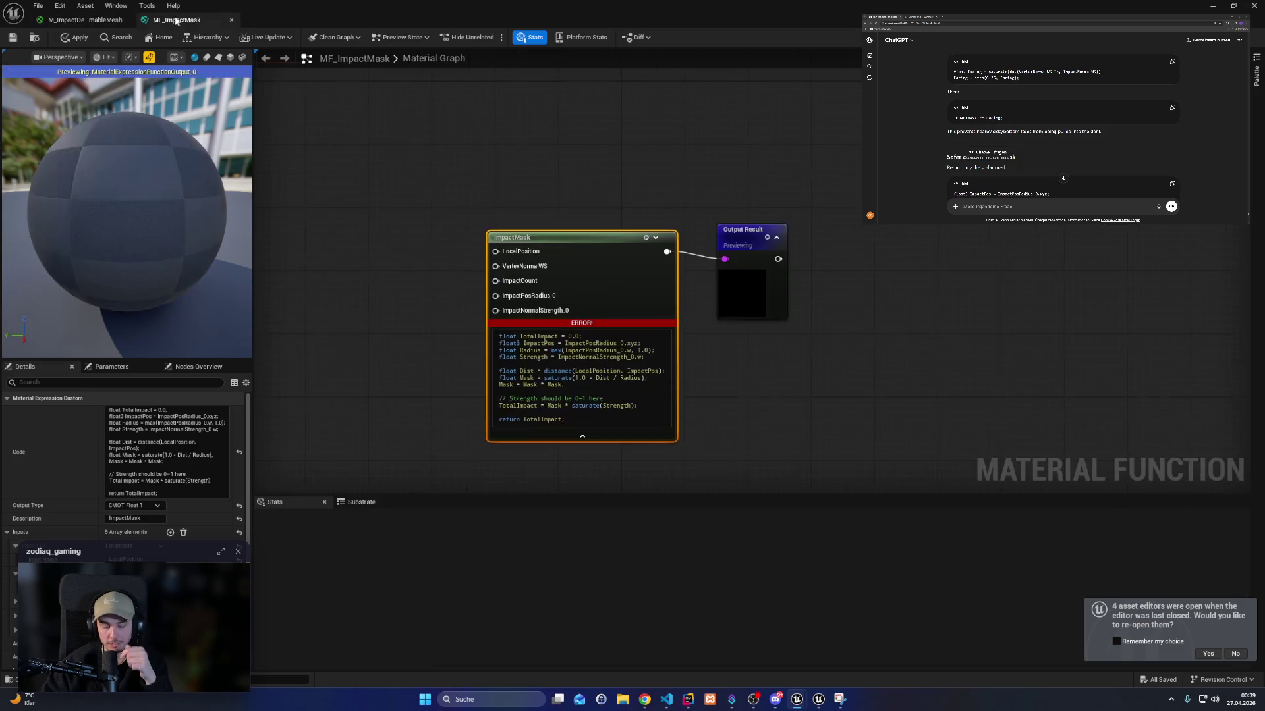
left_click_drag(622, 284, 630, 267)
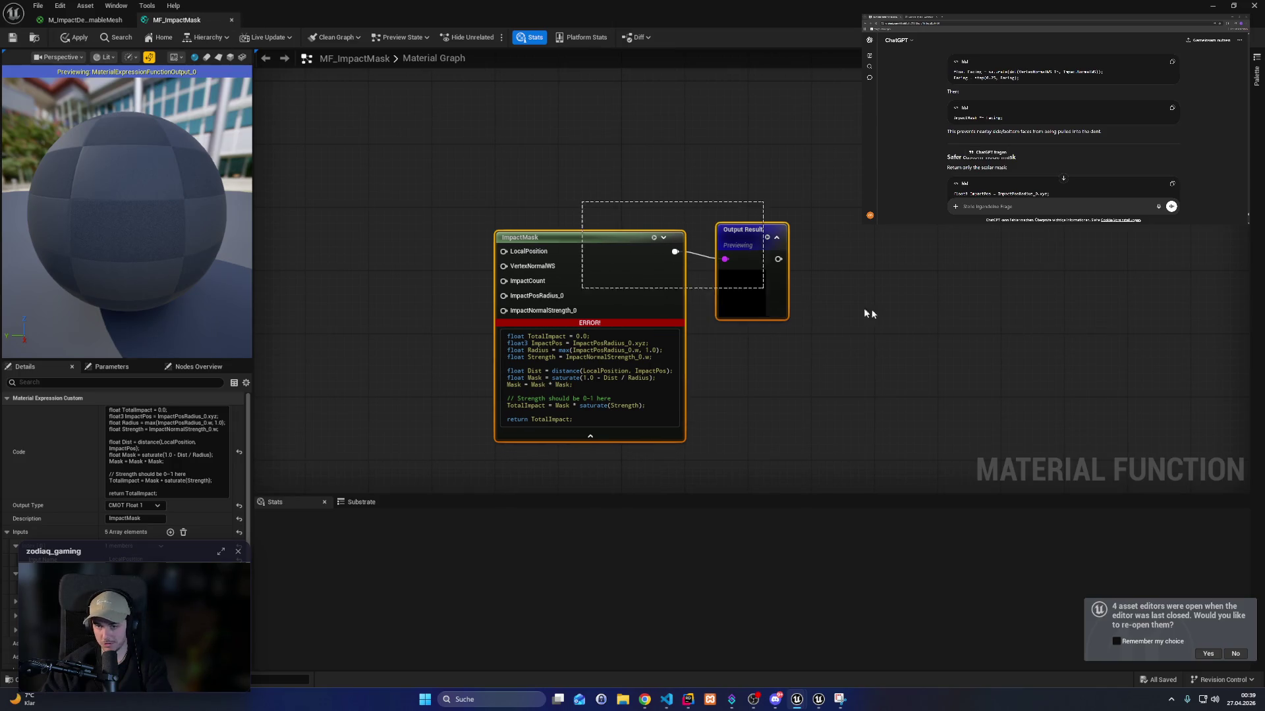
left_click(859, 338)
left_click_drag(508, 207, 415, 268)
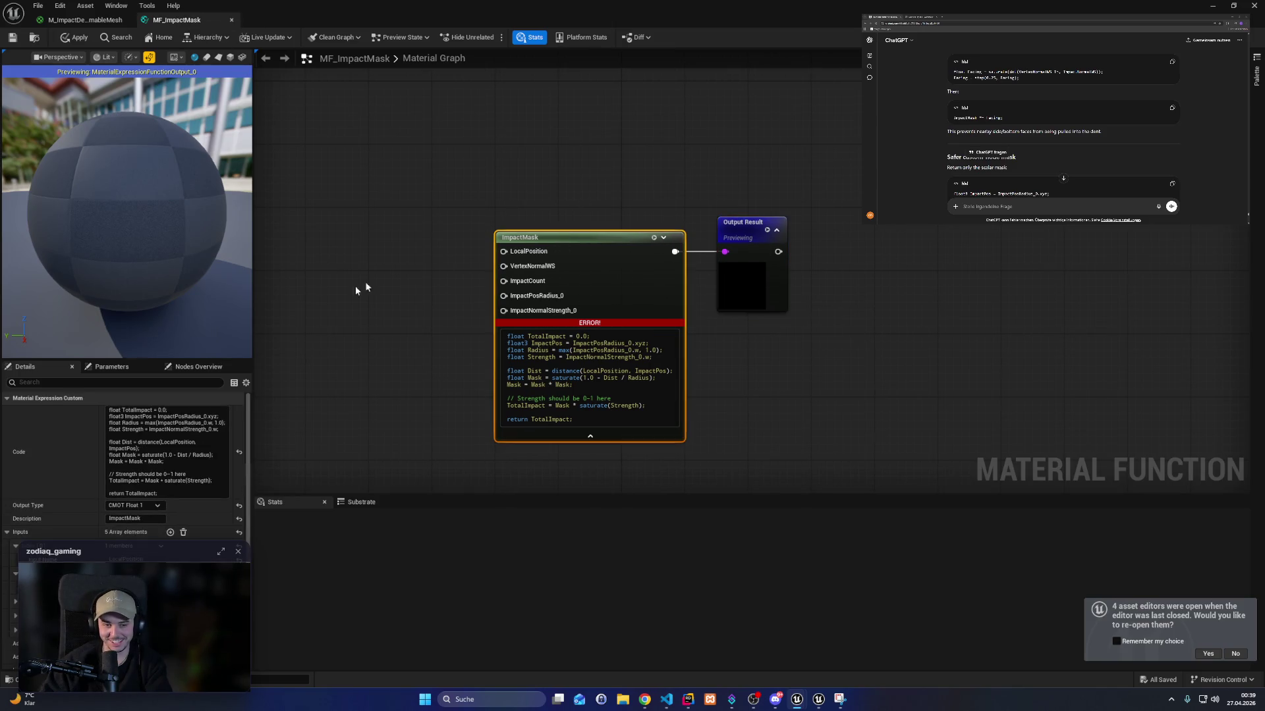
scroll(161, 519, "down", 2)
left_click_drag(340, 417, 399, 405)
left_click(435, 274)
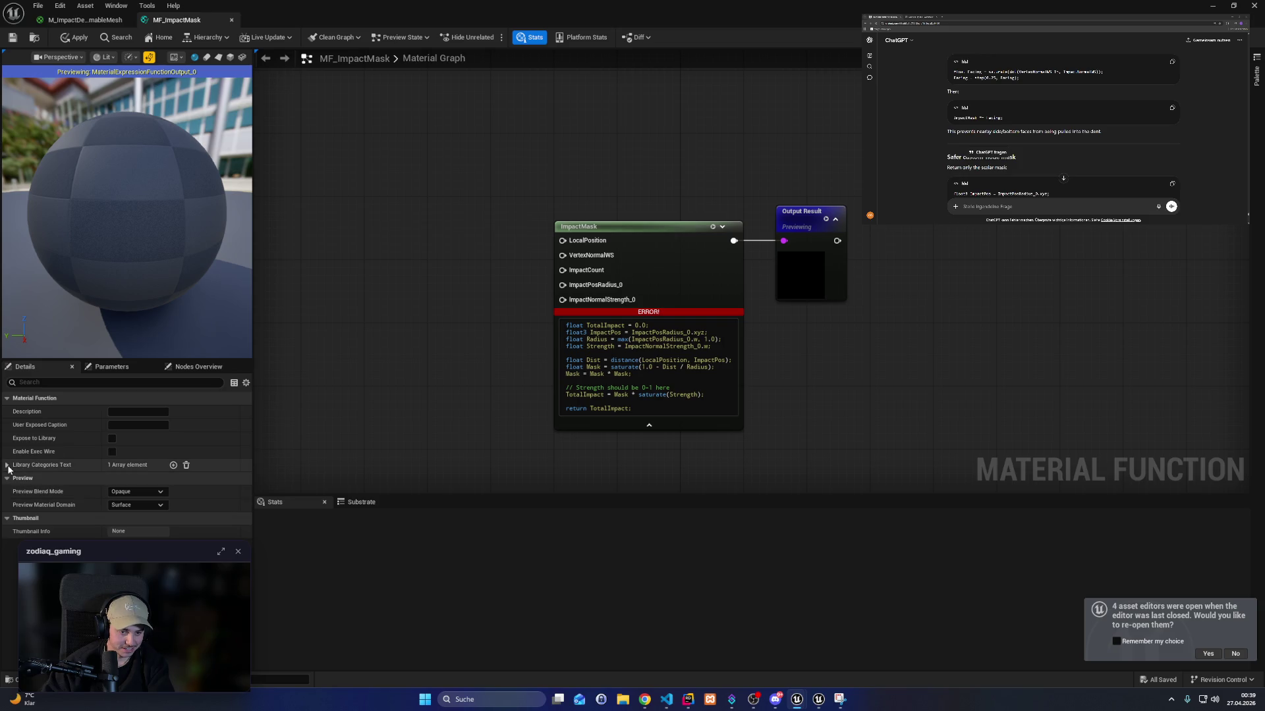
left_click(7, 465)
left_click(7, 465)
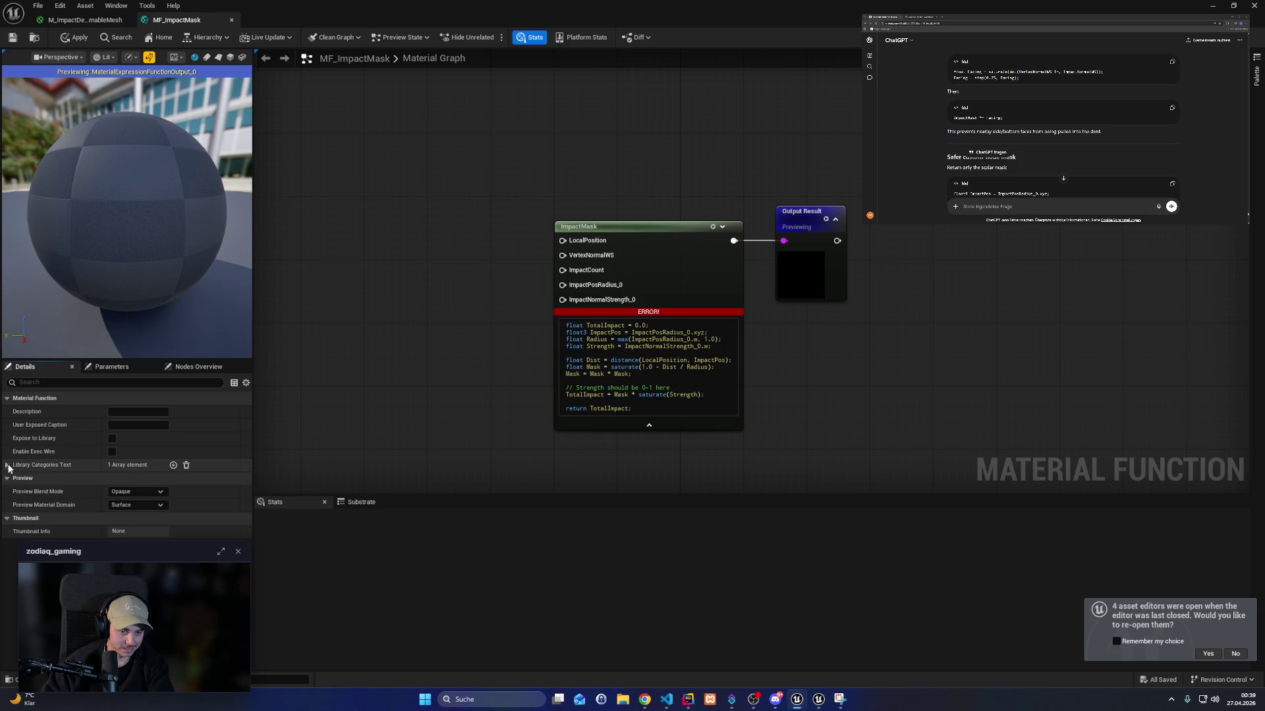
Add a Vector3 function input named In and wire it into ImpactMask's LocalPosition.
right_click(452, 314)
type("param")
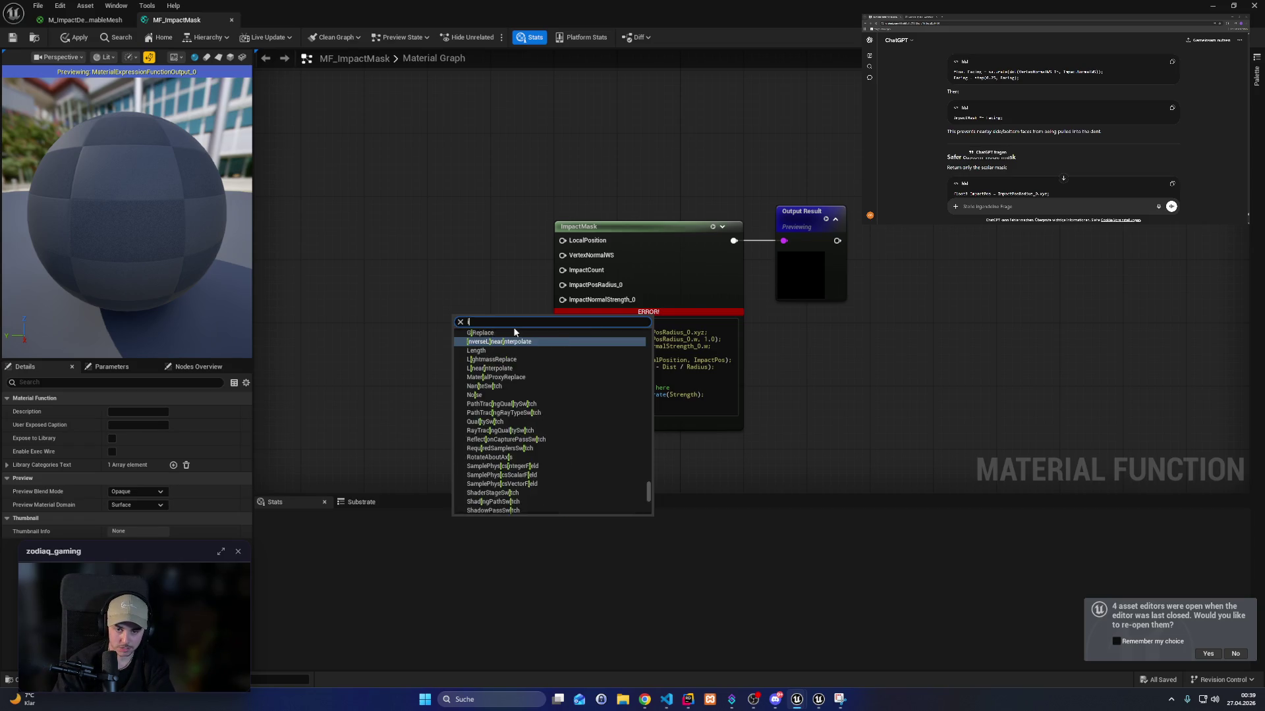
key("Escape")
mouse_move(514, 332)
left_mouse_down()
mouse_move(485, 316)
mouse_move(443, 243)
mouse_move(562, 240)
left_mouse_up()
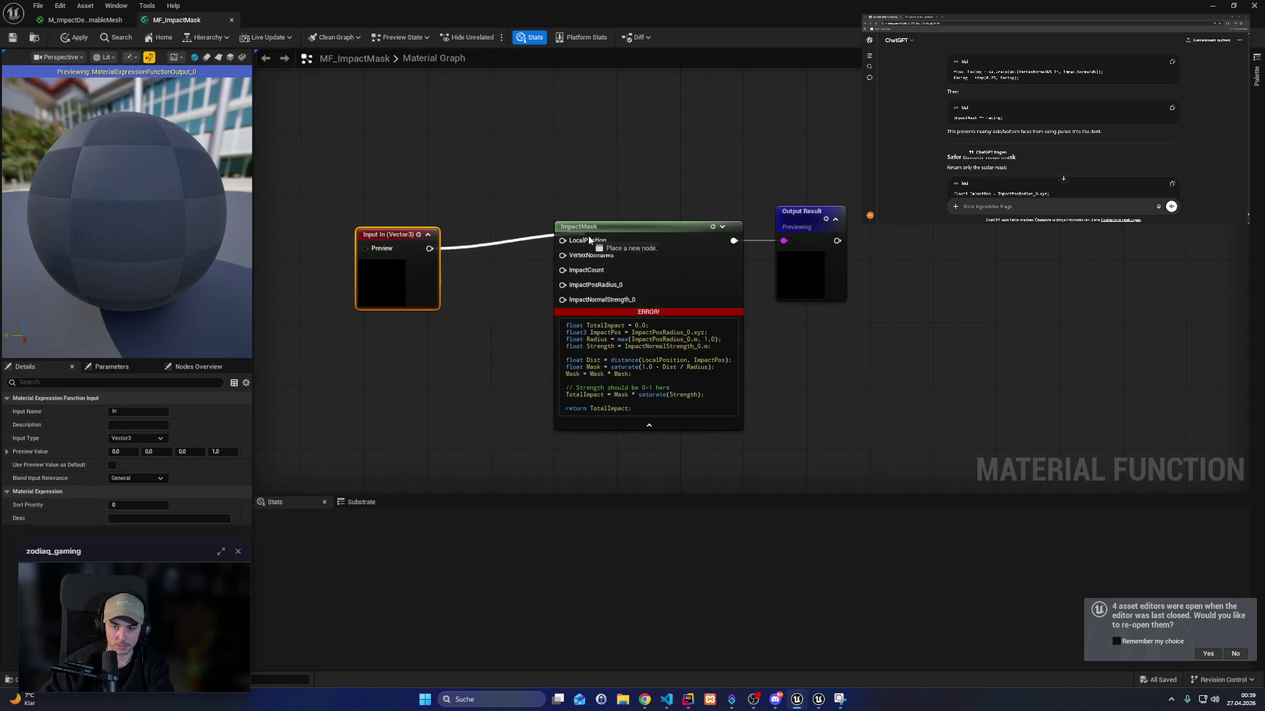
left_click_drag(399, 235, 423, 211)
left_click(381, 364)
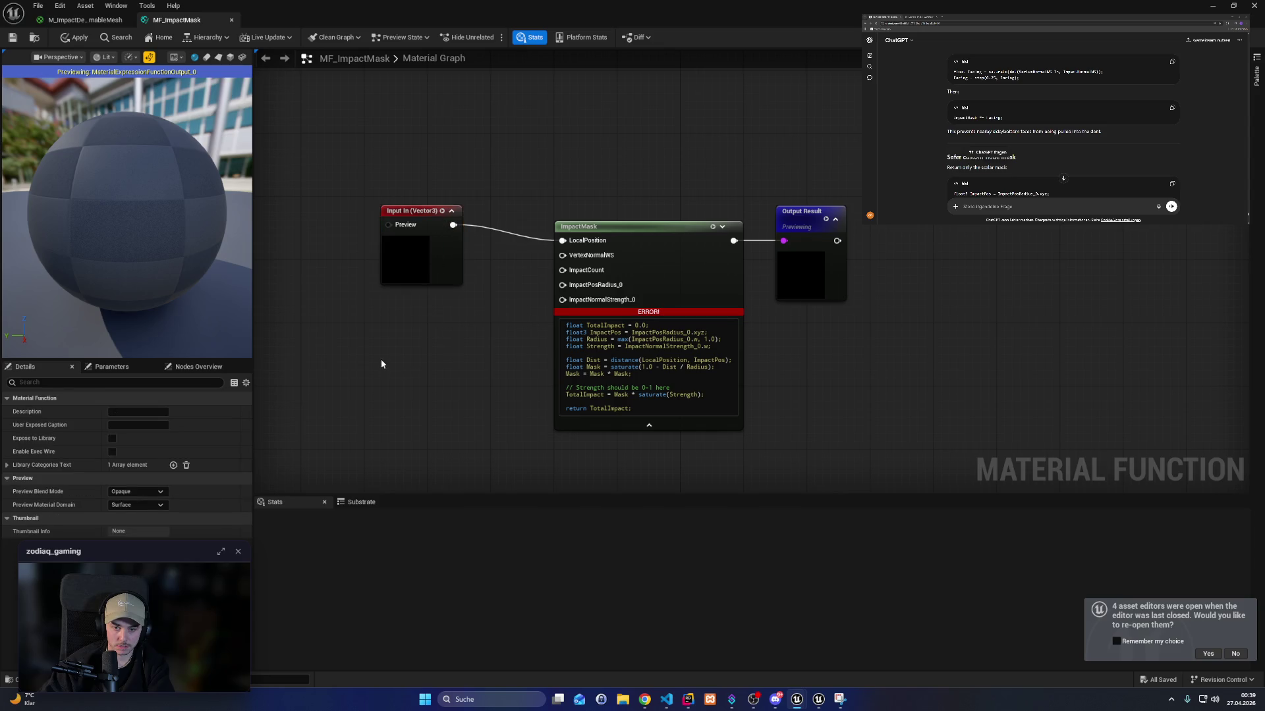
left_click_drag(675, 244, 622, 245)
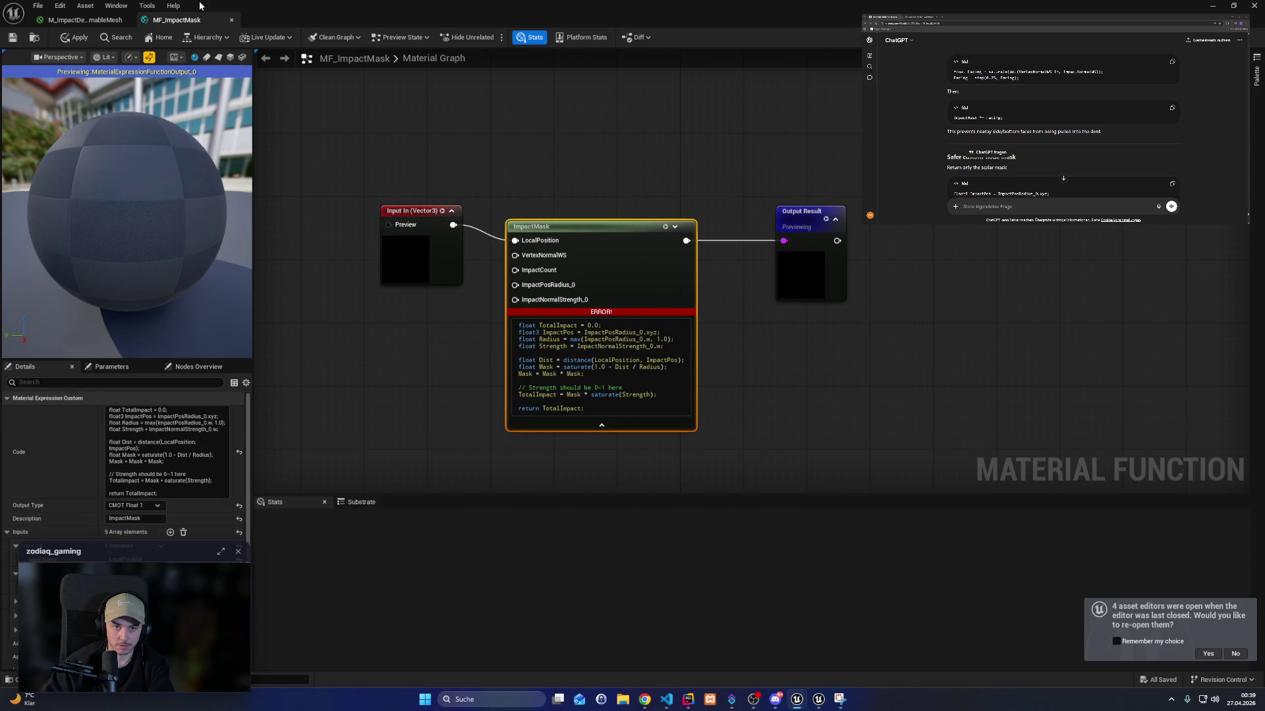
left_click(101, 20)
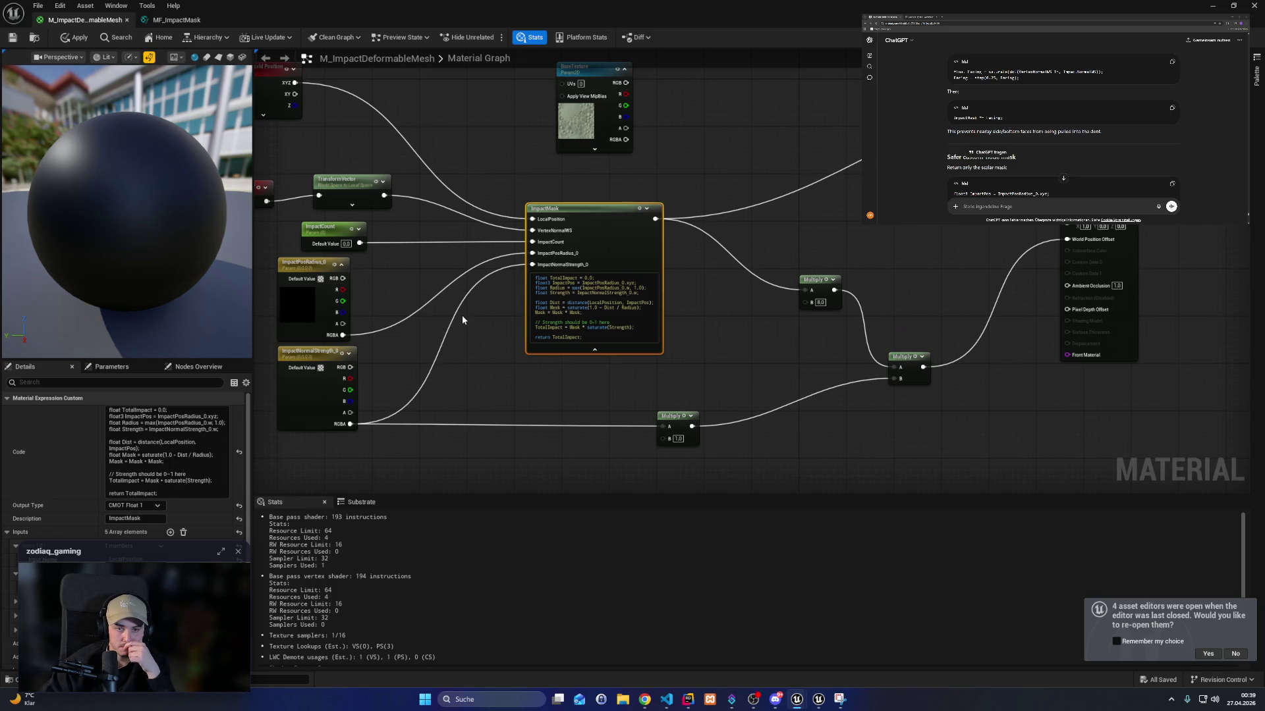
Copy Absolute World Position, VertexNormalWS and TransformVector into MF_ImpactMask, replacing the Vector3 input.
left_click_drag(461, 315, 617, 330)
left_click_drag(393, 162, 514, 199)
left_click_drag(334, 103, 524, 215)
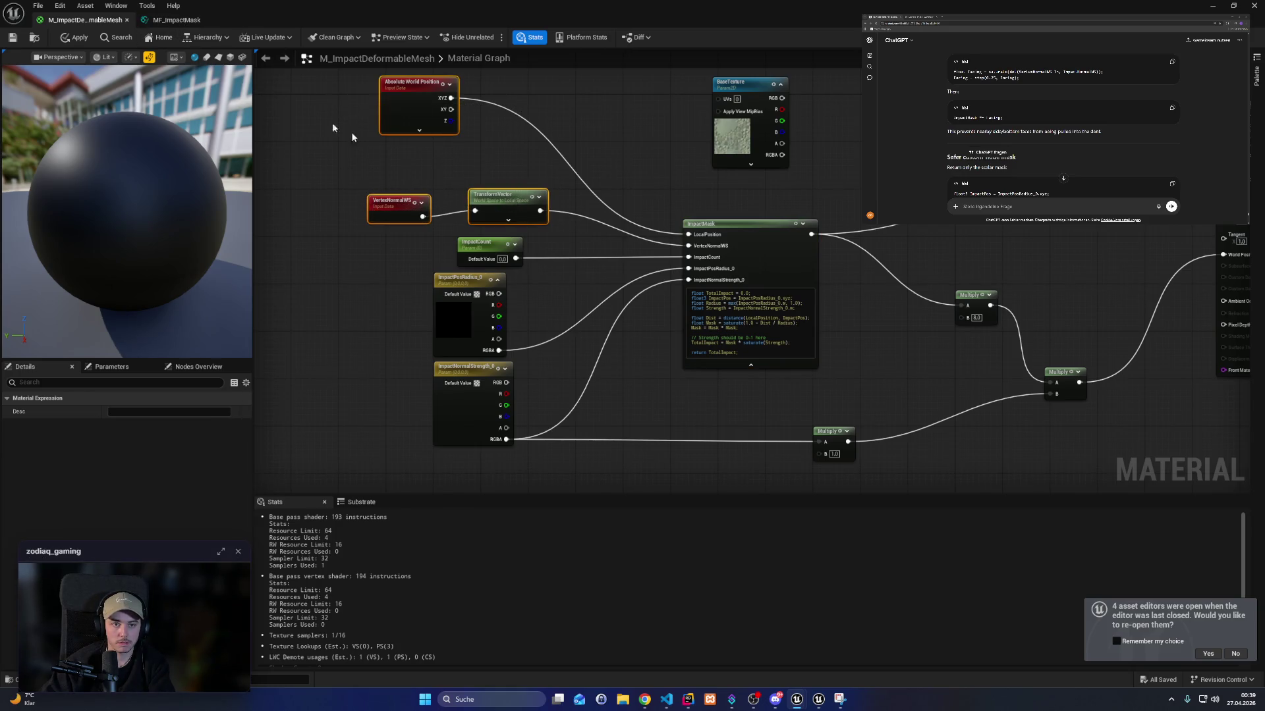
left_click(173, 20)
left_click(385, 215)
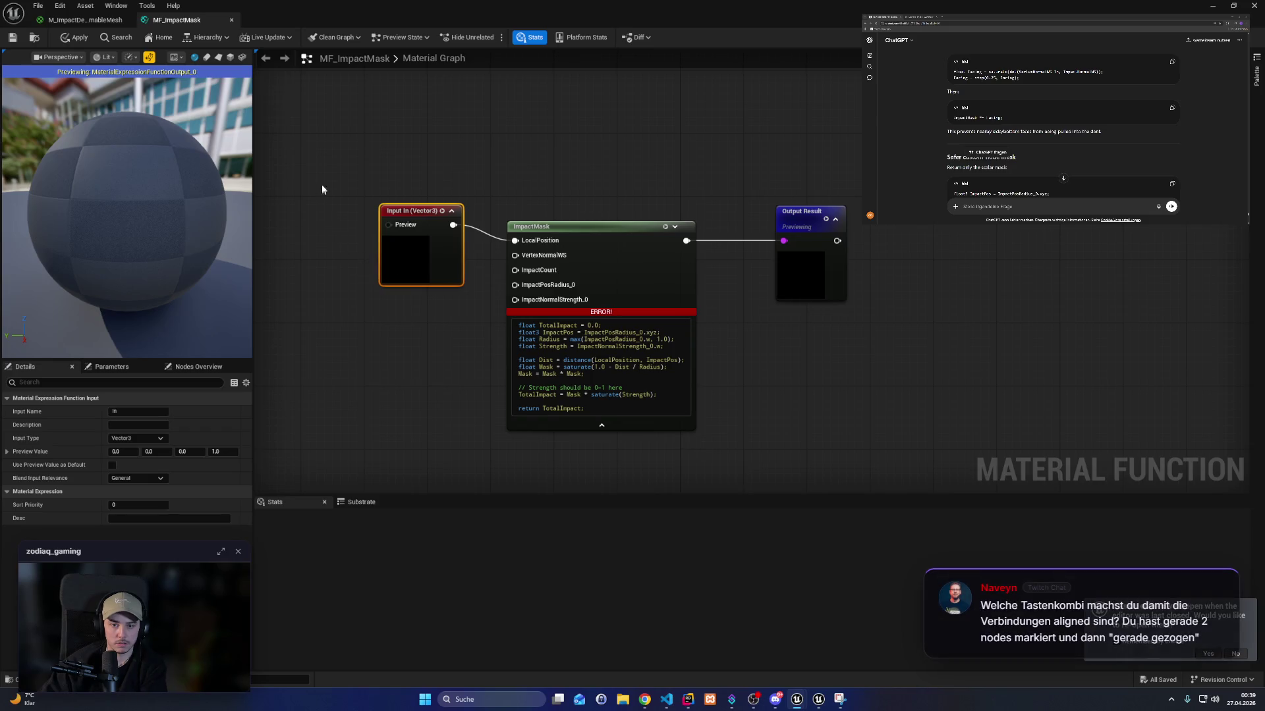
key("Delete")
left_click(709, 372)
key("ctrl+v")
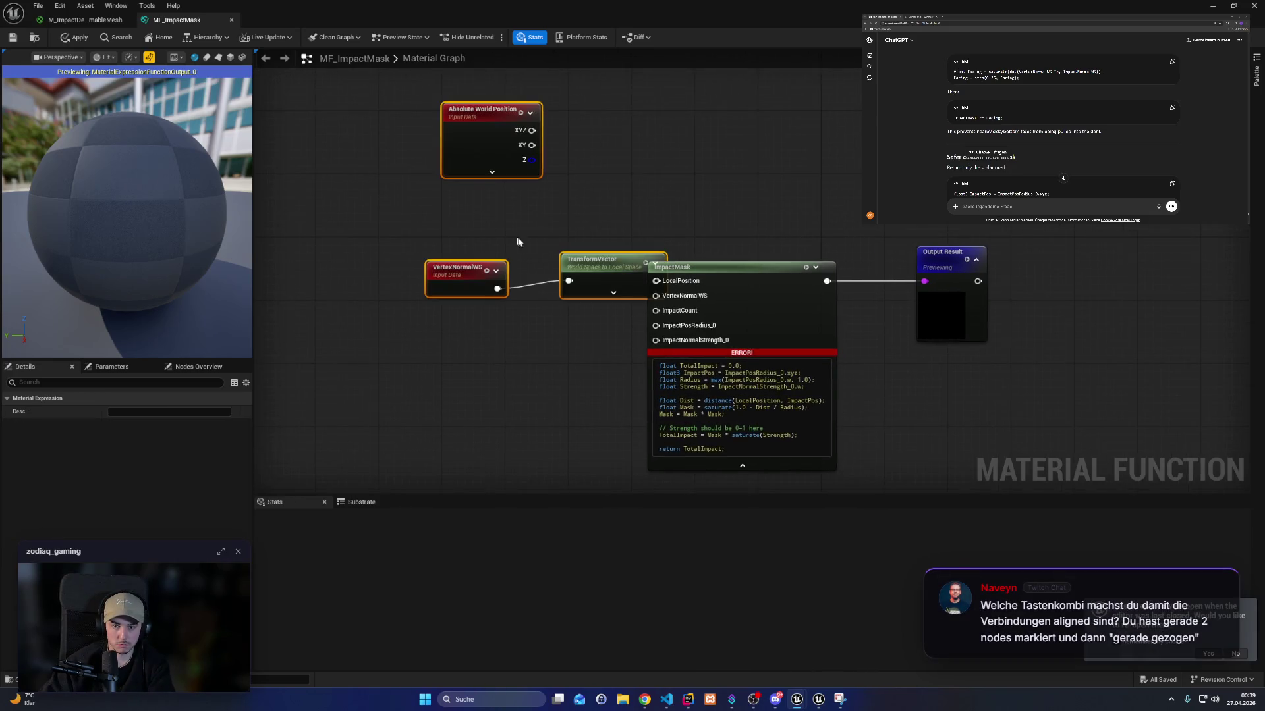
Wire world position XYZ and the transformed normal into ImpactMask, then apply the function.
mouse_move(372, 117)
left_mouse_down()
mouse_move(356, 188)
mouse_move(655, 281)
left_mouse_up()
left_click(362, 162)
left_click_drag(546, 288, 658, 297)
mouse_move(454, 266)
left_mouse_down()
mouse_move(469, 270)
mouse_move(415, 275)
left_mouse_up()
mouse_move(370, 192)
left_mouse_down()
mouse_move(456, 168)
mouse_move(462, 191)
left_mouse_up()
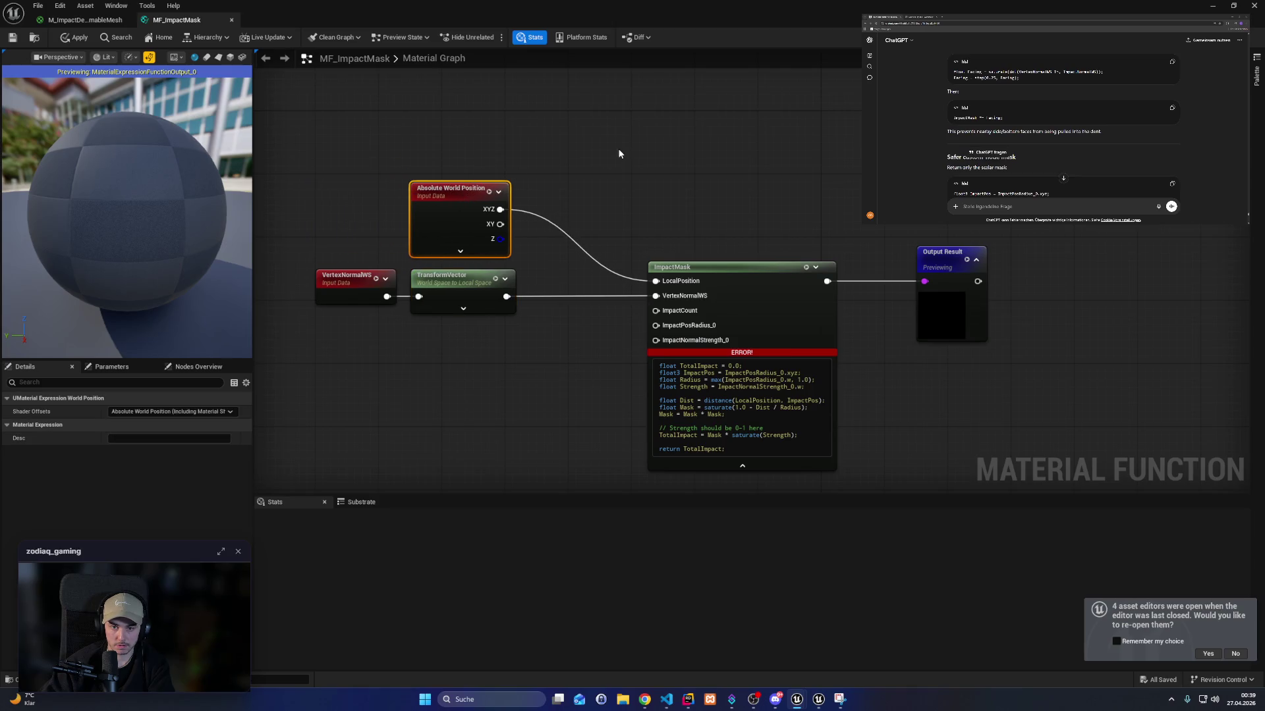
left_click(74, 37)
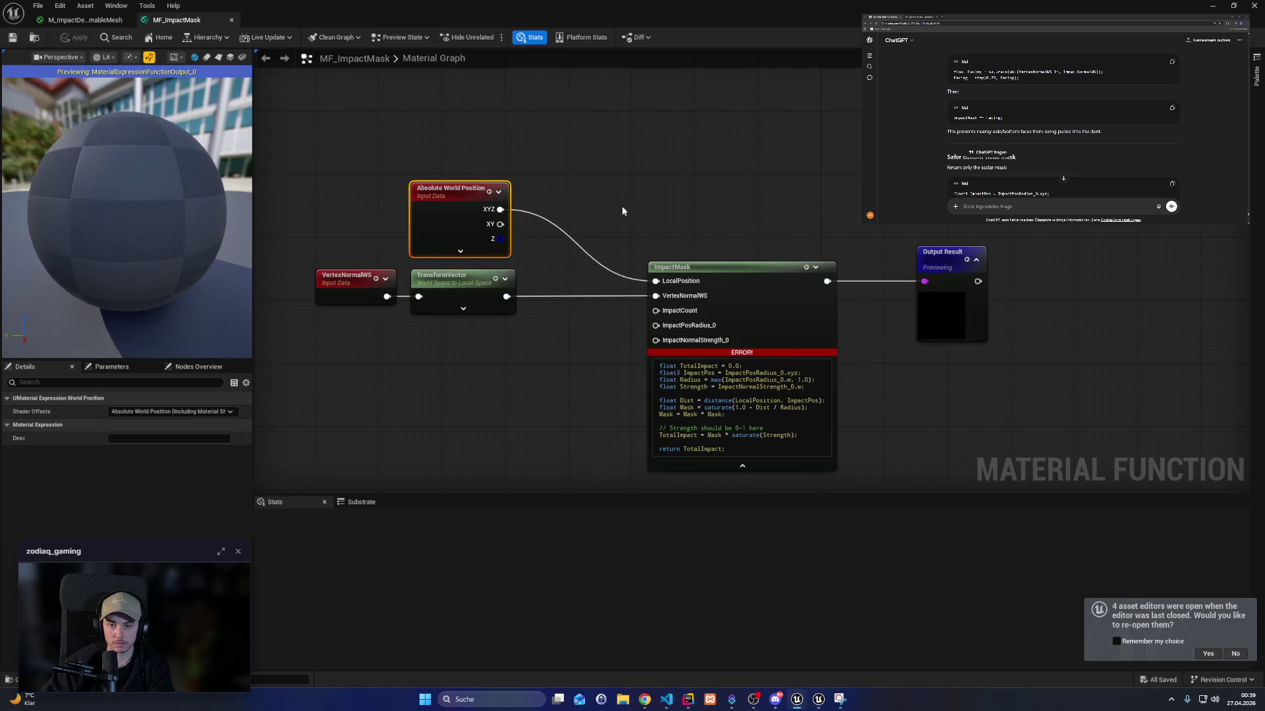
left_click_drag(696, 230, 680, 166)
left_click_drag(759, 217, 673, 226)
mouse_move(654, 169)
left_mouse_down()
mouse_move(700, 197)
mouse_move(678, 217)
left_mouse_up()
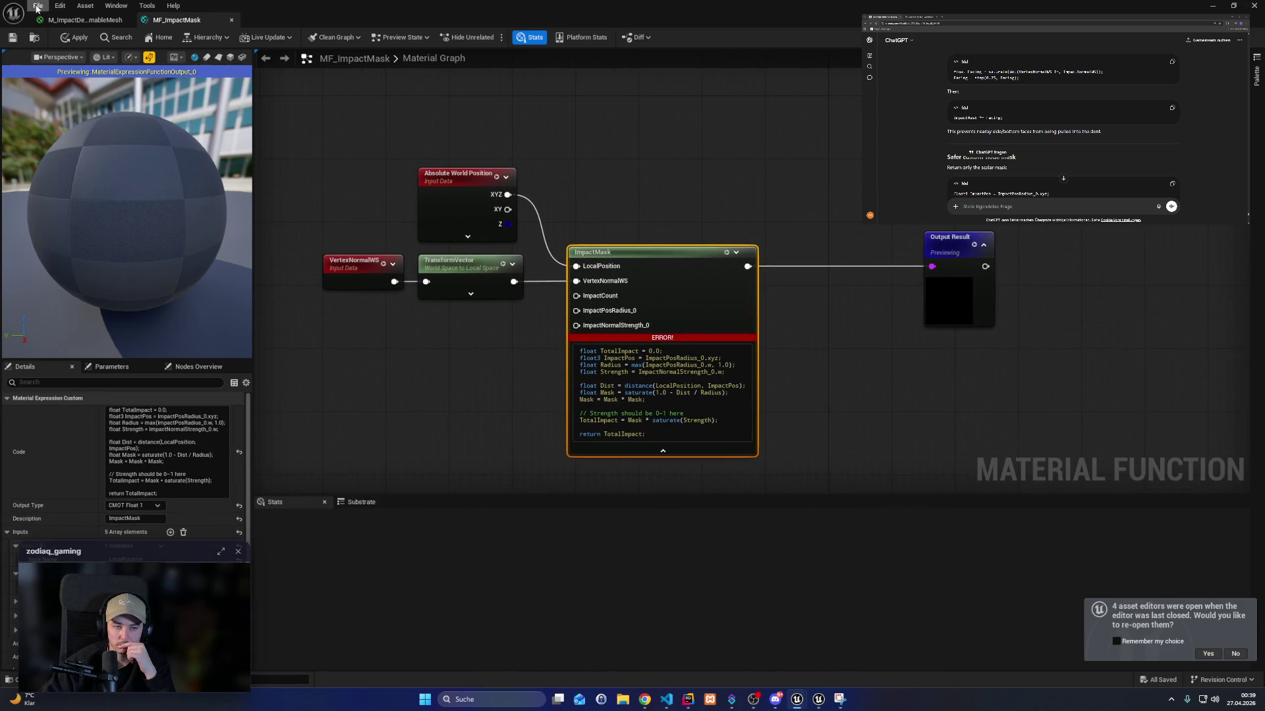
left_click(84, 19)
left_click_drag(850, 253, 829, 263)
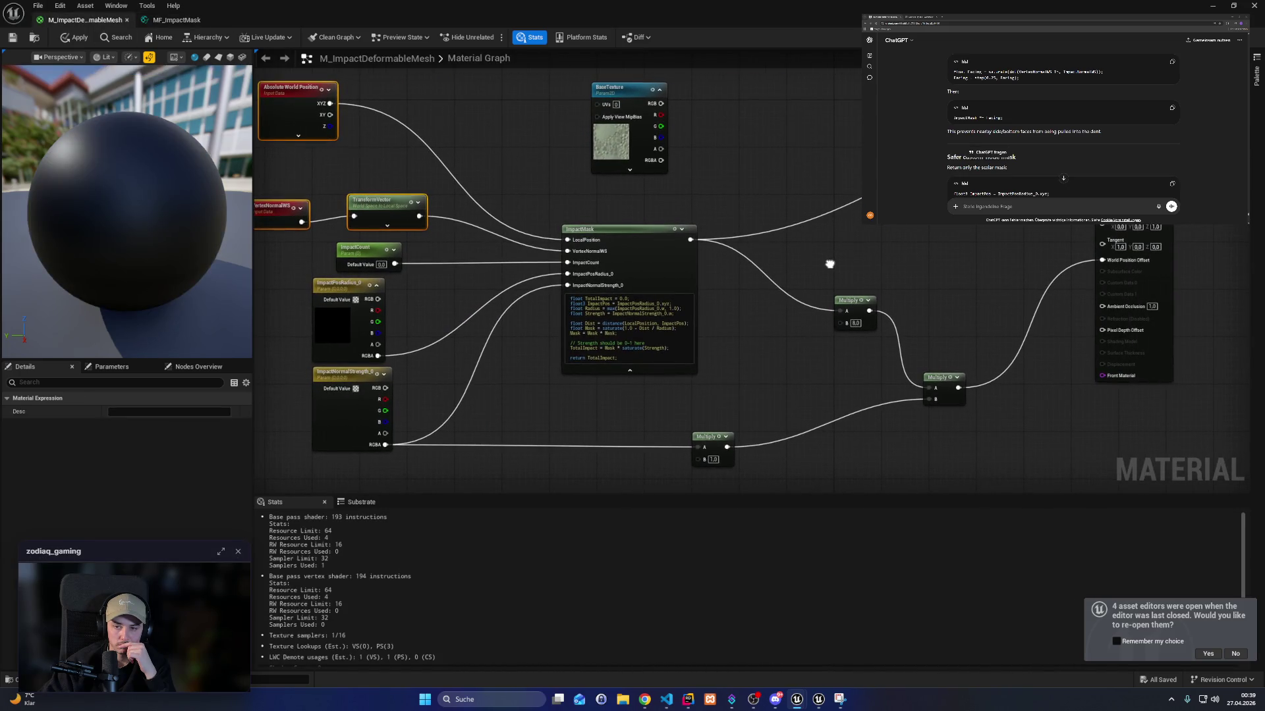
Add a new FunctionOutput node named GreyscaleMask to MF_ImpactMask.
left_click(176, 20)
left_click(950, 308)
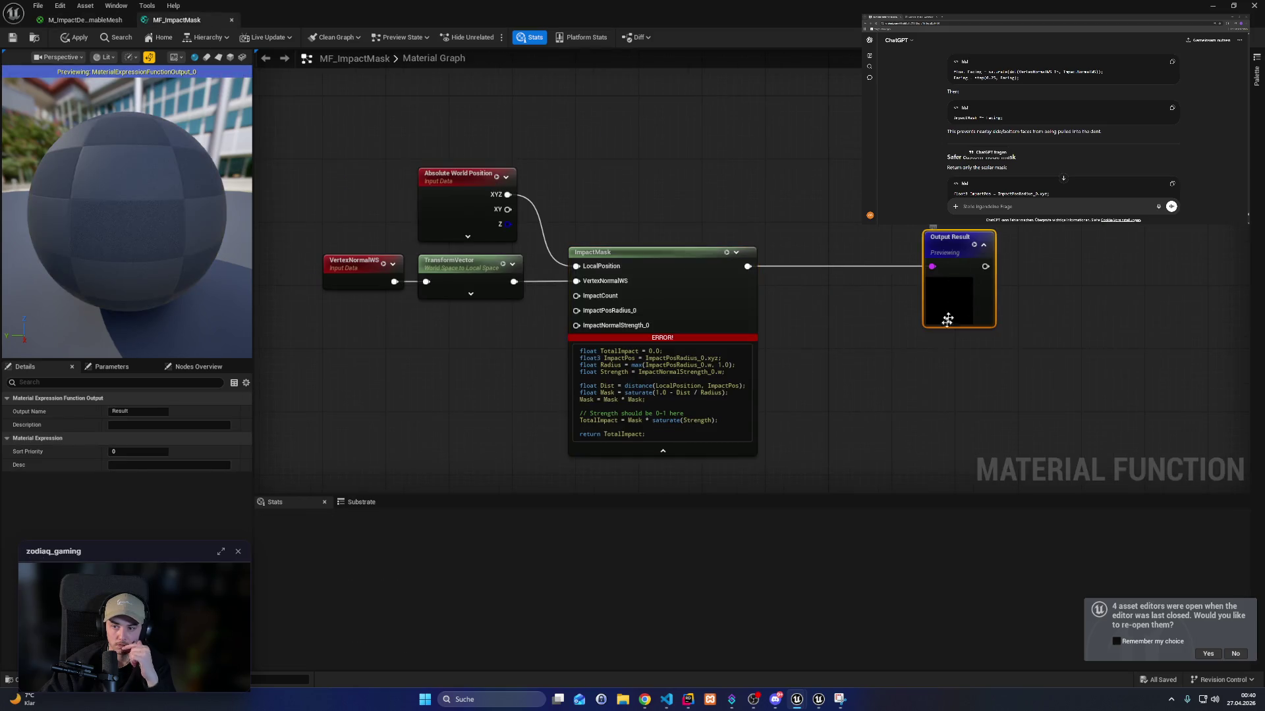
left_click(923, 367)
right_click(926, 369)
type("output")
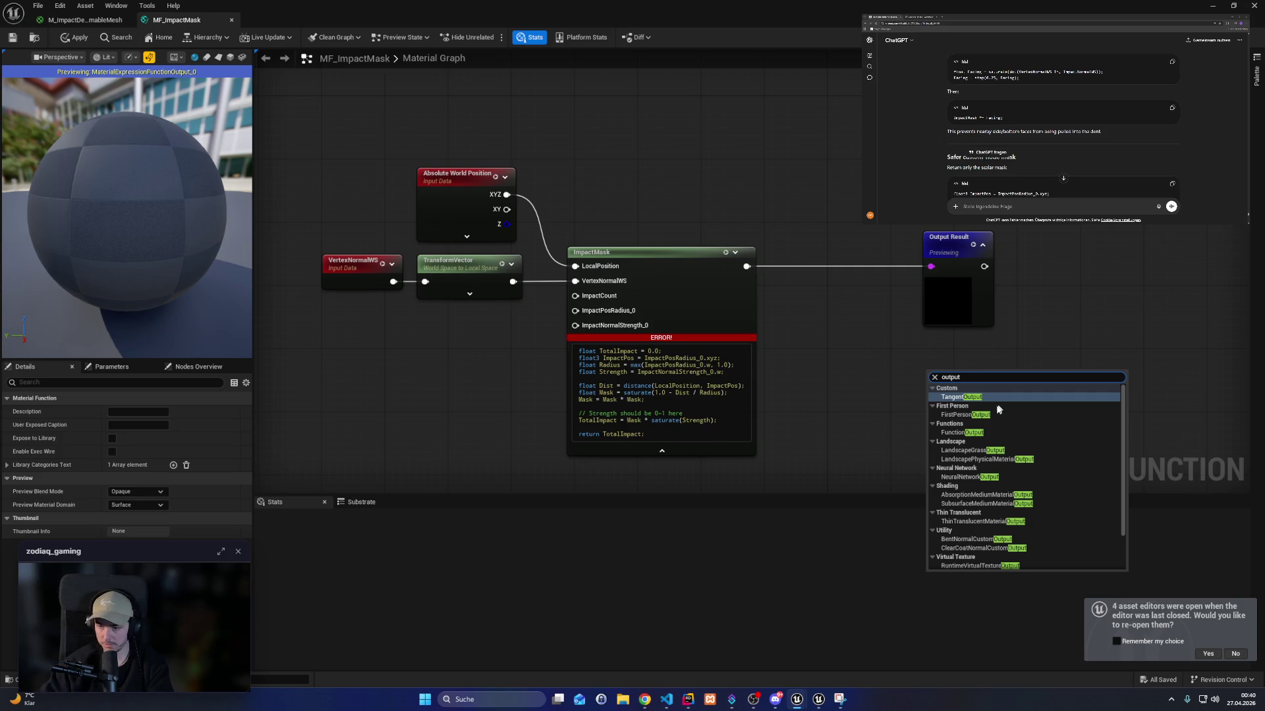
double_click(967, 425)
double_click(953, 425)
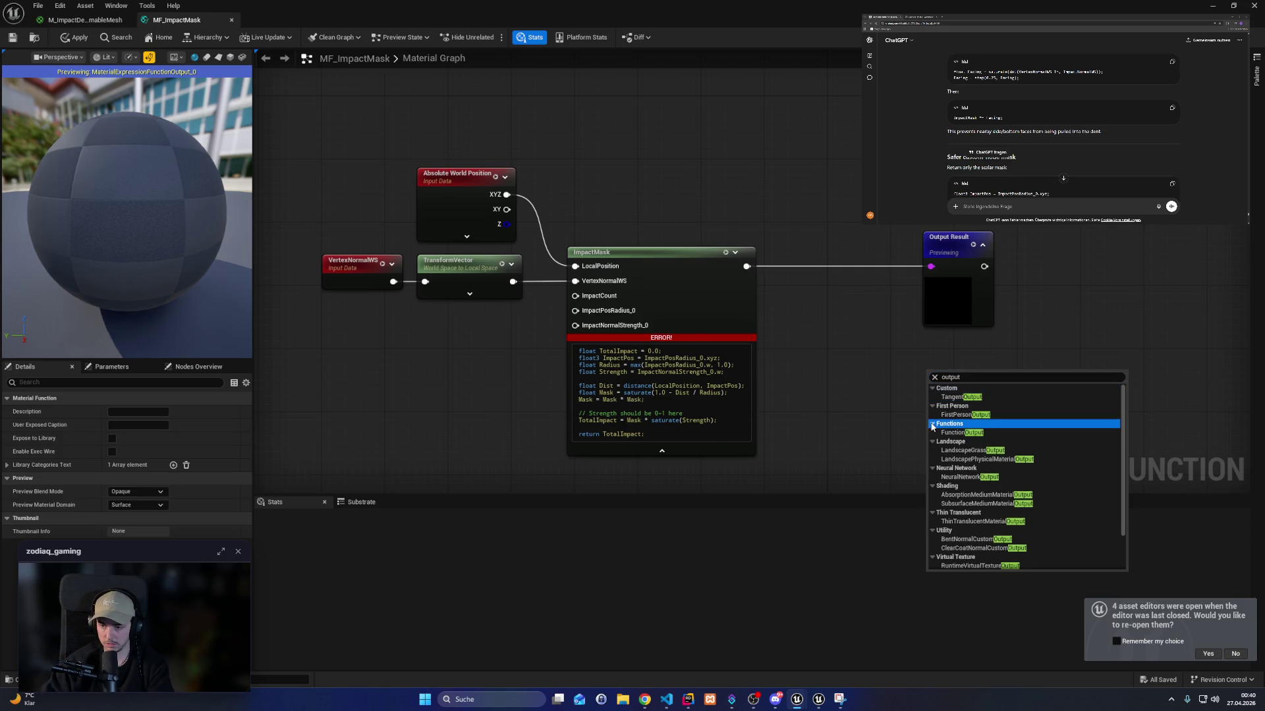
left_click(968, 433)
left_click_drag(968, 381, 960, 381)
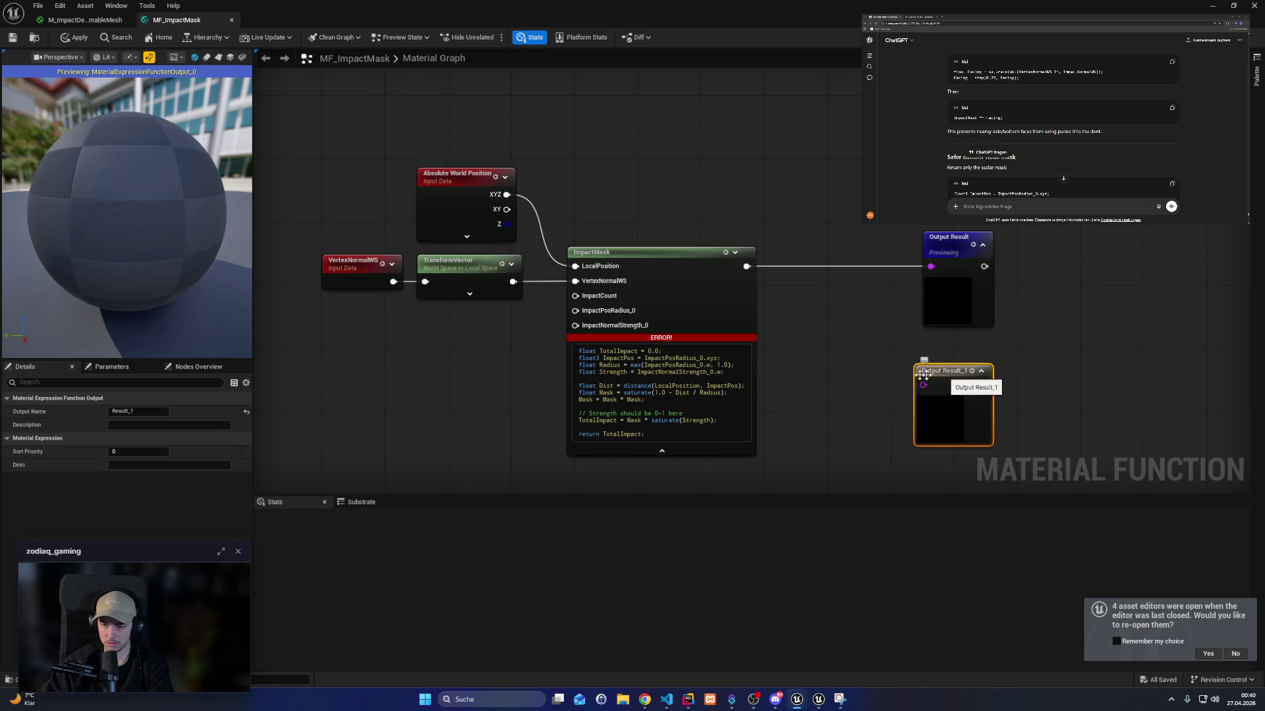
left_click(131, 411)
type("M")
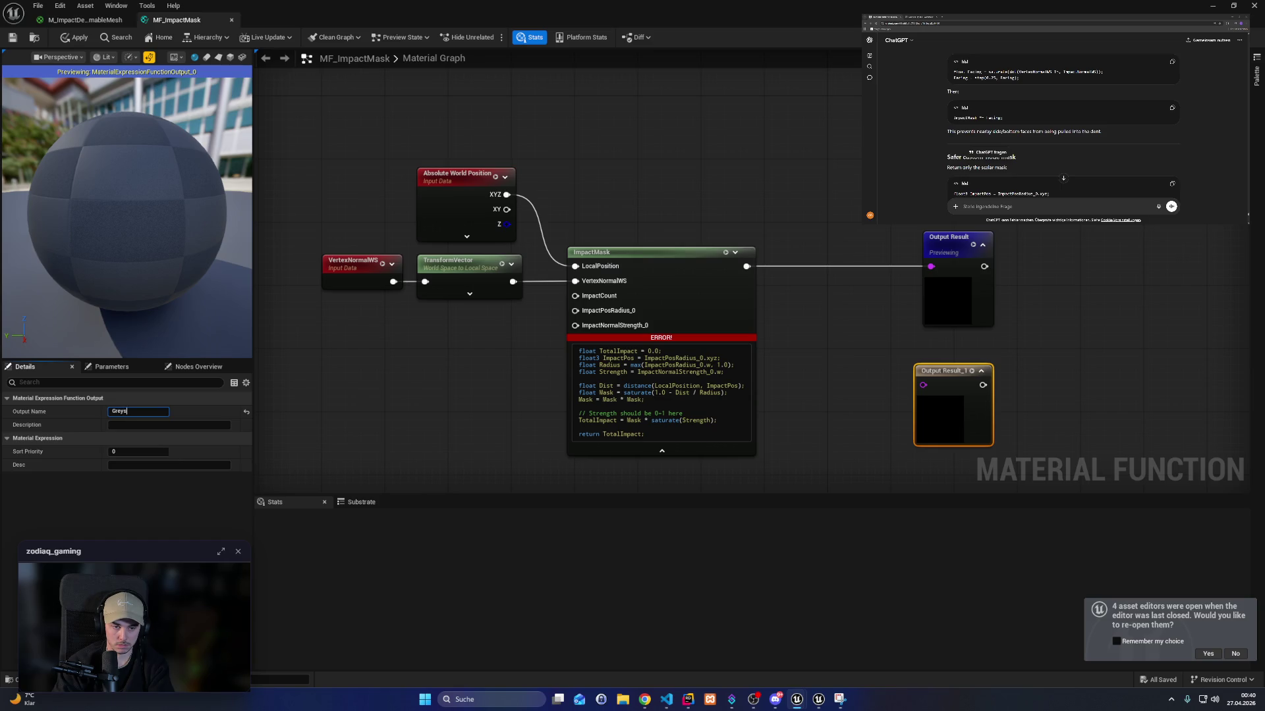
key("Return")
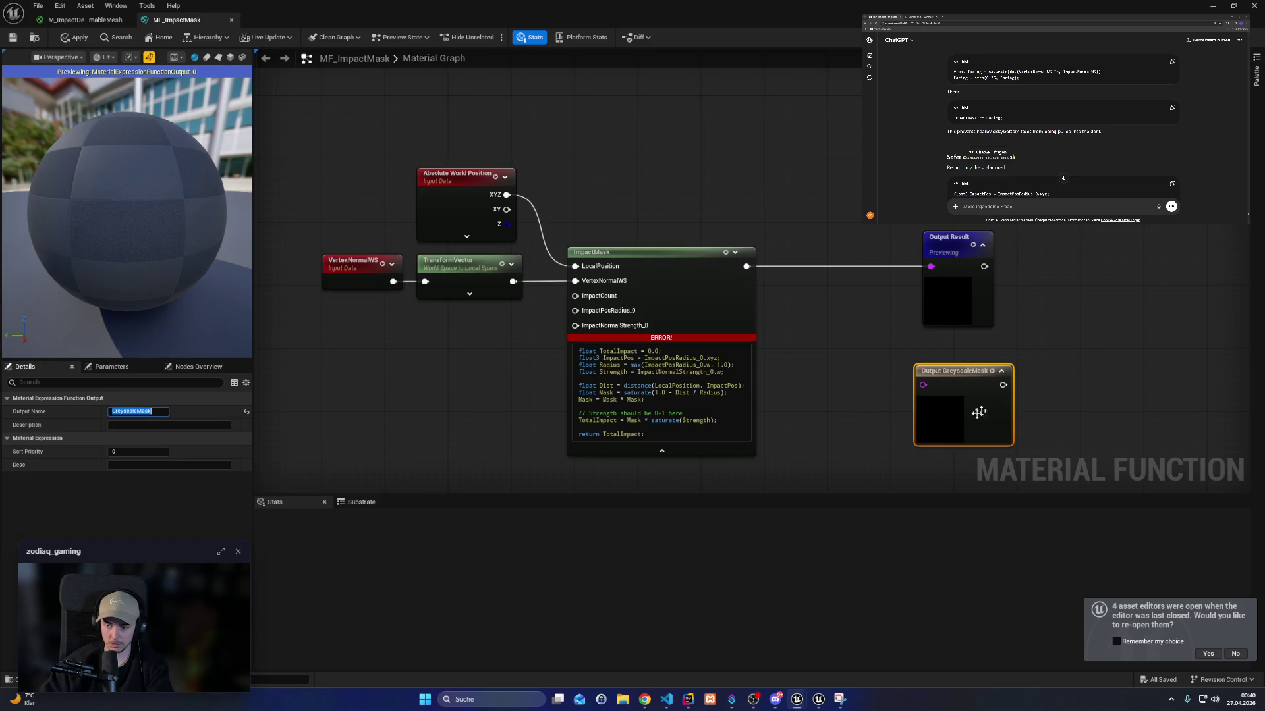
left_click_drag(968, 418, 1002, 417)
Rename the original Output Result node to WPO.
left_click(949, 249)
left_click(135, 411)
type("W")
key("Return")
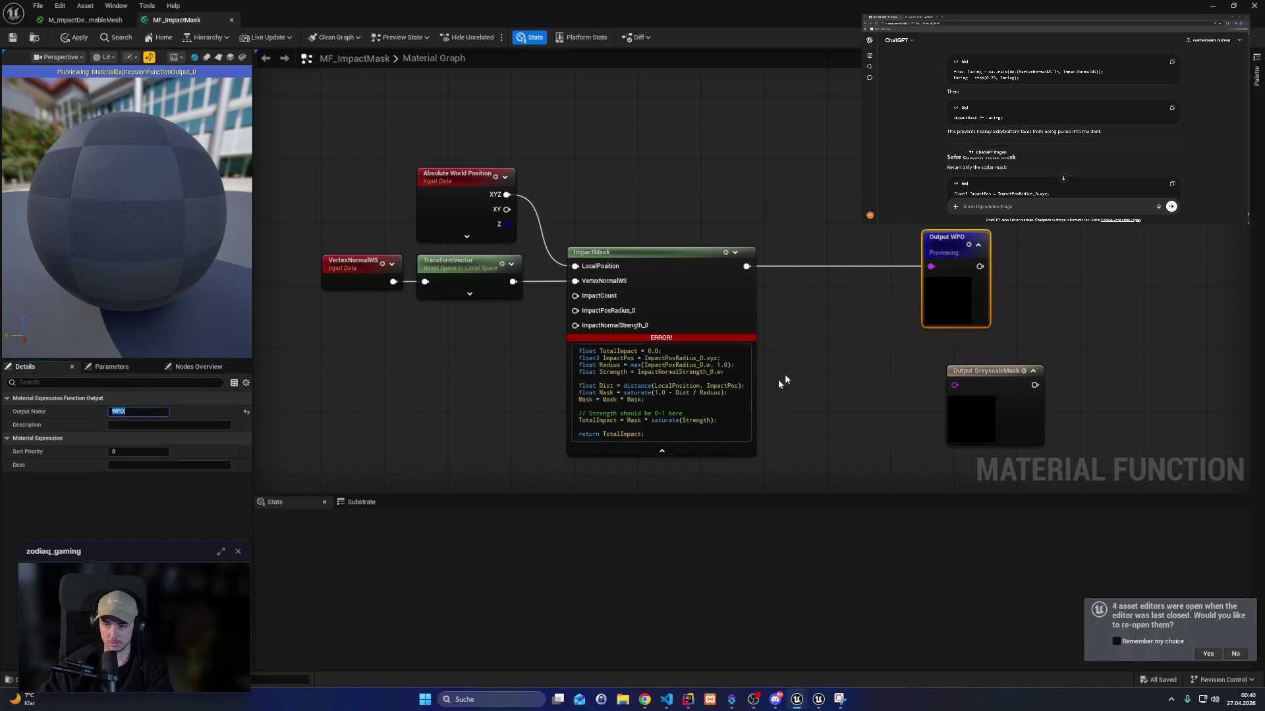
left_click_drag(938, 236, 970, 235)
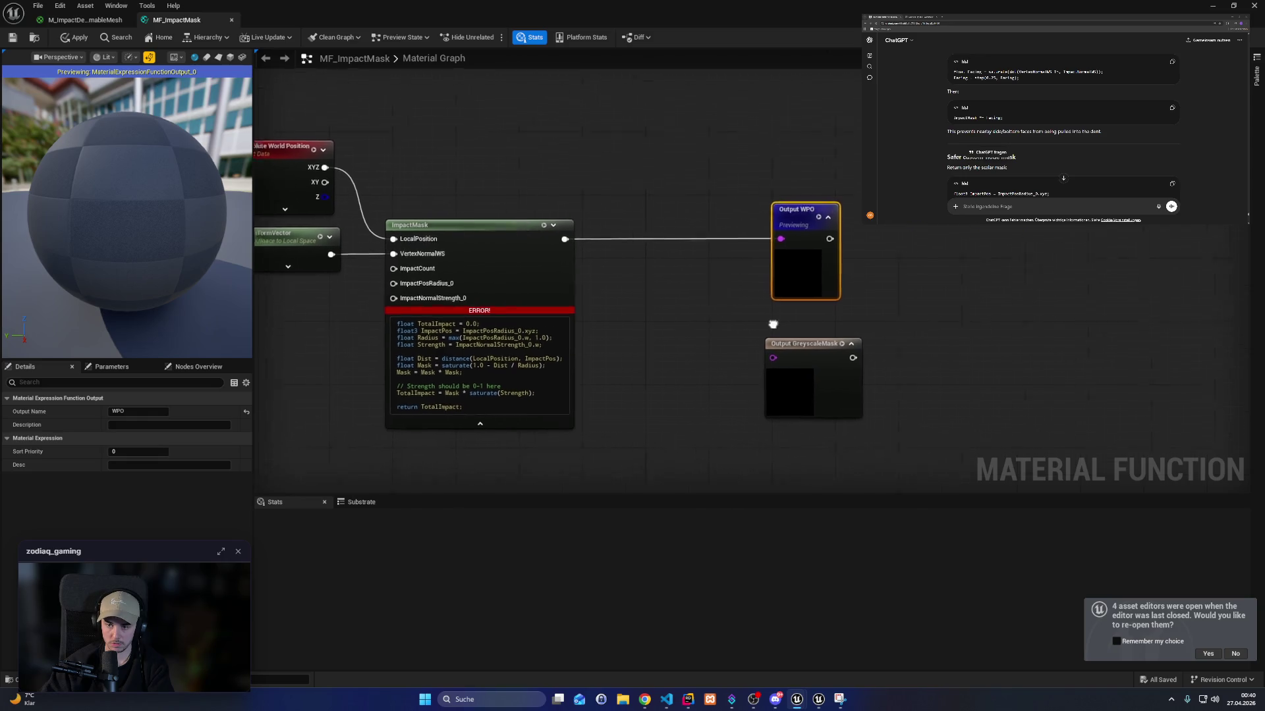
left_click(793, 343)
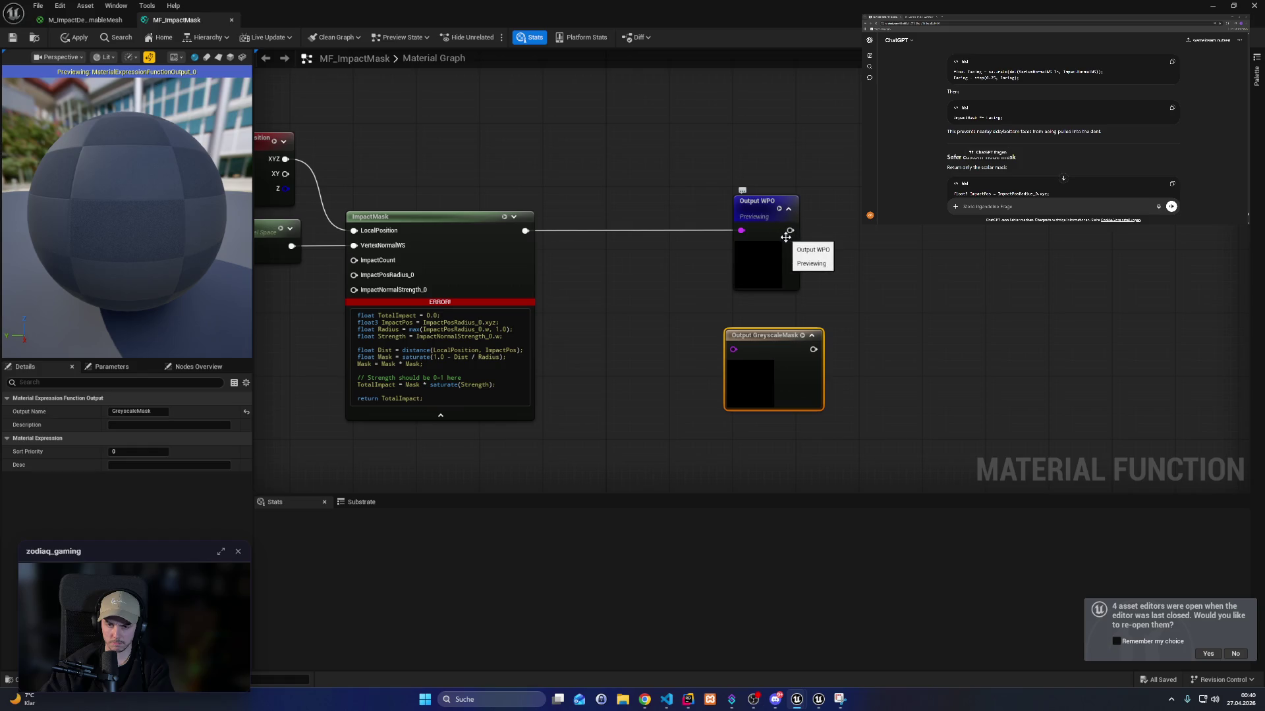
left_click_drag(789, 230, 859, 232)
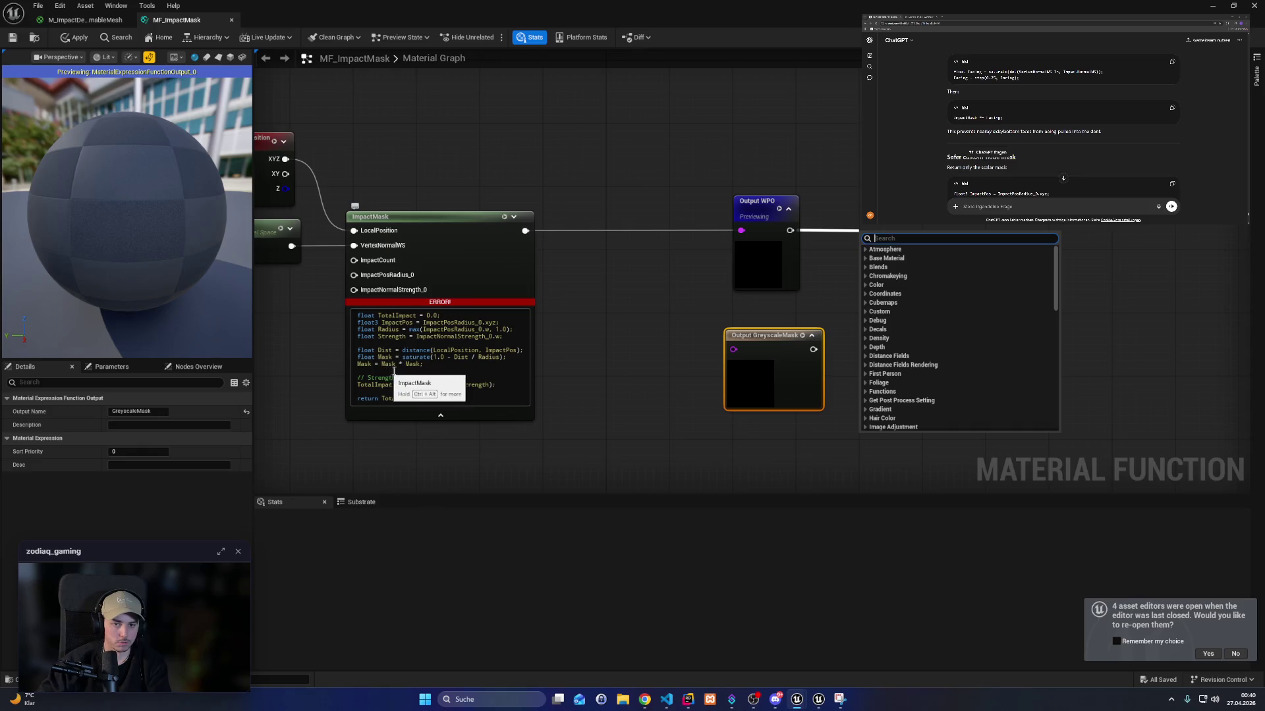
Align Output WPO with ImpactMask so the wire between them is straight.
left_click(503, 141)
left_click_drag(609, 181, 776, 231)
left_click(909, 263)
left_click_drag(909, 264, 815, 239)
left_click_drag(581, 192, 891, 274)
key("q")
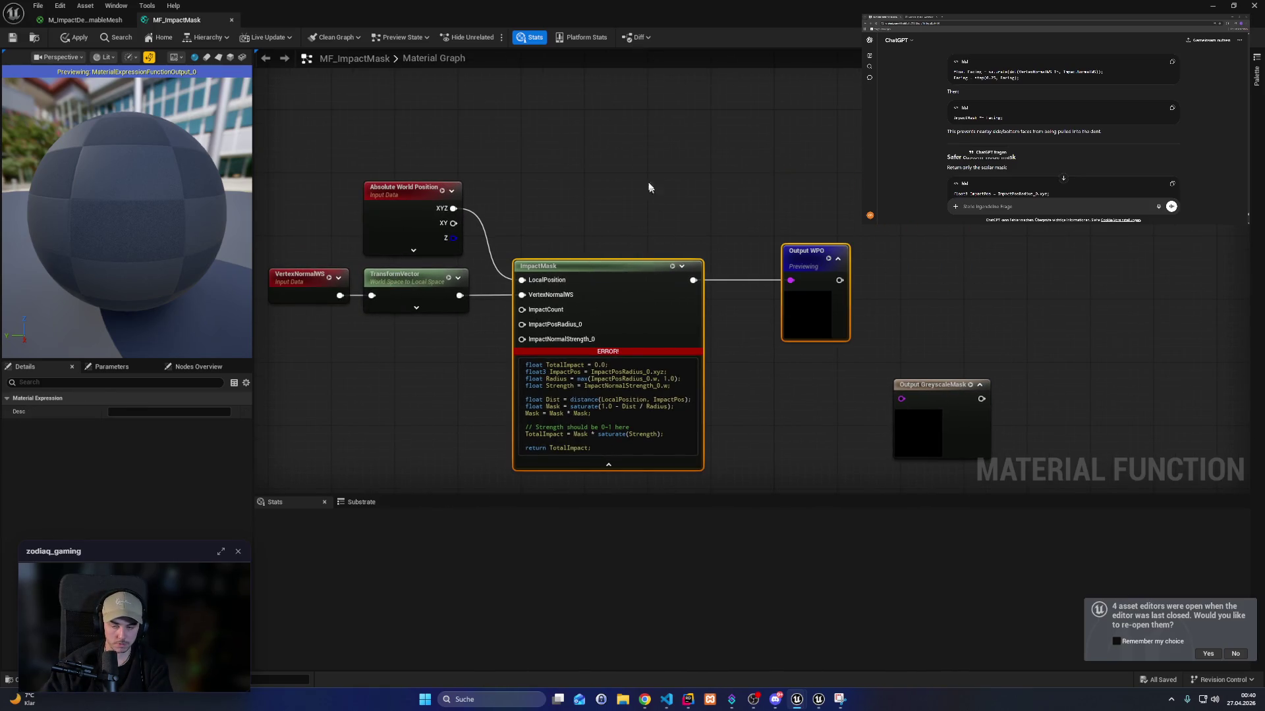
left_click(825, 281)
left_click_drag(800, 250, 816, 155)
left_click_drag(633, 197, 902, 396)
key("q")
left_click(741, 231)
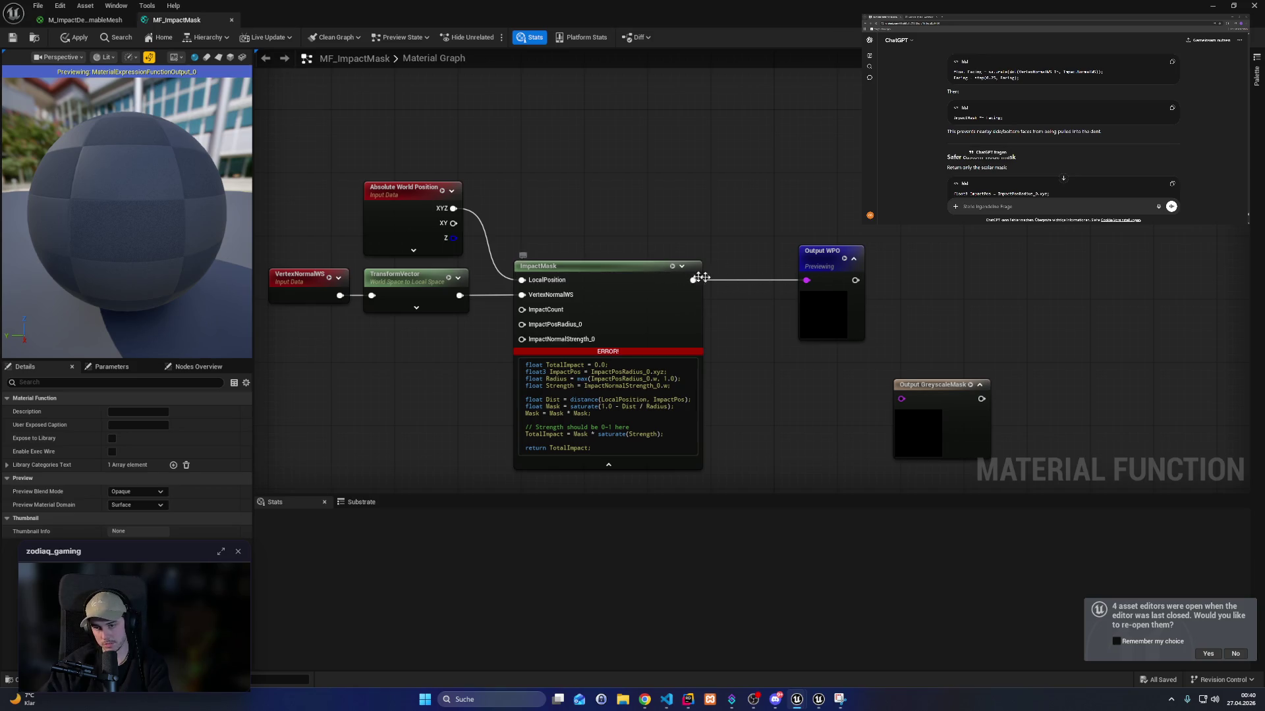
Fine-tune Output WPO's alignment and place Output GreyscaleMask just below it.
mouse_move(828, 258)
left_mouse_down()
mouse_move(828, 284)
mouse_move(815, 284)
left_mouse_up()
left_click(605, 260)
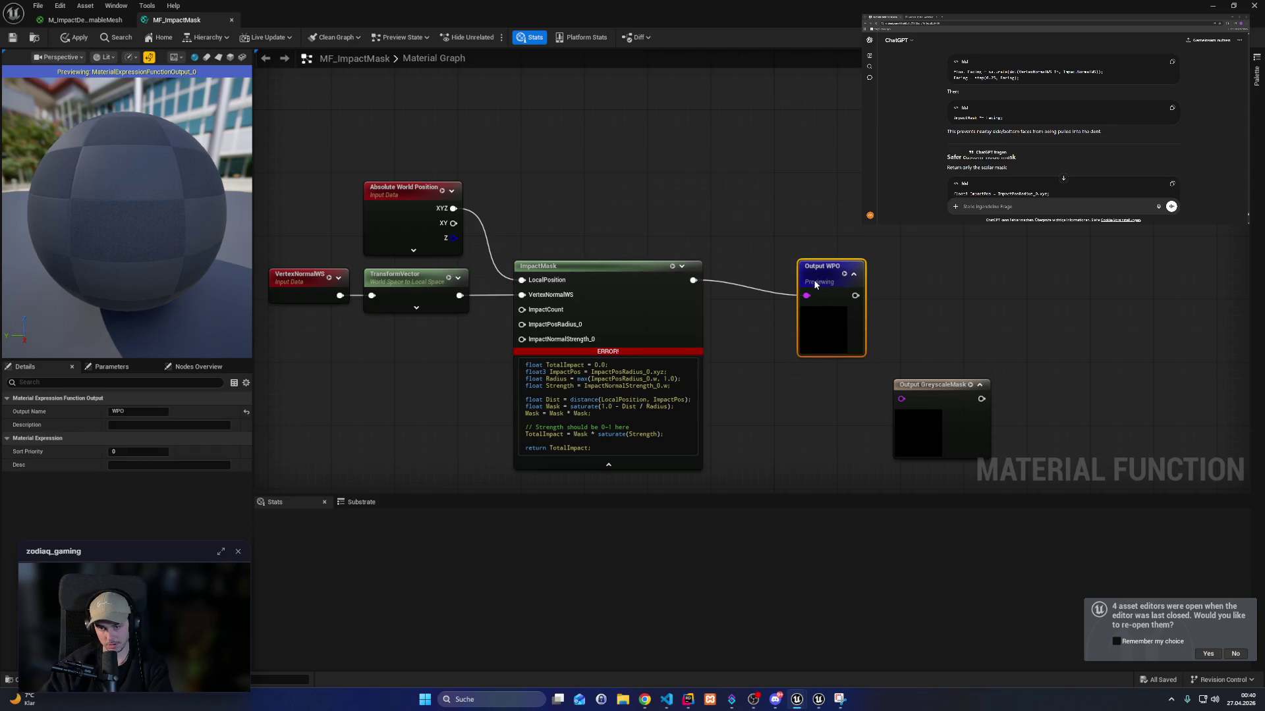
mouse_move(638, 231)
left_mouse_down()
mouse_move(876, 274)
mouse_move(639, 228)
left_mouse_up()
left_click(690, 264)
key("q")
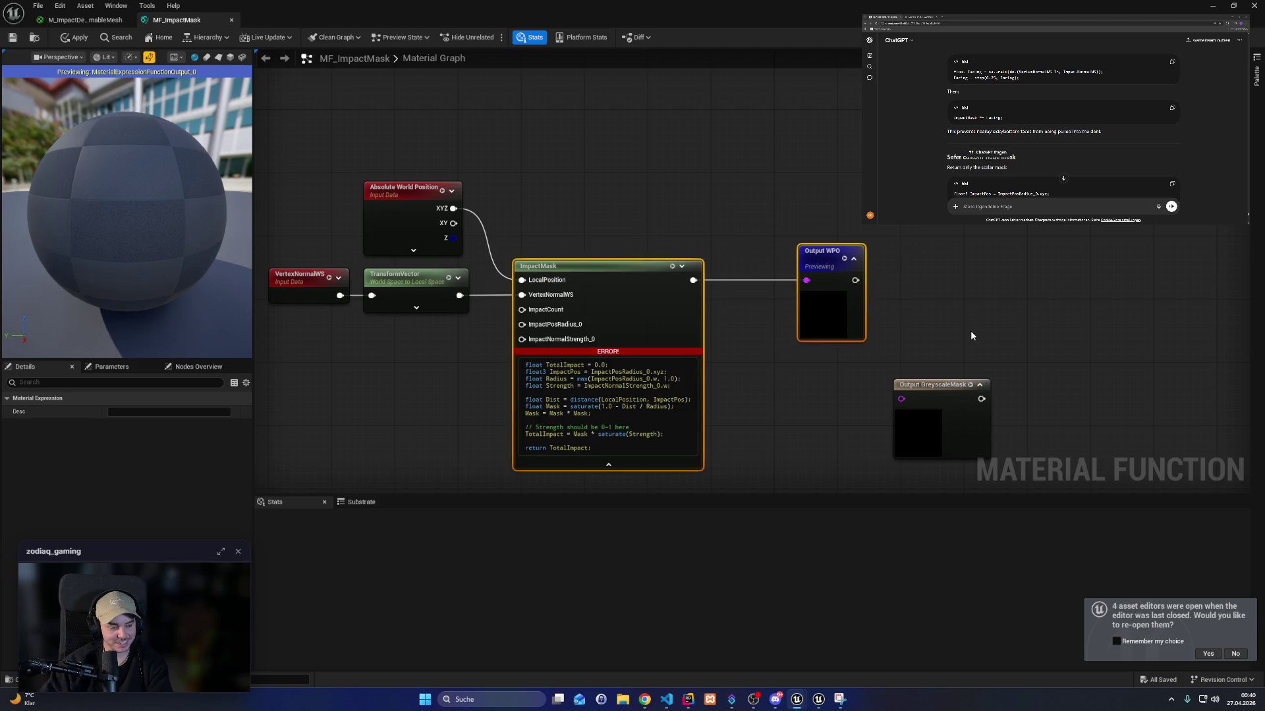
left_click(970, 331)
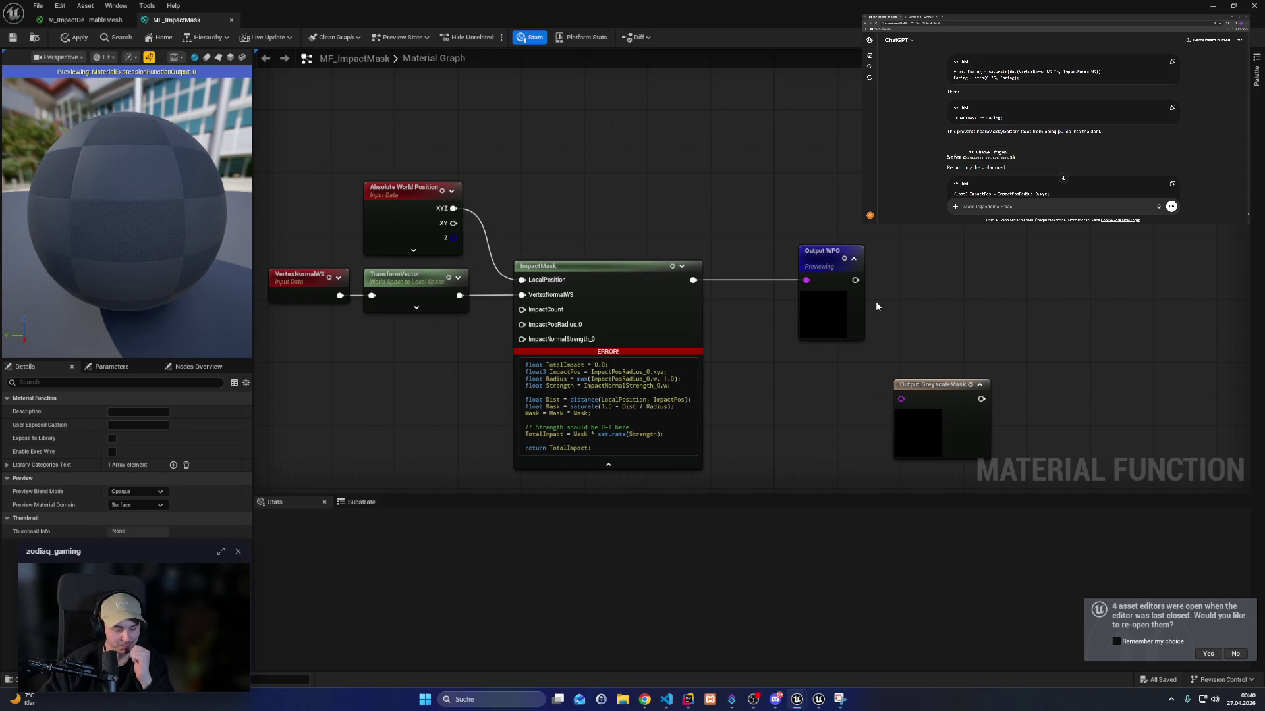
left_click_drag(949, 410, 856, 397)
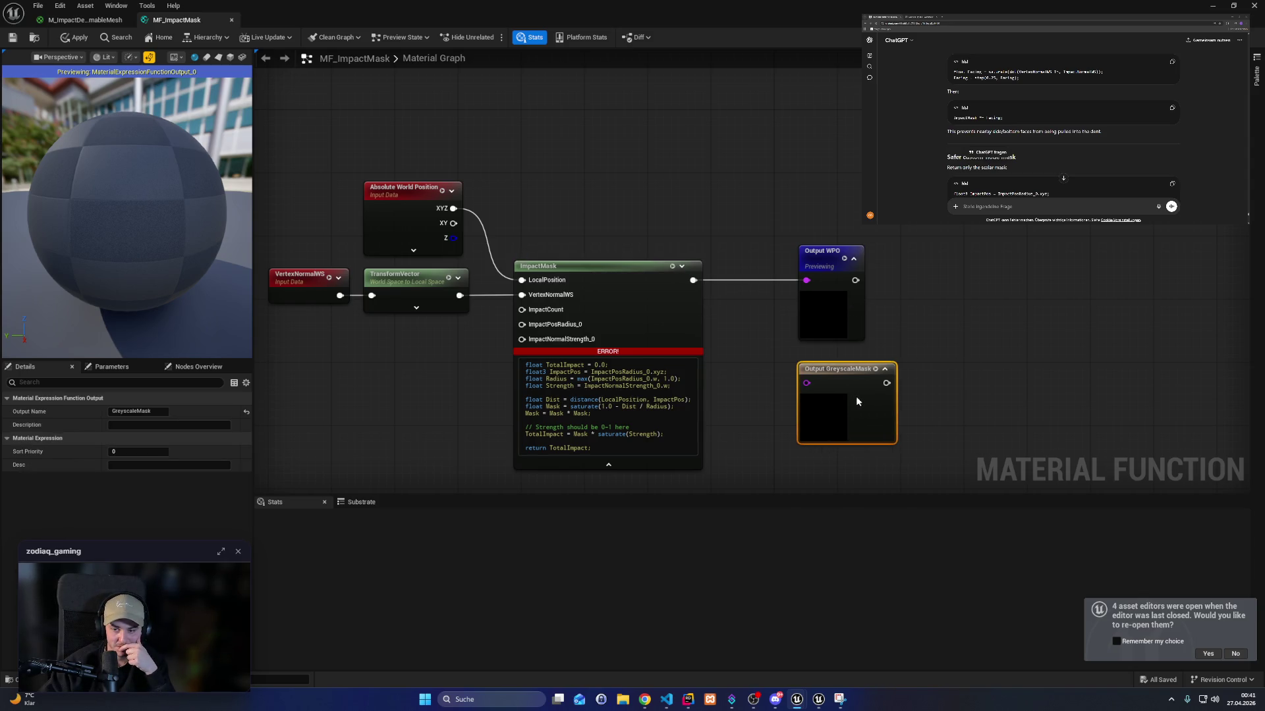
left_click_drag(899, 330, 924, 333)
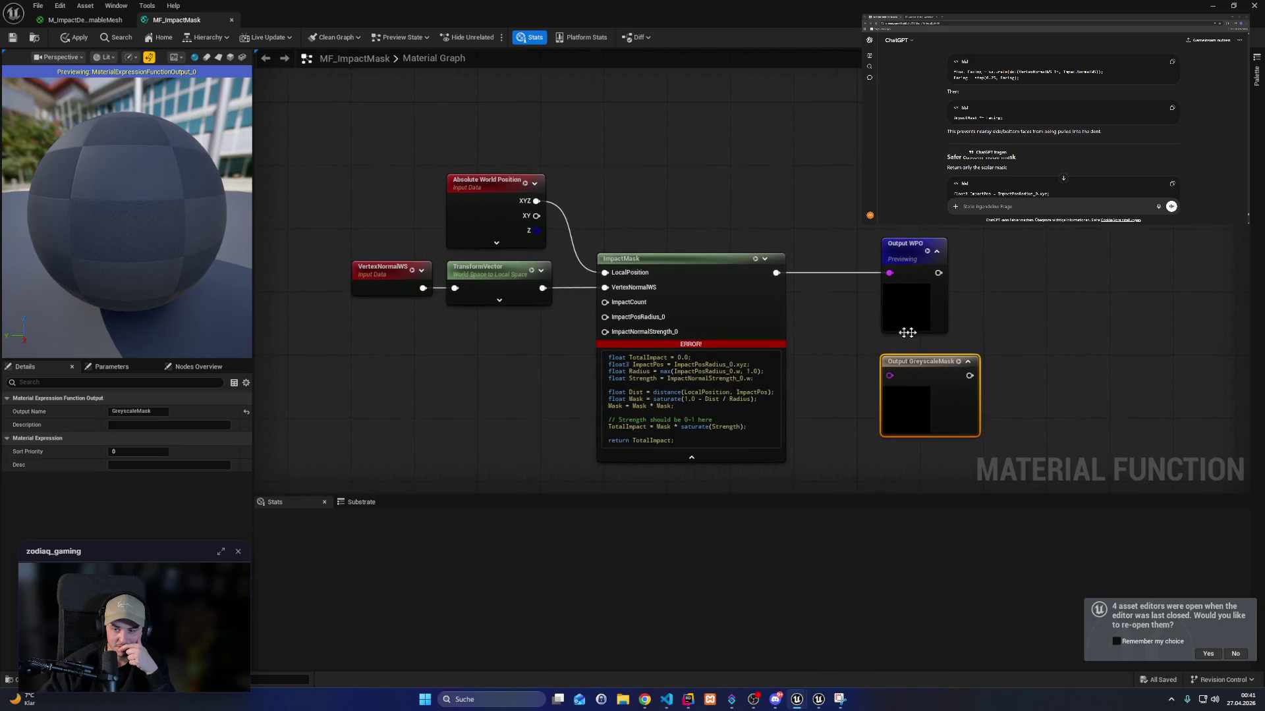
left_click_drag(527, 343, 618, 362)
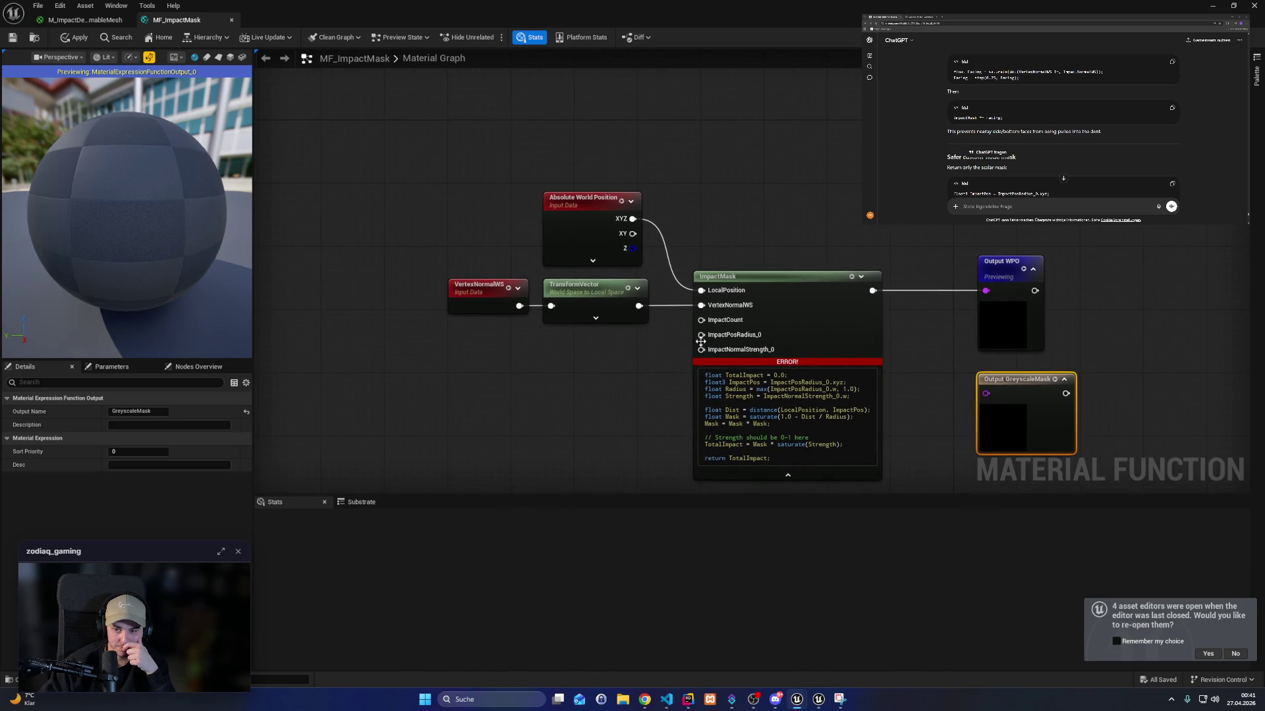
Copy the ImpactCount, ImpactPosRadius_0 and ImpactNormalStrength_0 parameters from the material into MF_ImpactMask.
left_click(84, 20)
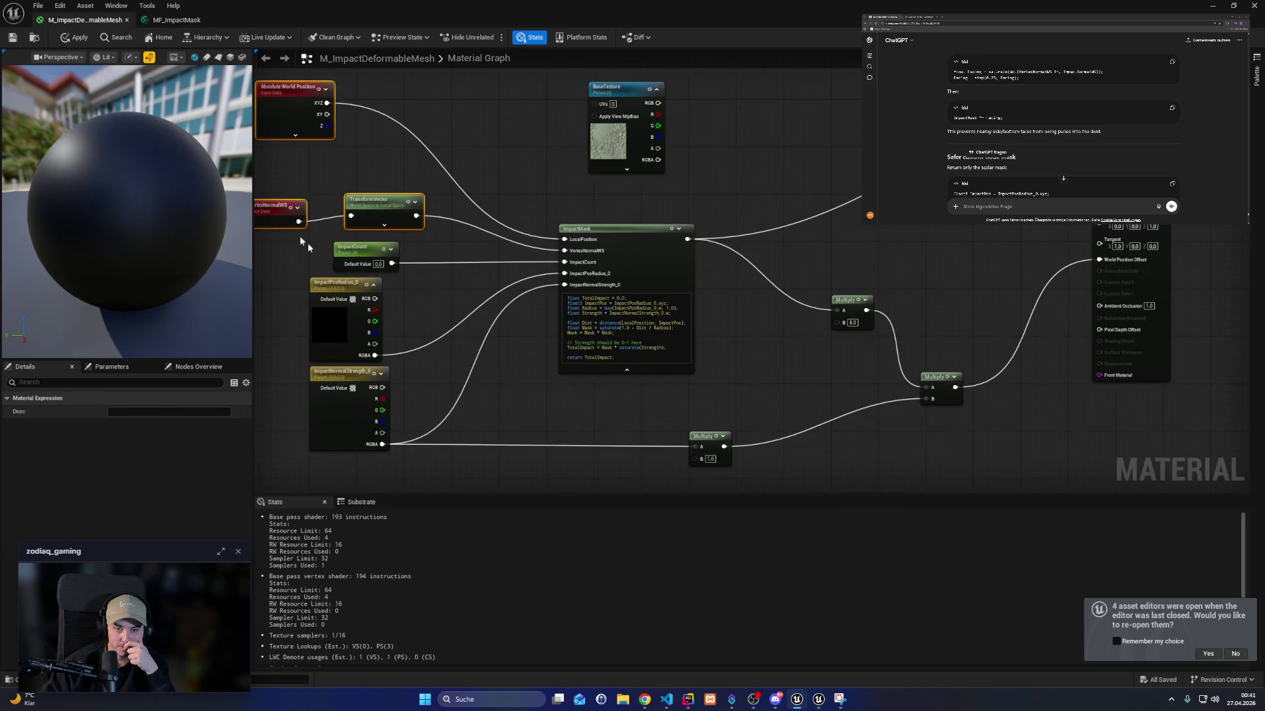
left_click_drag(434, 369, 576, 359)
mouse_move(552, 451)
left_mouse_down()
mouse_move(434, 284)
mouse_move(571, 436)
mouse_move(571, 412)
left_mouse_up()
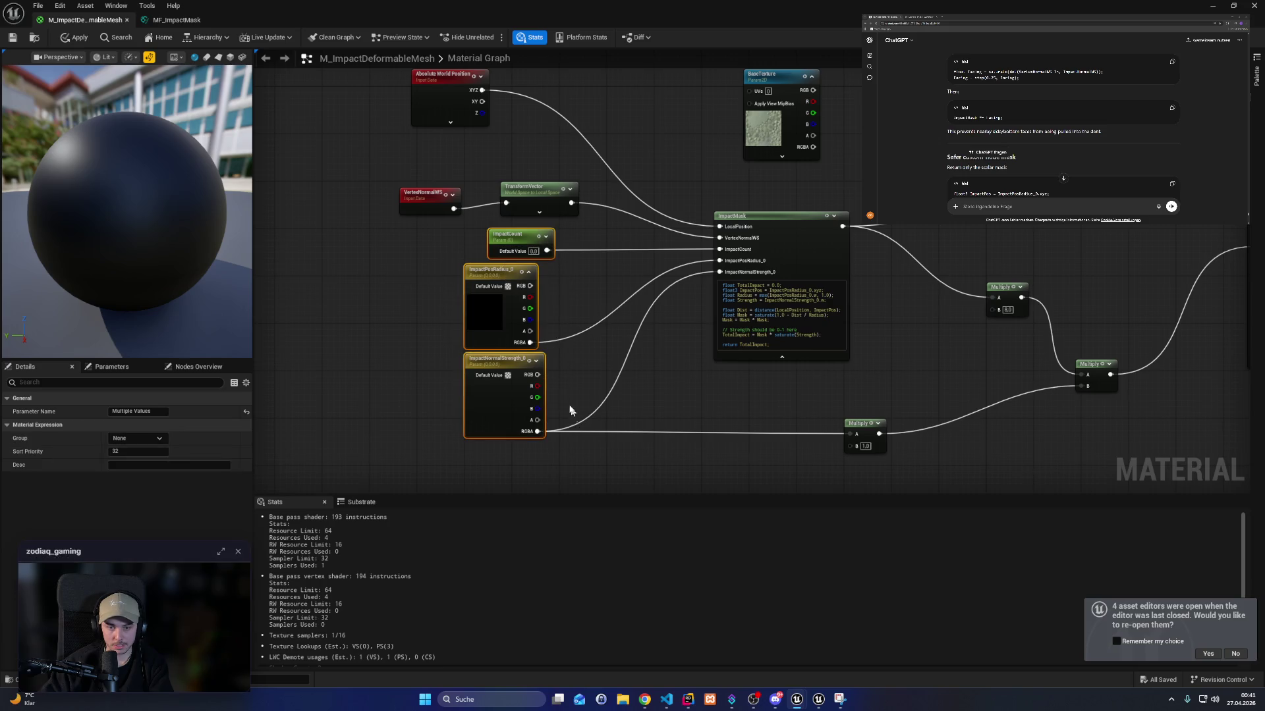
left_click(185, 25)
key("ctrl+v")
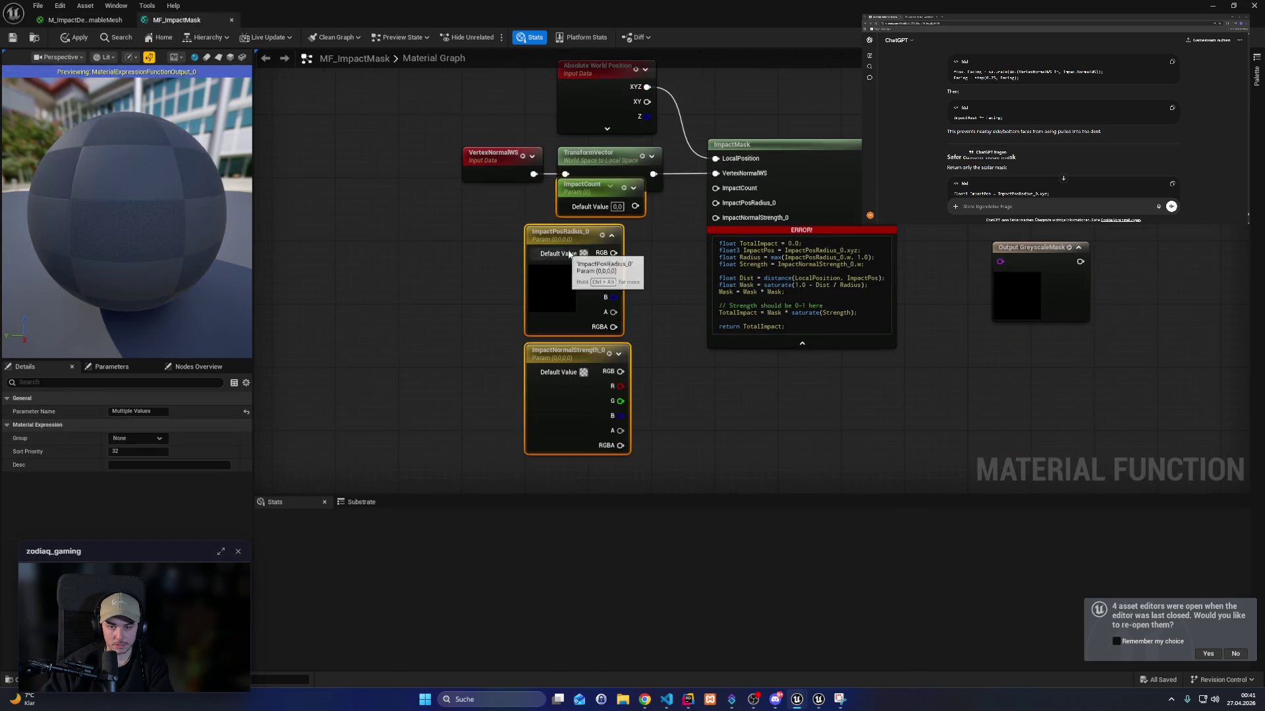
Add a FunctionInput node and wire it into ImpactMask's ImpactCount input.
left_click_drag(575, 193, 583, 232)
left_click(558, 282)
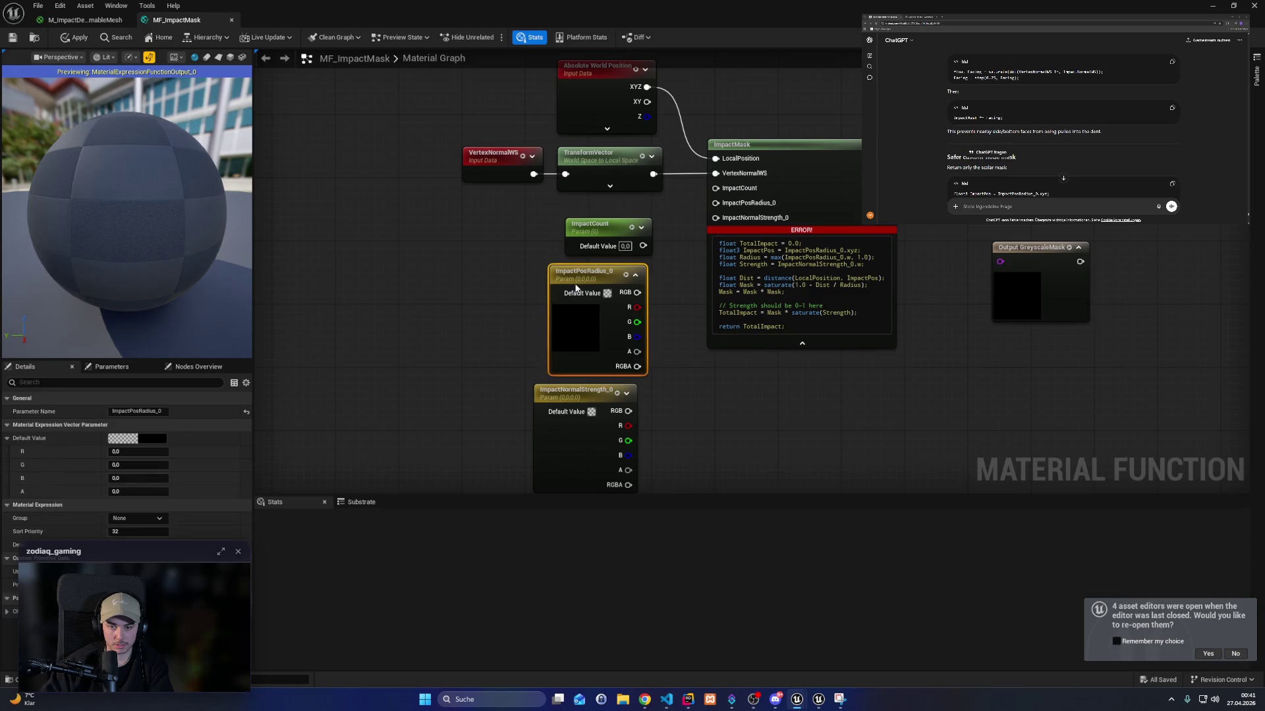
right_click(602, 227)
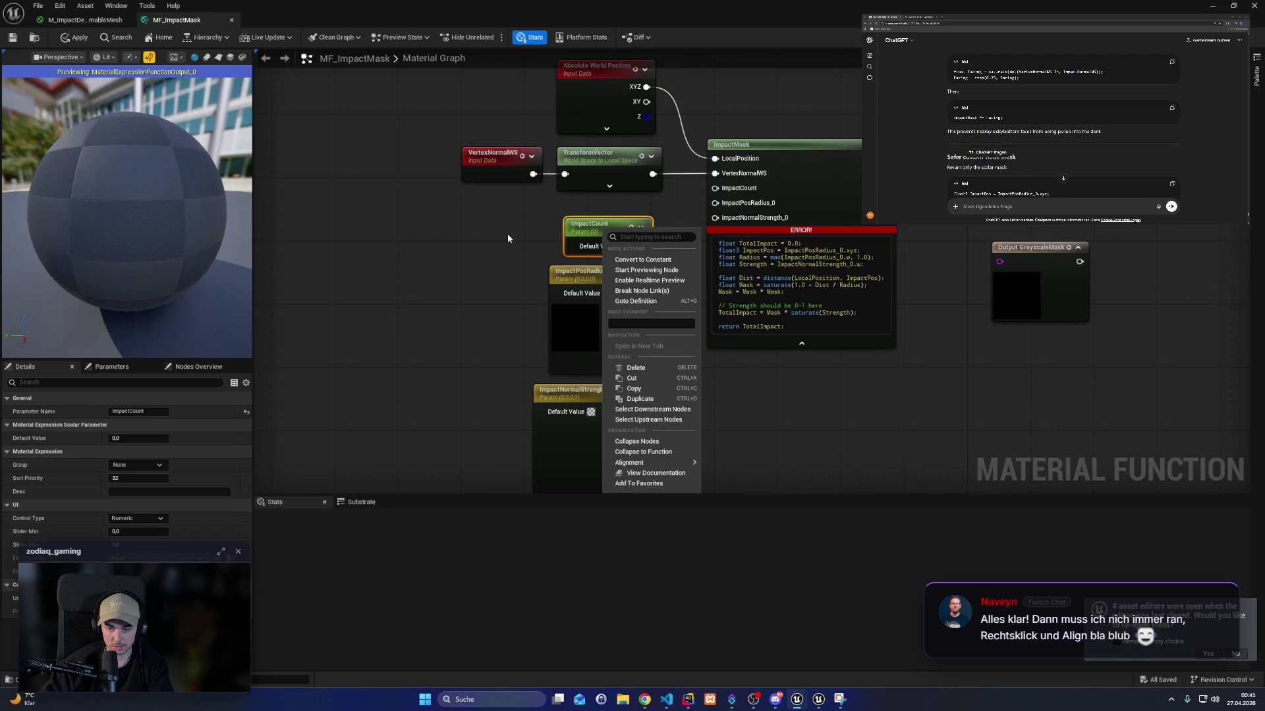
left_click(421, 243)
right_click(421, 243)
type("te")
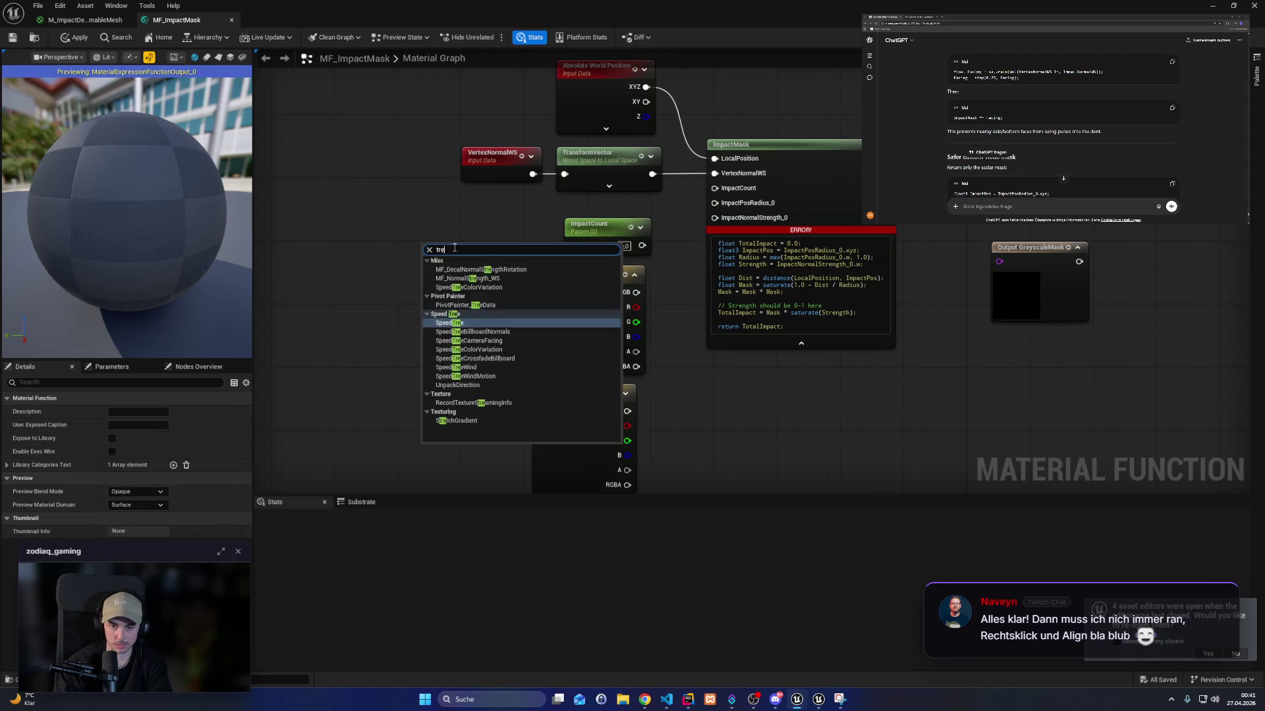
type("xtu")
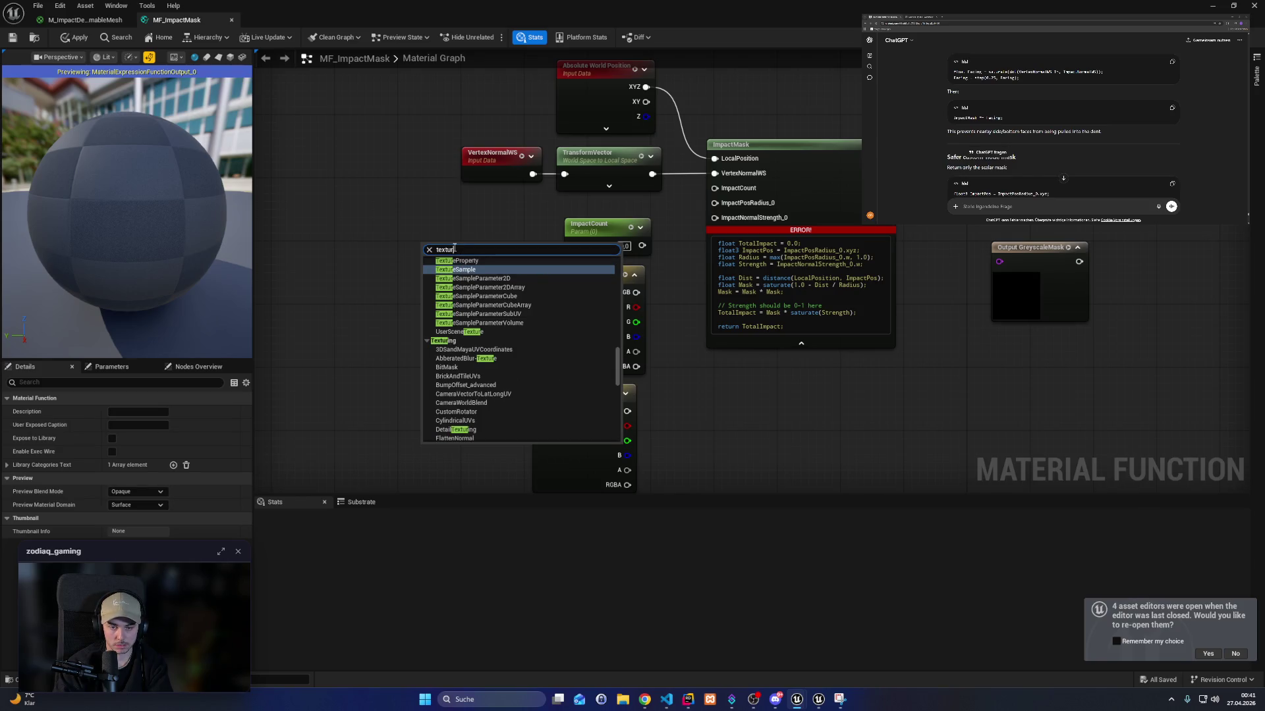
key("BackSpace")
key("BackSpace")
key("BackSpace")
type("functi")
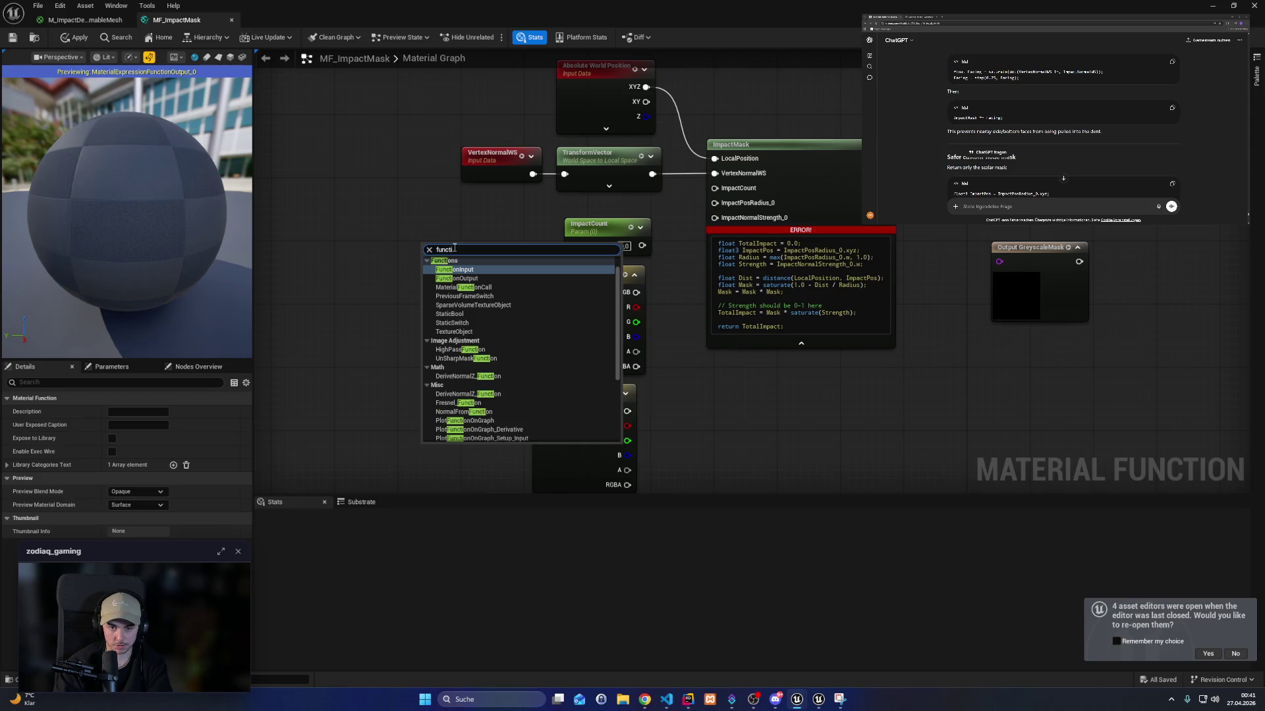
key("Return")
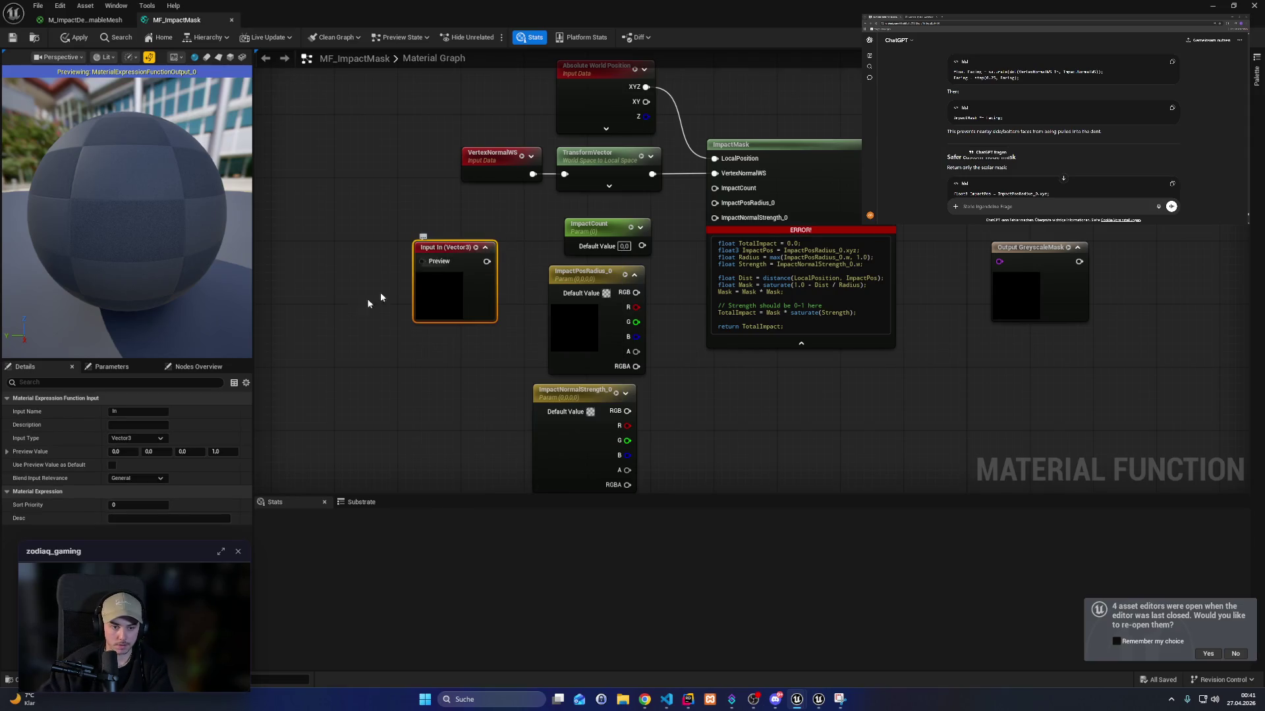
left_click_drag(487, 261, 728, 193)
Make the input a Scalar named ImpactCount and delete the old ImpactCount parameter.
left_click(135, 439)
left_click(119, 448)
left_click(139, 411)
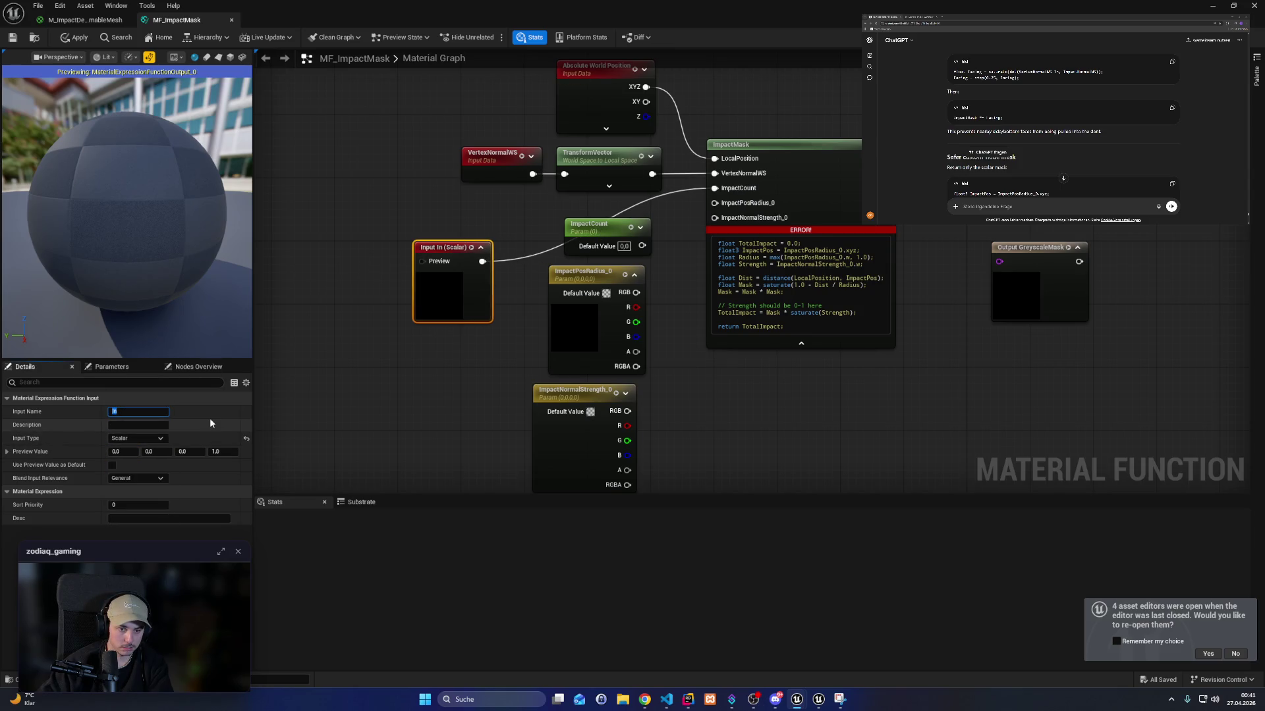
type("Impa")
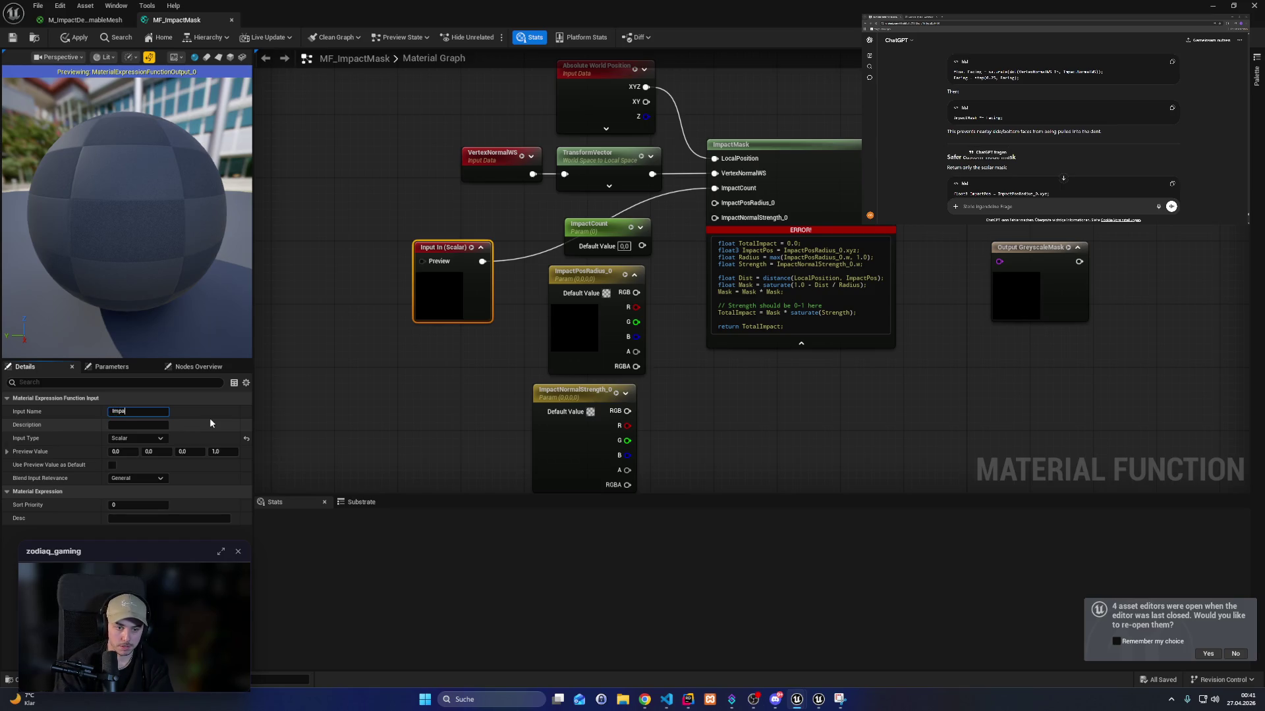
type("ctCount")
key("Return")
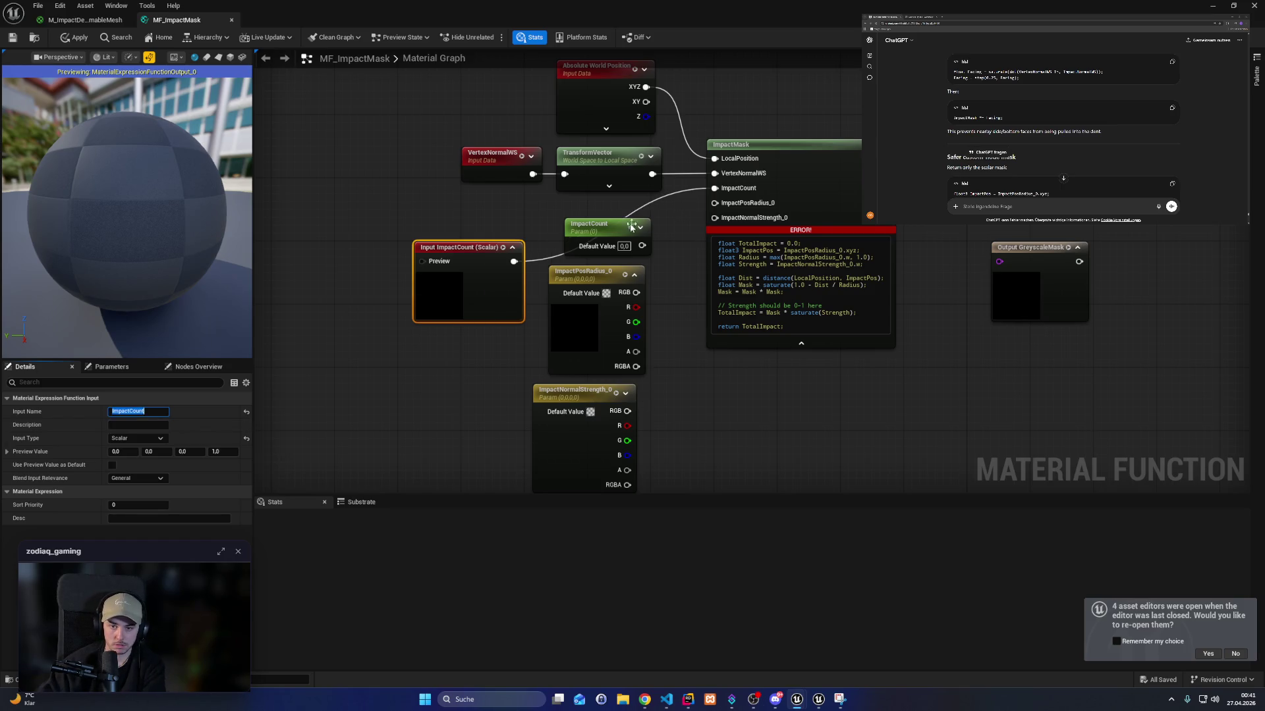
left_click(593, 226)
key("Delete")
mouse_move(512, 257)
left_mouse_down()
mouse_move(535, 238)
mouse_move(608, 225)
left_mouse_up()
left_click_drag(669, 434, 626, 337)
mouse_move(580, 271)
left_mouse_down()
mouse_move(570, 320)
mouse_move(535, 320)
left_mouse_up()
left_click_drag(547, 435, 570, 454)
left_click(660, 357)
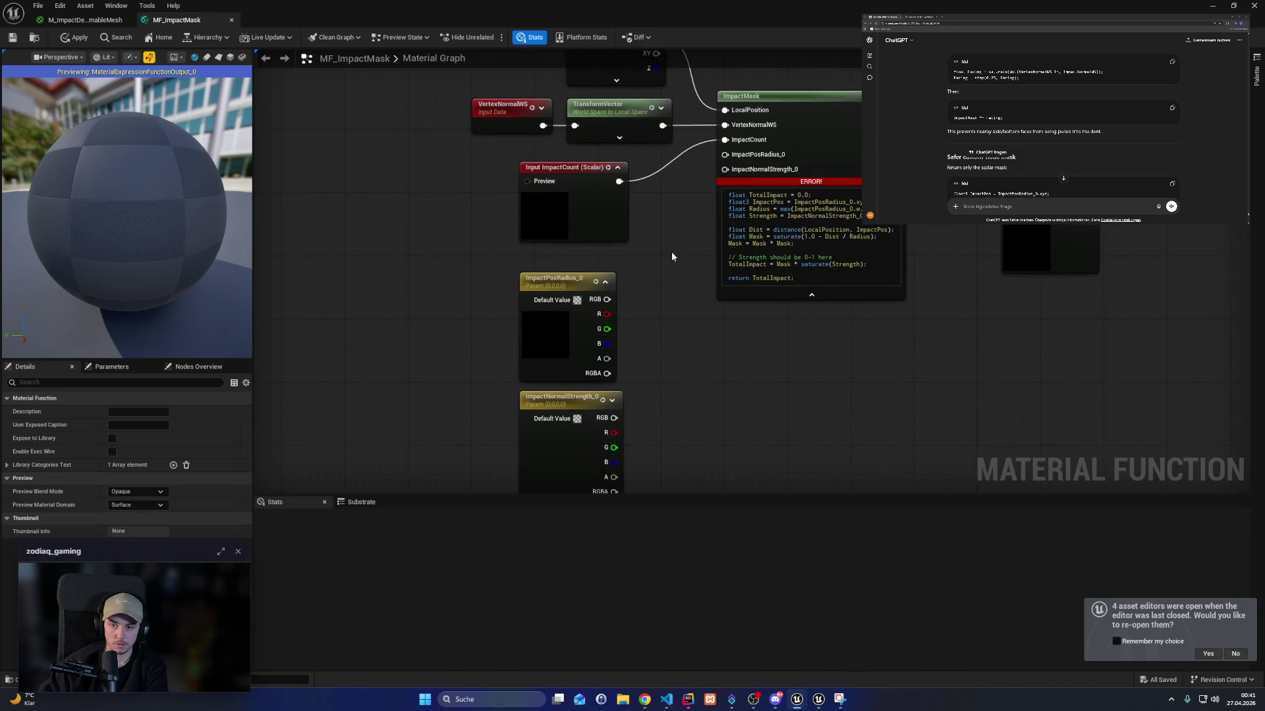
Strip the _0 suffix from ImpactMask's ImpactPosRadius and ImpactNormalStrength inputs and code.
left_click(849, 159)
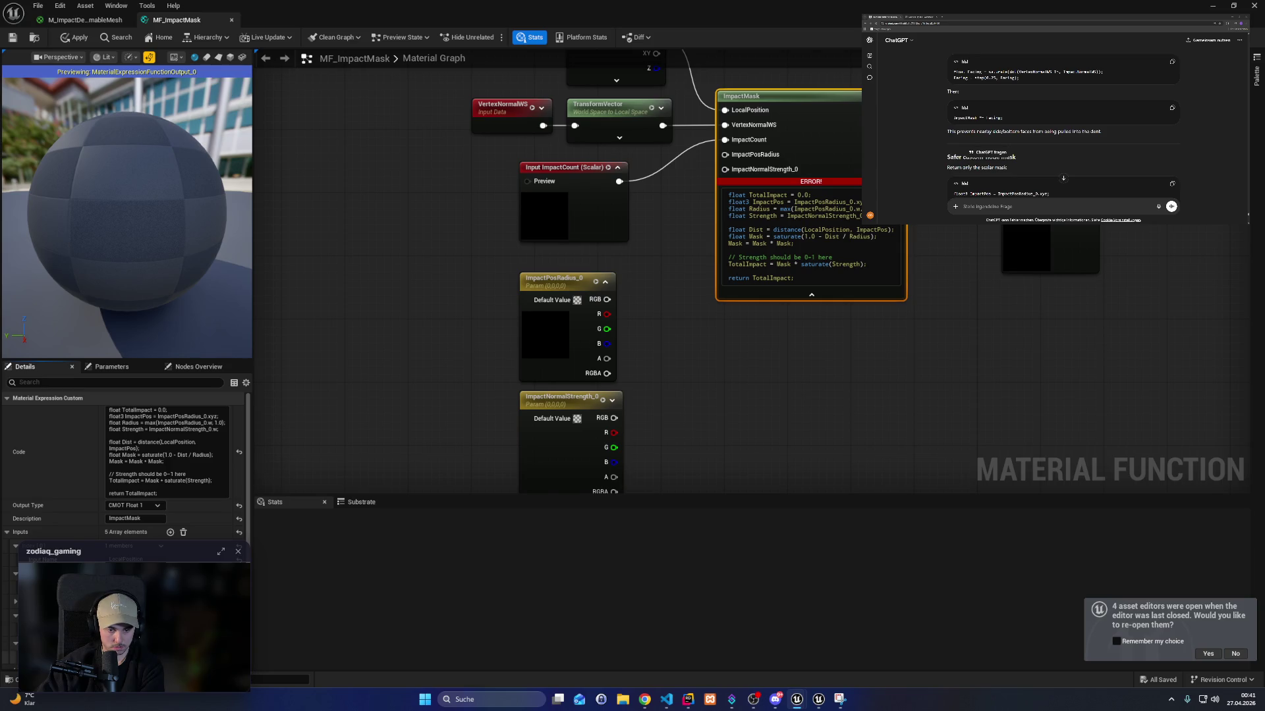
left_click(757, 340)
left_click(838, 176)
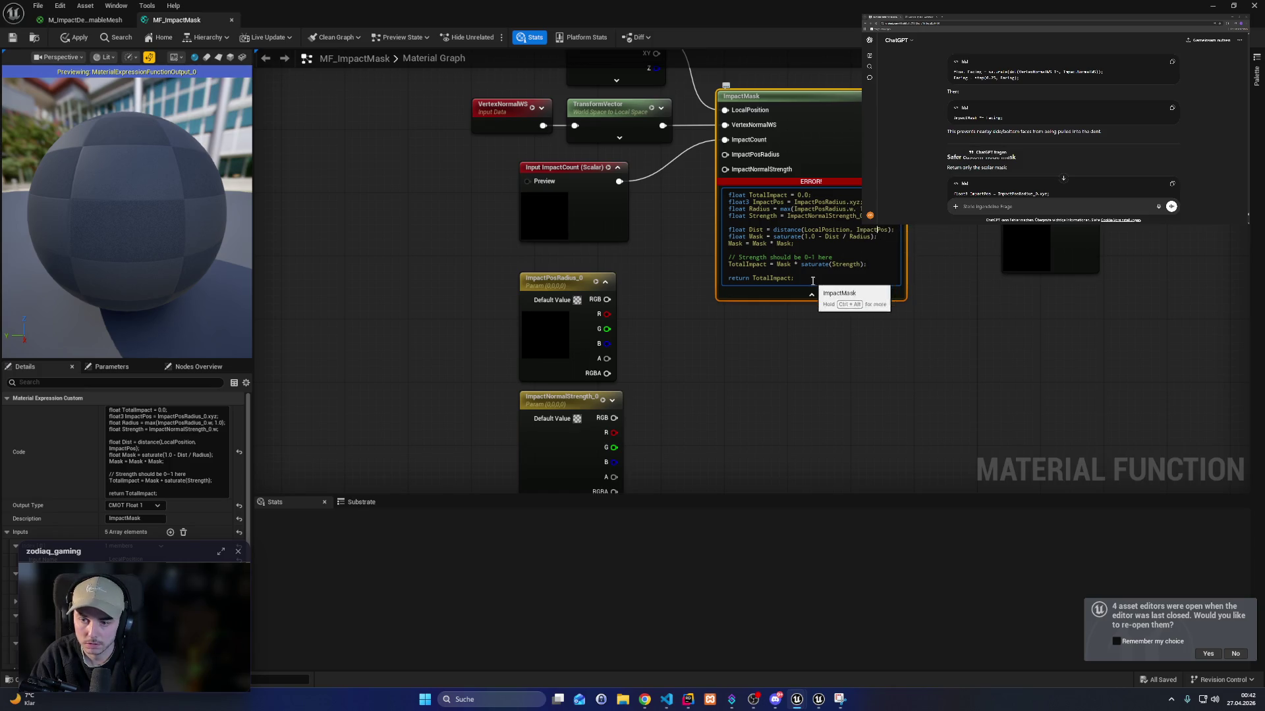
key("ctrl+z")
Delete the two leftover parameters and duplicate the ImpactCount input twice.
left_click(846, 152)
left_click_drag(563, 268, 591, 440)
key("Delete")
left_click(576, 226)
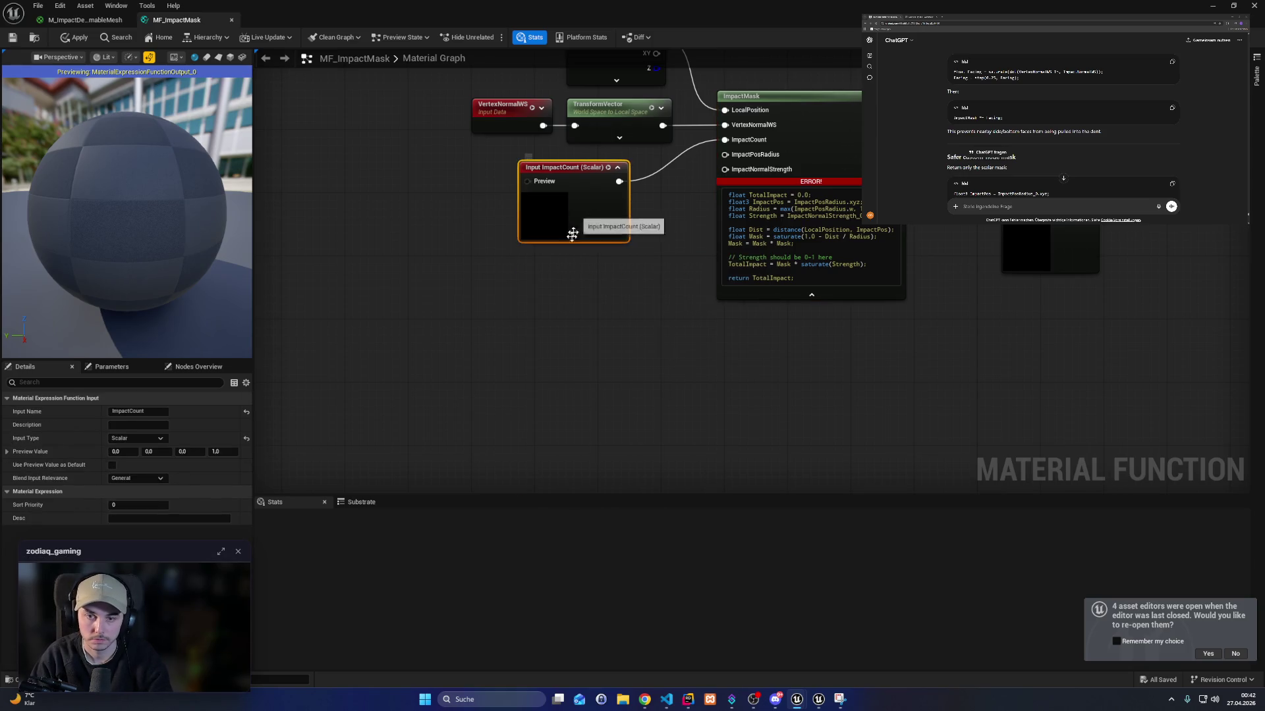
key("ctrl+d")
left_click_drag(579, 329, 581, 283)
key("ctrl+d")
left_click_drag(614, 377, 558, 354)
Set both duplicated inputs, ImpactCount_1 and ImpactCount_2, to Vector4.
left_click(579, 263)
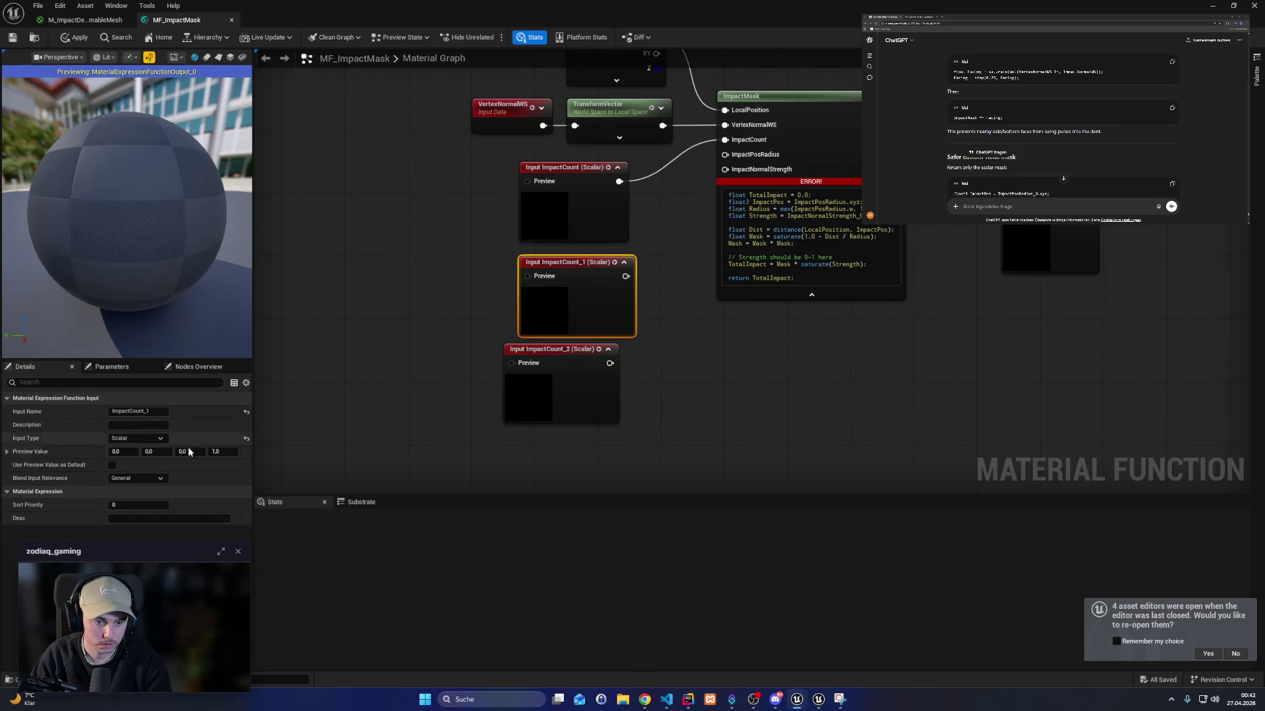
left_click(151, 439)
left_click(148, 467)
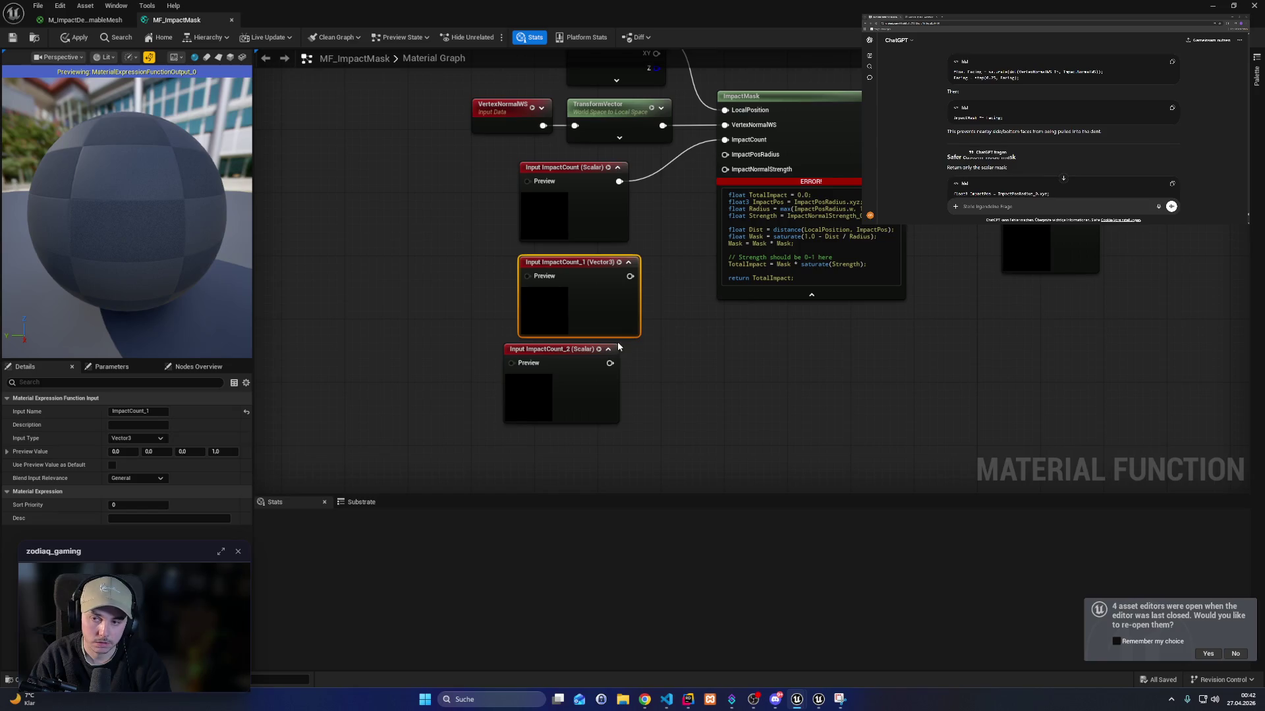
left_click(138, 438)
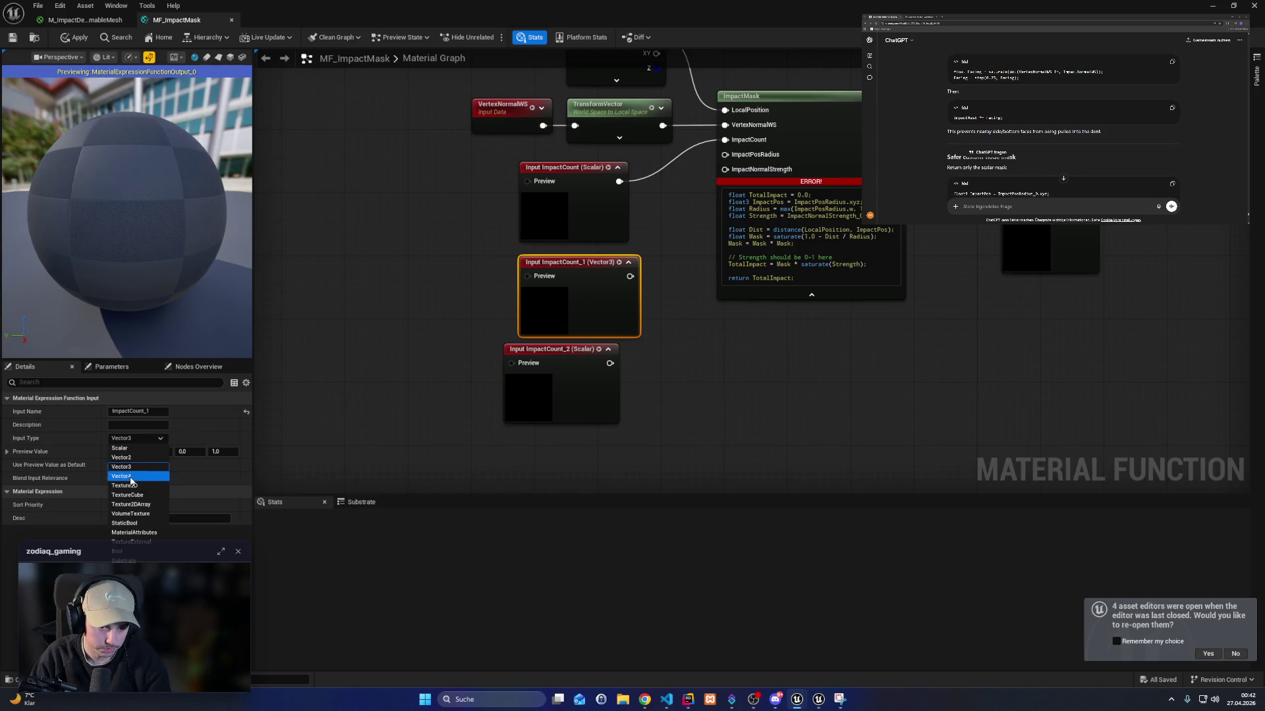
left_click(135, 474)
left_click(516, 378)
left_click(138, 438)
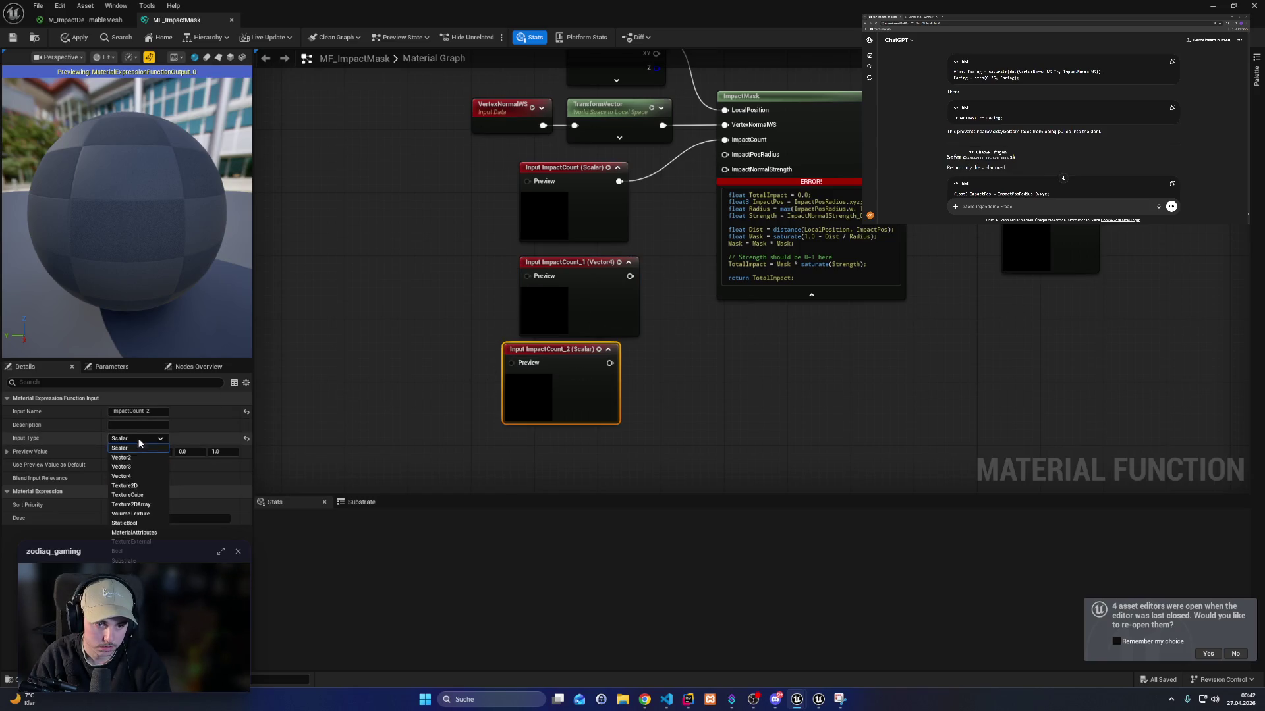
left_click(135, 474)
left_click_drag(546, 392, 554, 394)
left_click(599, 306)
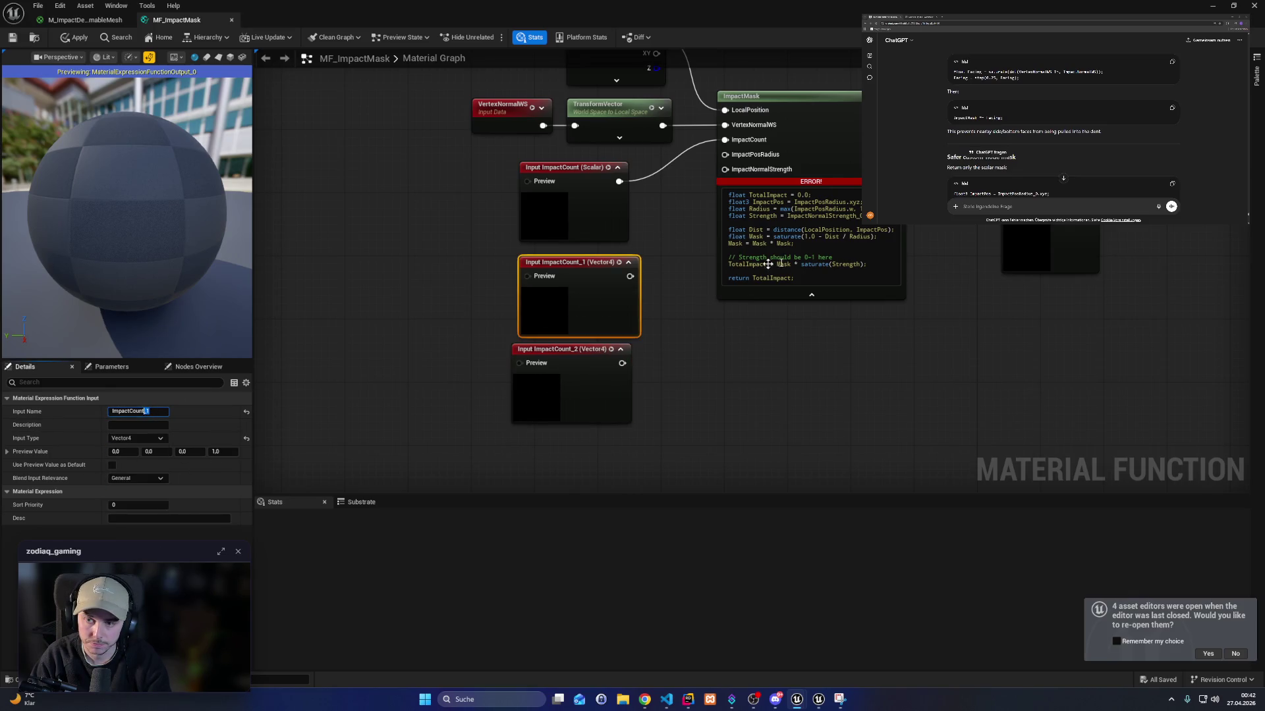
left_click(924, 242)
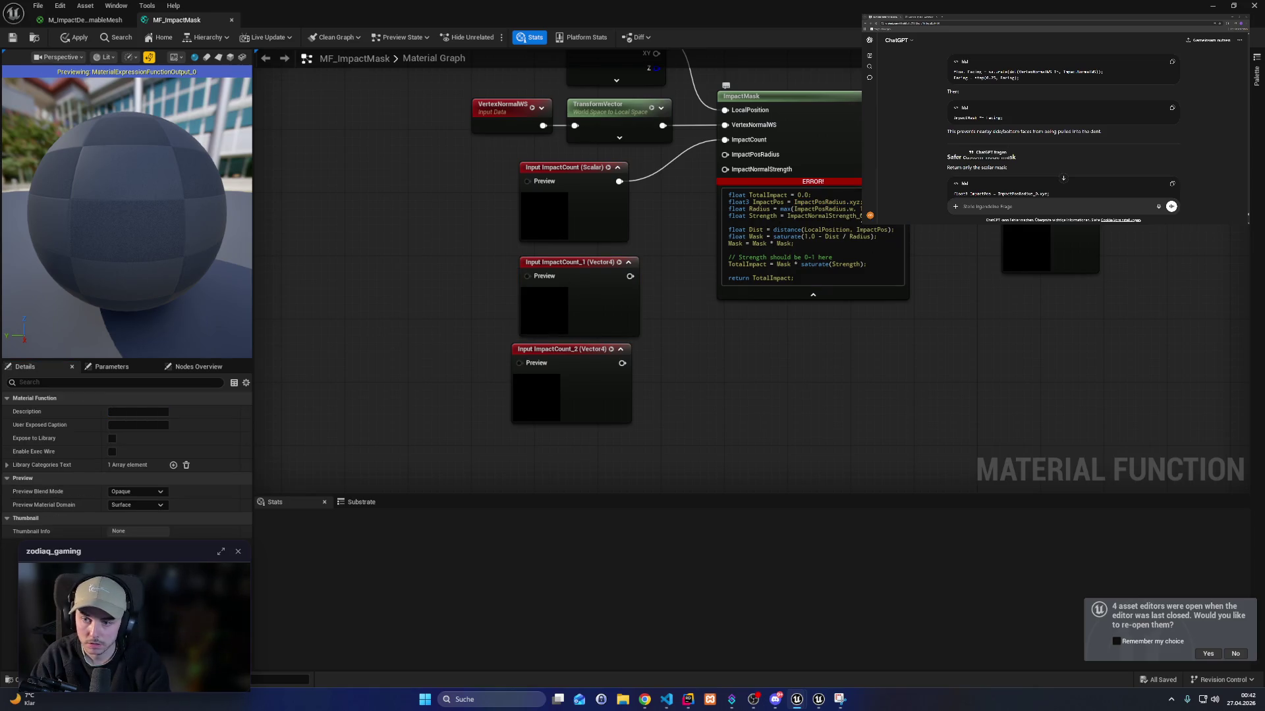
Rename the duplicated inputs to ImpactPosRadius and ImpactNormalStrength.
left_click(800, 204)
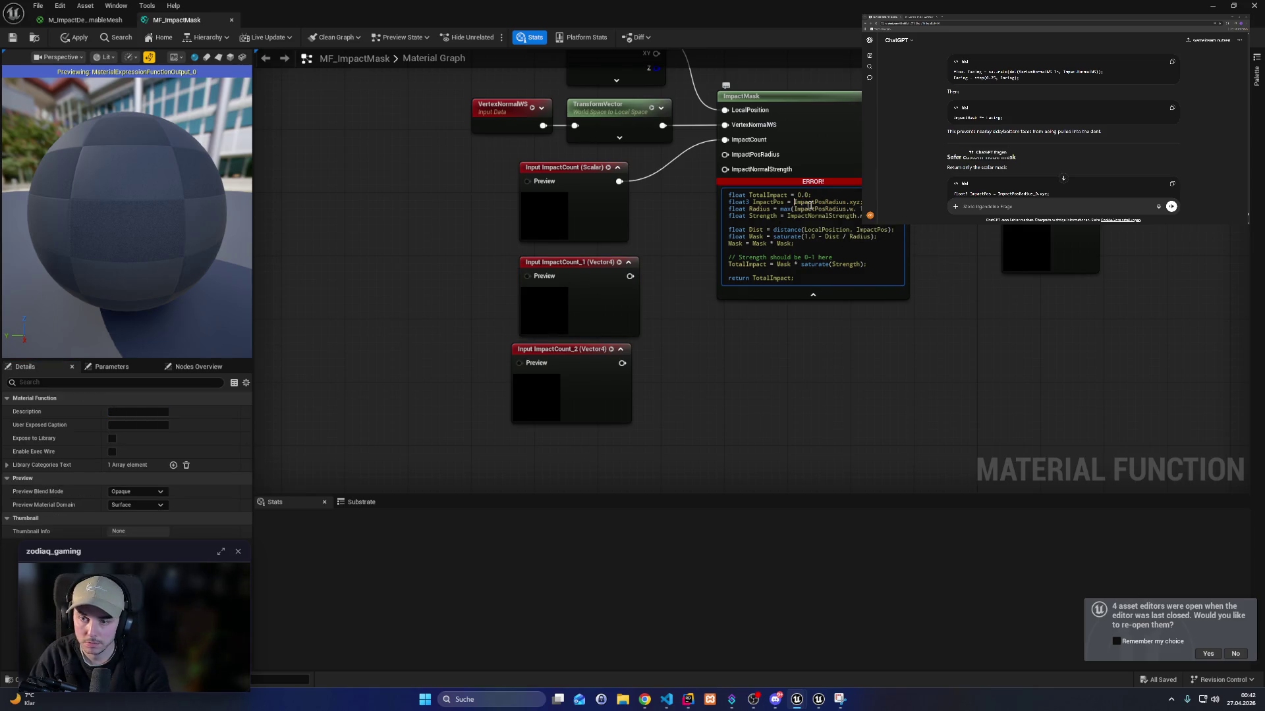
left_click(586, 307)
left_click(138, 412)
type("ImpactPosRadius")
key("Return")
left_click_drag(593, 379, 602, 387)
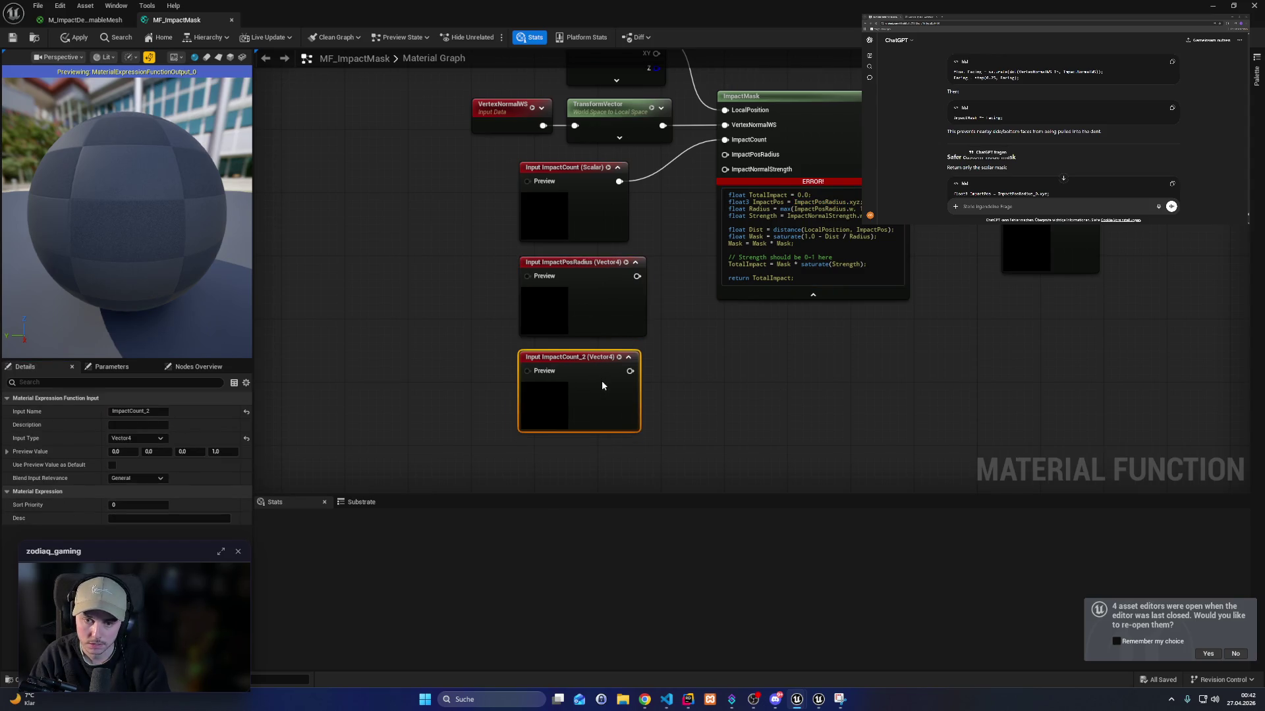
key("ctrl+c")
left_click(139, 412)
key("ctrl+v")
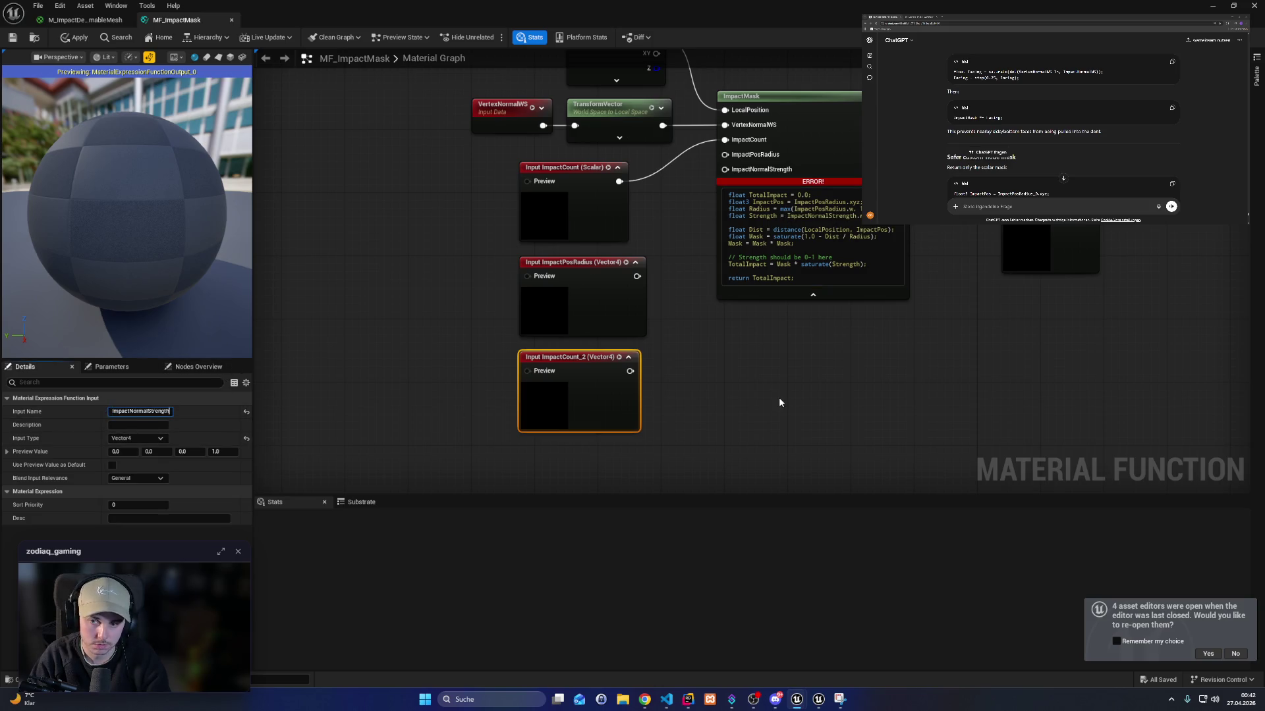
left_click(780, 403)
Wire ImpactPosRadius and ImpactNormalStrength into ImpactMask and move both outputs right.
left_click_drag(637, 276, 725, 154)
left_click_drag(652, 371, 725, 169)
left_click_drag(925, 369, 849, 263)
left_click_drag(830, 297, 965, 304)
left_click(80, 19)
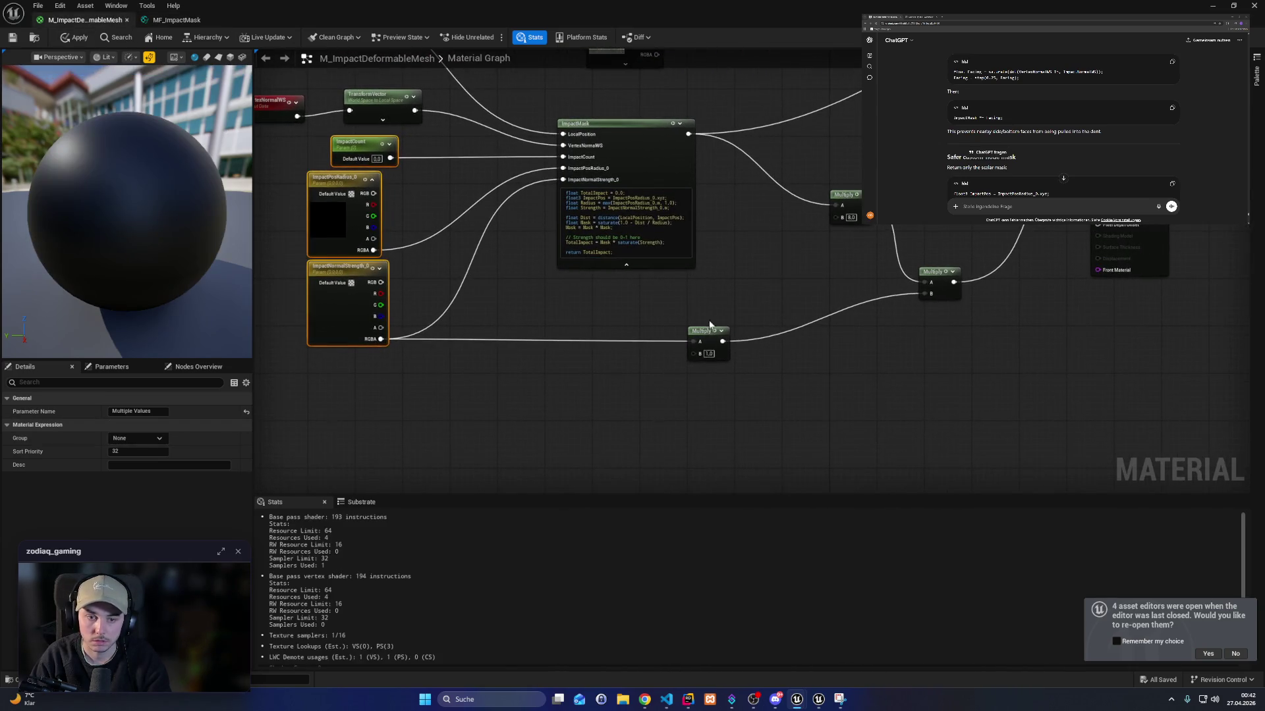
Paste the material's Multiply nodes into MF_ImpactMask and wire LocalPosition into the upper Multiply's A.
mouse_move(934, 410)
left_mouse_down()
mouse_move(688, 152)
mouse_move(818, 255)
mouse_move(733, 169)
mouse_move(685, 165)
left_mouse_up()
left_click(162, 20)
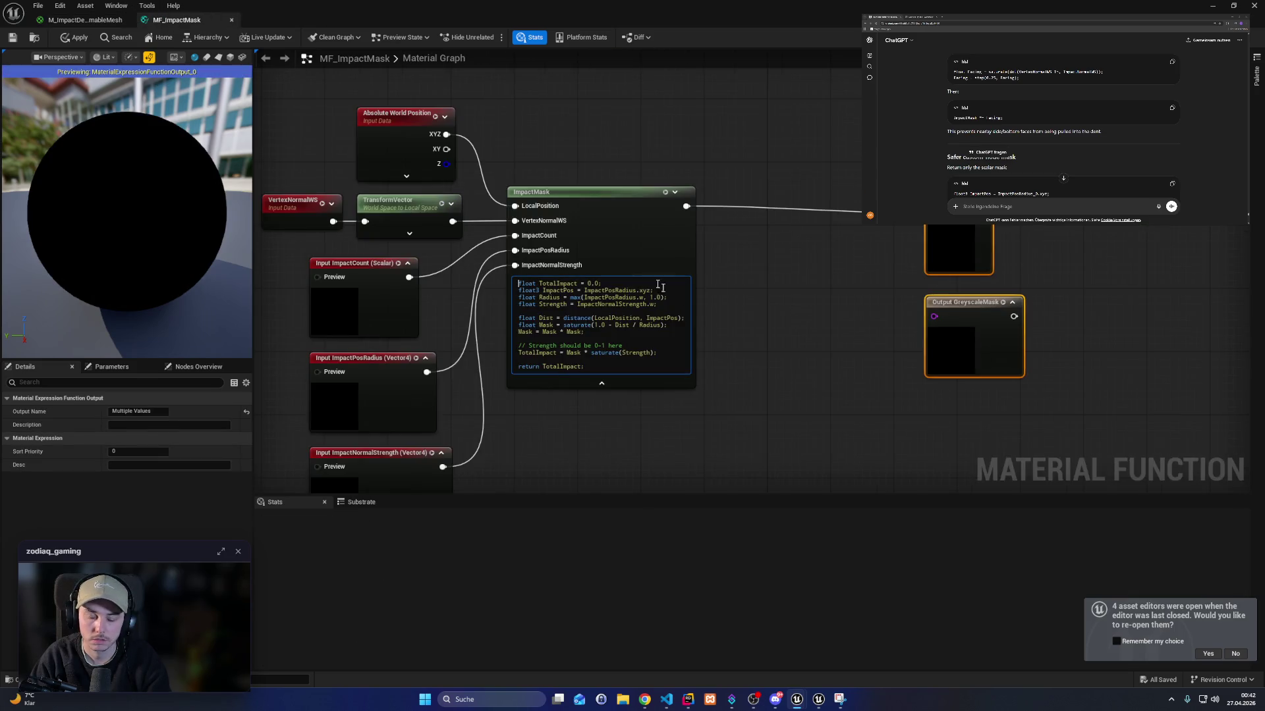
left_click_drag(685, 191, 935, 185)
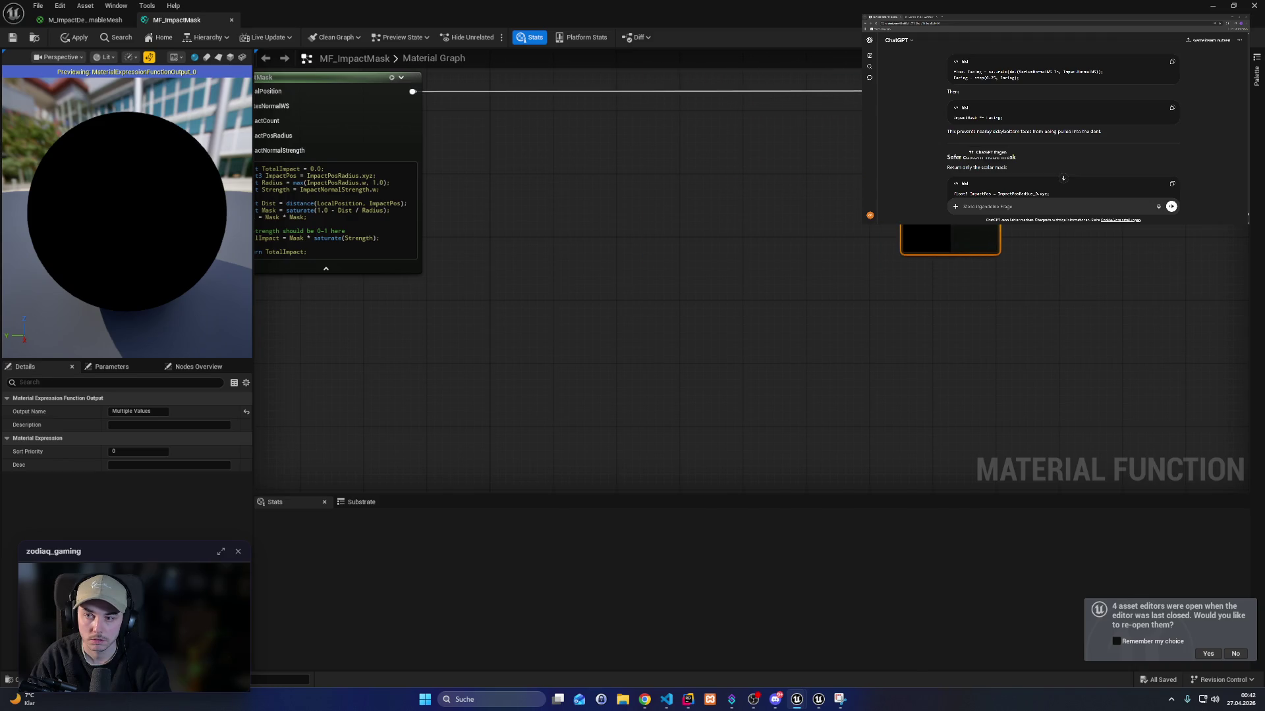
right_click(615, 265)
key("Escape")
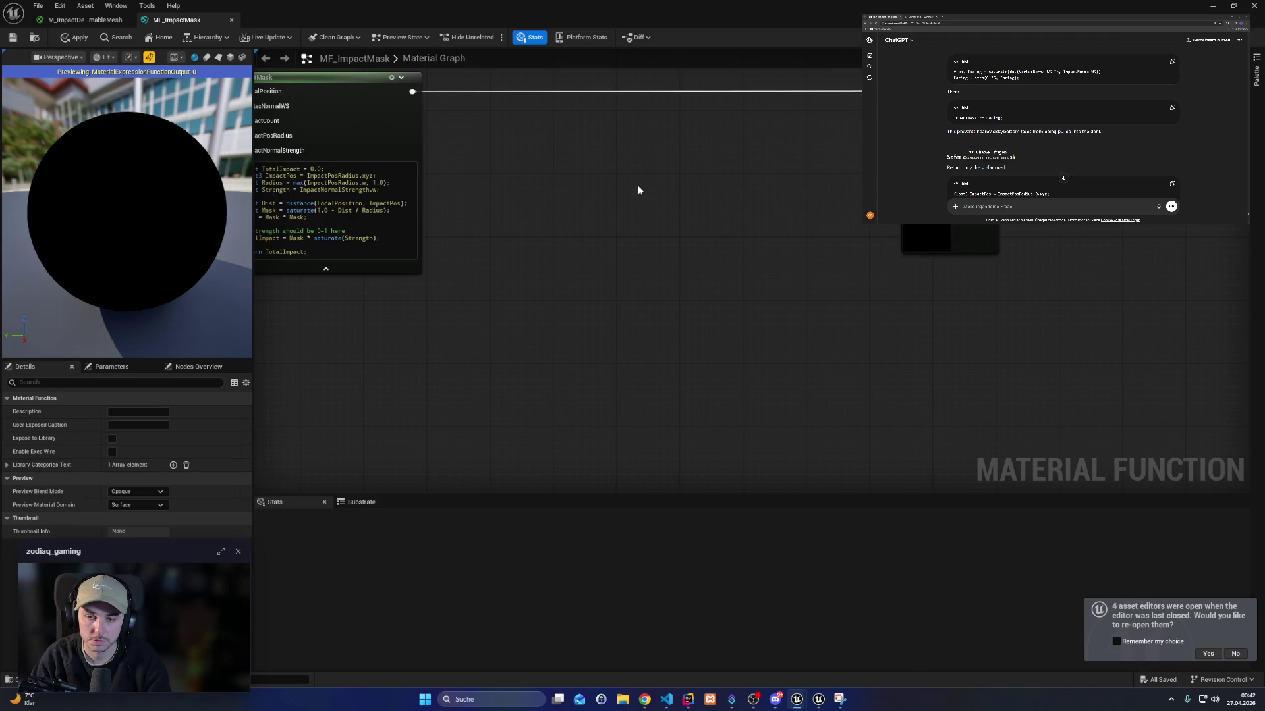
key("ctrl+v")
left_click_drag(426, 192, 700, 212)
Rearrange the pasted Multiply nodes, routing the lower Multiply's output into the right Multiply.
left_click_drag(572, 178, 799, 432)
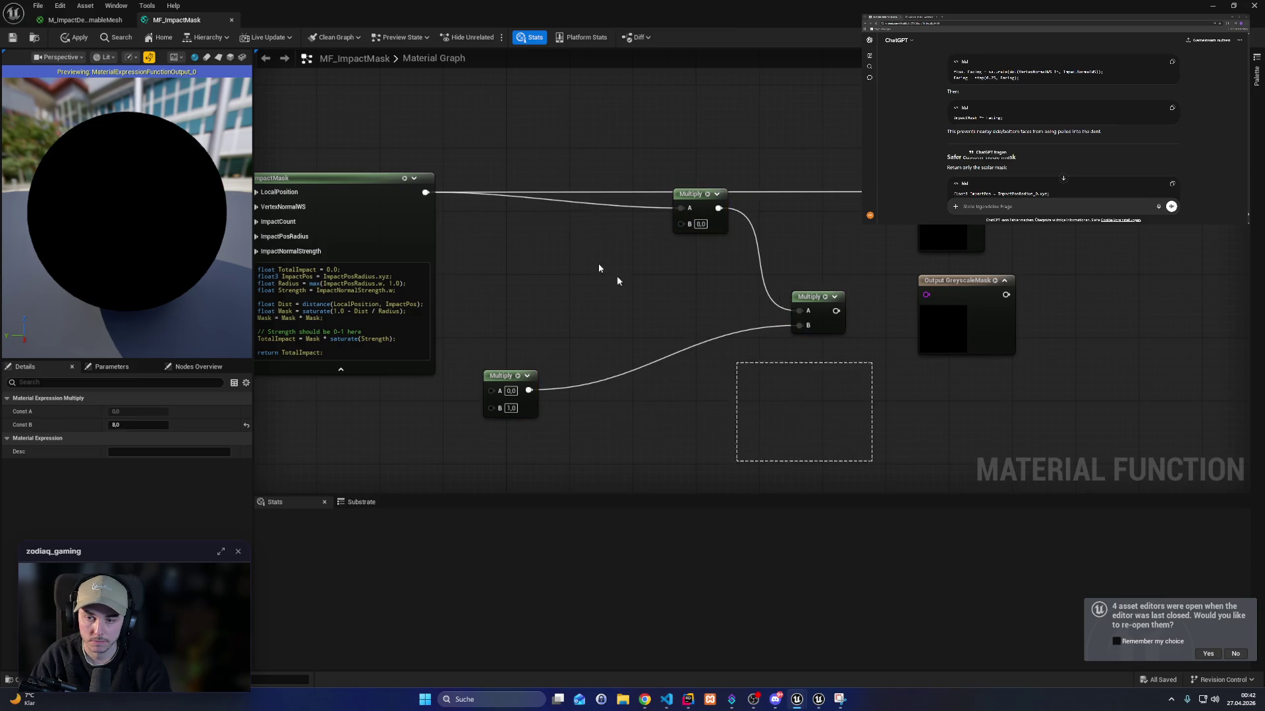
left_click_drag(692, 200, 691, 177)
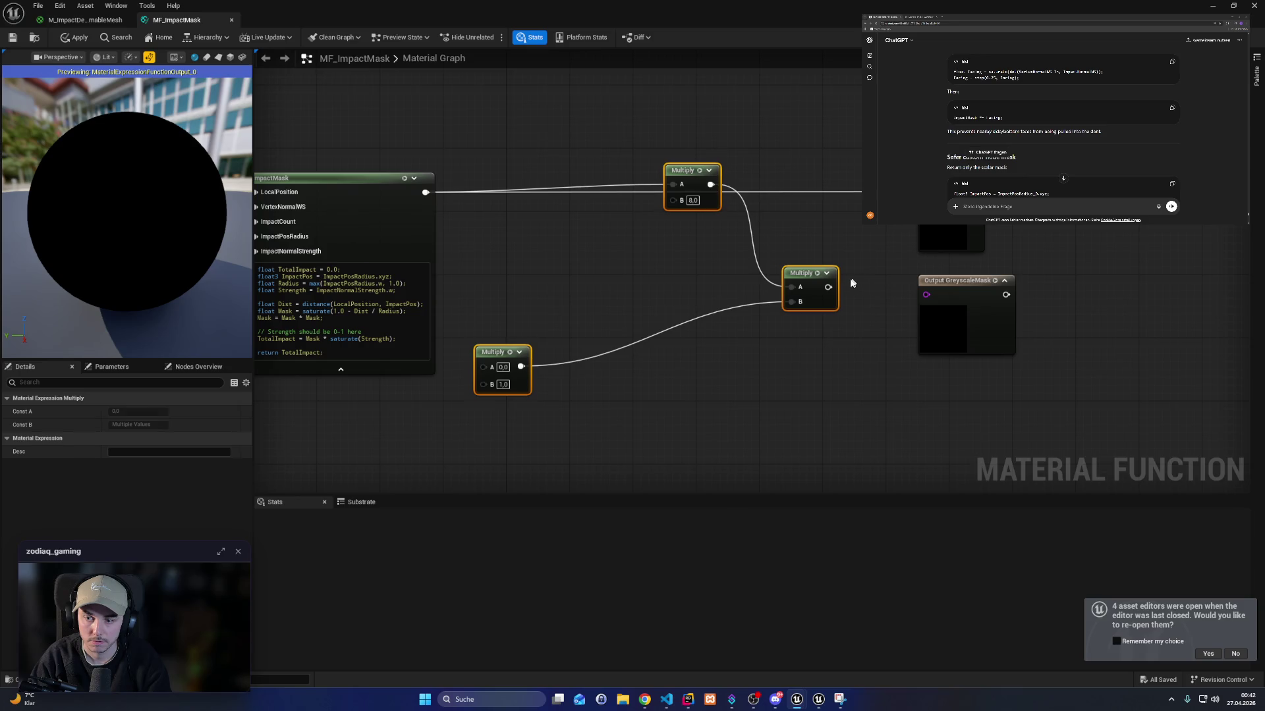
left_click_drag(828, 287, 922, 198)
mouse_move(685, 161)
left_mouse_down()
mouse_move(763, 282)
mouse_move(824, 285)
mouse_move(816, 180)
left_mouse_up()
left_click(823, 285)
left_click_drag(510, 354, 706, 253)
Add a function input named ImpactDepth feeding the Multiply's B input.
type("f")
mouse_move(673, 200)
left_mouse_down()
mouse_move(578, 251)
mouse_move(577, 210)
left_mouse_up()
type("unc")
key("Return")
left_click(138, 411)
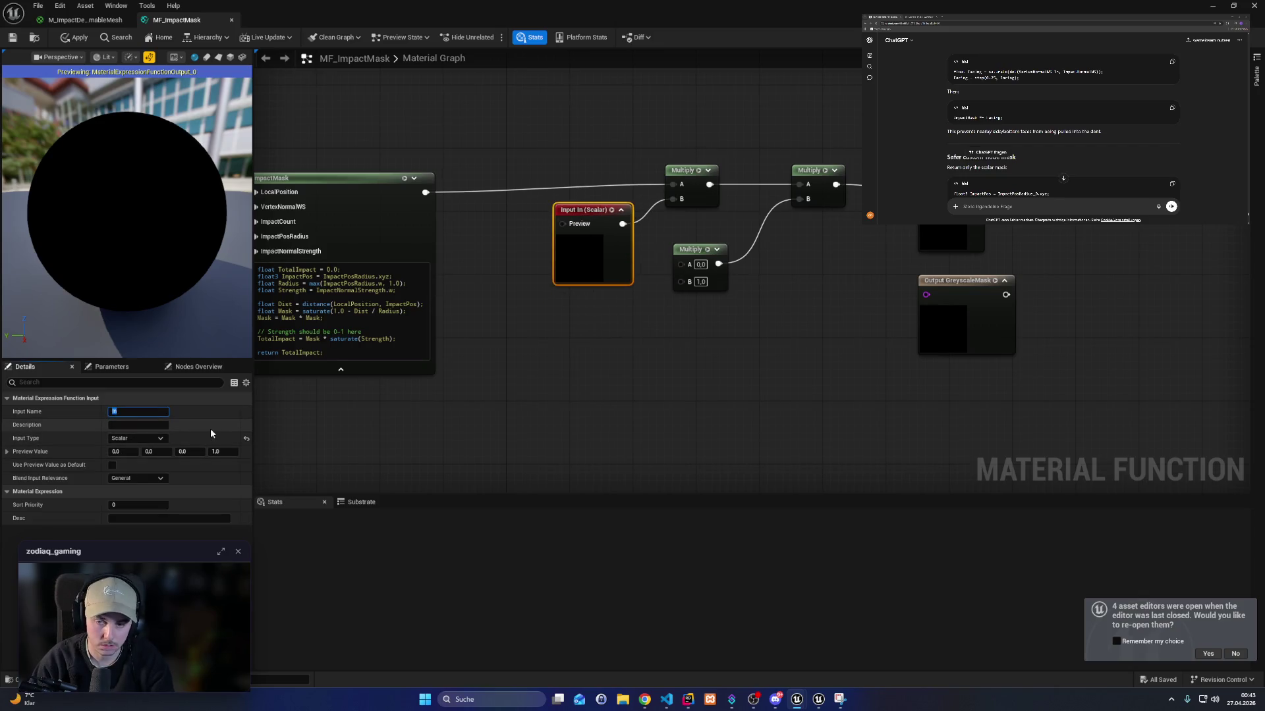
type("Im")
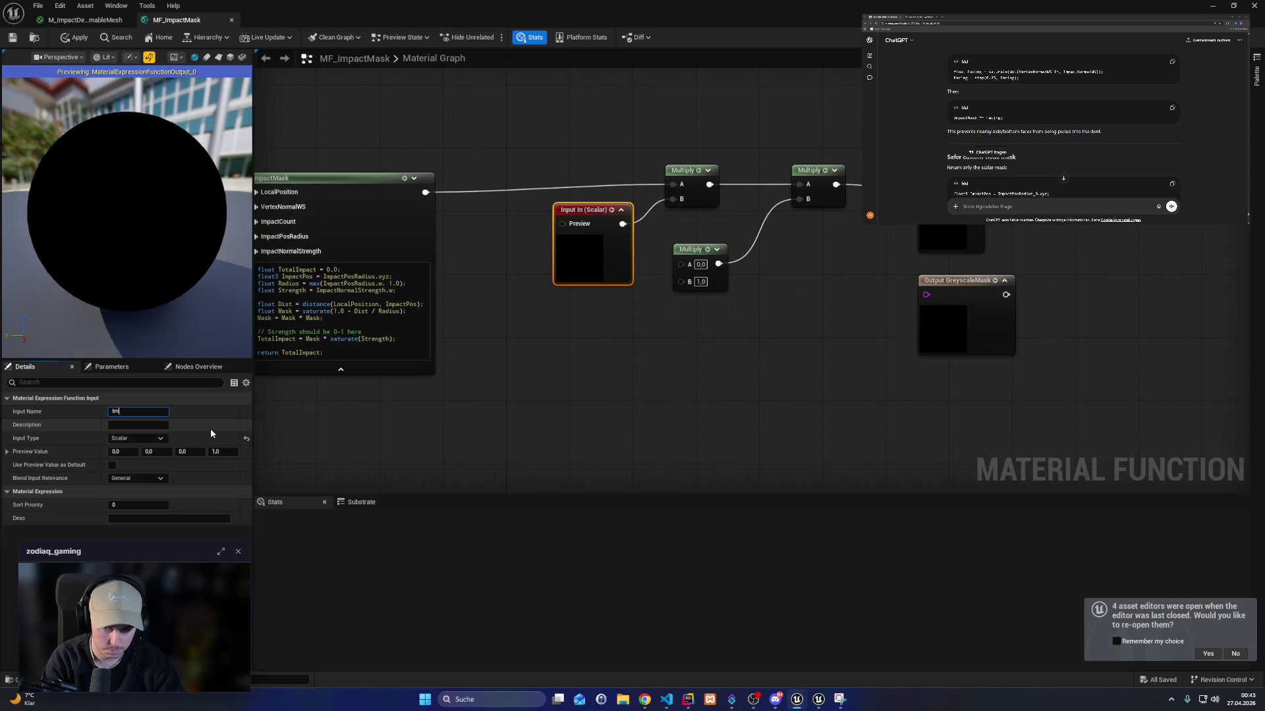
type("pactDepth")
key("Return")
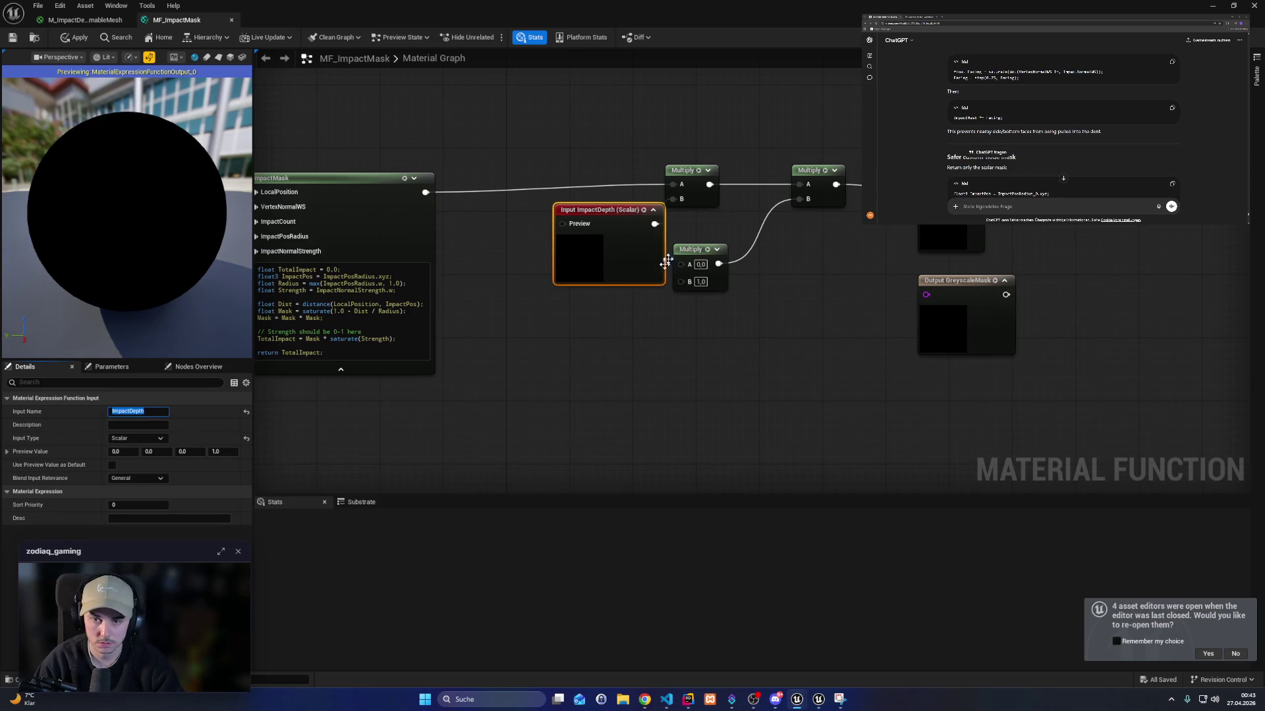
left_click_drag(607, 213, 584, 227)
mouse_move(433, 148)
left_mouse_down()
mouse_move(847, 169)
mouse_move(988, 251)
mouse_move(1094, 279)
left_mouse_up()
scroll(988, 251, "down", 4)
left_click(856, 237)
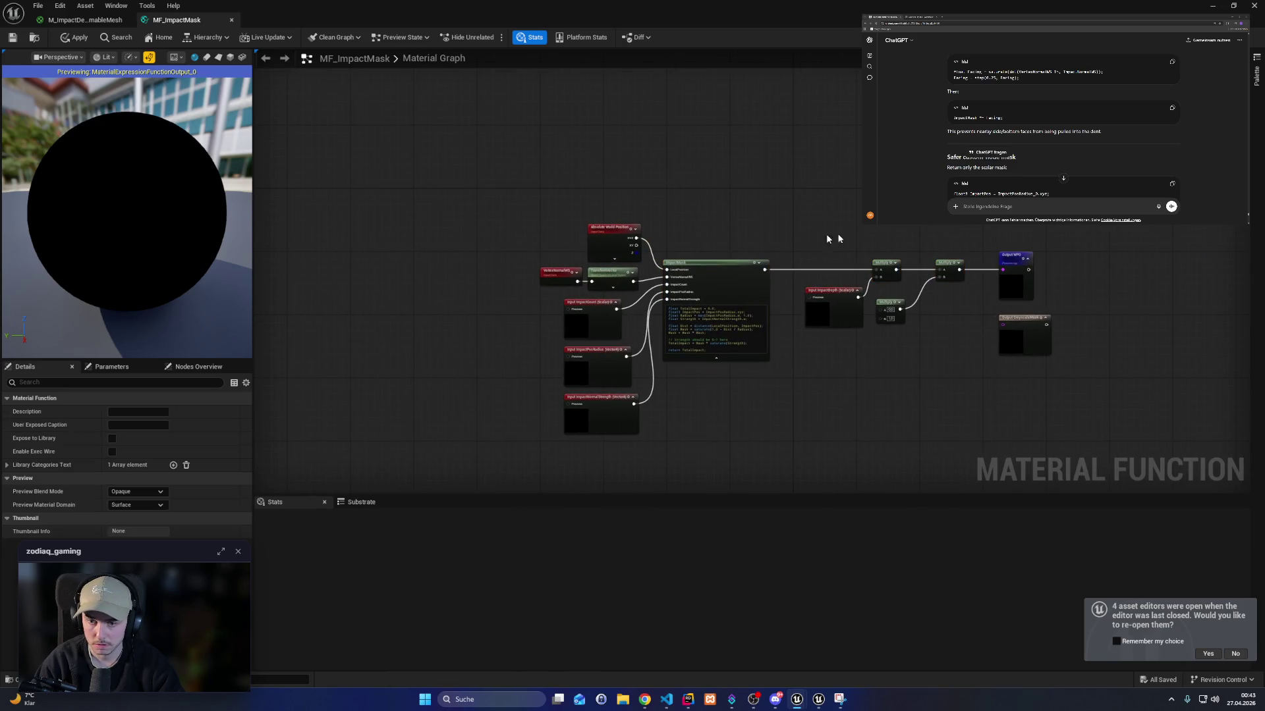
Wire ImpactNormalStrength into the lower Multiply's A input.
left_click_drag(602, 282, 602, 278)
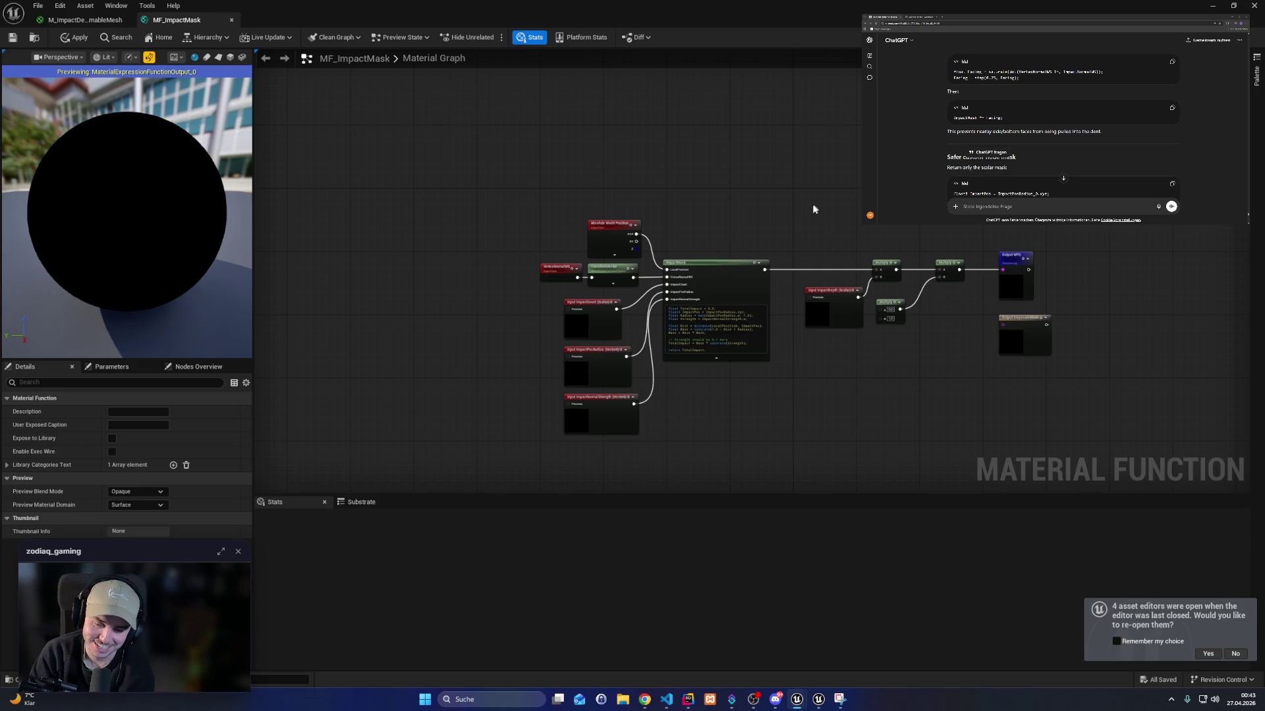
scroll(942, 405, "up", 3)
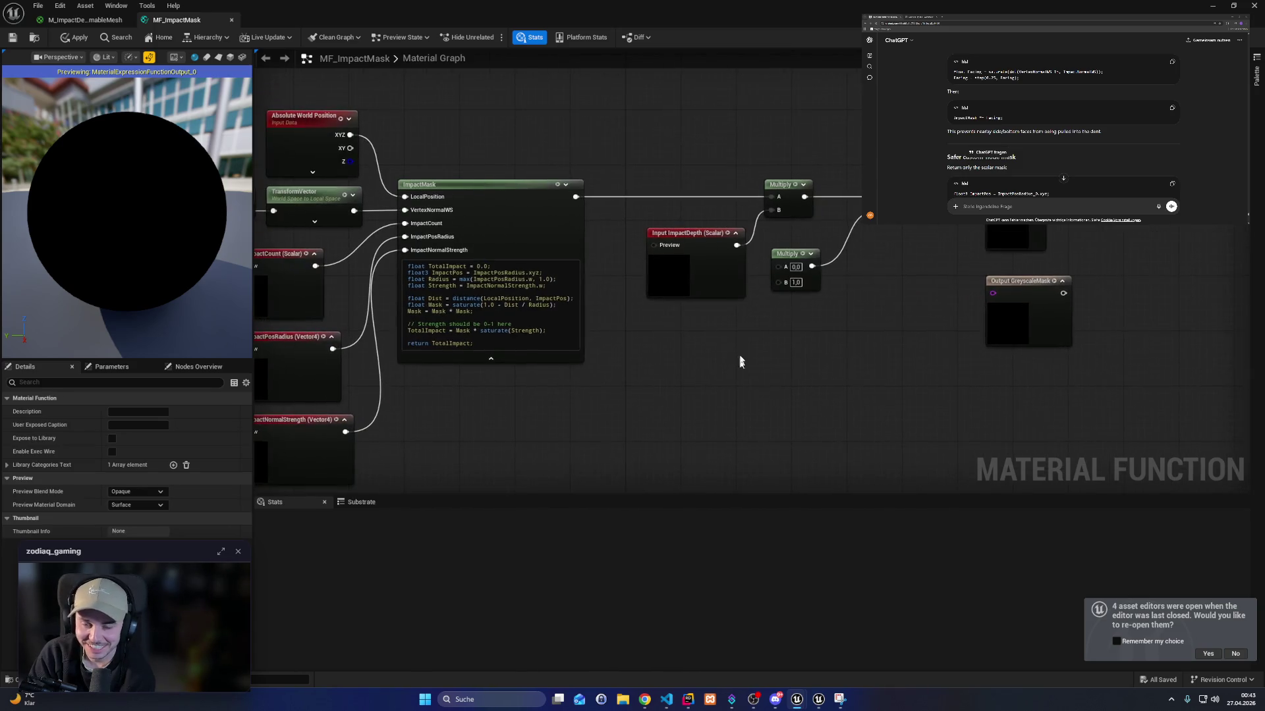
mouse_move(789, 255)
left_mouse_down()
mouse_move(798, 245)
mouse_move(810, 259)
mouse_move(793, 362)
left_mouse_up()
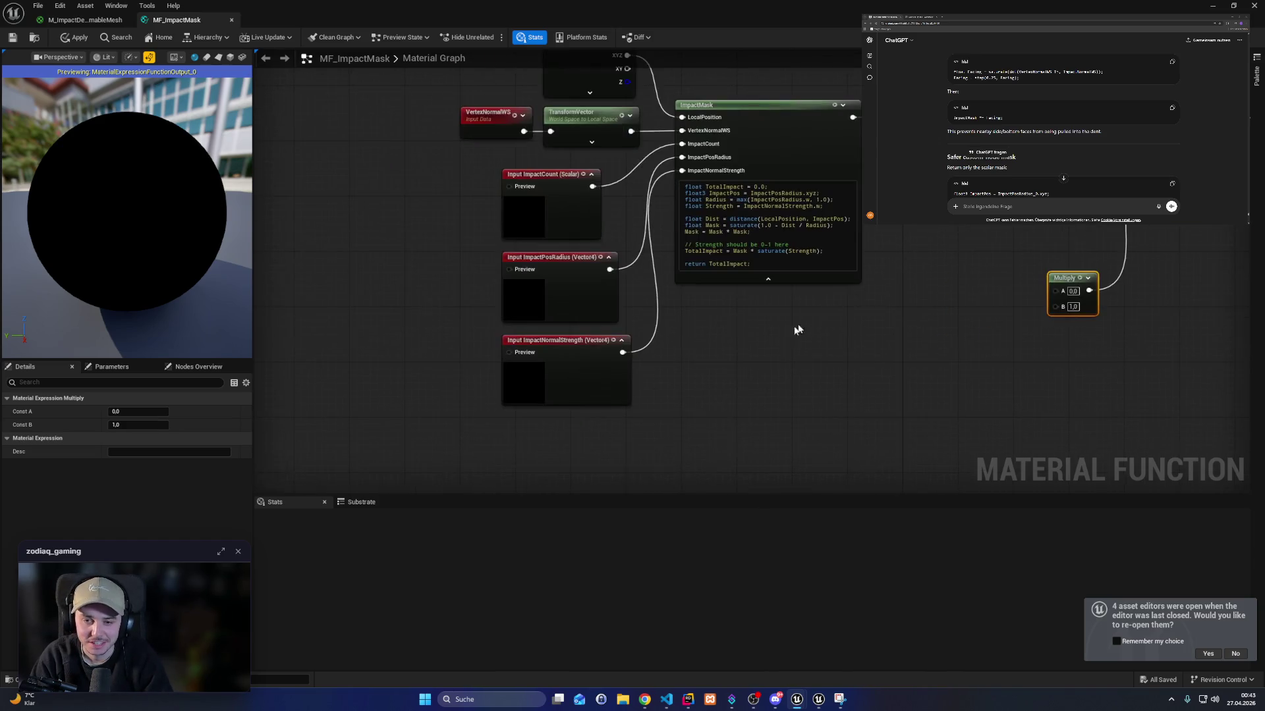
left_click_drag(621, 353, 1071, 297)
left_click_drag(801, 183, 450, 222)
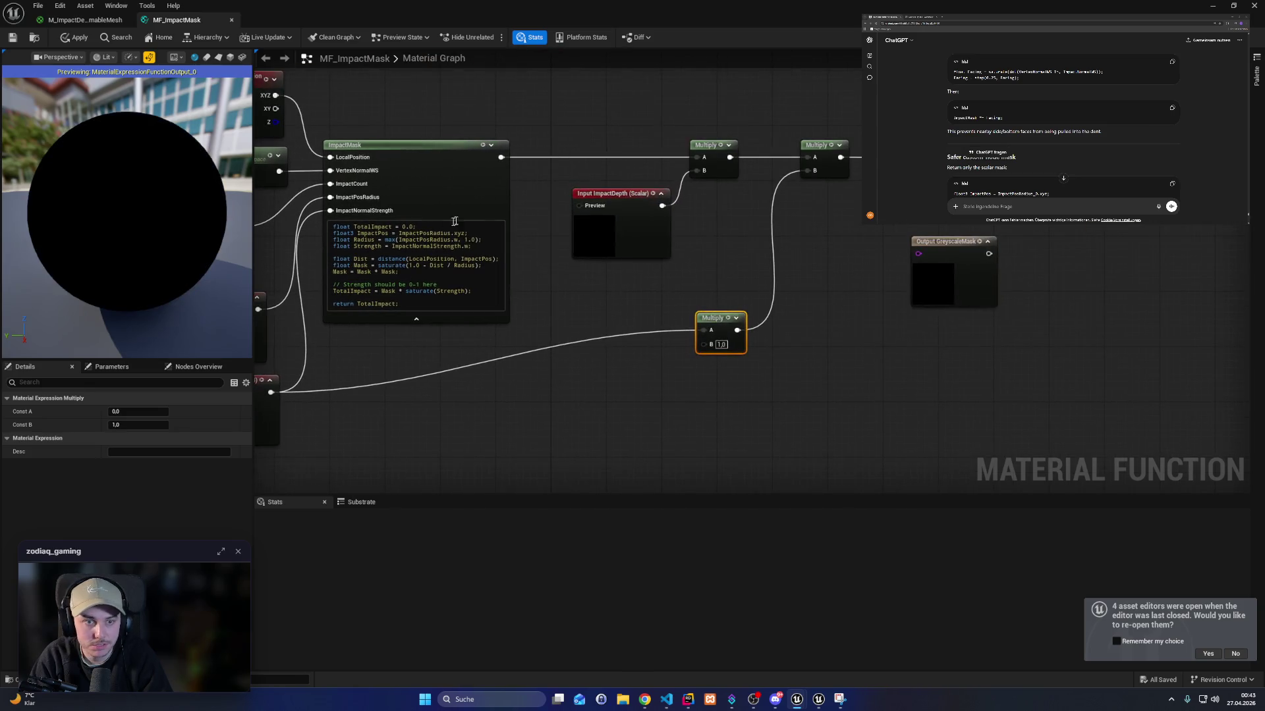
left_click(533, 167)
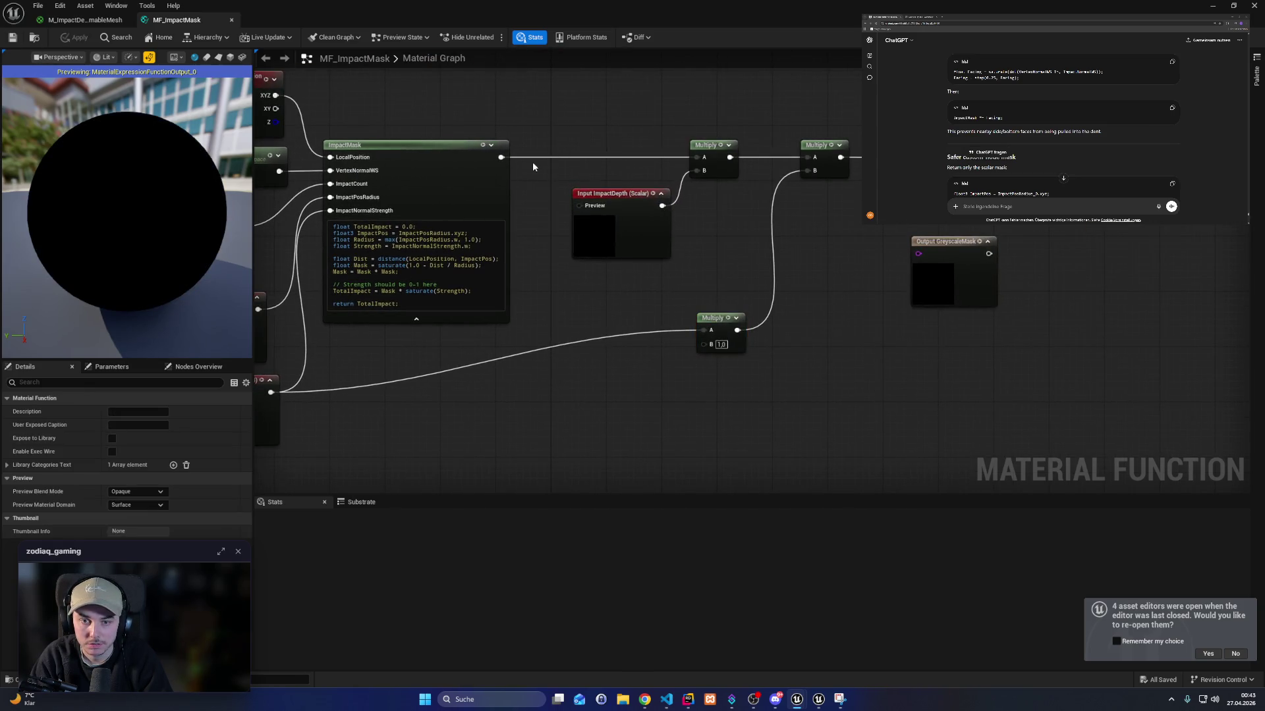
Connect ImpactMask's result to Output GreyscaleMask and apply the function.
mouse_move(499, 156)
left_mouse_down()
mouse_move(573, 191)
mouse_move(918, 254)
left_mouse_up()
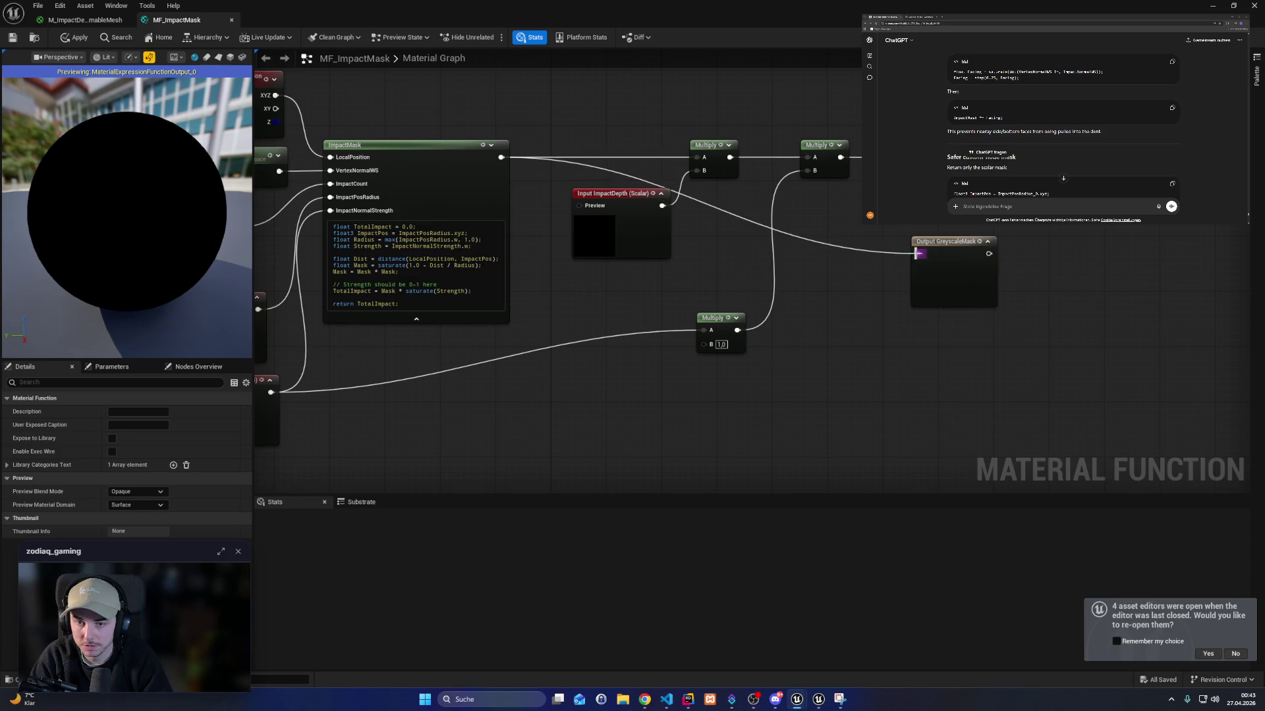
left_click(59, 41)
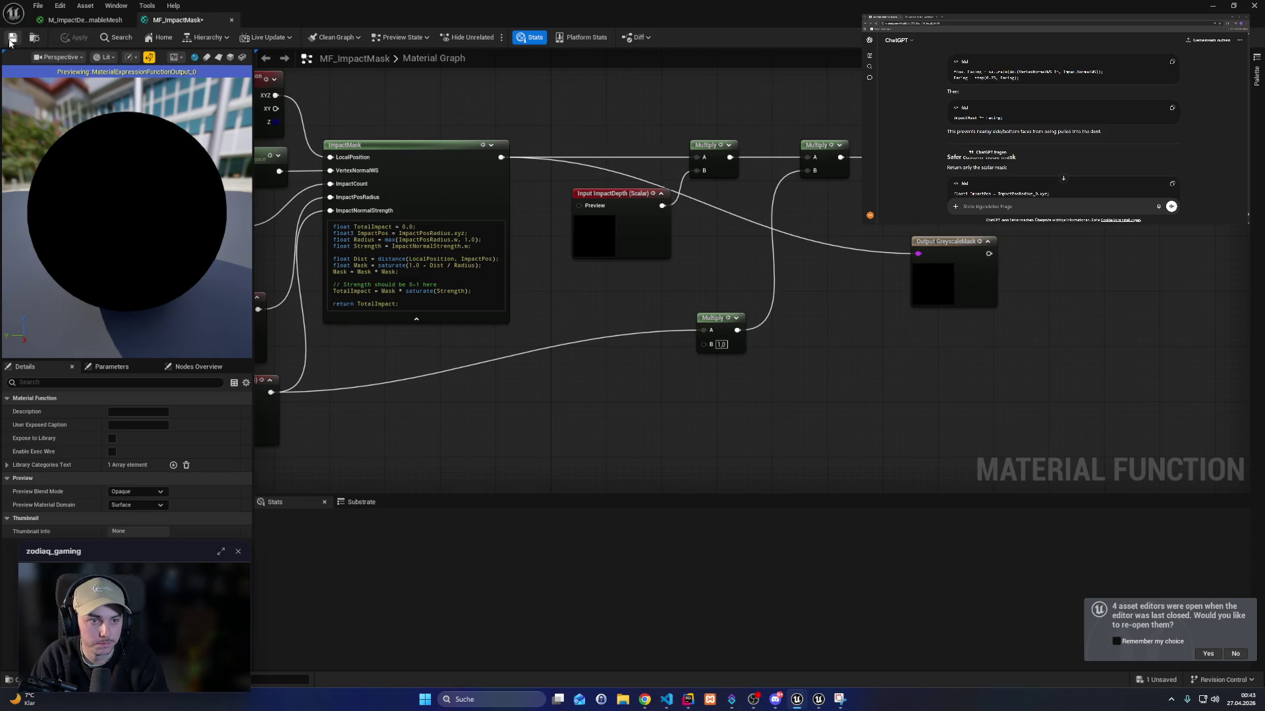
left_click(85, 20)
scroll(770, 328, "down", 3)
Delete the old Custom, Multiply, VertexNormalWS, TransformVector and red input nodes from the material.
mouse_move(932, 400)
left_mouse_down()
mouse_move(793, 370)
mouse_move(714, 376)
mouse_move(665, 282)
mouse_move(515, 229)
left_mouse_up()
key("Delete")
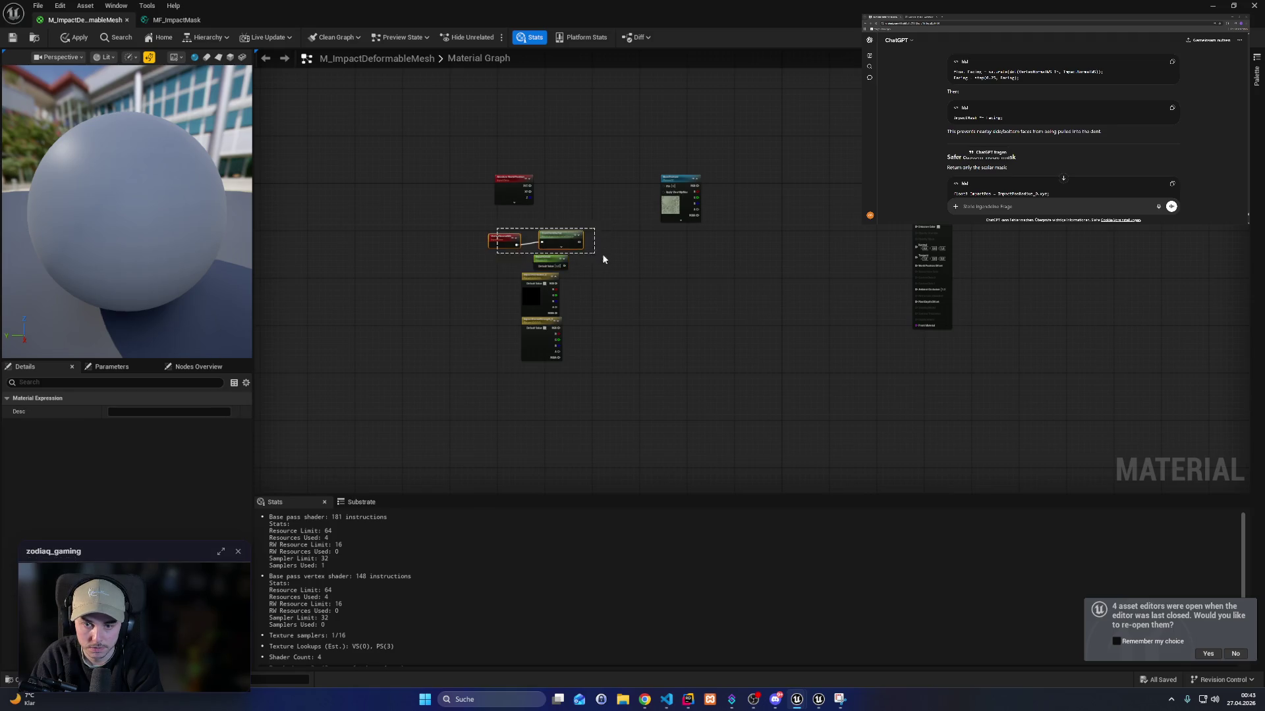
key("Delete")
left_click_drag(474, 169, 540, 209)
key("Delete")
right_click(674, 288)
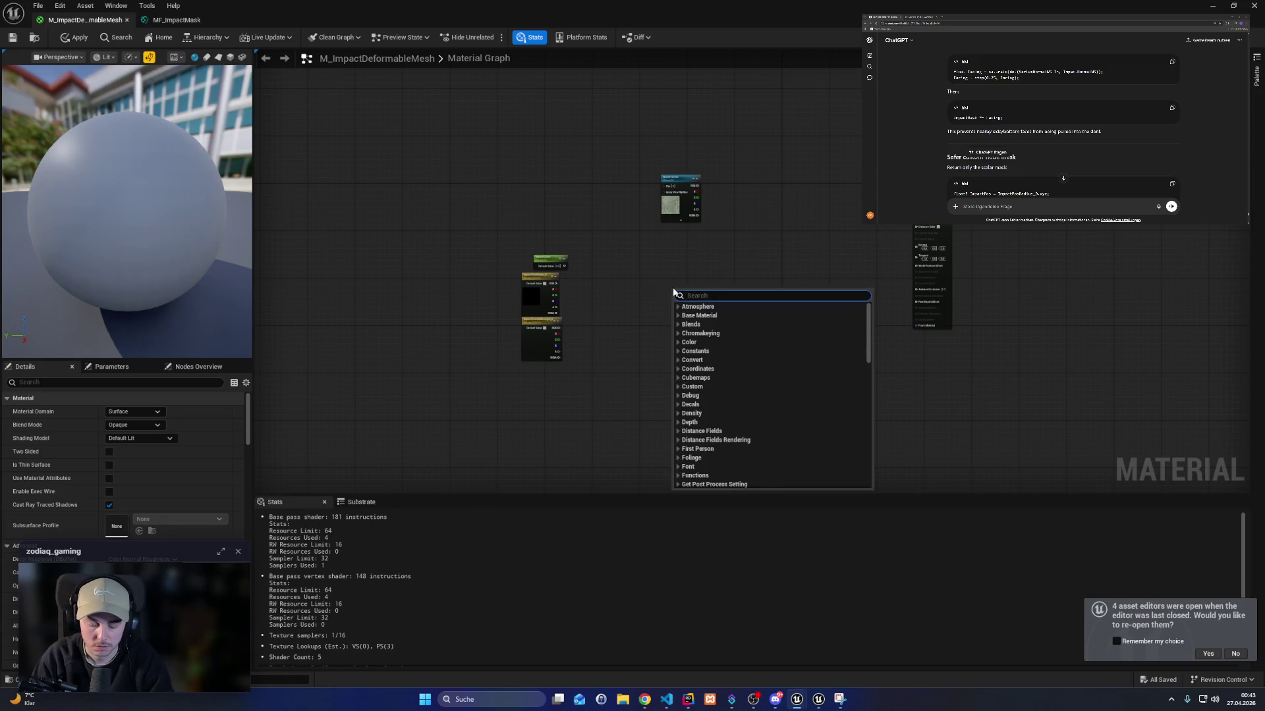
After searching 'mf_impa' finds nothing, enable Expose to Library on MF_ImpactMask.
type("mf_")
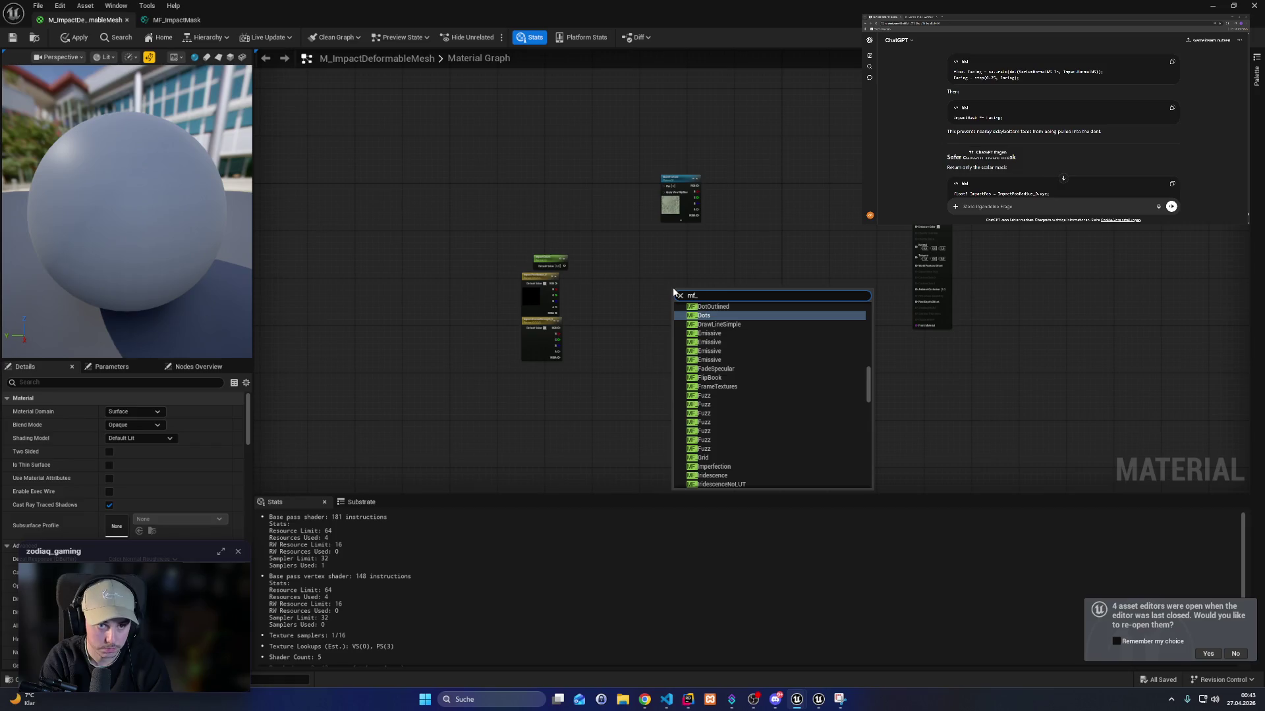
type("impact")
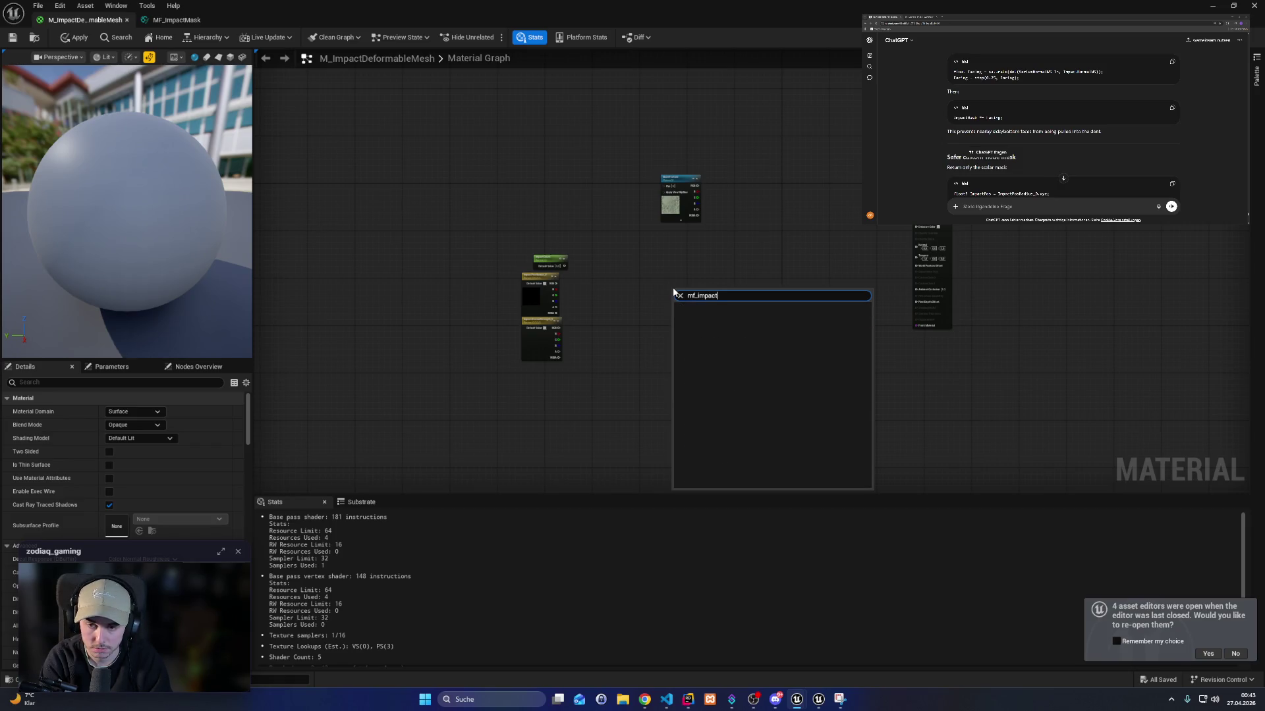
left_click(160, 19)
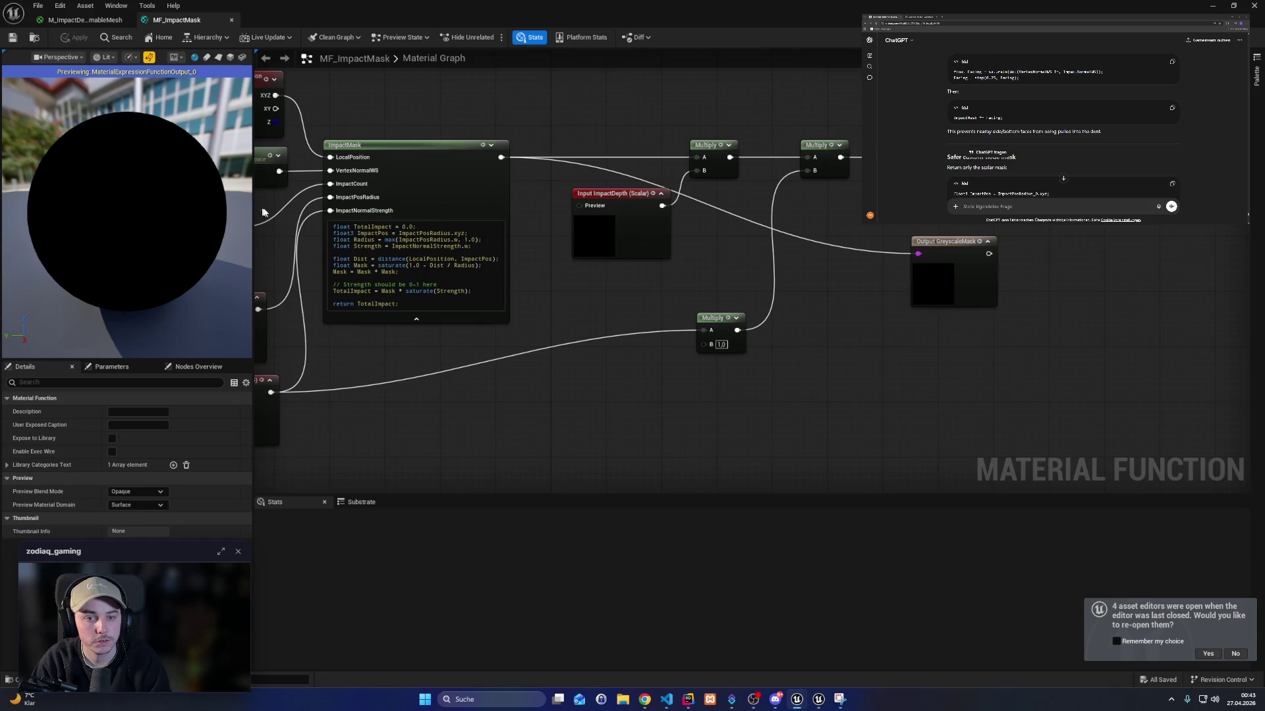
left_click_drag(260, 211, 480, 246)
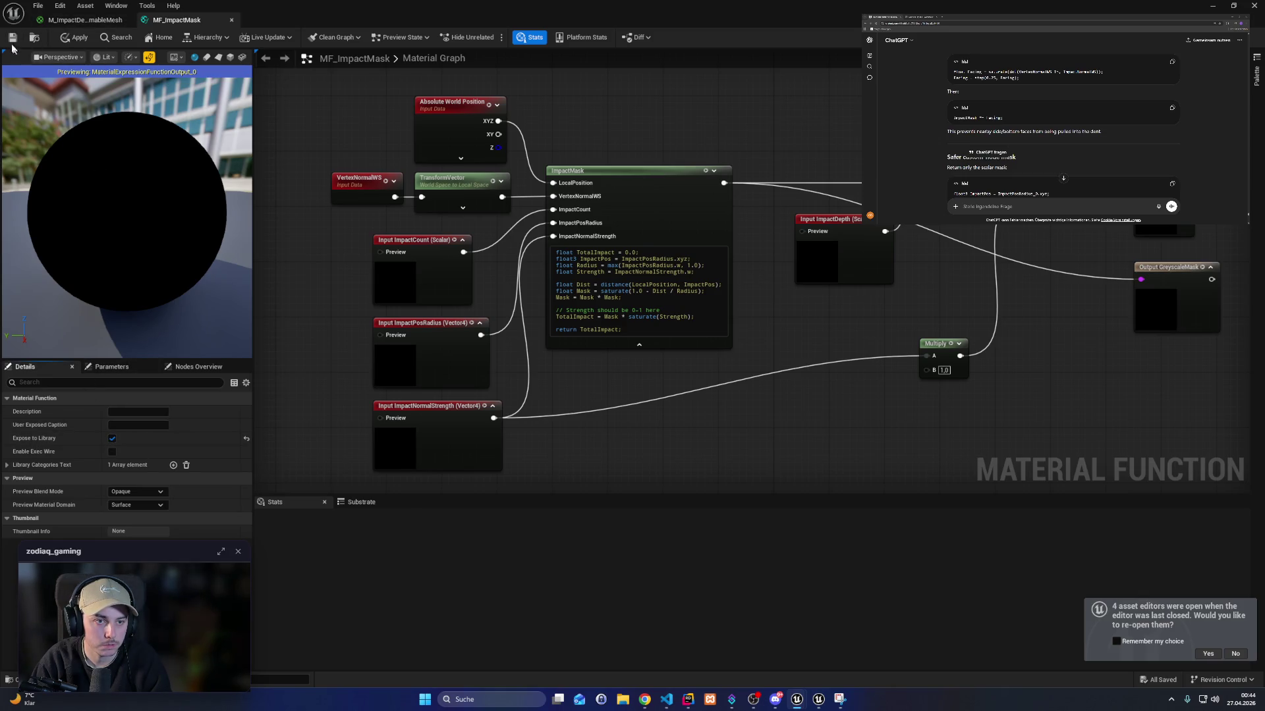
left_click(84, 19)
Place MF_ImpactMask and wire ImpactCount, ImpactPosRadius and ImpactNormalStrength into its inputs.
right_click(593, 310)
type("MF_ImpactMask")
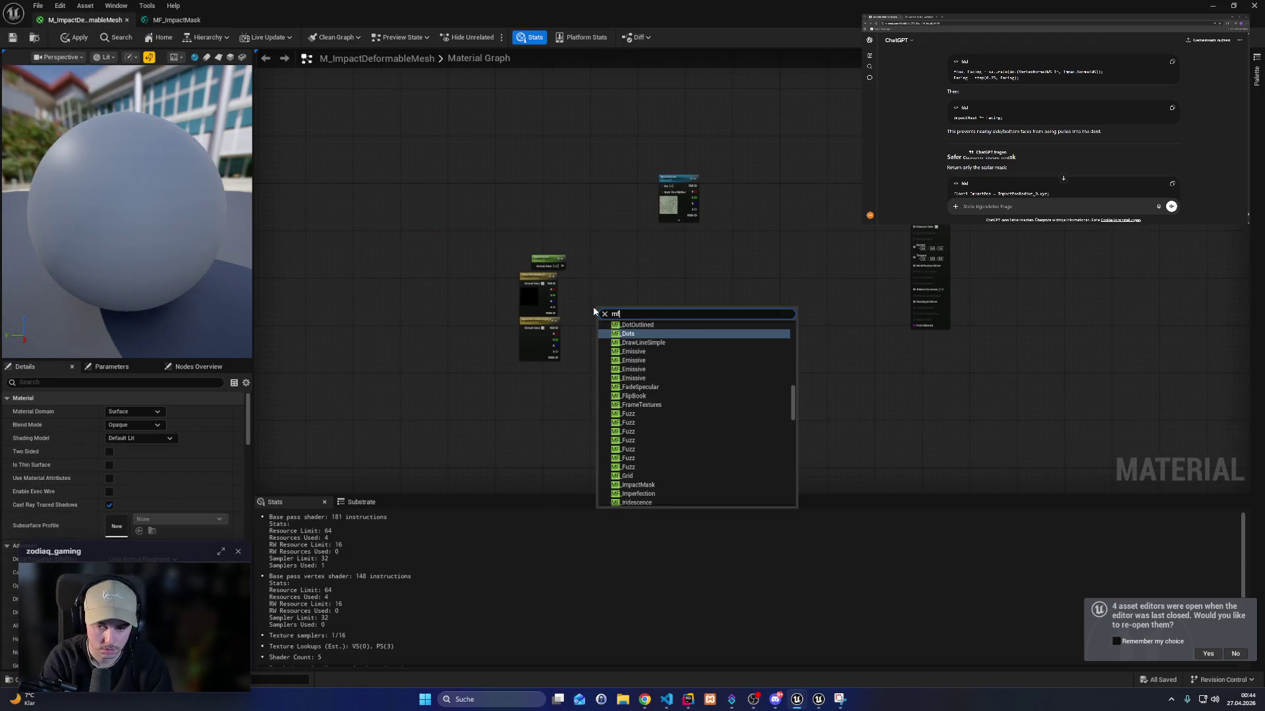
key("Return")
scroll(693, 259, "up", 5)
left_click_drag(695, 263, 706, 184)
scroll(711, 186, "down", 3)
left_click_drag(619, 245, 721, 191)
scroll(721, 191, "up", 2)
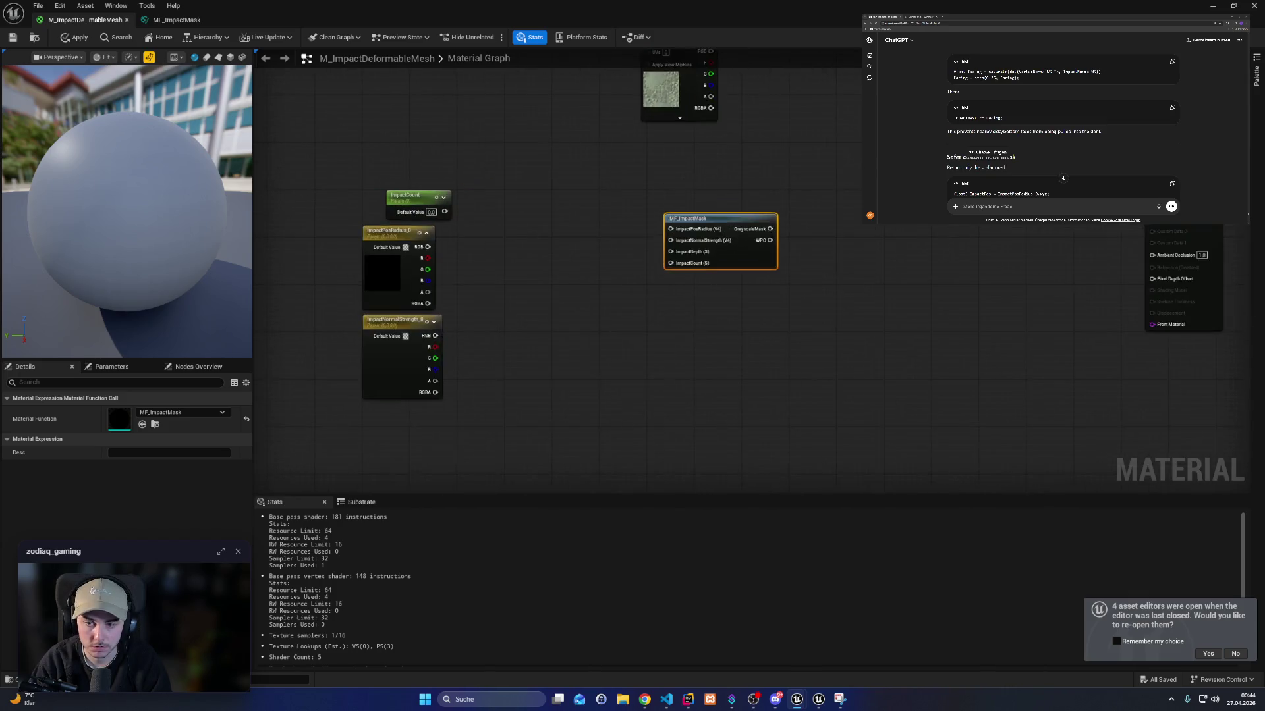
mouse_move(479, 235)
left_mouse_down()
mouse_move(691, 252)
mouse_move(696, 284)
left_mouse_up()
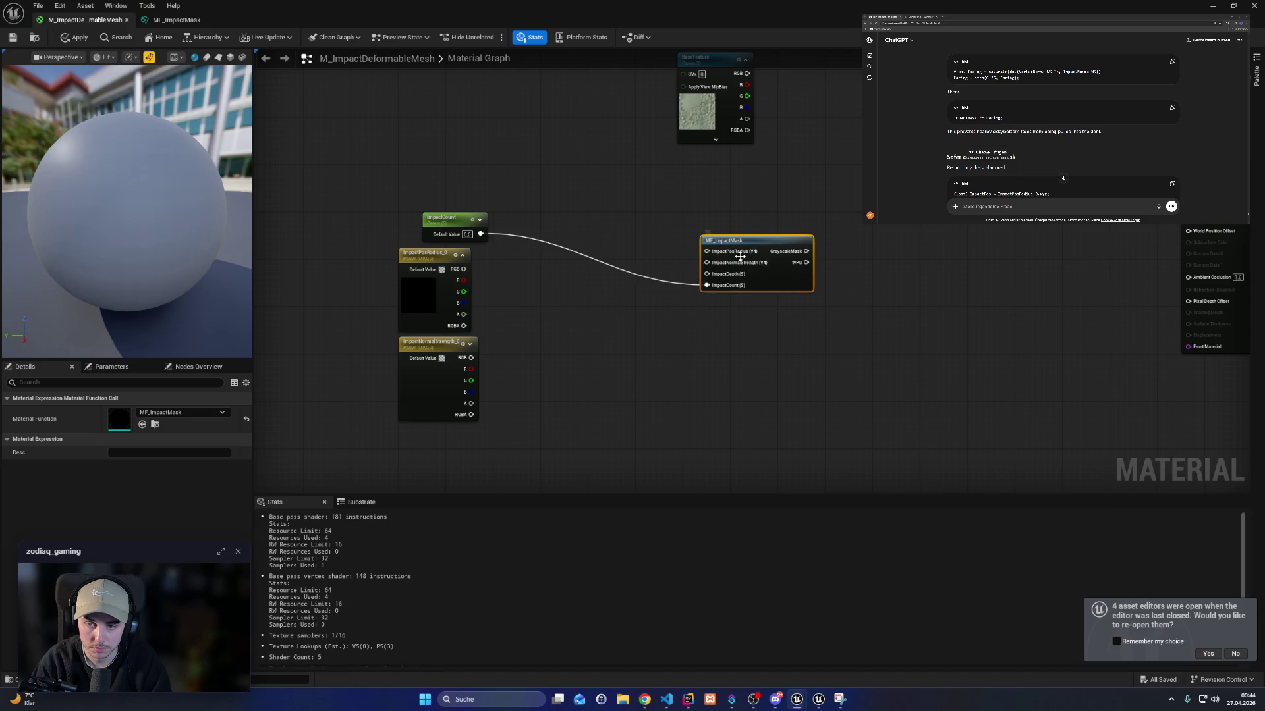
left_click_drag(466, 327, 712, 251)
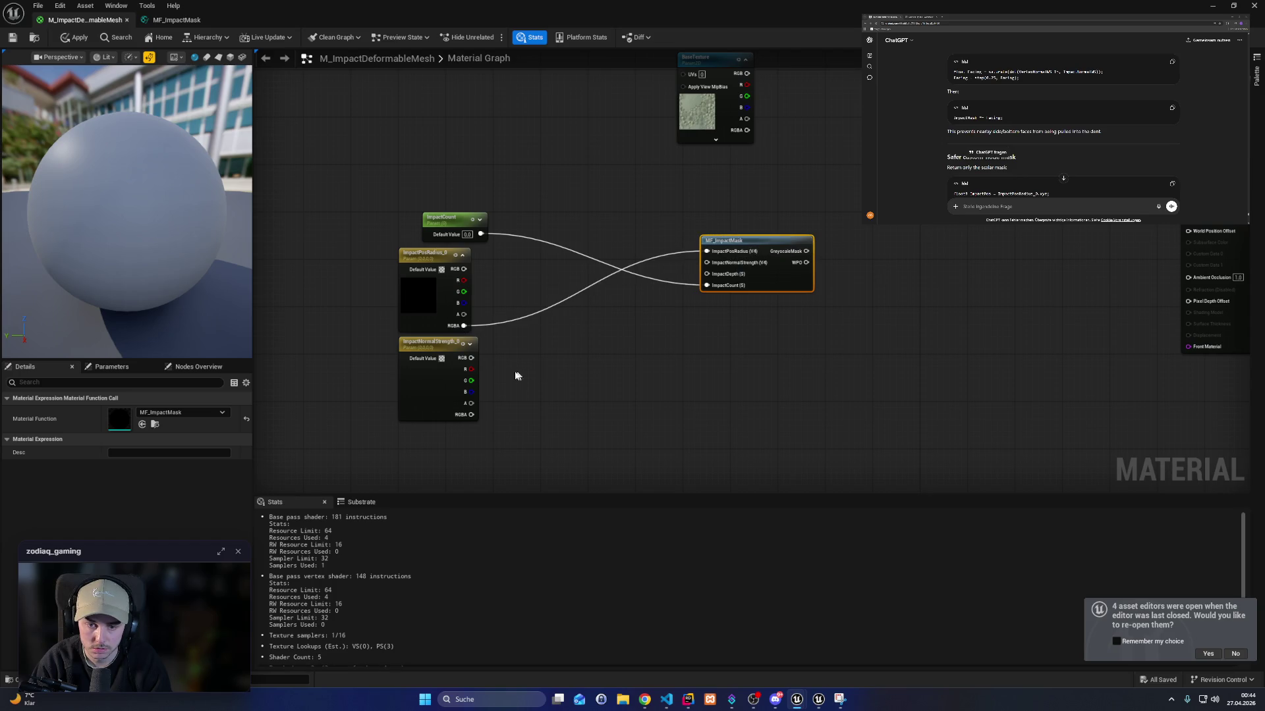
mouse_move(471, 415)
left_mouse_down()
mouse_move(715, 268)
mouse_move(649, 362)
left_mouse_up()
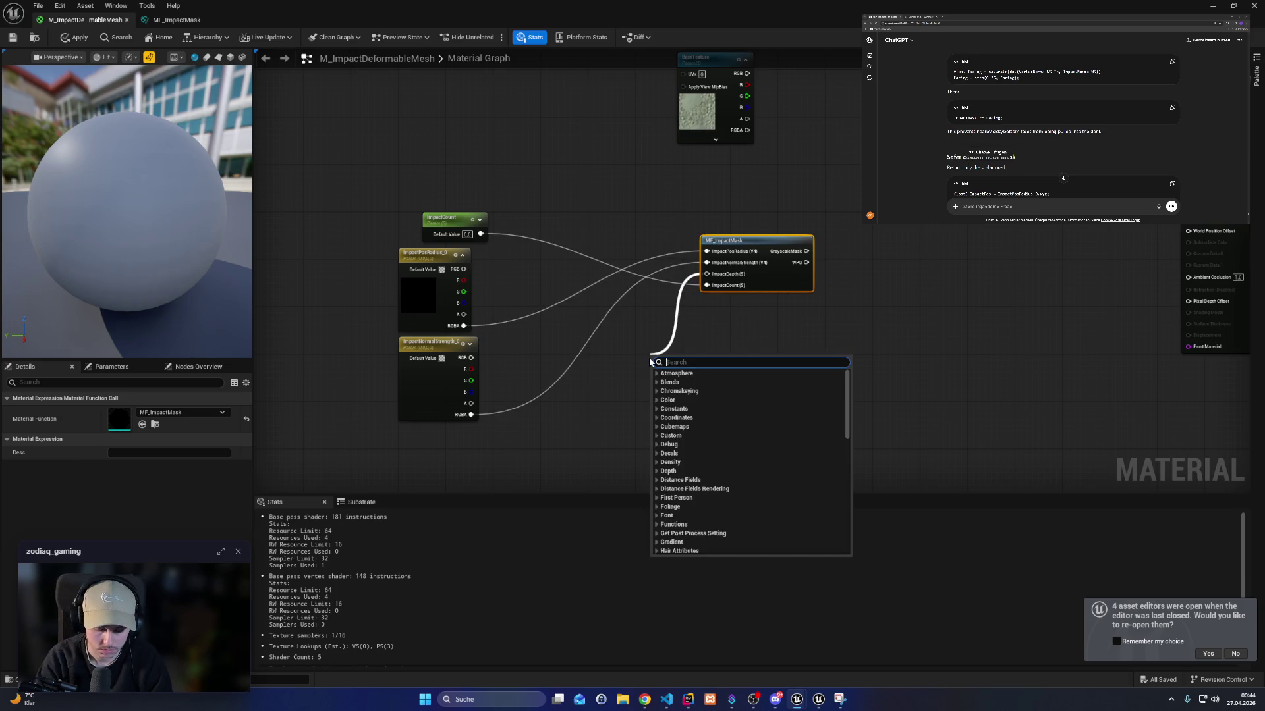
Feed a 10.0 constant into ImpactDepth and connect MF_ImpactMask's output to World Position Offset.
type("constan")
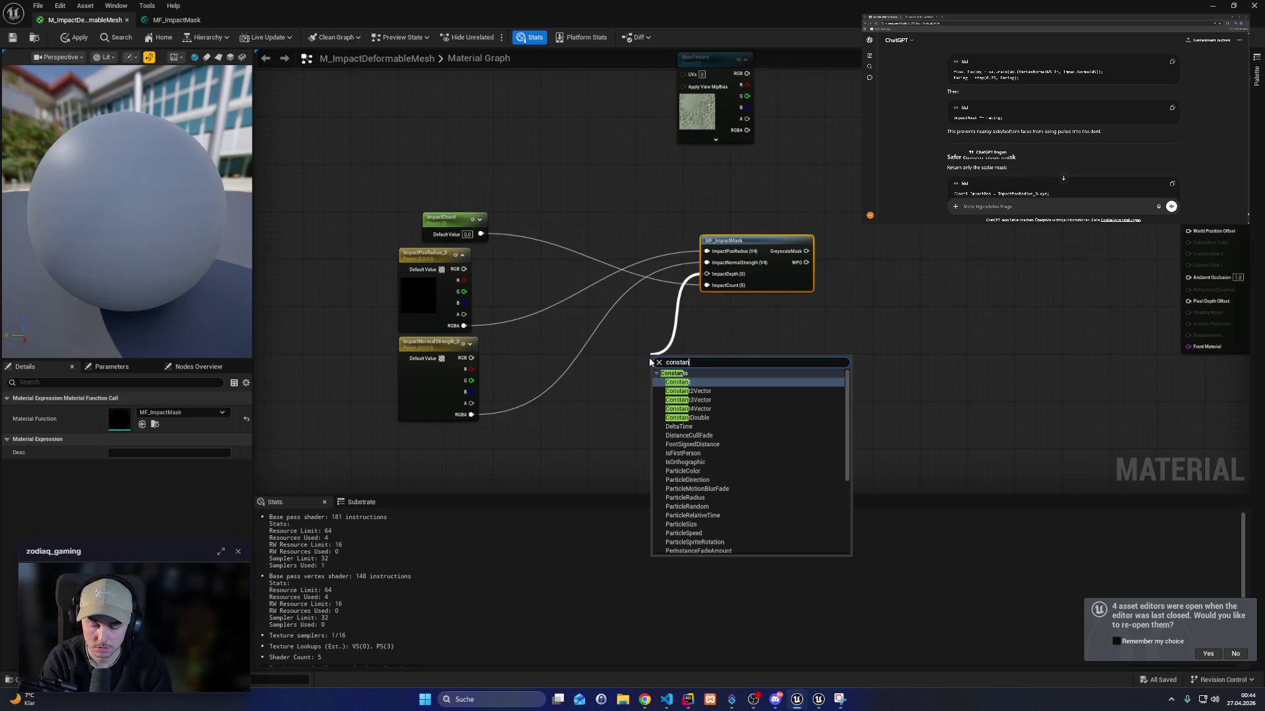
key("Return")
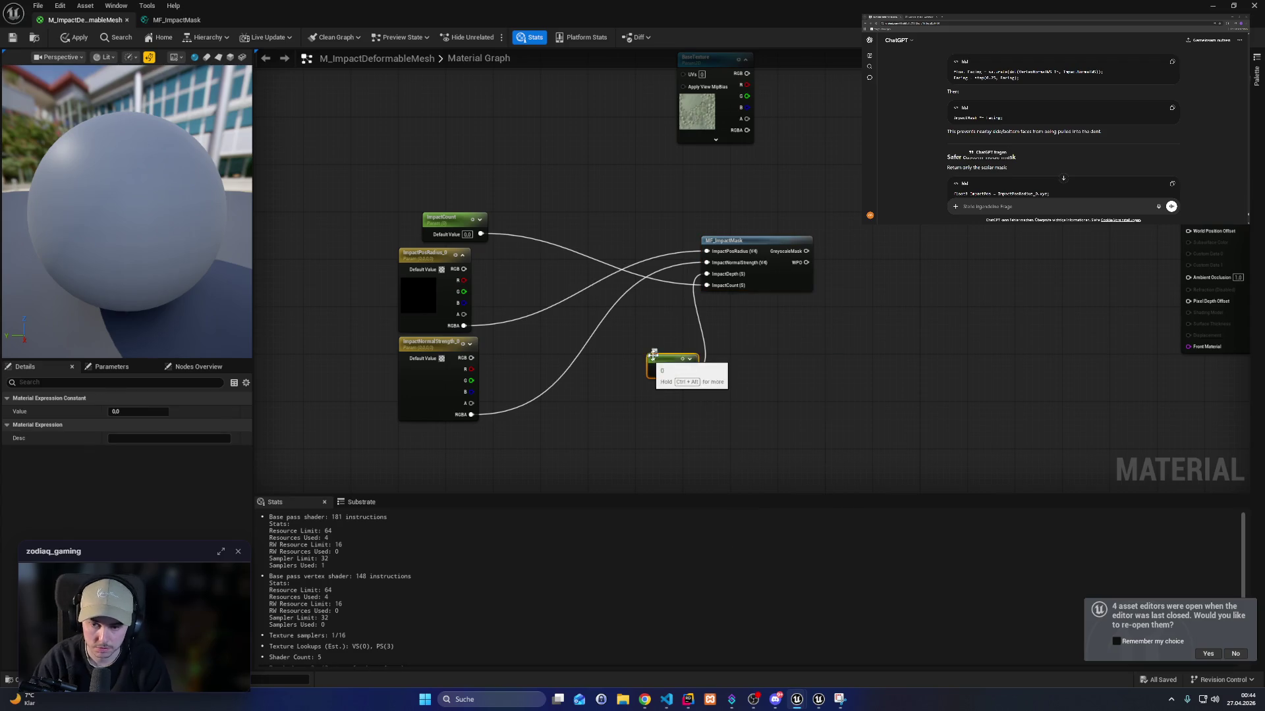
mouse_move(651, 355)
left_mouse_down()
mouse_move(455, 209)
mouse_move(436, 170)
left_mouse_up()
left_click_drag(142, 411, 132, 411)
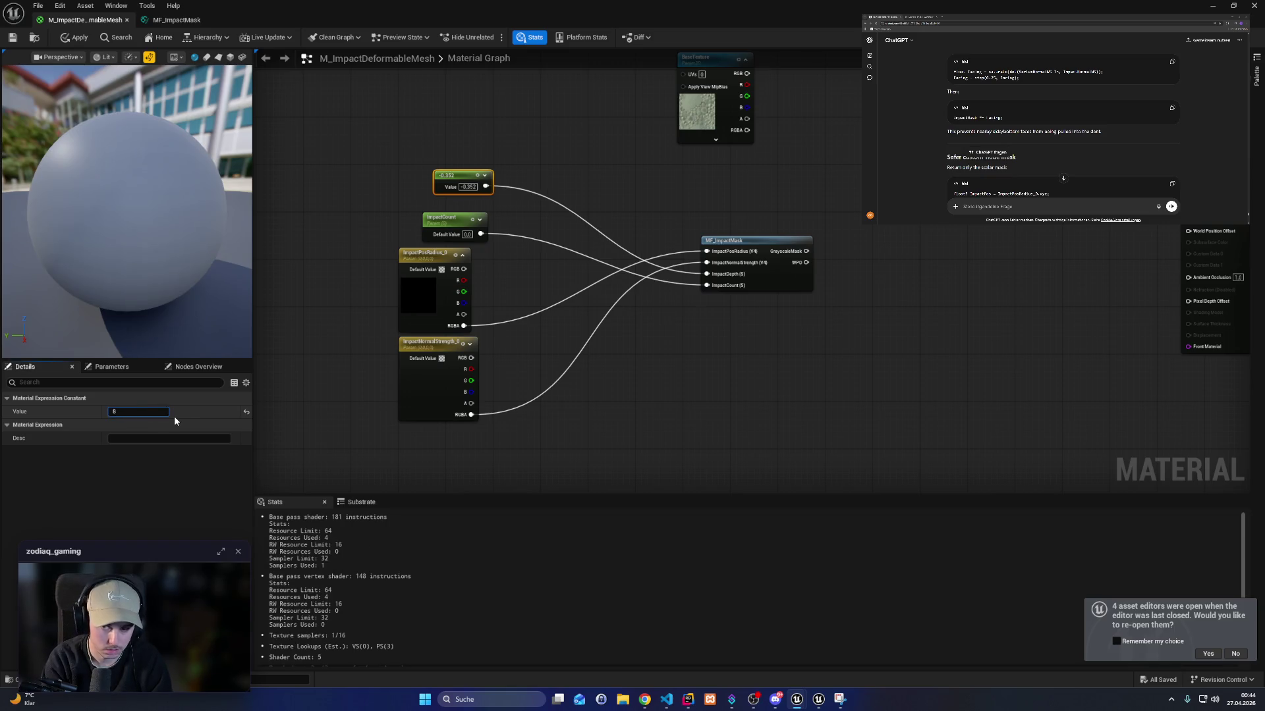
type("0")
key("Return")
mouse_move(823, 278)
left_mouse_down()
mouse_move(552, 337)
mouse_move(916, 159)
left_mouse_up()
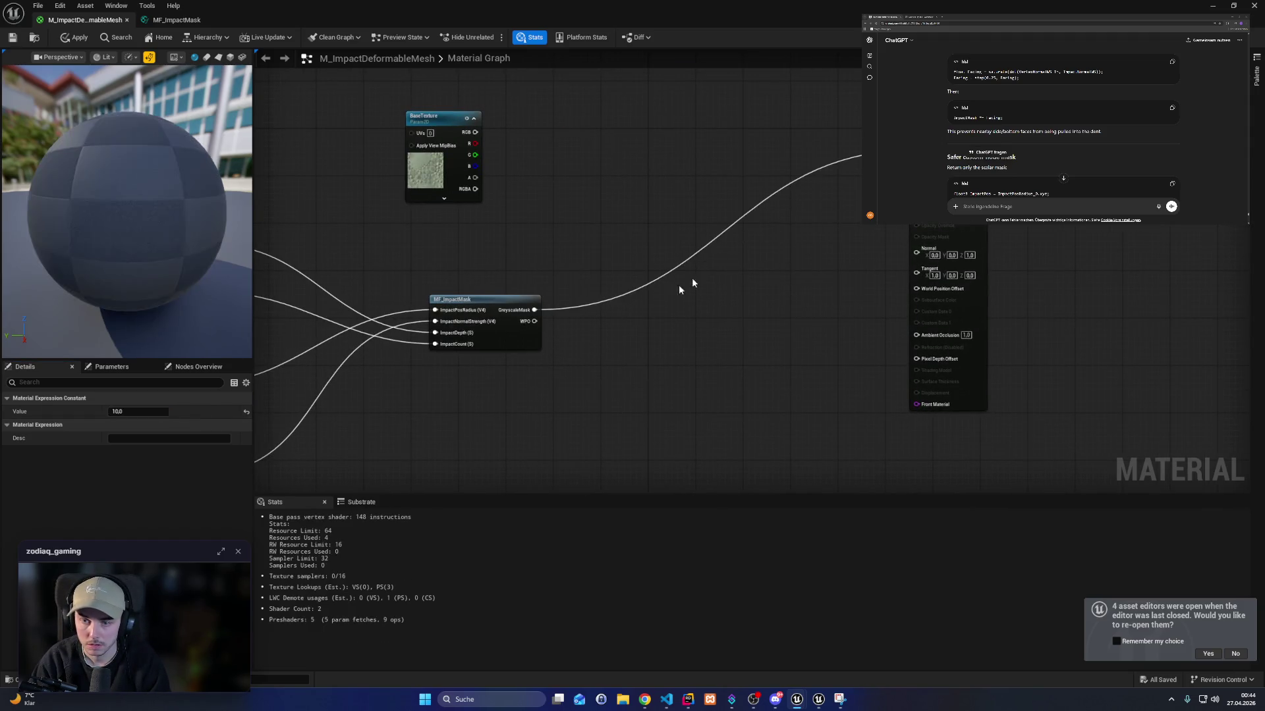
mouse_move(535, 321)
left_mouse_down()
mouse_move(926, 311)
mouse_move(917, 289)
left_mouse_up()
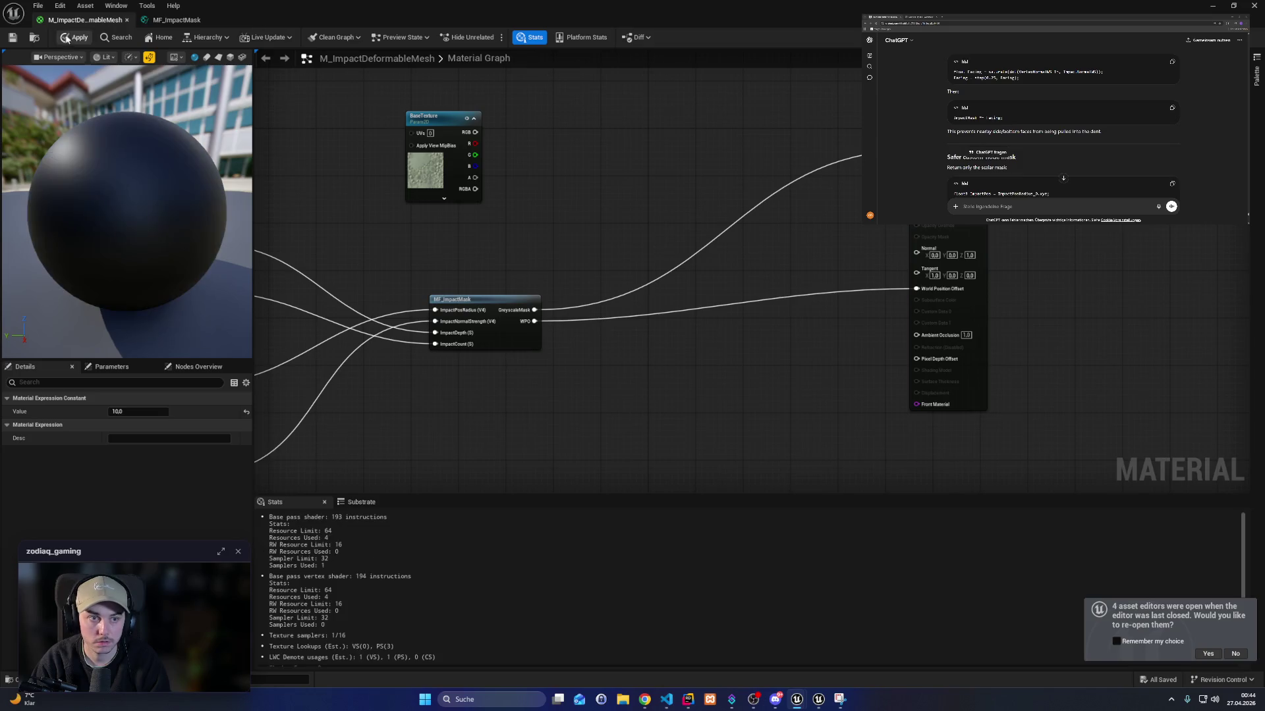
Restore the material editor, fit the graph, and shift the inputs and MF_ImpactMask right.
left_click(1212, 5)
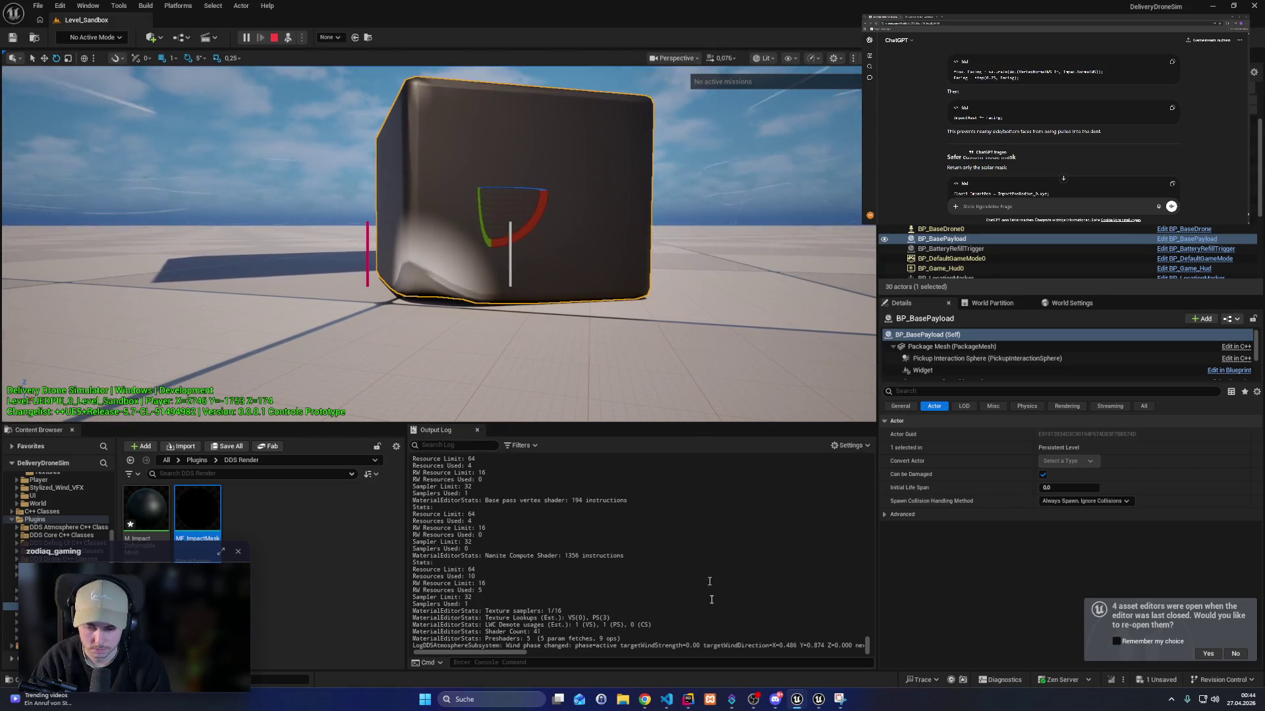
mouse_move(797, 700)
left_click(751, 642)
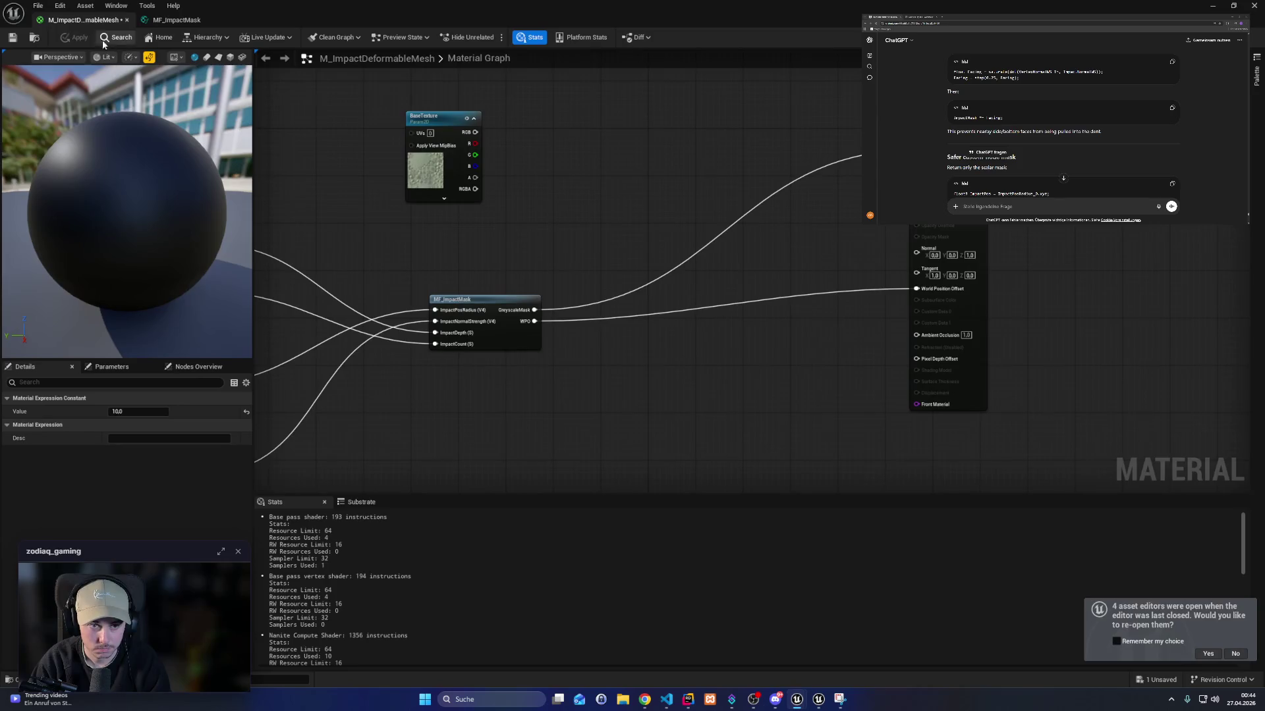
key("Home")
left_click_drag(303, 215, 615, 452)
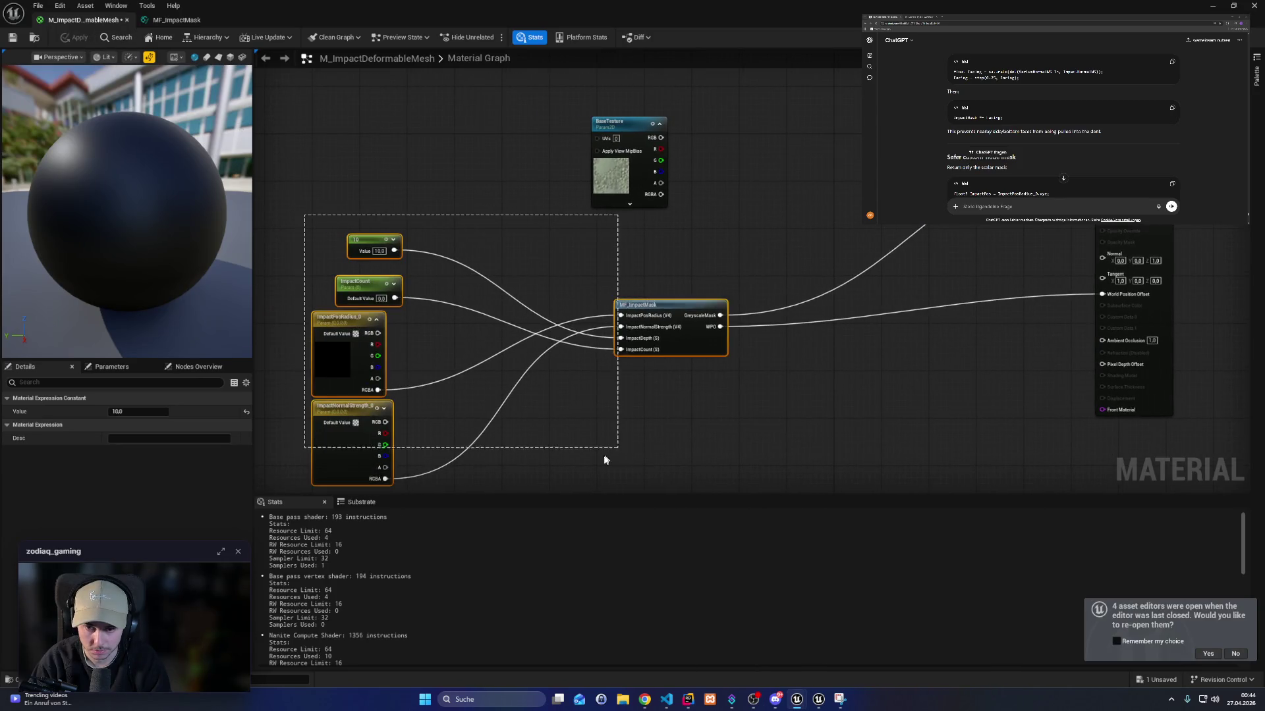
left_click_drag(697, 327, 852, 310)
left_click(790, 246)
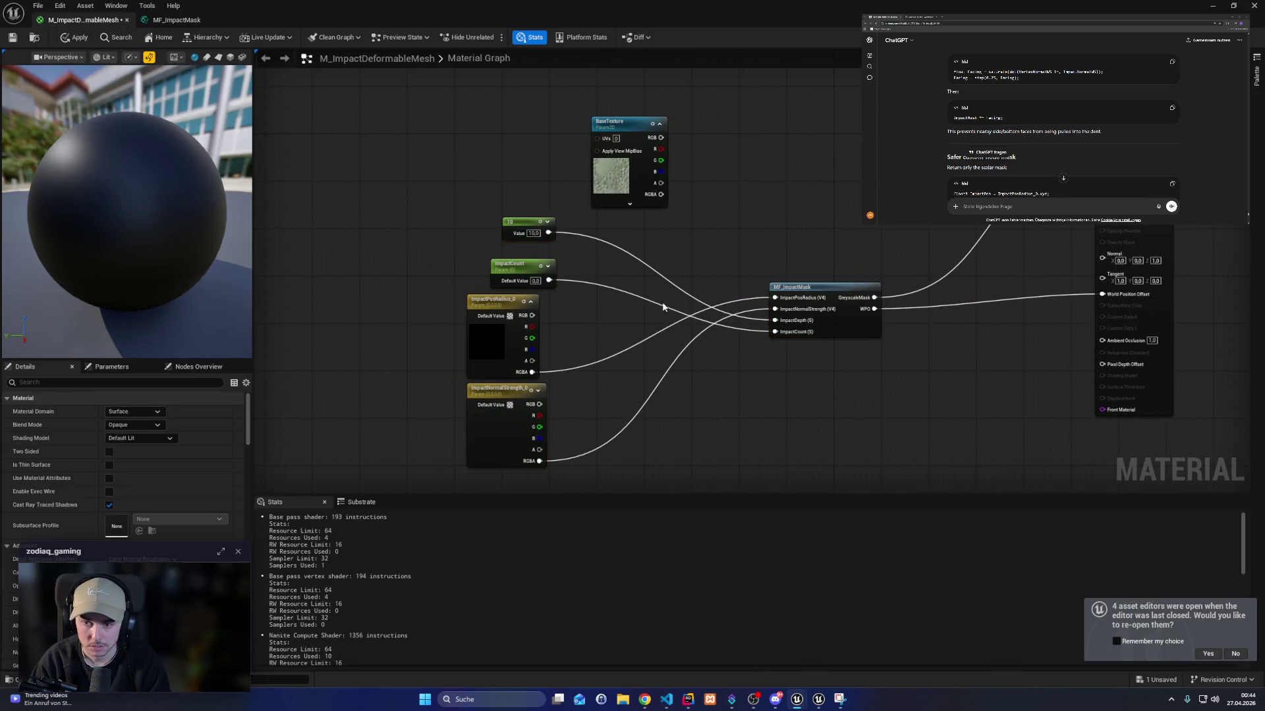
mouse_move(495, 278)
left_mouse_down()
mouse_move(557, 201)
mouse_move(646, 359)
mouse_move(666, 471)
mouse_move(500, 470)
mouse_move(521, 453)
left_mouse_up()
left_click(546, 461)
left_click(774, 315)
Arrange the four input nodes, MF_ImpactMask and the material output into a neat column.
mouse_move(553, 215)
left_mouse_down()
mouse_move(458, 481)
mouse_move(649, 422)
mouse_move(614, 404)
left_mouse_up()
left_click(817, 230)
left_click_drag(816, 229, 785, 247)
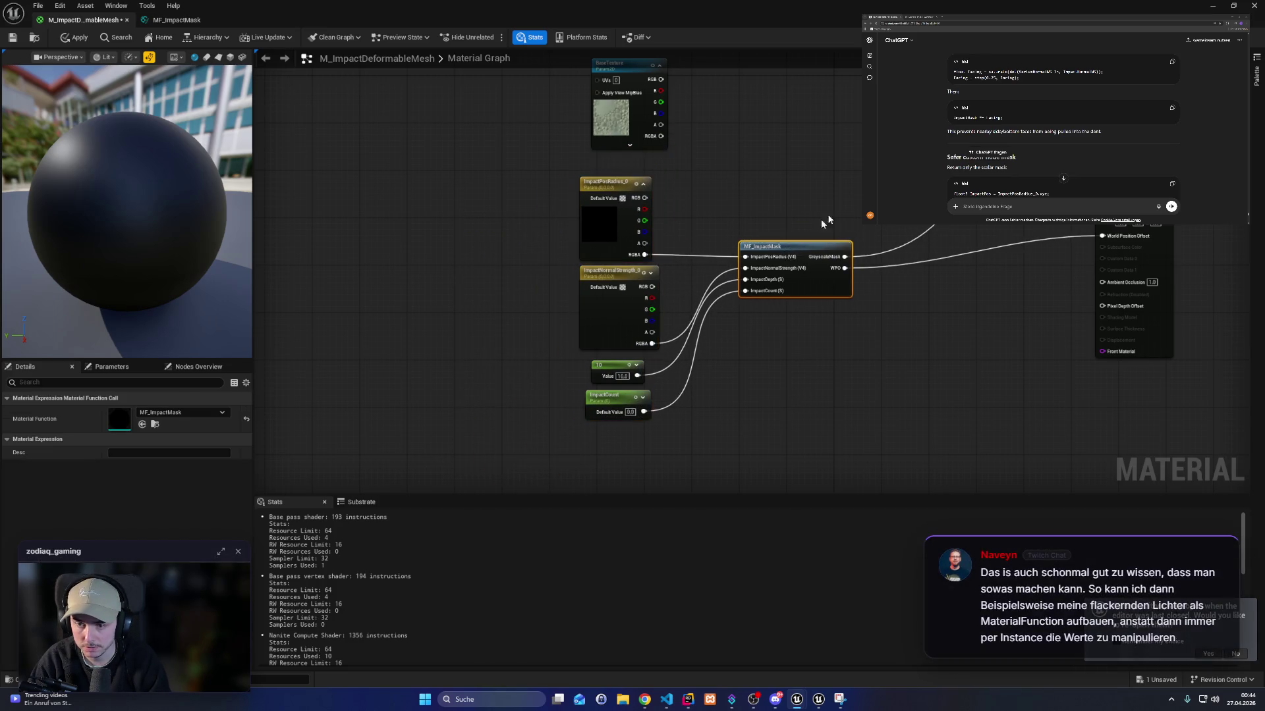
left_click_drag(1028, 303, 878, 303)
left_click(689, 353)
mouse_move(606, 336)
left_mouse_down()
mouse_move(650, 172)
mouse_move(631, 360)
left_mouse_up()
left_click_drag(438, 208, 583, 465)
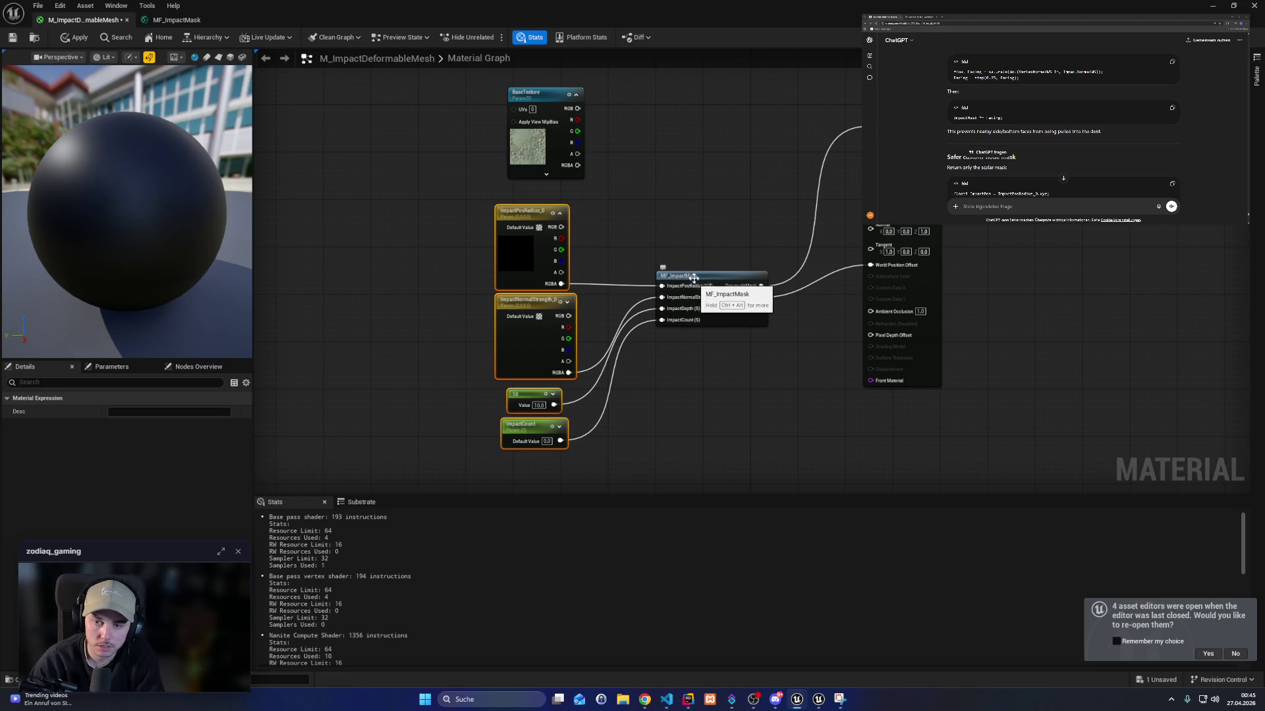
left_click_drag(661, 320, 707, 330)
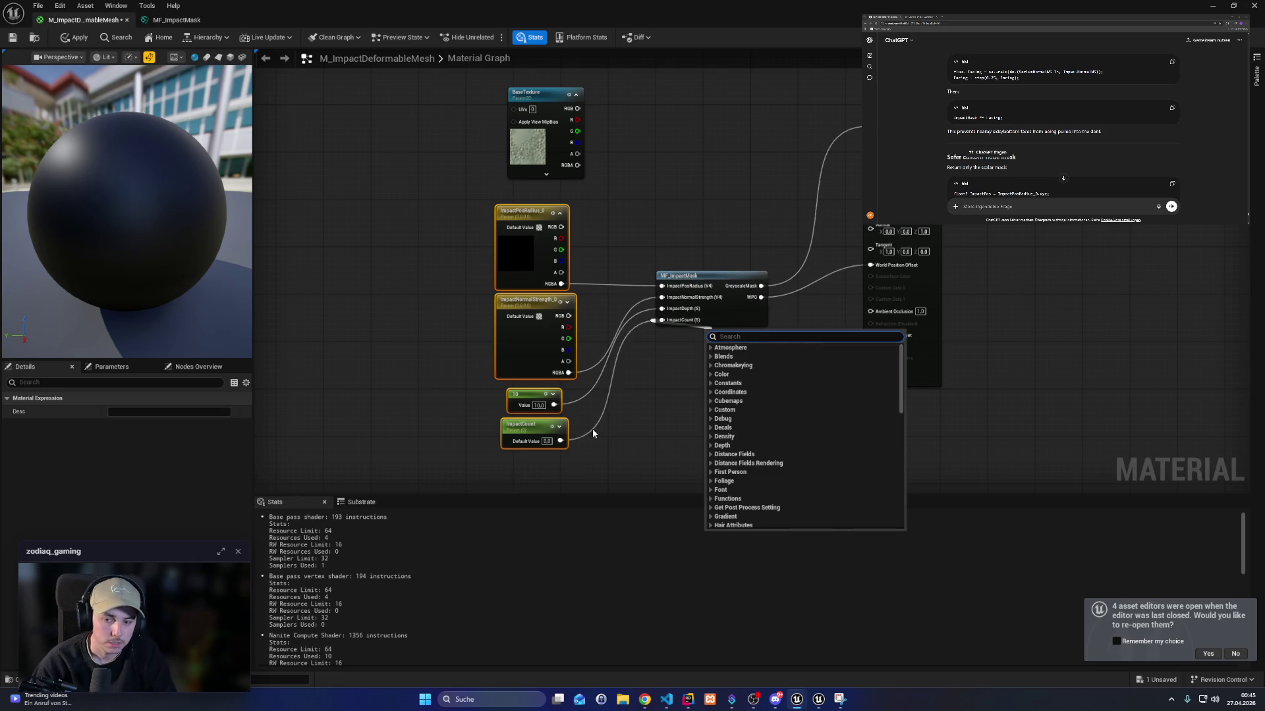
left_click(629, 447)
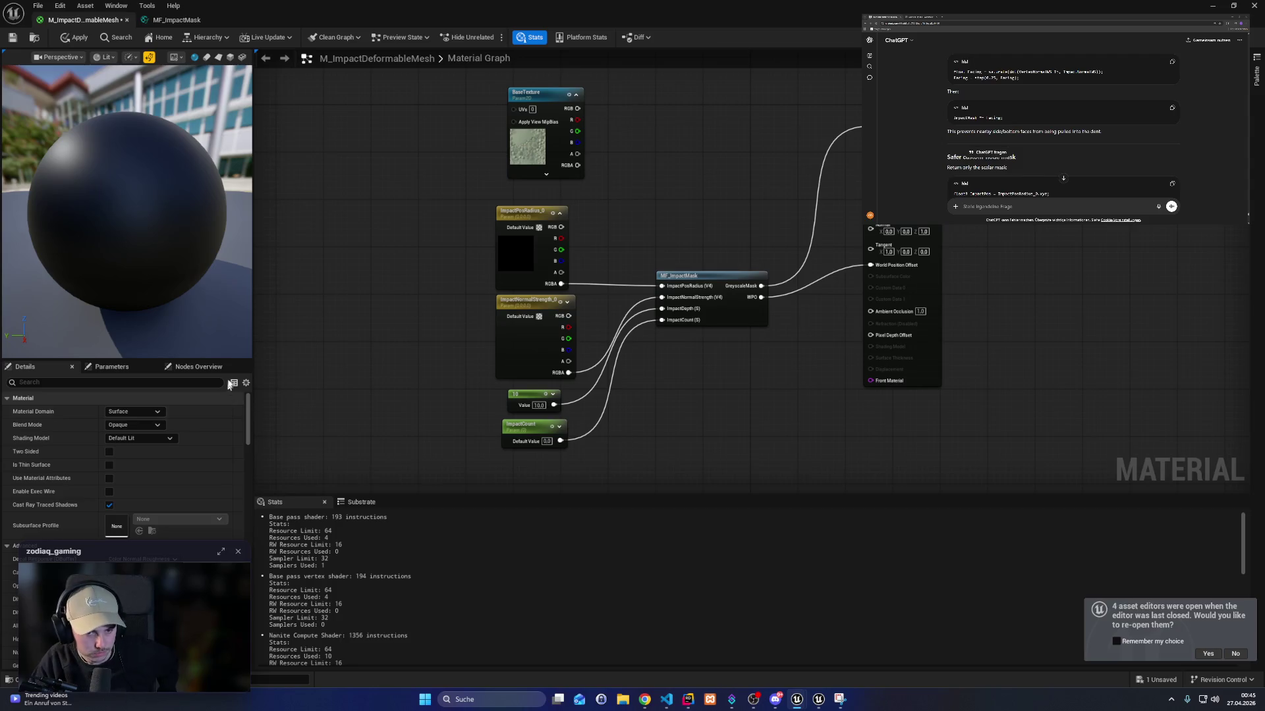
Save M_ImpactDeformableMesh and return to the level editor.
mouse_move(471, 183)
left_mouse_down()
mouse_move(587, 401)
mouse_move(592, 444)
left_mouse_up()
left_click(12, 37)
left_click(164, 22)
key("alt+Tab")
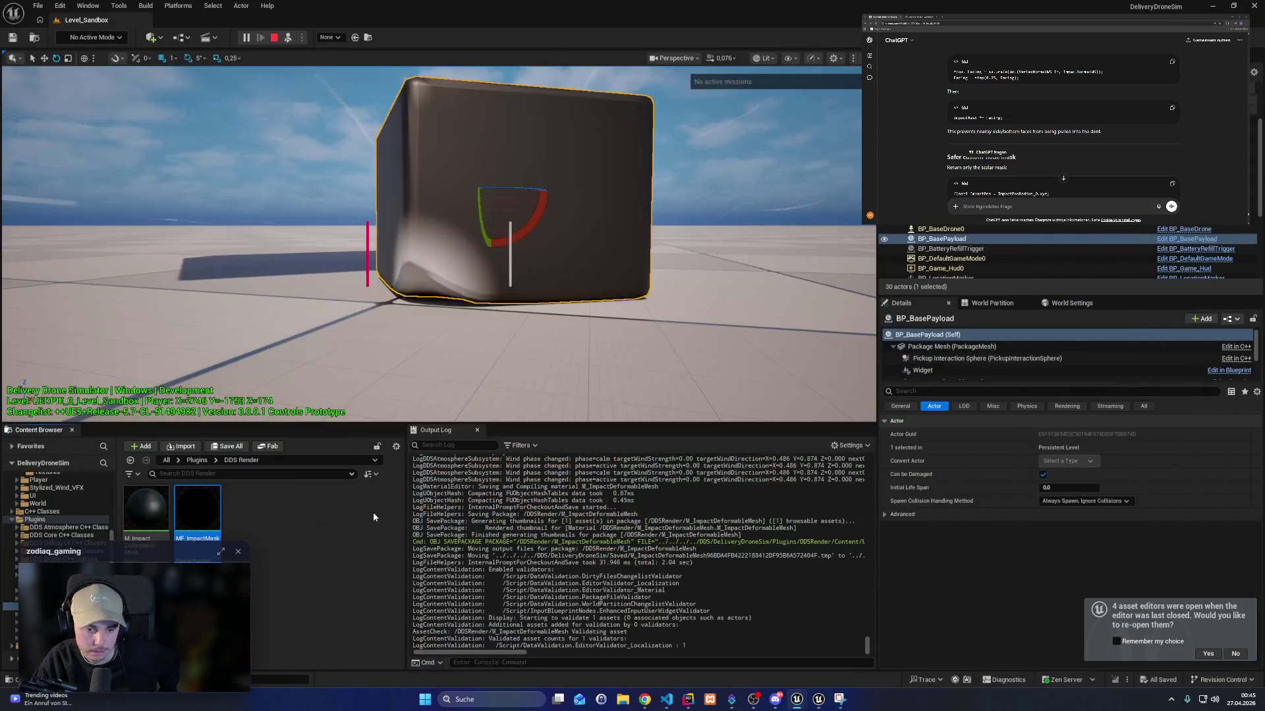
Browse to Content > Mission > Materials and open the MI_Package material instance.
left_click(146, 511)
scroll(64, 520, "up", 5)
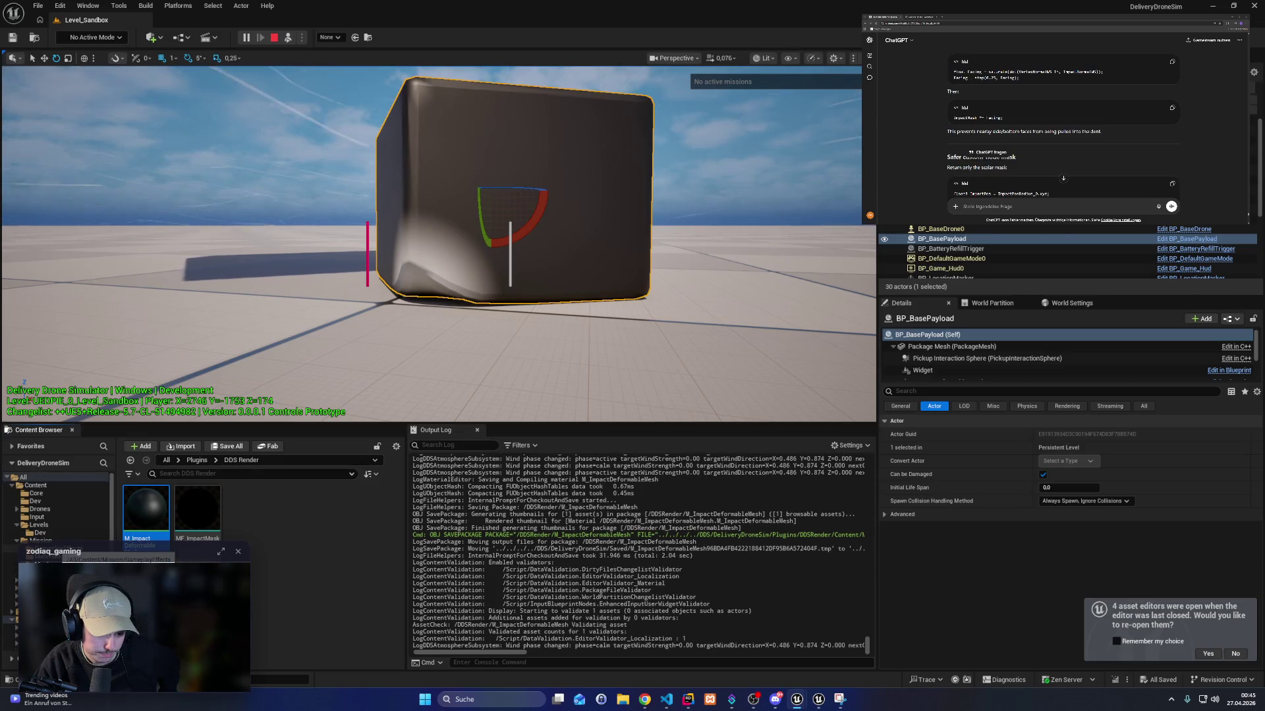
left_click(41, 541)
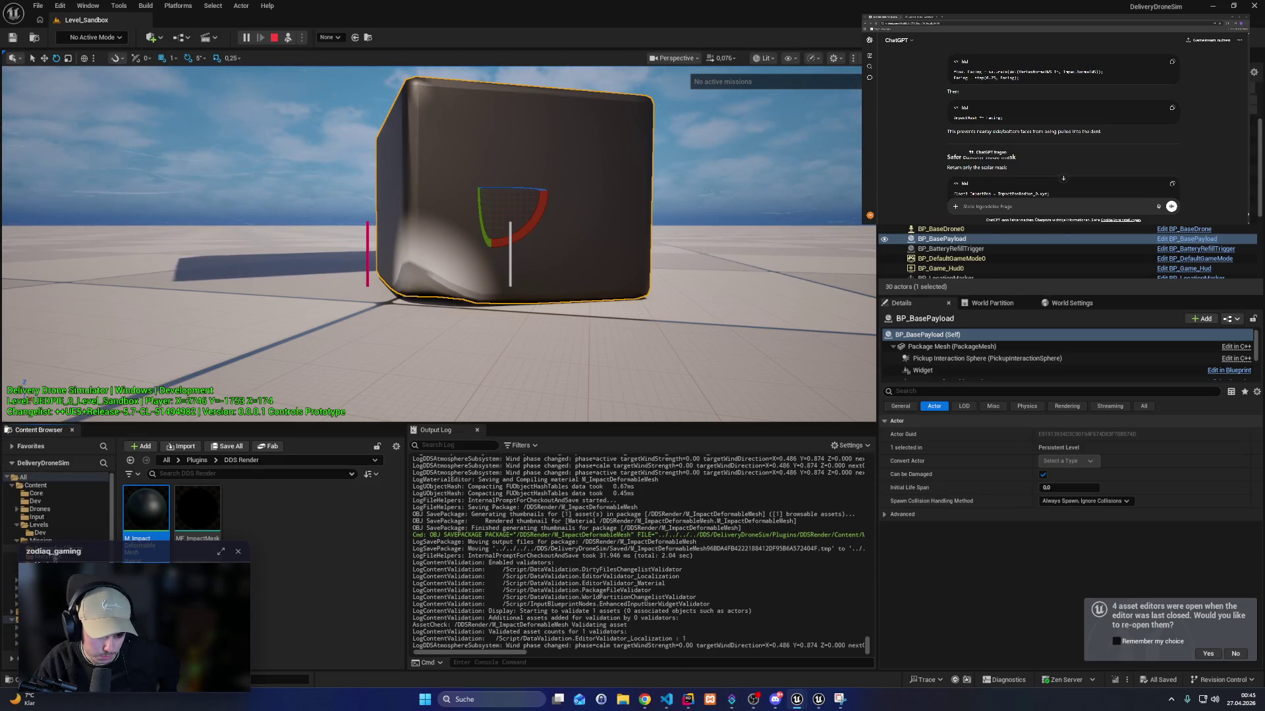
double_click(211, 524)
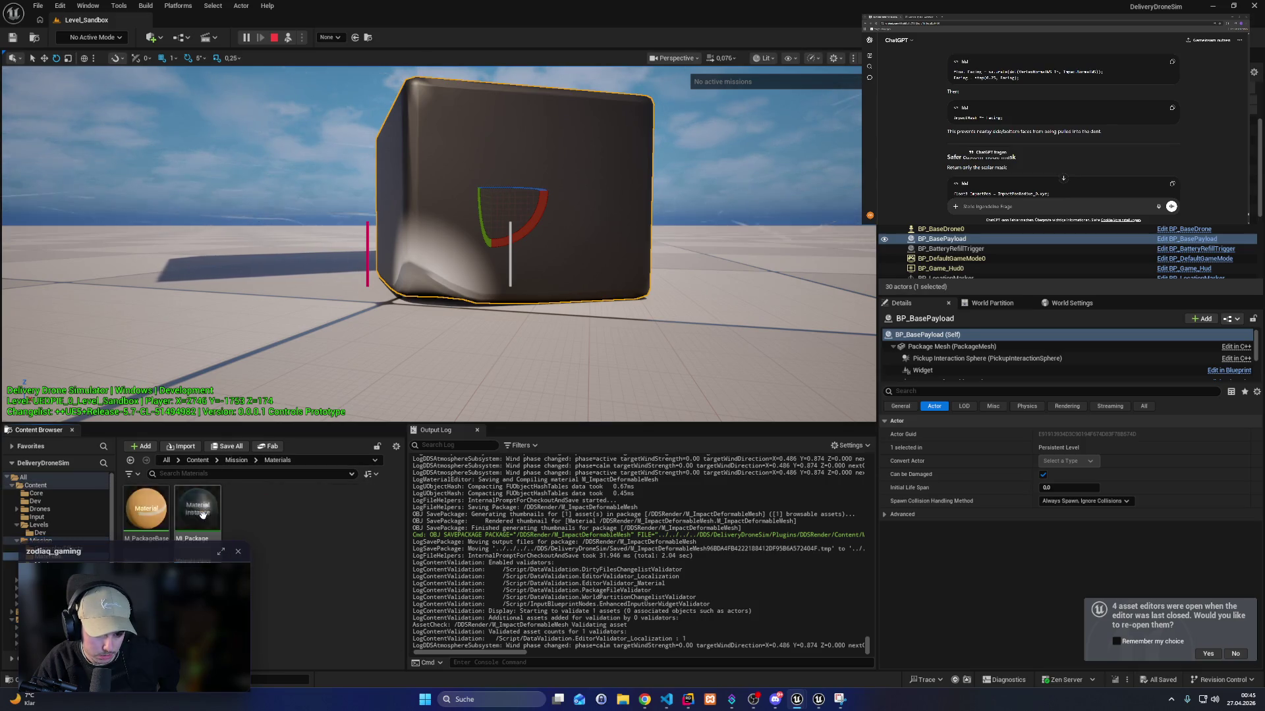
double_click(204, 521)
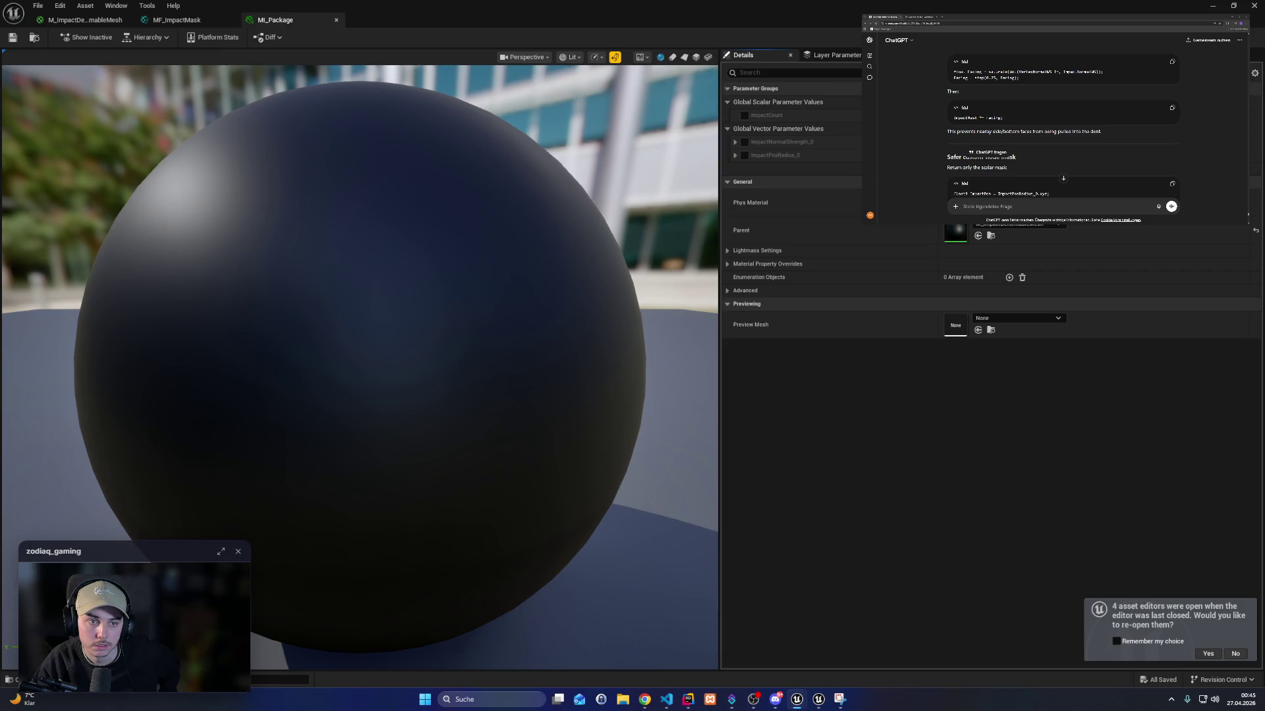
Wire BaseTexture's RGBA into the material's Base Color.
left_click(115, 21)
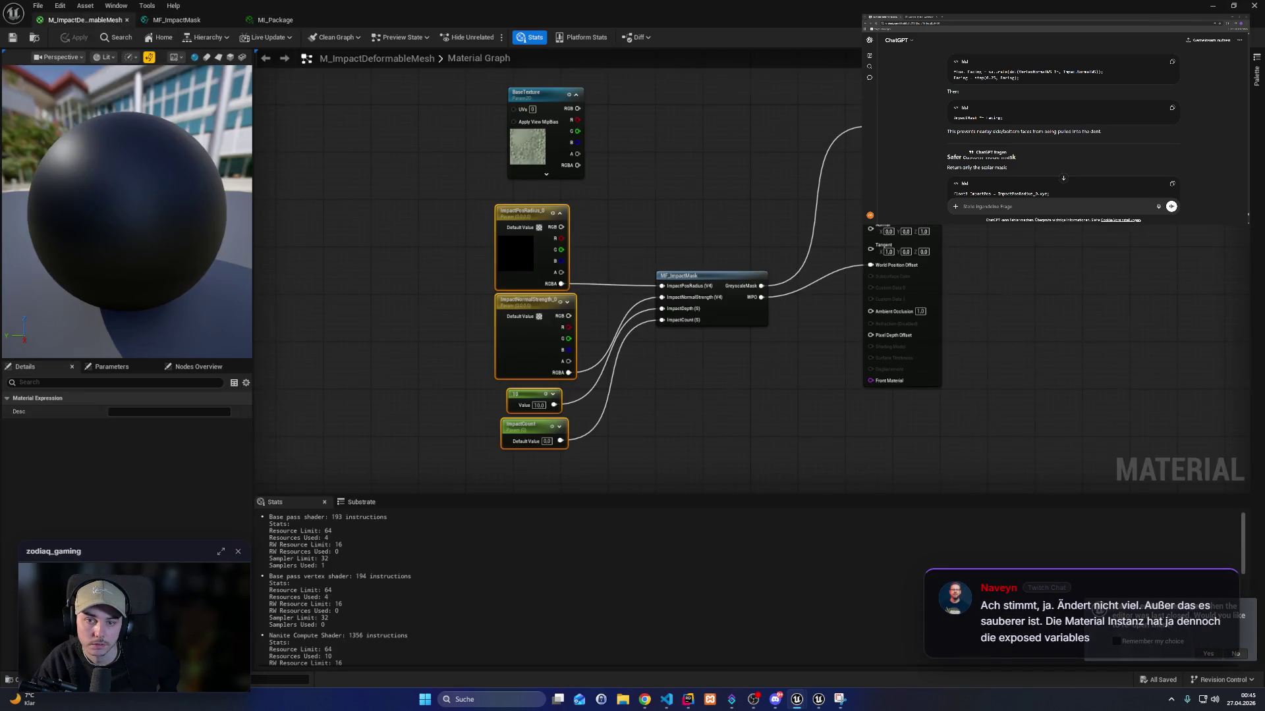
mouse_move(576, 173)
left_mouse_down()
mouse_move(652, 195)
mouse_move(861, 197)
mouse_move(744, 198)
left_mouse_up()
left_click(614, 224)
left_click_drag(575, 229, 862, 195)
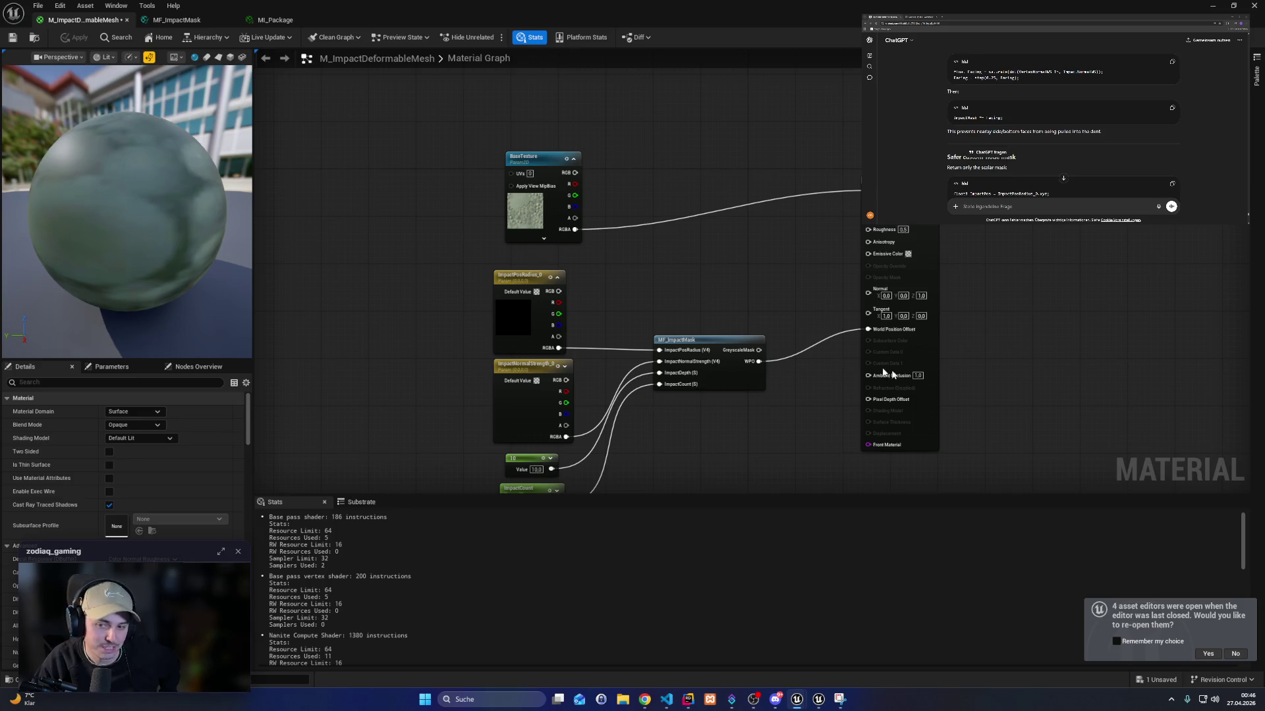
Rearrange the parameter nodes and MF_ImpactMask, keeping WPO driving World Position Offset.
left_click_drag(638, 277, 631, 214)
mouse_move(455, 180)
left_mouse_down()
mouse_move(660, 345)
mouse_move(703, 418)
mouse_move(659, 313)
mouse_move(829, 425)
mouse_move(553, 250)
left_mouse_up()
left_click_drag(819, 272, 641, 260)
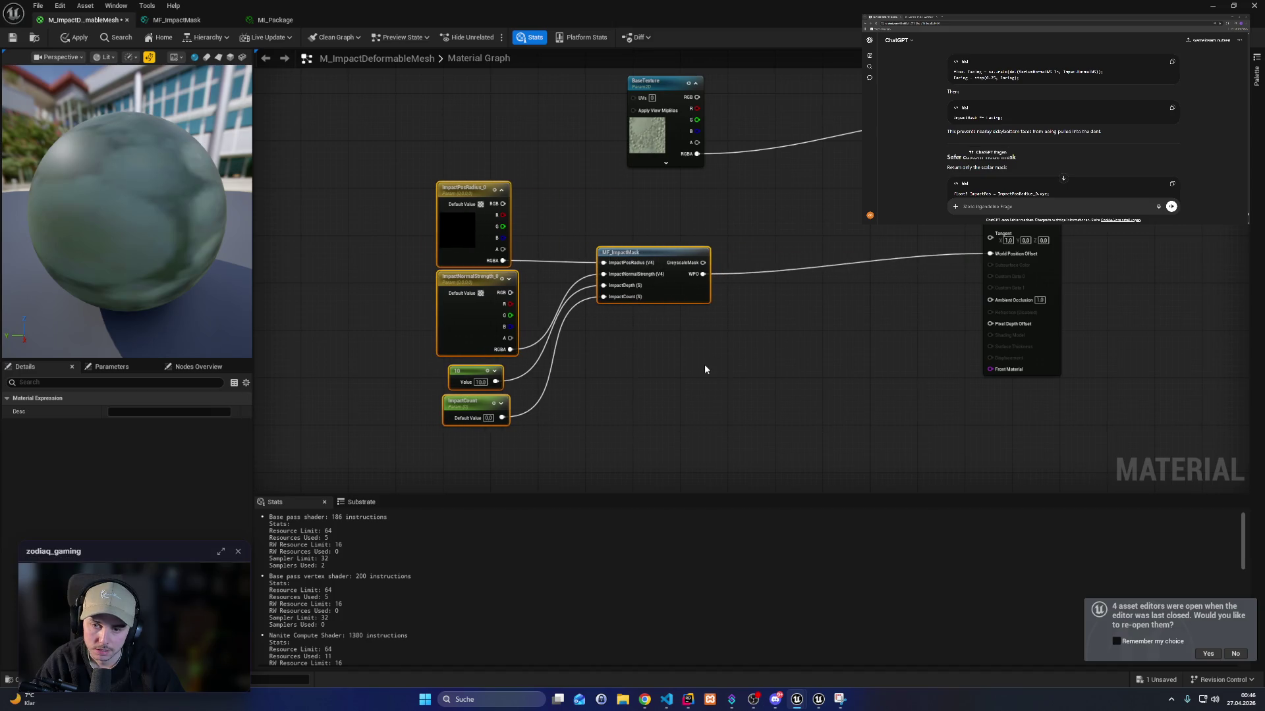
mouse_move(703, 274)
left_mouse_down()
mouse_move(750, 287)
mouse_move(804, 334)
left_mouse_up()
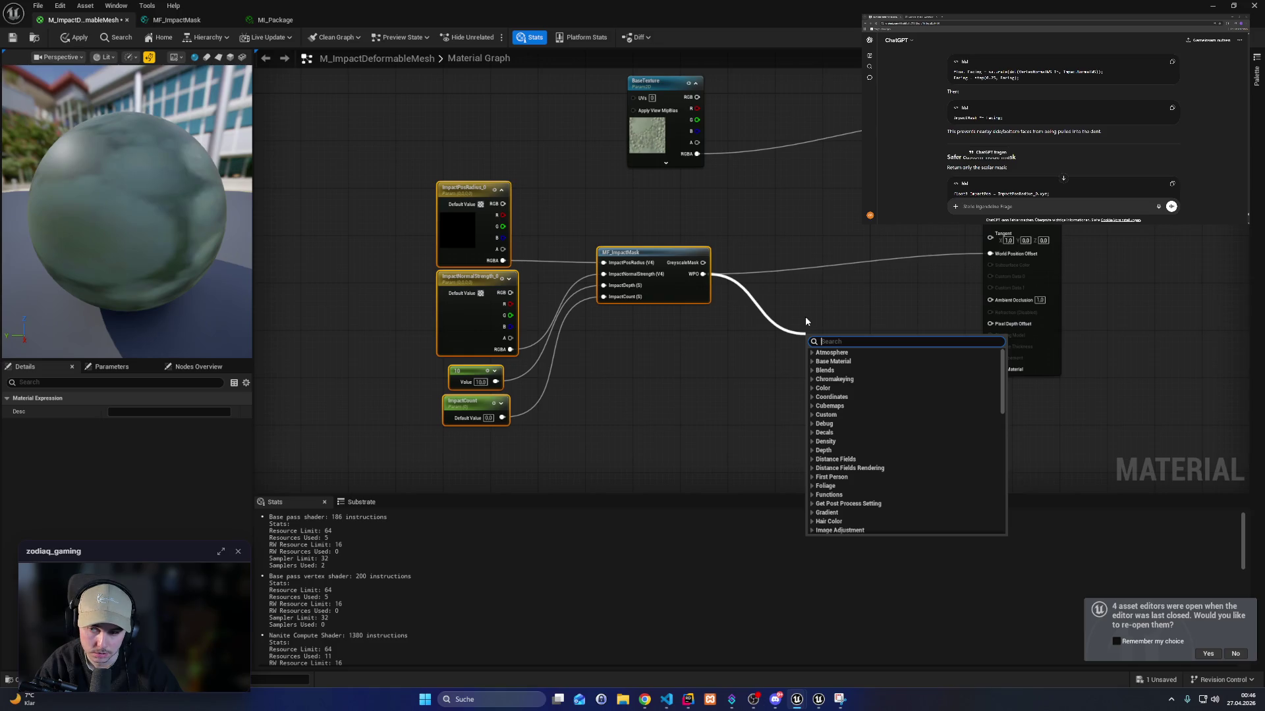
mouse_move(370, 192)
left_mouse_down()
mouse_move(584, 367)
mouse_move(593, 438)
left_mouse_up()
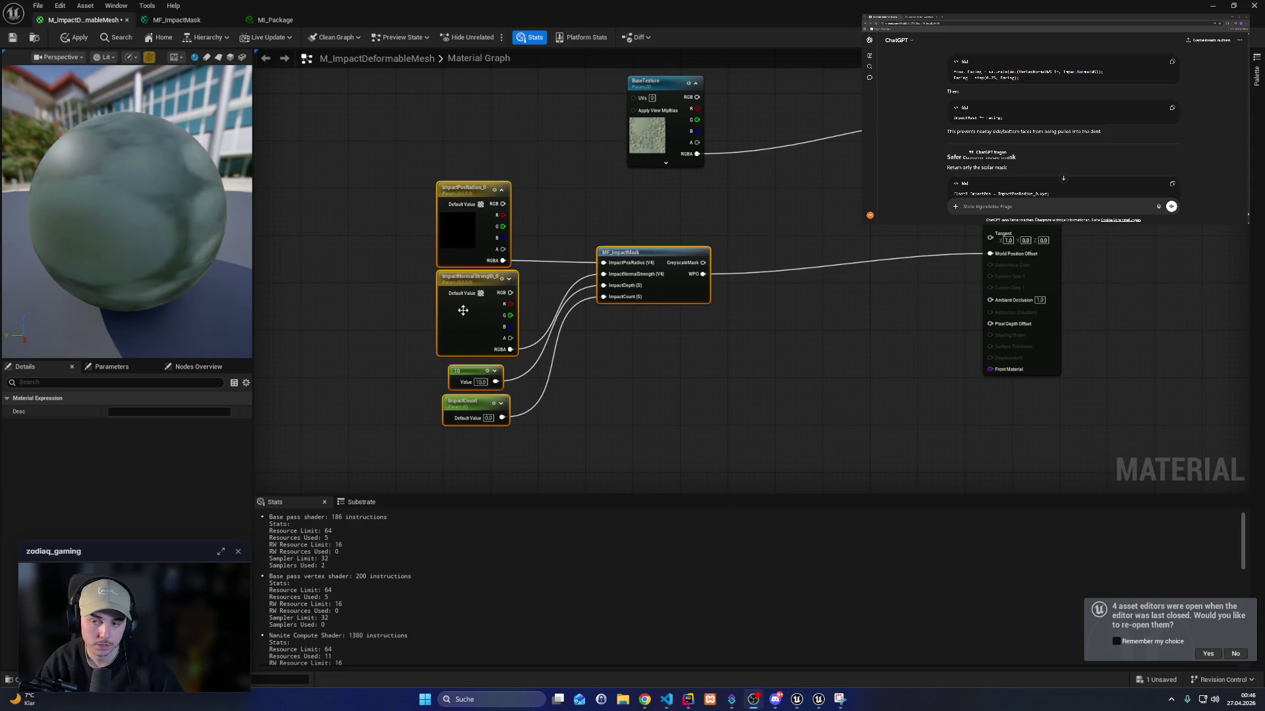
left_click_drag(390, 161, 535, 453)
left_click_drag(849, 393, 825, 419)
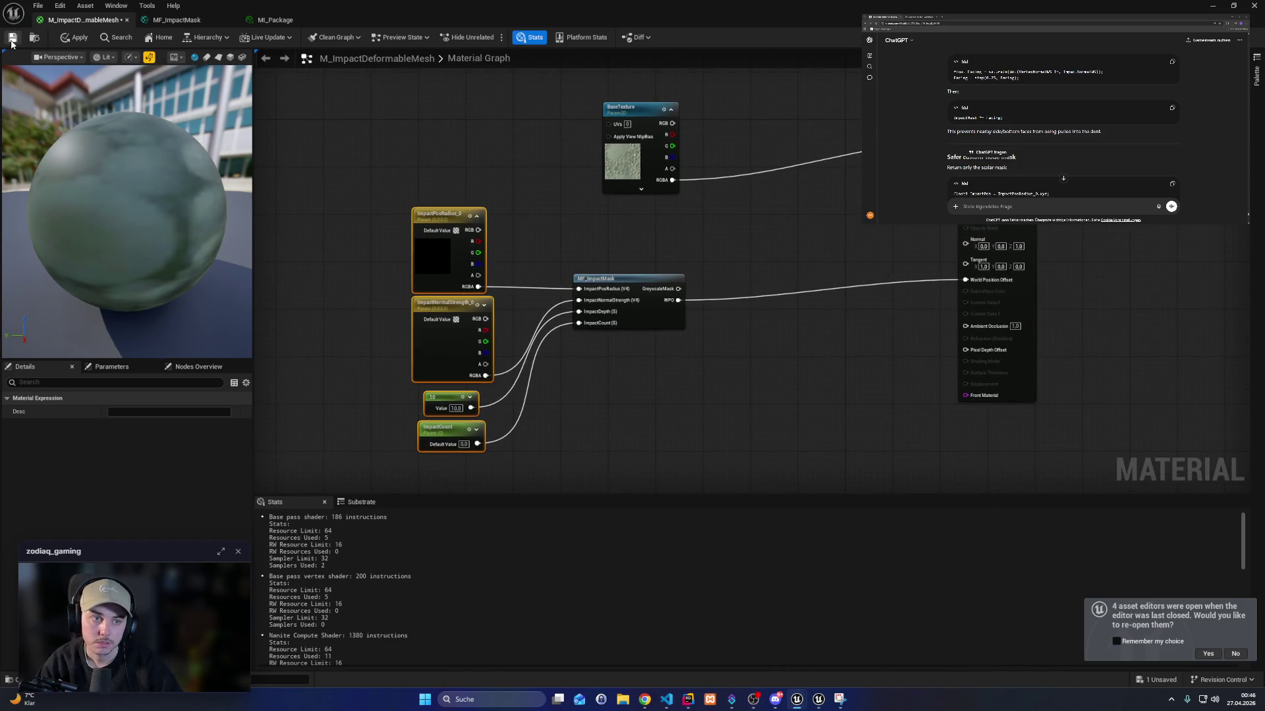
left_click(173, 19)
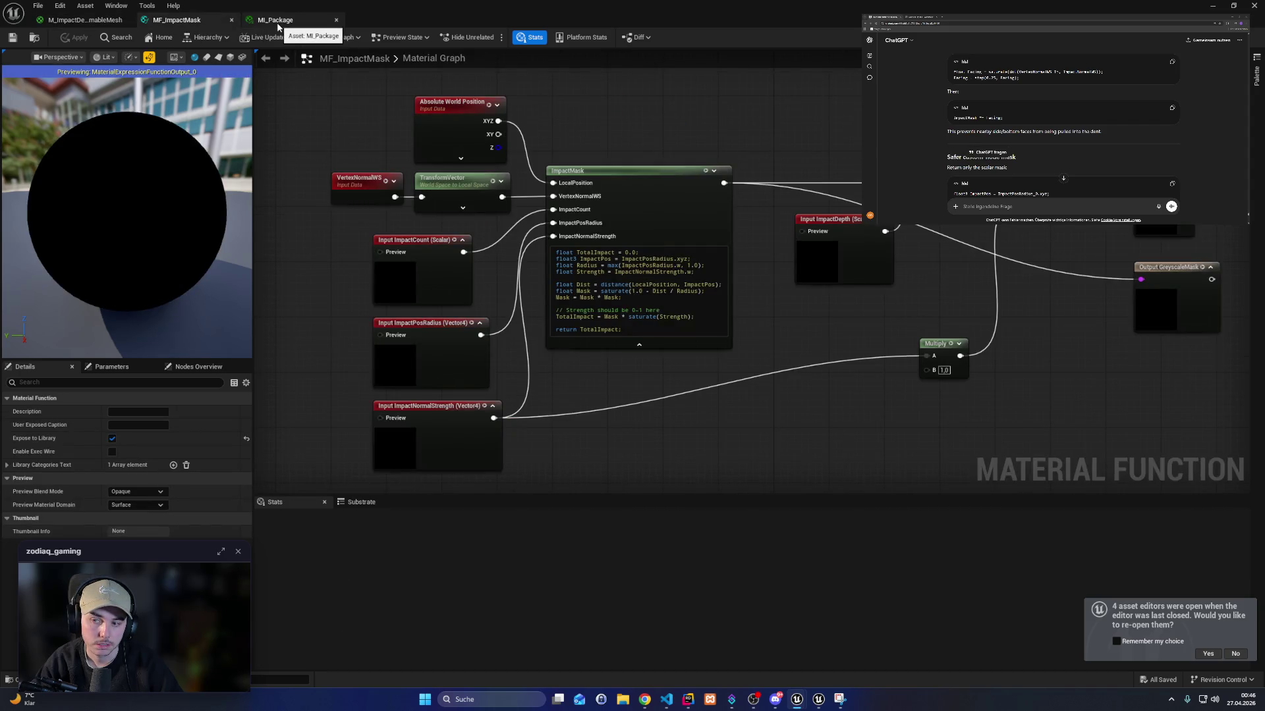
left_click(277, 20)
left_click(85, 19)
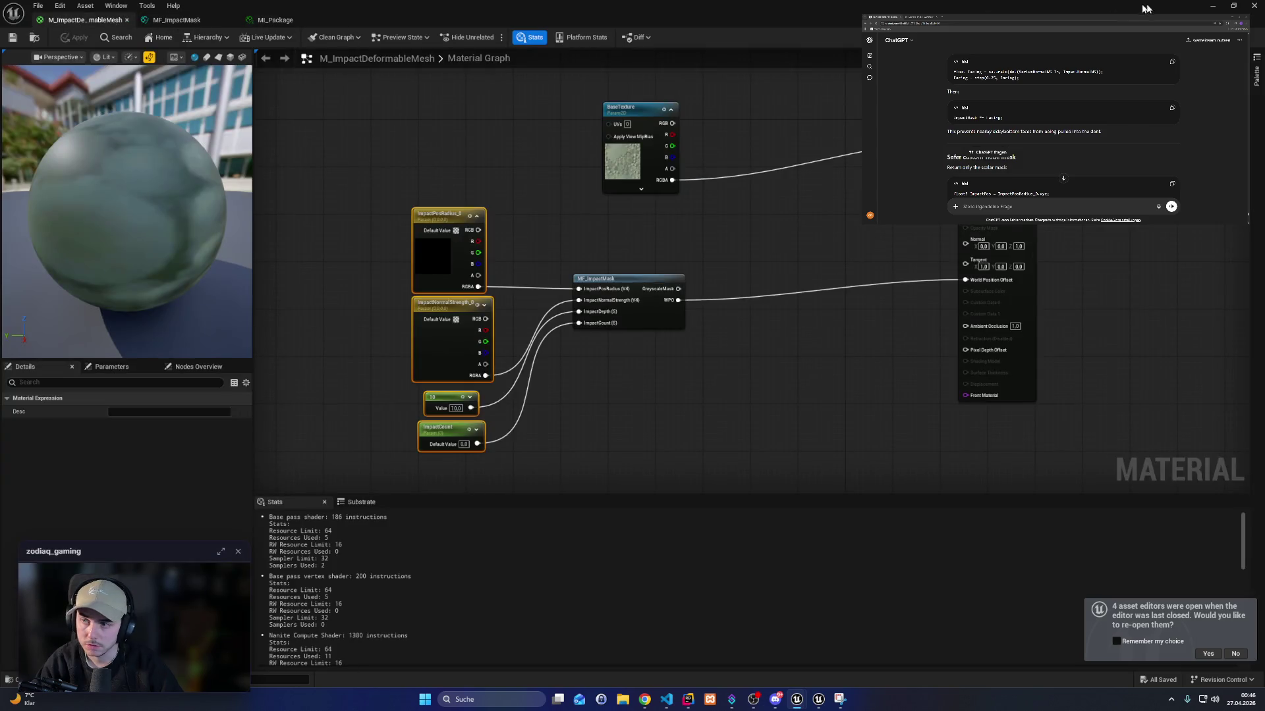
Drop the orange package into the running level and rotate its yaw to about -35 degrees.
double_click(1199, 9)
left_click(509, 297)
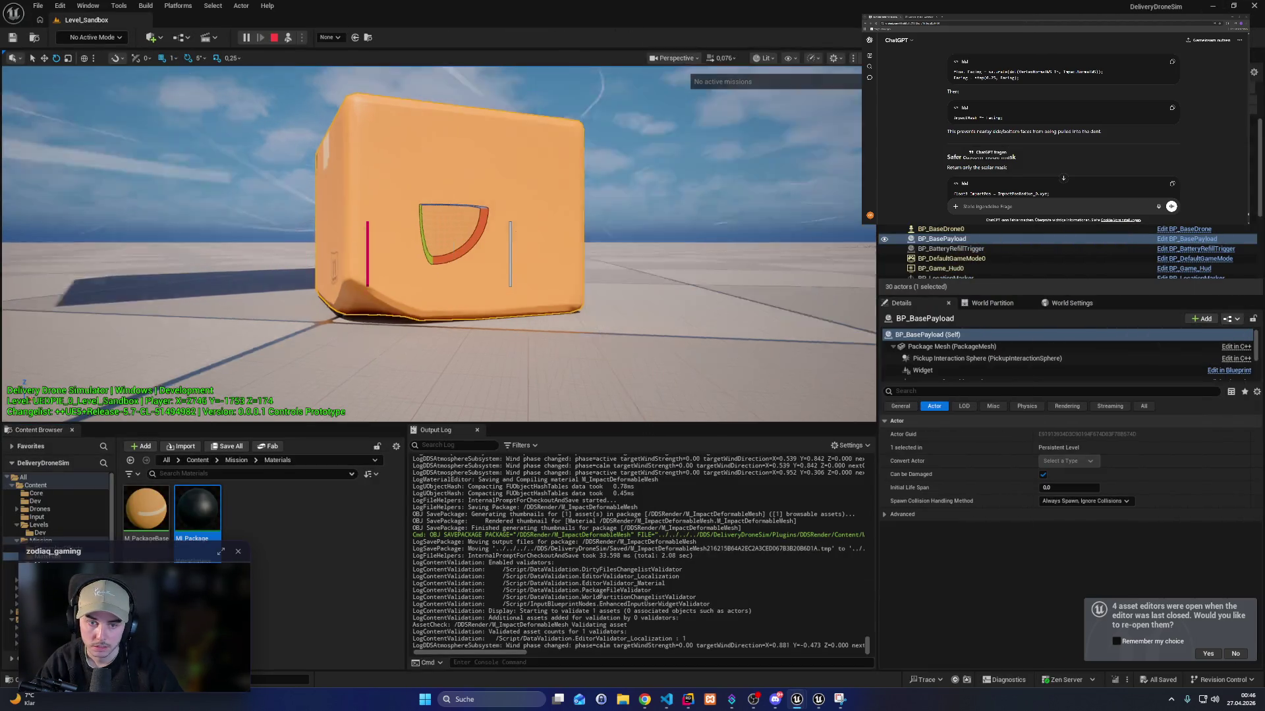
left_click(510, 296)
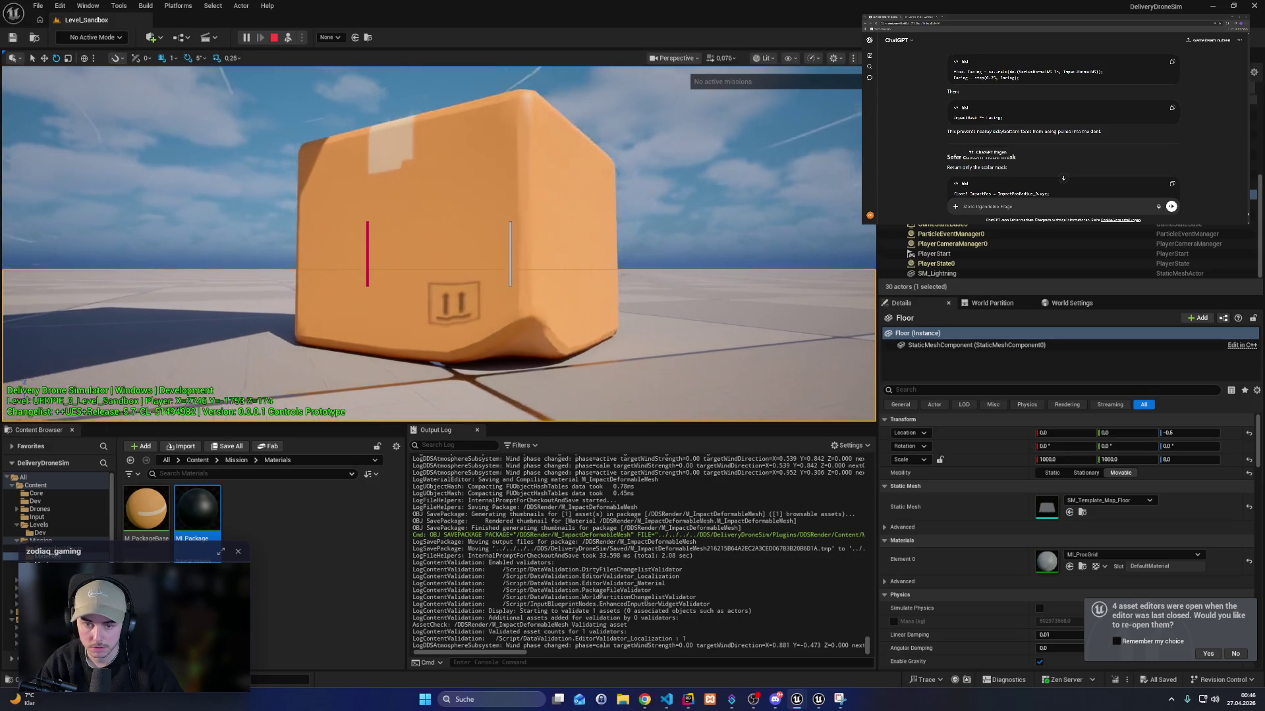
left_click(322, 216)
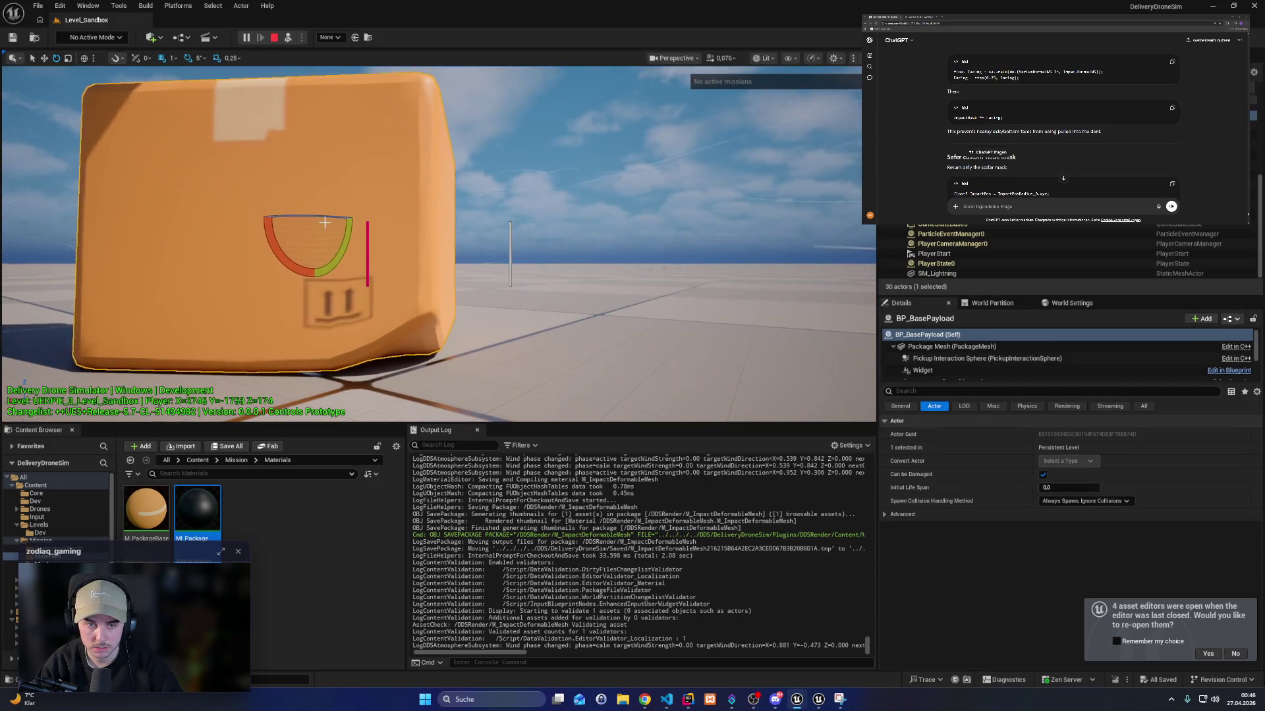
mouse_move(322, 216)
left_mouse_down()
mouse_move(270, 220)
mouse_move(289, 224)
left_mouse_up()
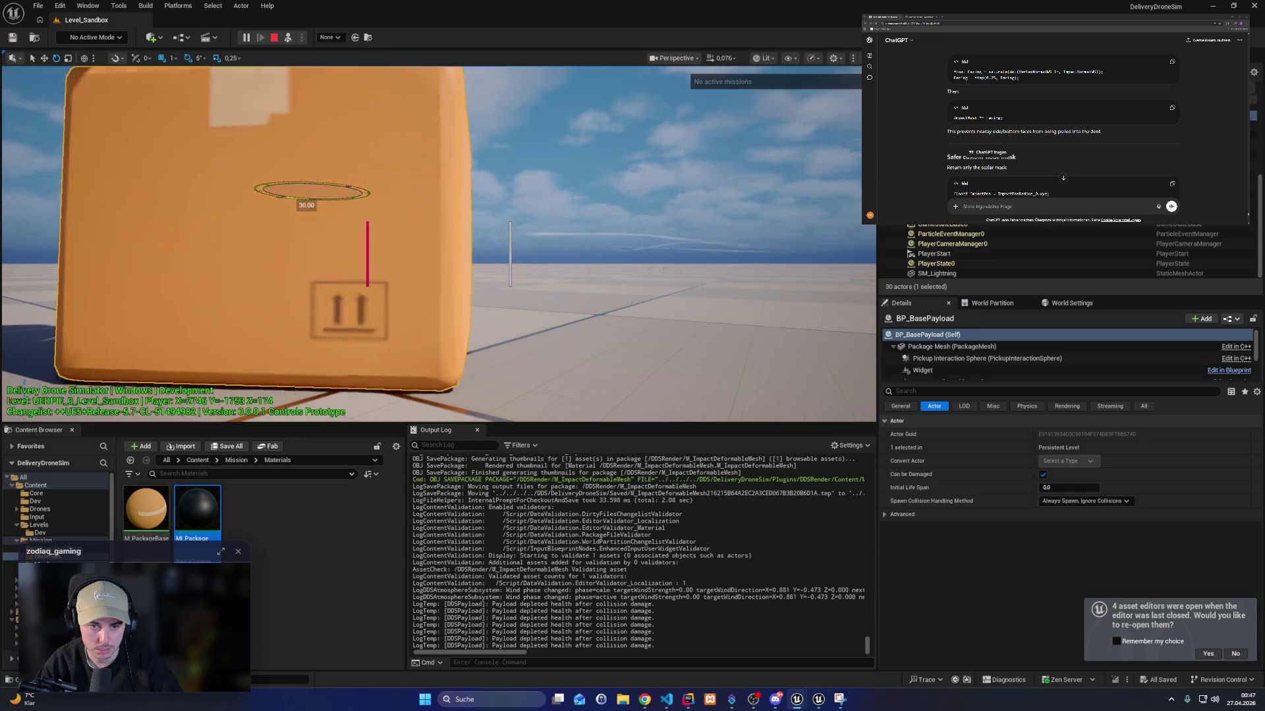